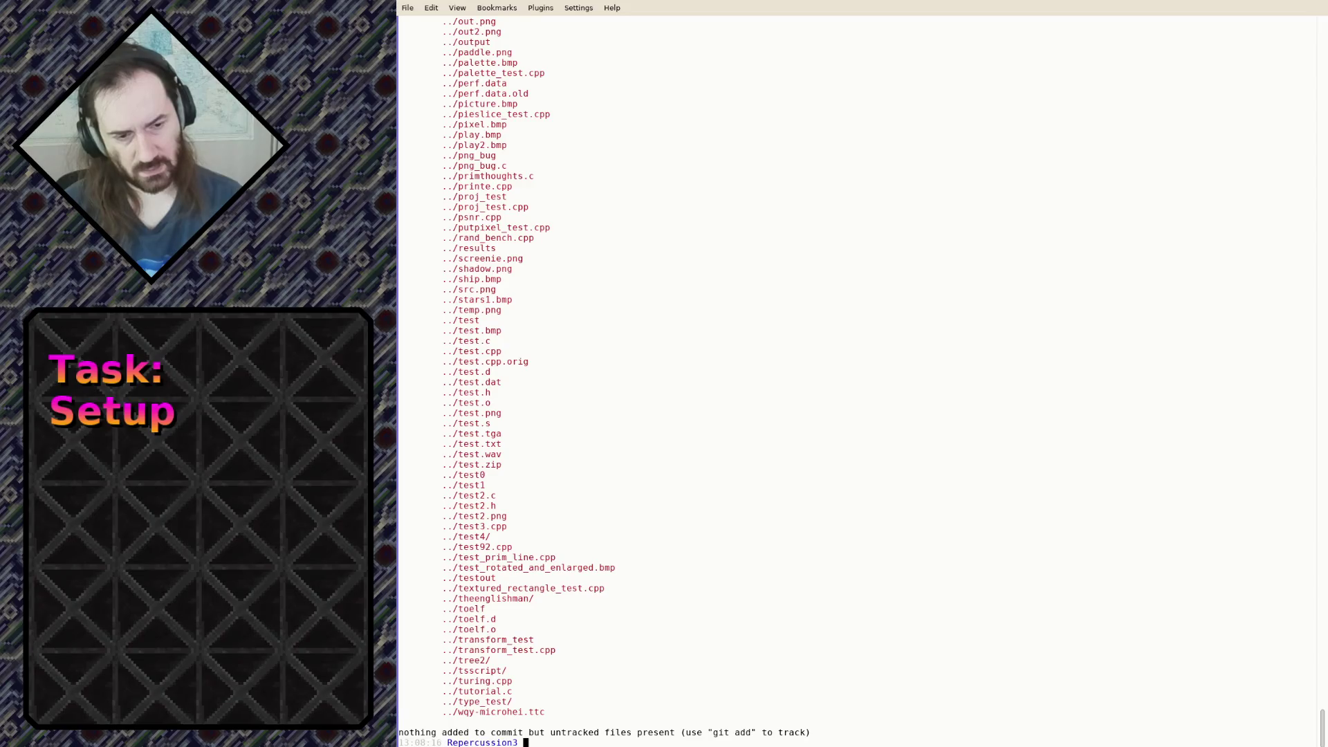
Initialize an empty Git repository and list the untracked project files with git status
type("git ini")
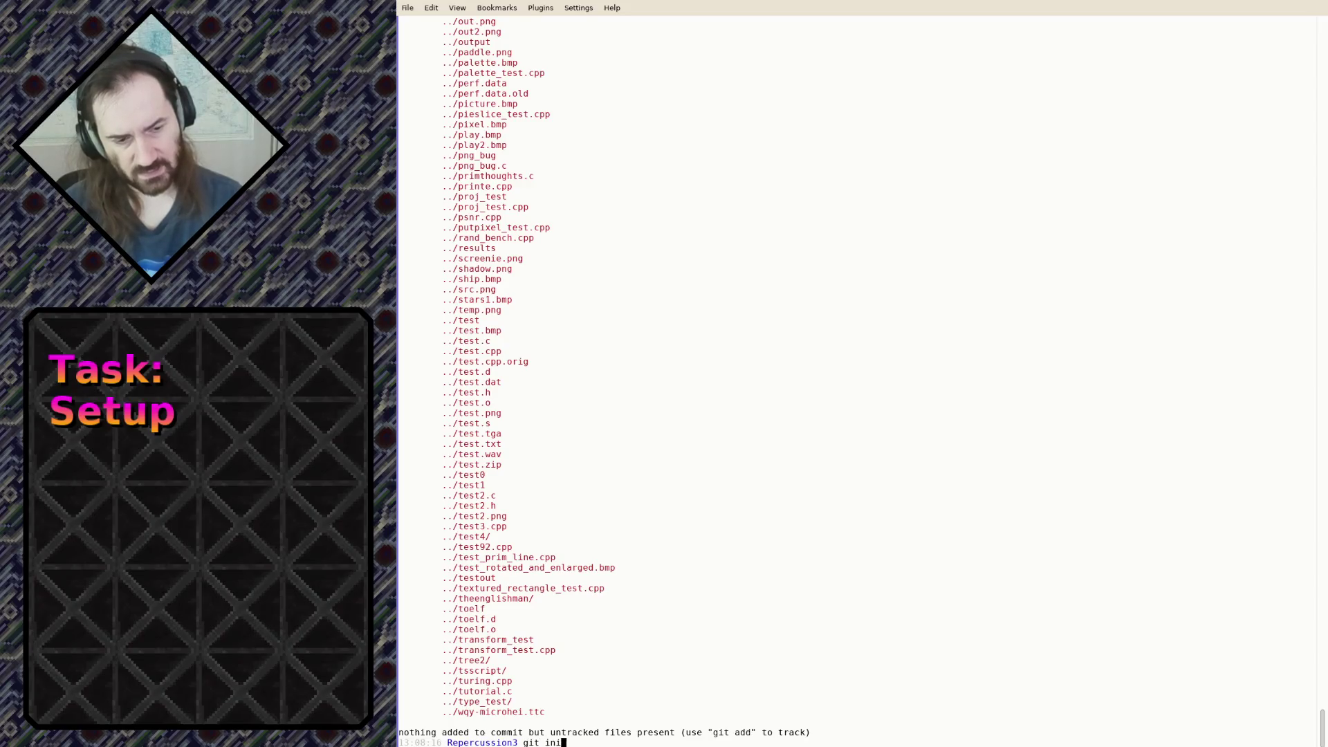
type("t")
key("Return")
type("git status")
key("Return")
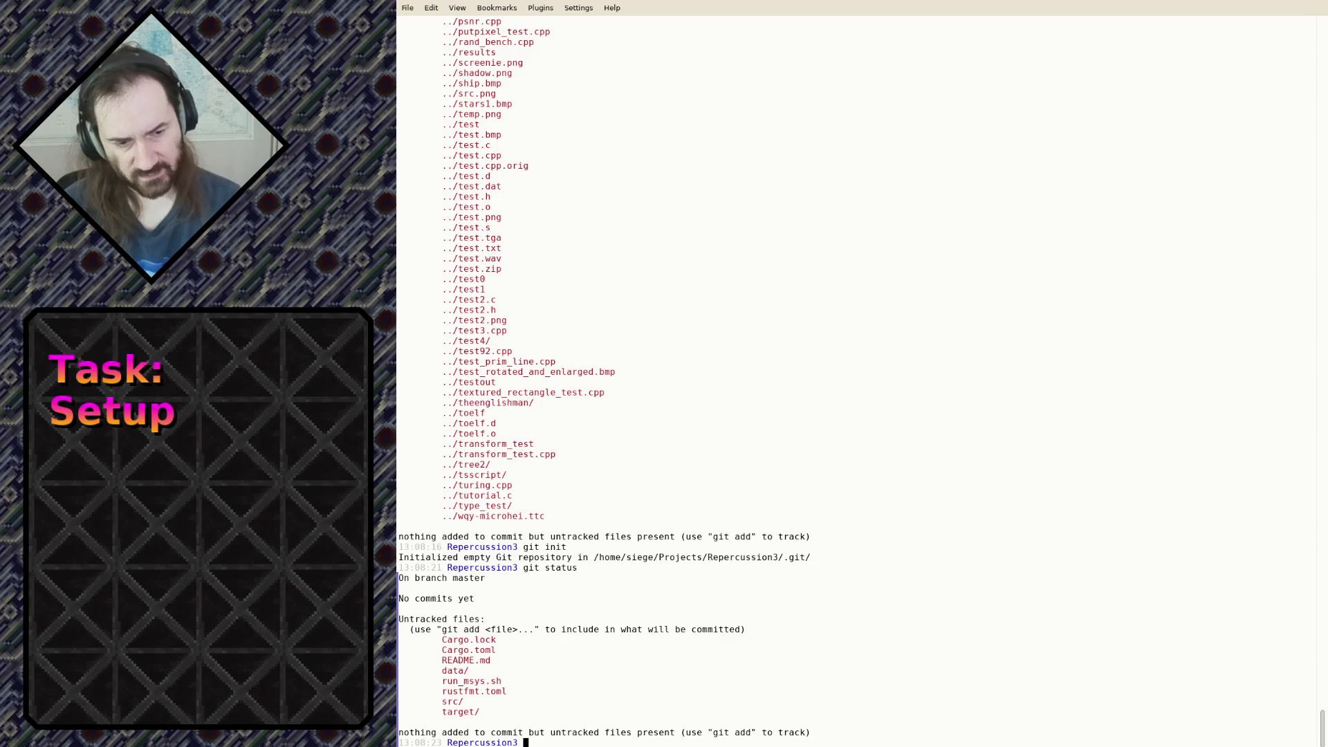
Copy ../BladeBlade2/.gitignore into the Repercussion3 folder
type("cp ../Bla")
key("Tab")
type("2/")
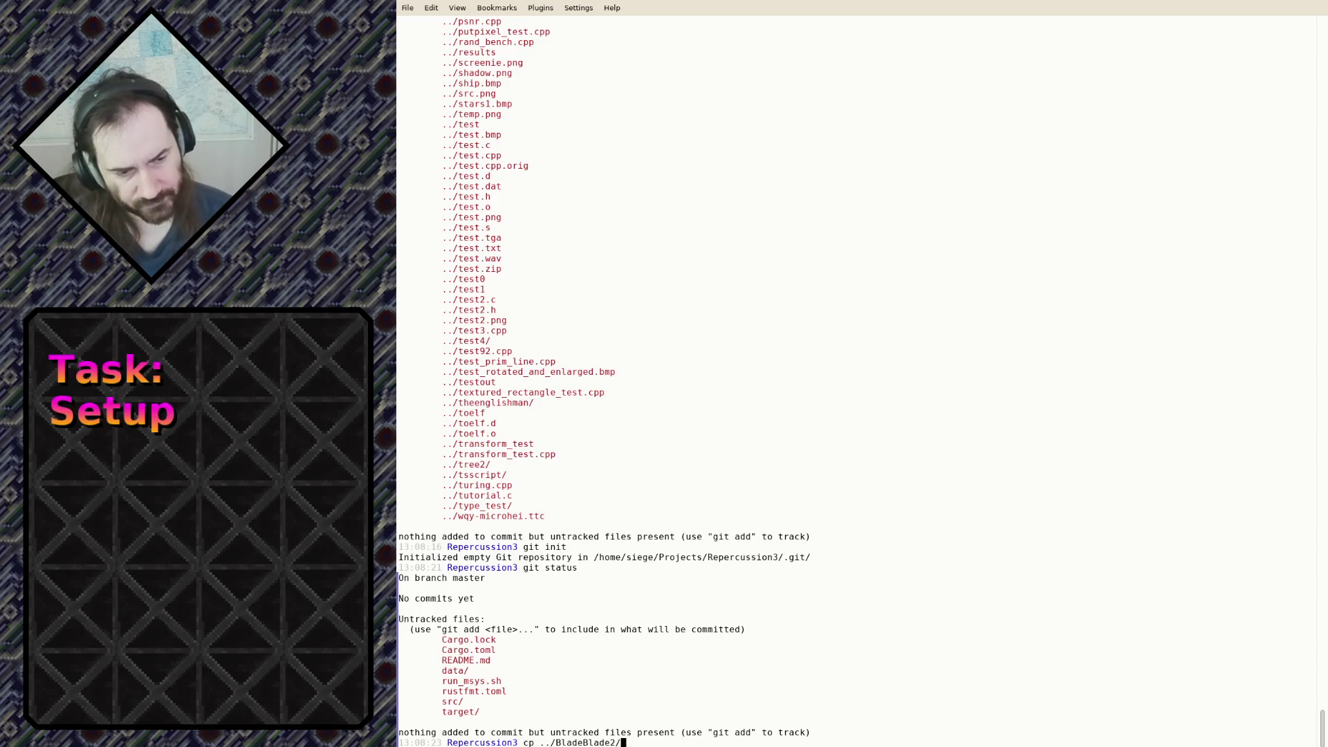
type(".giti")
key("Tab")
type(".")
key("Return")
Start vim on the copied .gitignore file
type("vim")
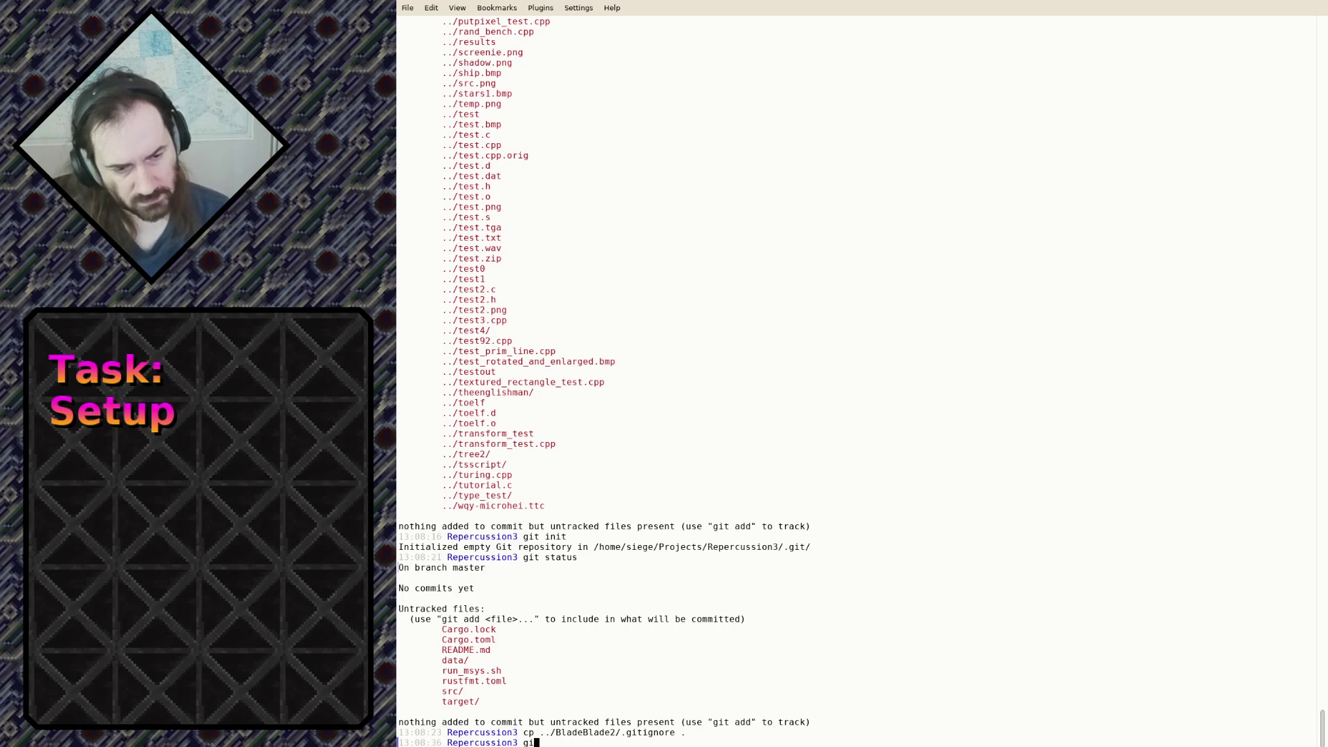
type(" .gi")
key("Tab")
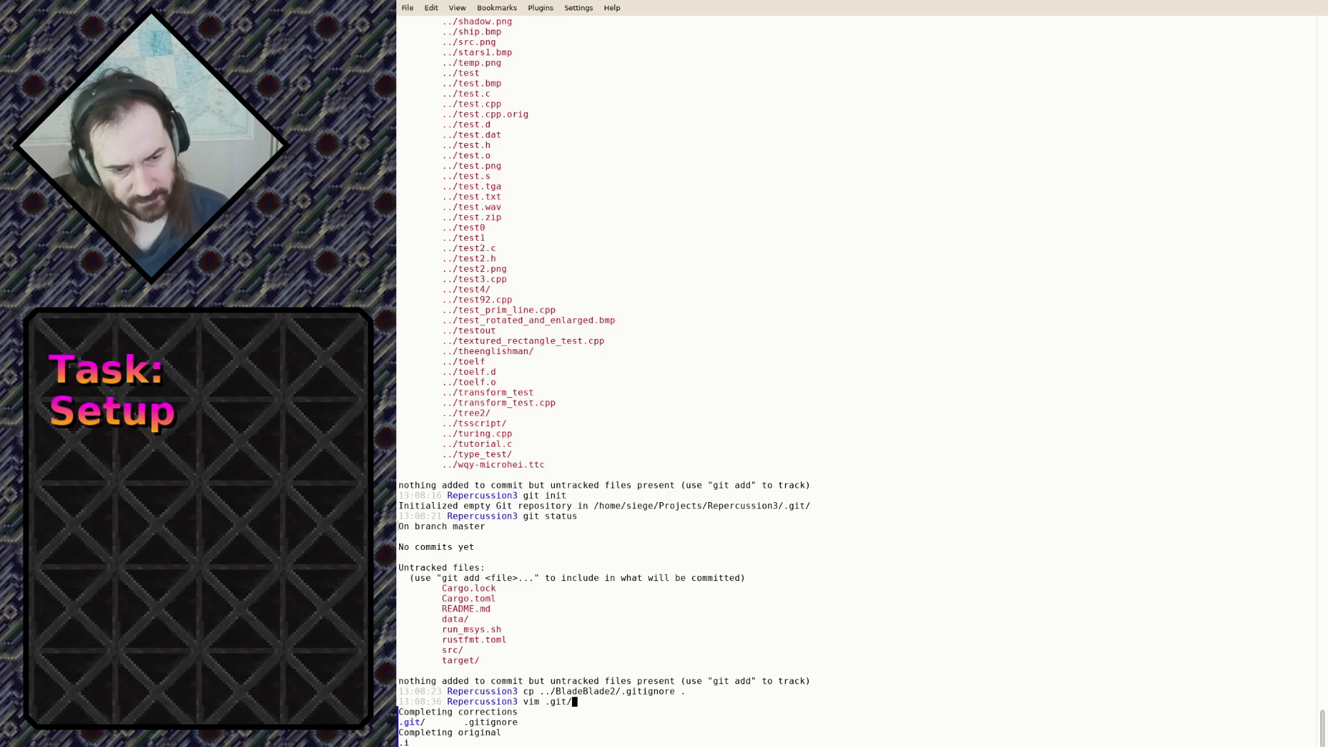
key("Tab")
In Vim, change line 6 of .gitignore from data/raw to raw and save with :wq
key("Return")
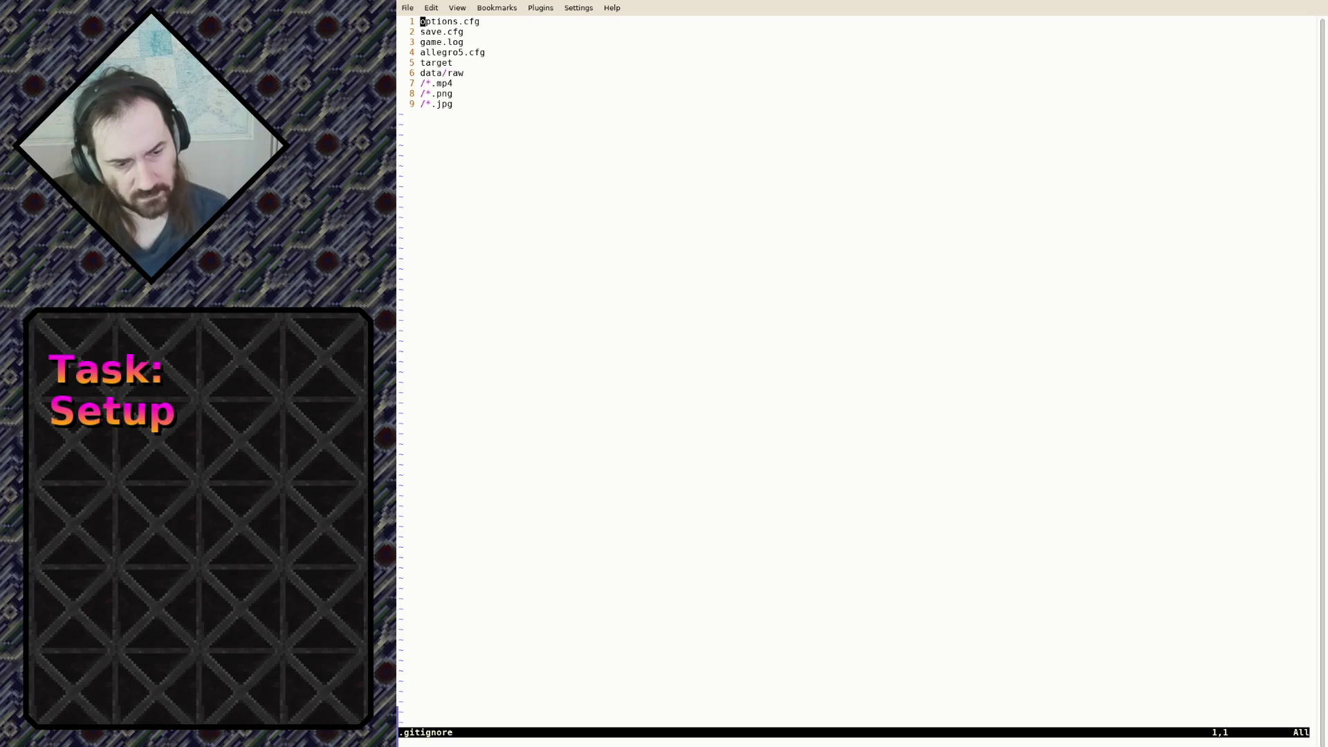
key("j")
key("j")
key("j")
key("j")
key("j")
key("v")
key("w")
key("d")
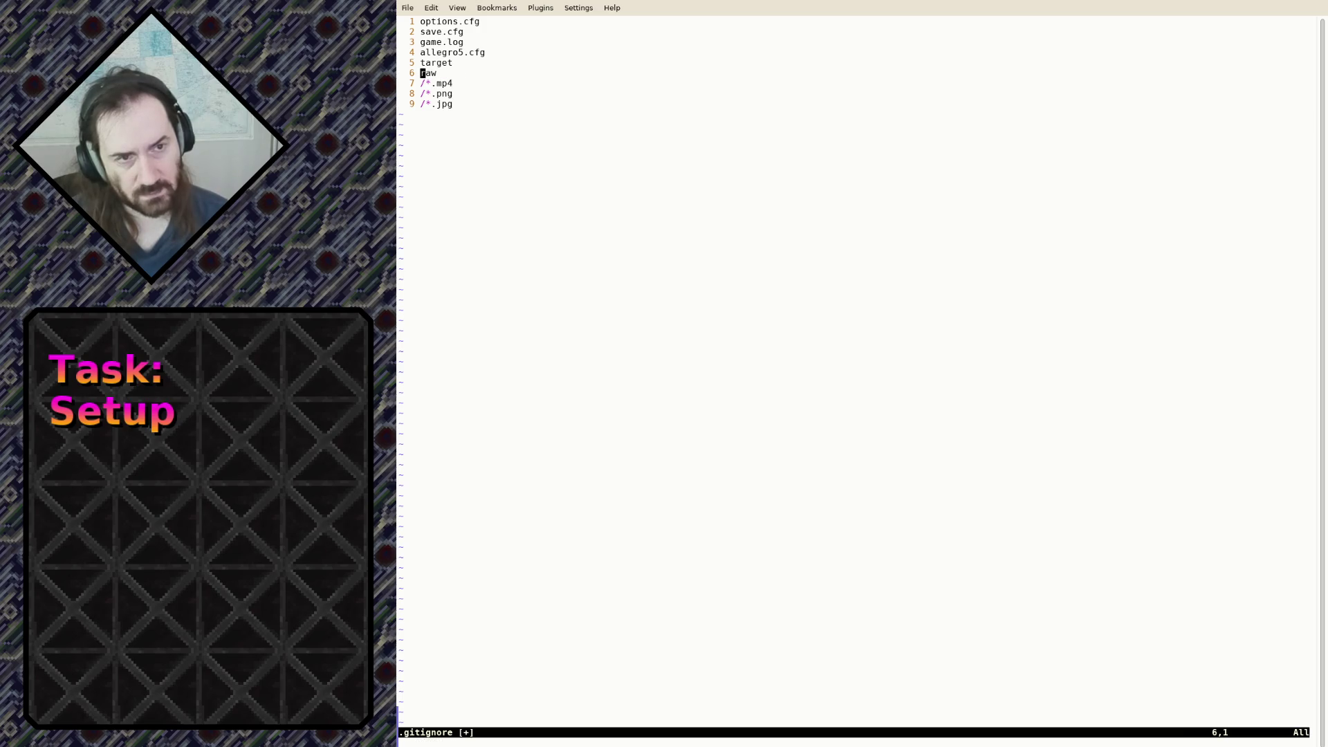
key("k")
key("k")
key("k")
key("k")
key("k")
key("j")
key("j")
key("j")
type(":wq")
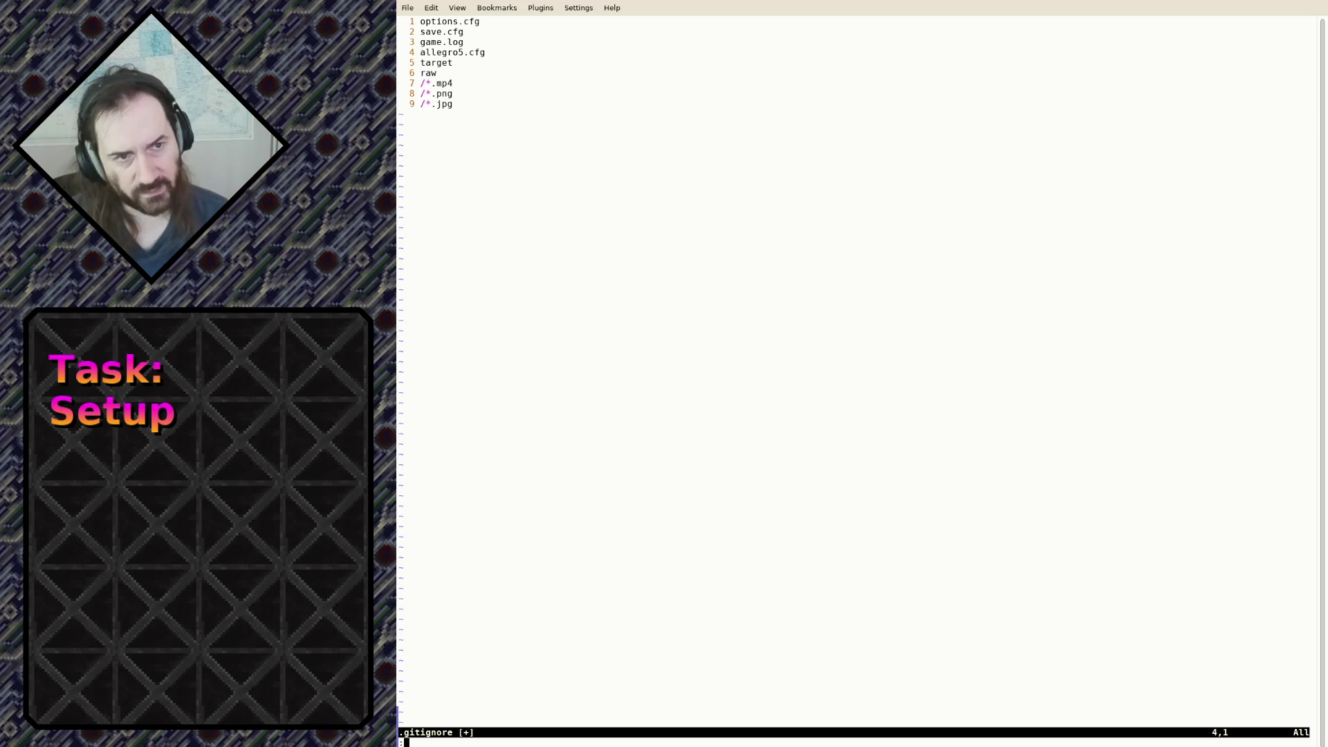
key("Return")
Run git status to confirm .gitignore is listed and target/ is ignored
type("git di")
key("BackSpace")
key("BackSpace")
type("status")
key("Return")
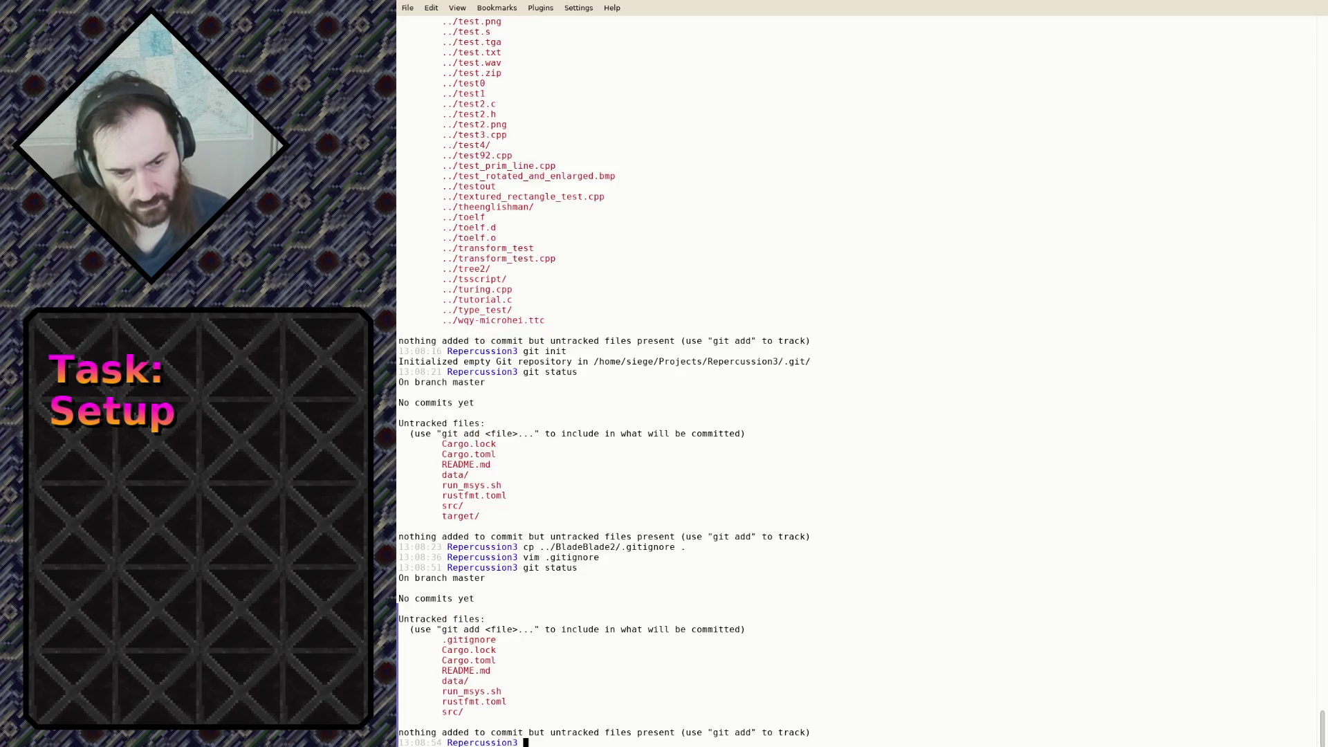
Stage all files with git add ., check the branches, and commit them as 'Initial commit' on master
type("git add .")
key("Return")
type("g")
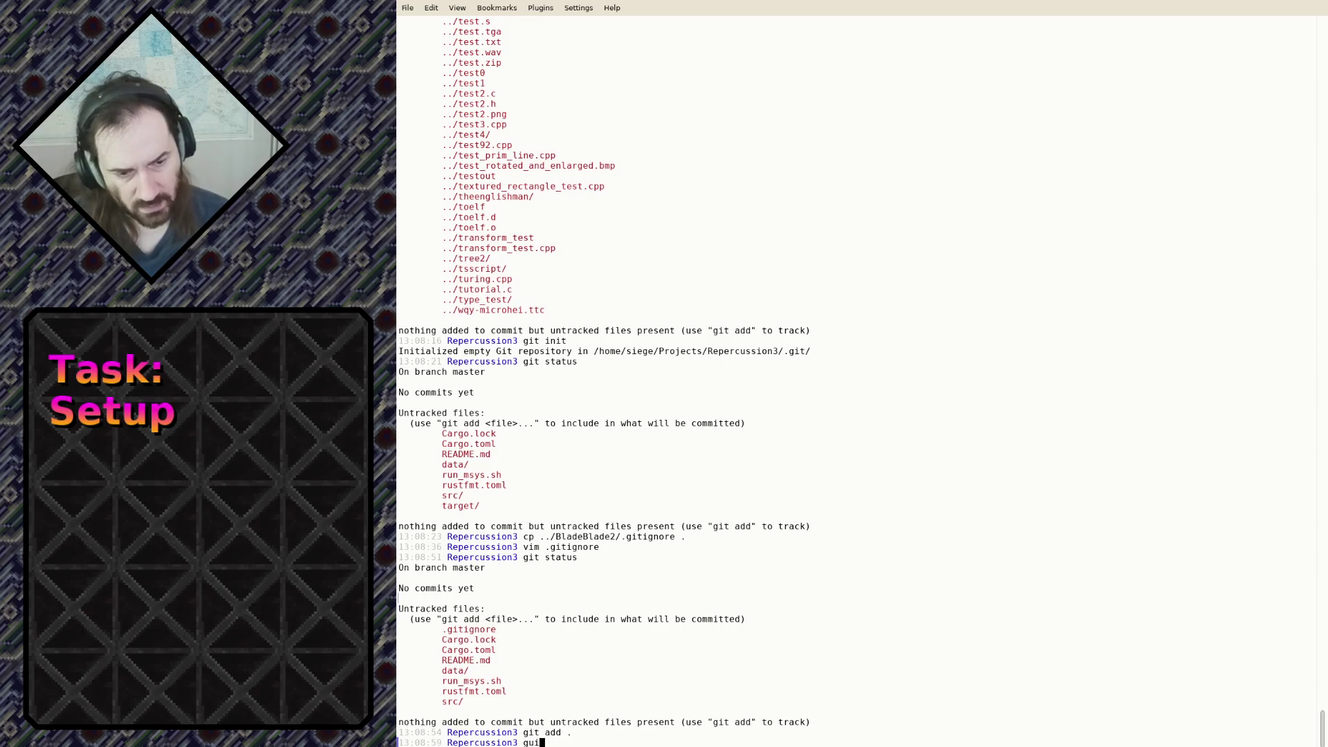
type("it branch")
key("Return")
key("Up")
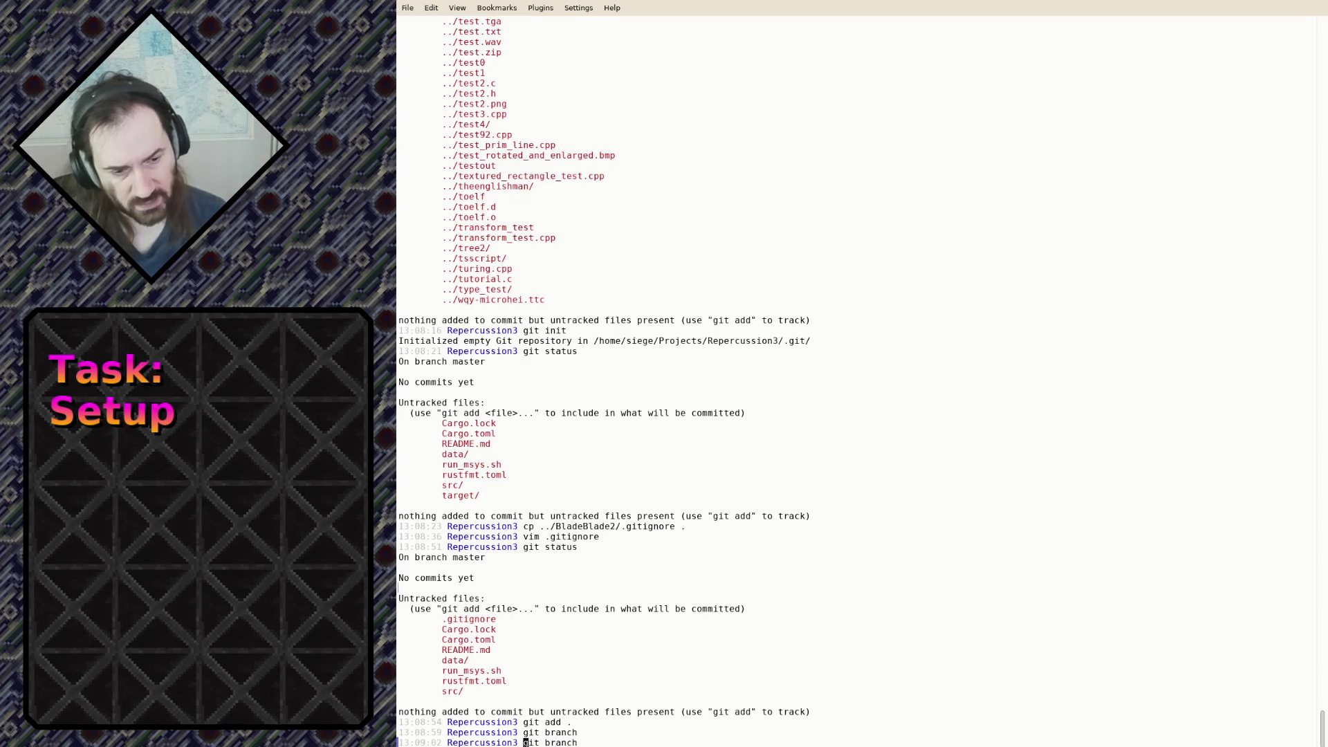
type("--")
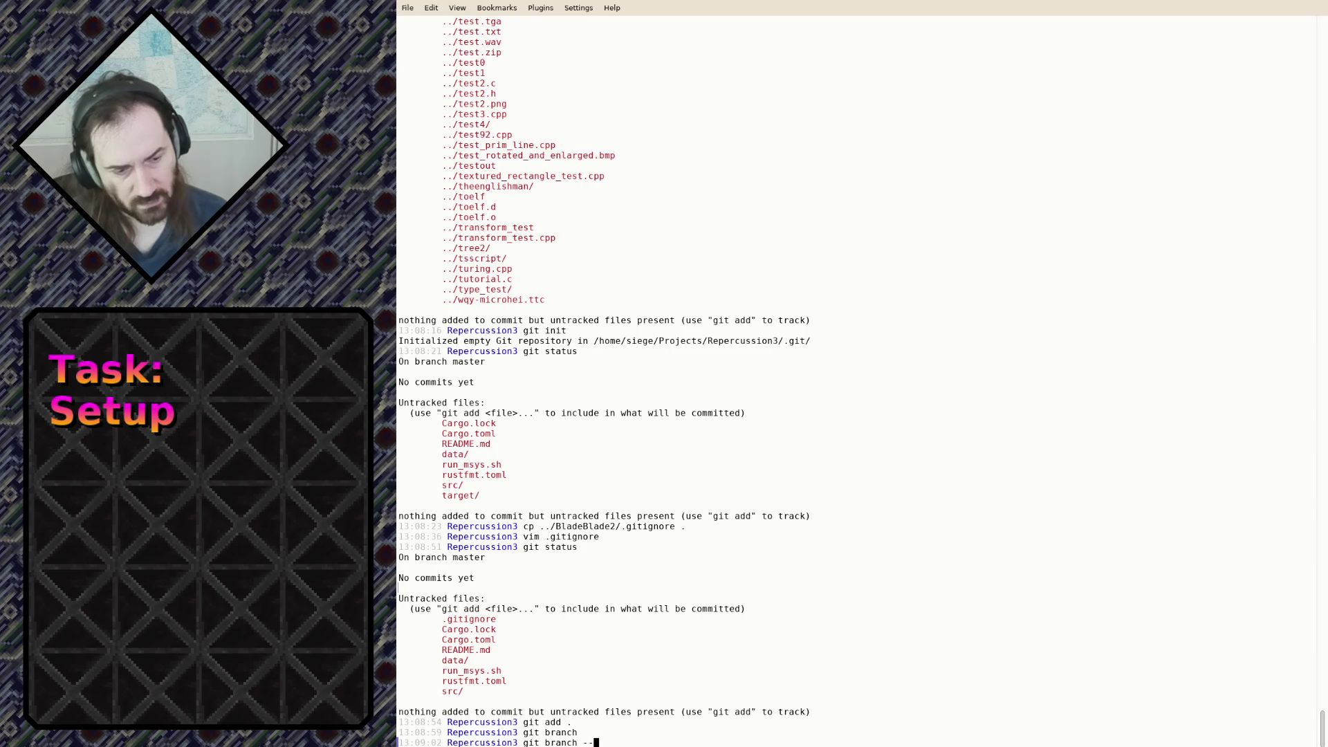
key("Return")
type("git commit -")
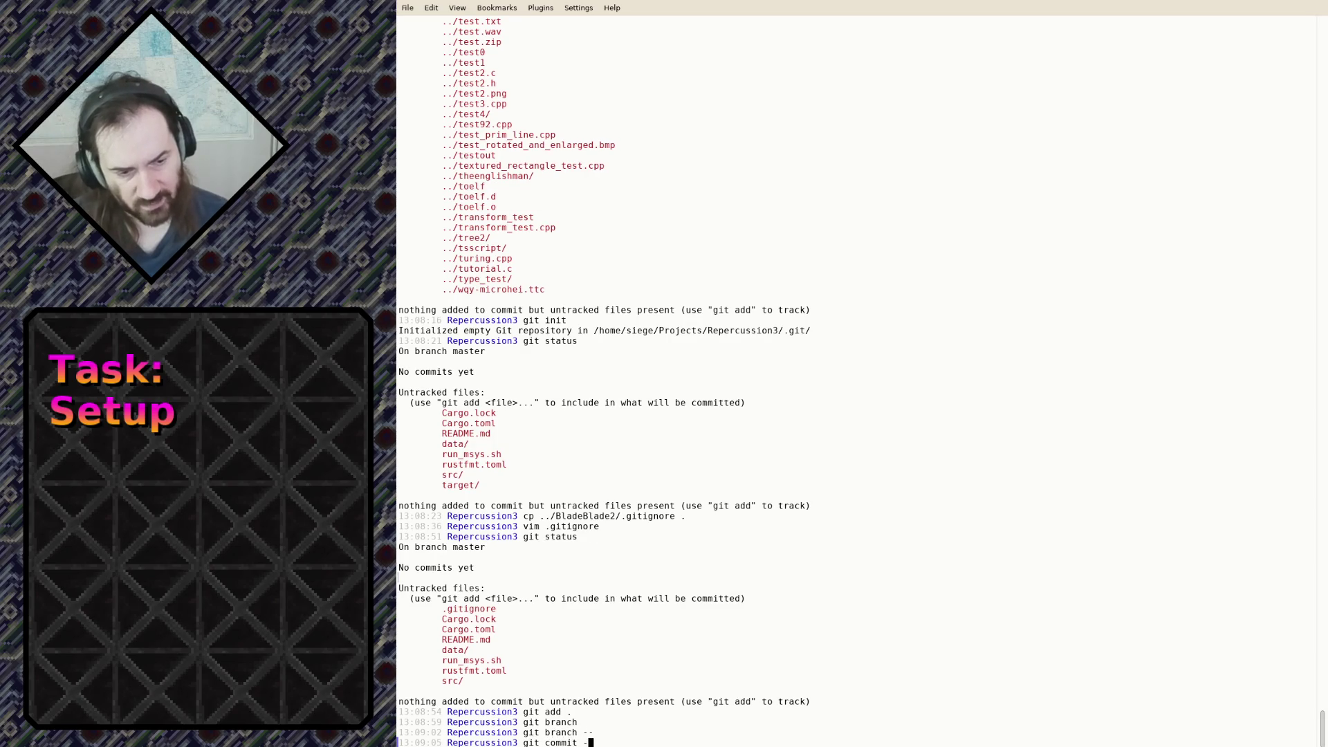
type("a -m \"Initial commit")
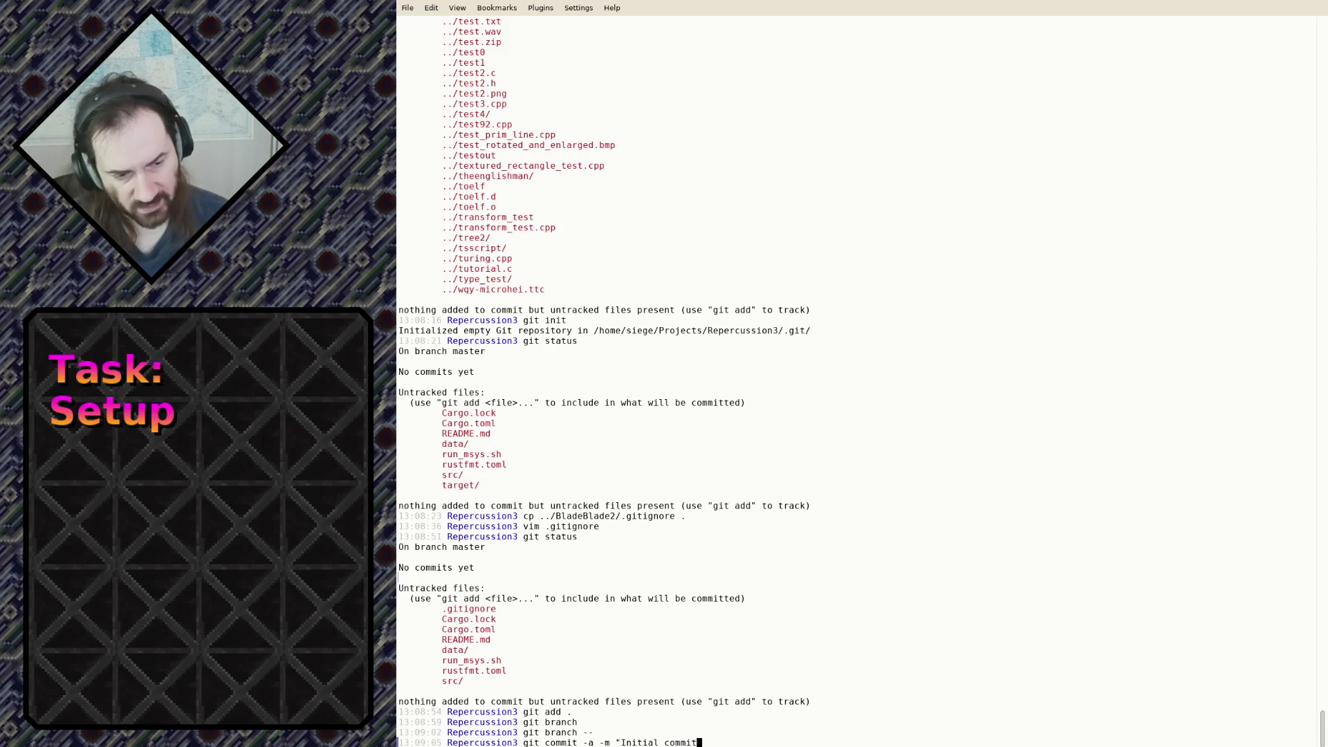
type("\"")
key("Return")
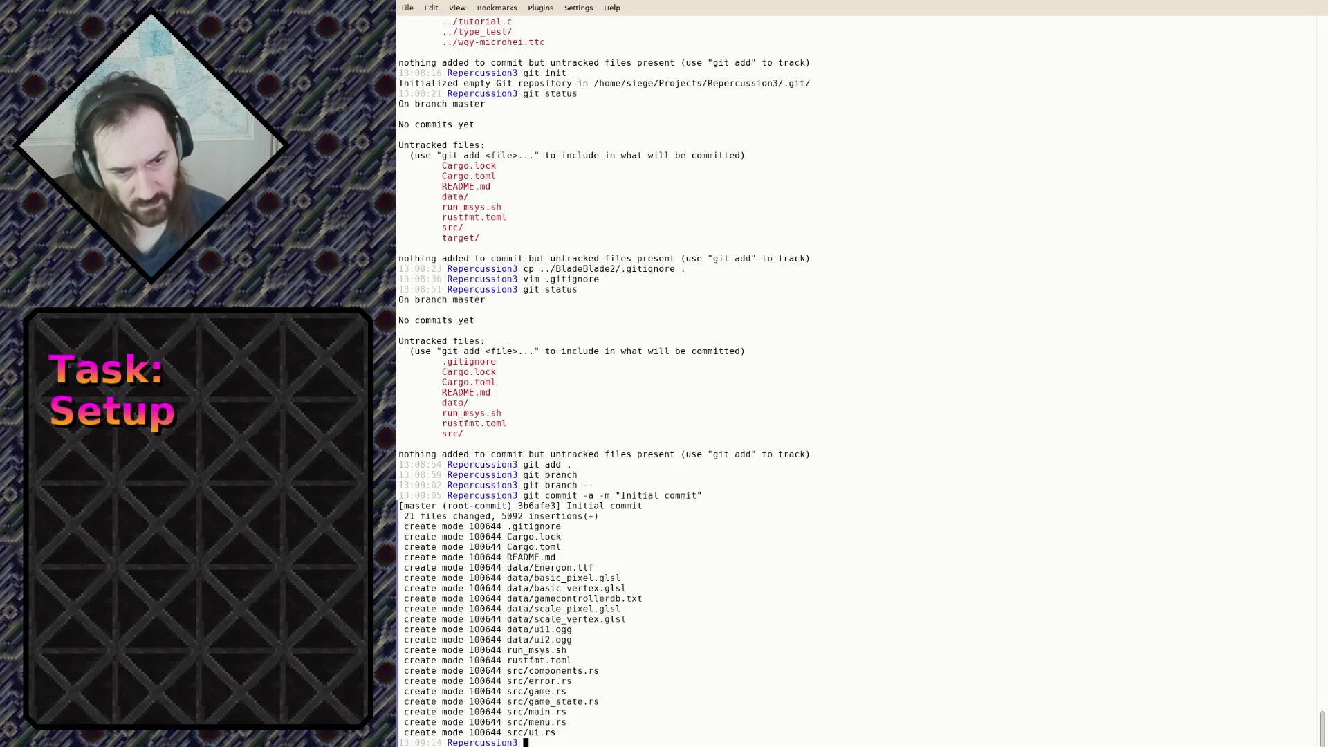
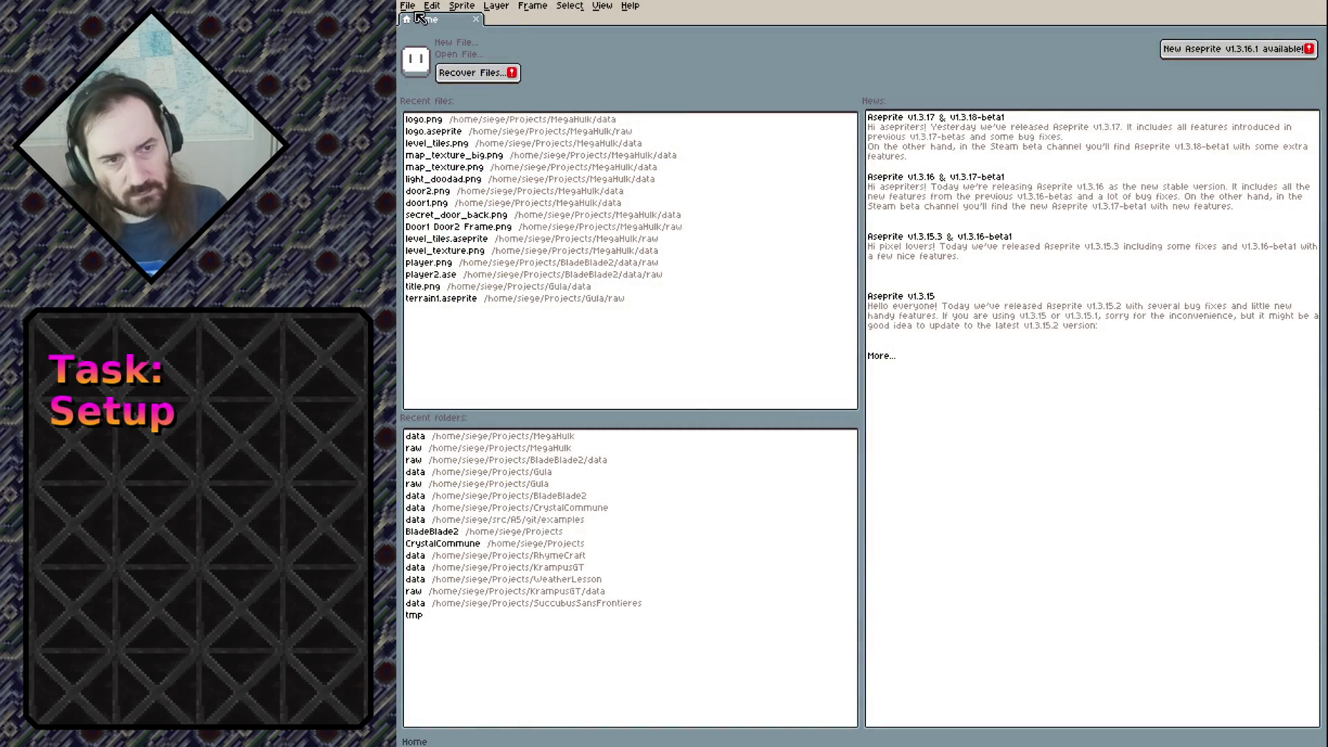
Create a new sprite 32 pixels wide and 32 pixels high from File > New
left_click(408, 6)
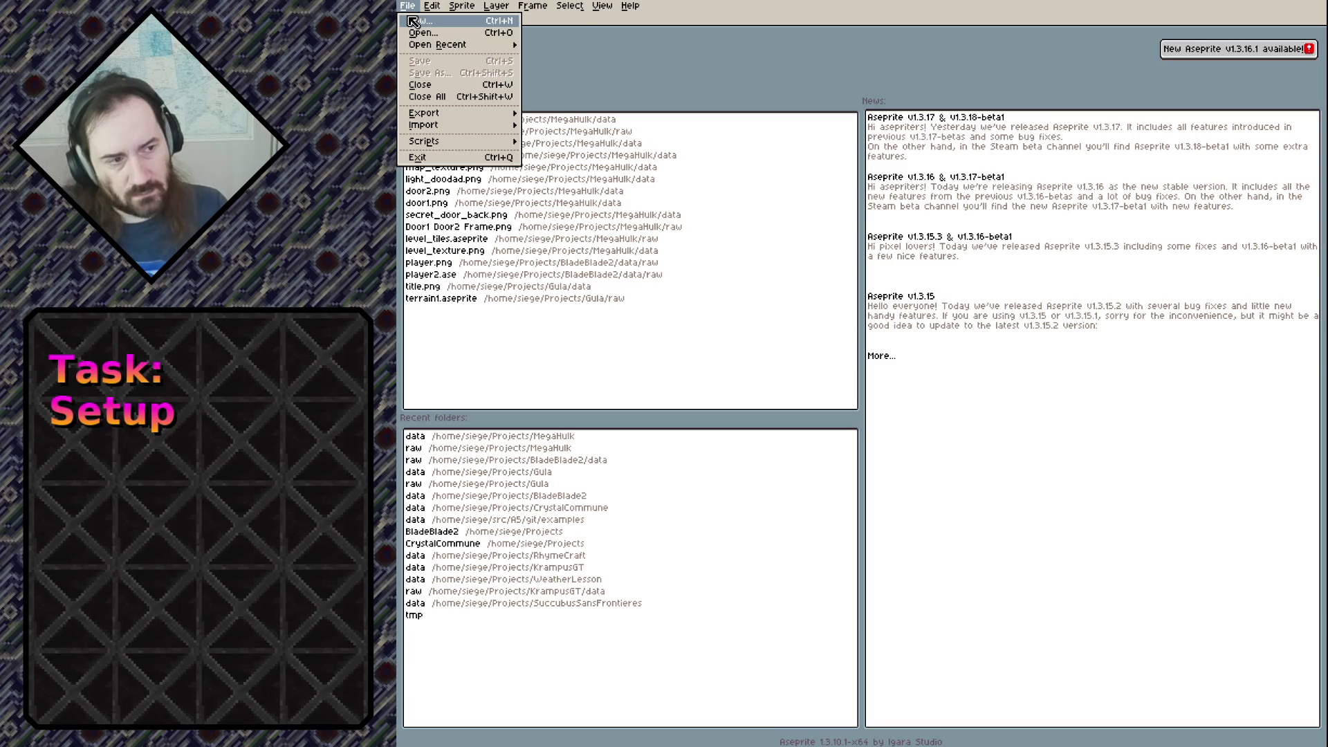
left_click(414, 22)
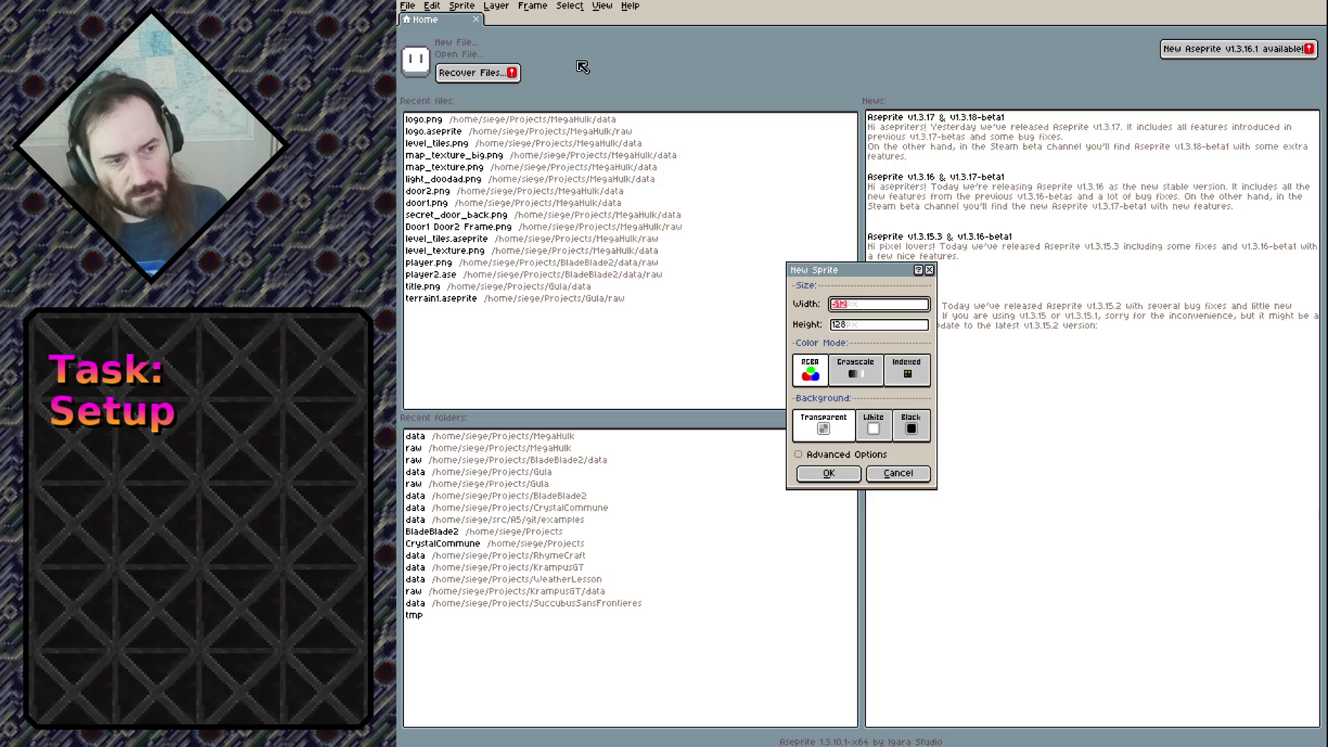
type("32")
key("Tab")
type("32")
left_click(855, 478)
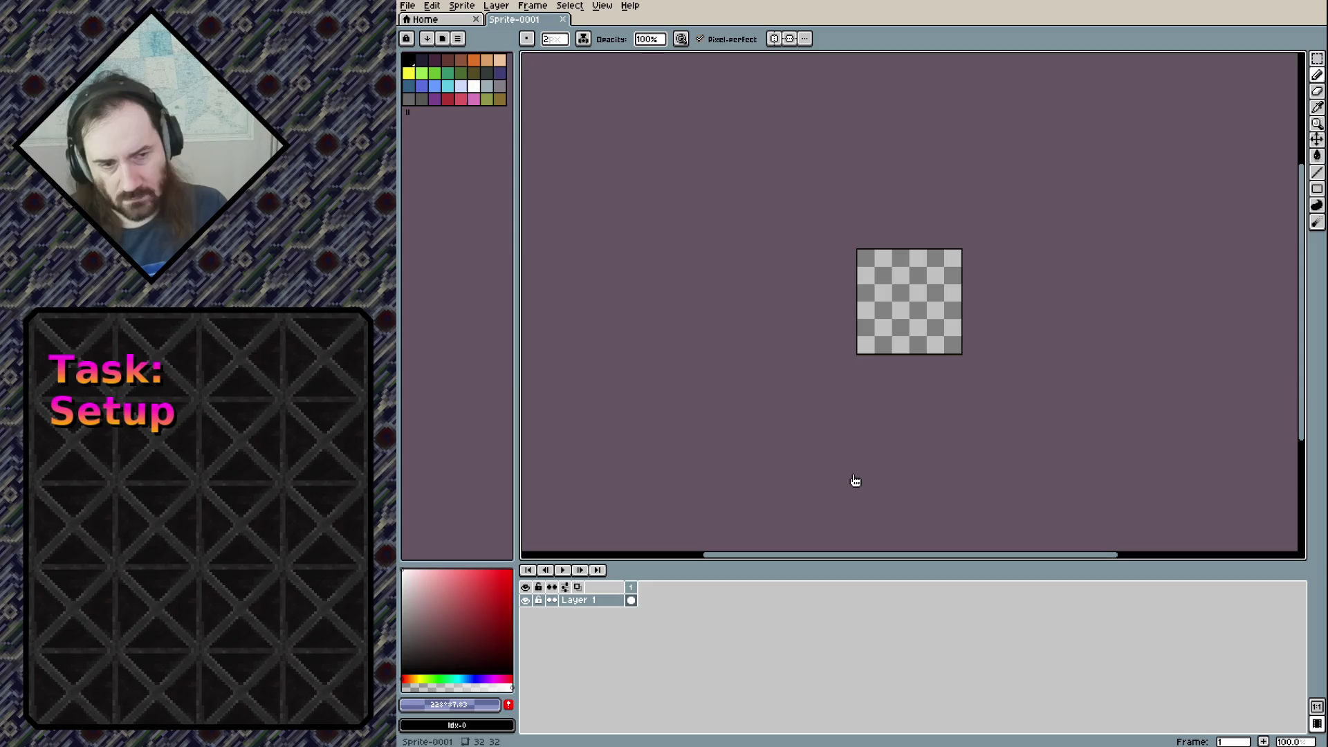
Zoom in on the blank 32×32 canvas and pan it into the middle of the view
scroll(906, 269, "up", 1)
scroll(903, 280, "up", 2)
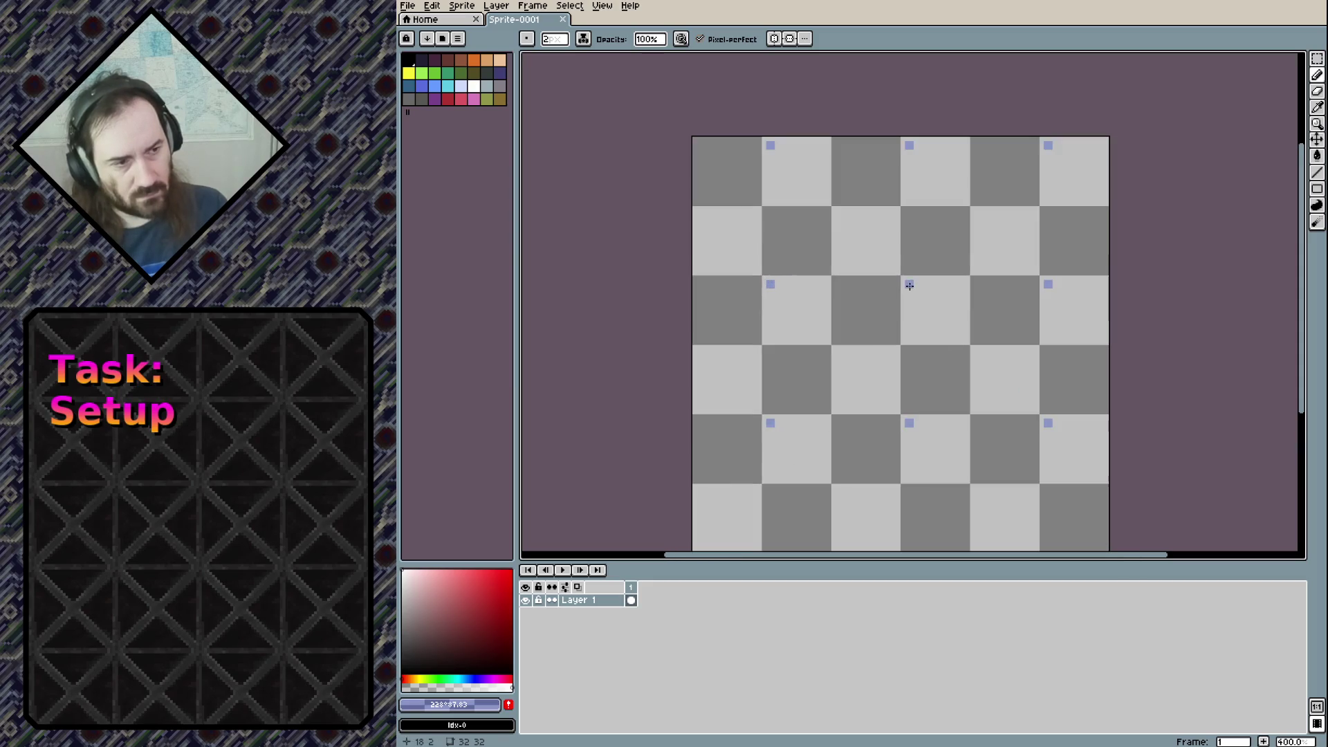
mouse_move(893, 299)
left_mouse_down()
mouse_move(856, 267)
mouse_move(844, 283)
left_mouse_up()
left_click(858, 286)
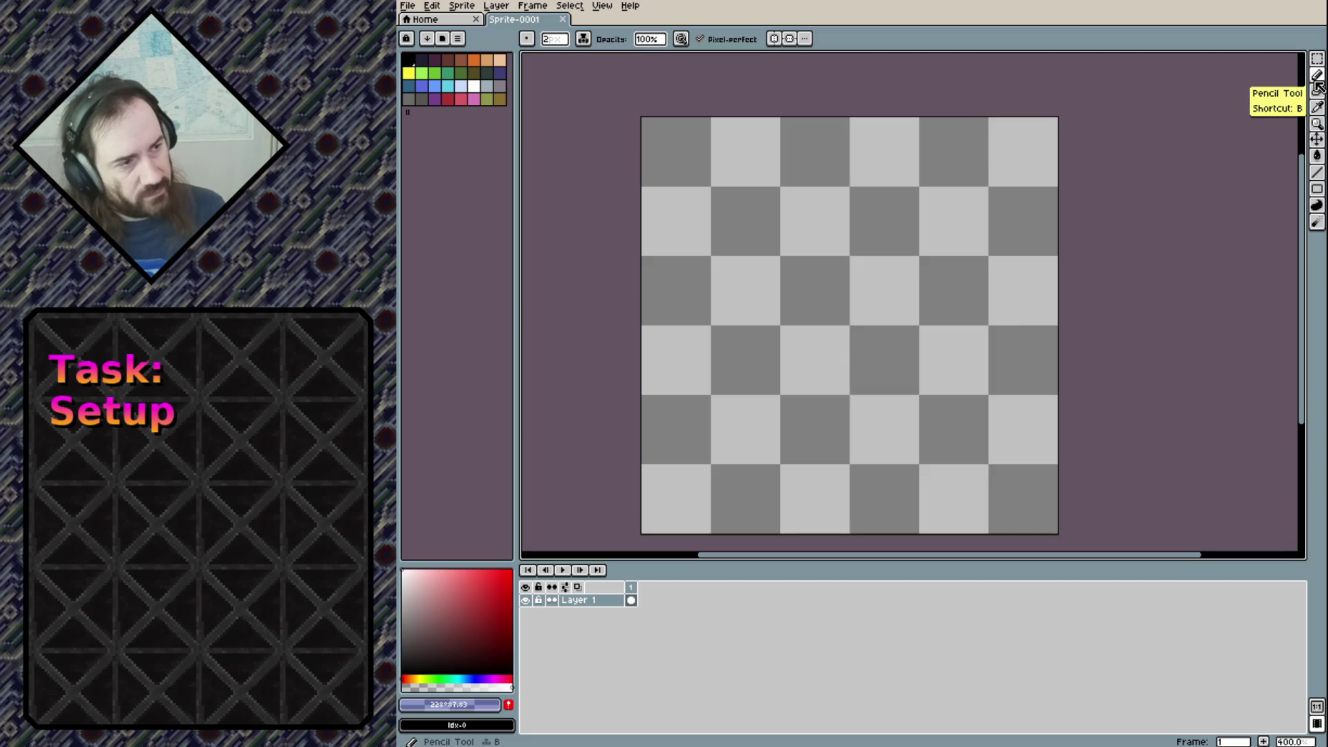
Draw a test pencil stroke, undo it, and bring up the palette presets list
mouse_move(811, 352)
left_mouse_down()
mouse_move(830, 334)
mouse_move(728, 344)
left_mouse_up()
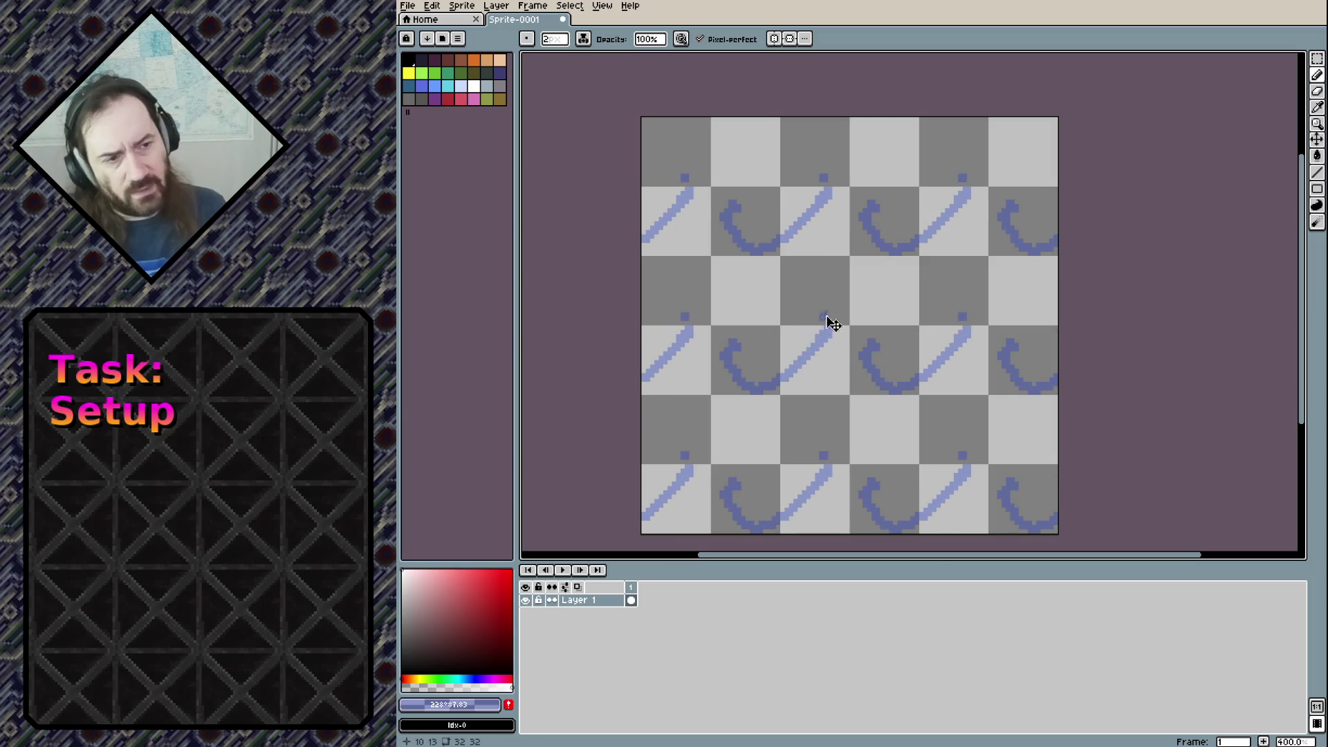
key("ctrl+z")
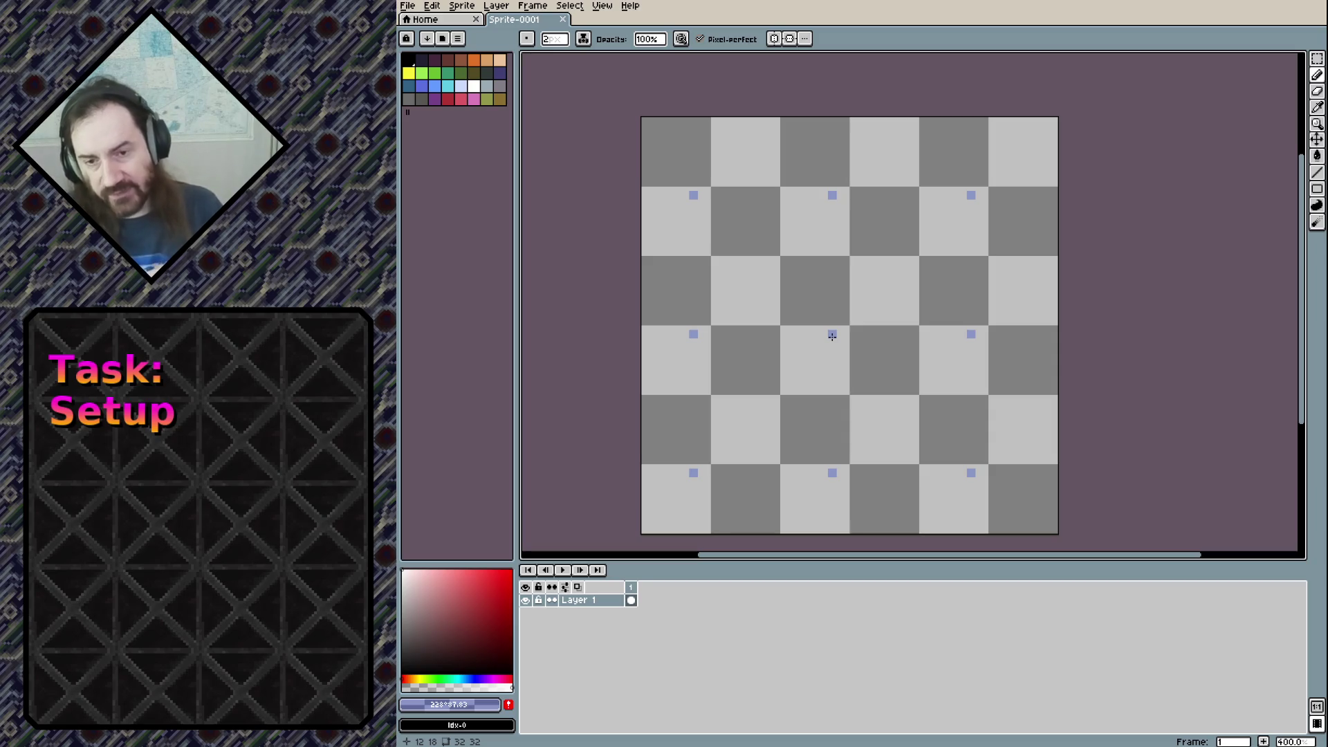
mouse_move(832, 334)
left_mouse_down()
mouse_move(774, 257)
mouse_move(842, 191)
mouse_move(766, 271)
mouse_move(560, 127)
left_mouse_up()
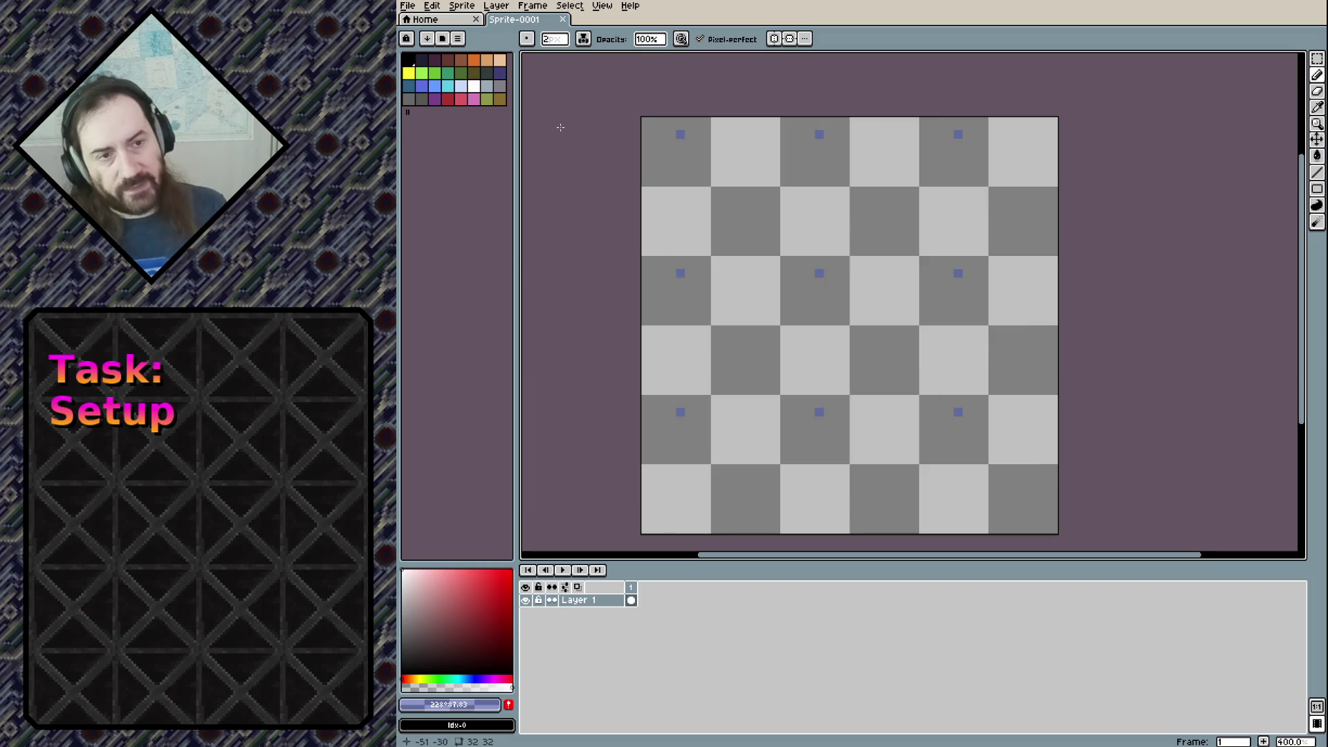
left_click(443, 39)
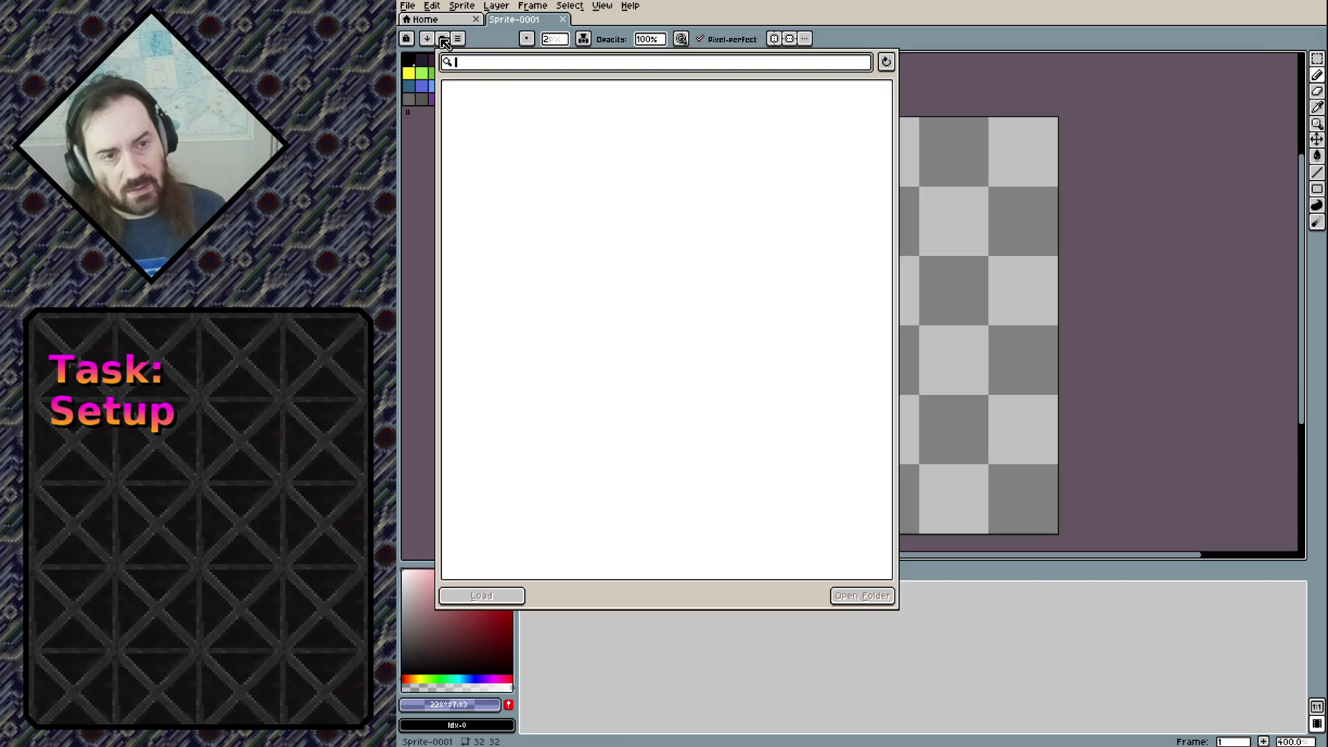
Scroll through the palette presets list to locate EDG32
scroll(602, 288, "down", 2)
scroll(599, 293, "down", 2)
scroll(584, 311, "down", 5)
scroll(581, 317, "down", 3)
scroll(577, 321, "down", 4)
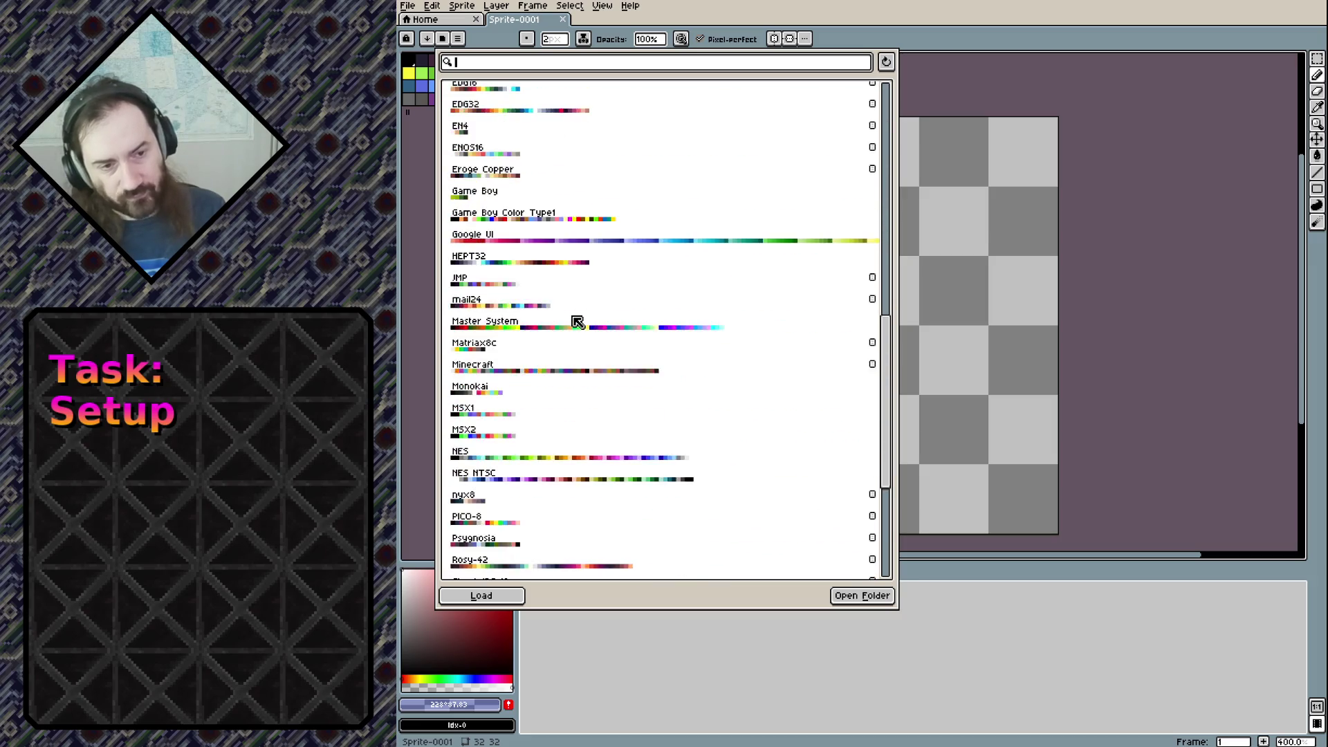
scroll(574, 325, "down", 4)
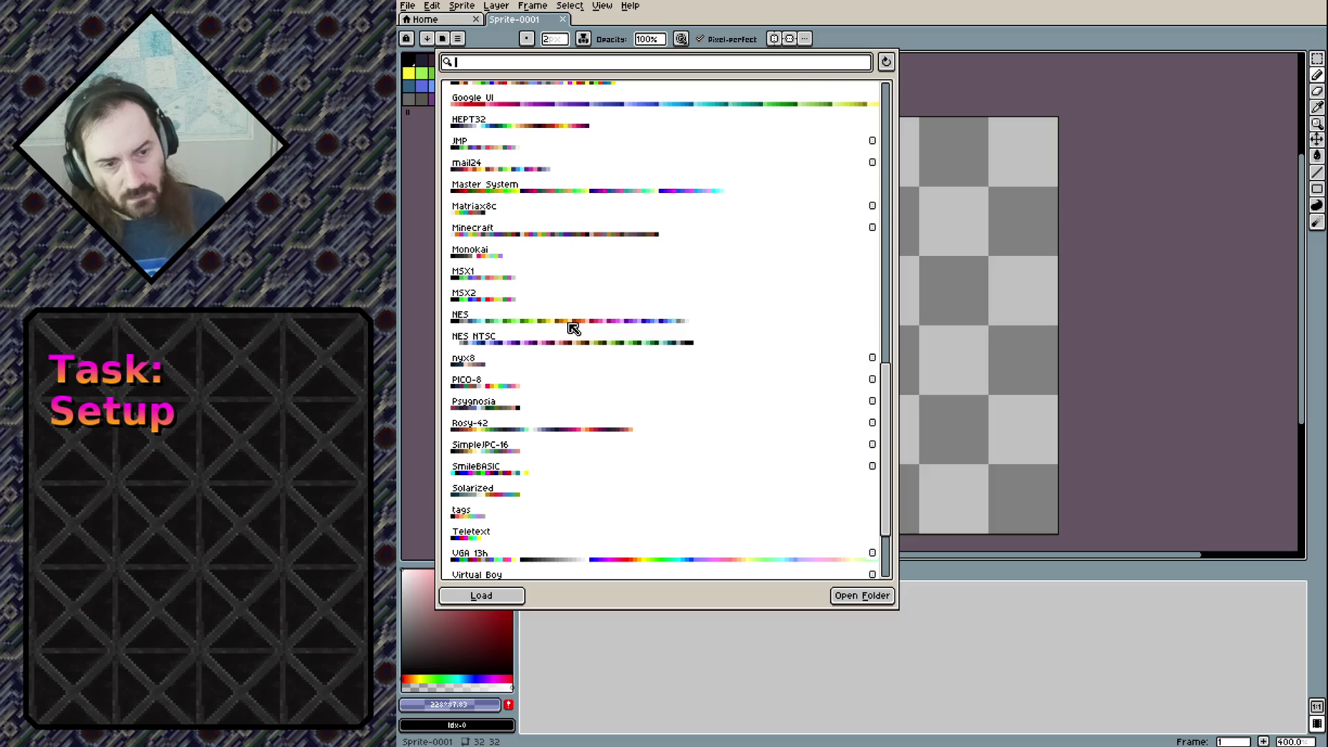
scroll(571, 329, "down", 2)
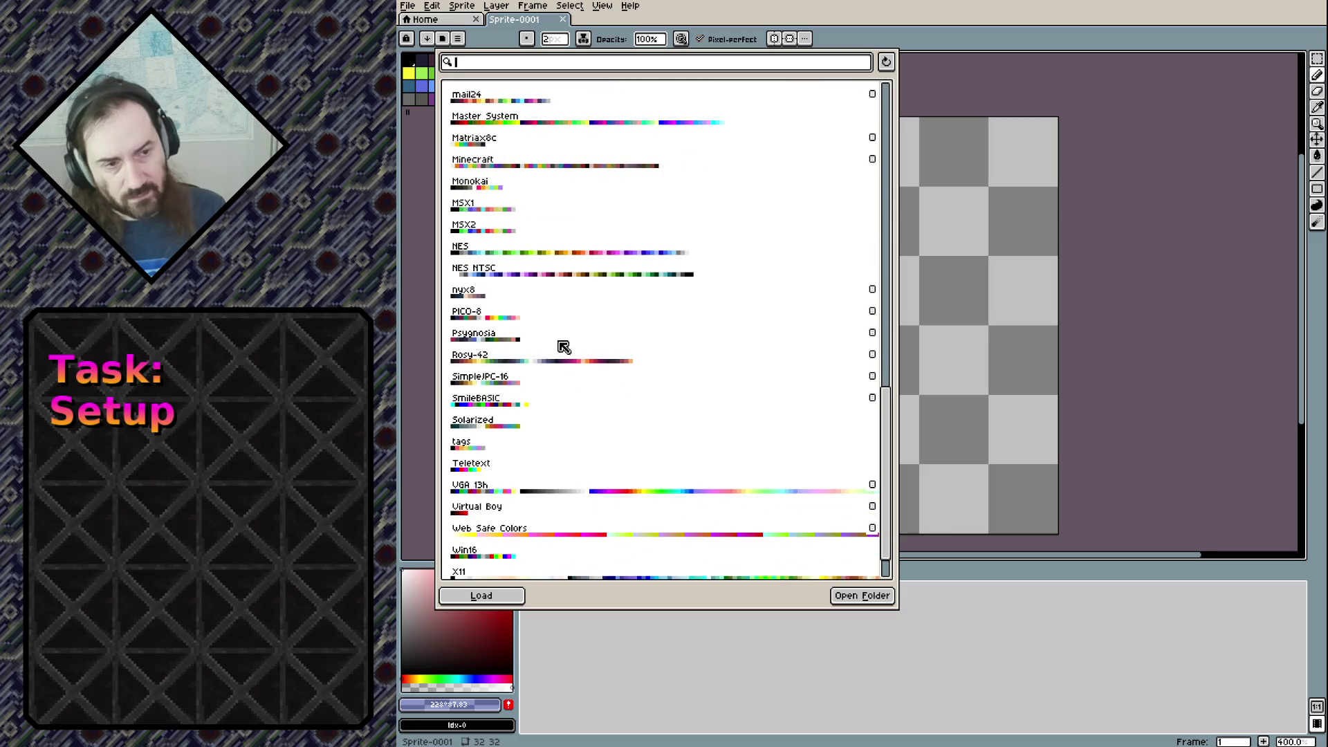
scroll(547, 359, "down", 2)
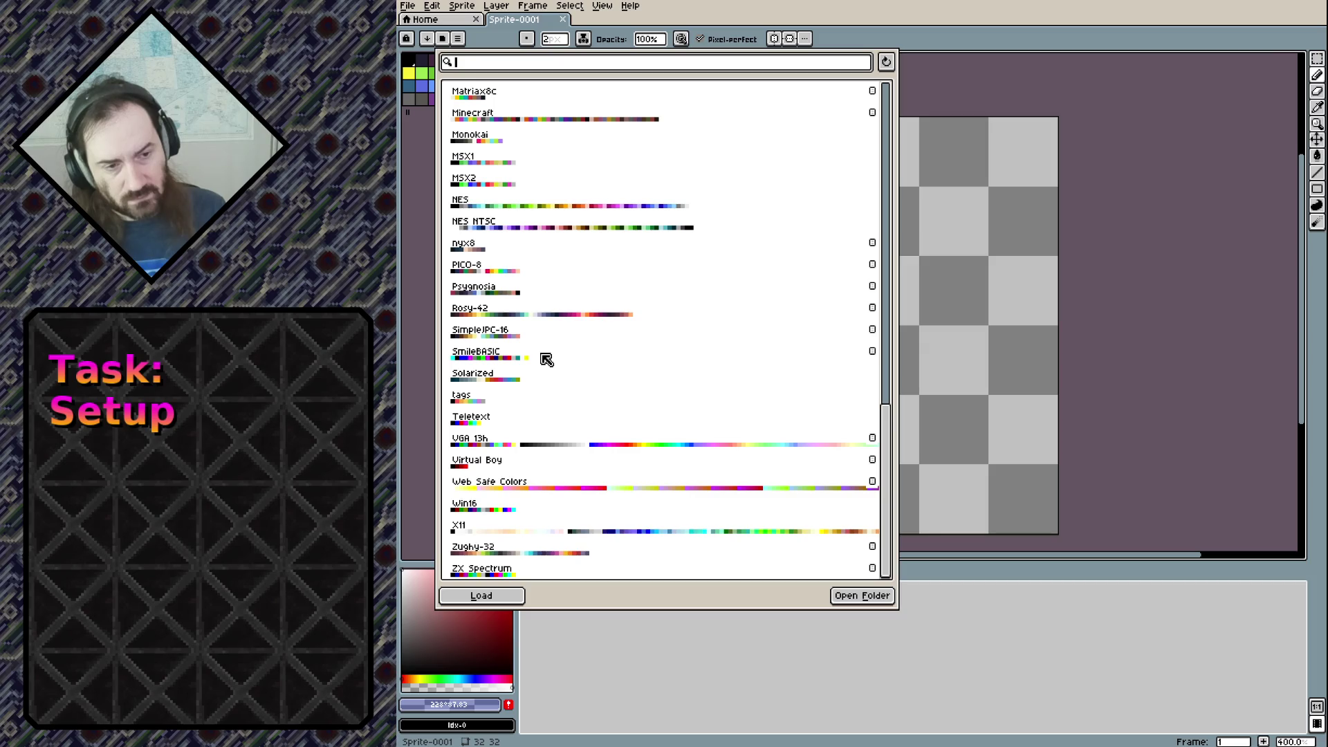
scroll(758, 457, "up", 4)
scroll(756, 458, "up", 6)
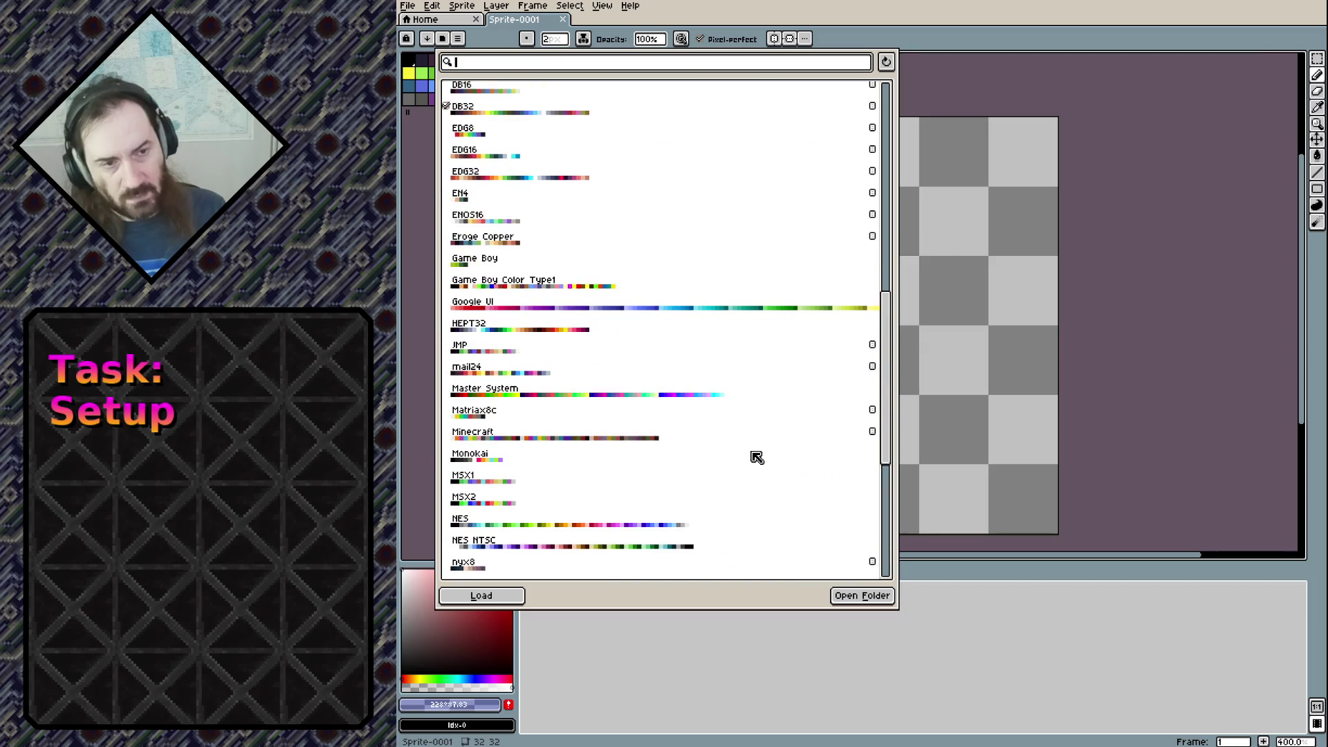
scroll(755, 456, "up", 7)
scroll(754, 456, "up", 2)
scroll(753, 456, "up", 2)
scroll(750, 457, "up", 2)
scroll(745, 458, "up", 2)
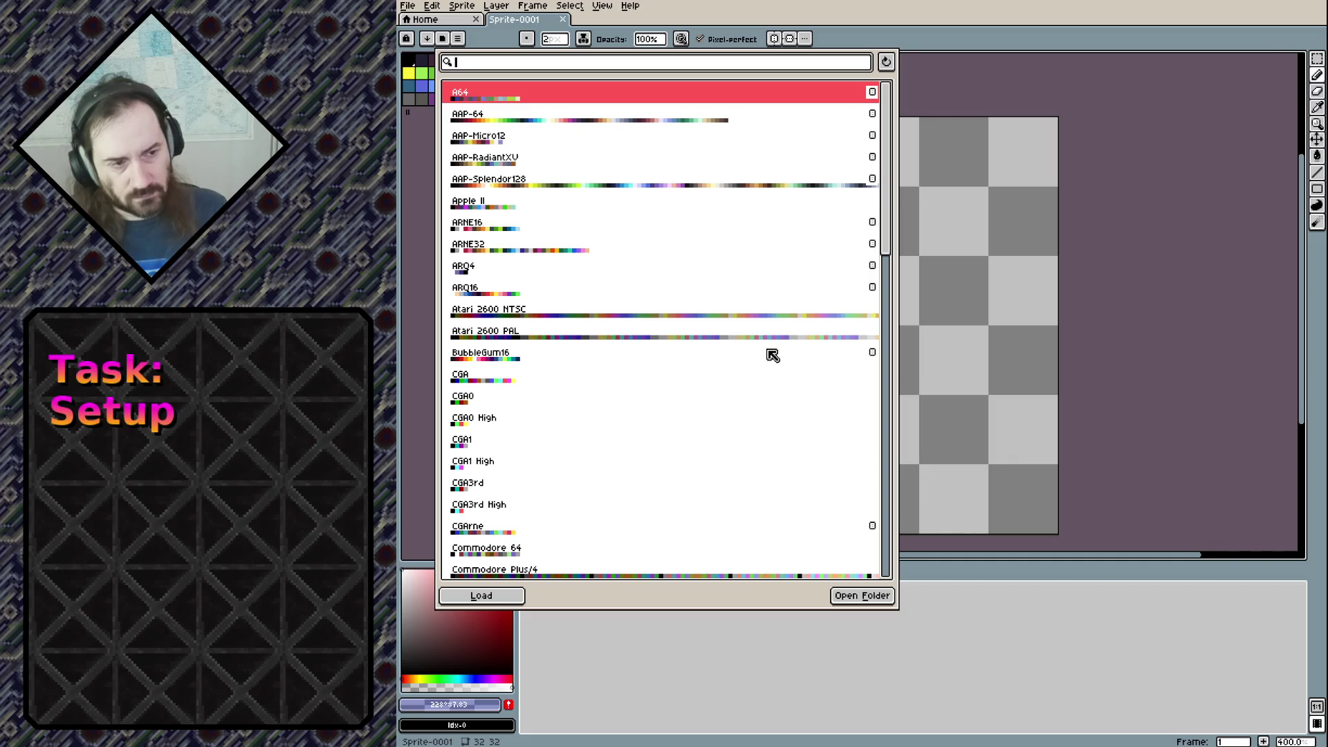
scroll(735, 357, "down", 3)
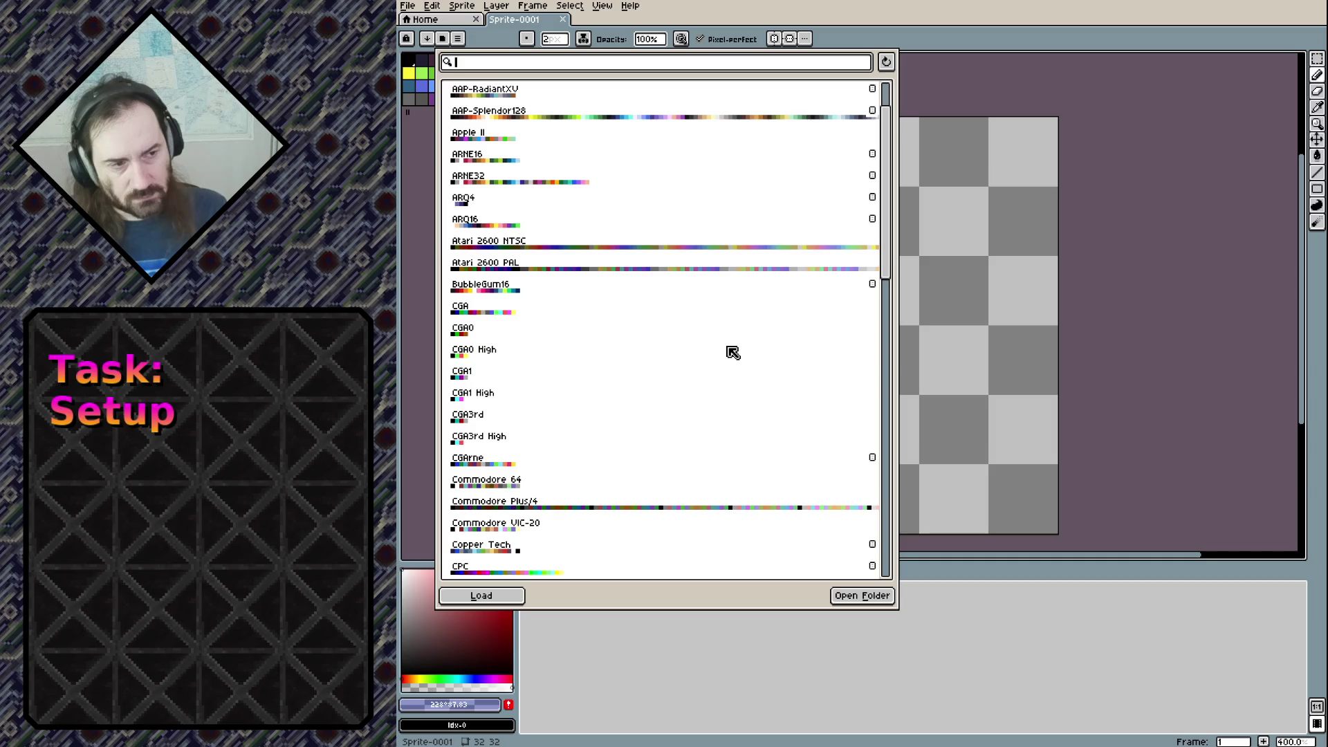
mouse_move(880, 220)
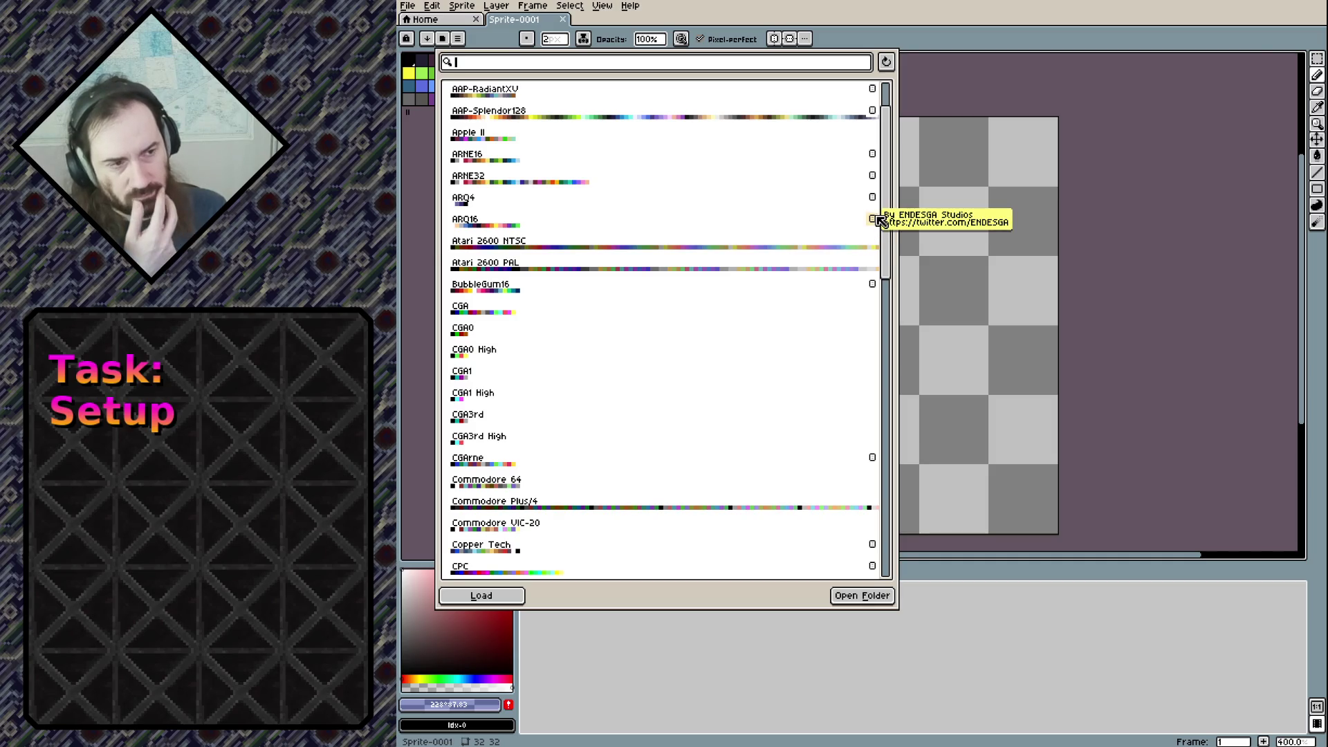
mouse_move(877, 285)
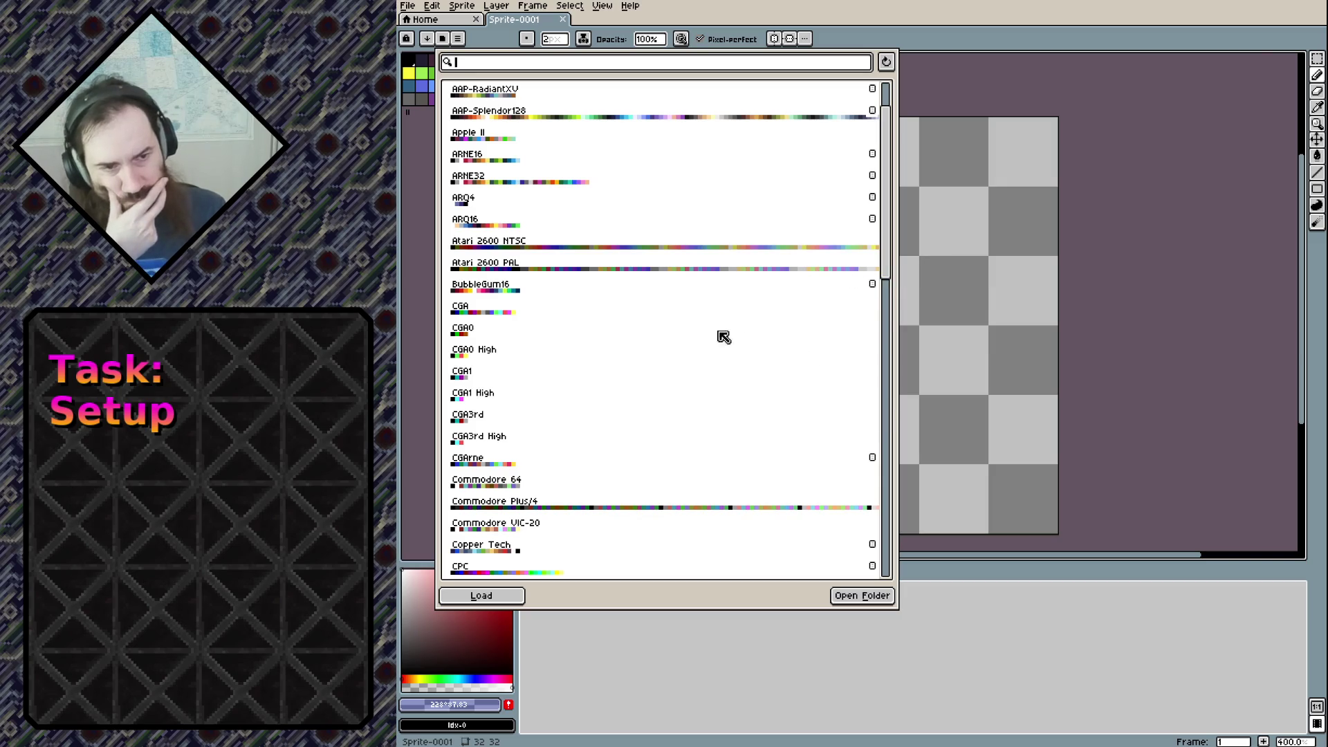
scroll(562, 338, "down", 2)
scroll(563, 339, "down", 1)
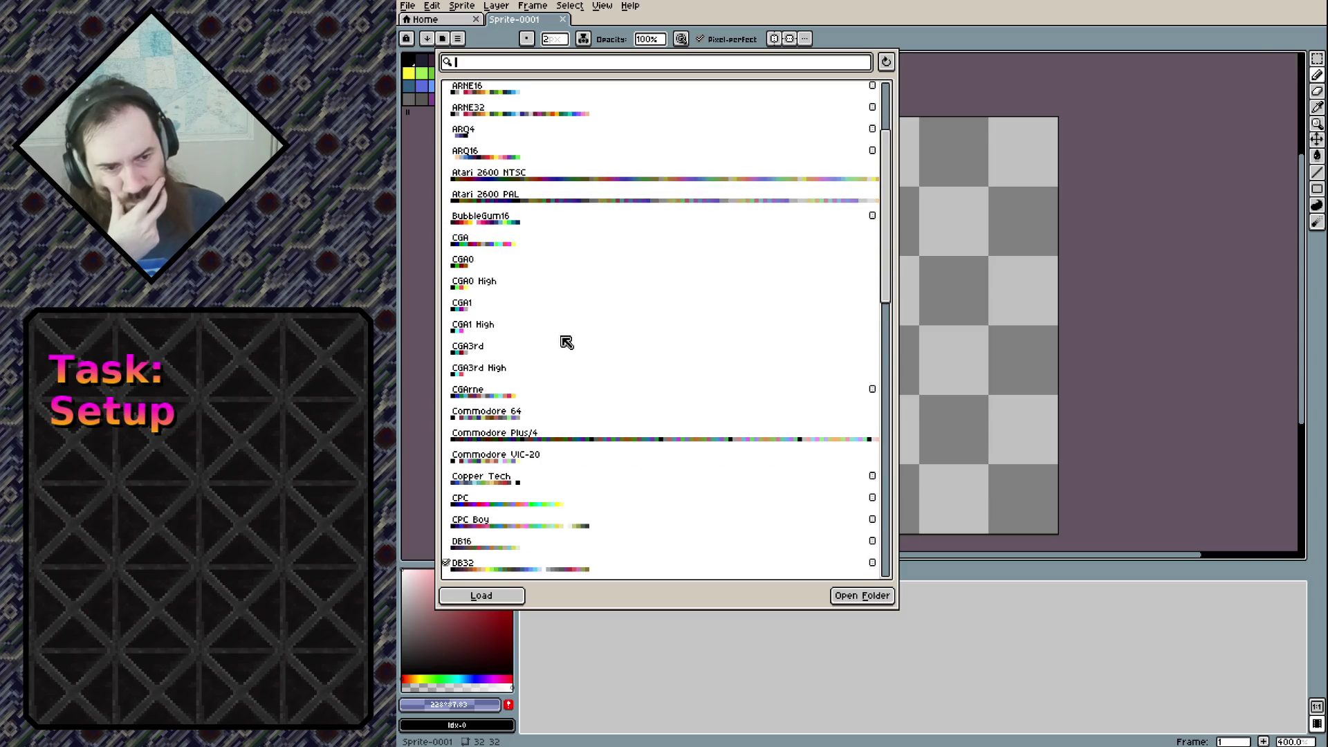
scroll(610, 357, "down", 2)
scroll(609, 357, "down", 1)
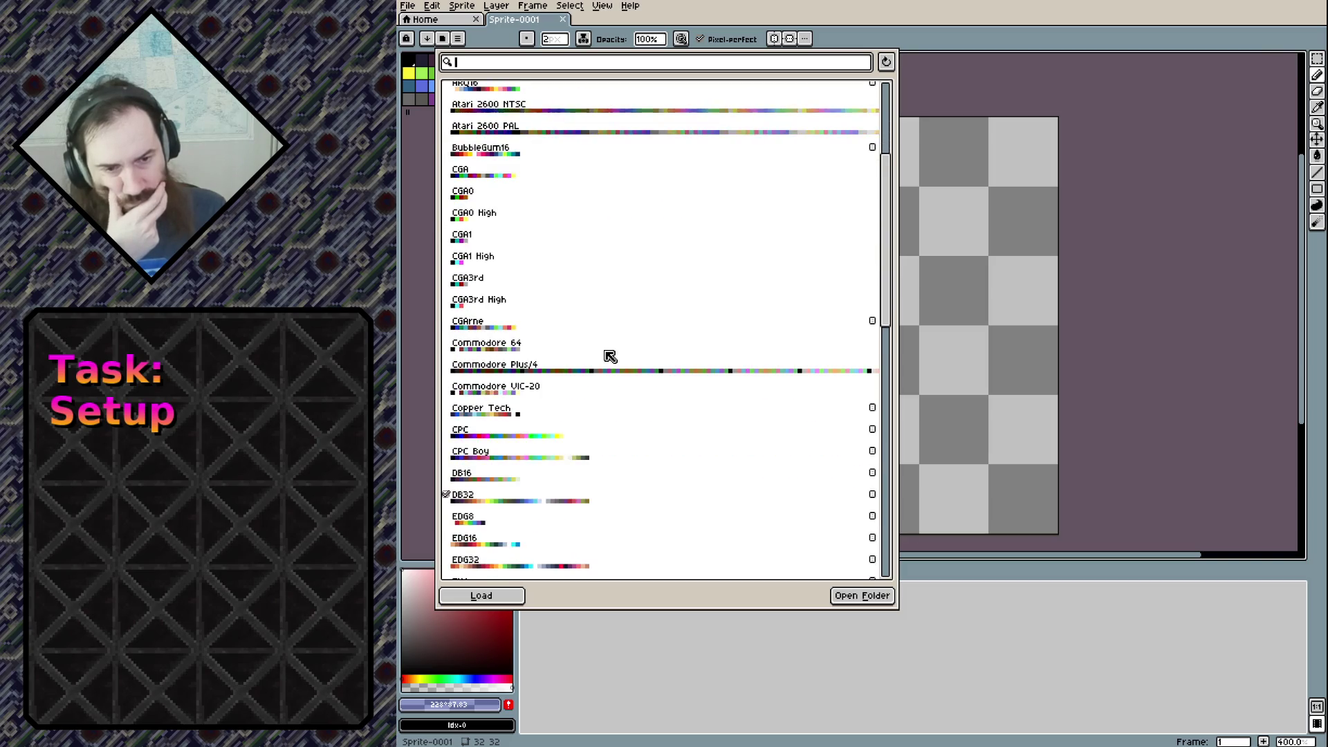
scroll(602, 370, "down", 3)
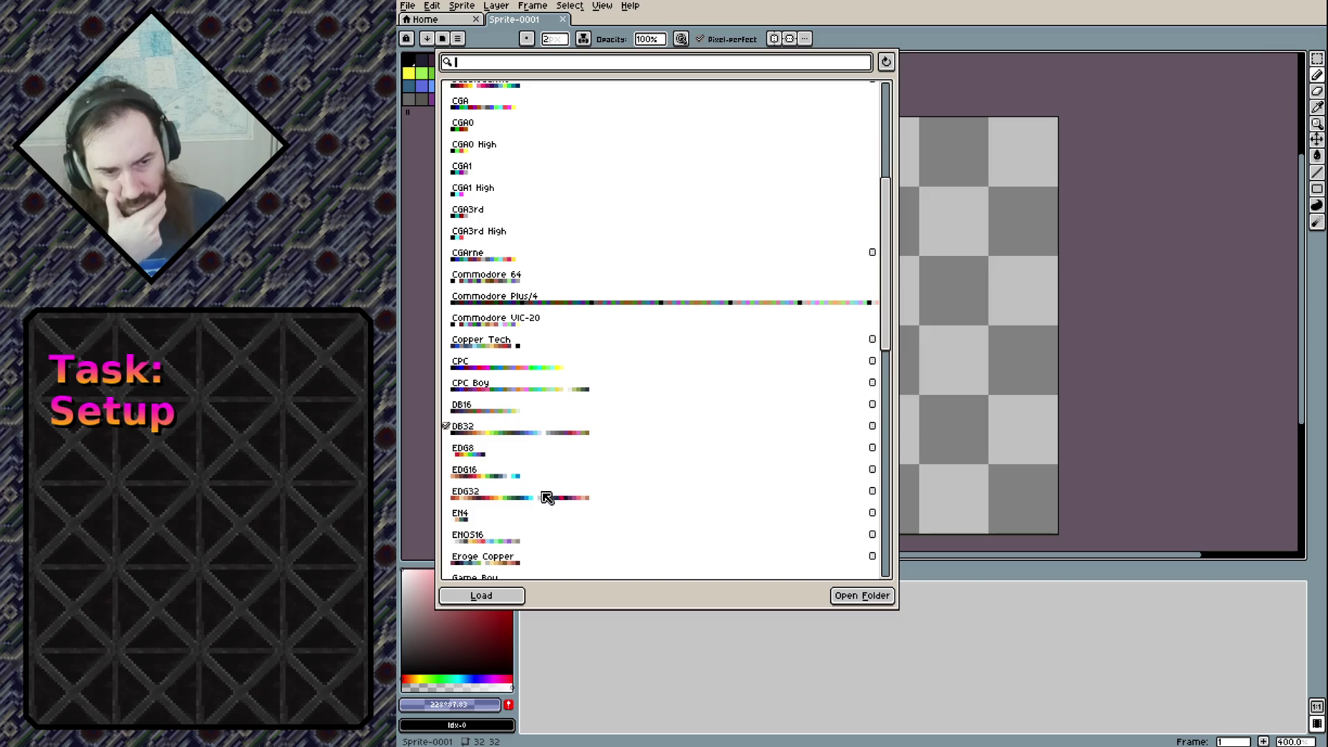
Load the EDG32 preset as the sprite's palette and close the presets list
left_click(463, 498)
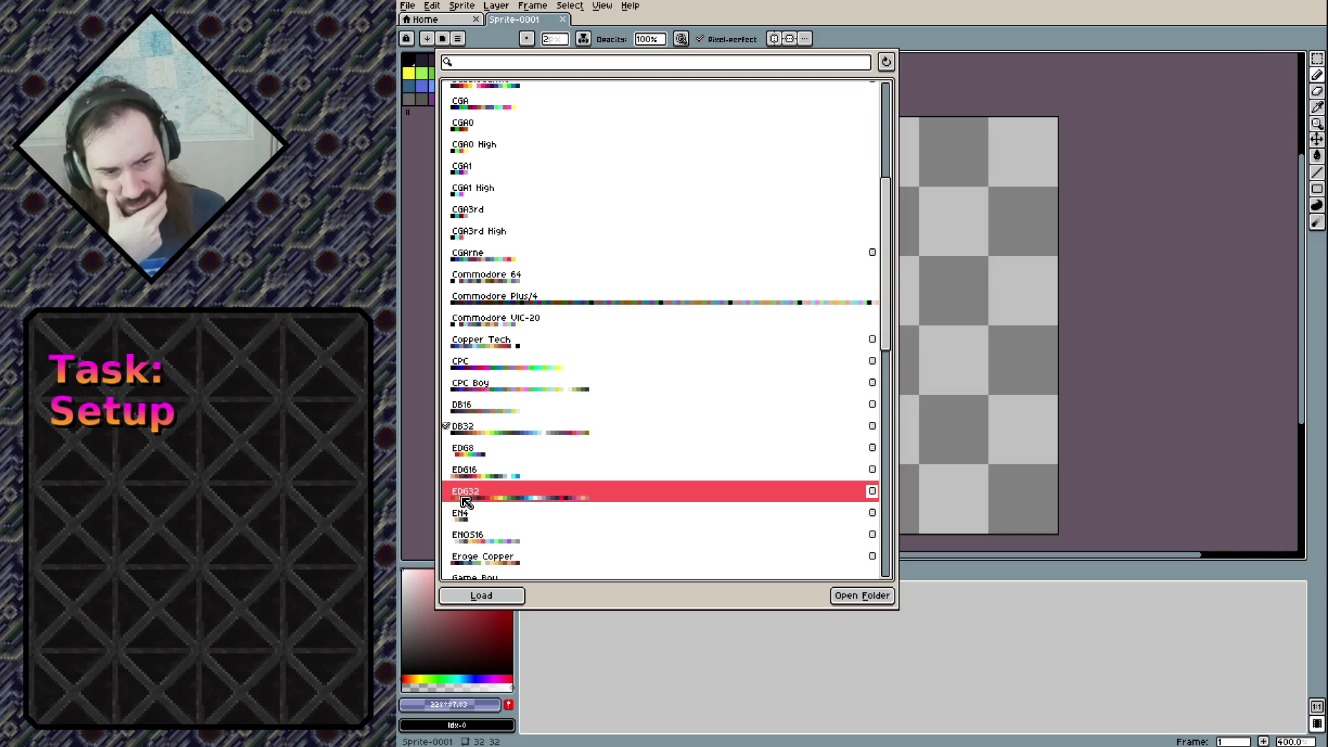
mouse_move(874, 493)
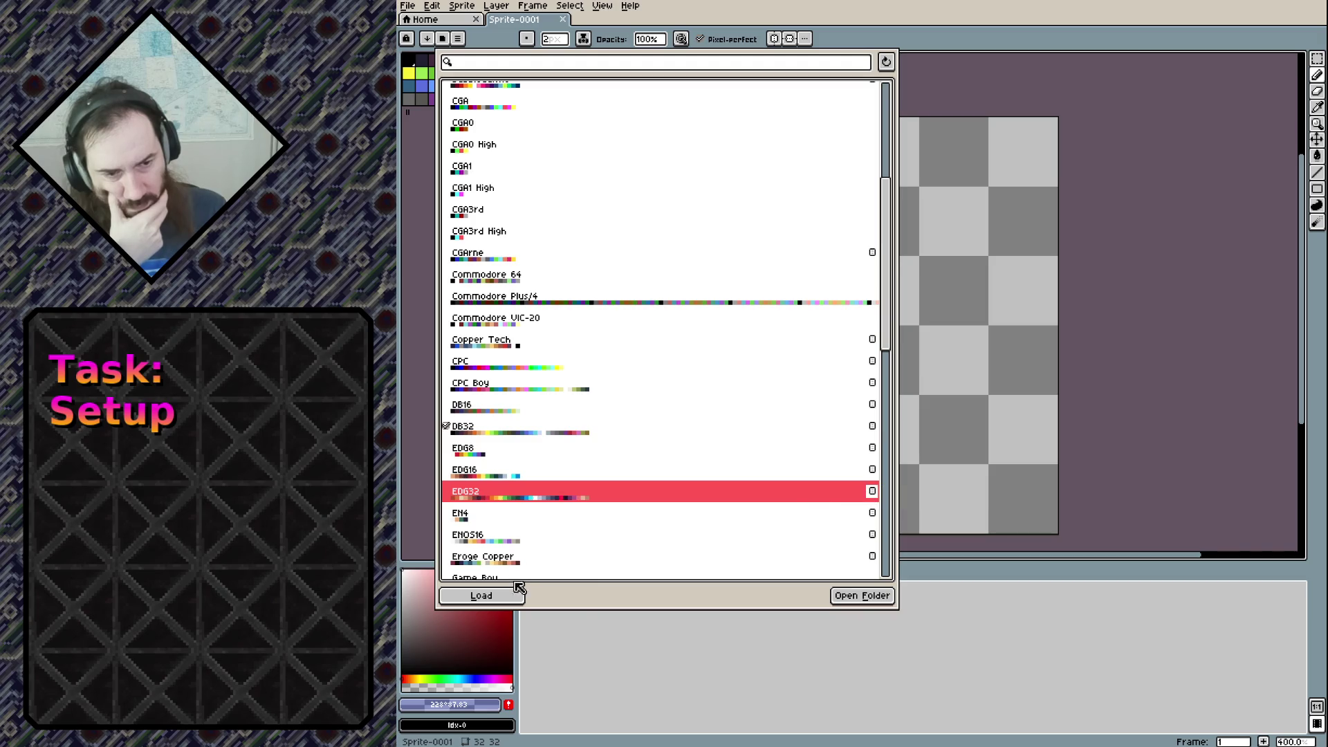
left_click(483, 596)
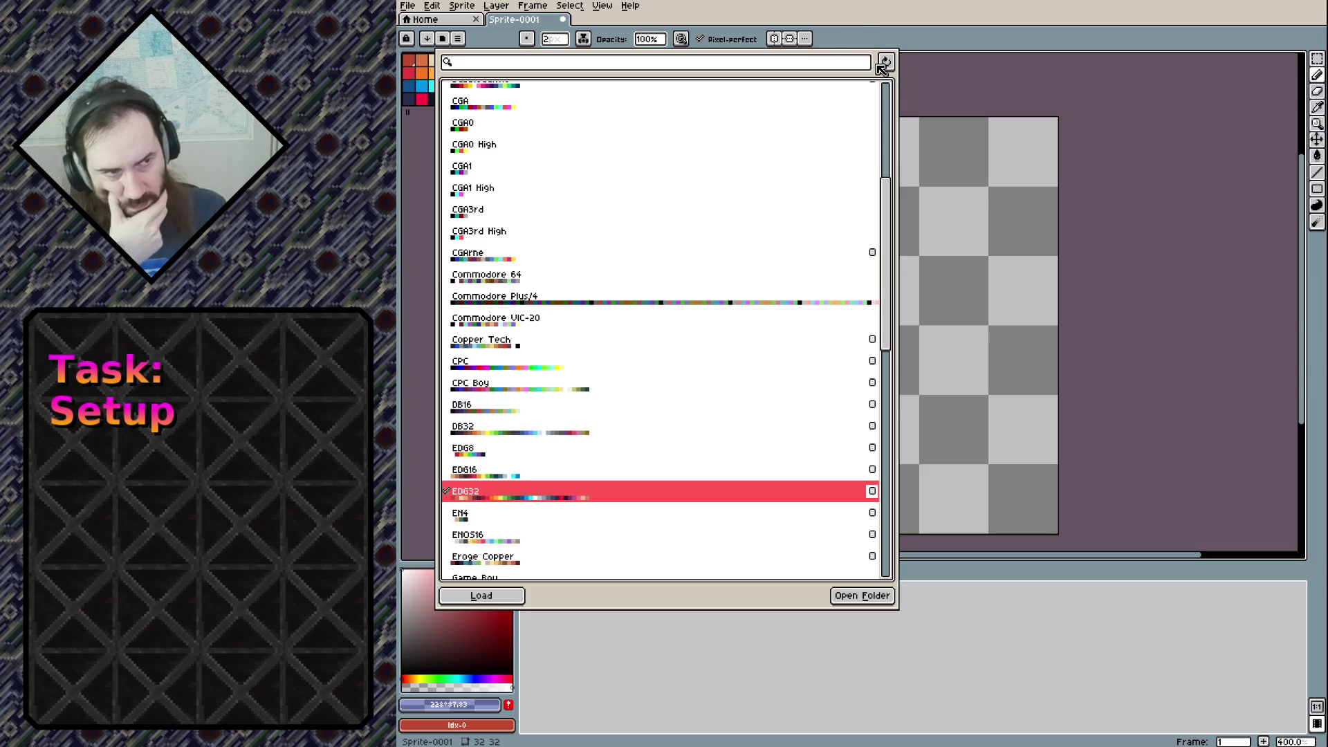
left_click(429, 395)
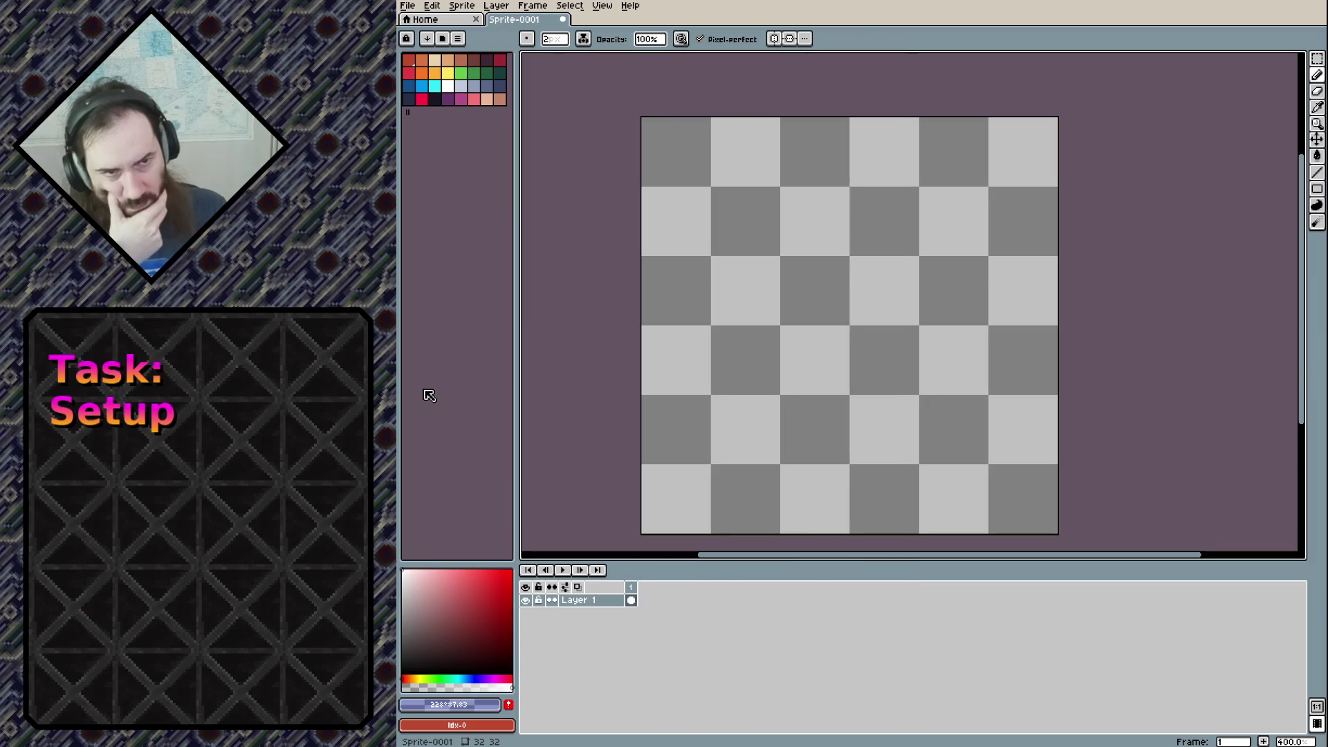
Pick dark navy from the palette, scribble a test mark, then clear the whole sprite
left_click(460, 86)
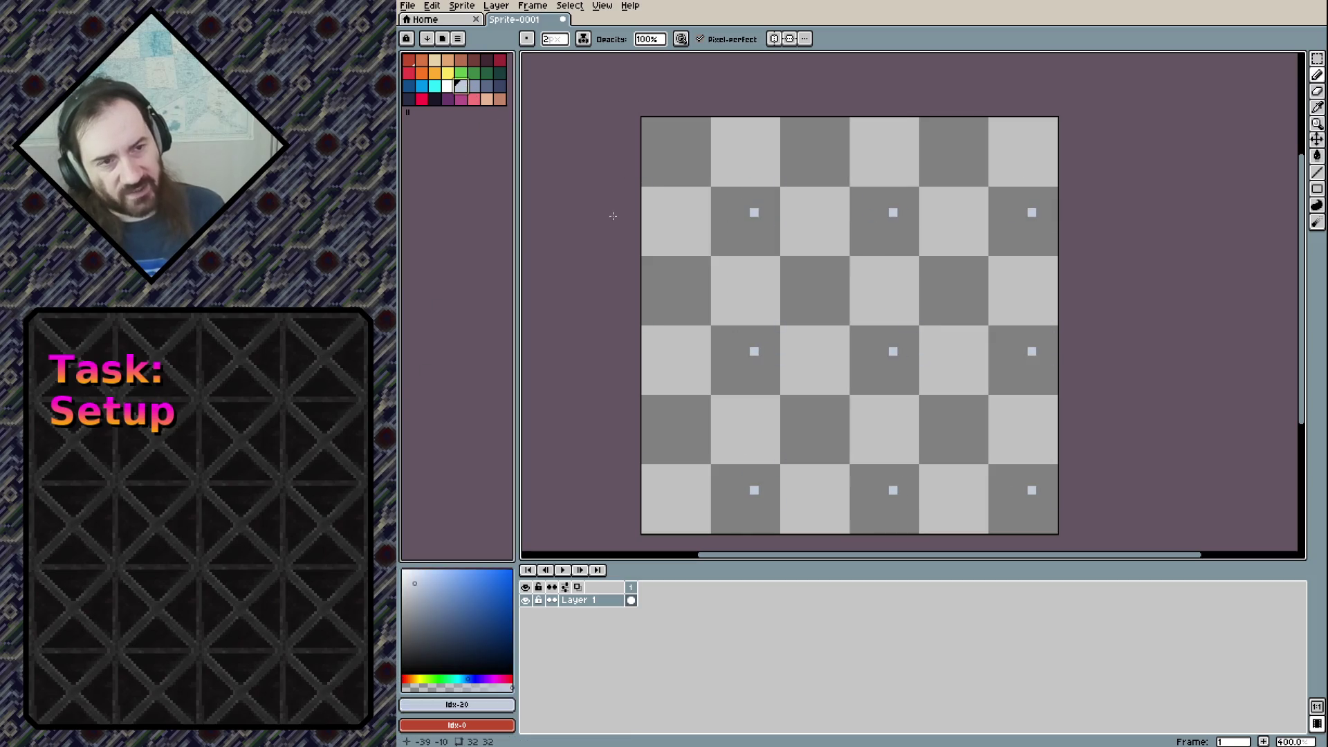
left_click(413, 106)
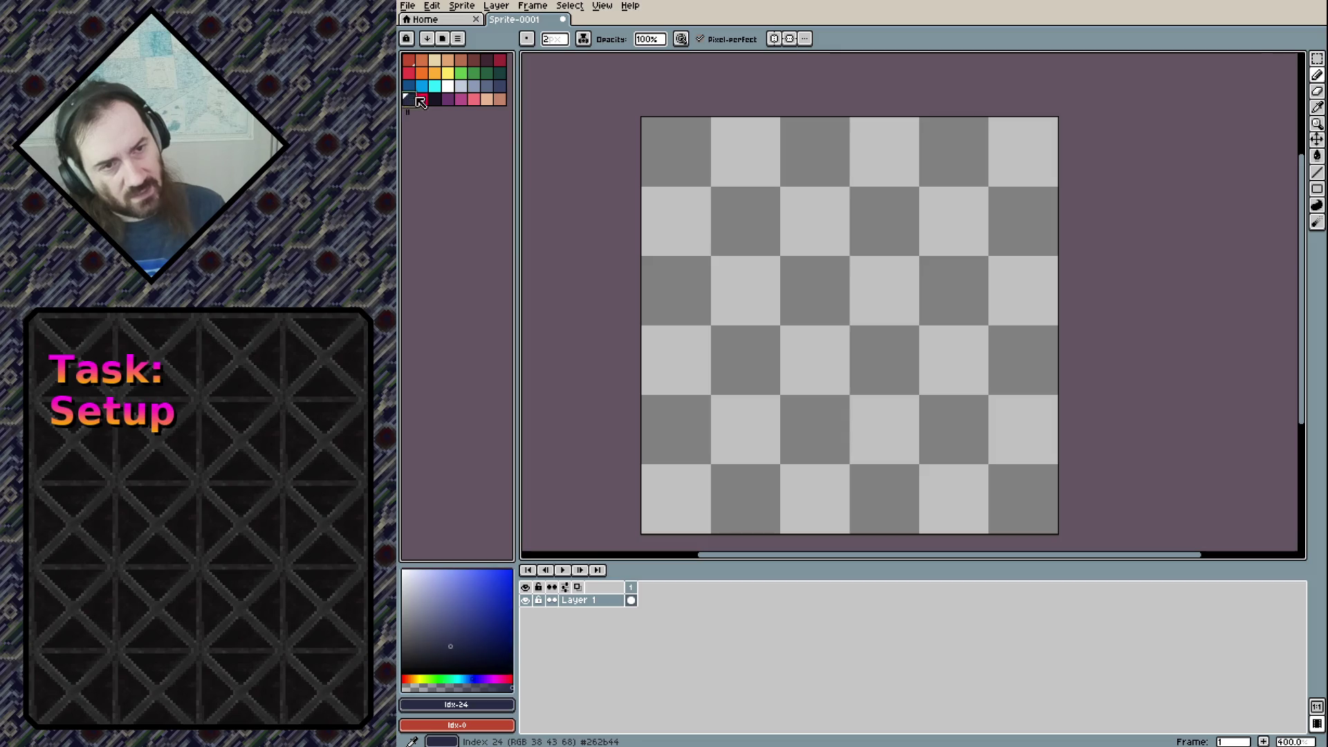
mouse_move(808, 254)
left_mouse_down()
mouse_move(828, 277)
mouse_move(822, 255)
left_mouse_up()
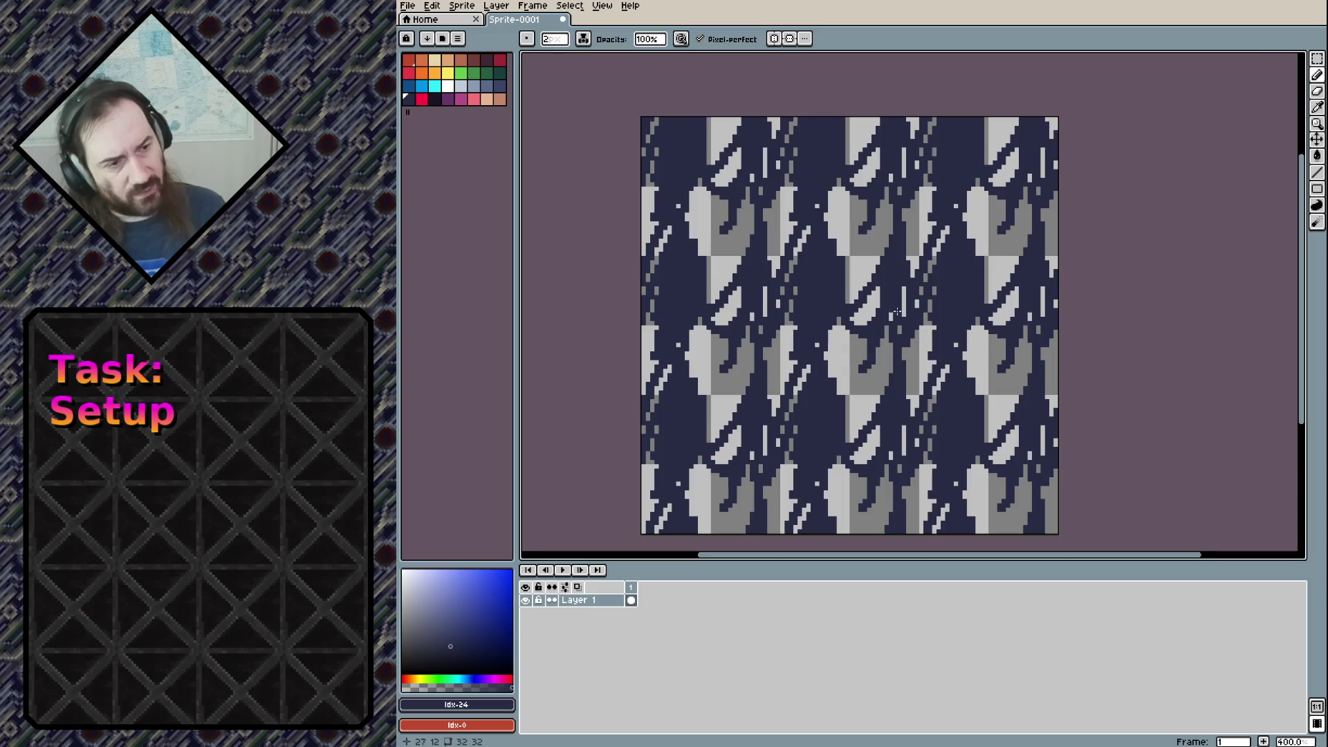
key("ctrl+a")
key("Delete")
key("ctrl+d")
Flood-fill the entire canvas with dark navy and return to the Pencil
left_click(857, 303)
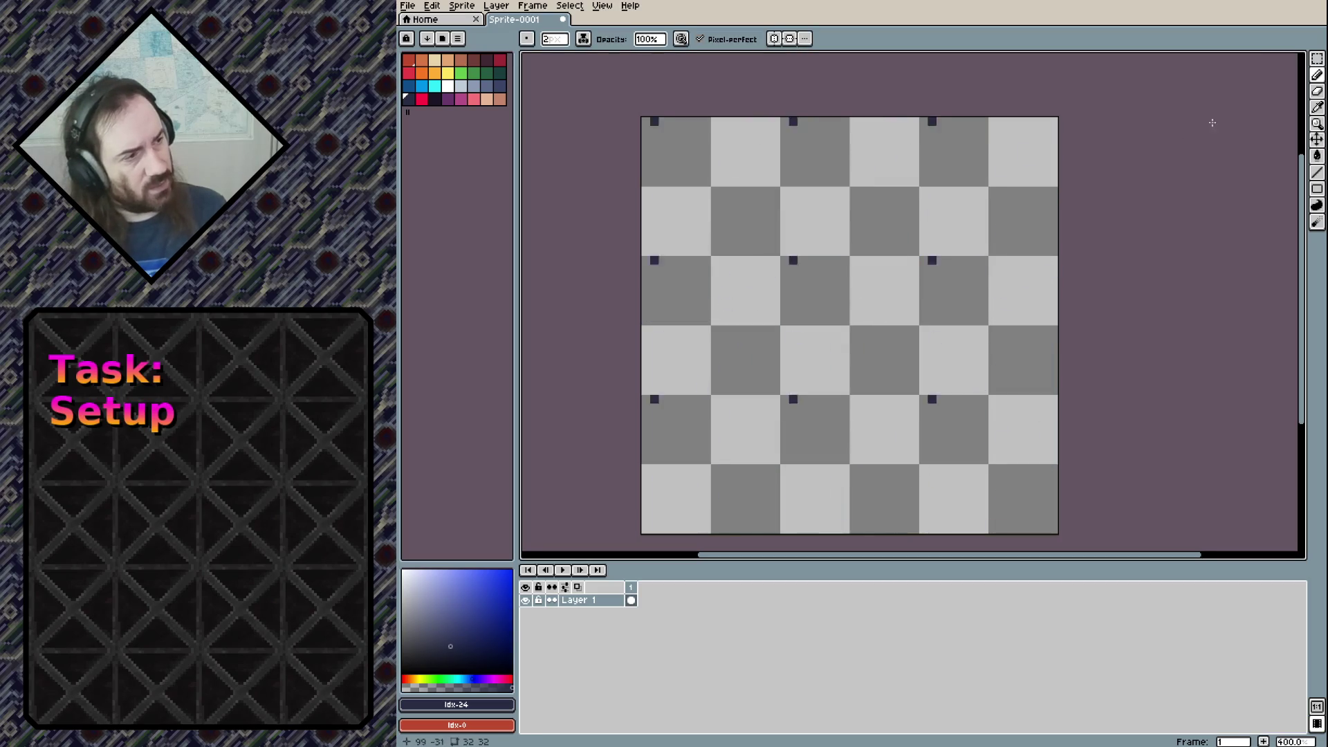
key("g")
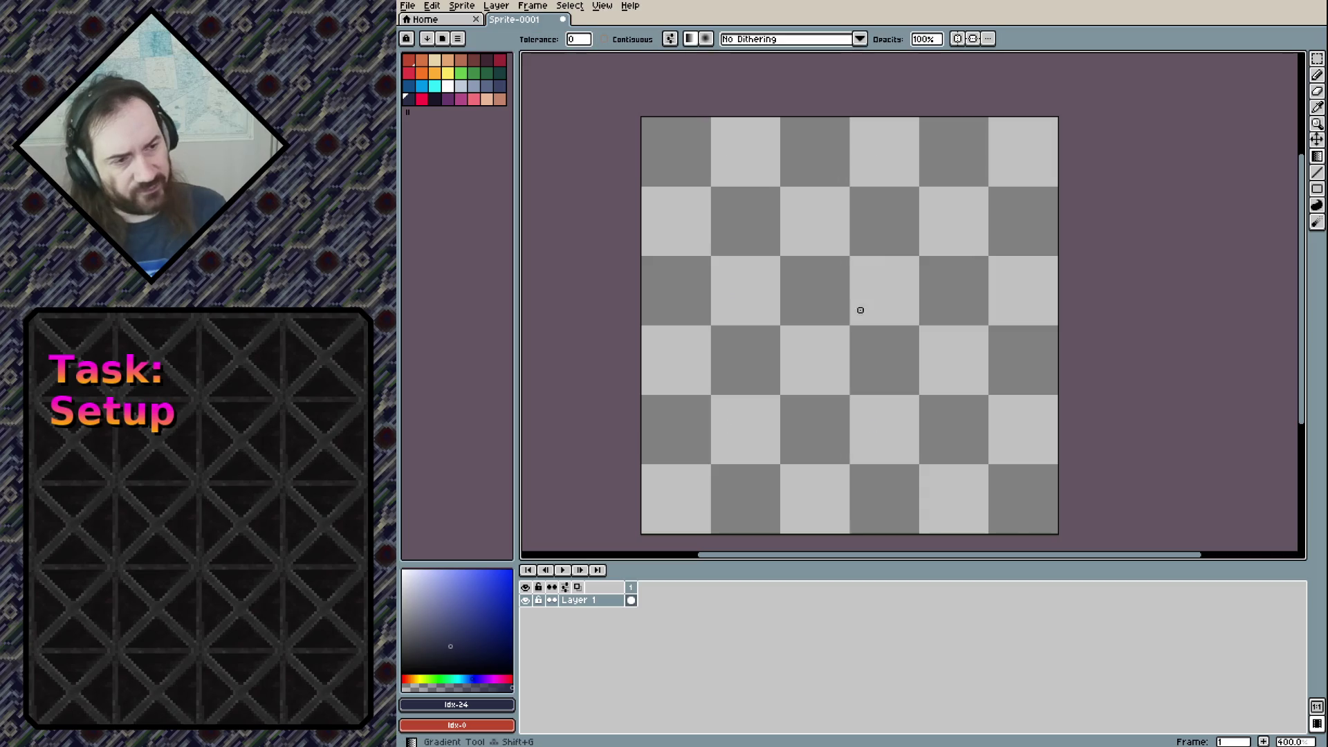
left_click(860, 327)
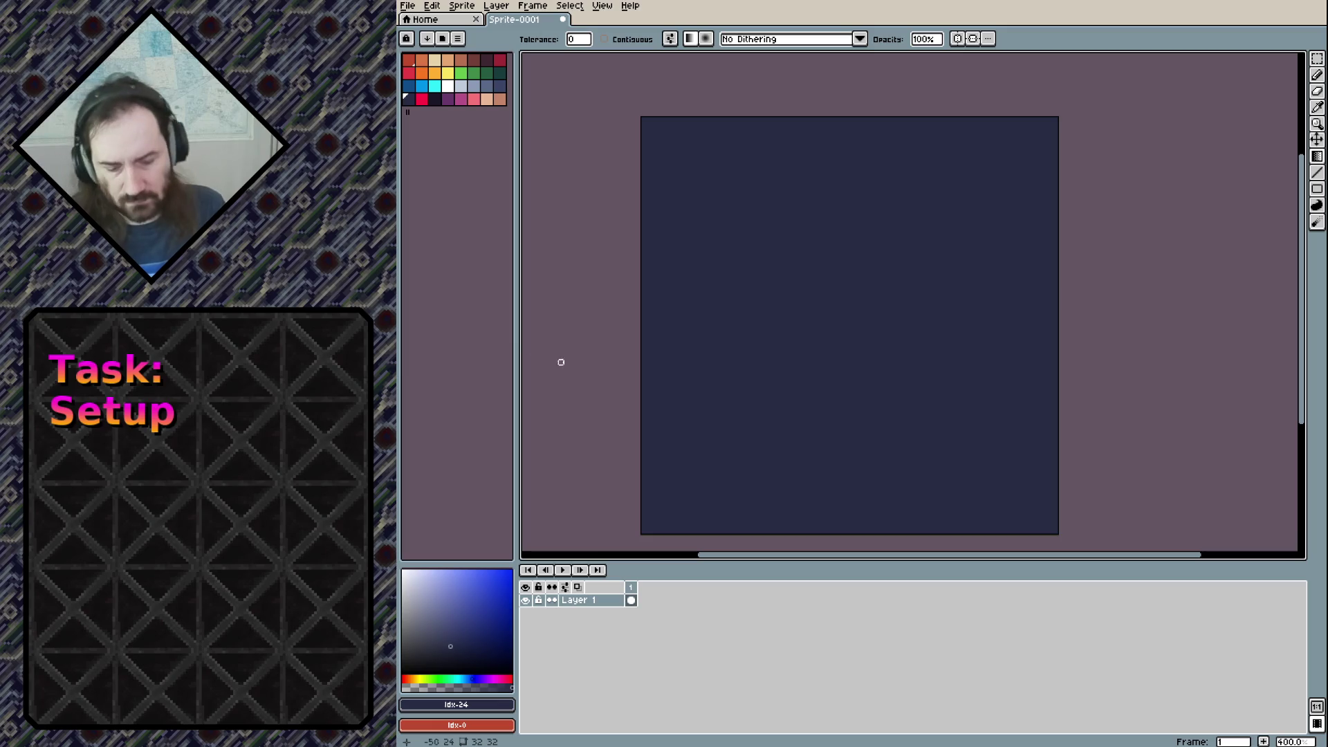
key("b")
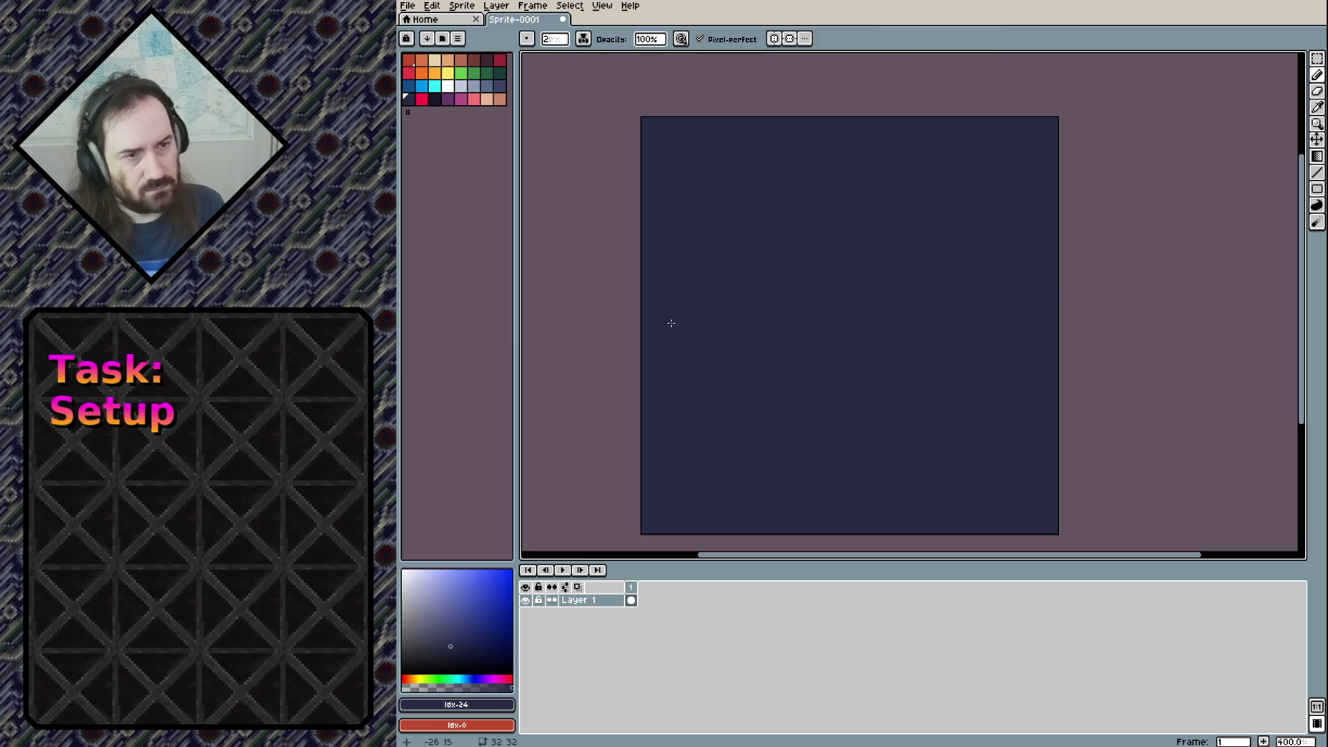
Draw tiled diagonal leaf strokes in lighter blue (index 23) with a 1-pixel brush
left_click(501, 85)
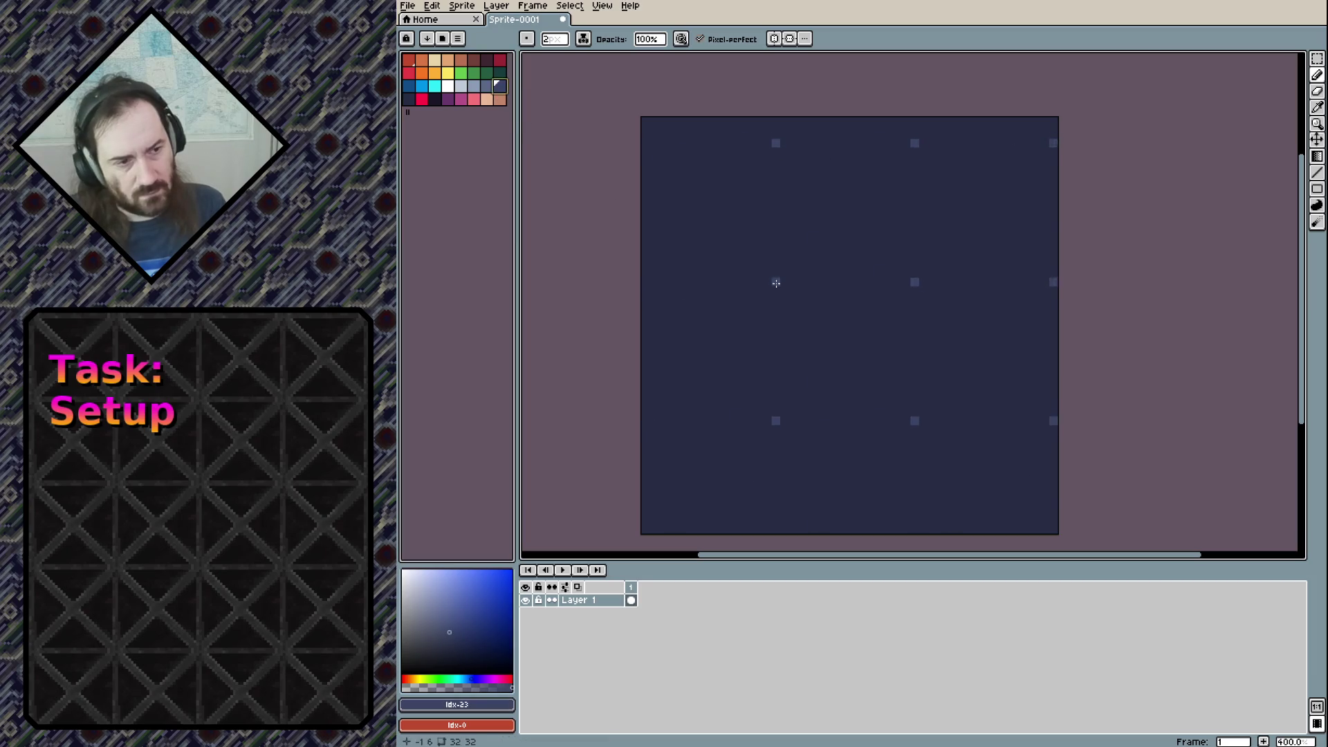
key("minus")
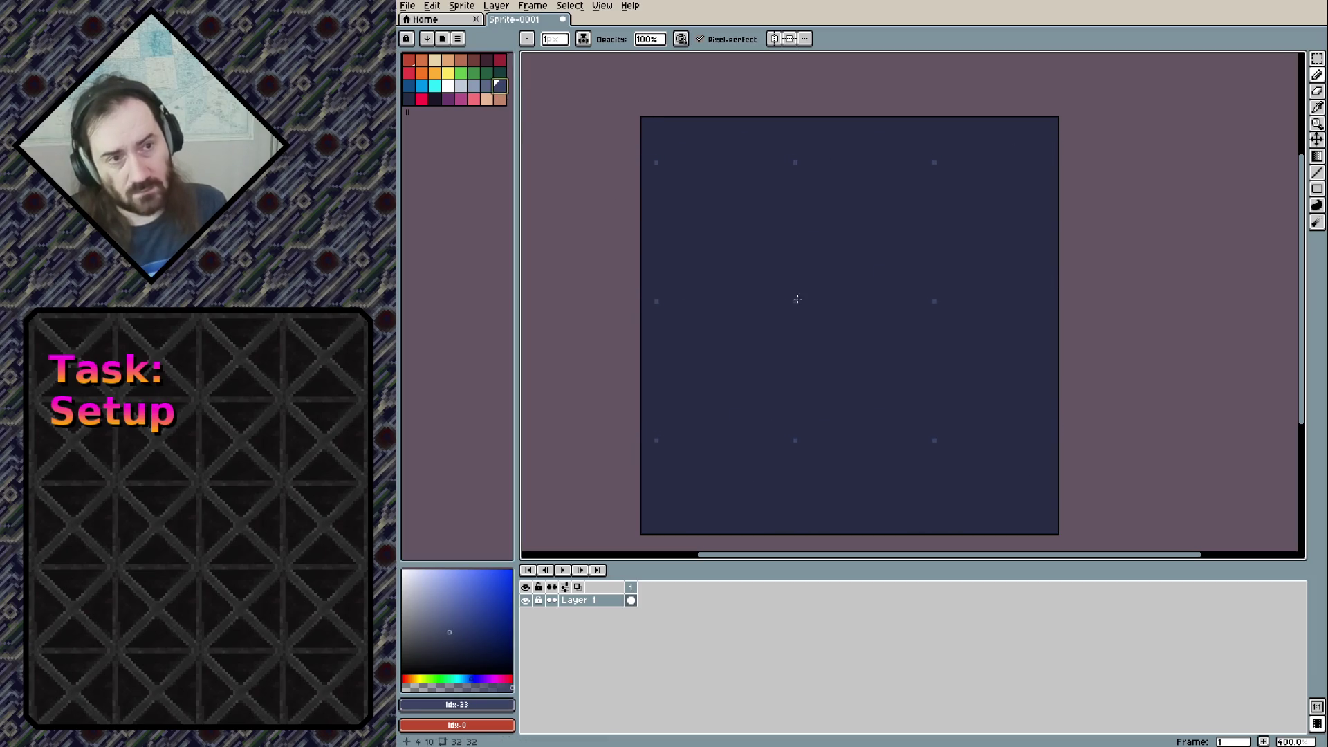
mouse_move(802, 309)
left_mouse_down()
mouse_move(819, 297)
mouse_move(810, 303)
left_mouse_up()
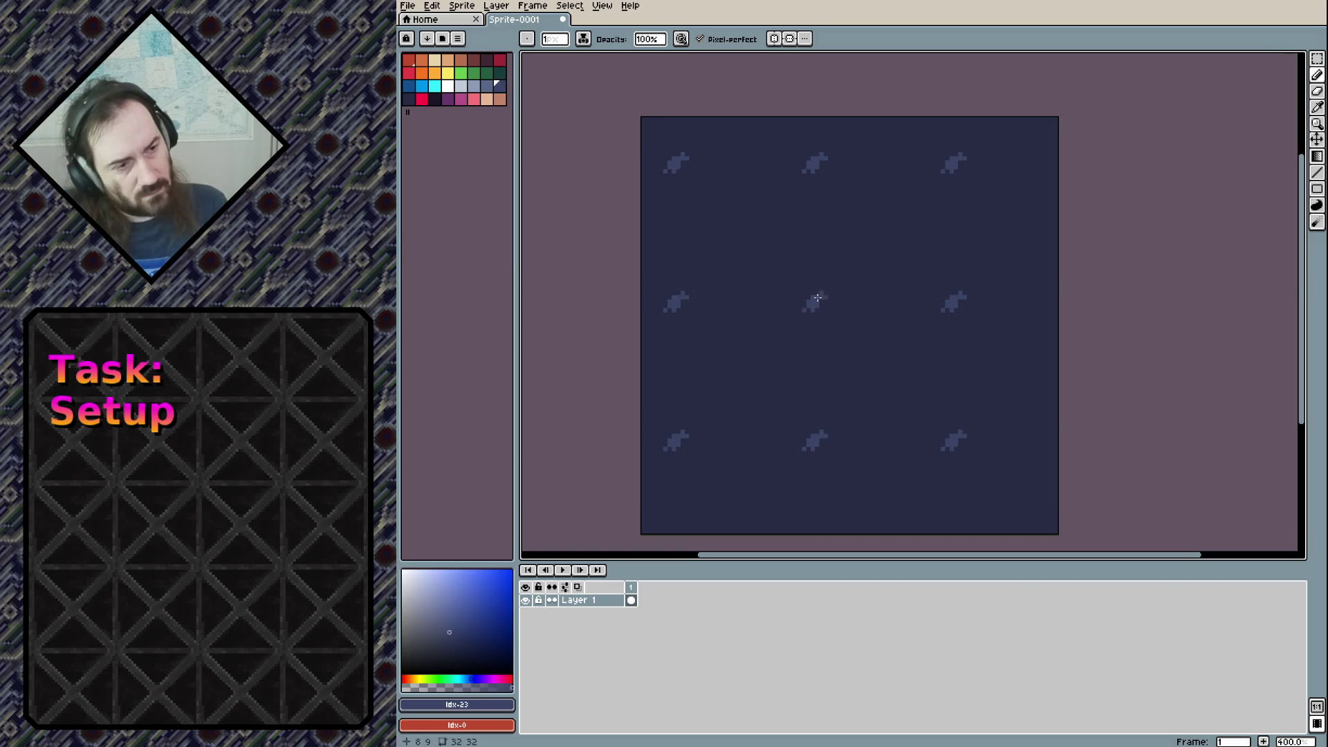
mouse_move(831, 320)
left_mouse_down()
mouse_move(862, 301)
mouse_move(822, 335)
mouse_move(894, 253)
left_mouse_up()
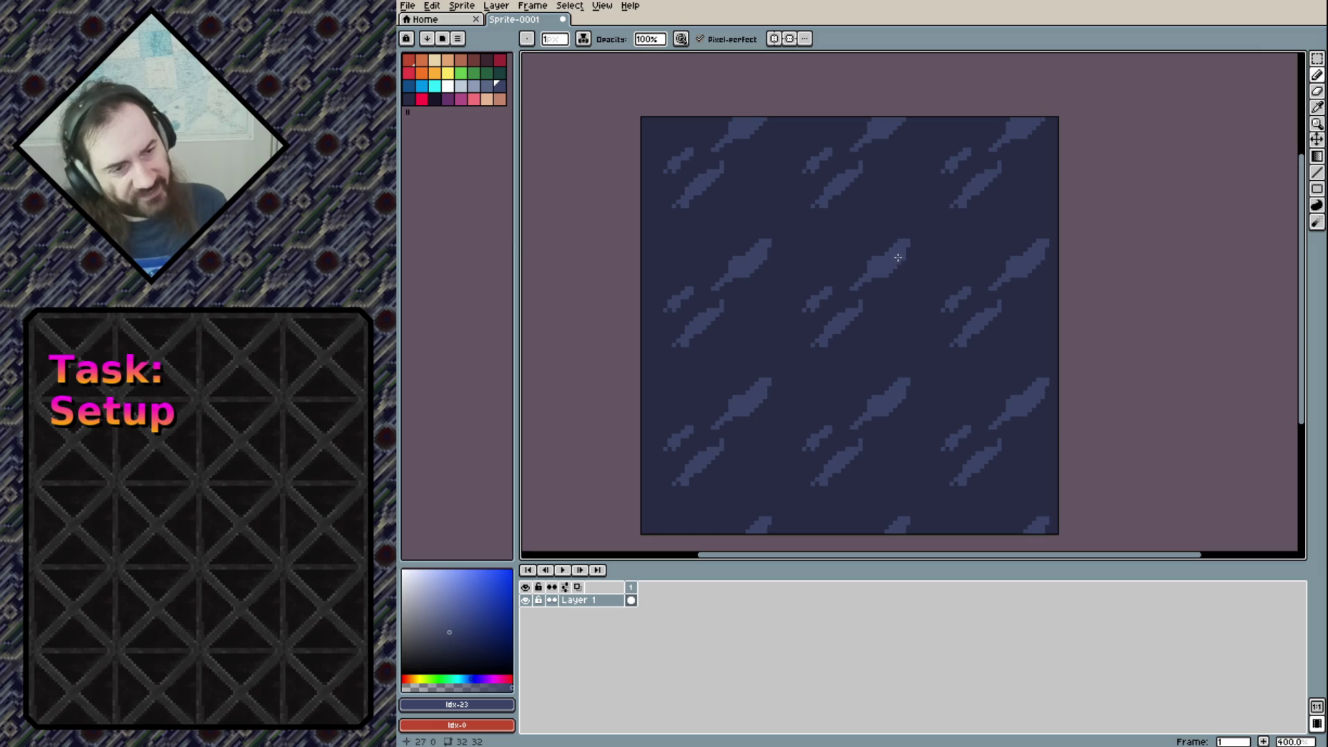
mouse_move(829, 259)
left_mouse_down()
mouse_move(820, 268)
mouse_move(858, 239)
left_mouse_up()
left_click_drag(768, 308, 789, 264)
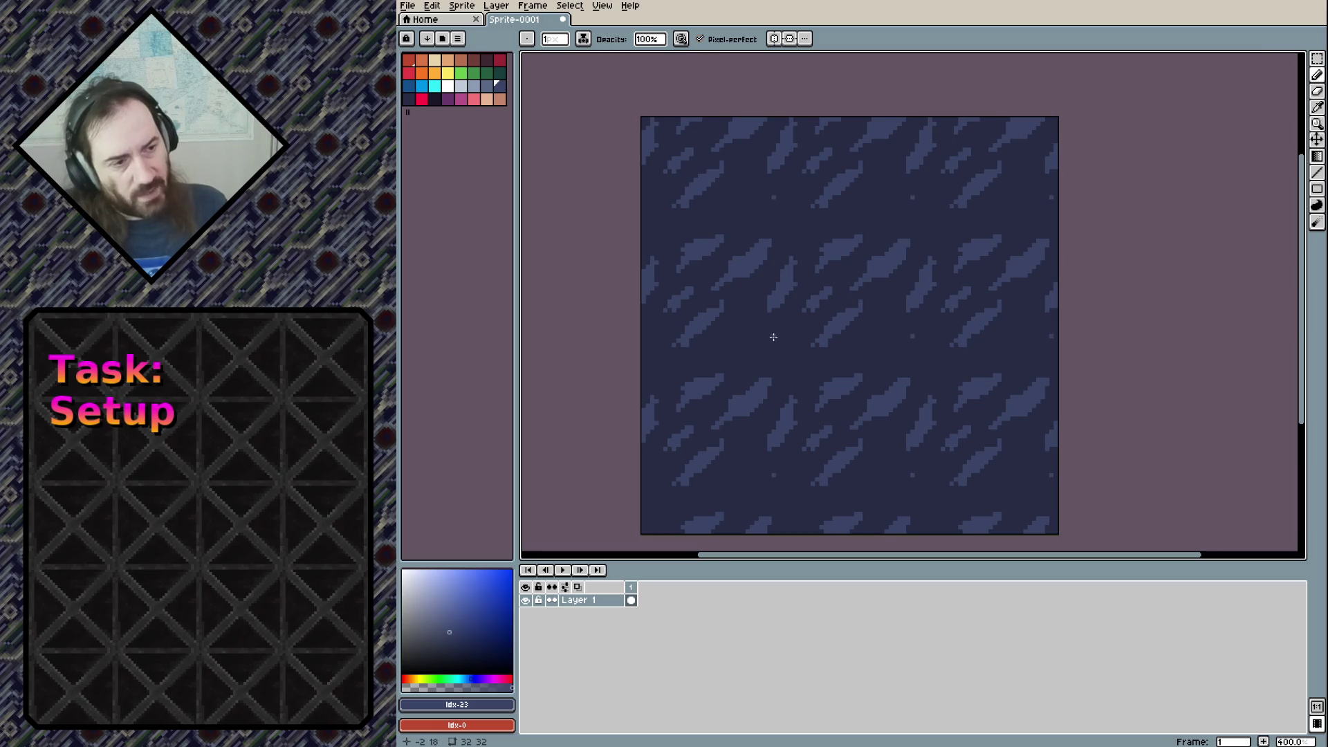
mouse_move(784, 327)
left_mouse_down()
mouse_move(767, 345)
mouse_move(792, 329)
mouse_move(781, 330)
left_mouse_up()
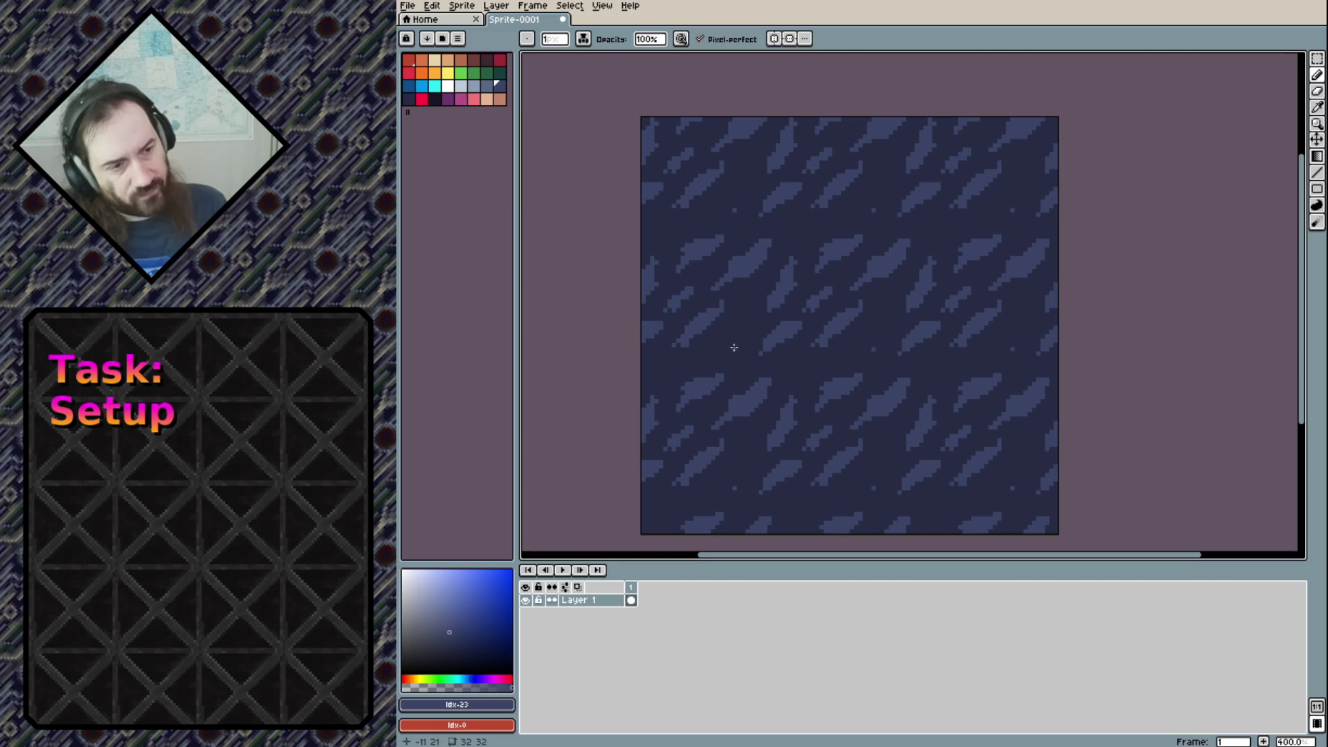
mouse_move(715, 349)
left_mouse_down()
mouse_move(746, 316)
mouse_move(744, 329)
left_mouse_up()
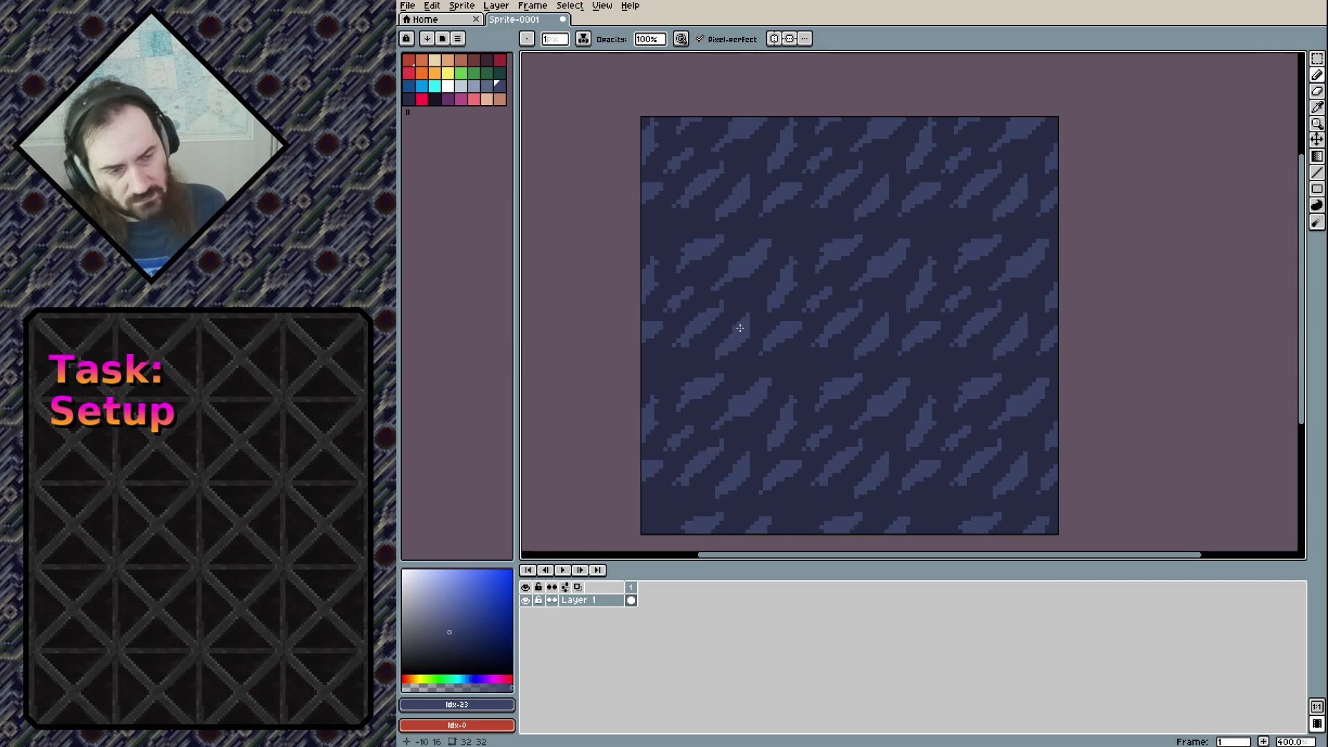
left_click_drag(725, 337, 714, 349)
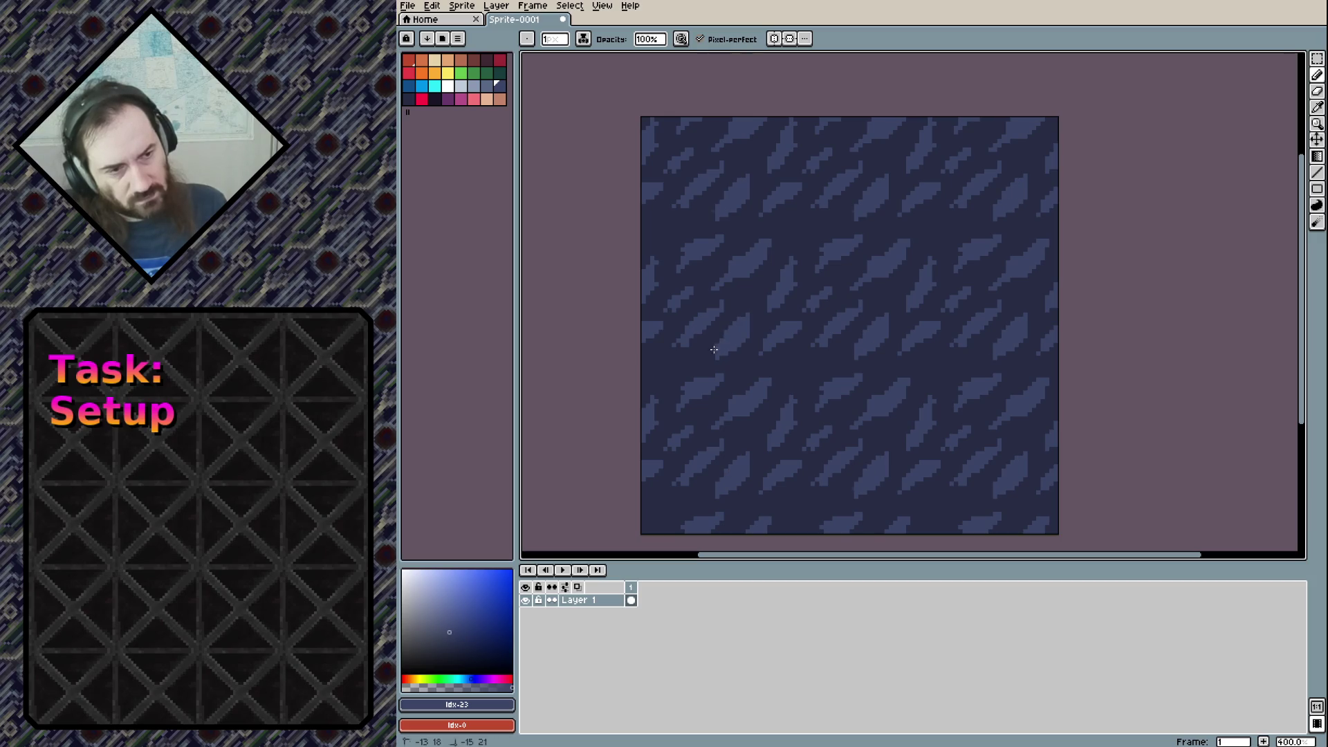
Add pale arrow-shaped leaf highlights in index 22, undoing the unwanted strokes
left_click(487, 85)
left_click(775, 290)
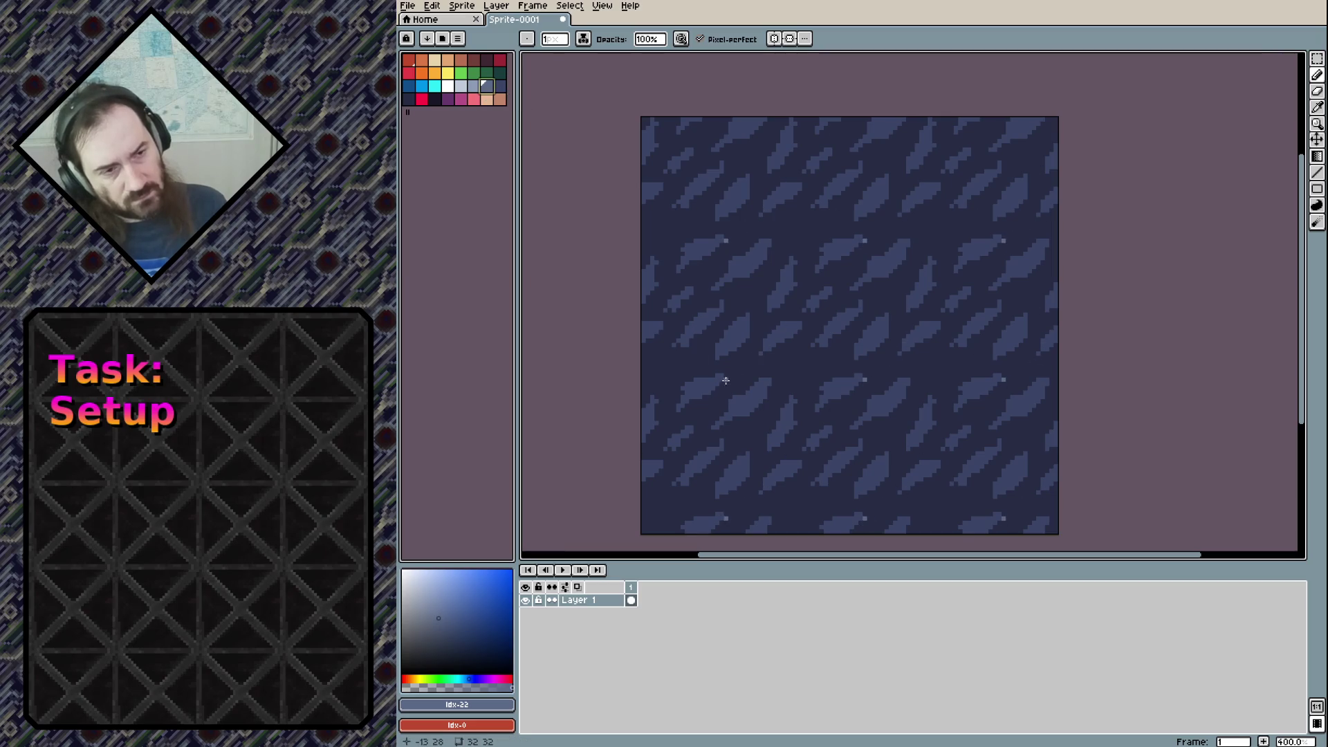
mouse_move(729, 404)
left_mouse_down()
mouse_move(709, 427)
mouse_move(748, 388)
left_mouse_up()
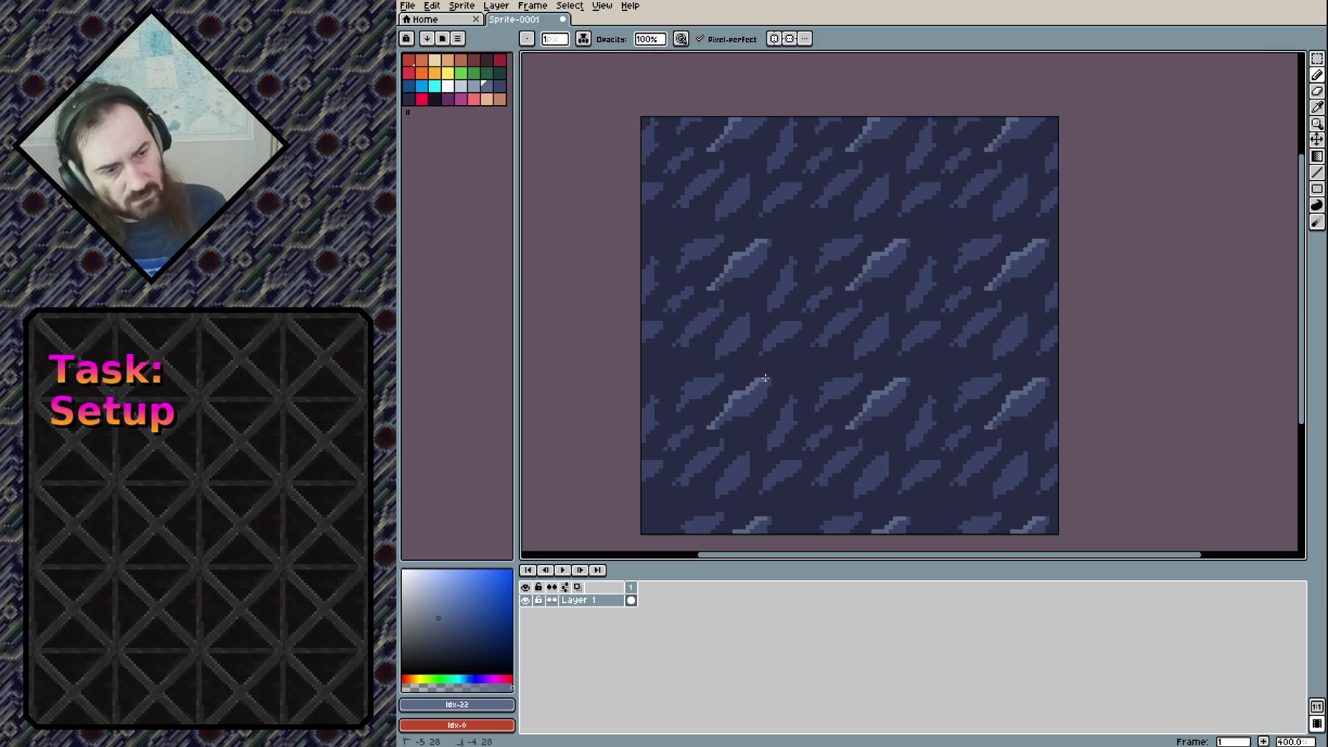
mouse_move(776, 378)
left_mouse_down()
mouse_move(748, 415)
mouse_move(711, 429)
left_mouse_up()
key("ctrl+z")
key("ctrl+z")
key("ctrl+z")
key("ctrl+z")
key("ctrl+z")
key("ctrl+z")
key("ctrl+z")
key("ctrl+z")
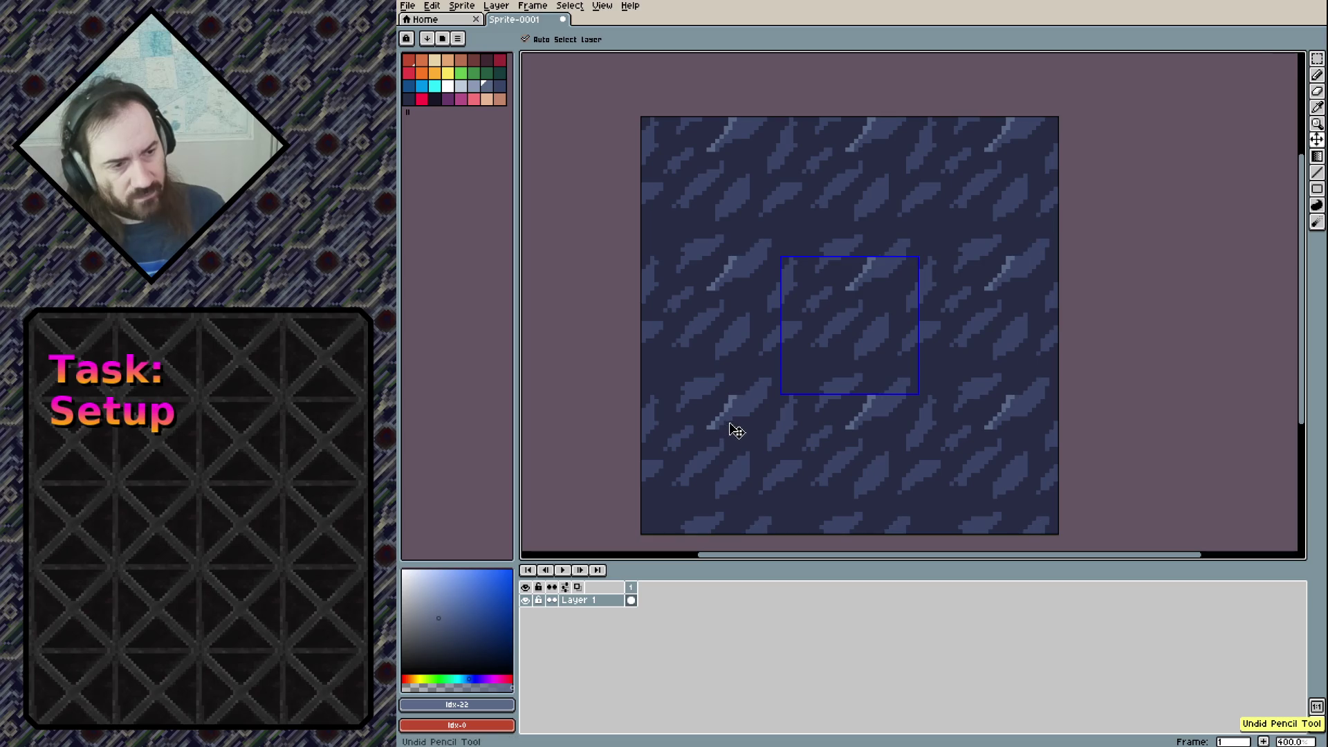
key("ctrl+z")
key("ctrl+z")
key("ctrl+z")
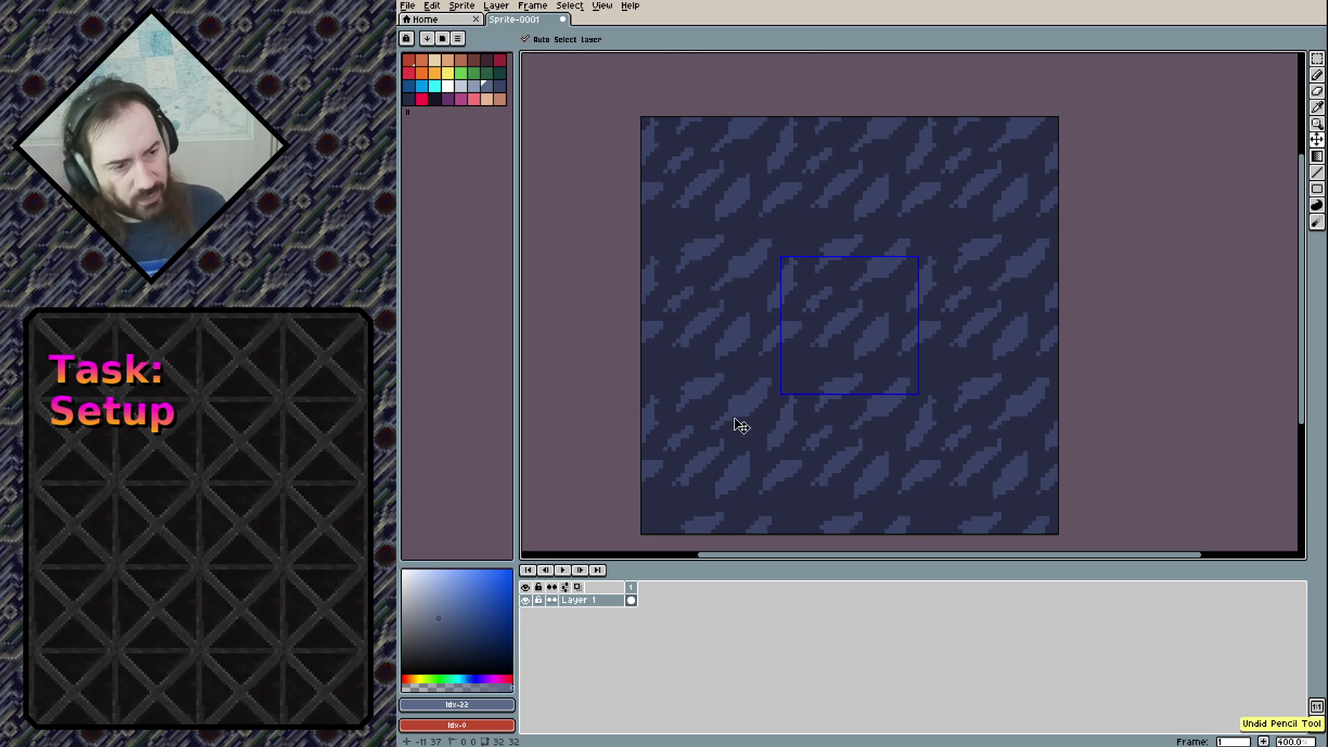
key("ctrl+z")
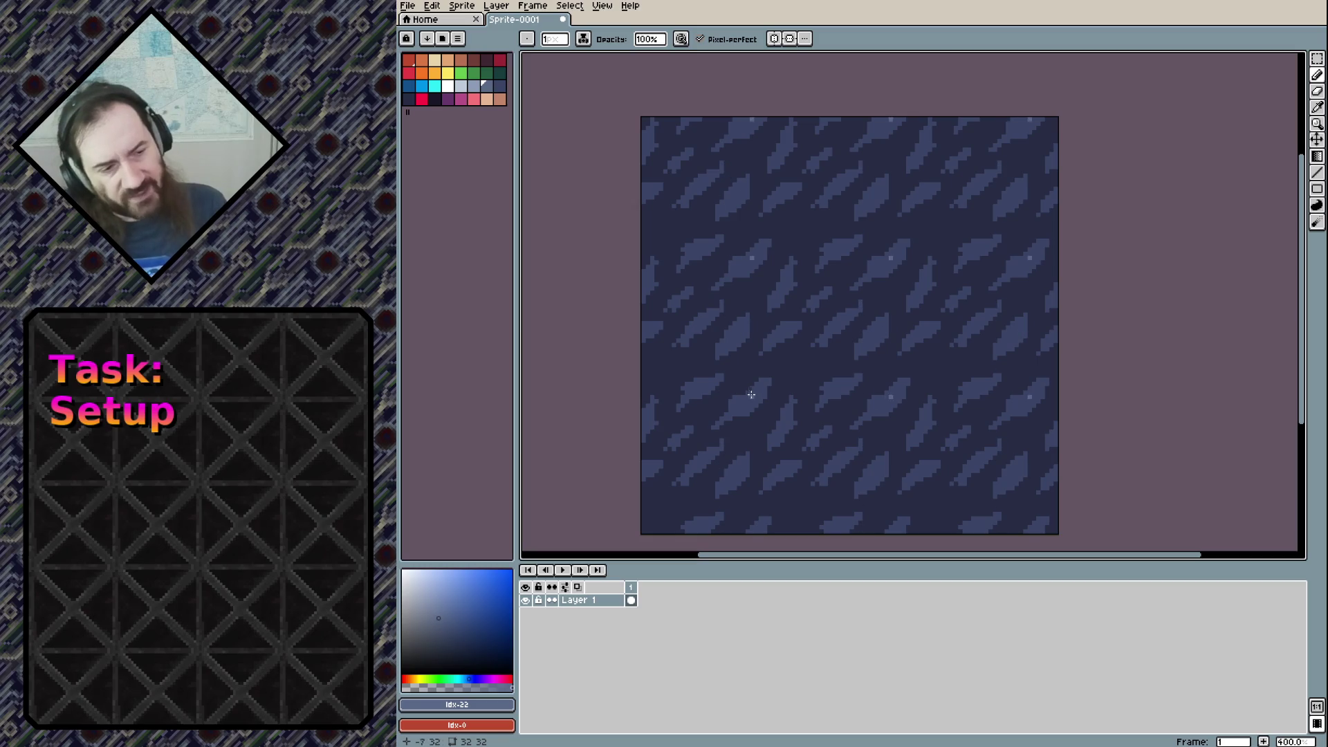
mouse_move(736, 383)
left_mouse_down()
mouse_move(751, 386)
mouse_move(726, 380)
mouse_move(707, 340)
mouse_move(718, 359)
mouse_move(712, 301)
mouse_move(745, 351)
mouse_move(756, 320)
left_mouse_up()
key("ctrl+z")
left_click(756, 331)
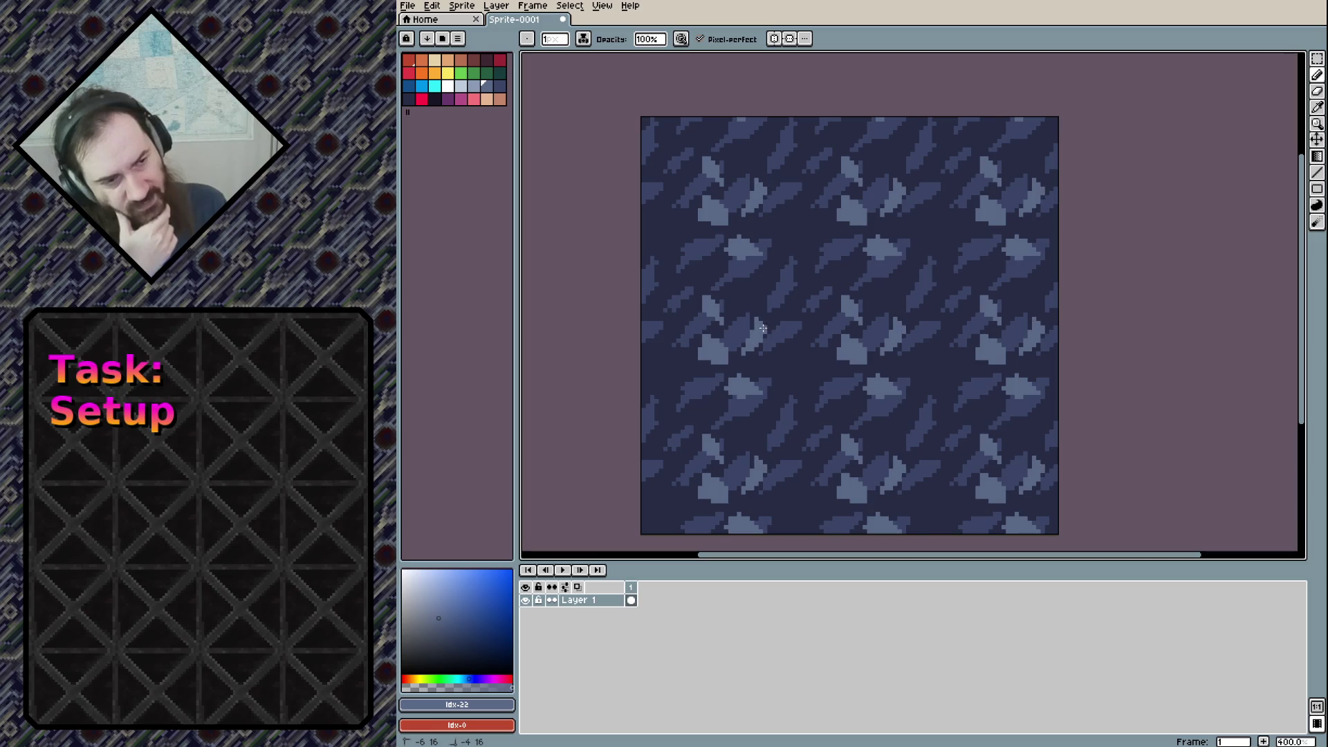
Paint a few more pale index-22 leaf shapes into the navy gaps
mouse_move(754, 336)
left_mouse_down()
mouse_move(742, 292)
mouse_move(768, 278)
mouse_move(775, 289)
mouse_move(774, 270)
mouse_move(776, 285)
left_mouse_up()
mouse_move(790, 230)
left_mouse_down()
mouse_move(799, 270)
mouse_move(794, 243)
left_mouse_up()
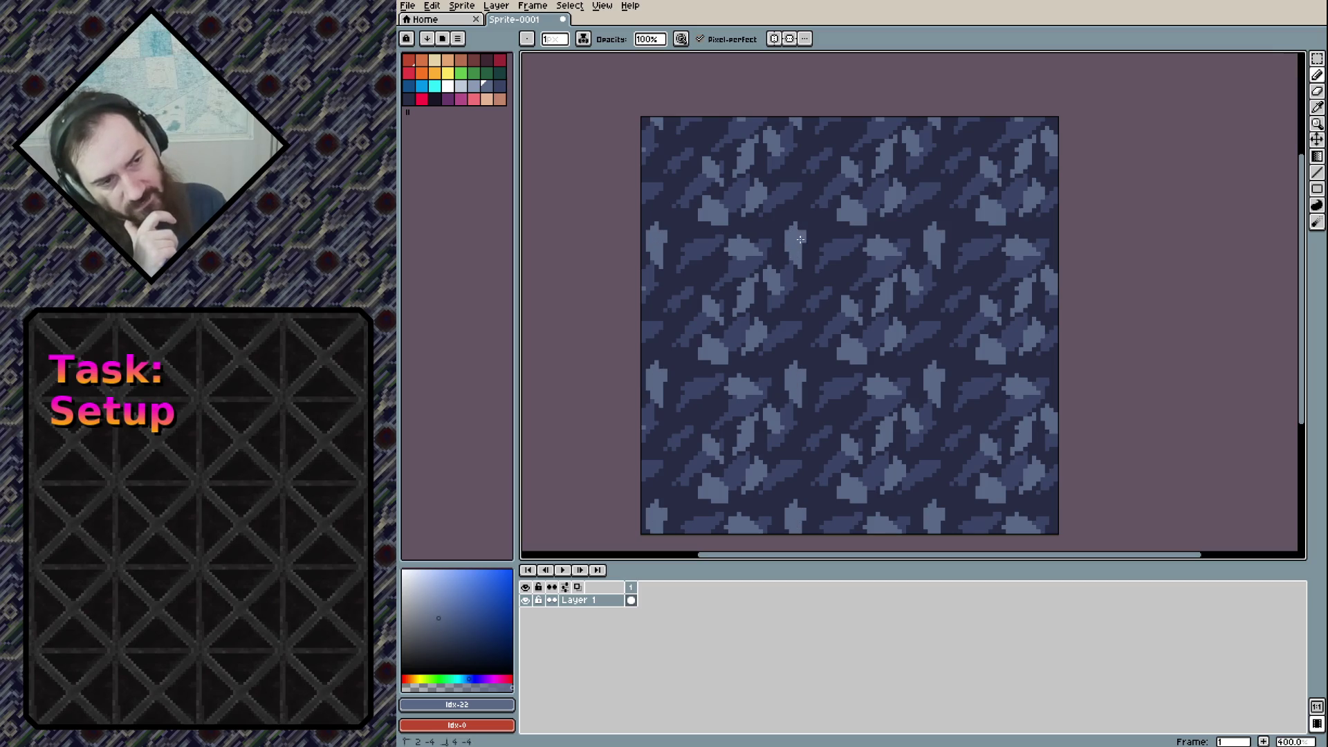
left_click(474, 85)
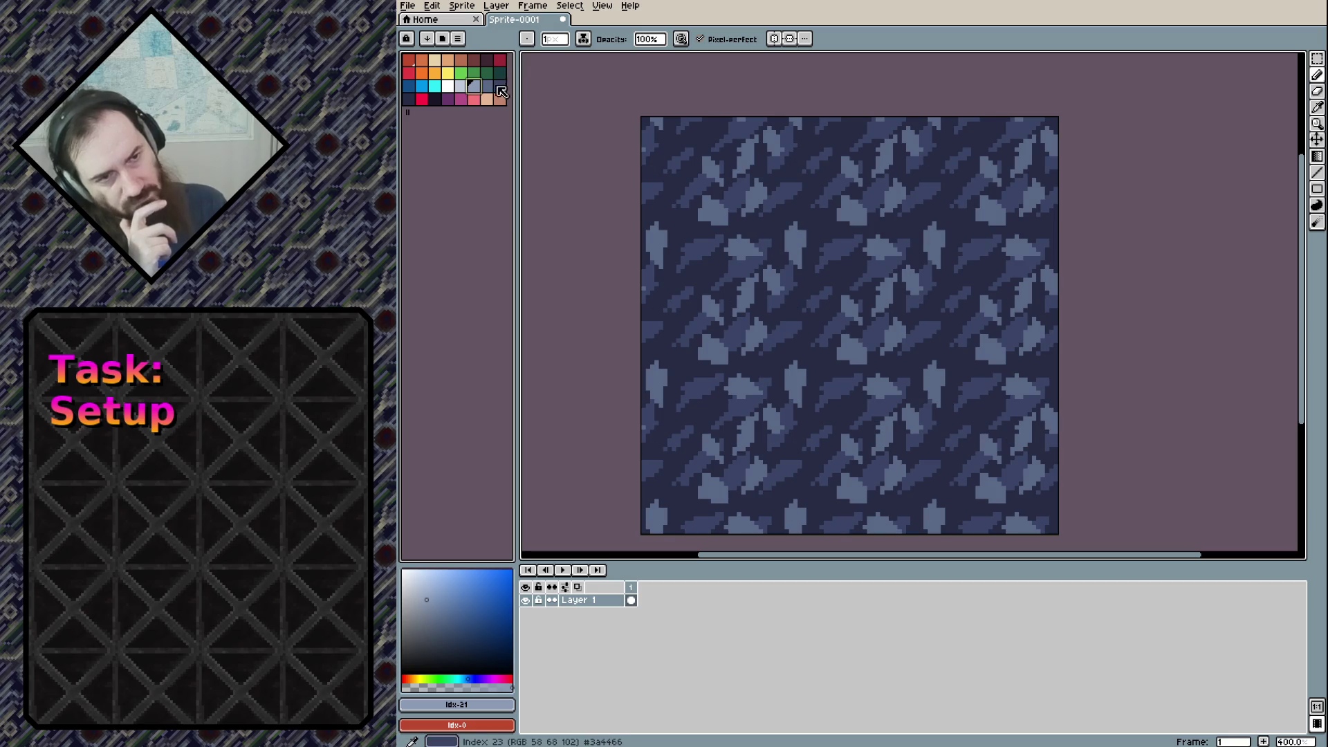
Add tiny pale highlight pixels and small details to leaf tips across the tile
key("bracketright")
left_click(792, 318)
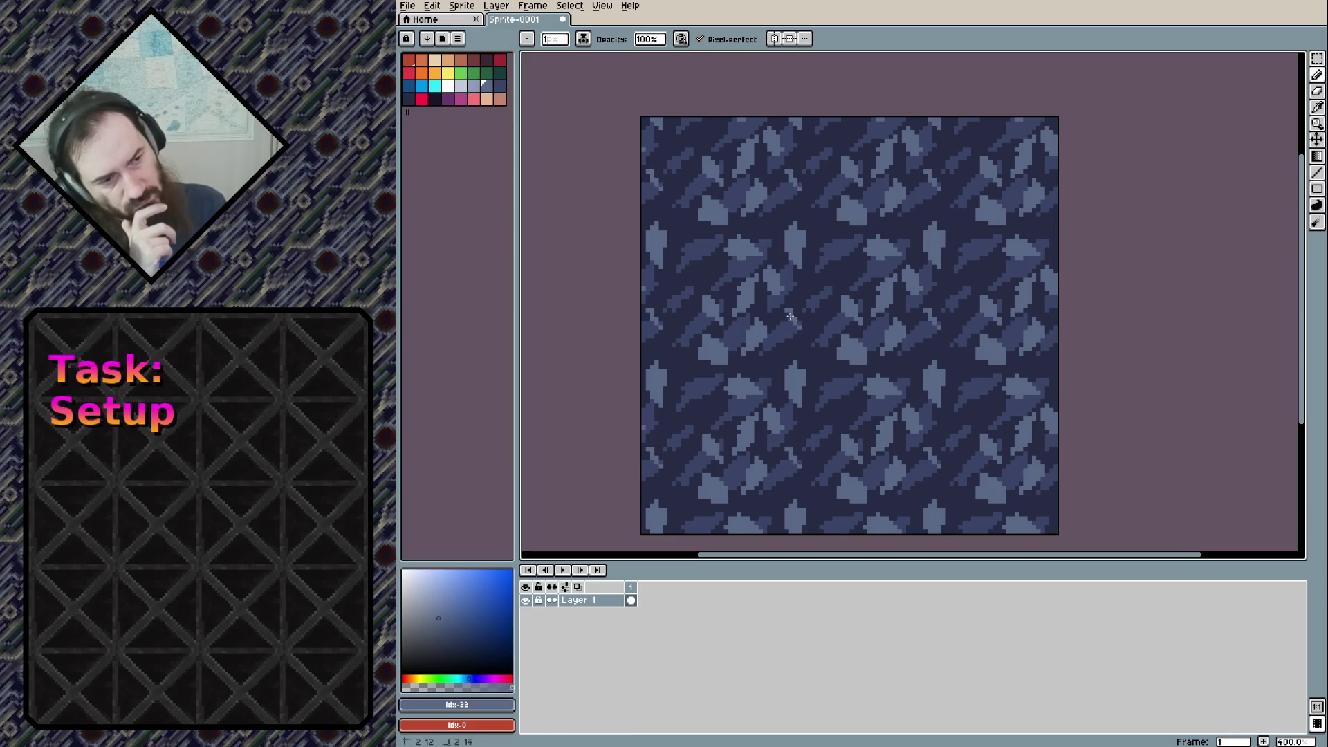
mouse_move(802, 328)
left_mouse_down()
mouse_move(792, 295)
mouse_move(797, 309)
left_mouse_up()
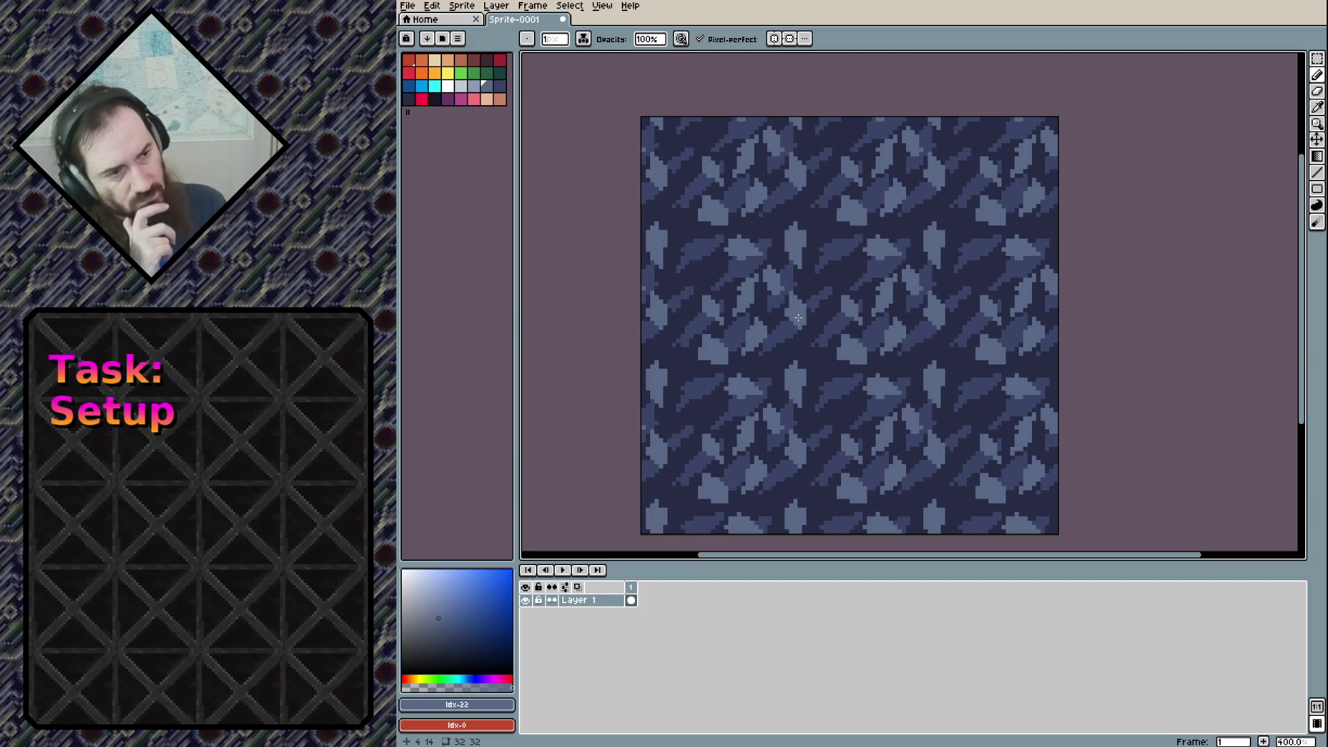
key("9")
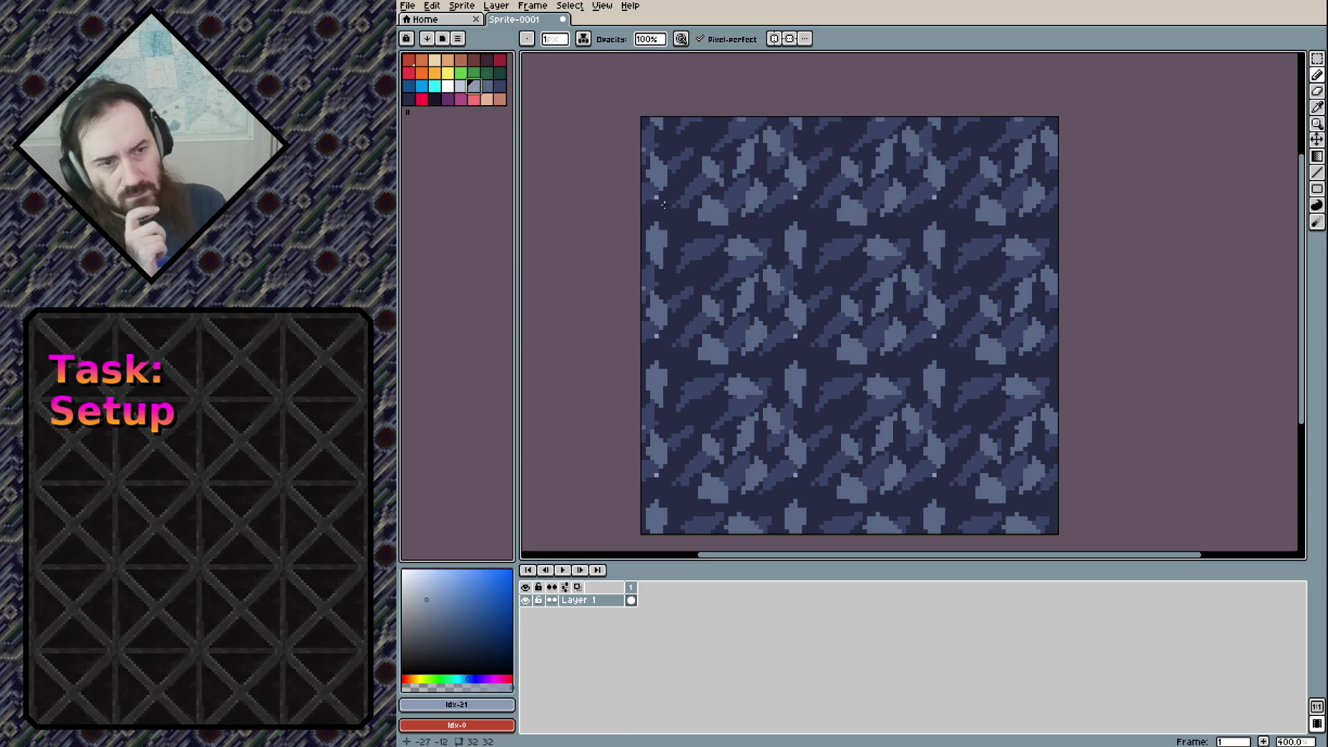
mouse_move(780, 364)
left_mouse_down()
mouse_move(782, 339)
mouse_move(726, 383)
mouse_move(717, 359)
left_mouse_up()
left_click(726, 358)
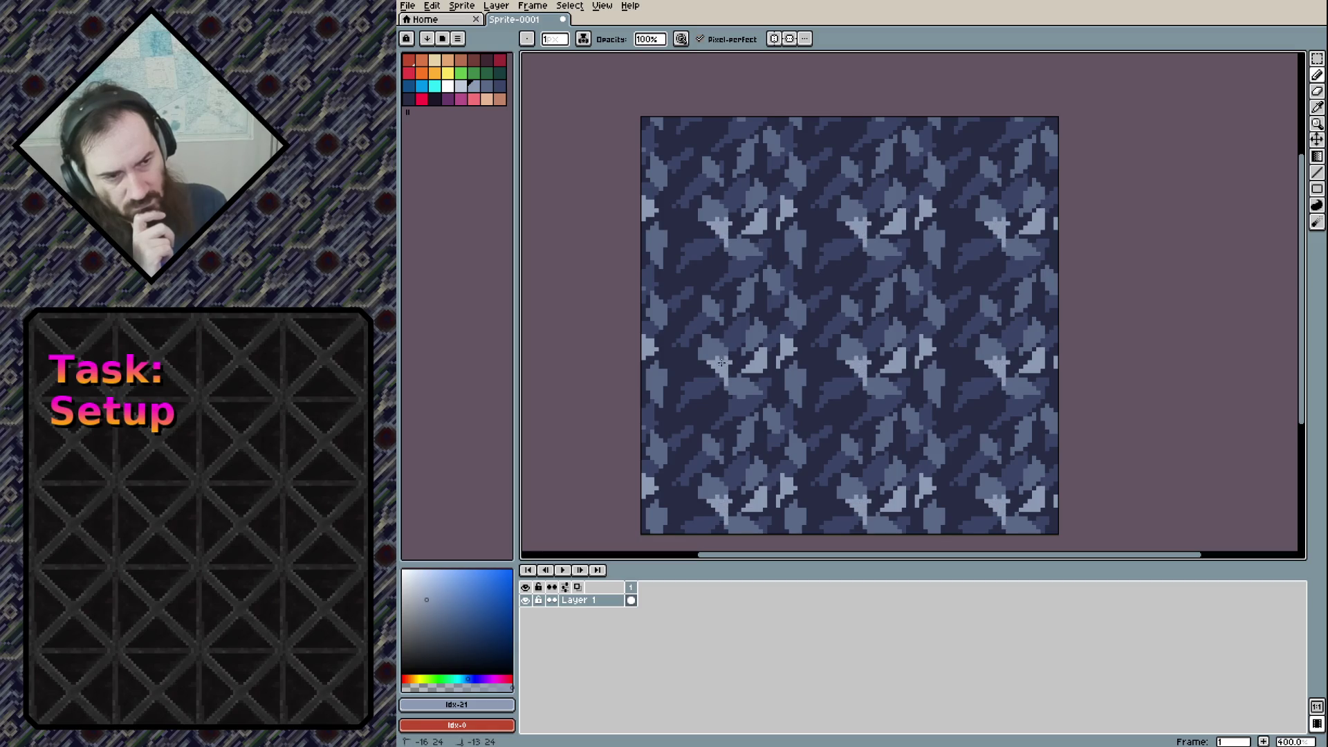
left_click(677, 241)
mouse_move(668, 235)
left_mouse_down()
mouse_move(671, 259)
mouse_move(686, 239)
left_mouse_up()
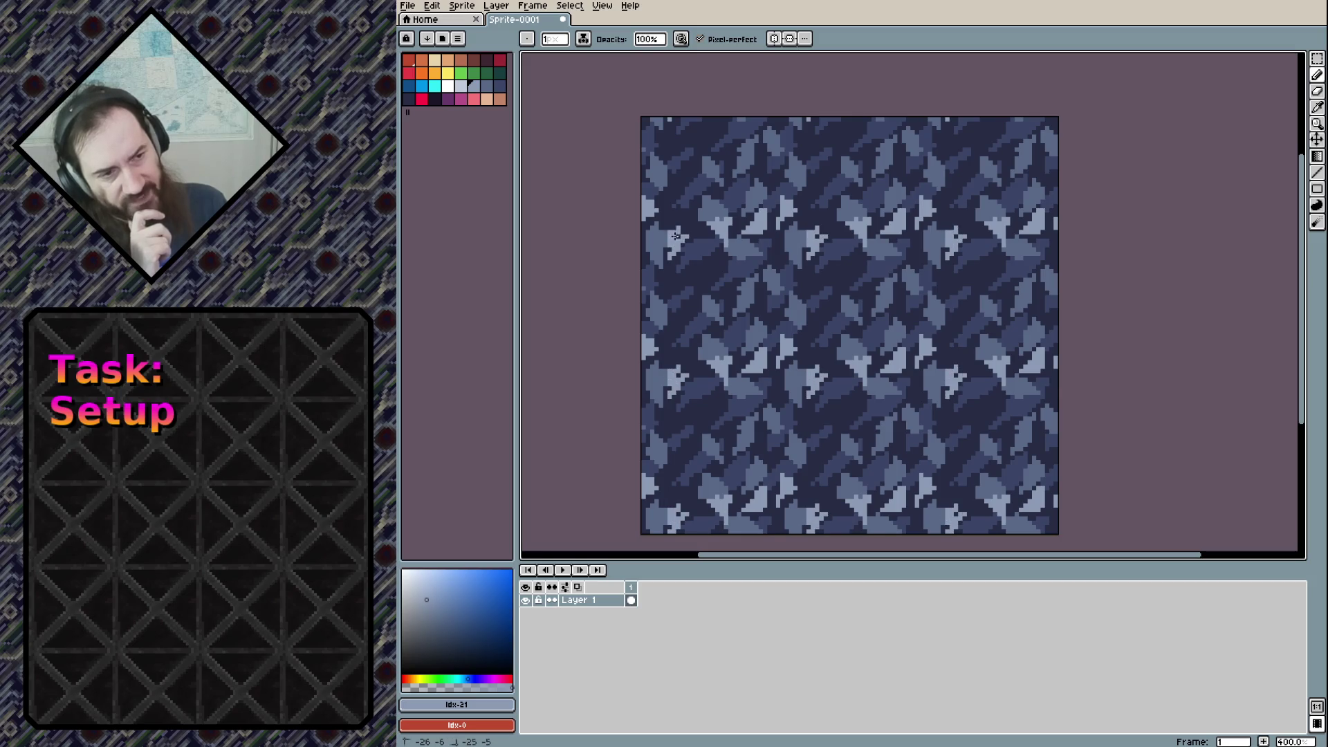
left_click(680, 229)
left_click_drag(675, 192, 683, 185)
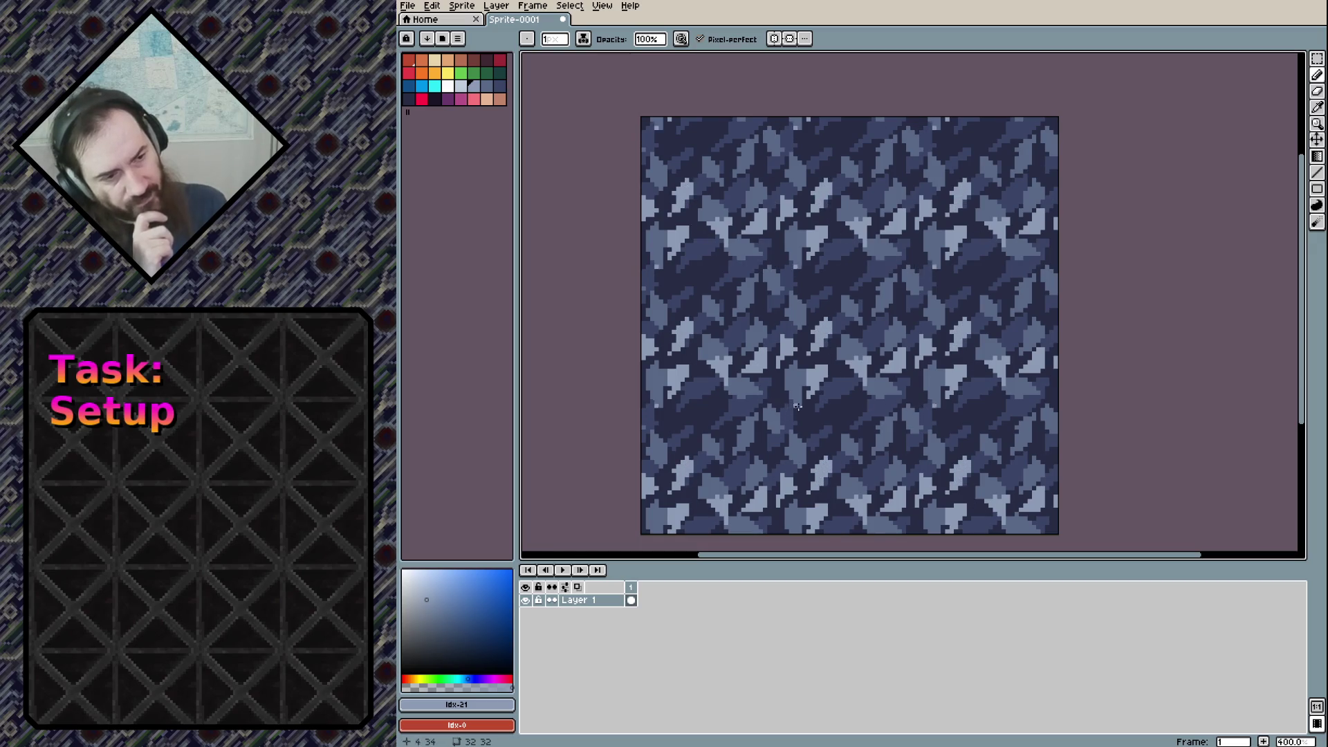
mouse_move(829, 396)
left_mouse_down()
mouse_move(833, 415)
mouse_move(833, 392)
left_mouse_up()
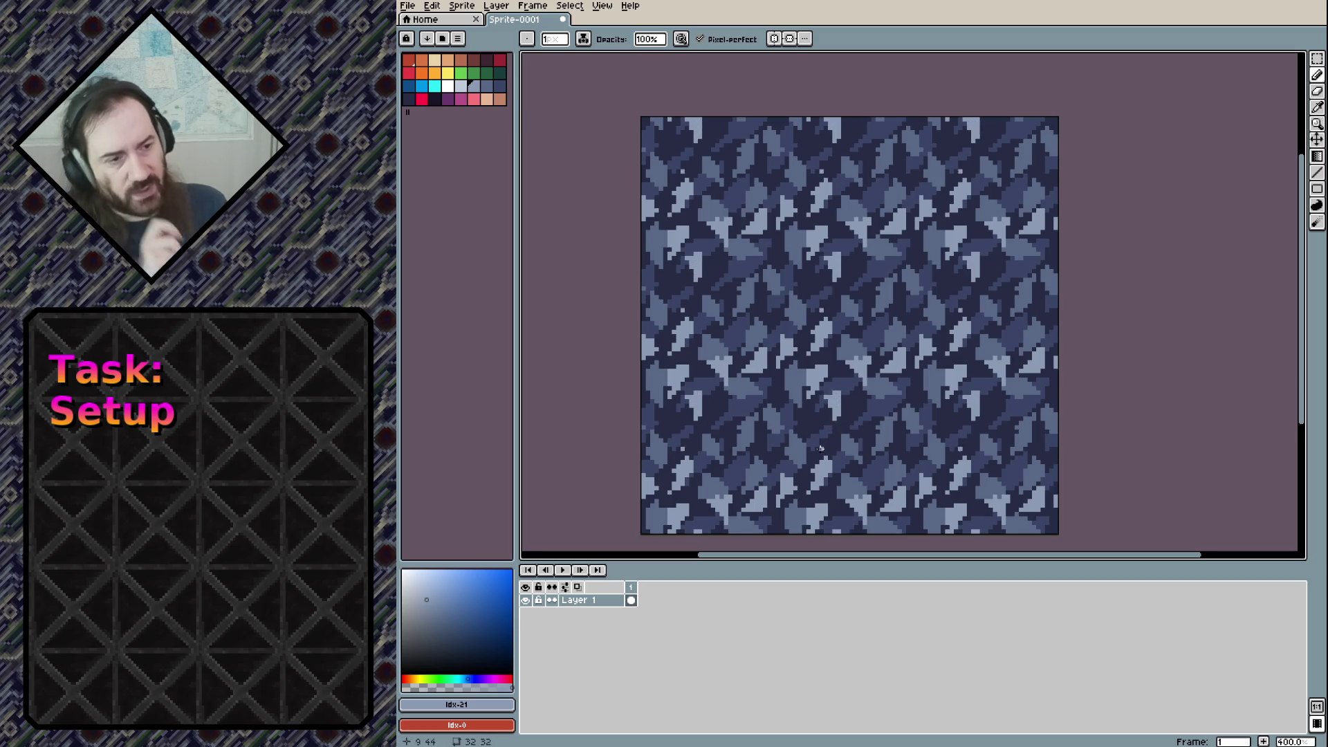
Draw short mid-blue and dark navy strokes to break up the leaf shapes
left_click(486, 86)
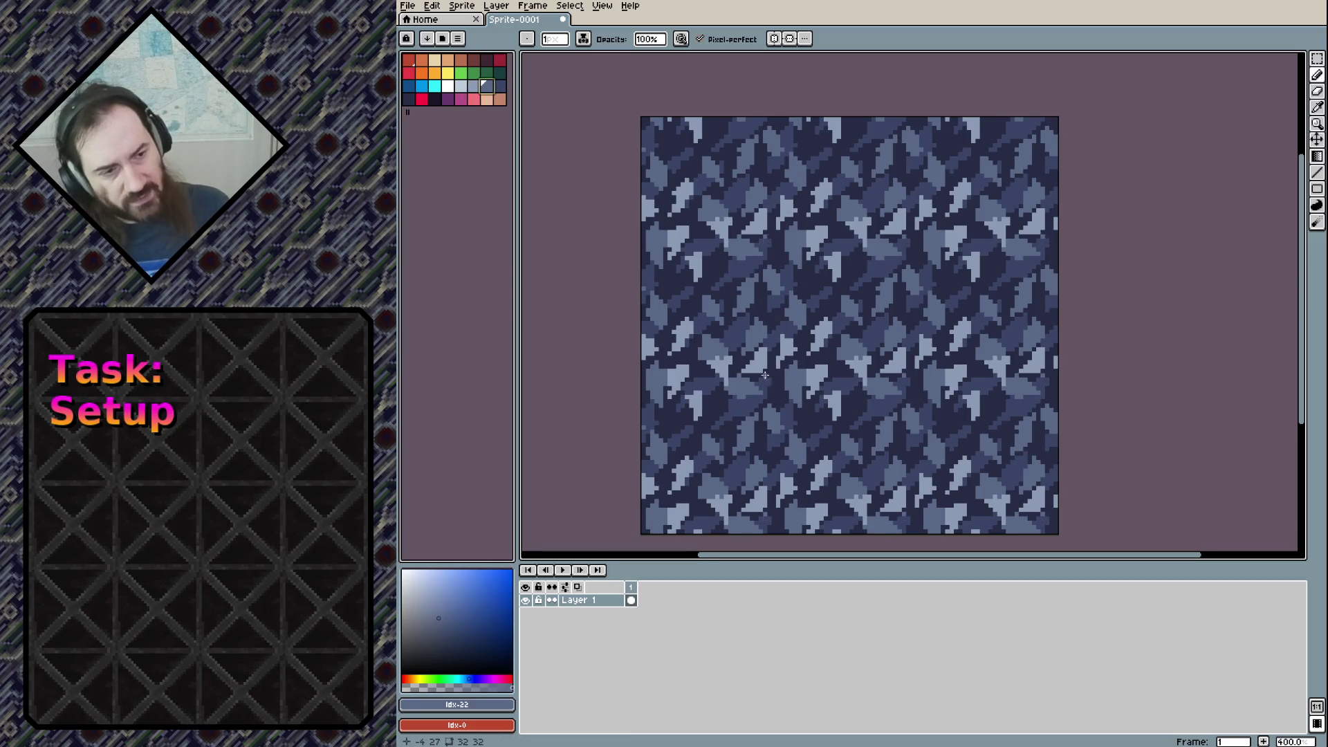
left_click_drag(763, 374, 763, 368)
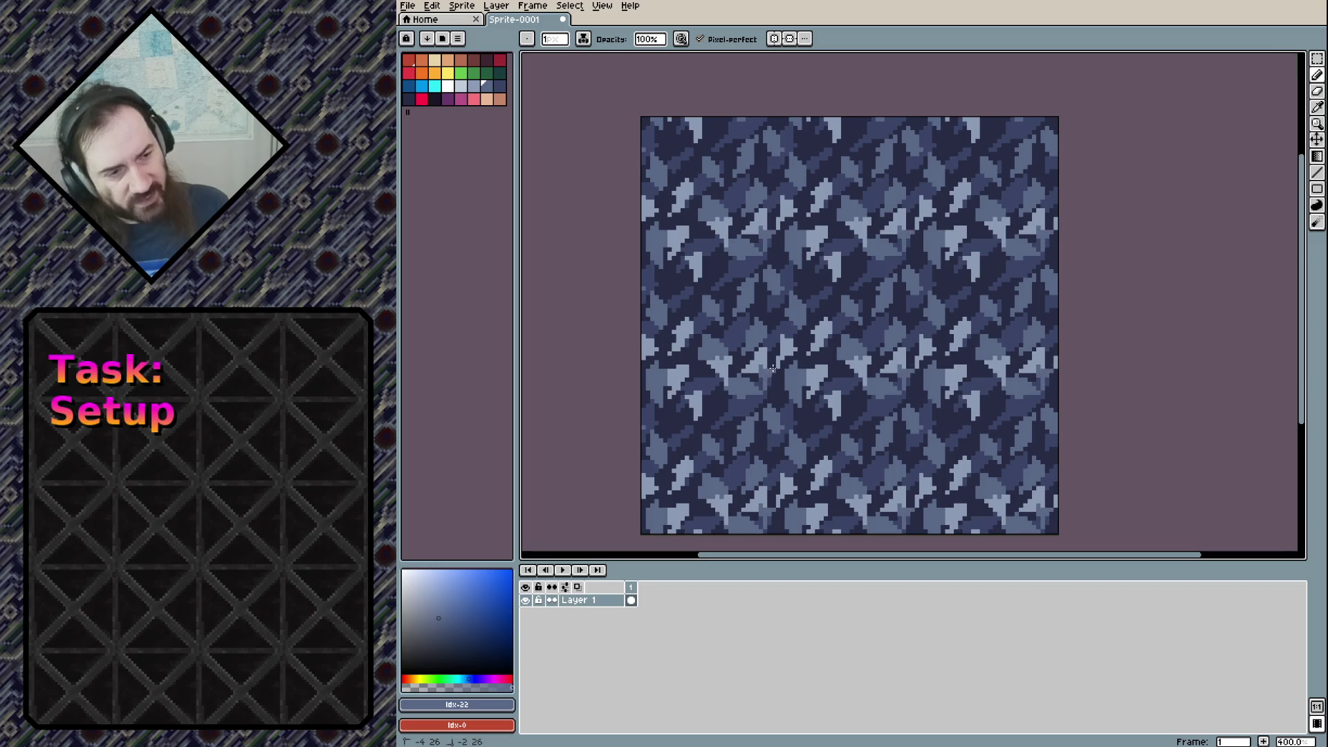
left_click_drag(713, 228, 714, 241)
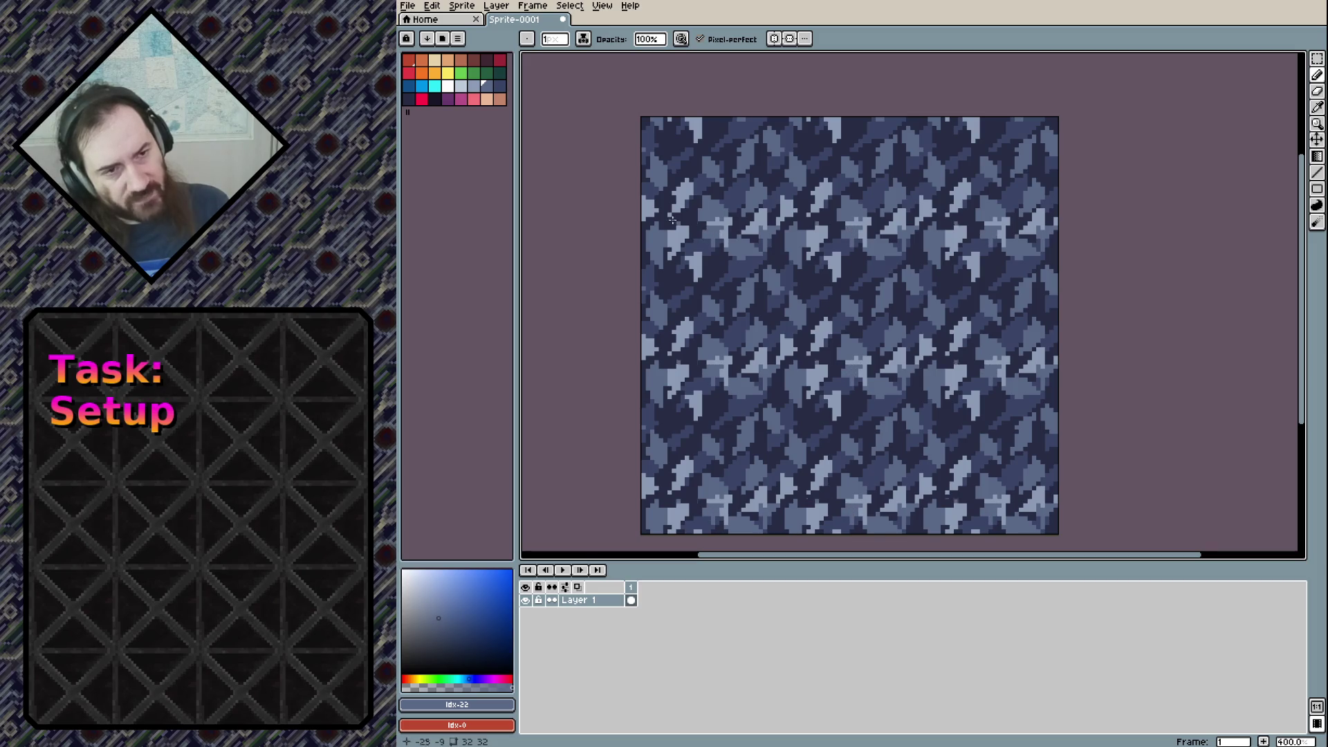
left_click(716, 271, "alt")
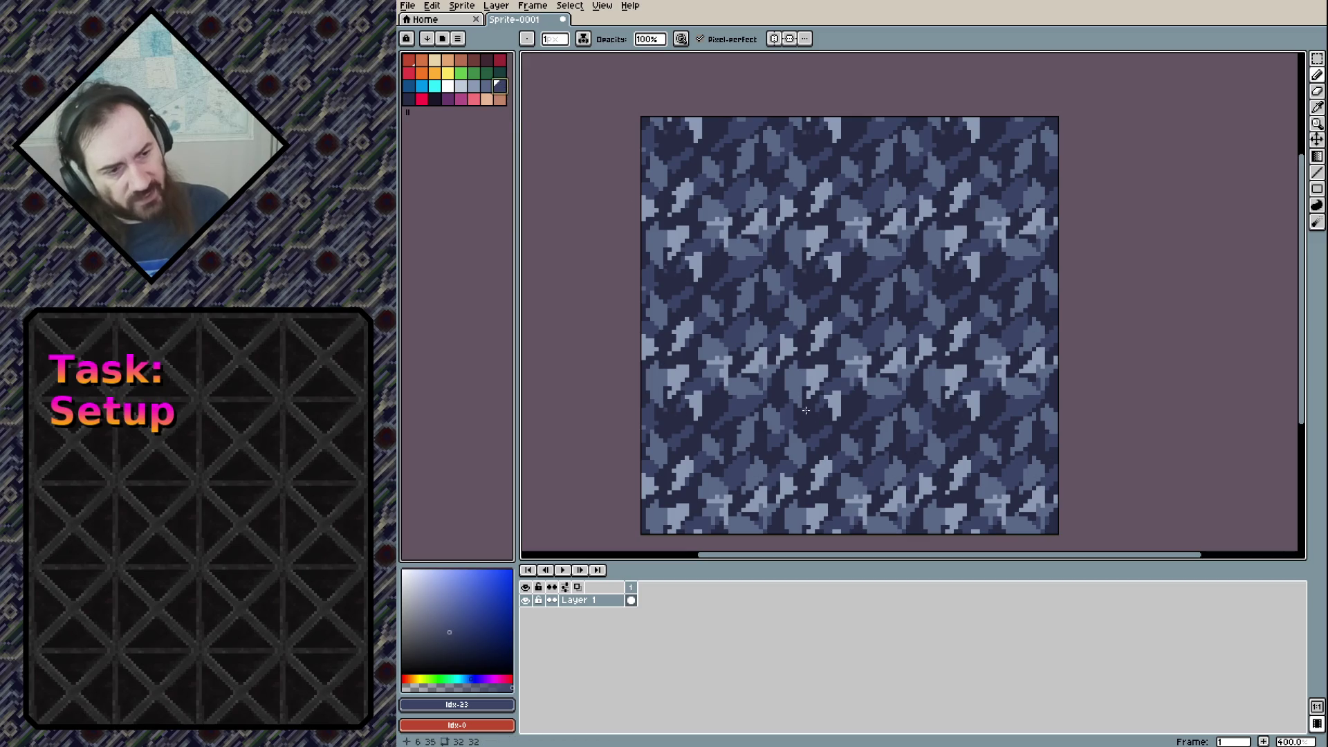
mouse_move(790, 401)
left_mouse_down()
mouse_move(802, 412)
mouse_move(795, 399)
left_mouse_up()
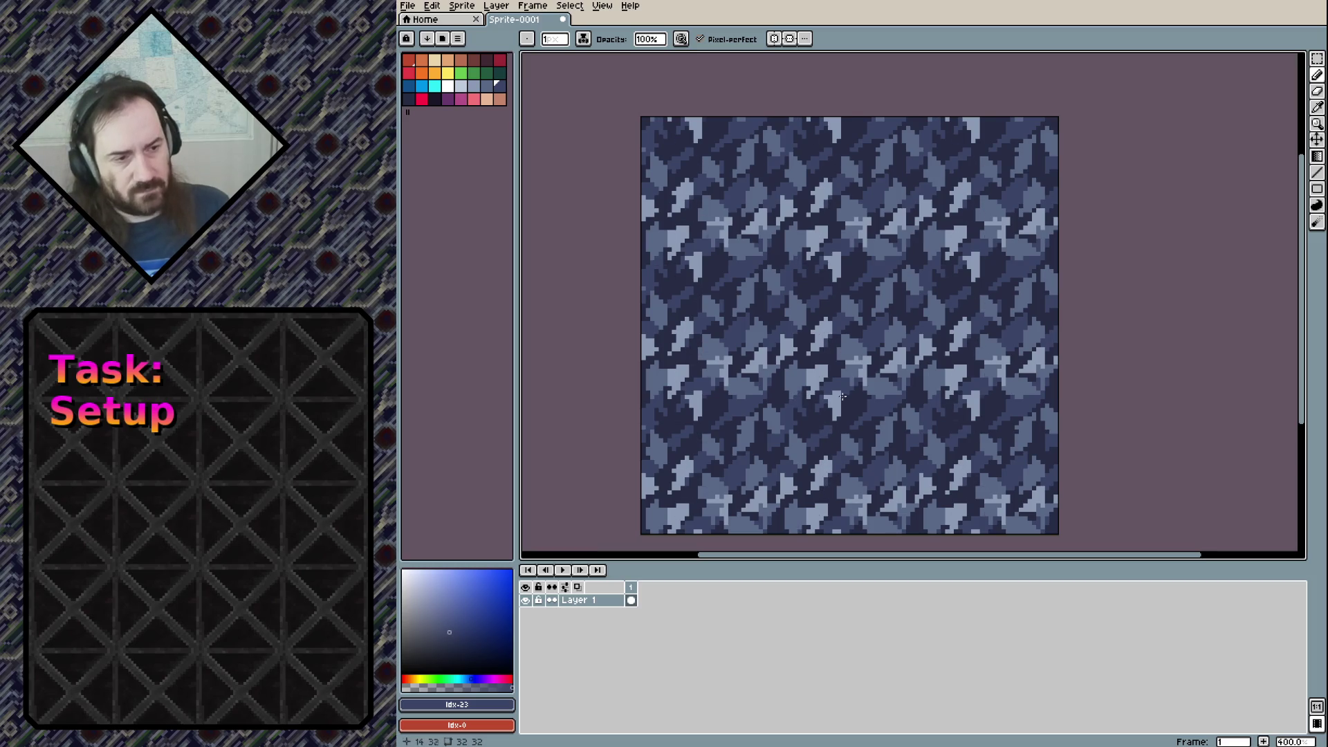
Add a short vertical index-22 stroke to the tile and start saving the sprite
left_click(486, 86)
mouse_move(832, 282)
left_mouse_down()
mouse_move(829, 298)
mouse_move(827, 286)
left_mouse_up()
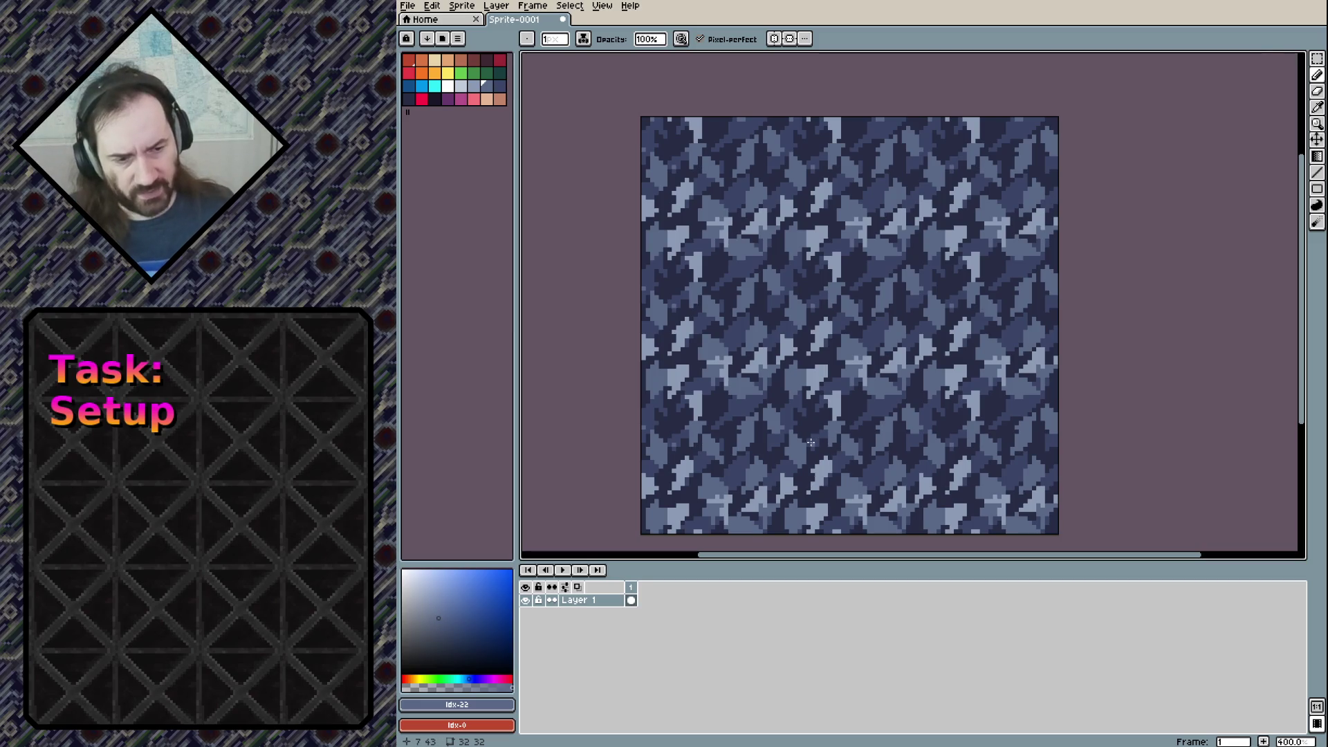
key("ctrl+s")
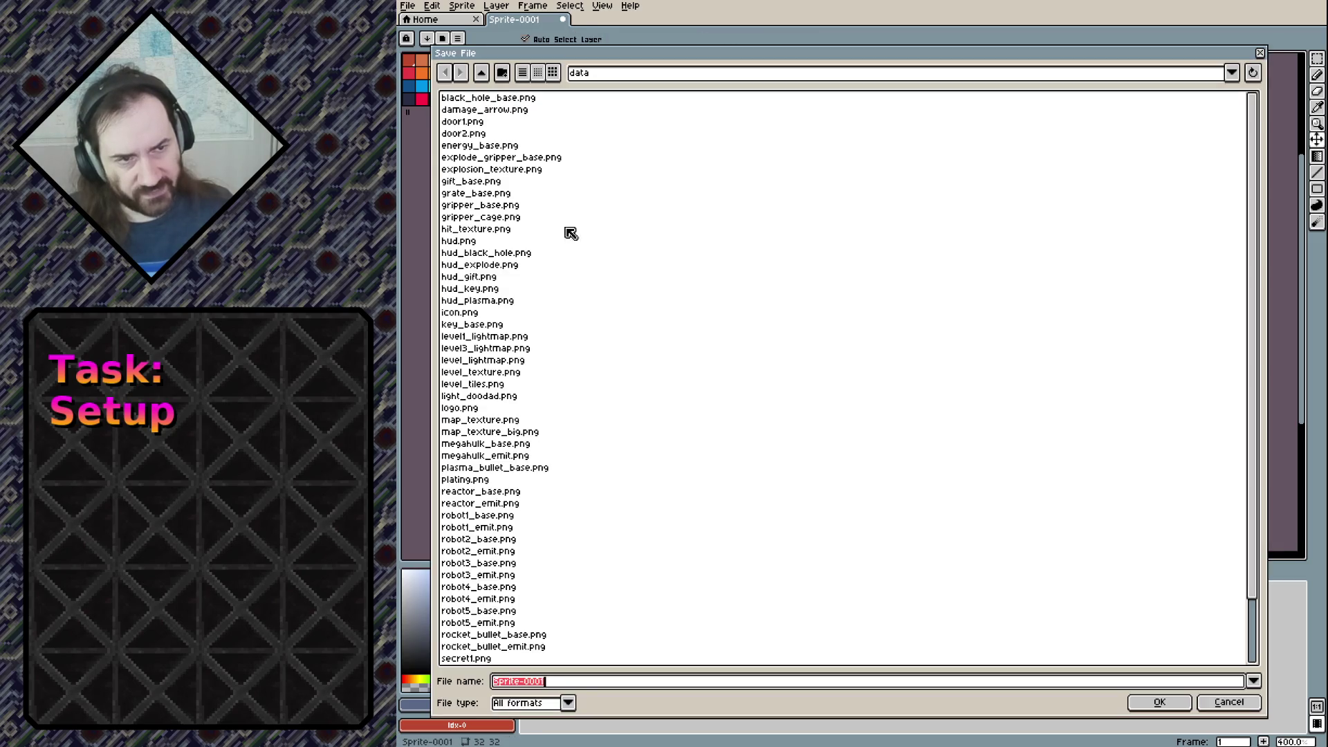
Navigate the Save dialog up to Projects and into Repercussion3 > raw
left_click(484, 74)
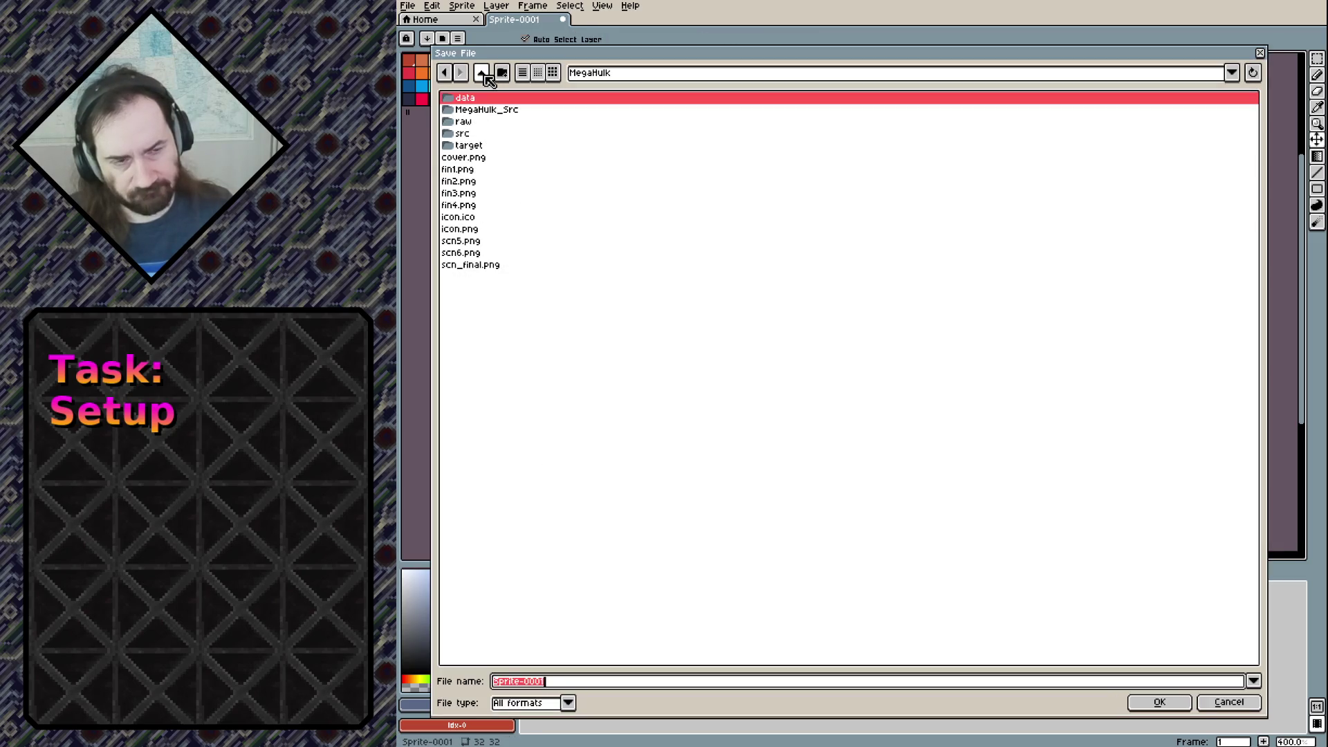
left_click(484, 75)
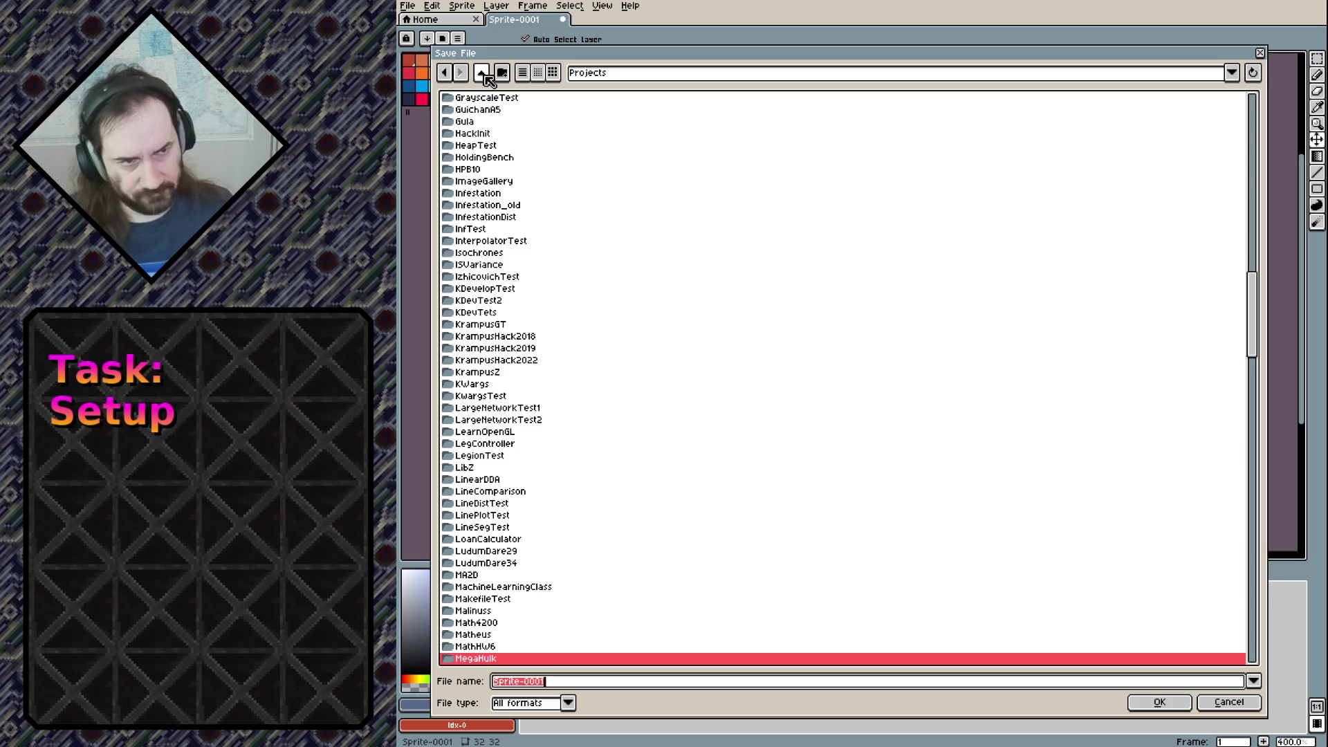
left_click(513, 447)
type("re")
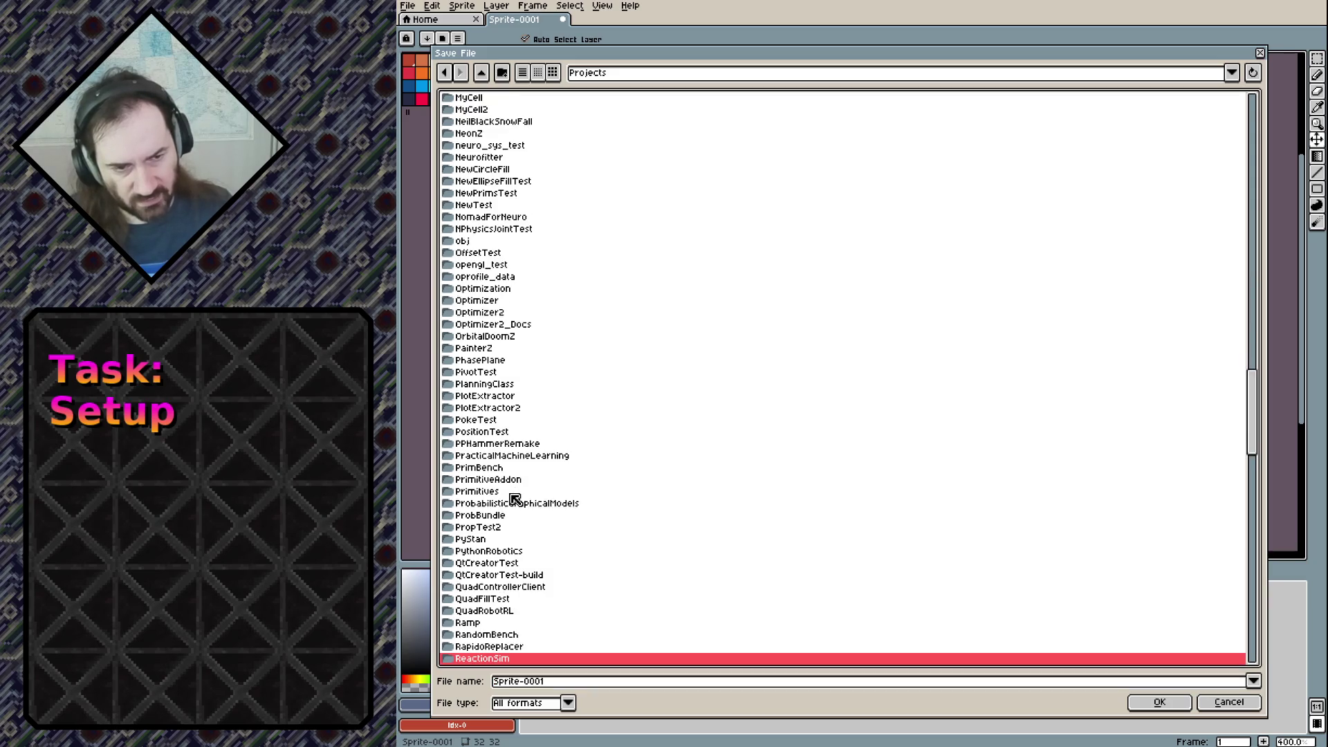
type("p")
double_click(515, 627)
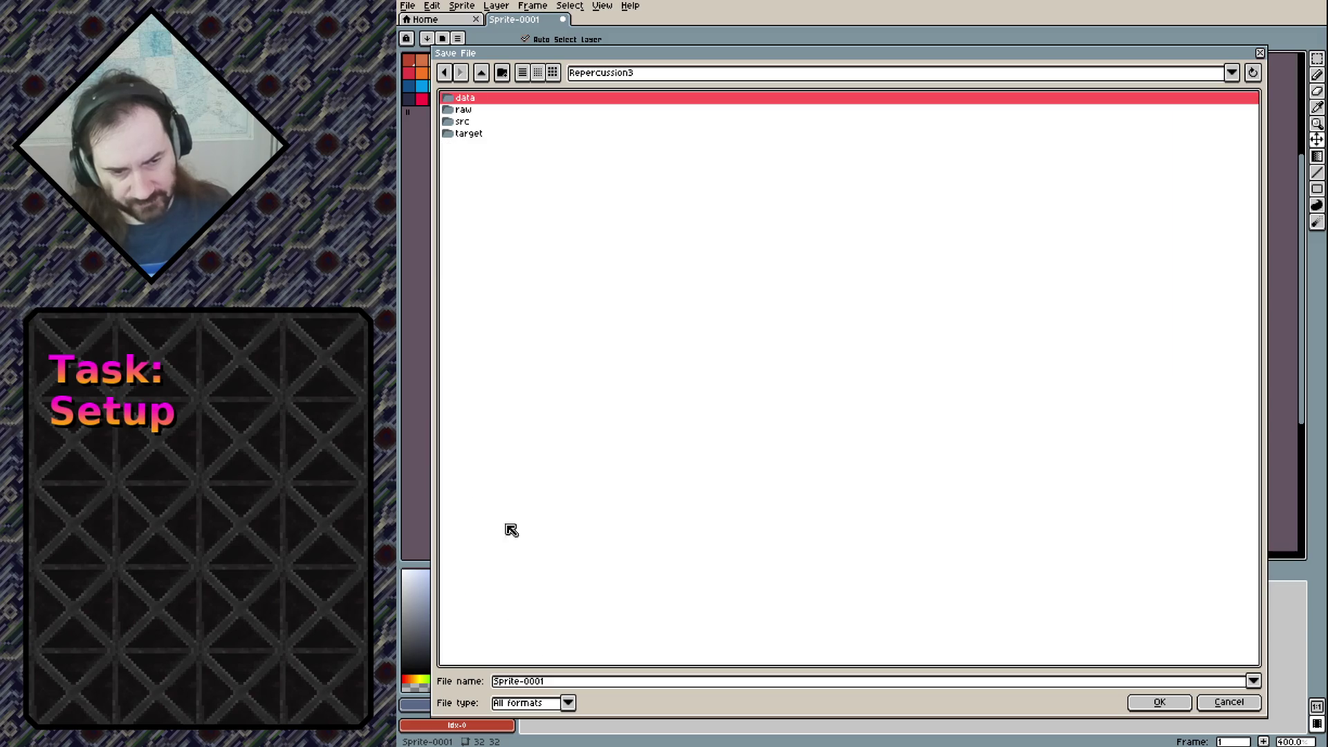
double_click(476, 112)
Save the sprite there as tiles.aseprite
left_click(576, 684)
left_click_drag(575, 683, 470, 677)
type("tiles")
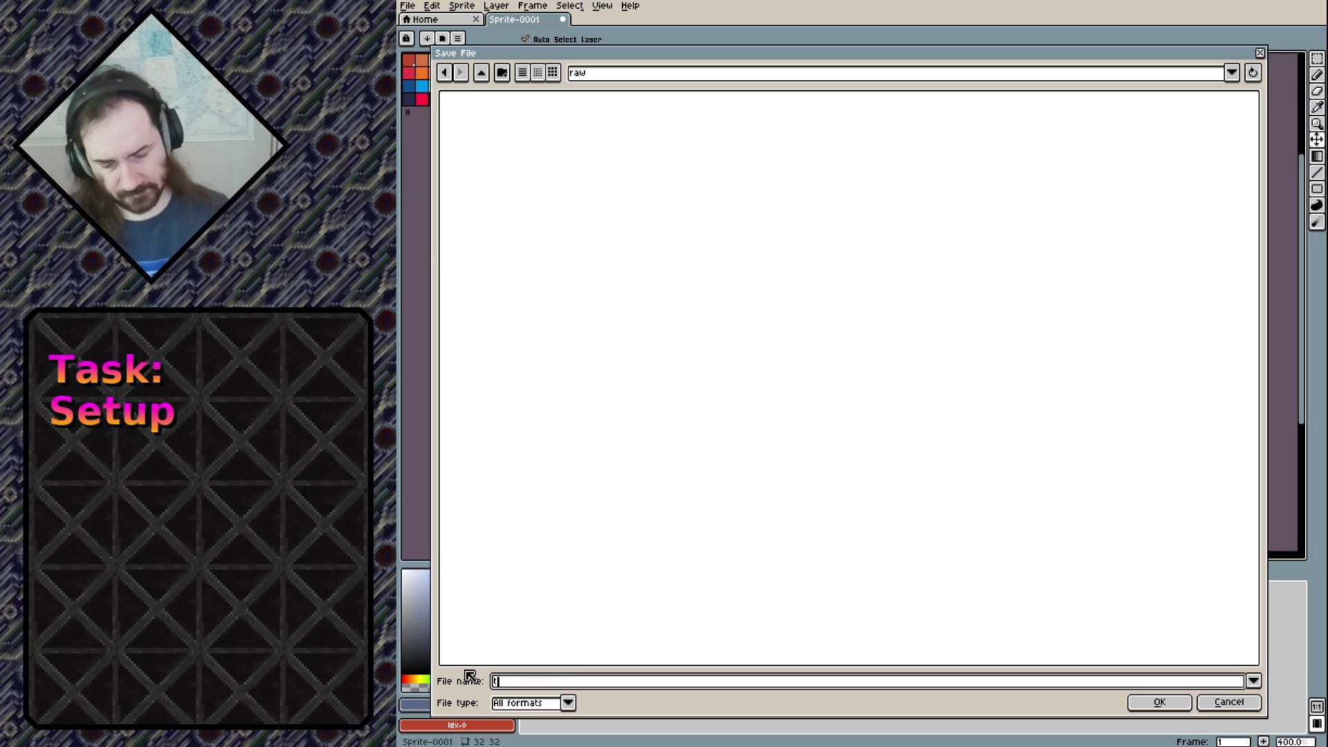
left_click(1159, 701)
key("b")
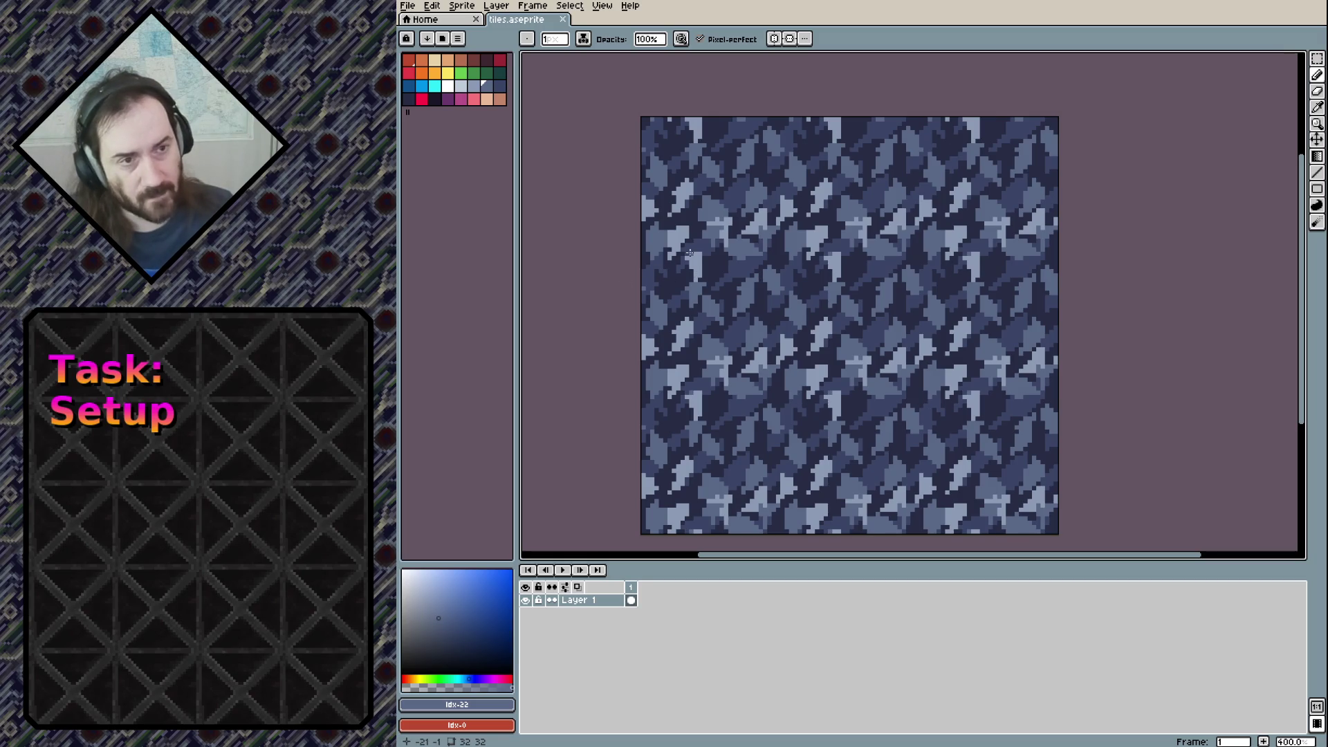
key("ctrl")
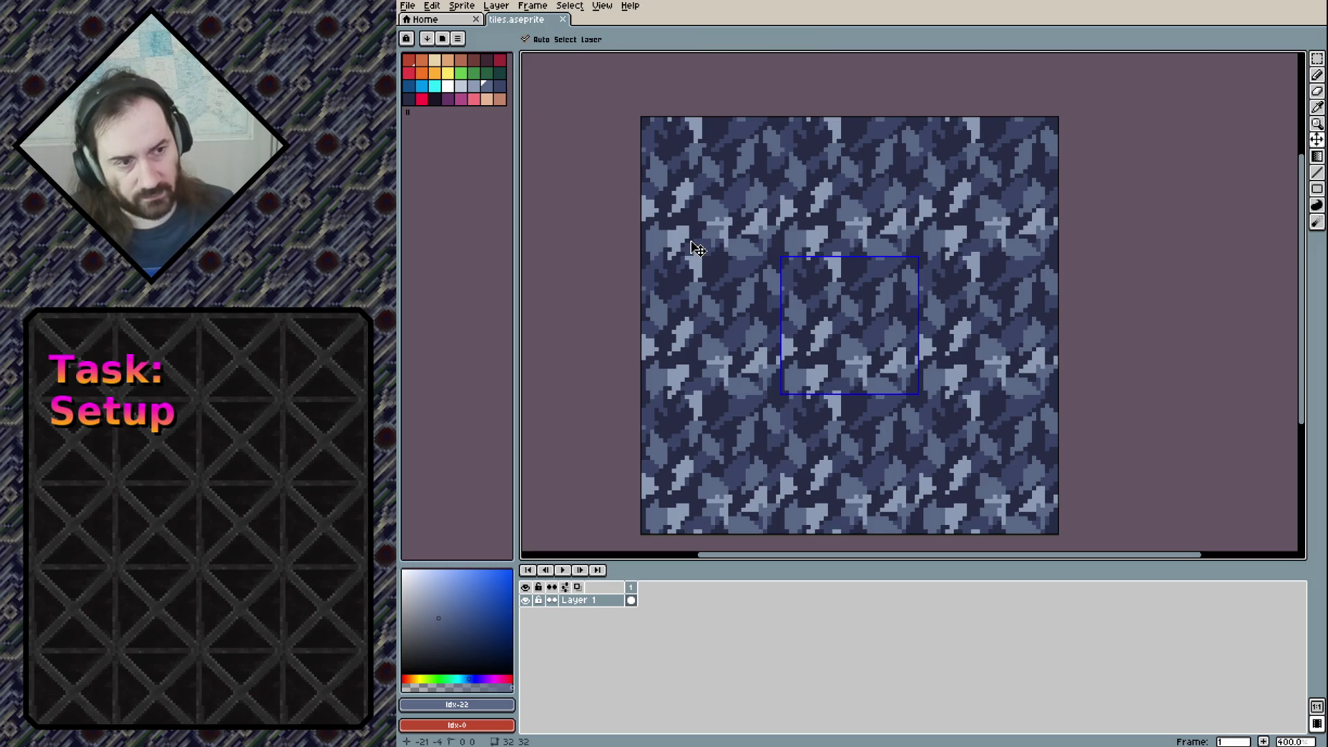
Create a new 24x24 pixel sprite
key("ctrl+n")
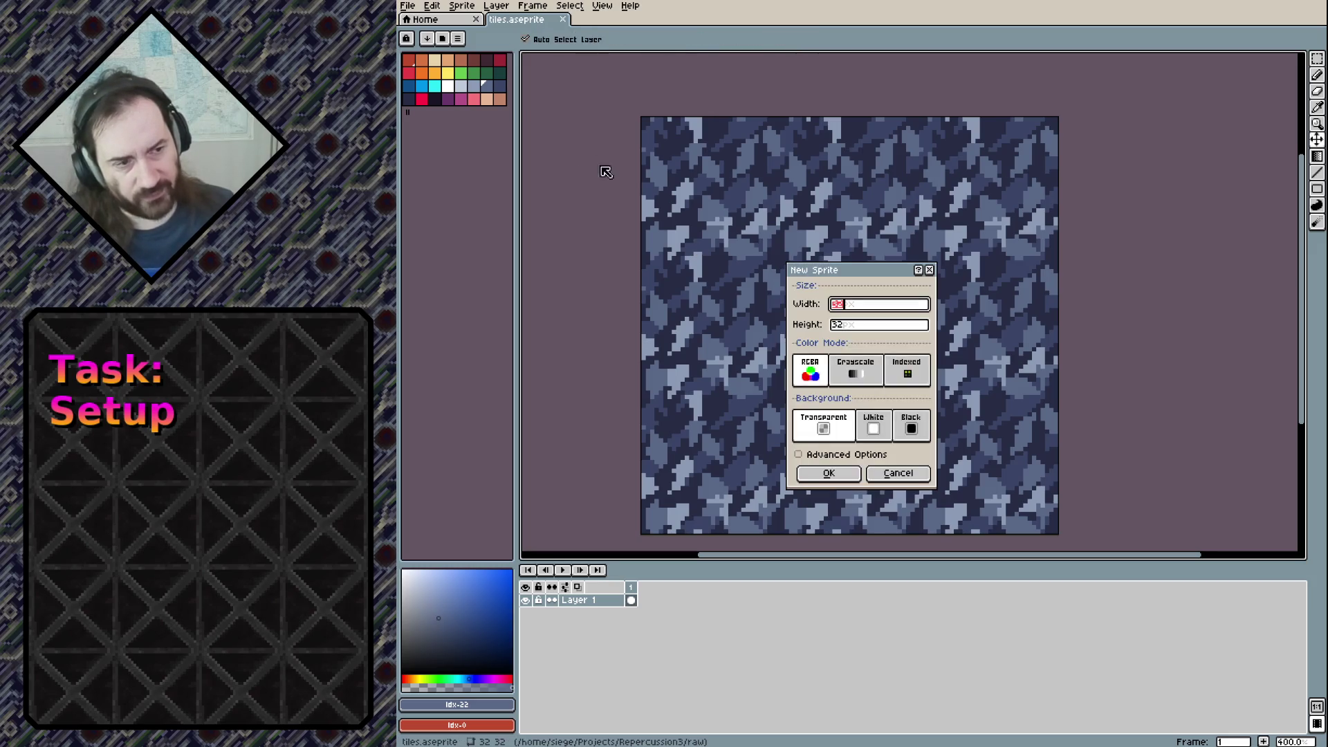
type("24")
key("Tab")
type("24")
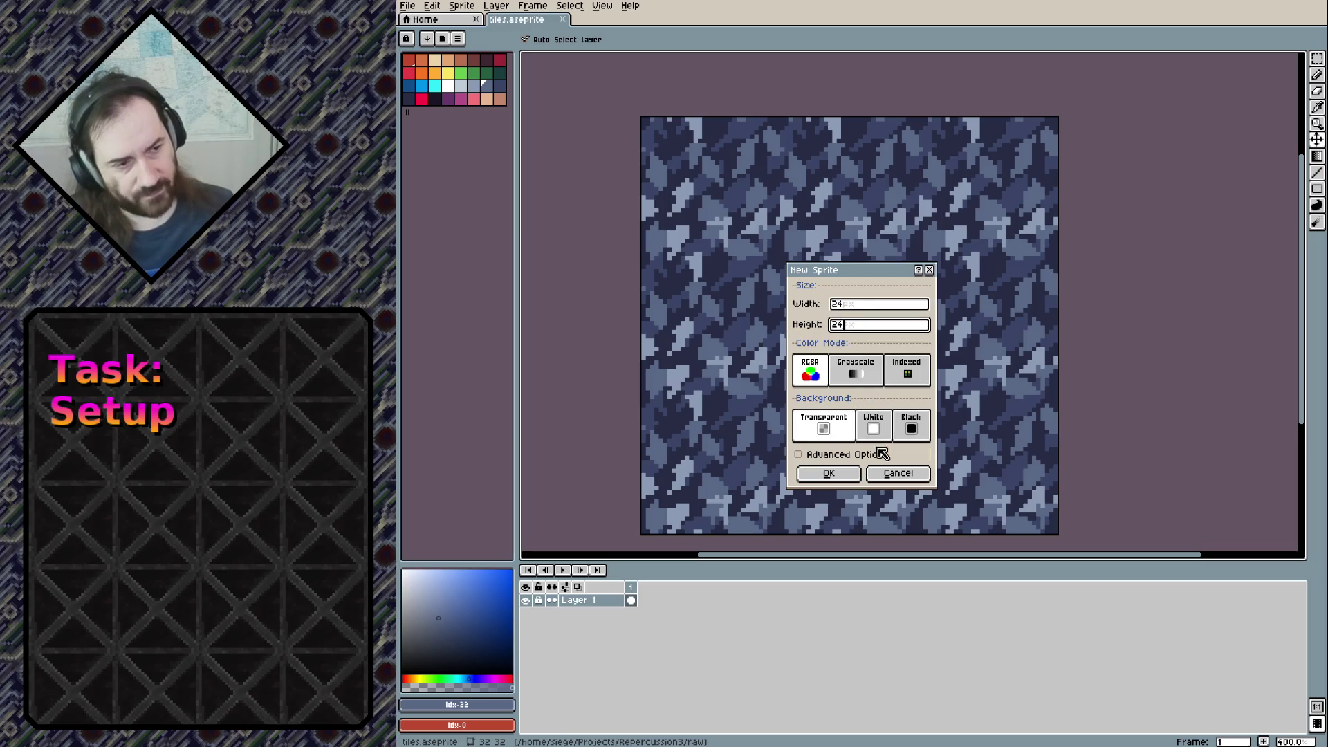
left_click(828, 473)
Set View > Tiled Mode to None so the sprite shows as a single tile
scroll(881, 369, "up", 5)
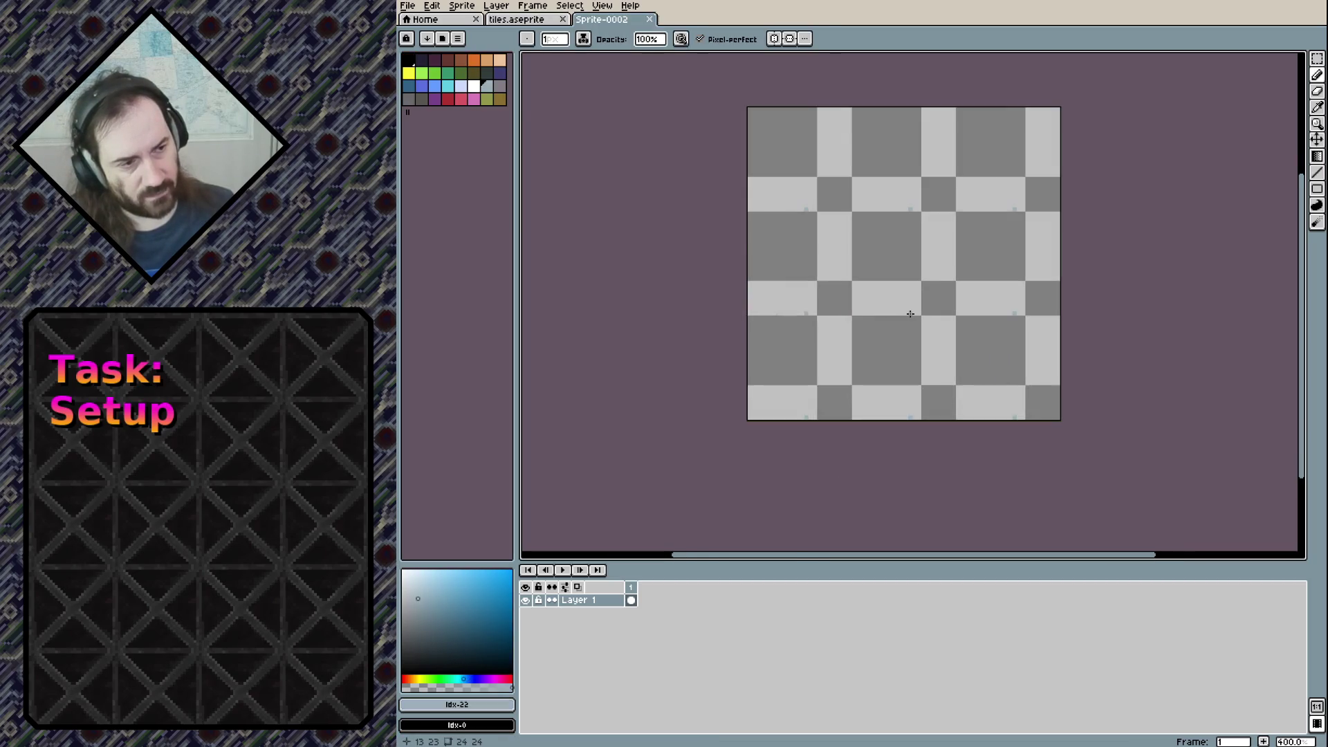
left_click(569, 6)
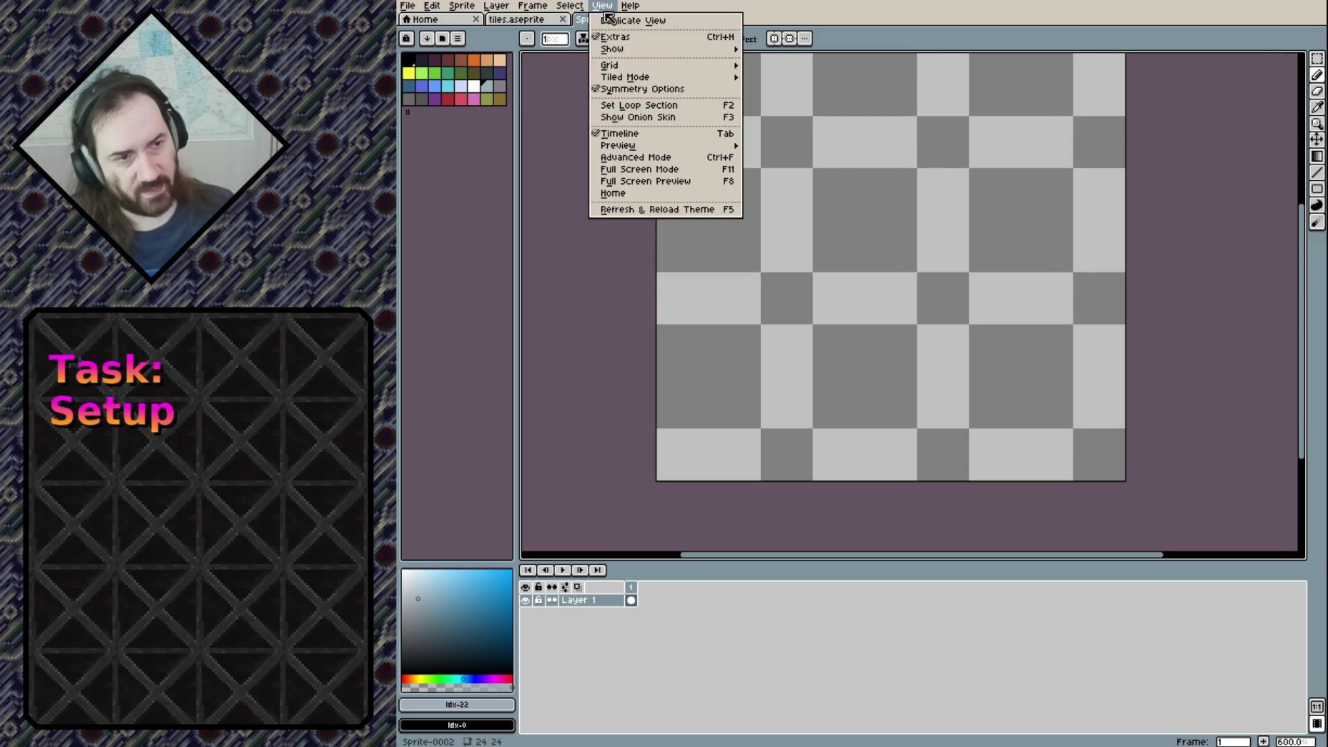
mouse_move(624, 76)
left_click(769, 79)
scroll(830, 222, "up", 1)
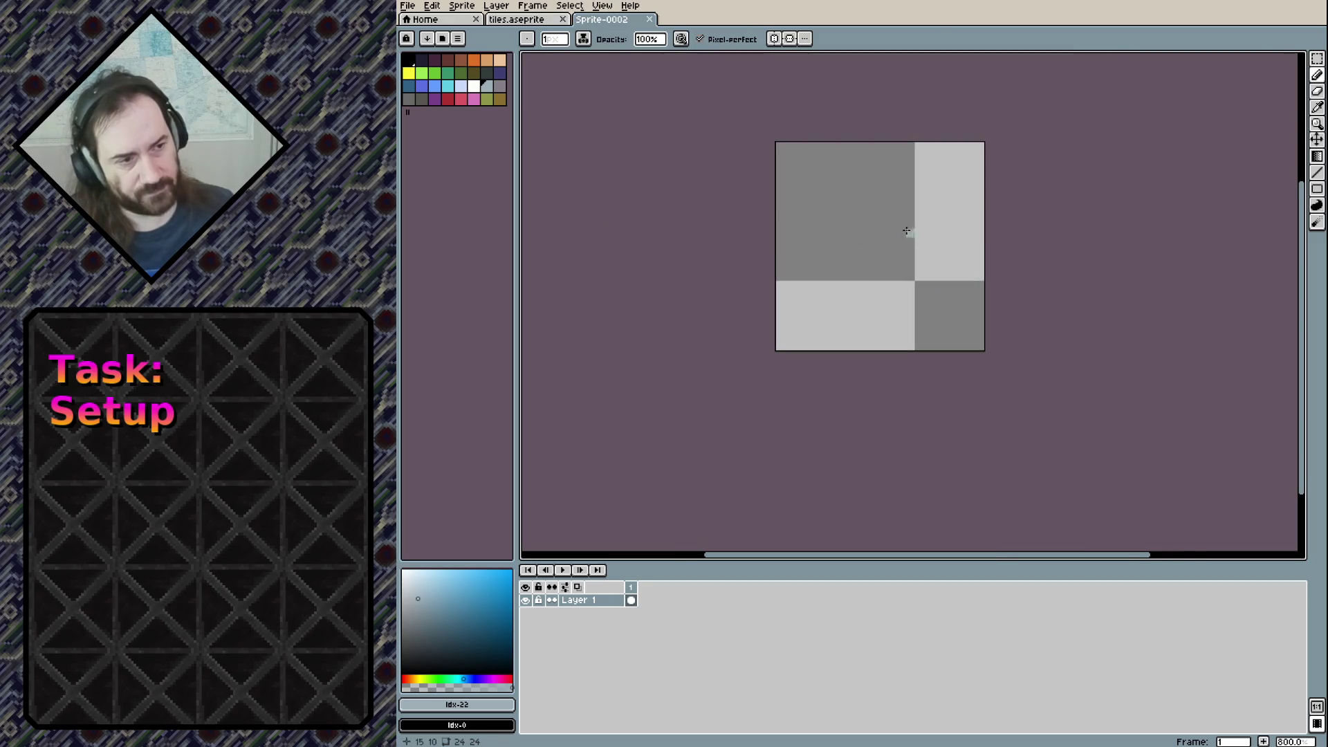
scroll(825, 216, "up", 3)
scroll(804, 226, "down", 1)
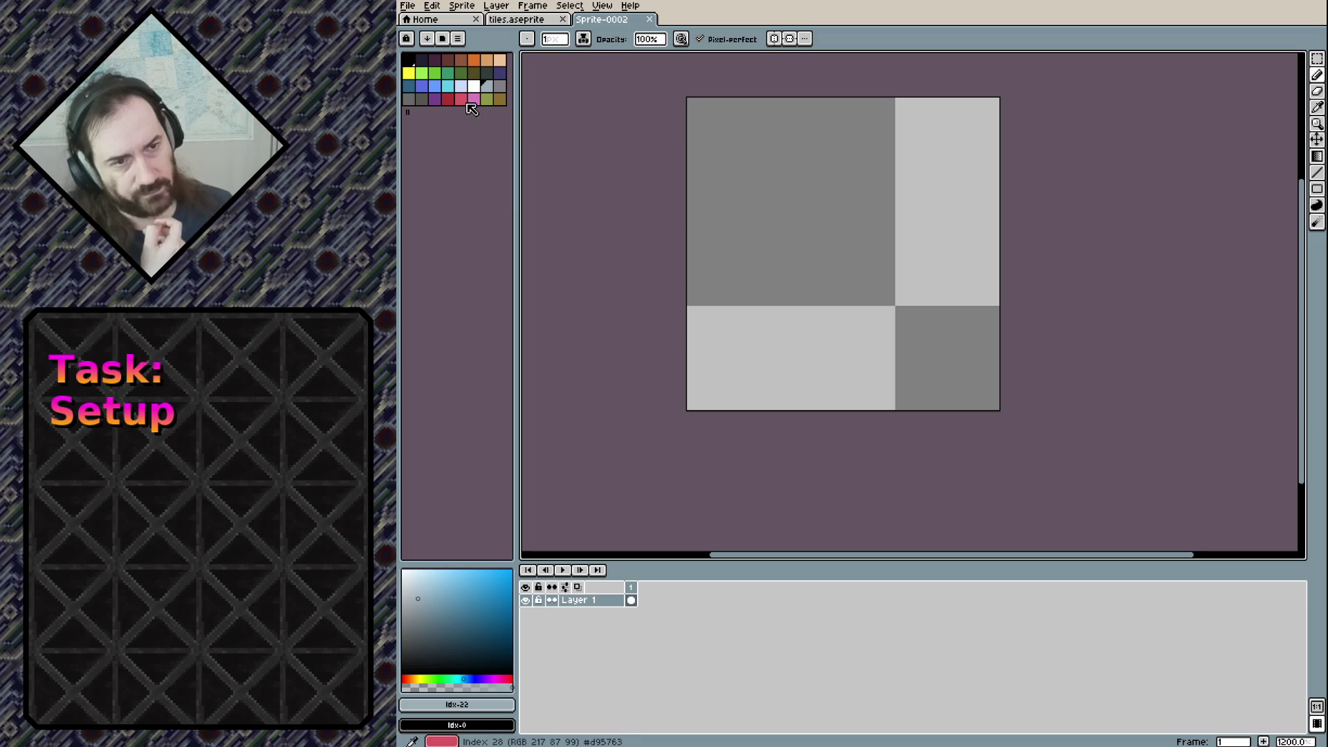
Load the BubbleGum16 palette preset and select orange as the drawing colour
left_click(442, 39)
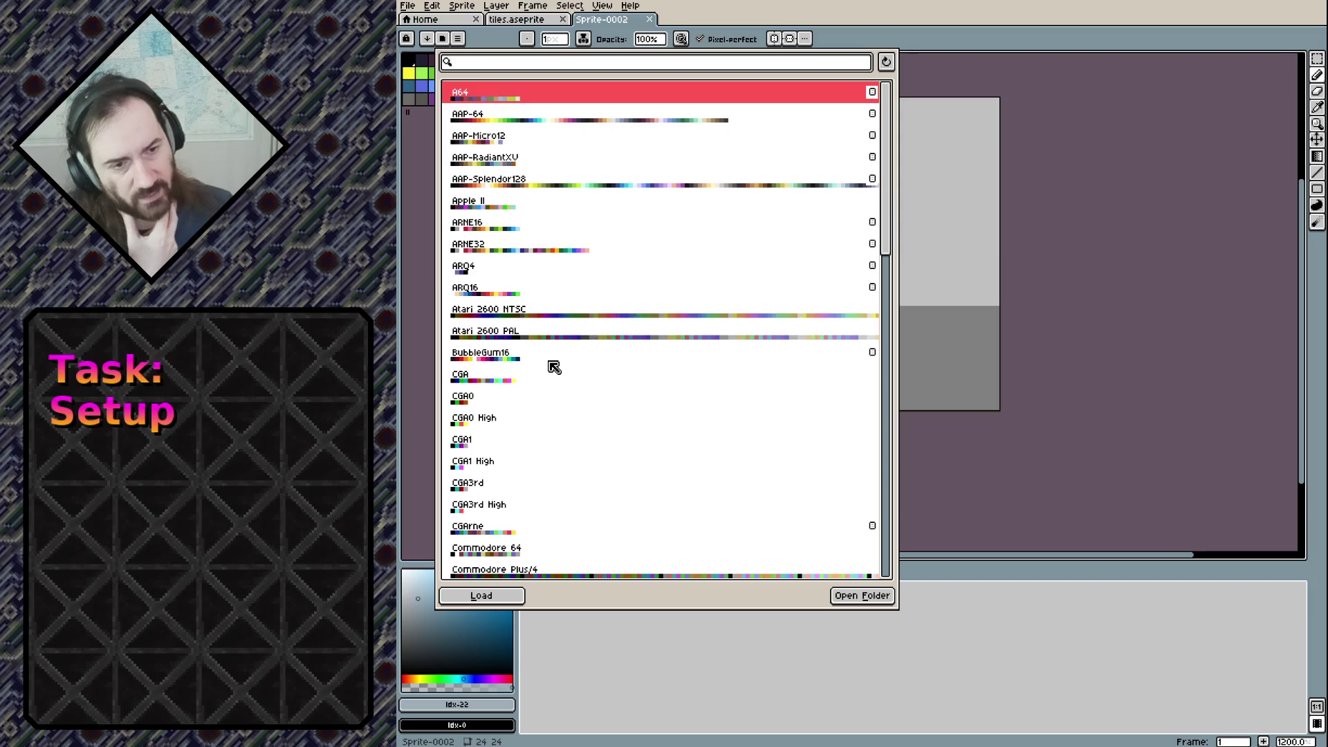
left_click(537, 359)
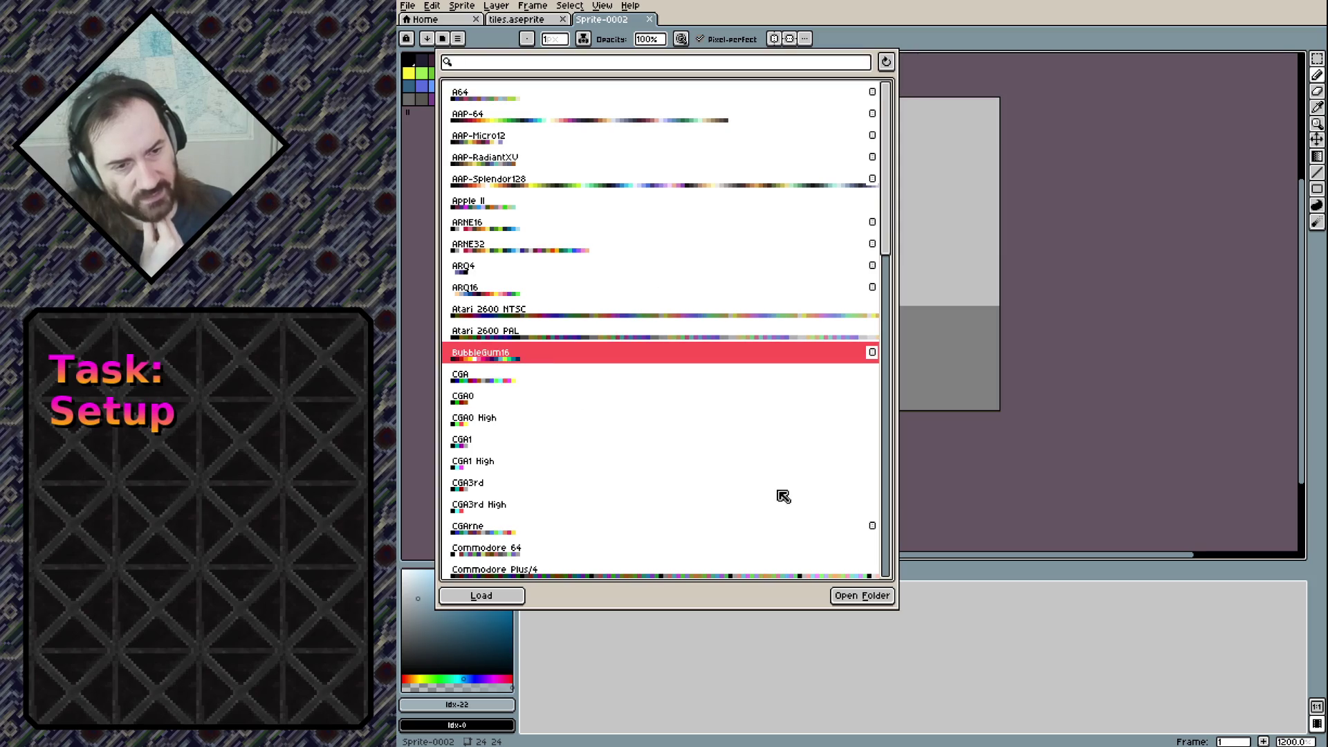
left_click(850, 597)
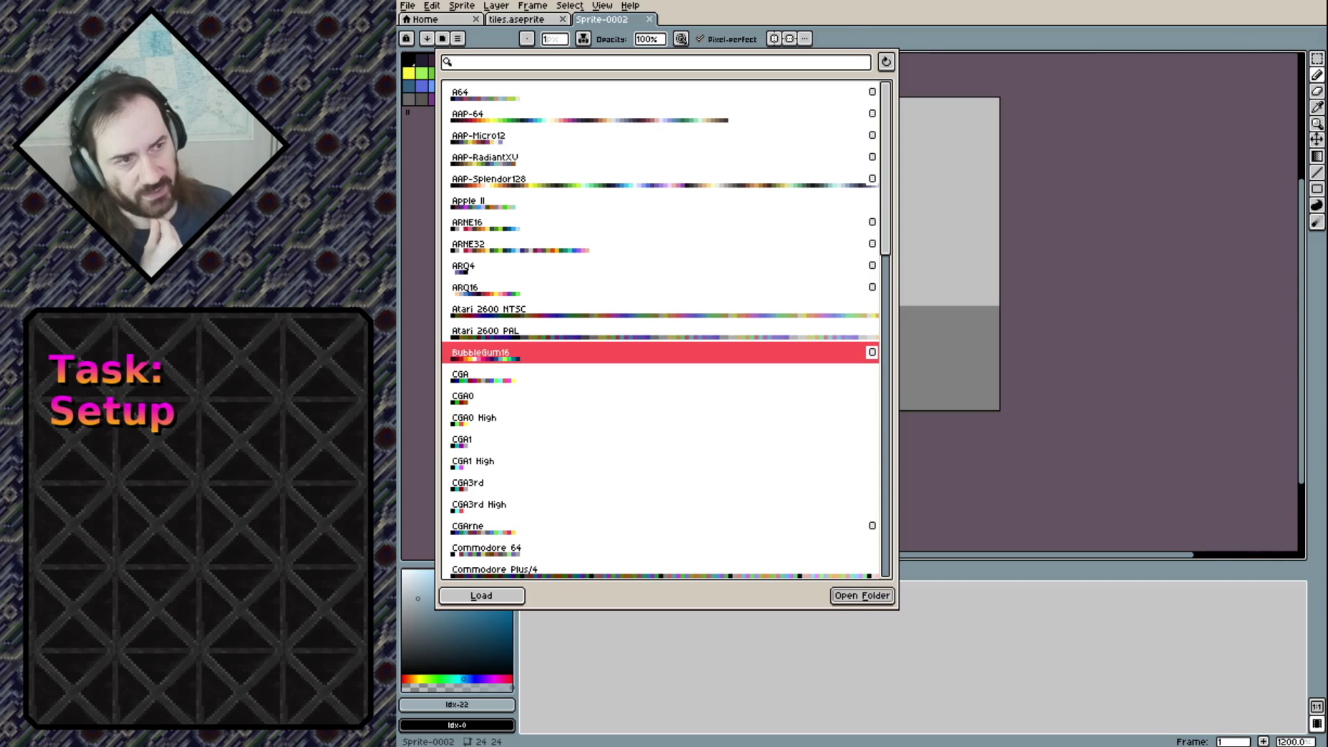
left_click(505, 596)
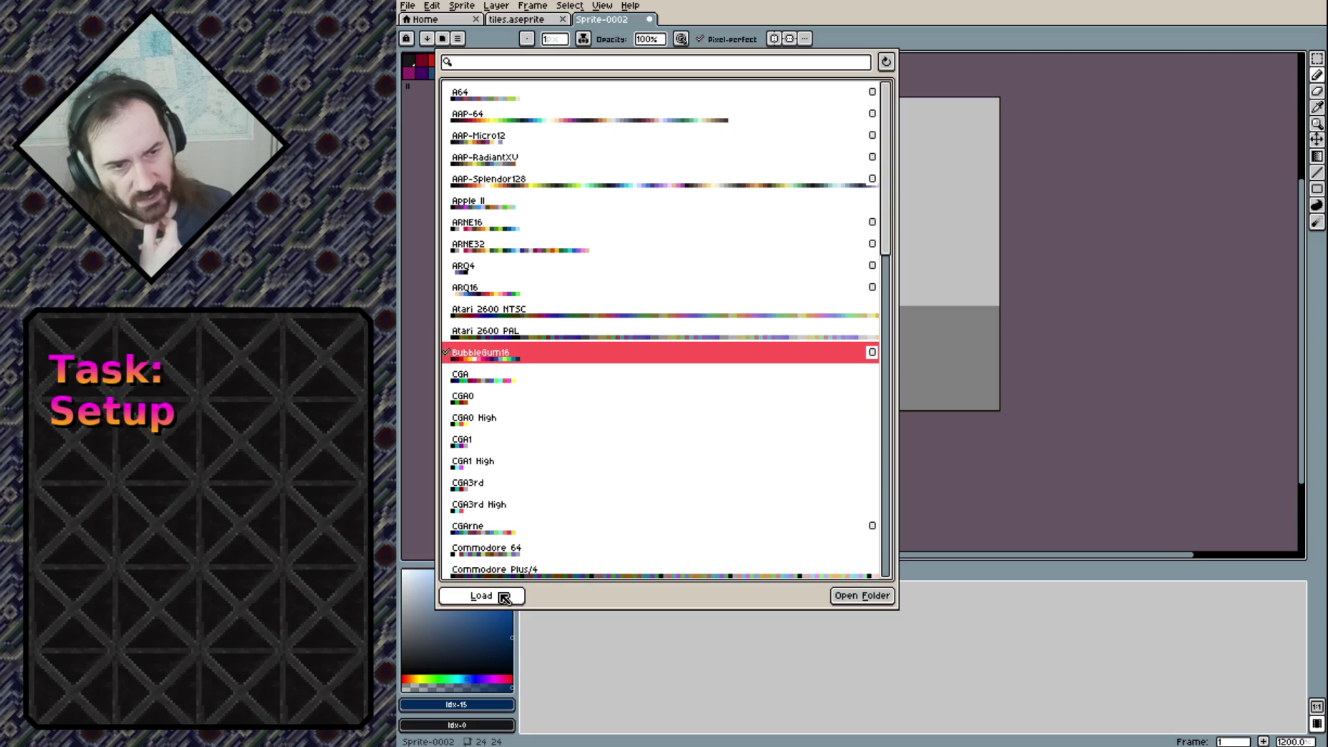
left_click(420, 164)
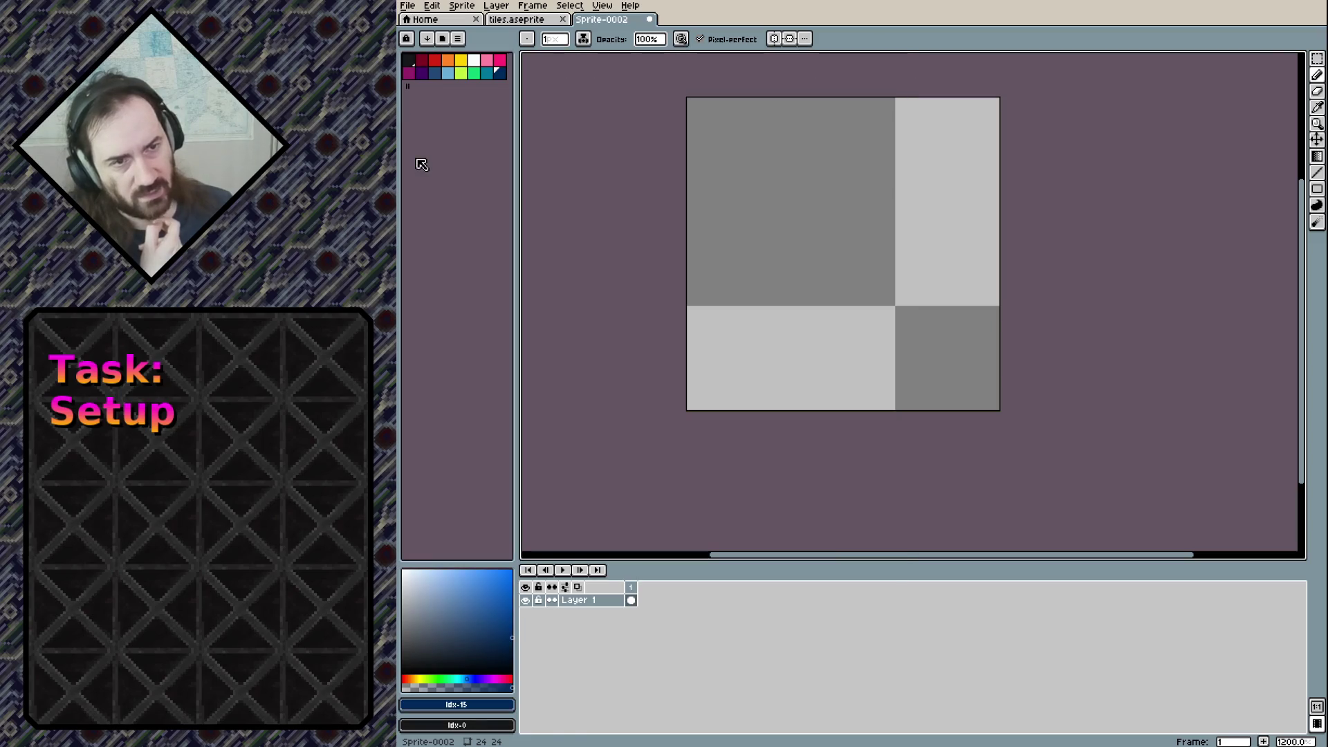
left_click(456, 64)
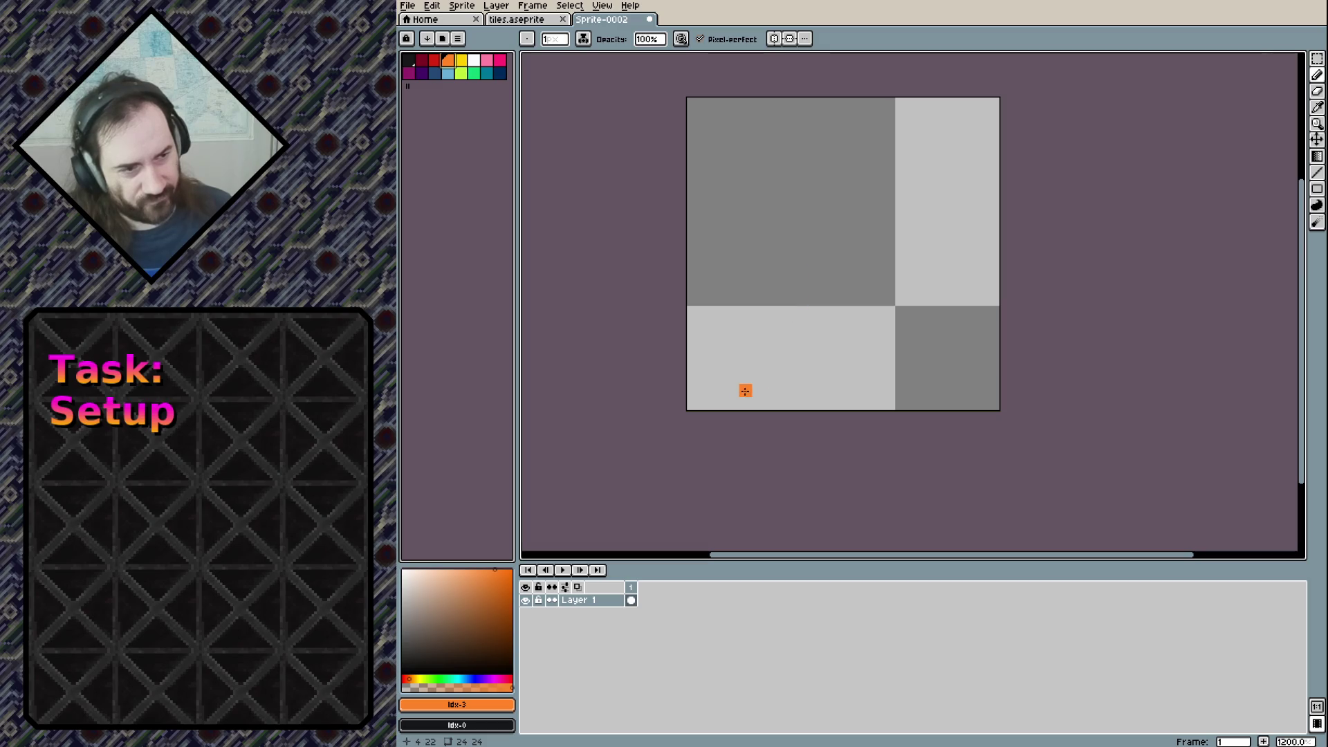
Pencil the orange base, arched body, right leg and upright tail, filling gaps
mouse_move(730, 403)
left_mouse_down()
mouse_move(757, 337)
mouse_move(742, 400)
mouse_move(785, 338)
mouse_move(785, 404)
mouse_move(774, 387)
mouse_move(797, 403)
left_mouse_up()
left_click_drag(755, 346, 782, 283)
mouse_move(792, 342)
left_mouse_down()
mouse_move(828, 285)
mouse_move(872, 326)
mouse_move(891, 387)
mouse_move(875, 405)
mouse_move(914, 404)
left_mouse_up()
left_click(889, 345)
left_click(899, 378)
left_click(877, 311)
left_click(875, 299)
mouse_move(865, 296)
left_mouse_down()
mouse_move(783, 247)
mouse_move(795, 273)
mouse_move(815, 260)
mouse_move(843, 273)
mouse_move(816, 246)
mouse_move(875, 273)
mouse_move(933, 228)
mouse_move(941, 195)
mouse_move(907, 270)
mouse_move(875, 286)
left_mouse_up()
left_click(835, 311)
left_click(823, 325)
left_click(795, 260)
Thicken the tail with a tip nub and widen the body's top and left edges
left_click_drag(953, 222, 964, 199)
left_click_drag(926, 265, 906, 282)
left_click(862, 249)
left_click(873, 251)
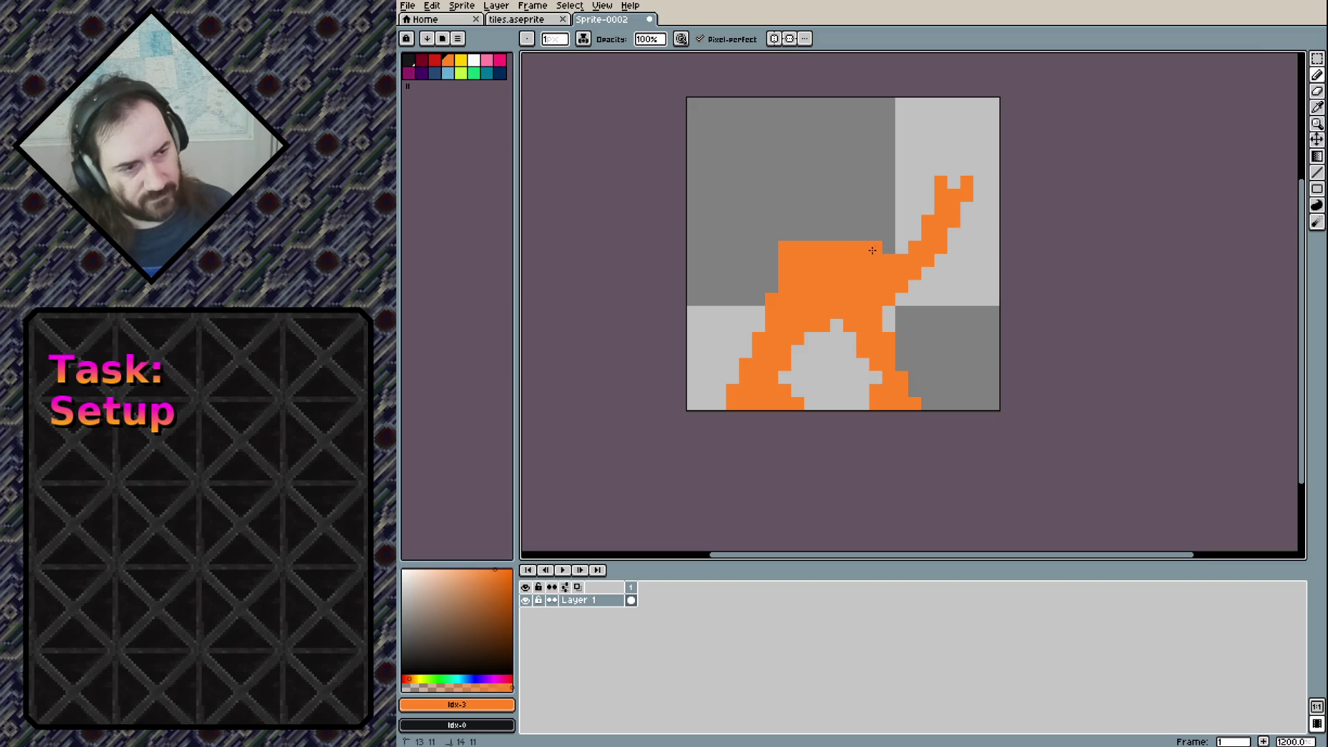
mouse_move(772, 286)
left_mouse_down()
mouse_move(772, 274)
mouse_move(744, 297)
left_mouse_up()
left_click(772, 261)
left_click(758, 312)
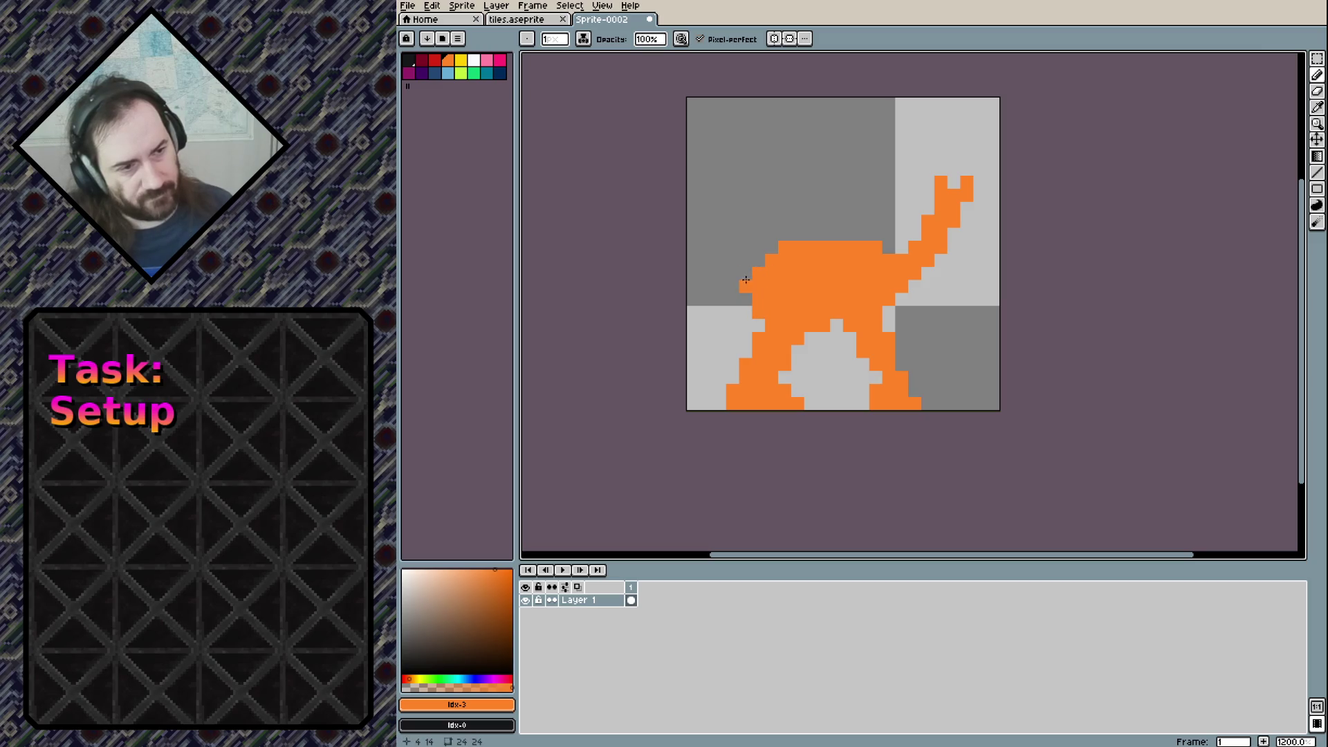
left_click(761, 262)
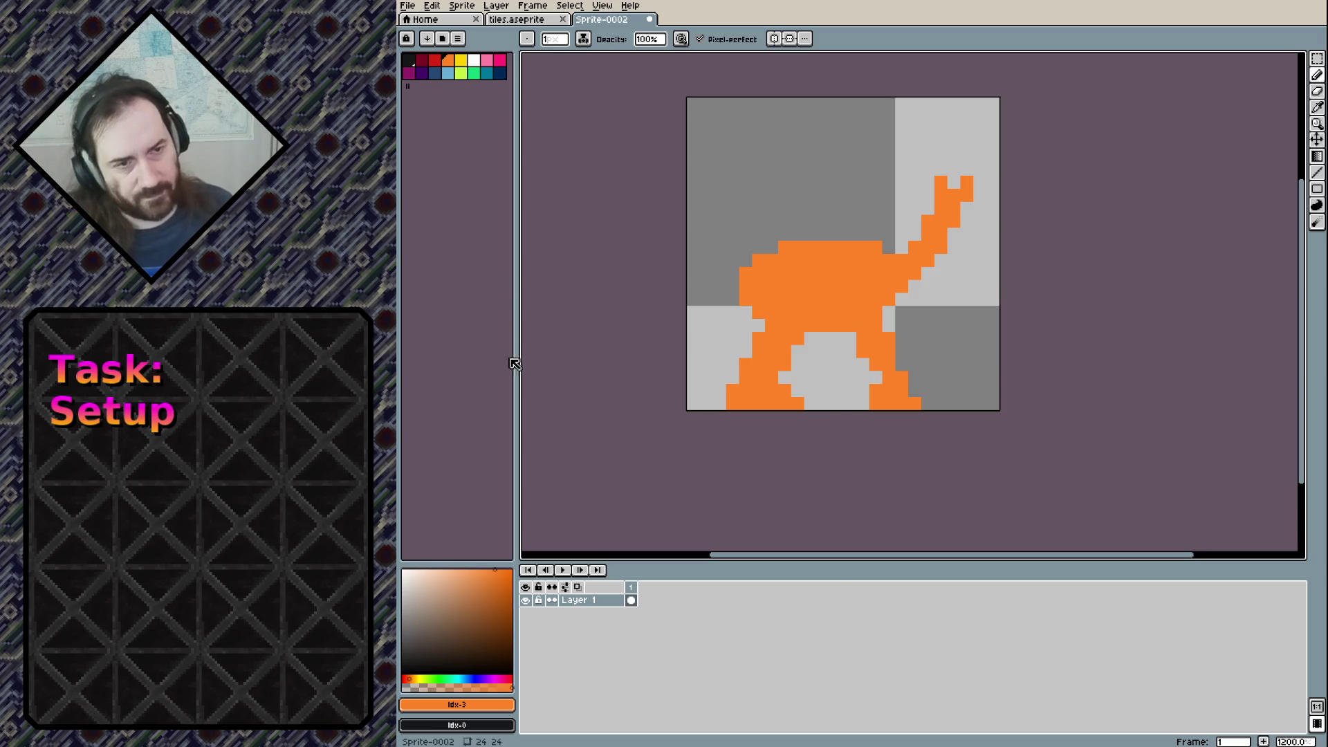
Choose a slightly darker orange, undo the test strokes, and add it to the palette
left_click(497, 574)
left_click_drag(497, 574, 496, 577)
left_click_drag(812, 299, 796, 299)
left_click(836, 351)
key("ctrl+z")
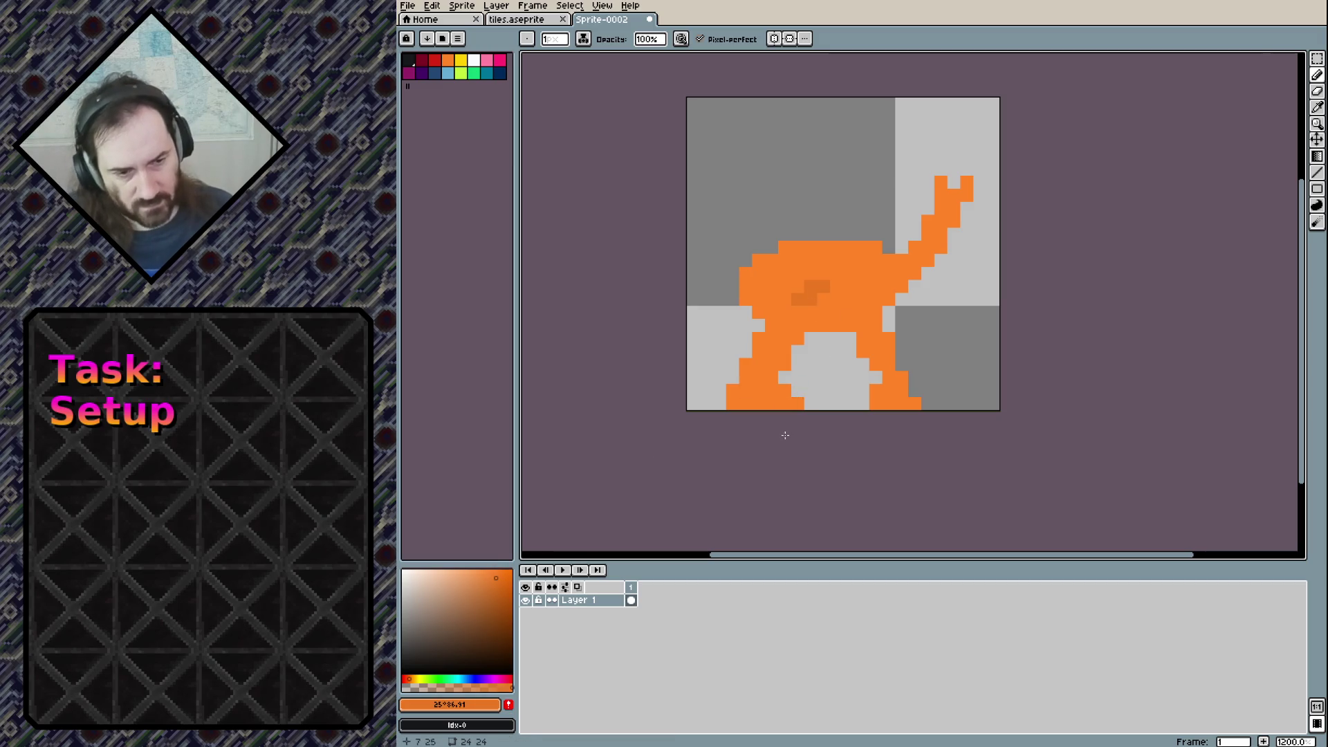
key("ctrl+z")
left_click(509, 705)
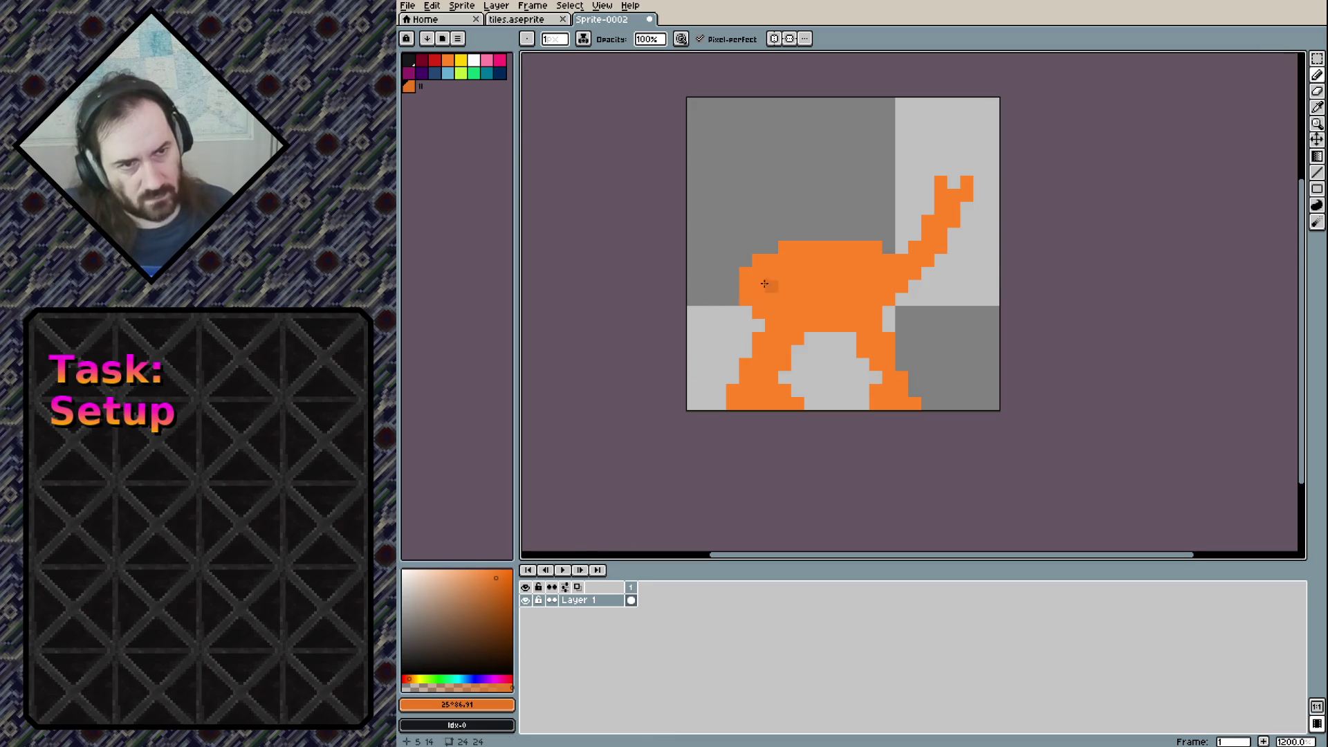
Shade the animal's left edge, body patch, legs and feet in darker orange
left_click_drag(743, 292, 745, 275)
left_click_drag(846, 268, 835, 285)
mouse_move(757, 310)
left_mouse_down()
mouse_move(738, 391)
mouse_move(762, 402)
left_mouse_up()
left_click(788, 393)
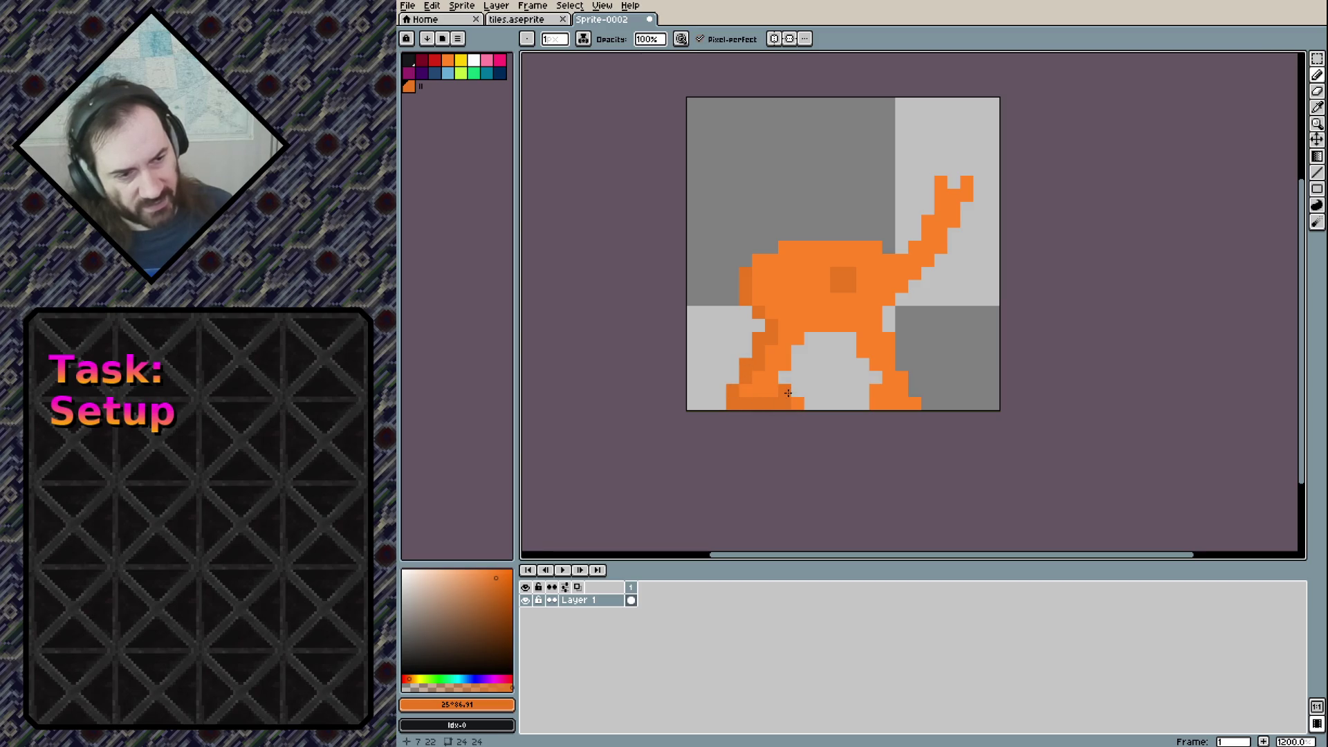
mouse_move(784, 365)
left_mouse_down()
mouse_move(784, 377)
mouse_move(840, 325)
mouse_move(869, 396)
left_mouse_up()
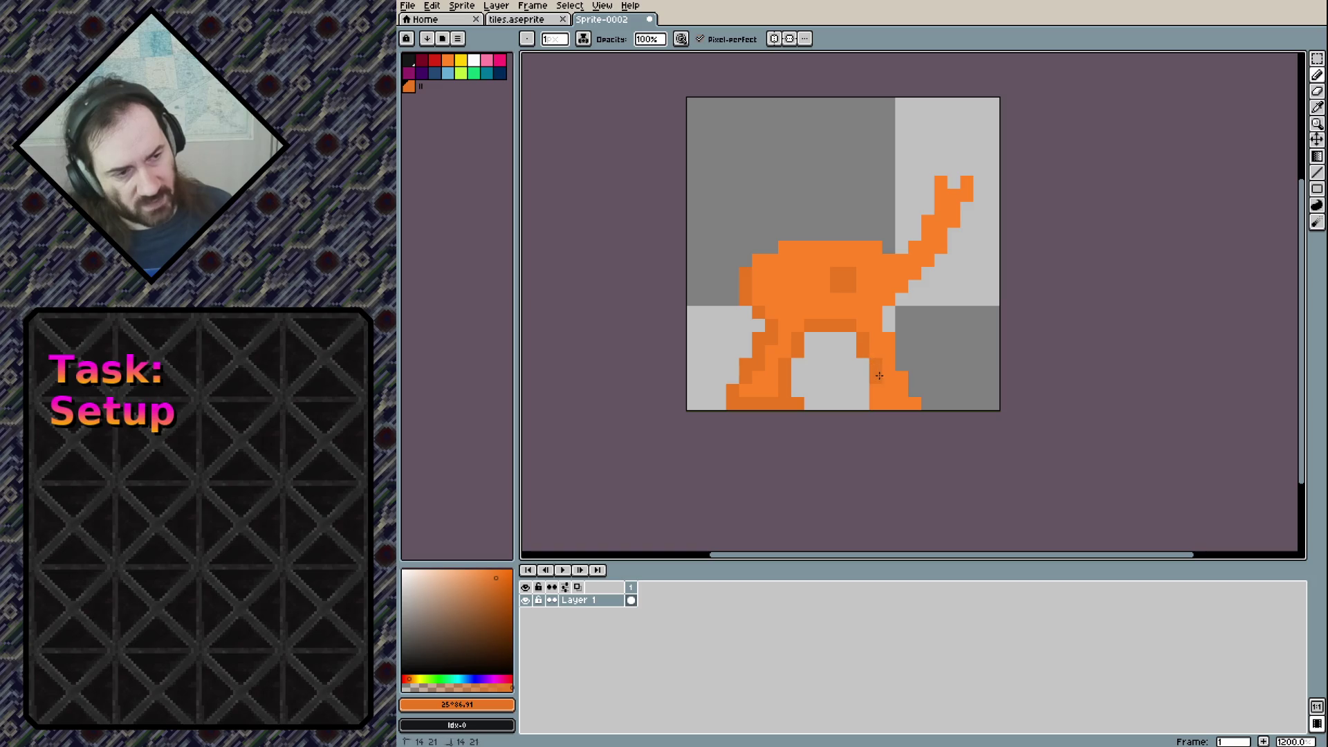
left_click_drag(878, 404, 911, 407)
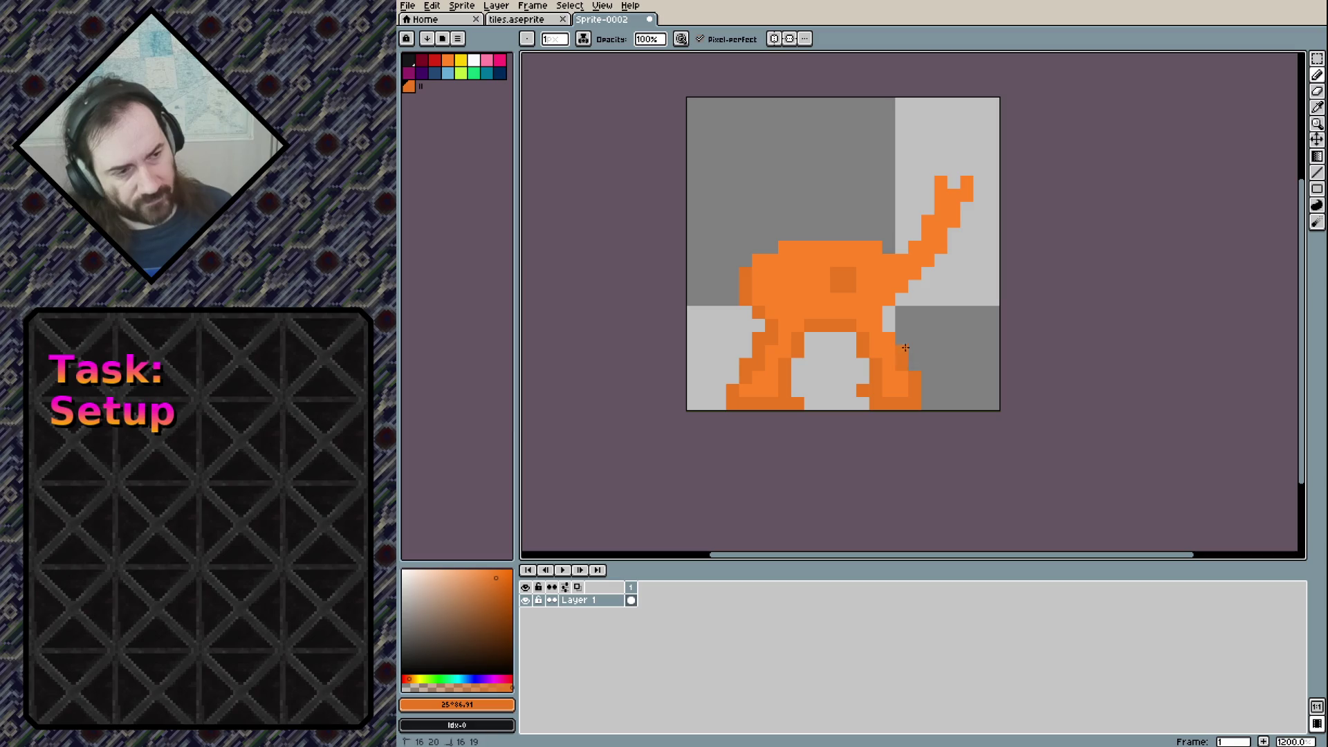
mouse_move(906, 348)
left_mouse_down()
mouse_move(893, 299)
mouse_move(981, 179)
mouse_move(939, 170)
mouse_move(876, 237)
mouse_move(790, 223)
left_mouse_up()
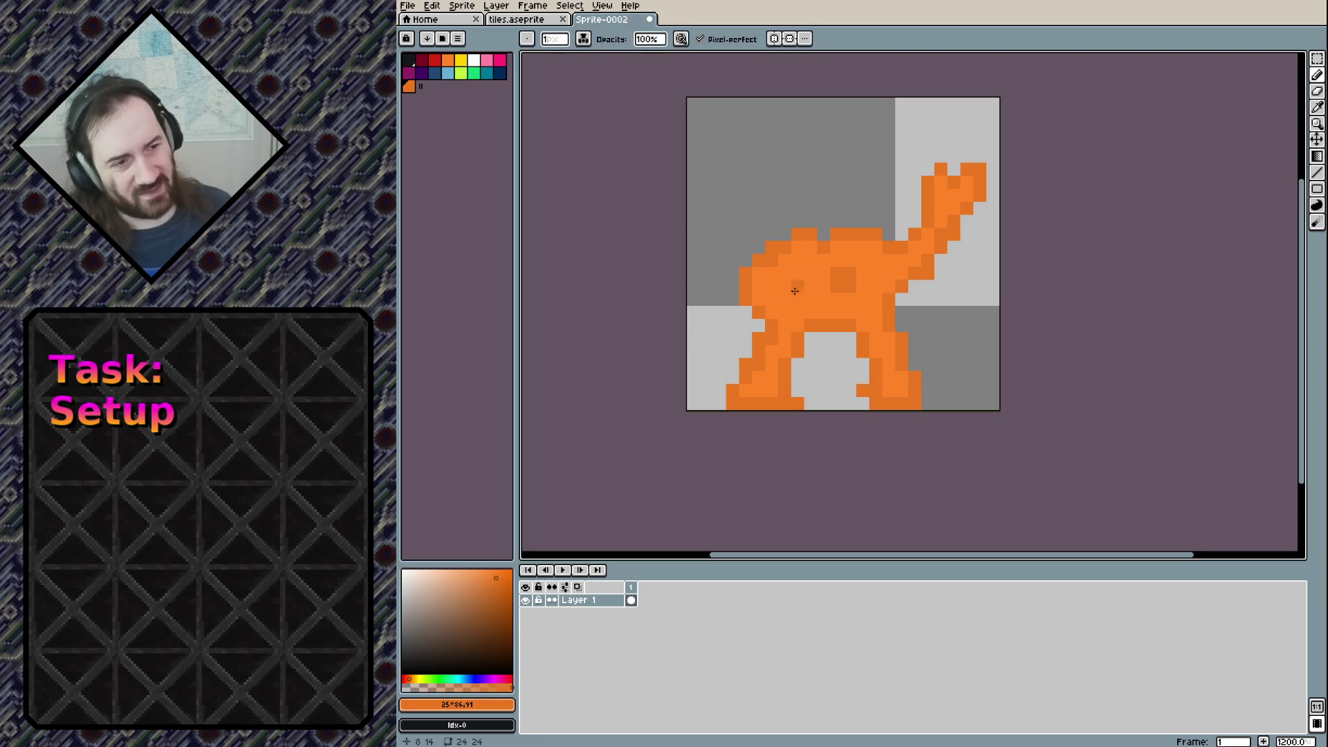
left_click(800, 285, "alt")
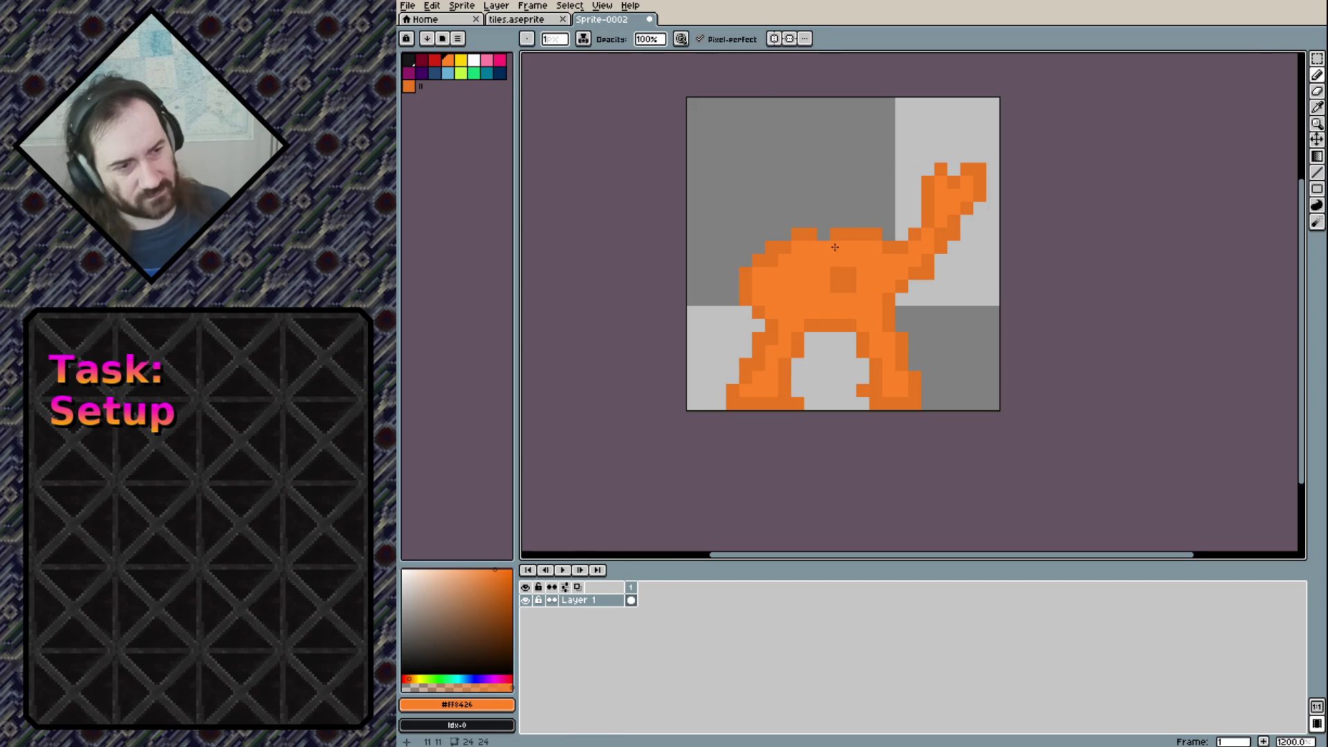
left_click(839, 236, "alt")
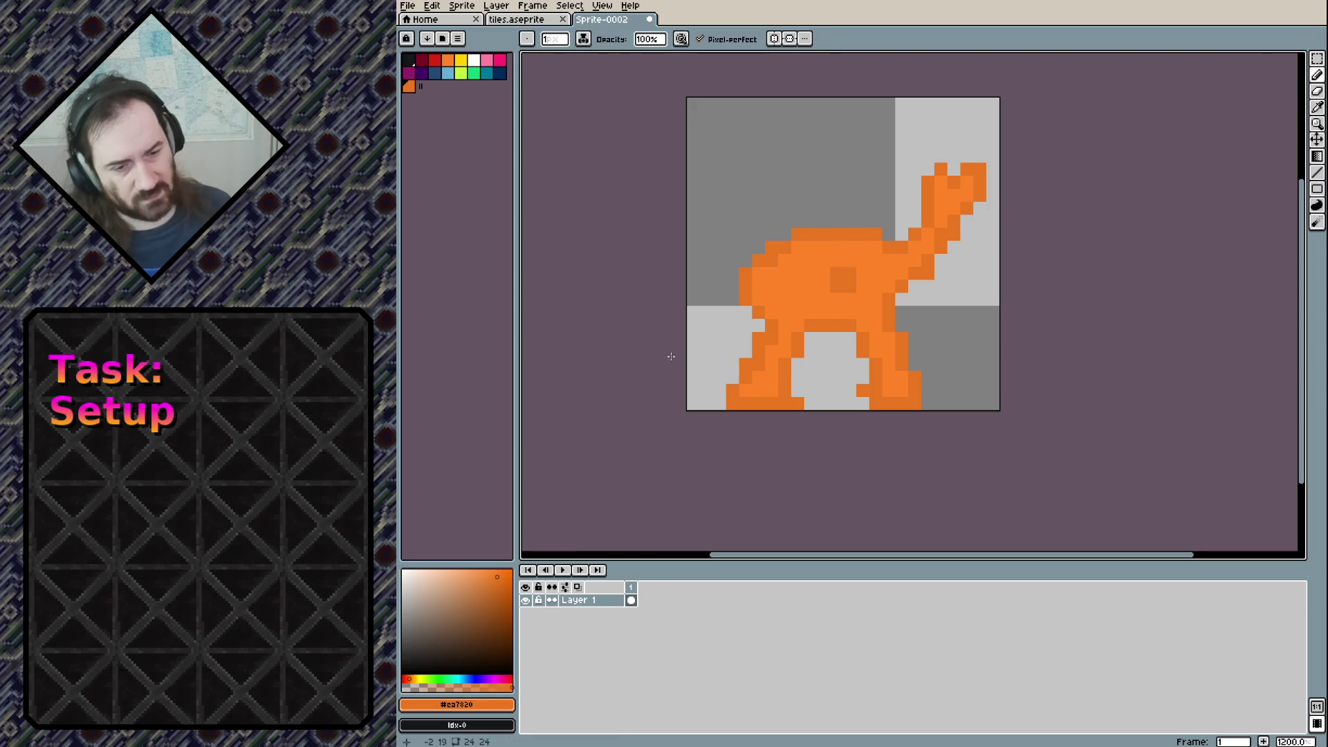
Add a darker orange shade to the palette, undoing a test stroke on the body
left_click(504, 583)
left_click_drag(503, 583, 507, 586)
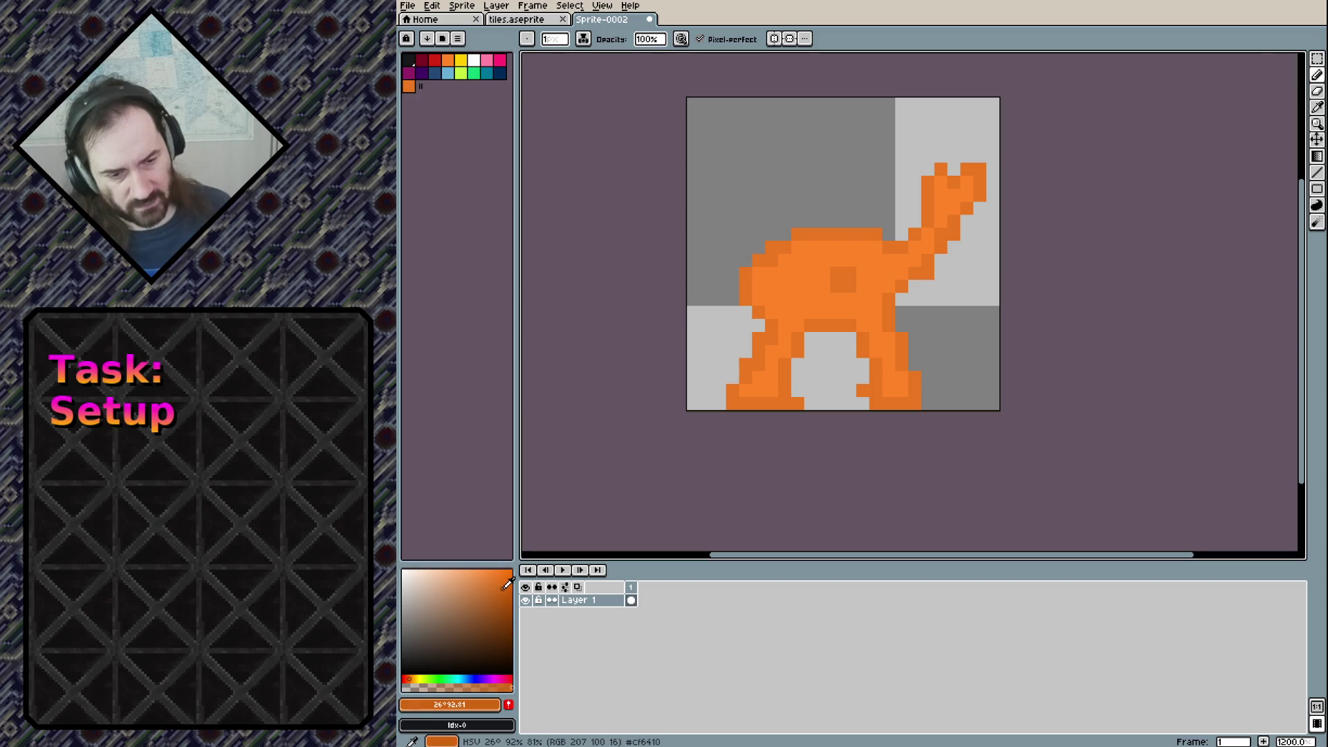
left_click(509, 704)
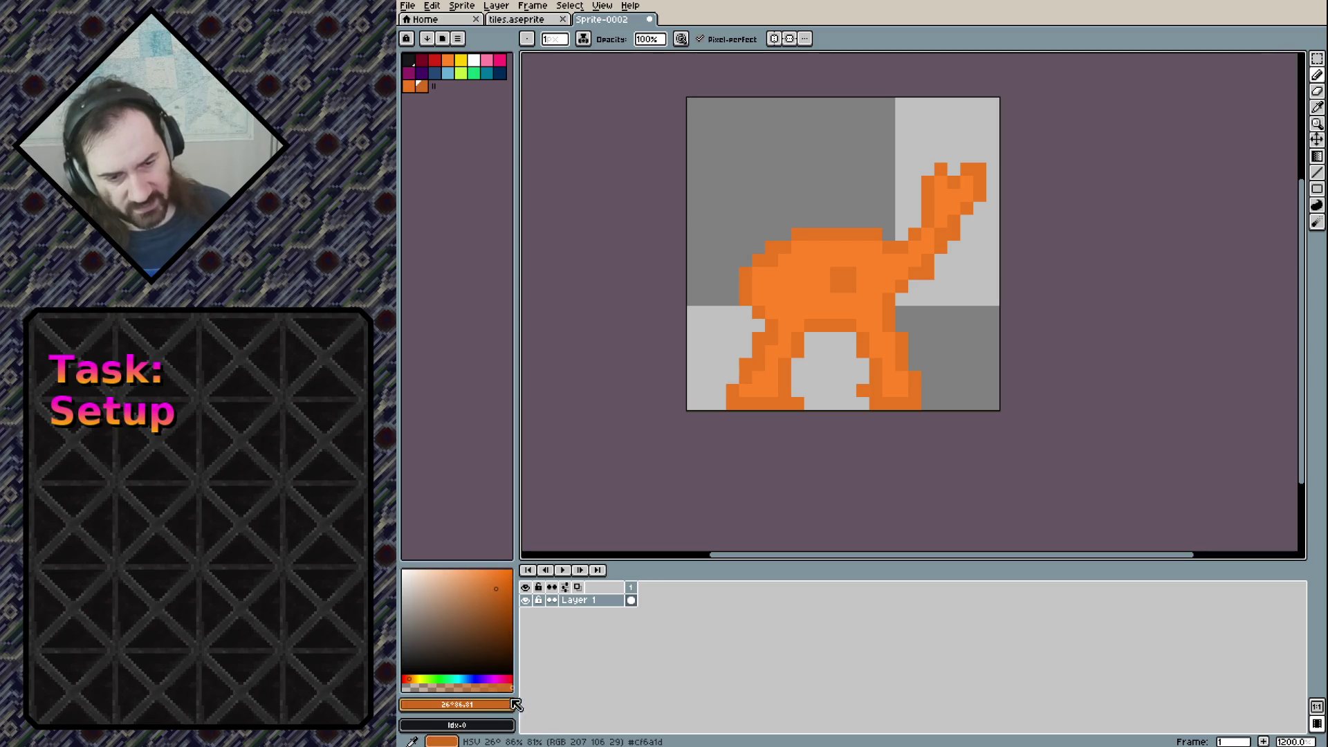
left_click_drag(768, 263, 823, 273)
key("ctrl+z")
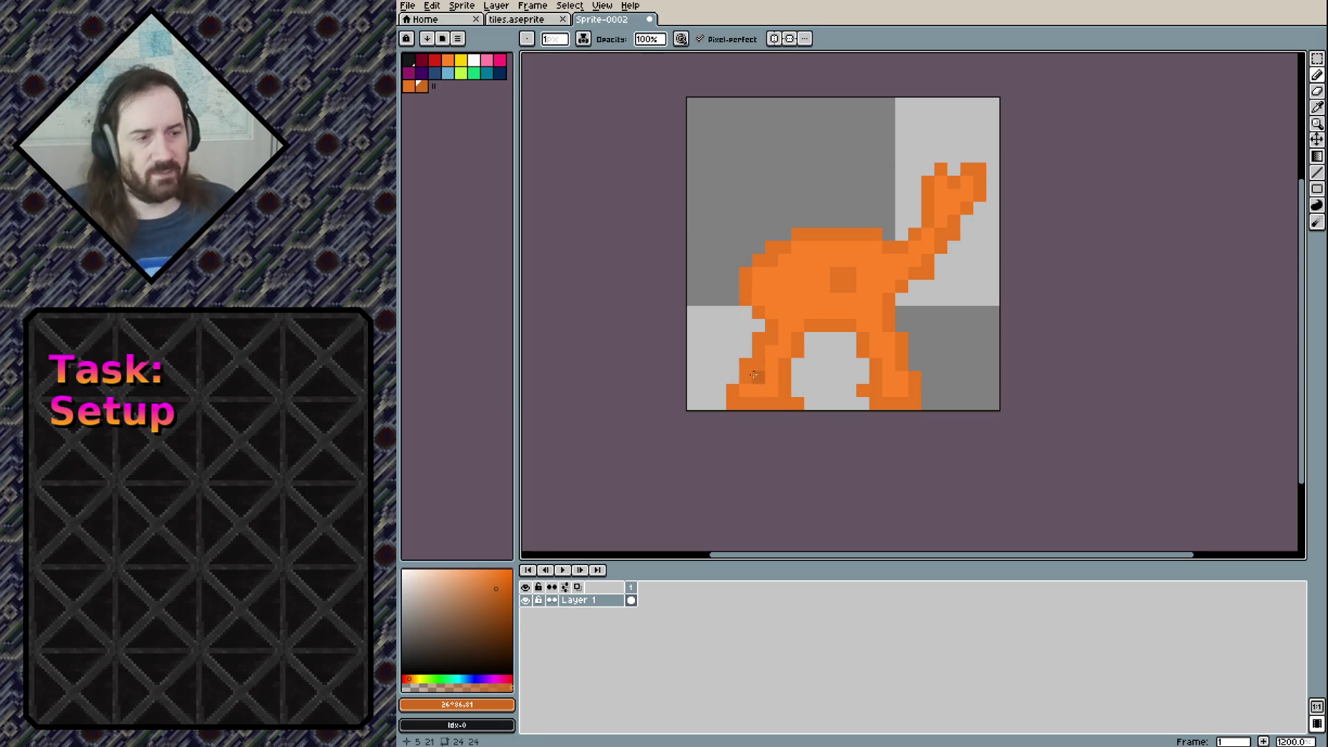
With bright orange #FF8426, draw a diagonal neck and a head above it
left_click(893, 389, "alt")
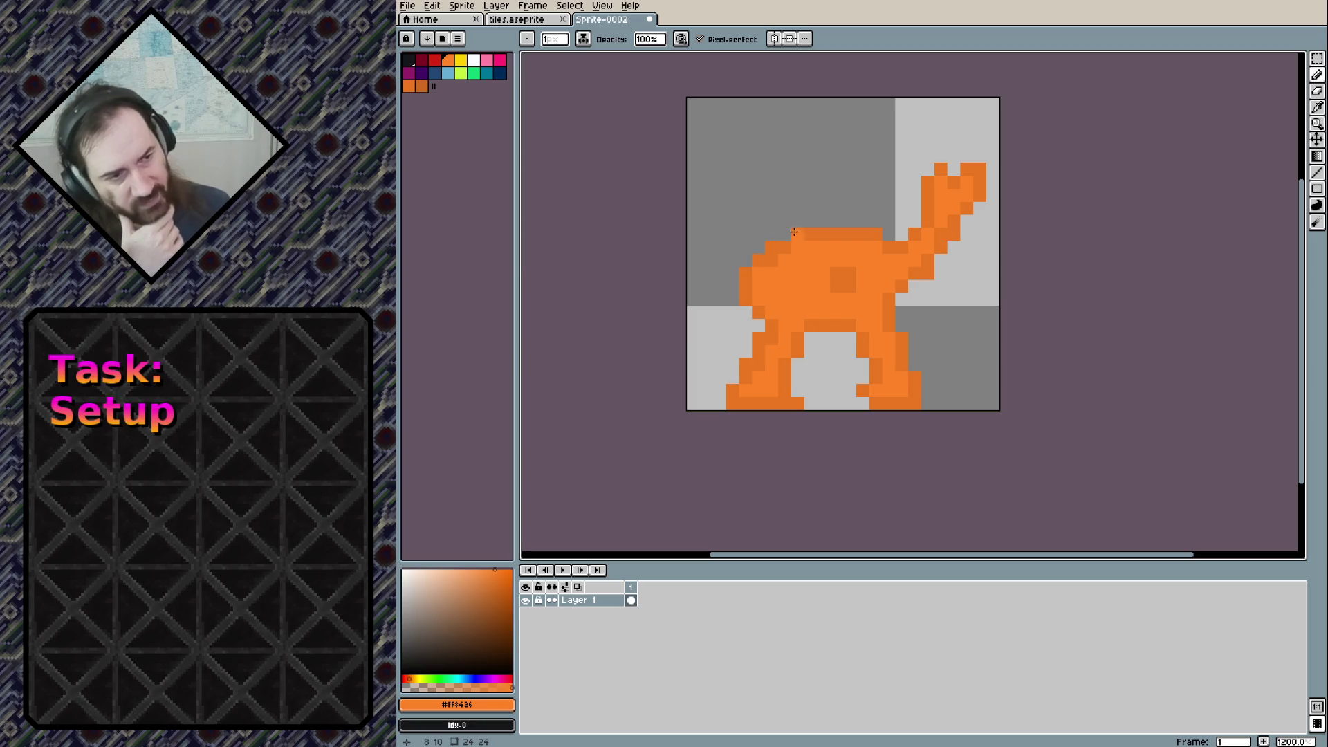
left_click_drag(732, 220, 768, 263)
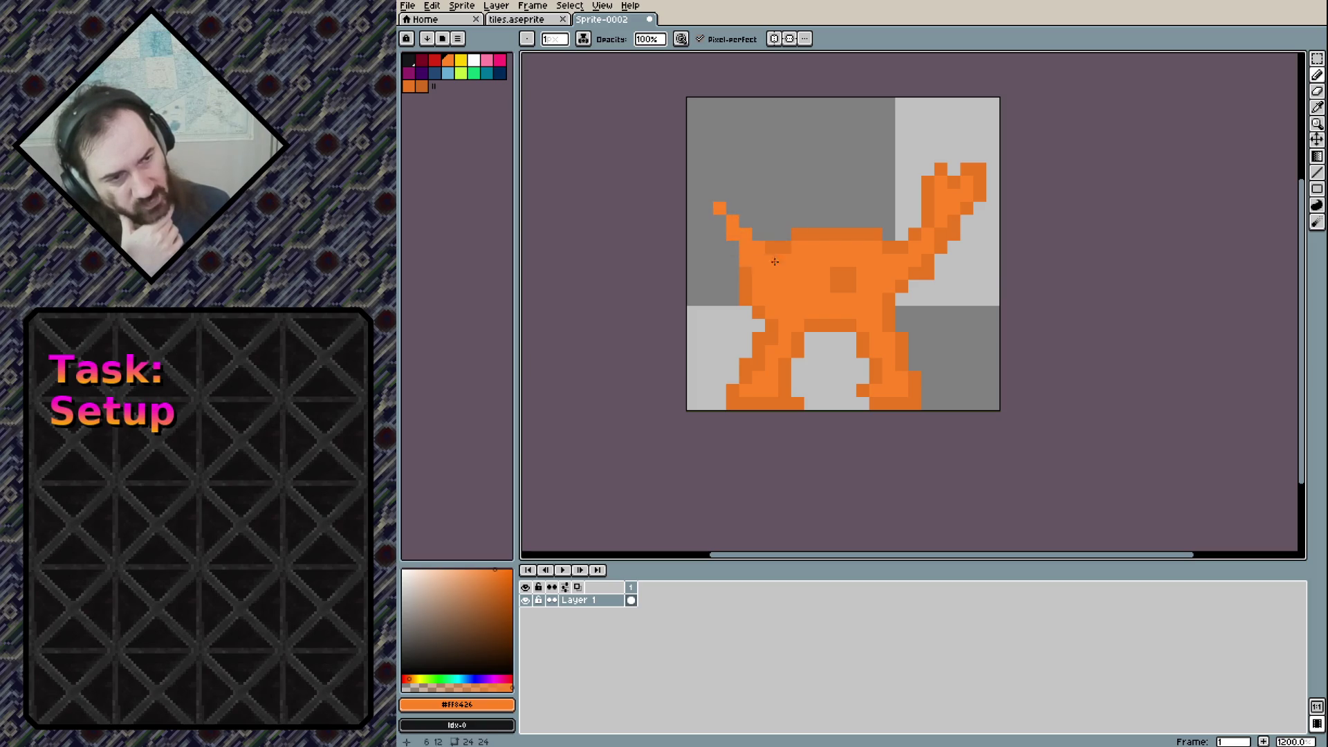
mouse_move(744, 220)
left_mouse_down()
mouse_move(780, 271)
mouse_move(758, 189)
left_mouse_up()
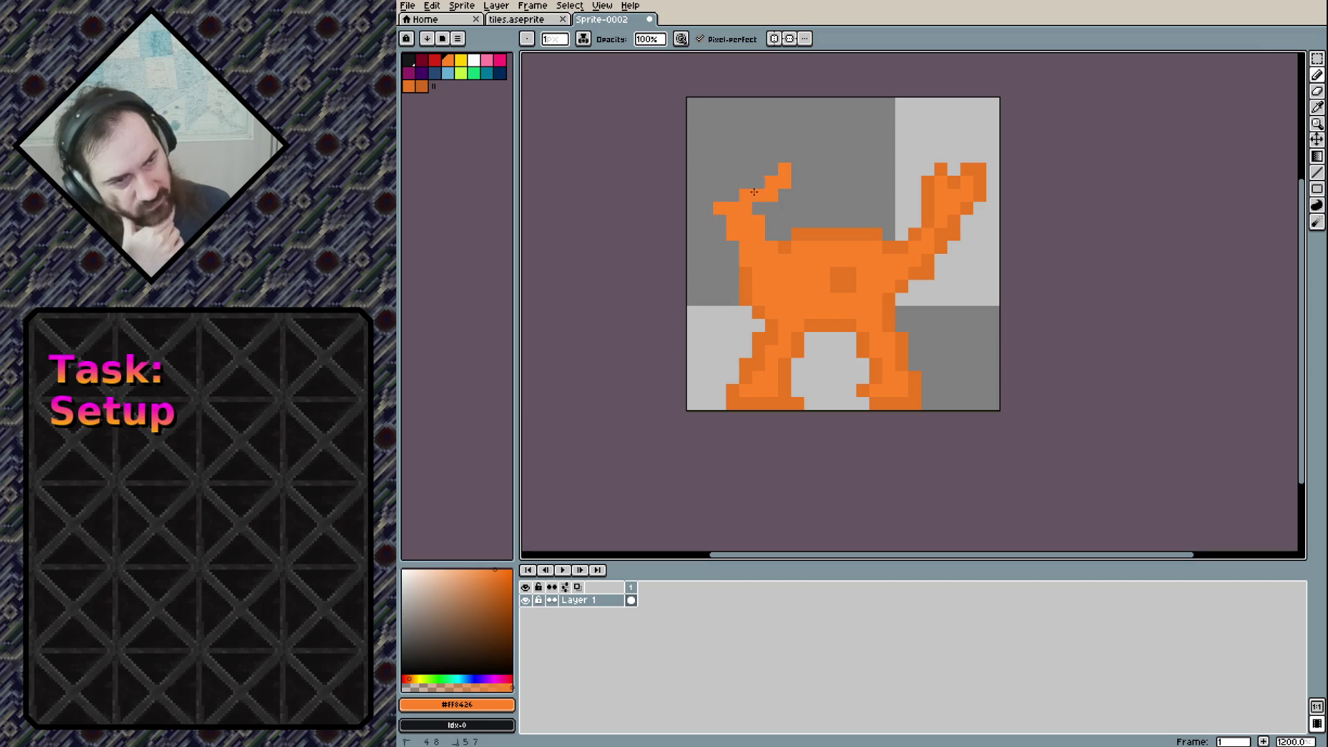
left_click_drag(713, 196, 745, 157)
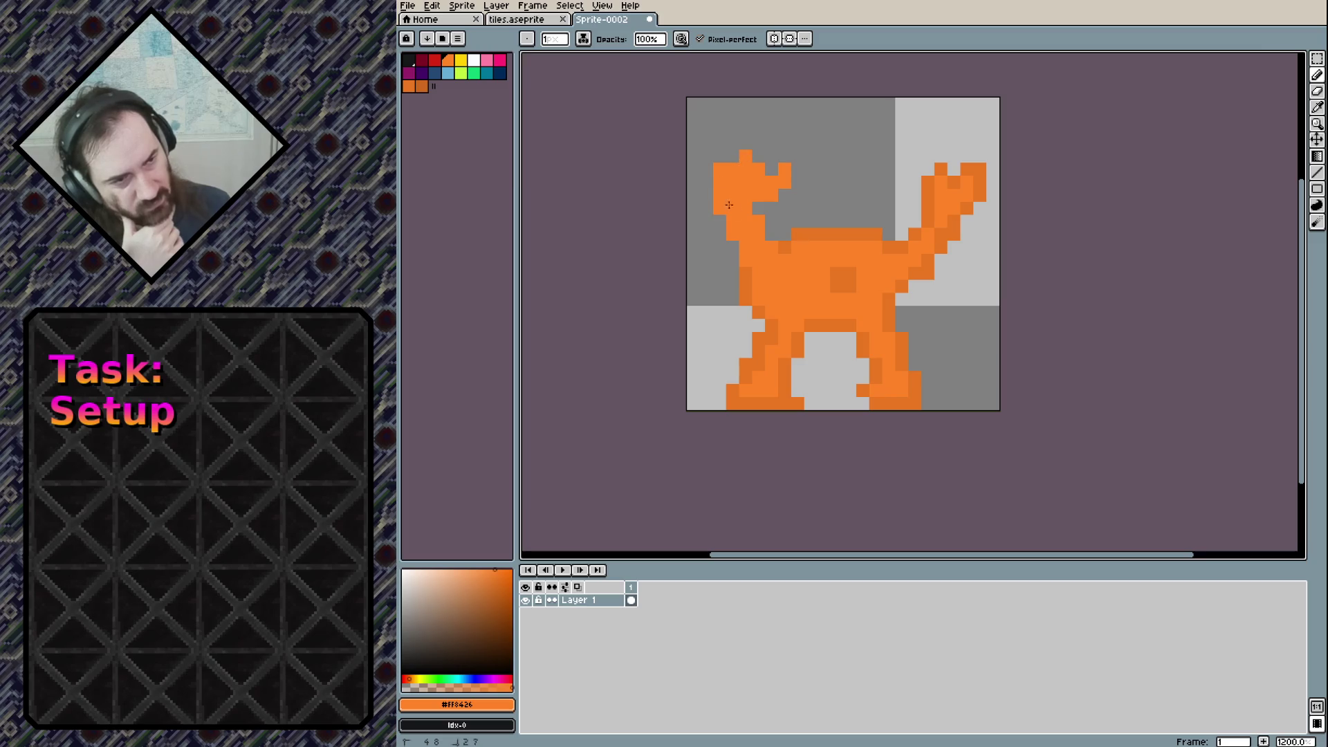
Shade a darker patch on the body and soften its top corners with medium orange
left_click(421, 86)
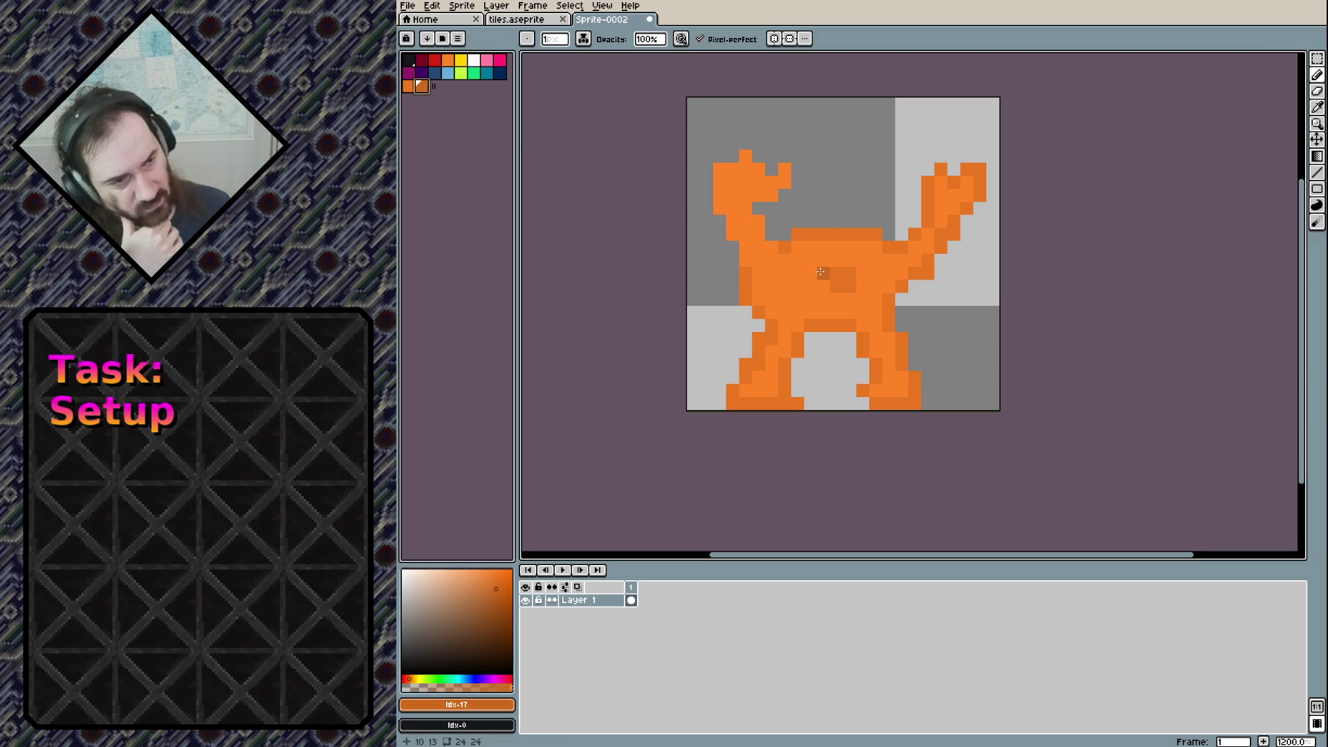
left_click_drag(810, 274, 821, 288)
left_click(850, 286)
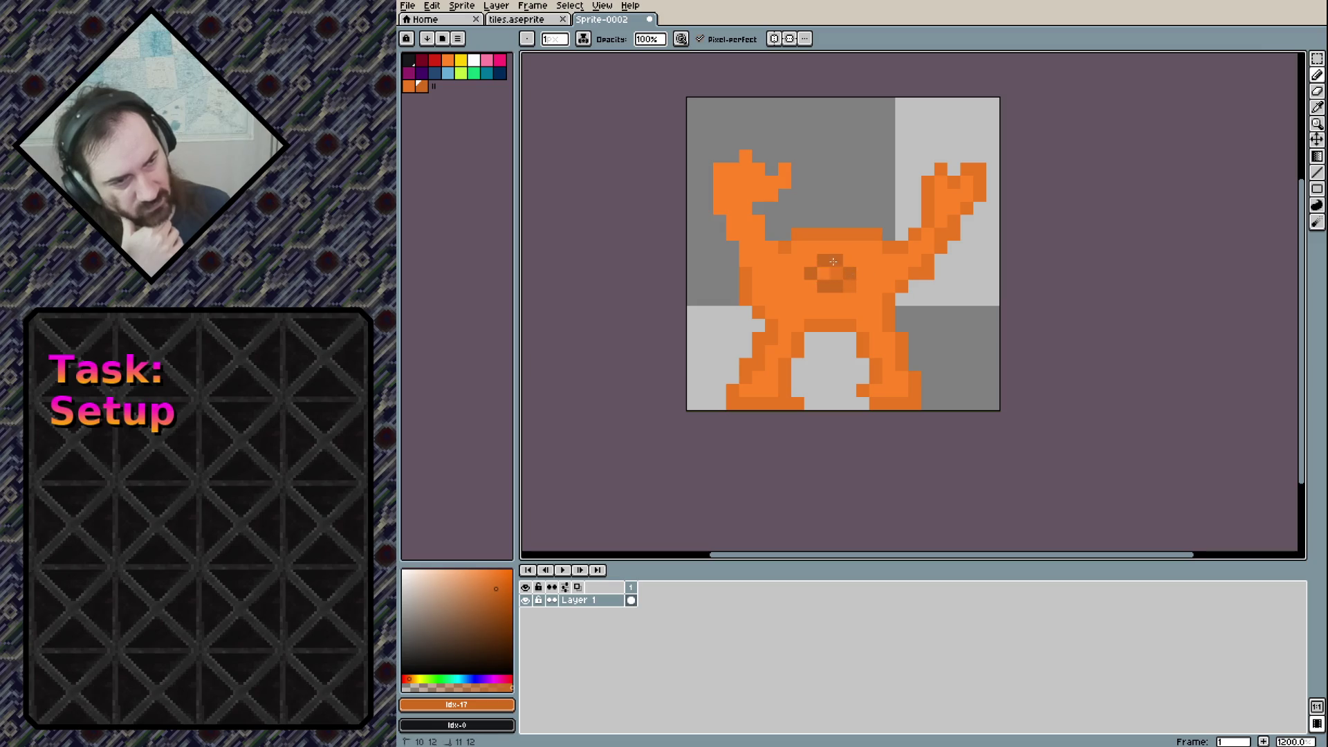
left_click(850, 286)
left_click(850, 284, "alt")
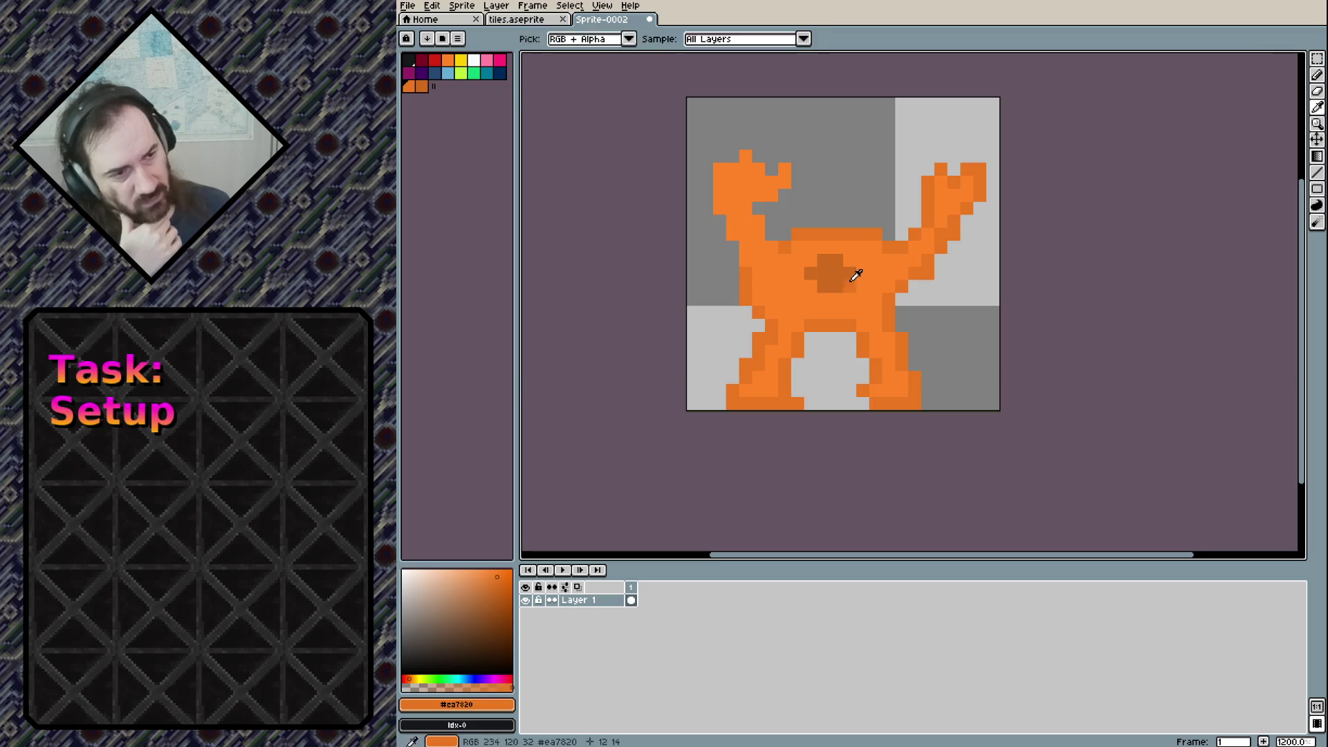
left_click(804, 263)
left_click(852, 262)
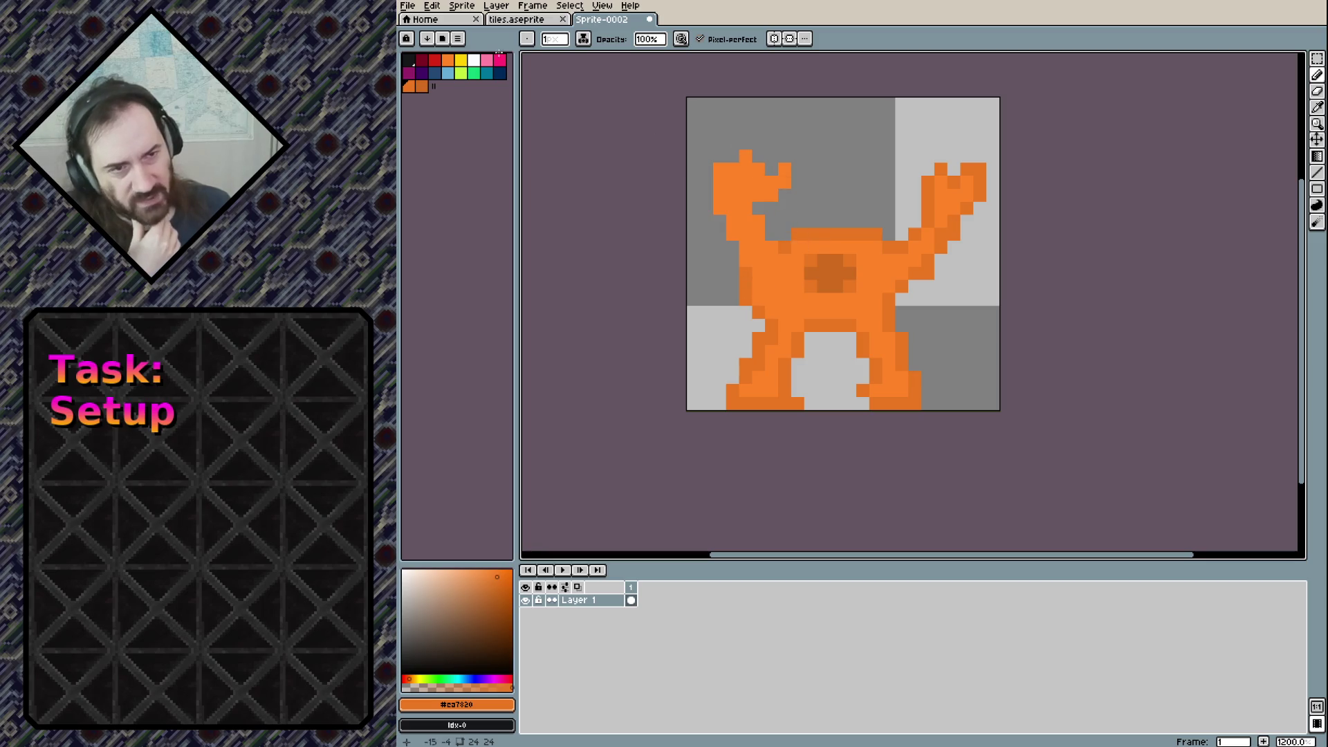
Shade the left ear, neck, chest edge and back foot in darker orange
left_click(422, 85)
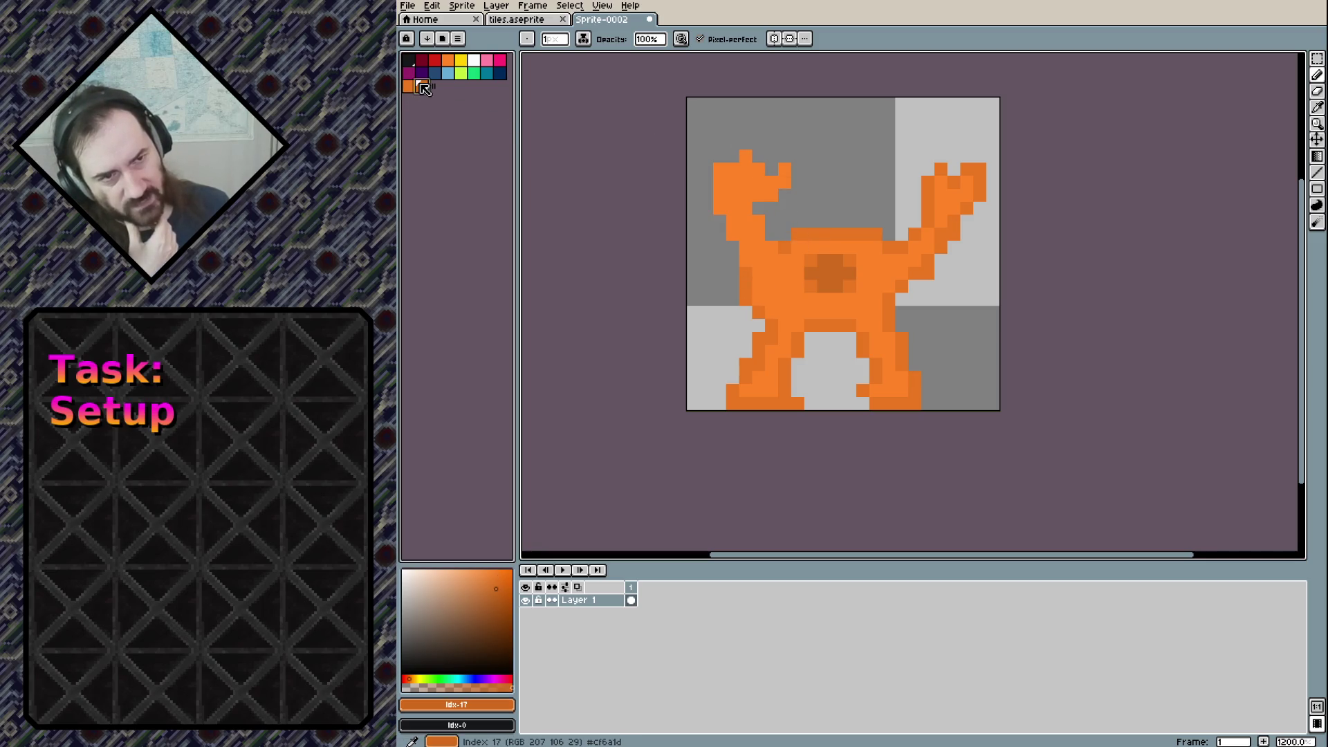
left_click_drag(719, 169, 719, 210)
left_click(732, 168)
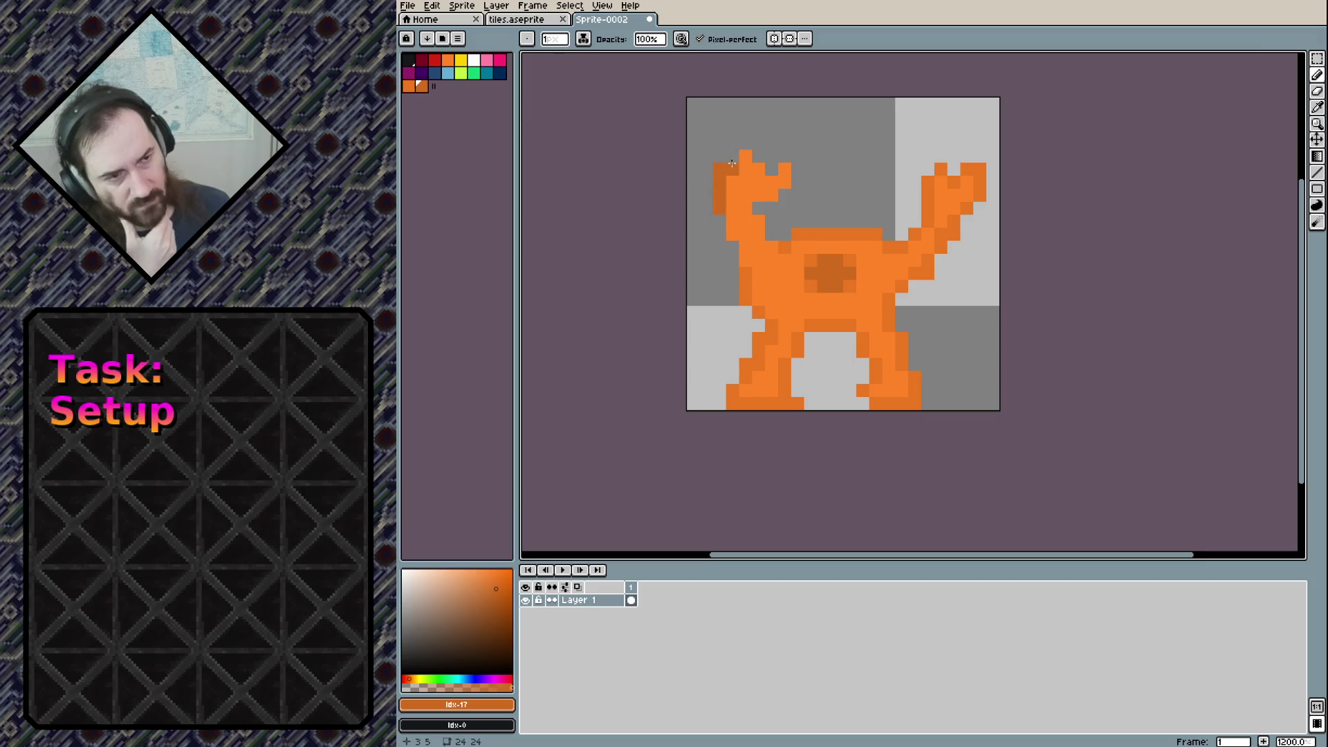
left_click_drag(734, 157, 748, 152)
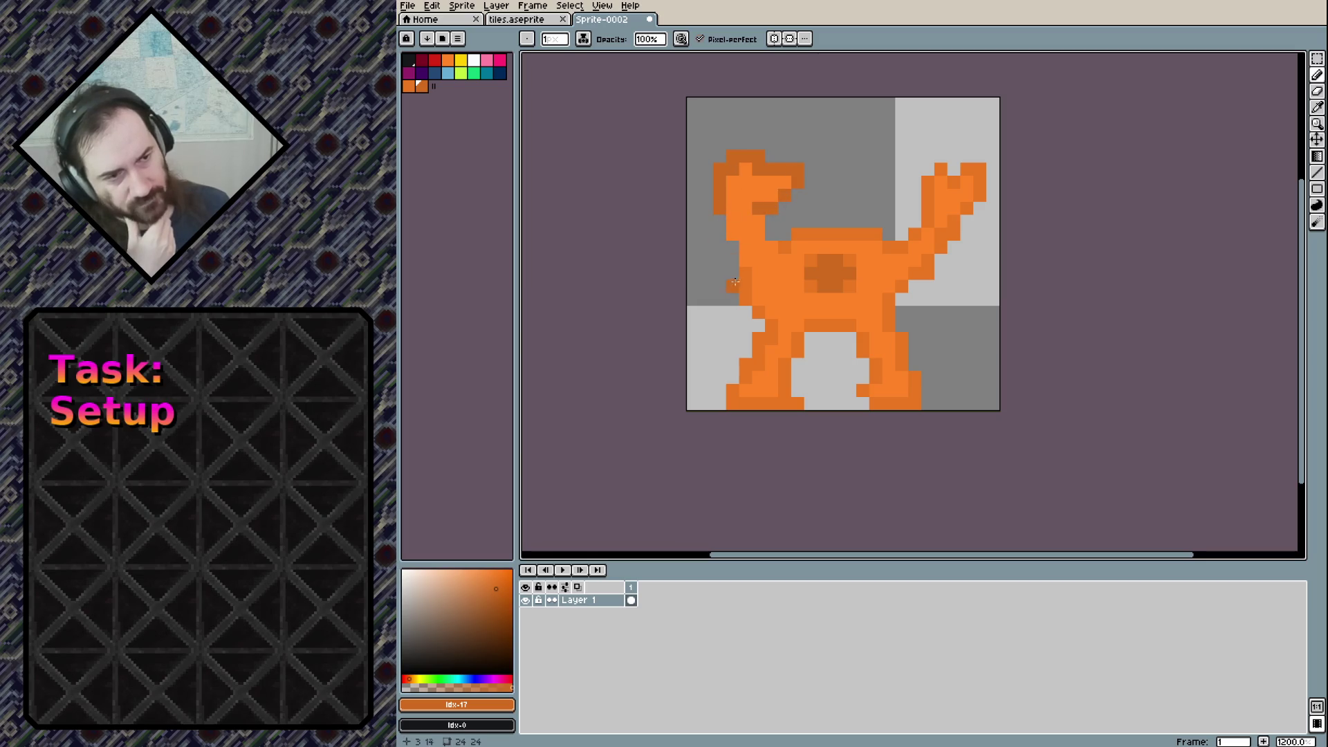
mouse_move(723, 220)
left_mouse_down()
mouse_move(760, 342)
mouse_move(735, 384)
mouse_move(781, 405)
mouse_move(795, 351)
mouse_move(844, 323)
left_mouse_up()
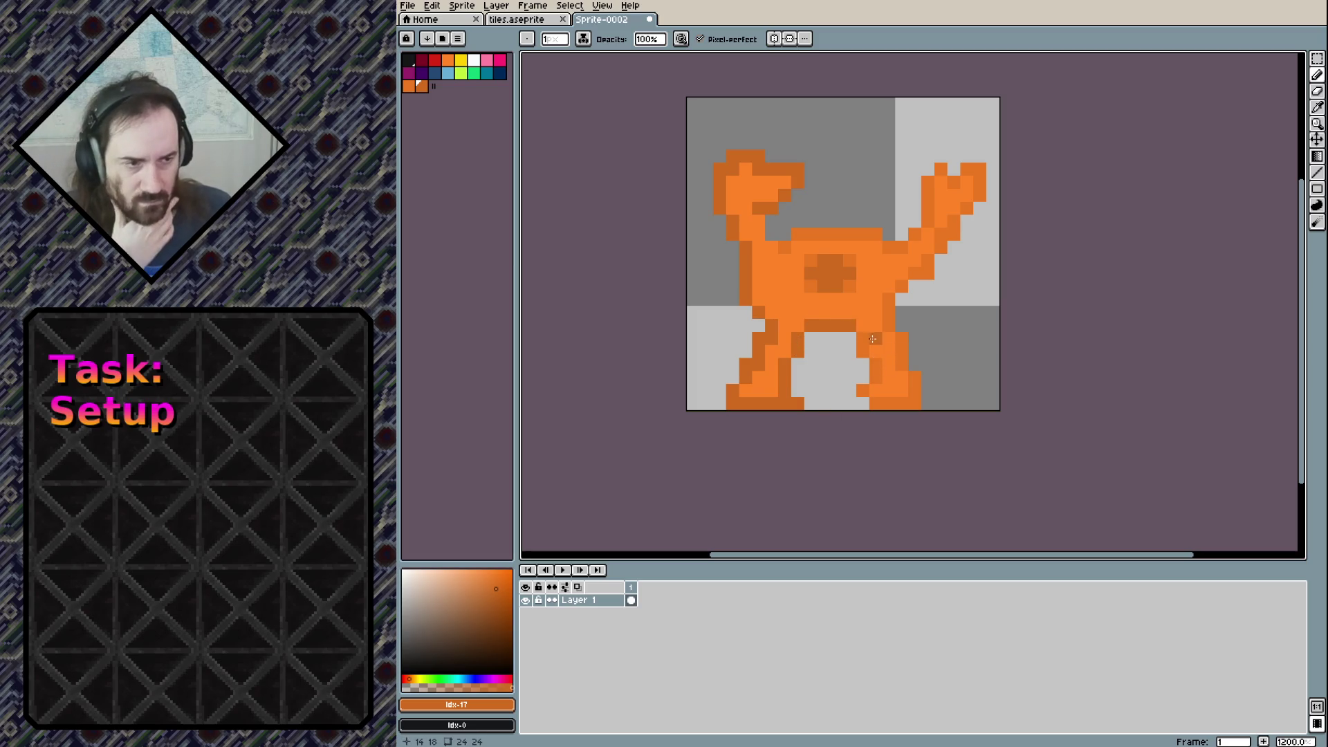
left_click_drag(880, 406, 906, 406)
Use the Paint Bucket to darken the tail's tips and edges and the top of the back
key("g")
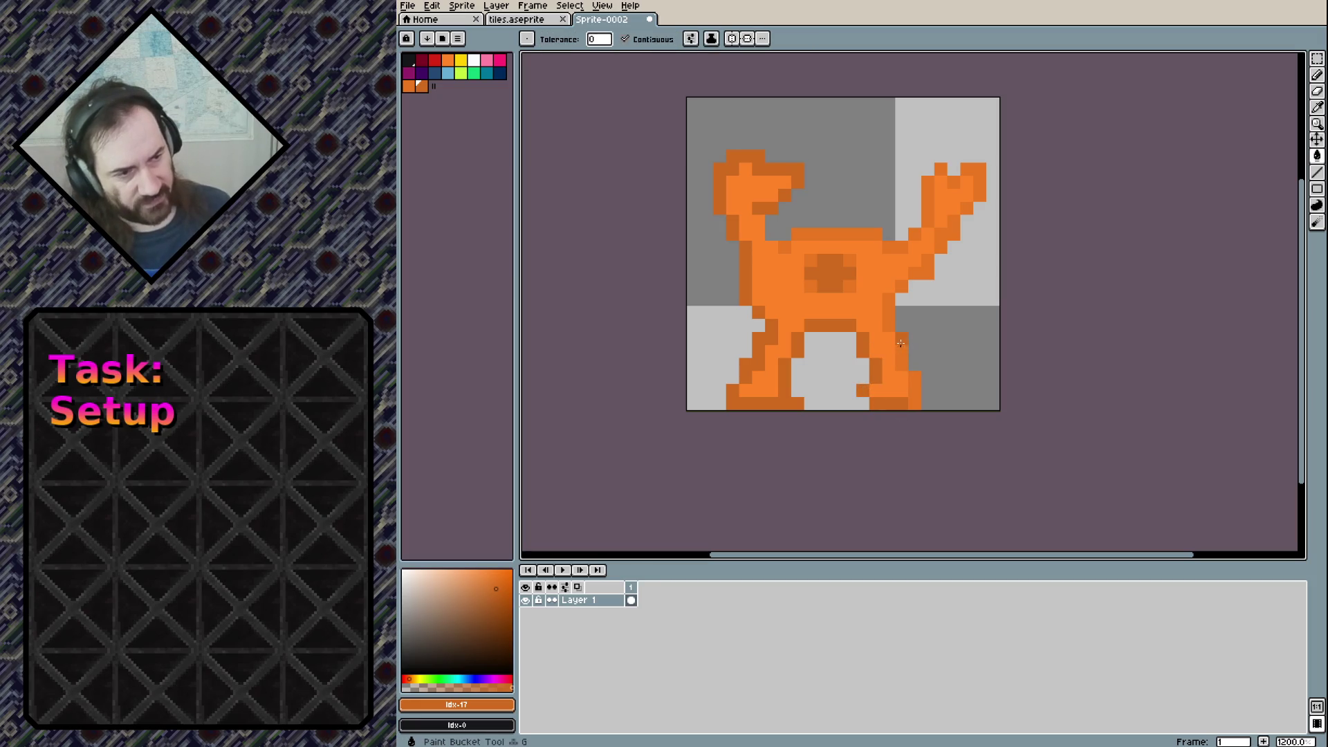
key("space")
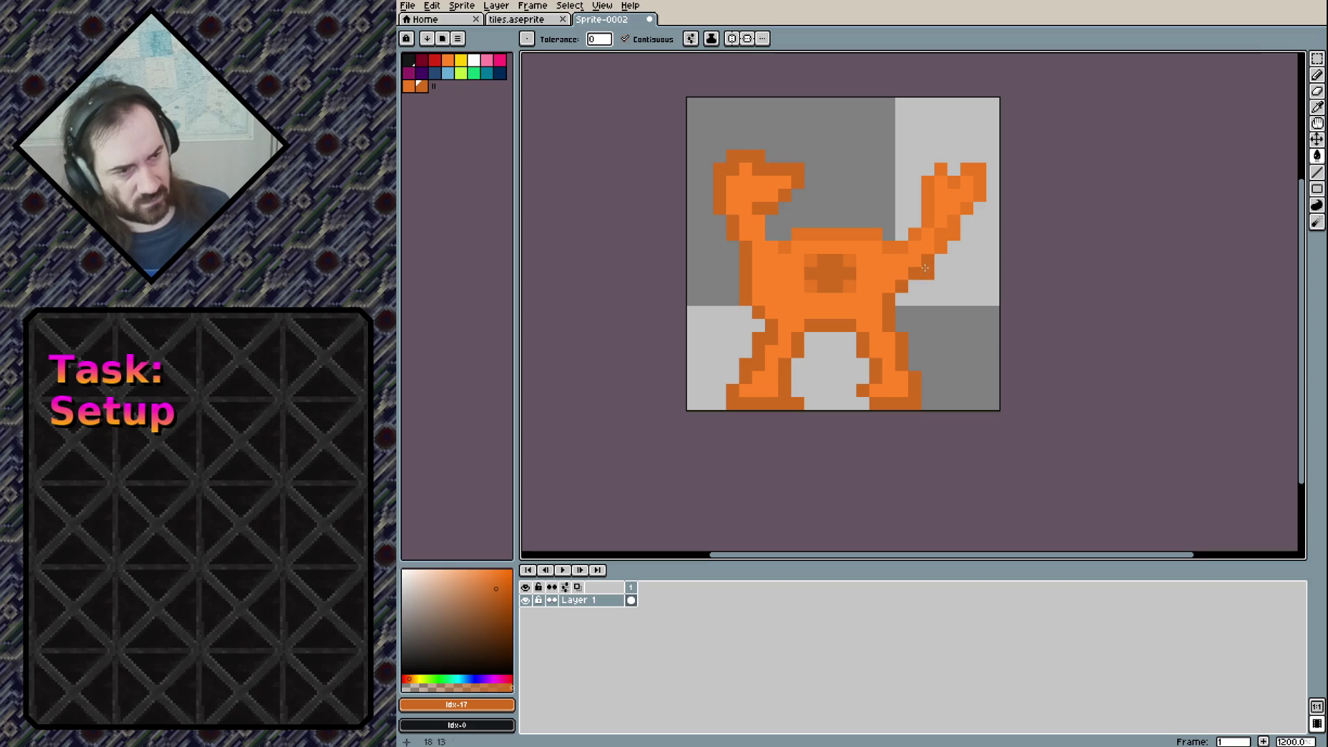
left_click(979, 195)
left_click(973, 169)
left_click(966, 209)
left_click(940, 169)
mouse_move(928, 178)
left_mouse_down()
mouse_move(927, 223)
mouse_move(795, 235)
left_mouse_up()
left_click(862, 233)
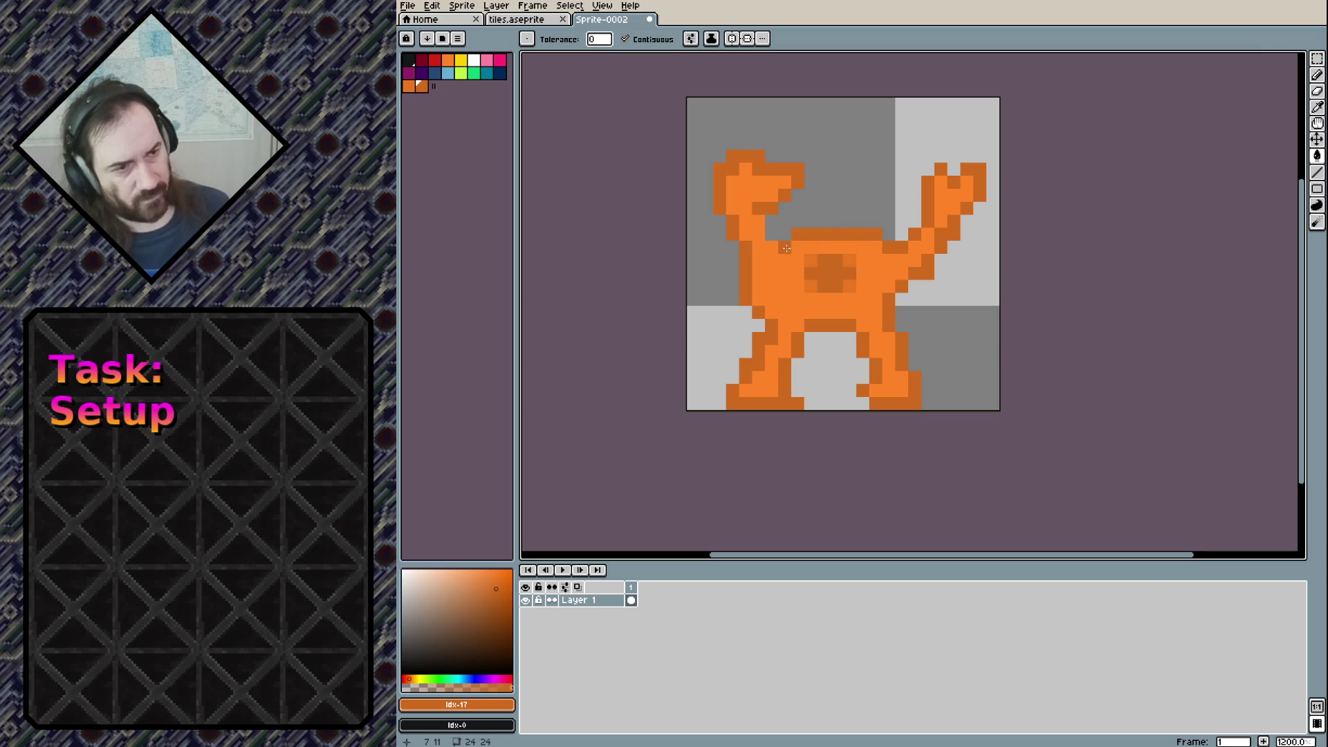
Pencil a dark neck pixel and medium-orange shading on the head and body's left edge
key("b")
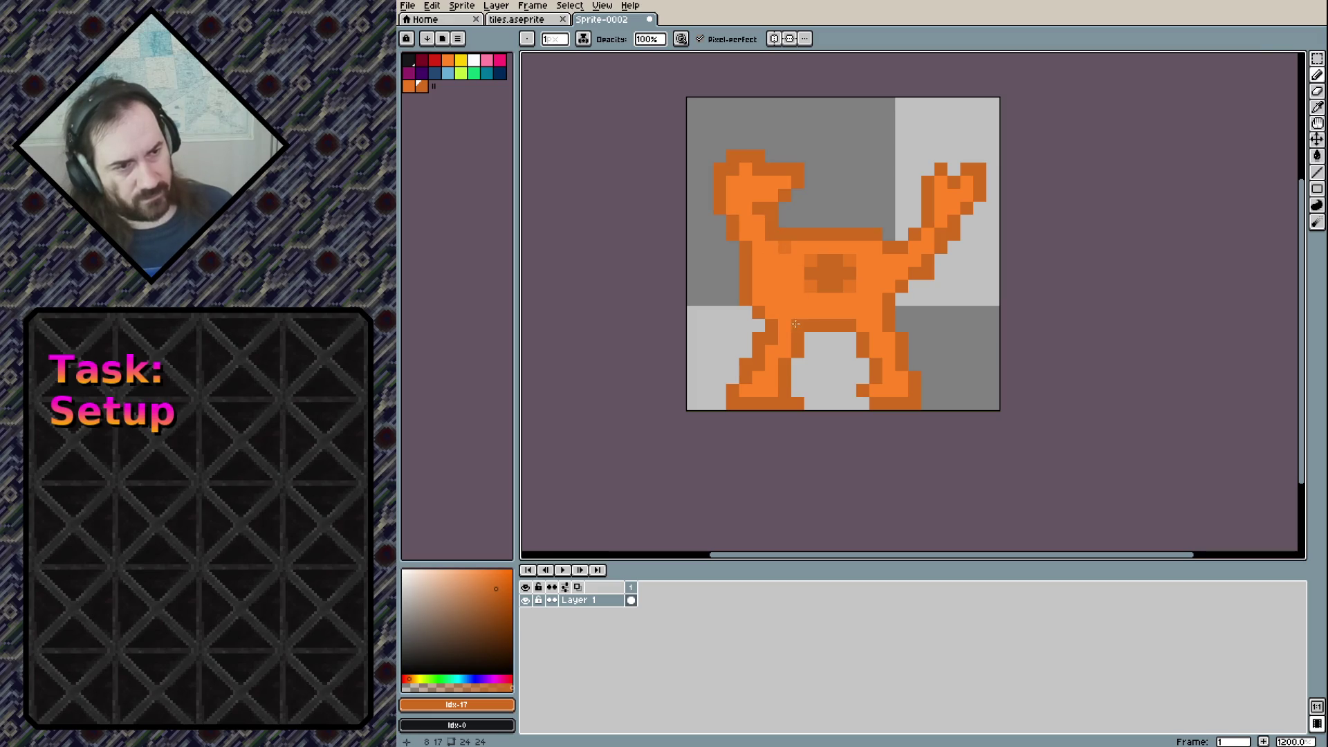
left_click(785, 247)
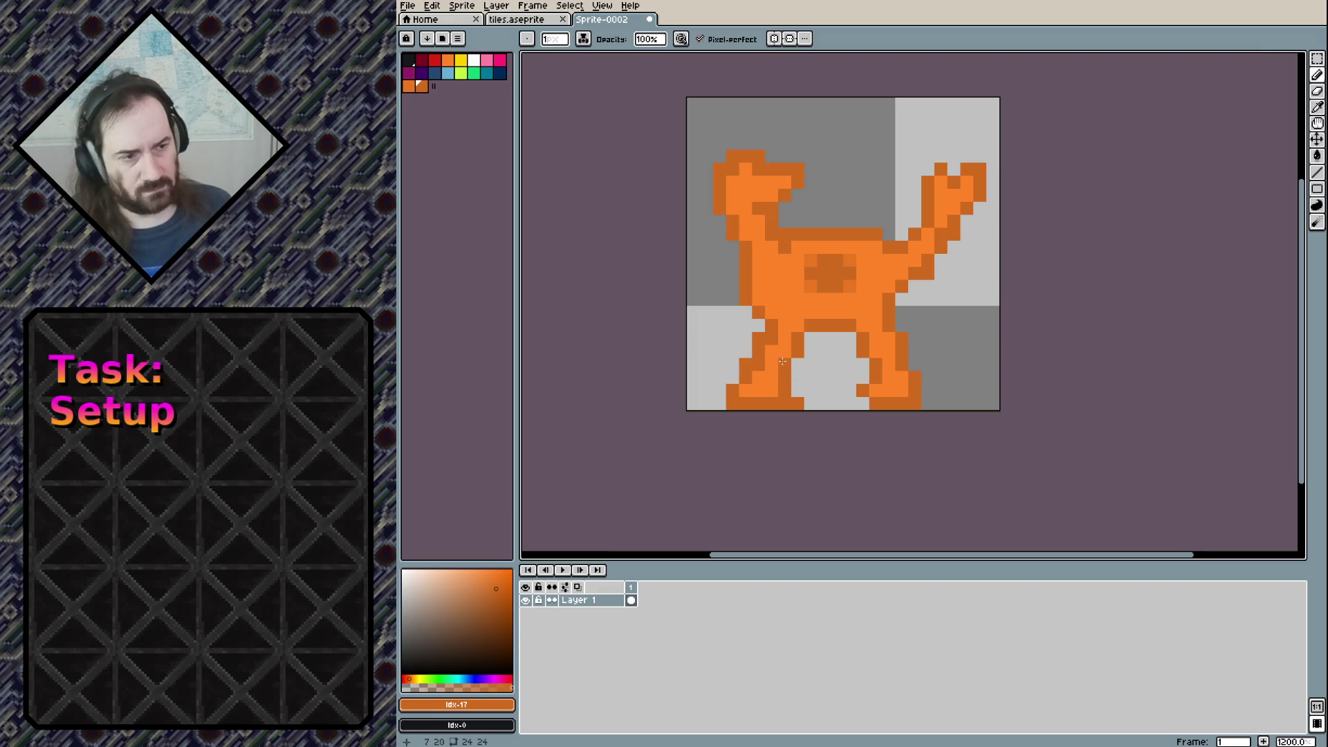
left_click(814, 269, "alt")
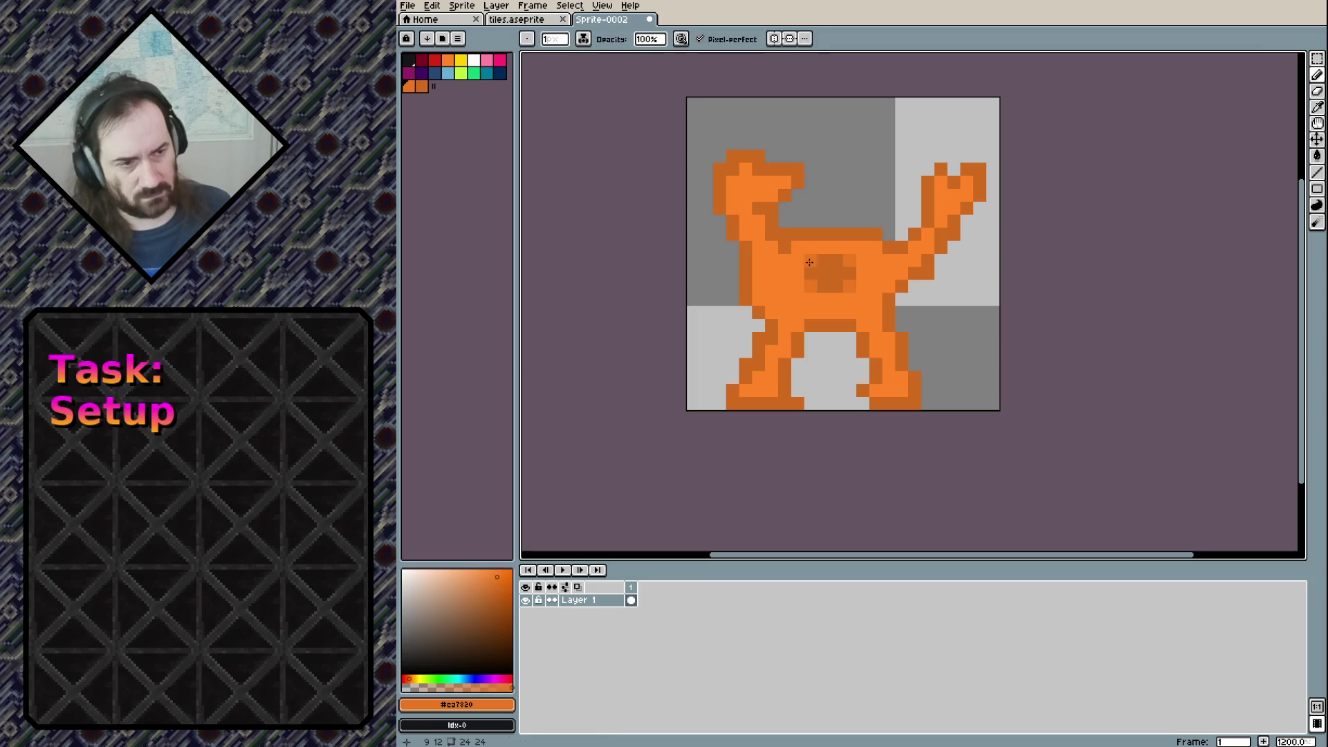
mouse_move(733, 181)
left_mouse_down()
mouse_move(732, 197)
mouse_move(788, 181)
left_mouse_up()
left_click(743, 171)
left_click_drag(759, 256, 783, 339)
With a 2-pixel pencil, shade the front leg to belly, hip to tail base, and tail tip
key("plus")
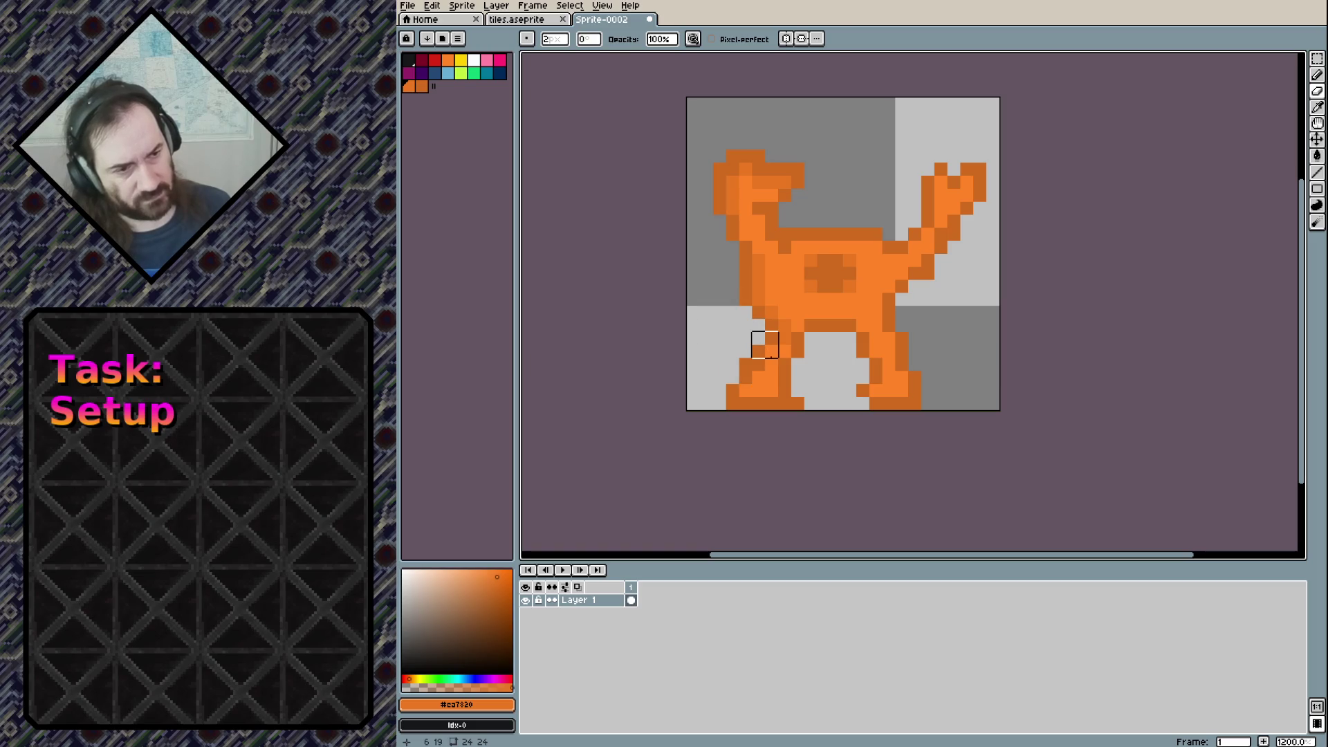
key("m")
key("b")
mouse_move(759, 370)
left_mouse_down()
mouse_move(842, 313)
mouse_move(881, 387)
mouse_move(900, 392)
left_mouse_up()
left_click_drag(890, 283, 921, 250)
left_click_drag(967, 195, 954, 206)
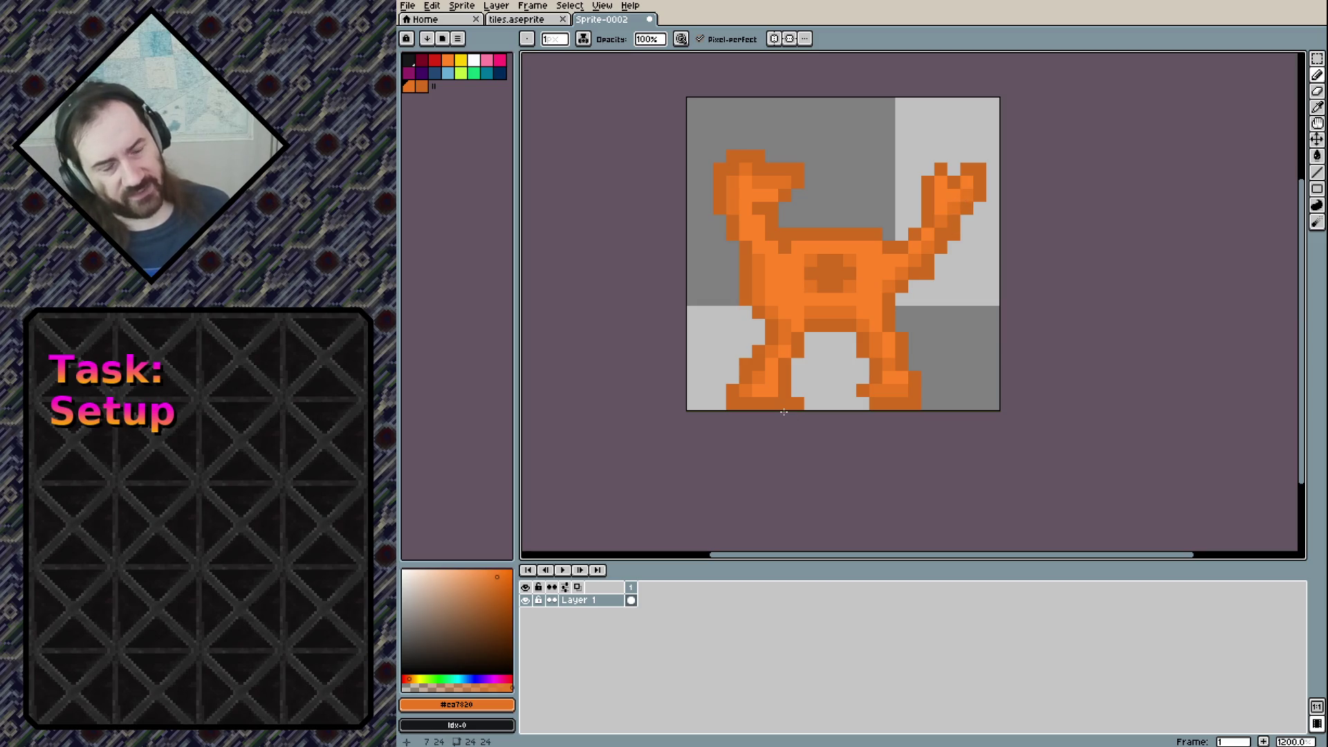
scroll(873, 309, "down", 9)
scroll(873, 309, "up", 2)
scroll(851, 301, "up", 3)
scroll(823, 290, "up", 3)
scroll(807, 287, "up", 1)
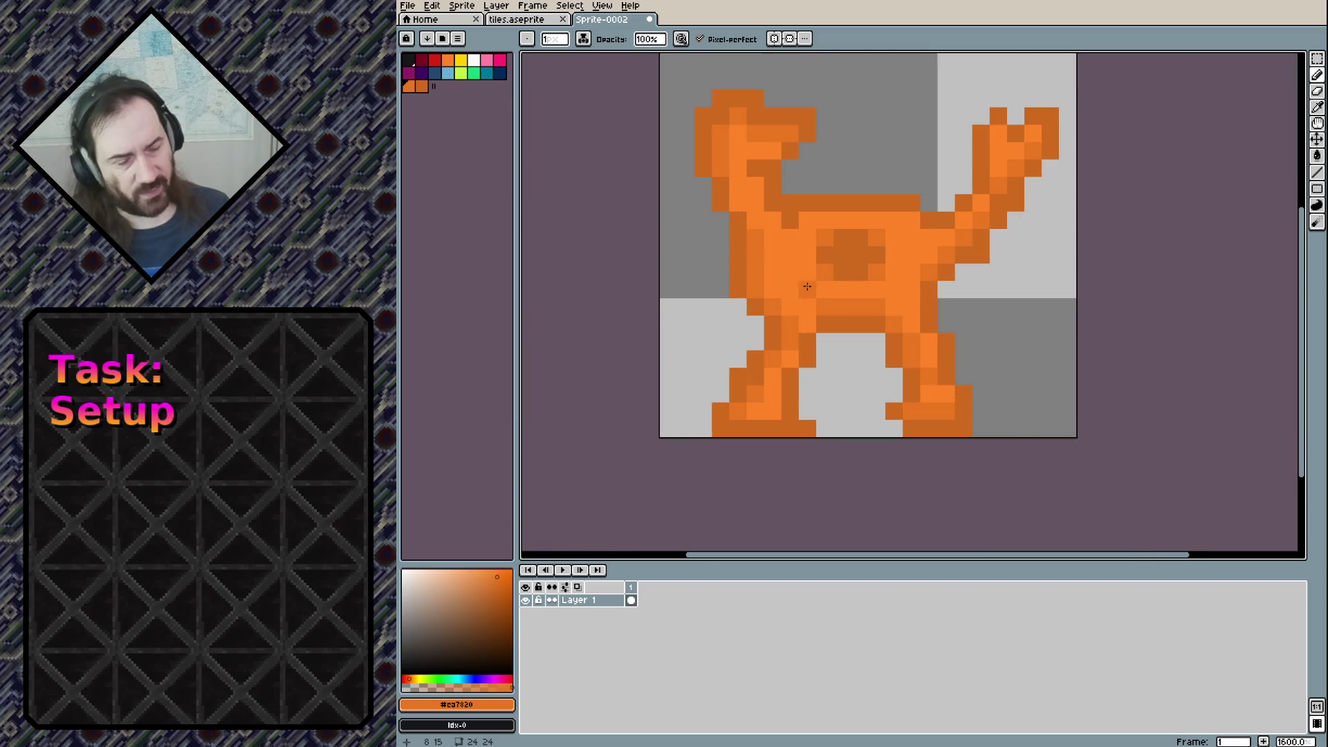
left_click(478, 61)
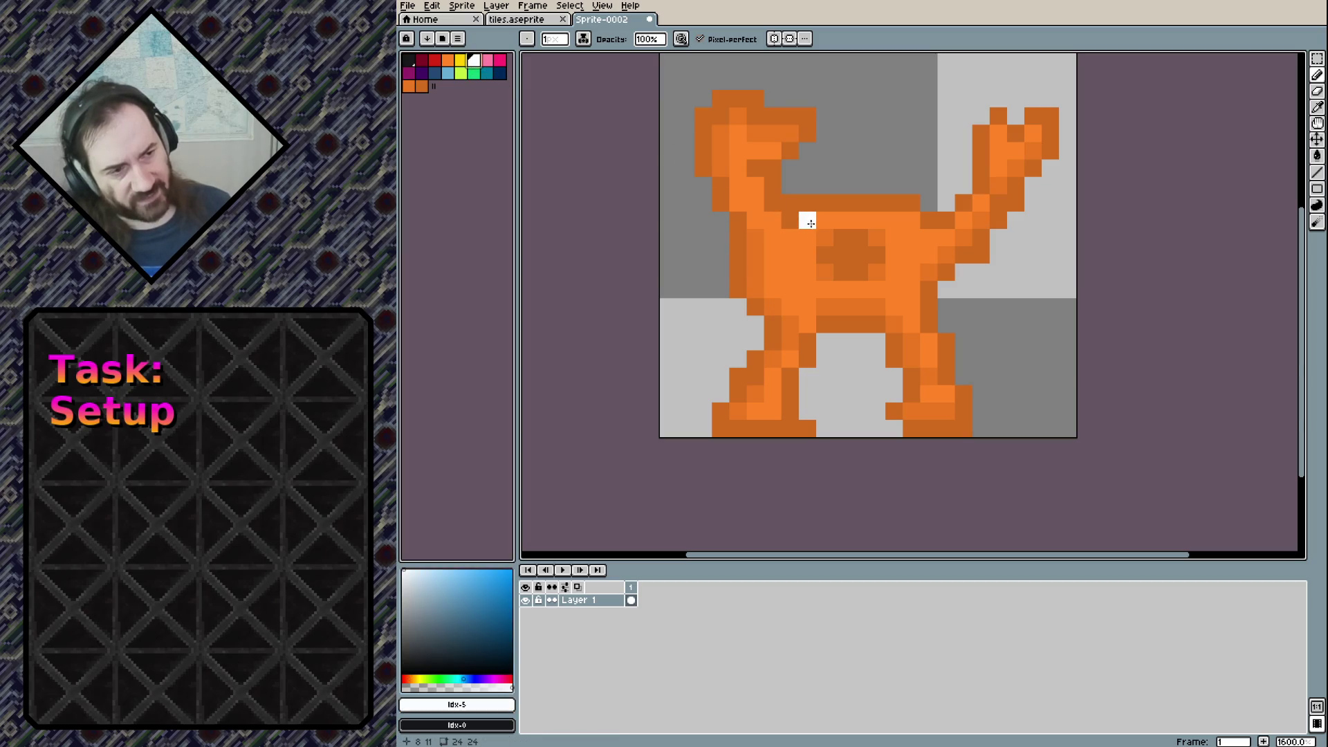
left_click(803, 223)
left_click(738, 132)
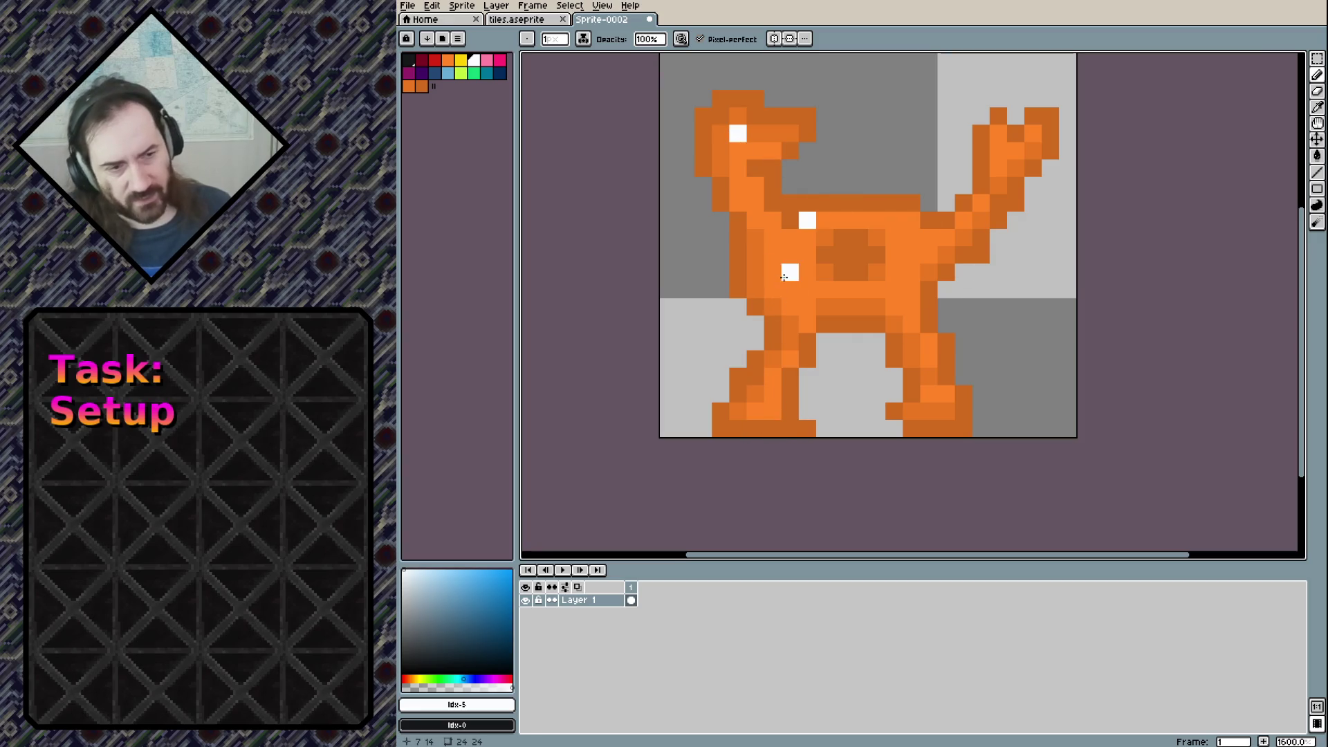
key("ctrl+z")
key("ctrl+z")
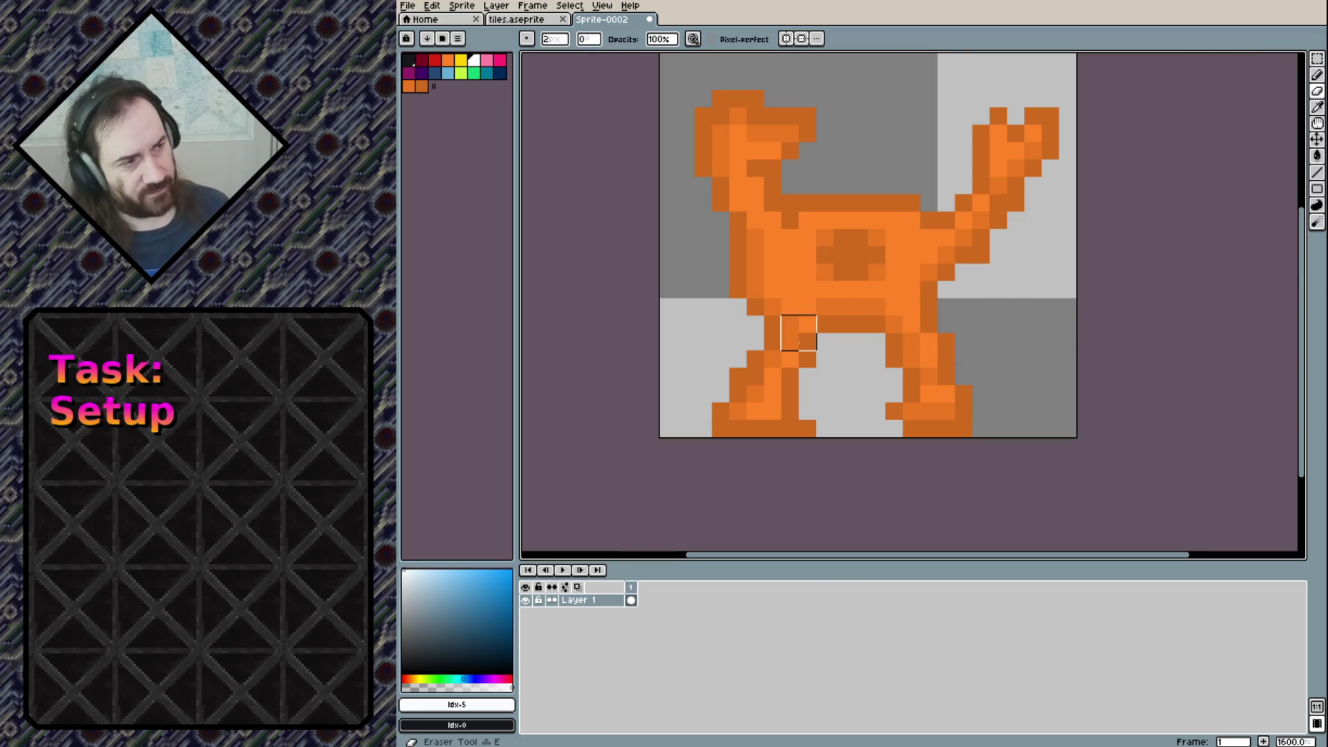
mouse_move(781, 353)
left_mouse_down()
mouse_move(799, 415)
mouse_move(920, 420)
mouse_move(954, 367)
left_mouse_up()
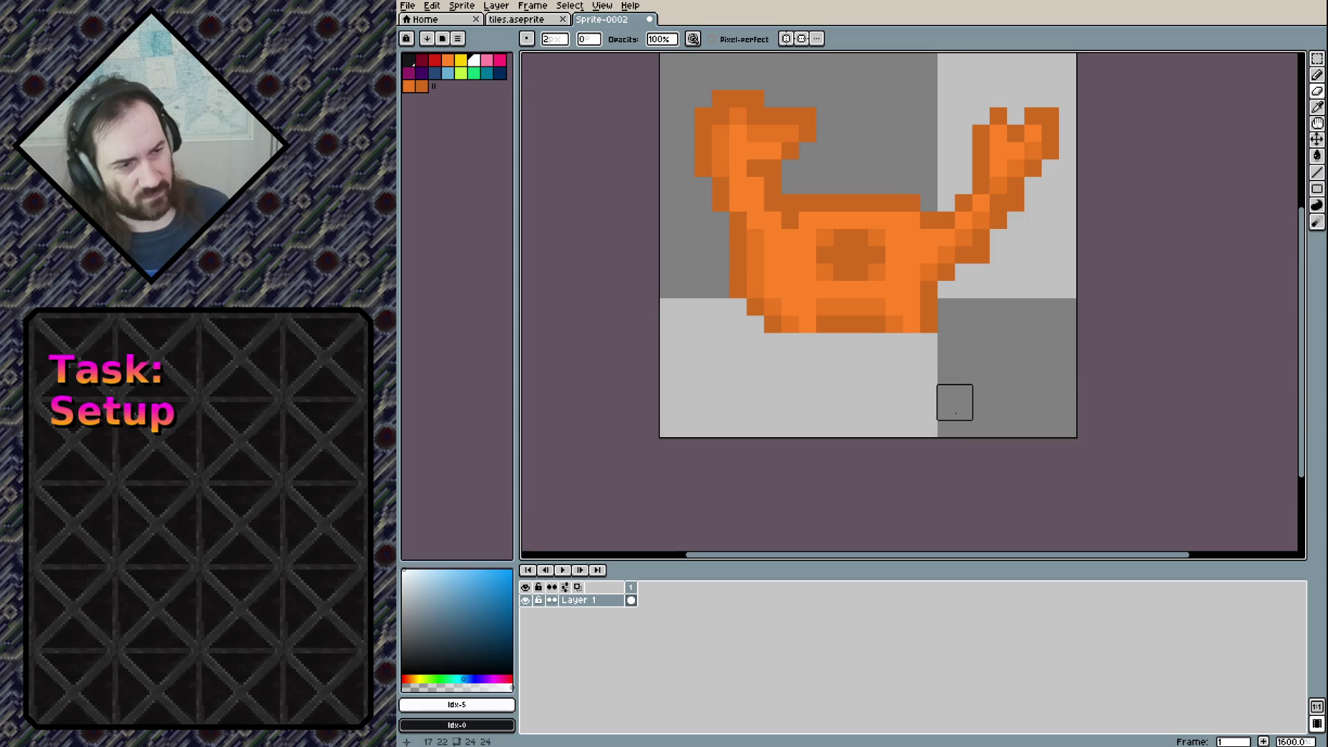
Marquee-select the whole cat and move it lower on the canvas
left_click(1316, 60)
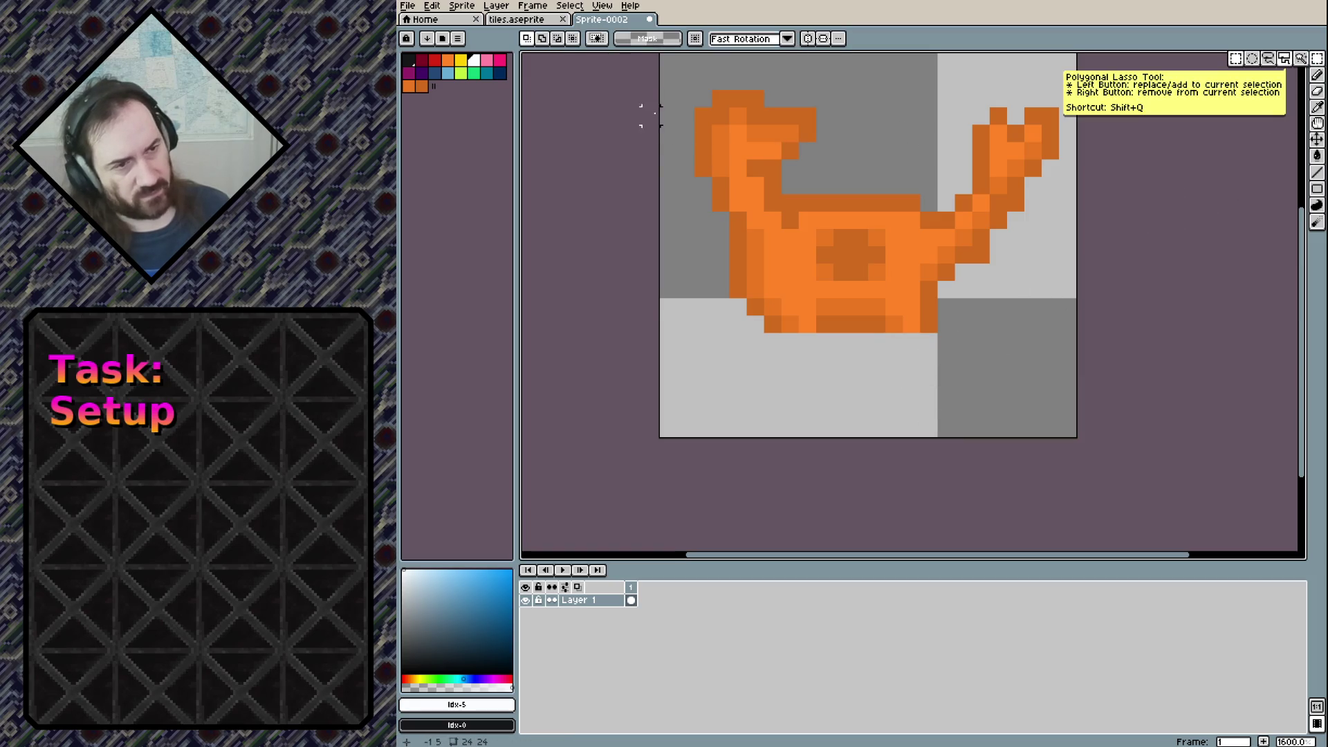
left_click_drag(694, 89, 1061, 335)
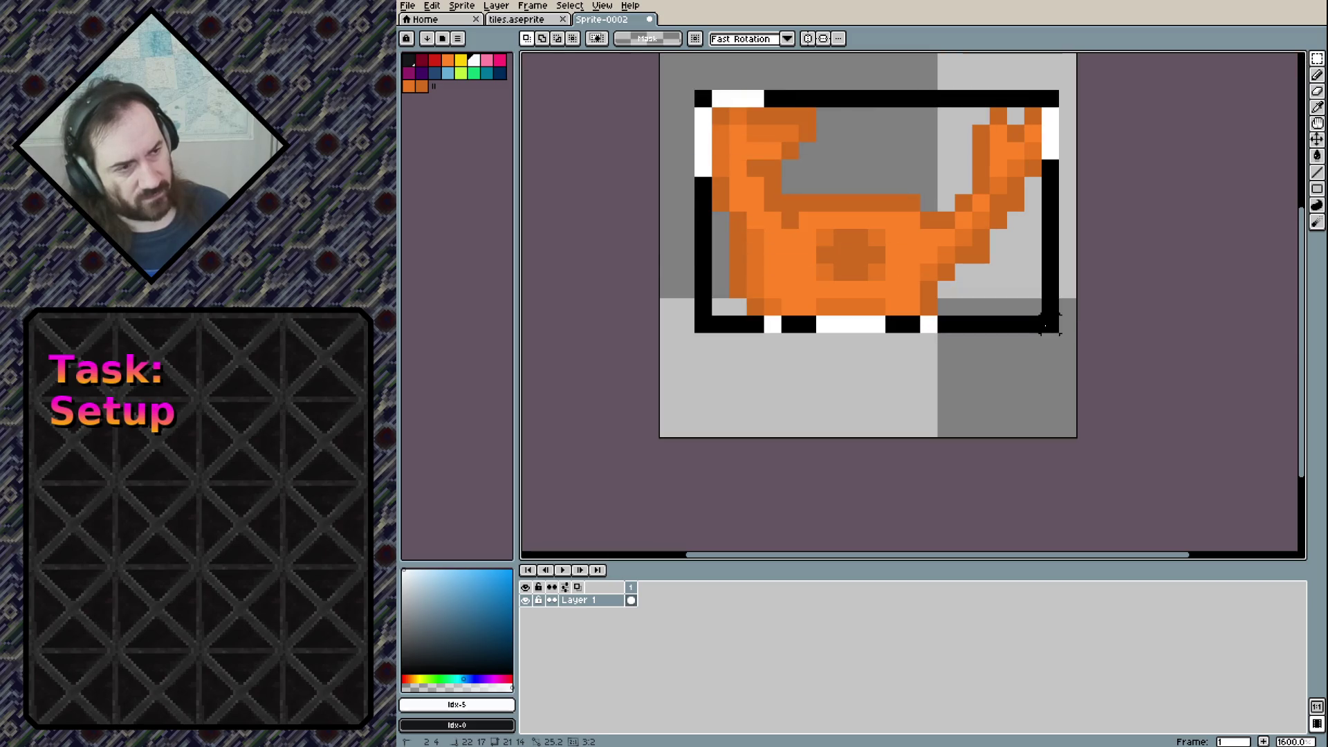
left_click_drag(878, 280, 885, 349)
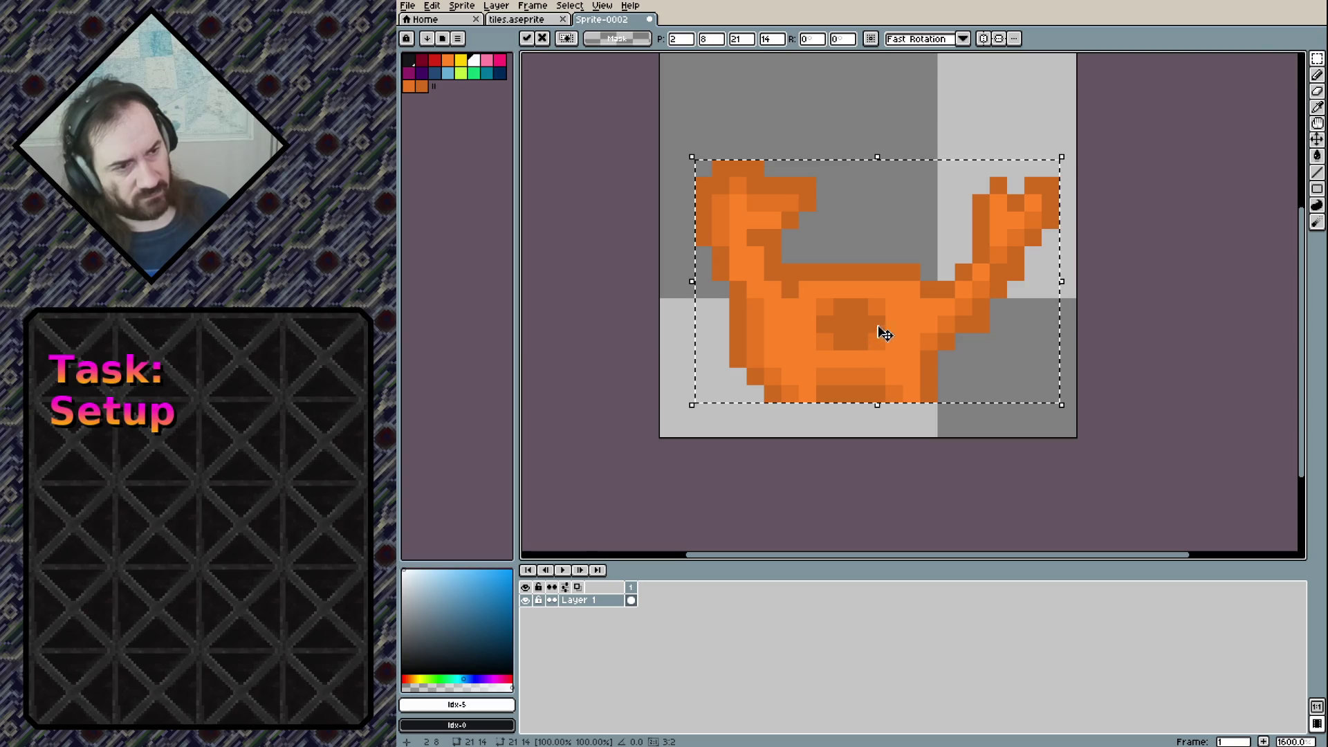
left_click(911, 111)
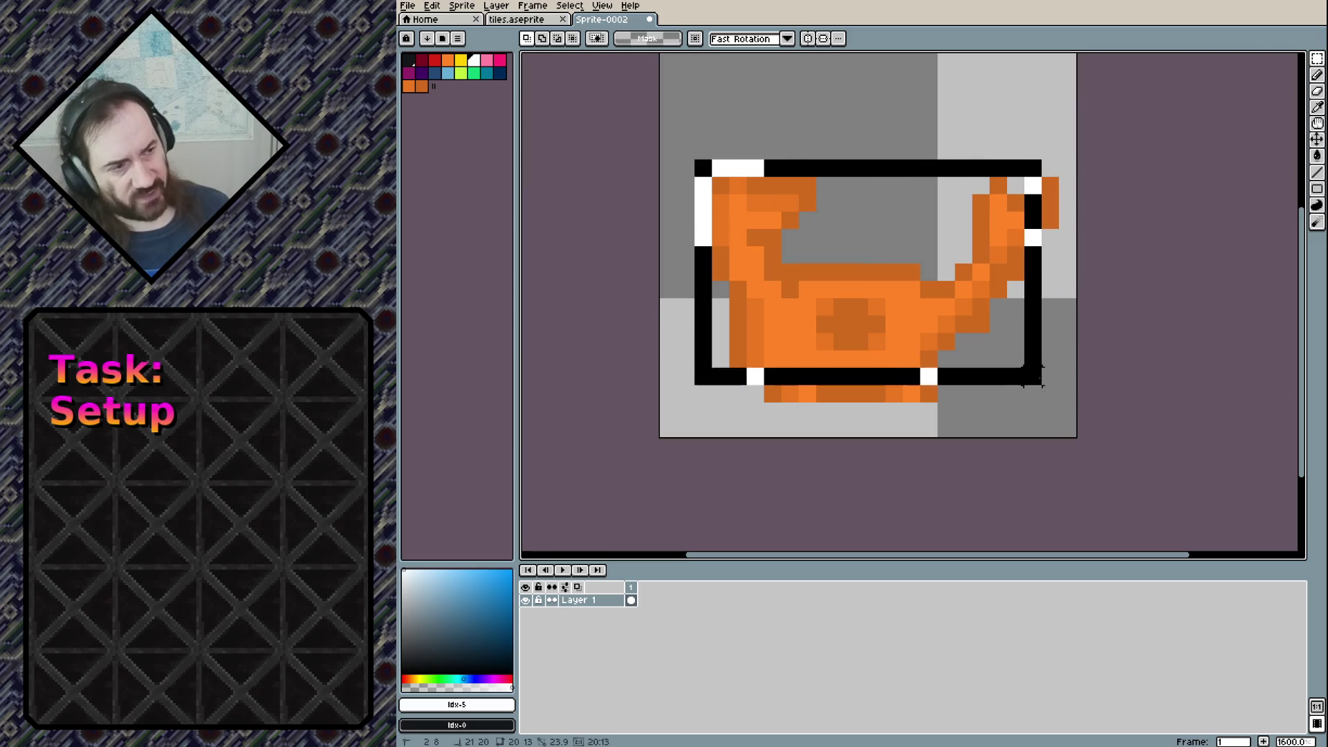
Reselect the cat, nudge it up one pixel, and drop the selection
left_click_drag(693, 159, 1062, 404)
key("Up")
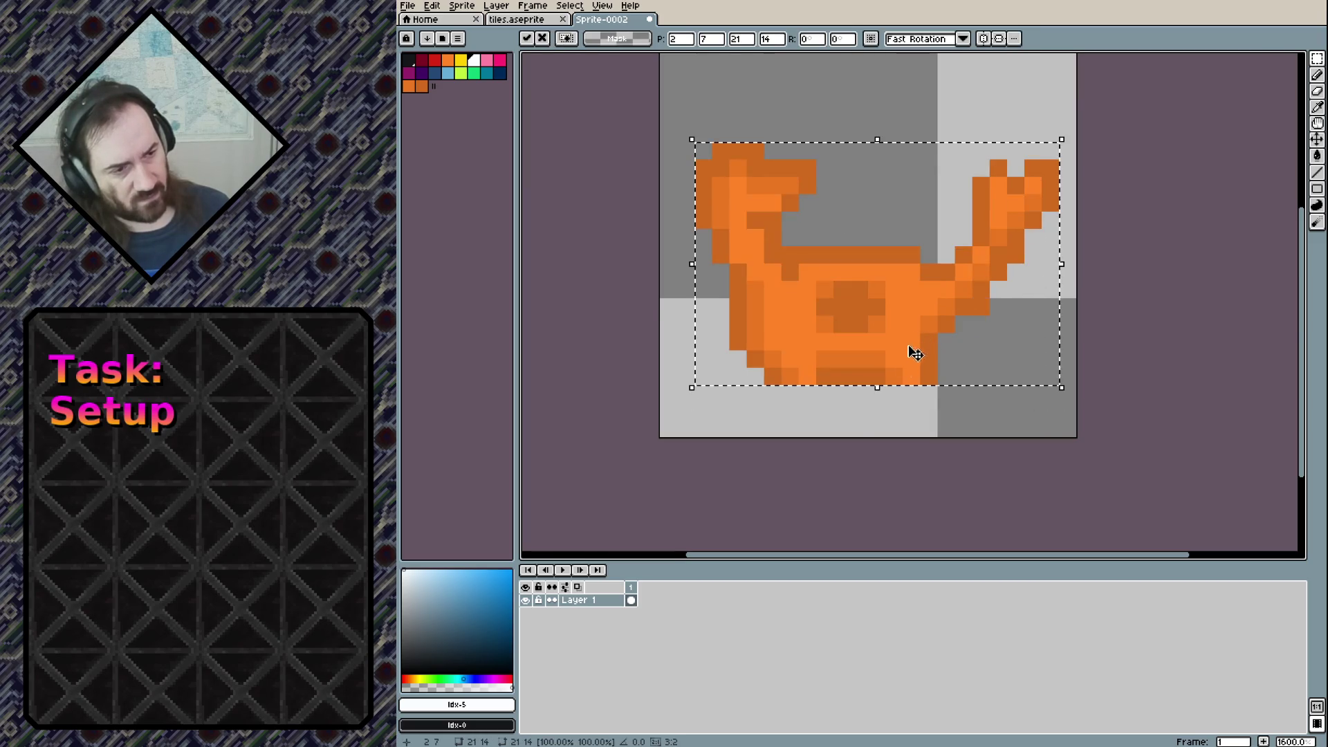
left_click(859, 446)
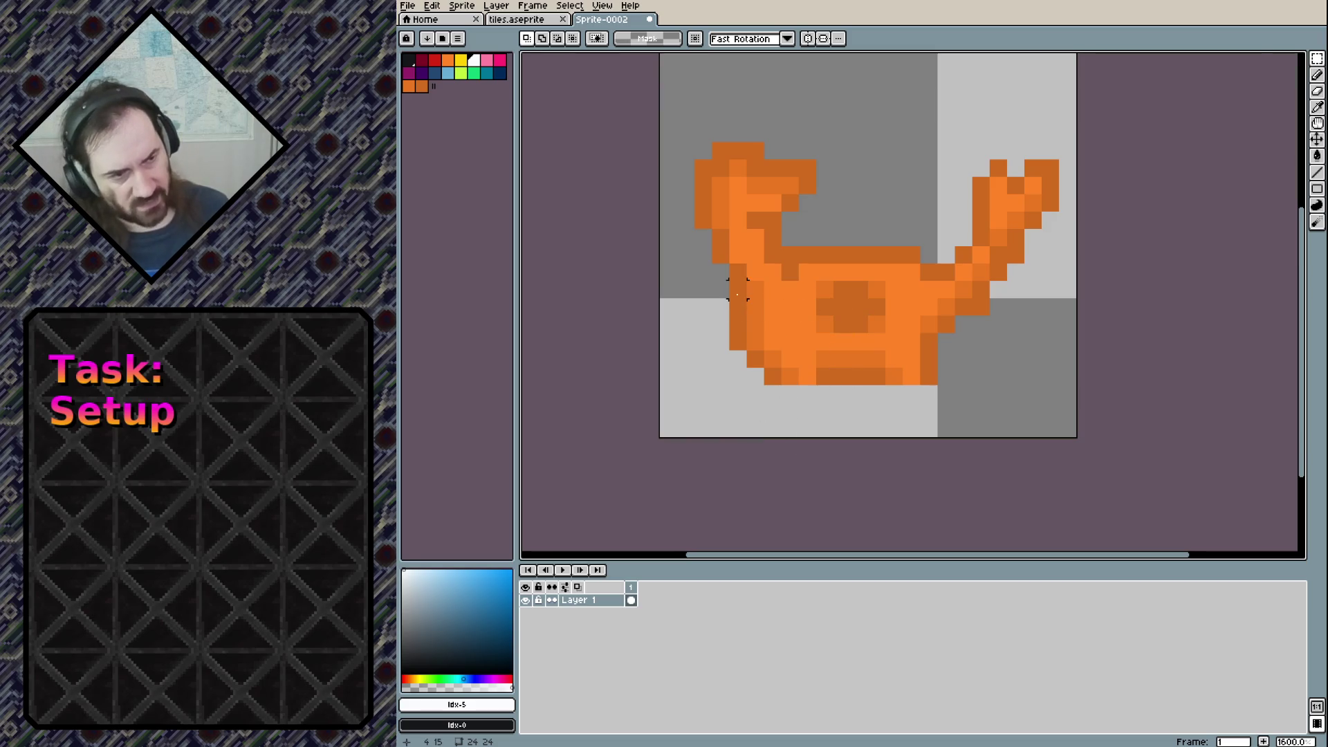
Draw two dark-orange back legs with foot rows along the canvas bottom
key("b")
left_click(735, 300, "alt")
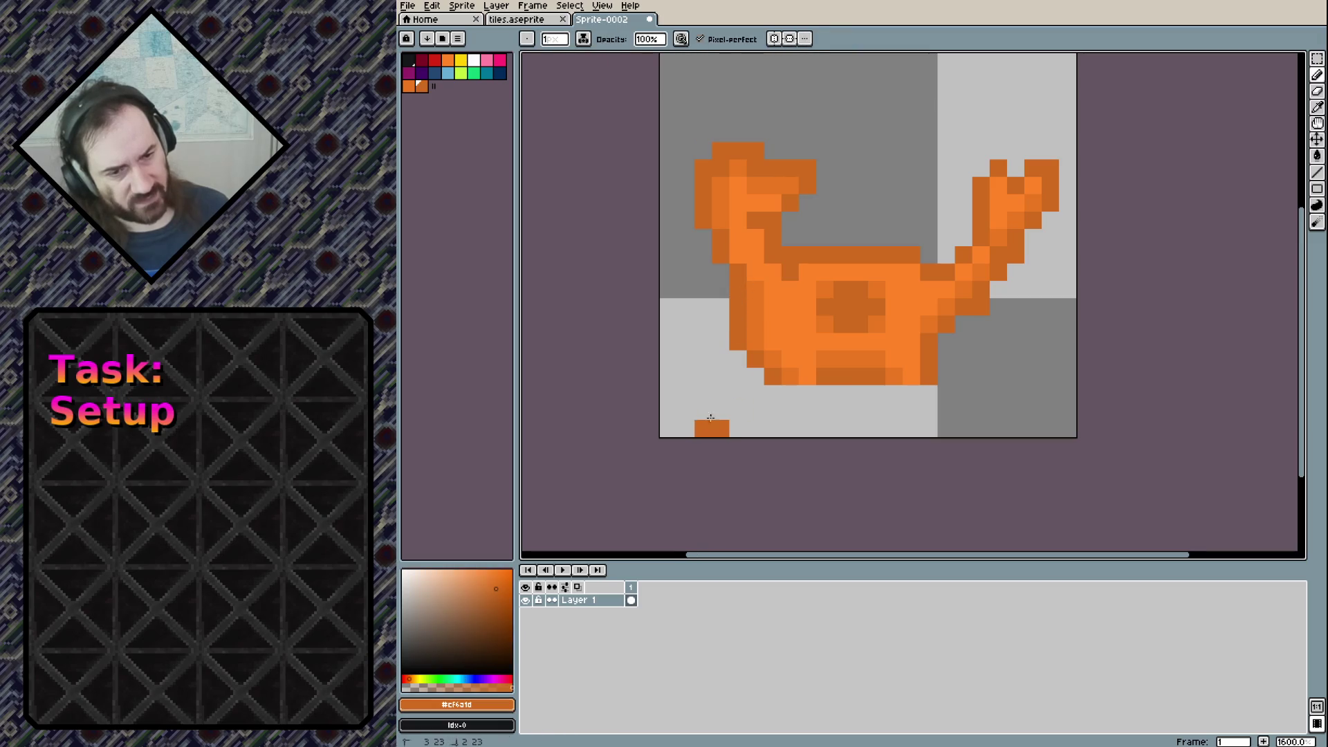
left_click(713, 421)
left_click(765, 394, "shift")
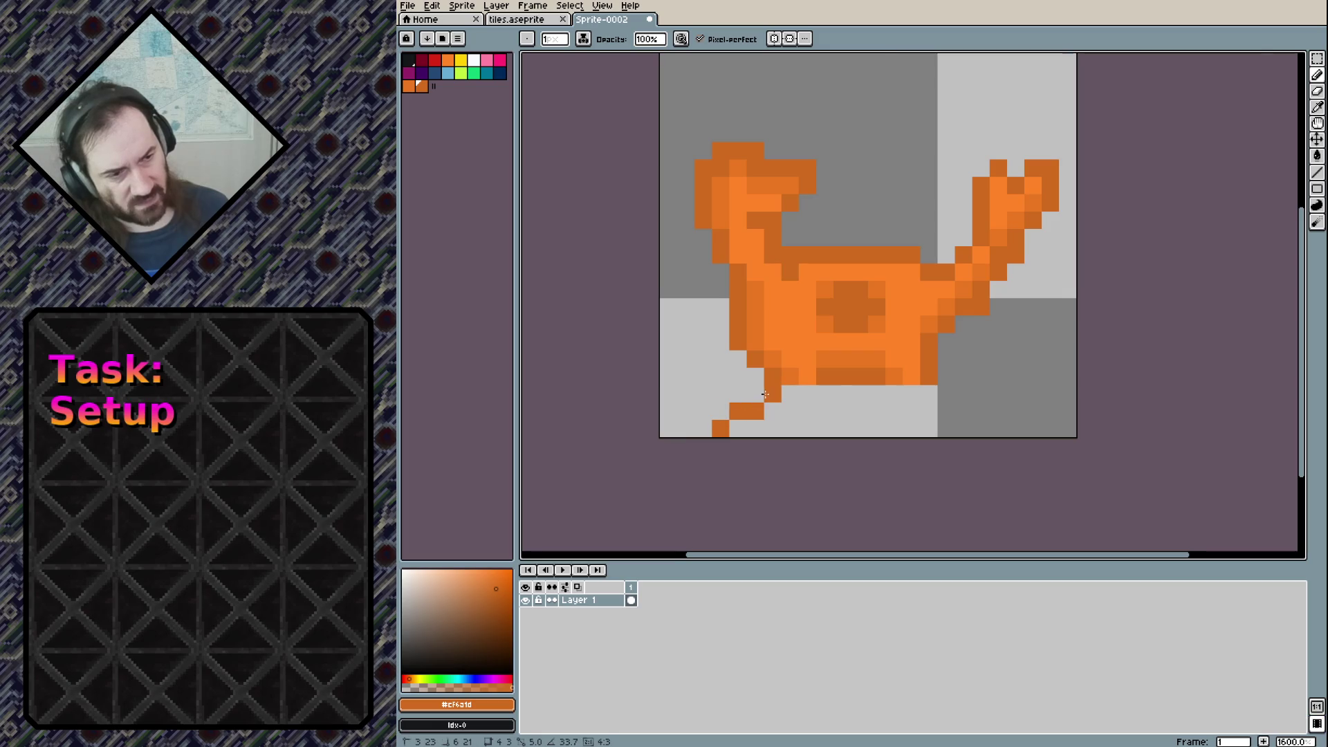
left_click_drag(738, 429, 825, 411)
left_click(825, 400, "shift")
left_click(893, 391)
left_click(893, 428, "shift")
left_click(980, 429, "shift")
left_click(939, 392, "shift")
Fill the legs with bright orange, darken their edges, and lighten a front foot pixel
left_click(801, 355, "alt")
mouse_move(807, 393)
left_mouse_down()
mouse_move(783, 407)
mouse_move(790, 393)
left_mouse_up()
left_click_drag(910, 394, 936, 411)
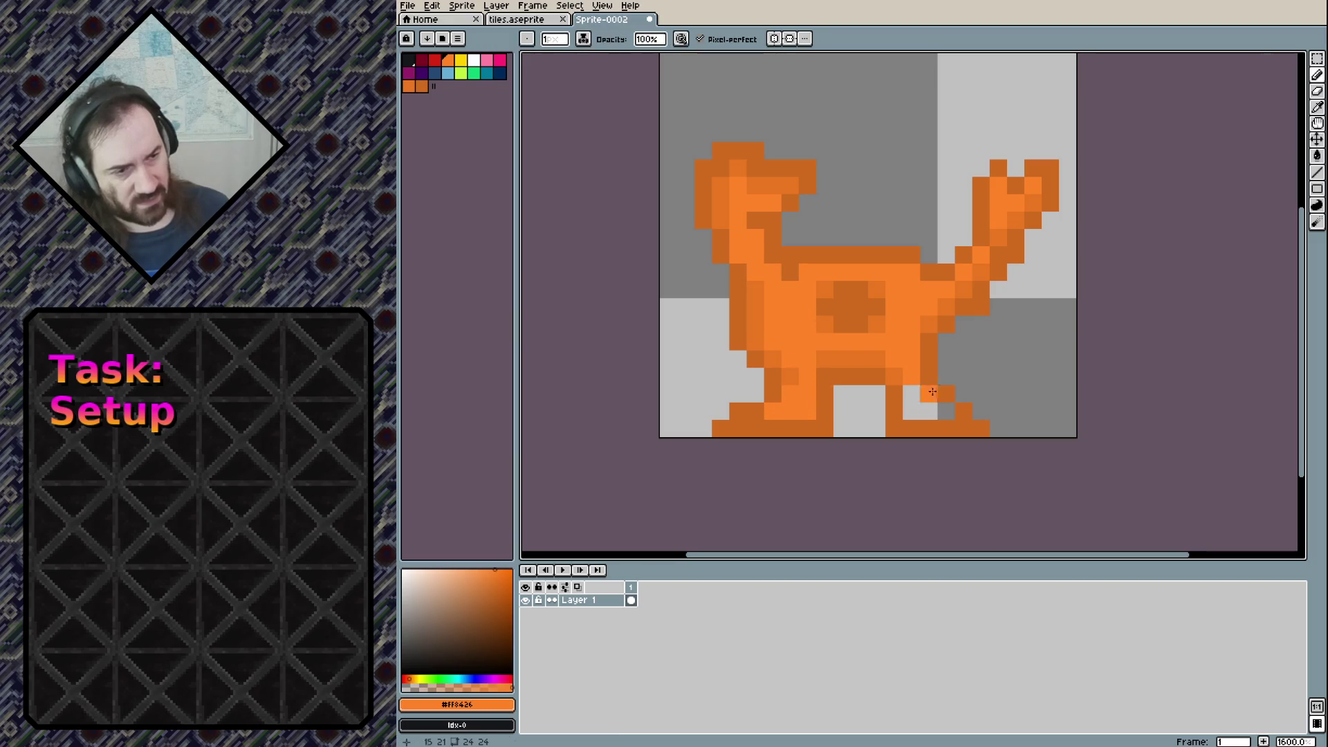
left_click(894, 377, "alt")
left_click(910, 394)
left_click(912, 411)
left_click(809, 407)
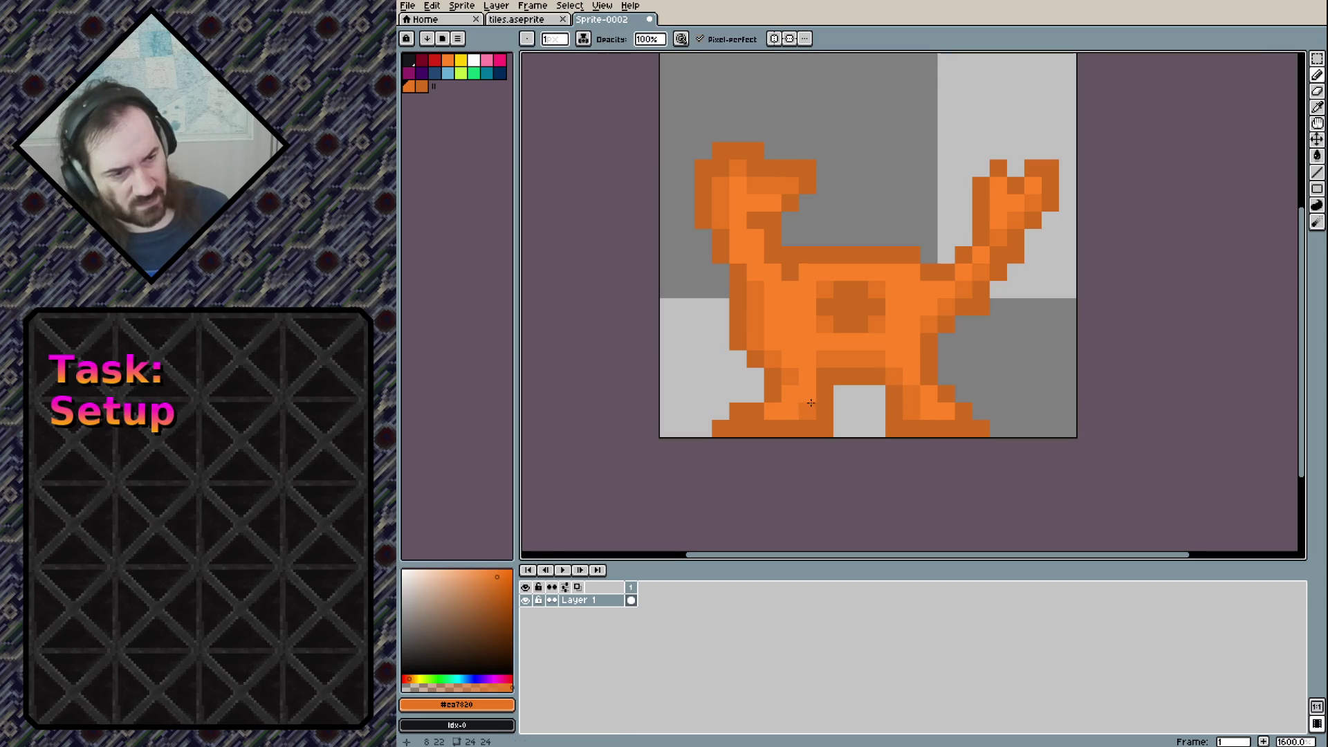
left_click(808, 394)
left_click(824, 411)
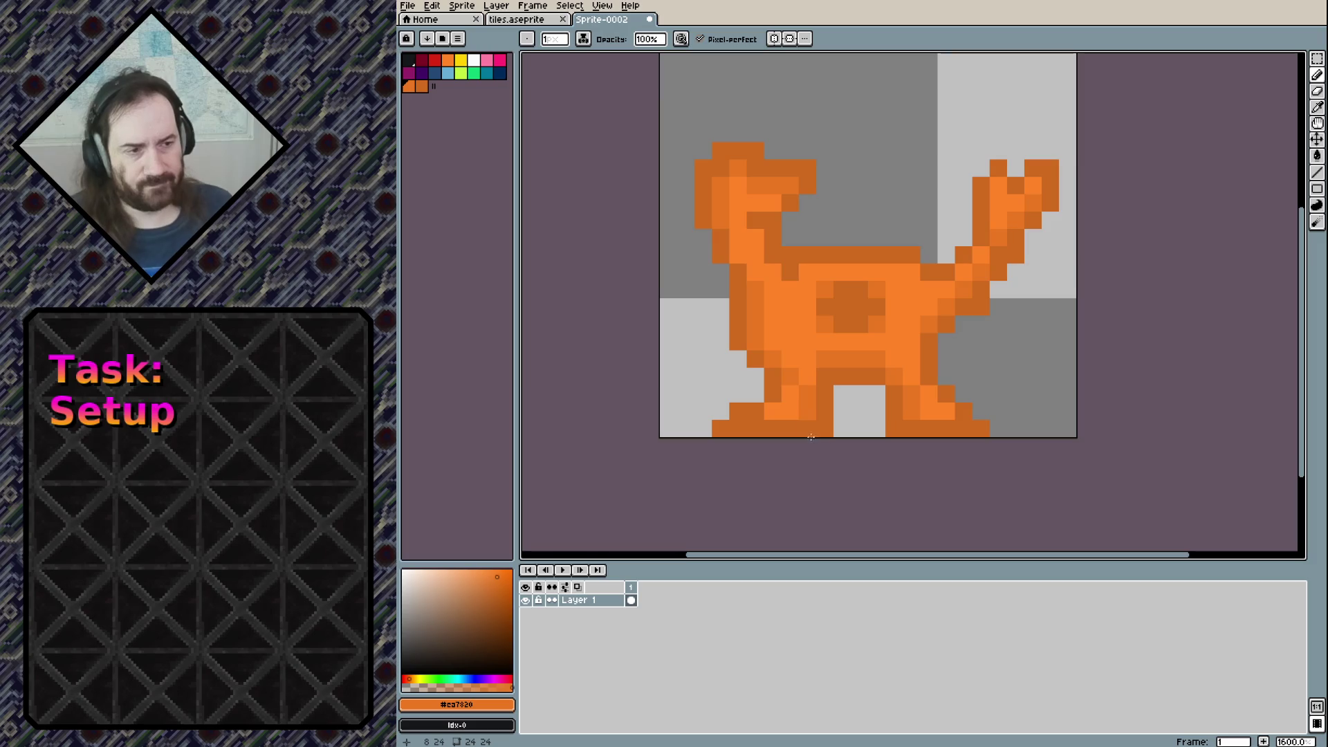
left_click(790, 428)
right_click(760, 409)
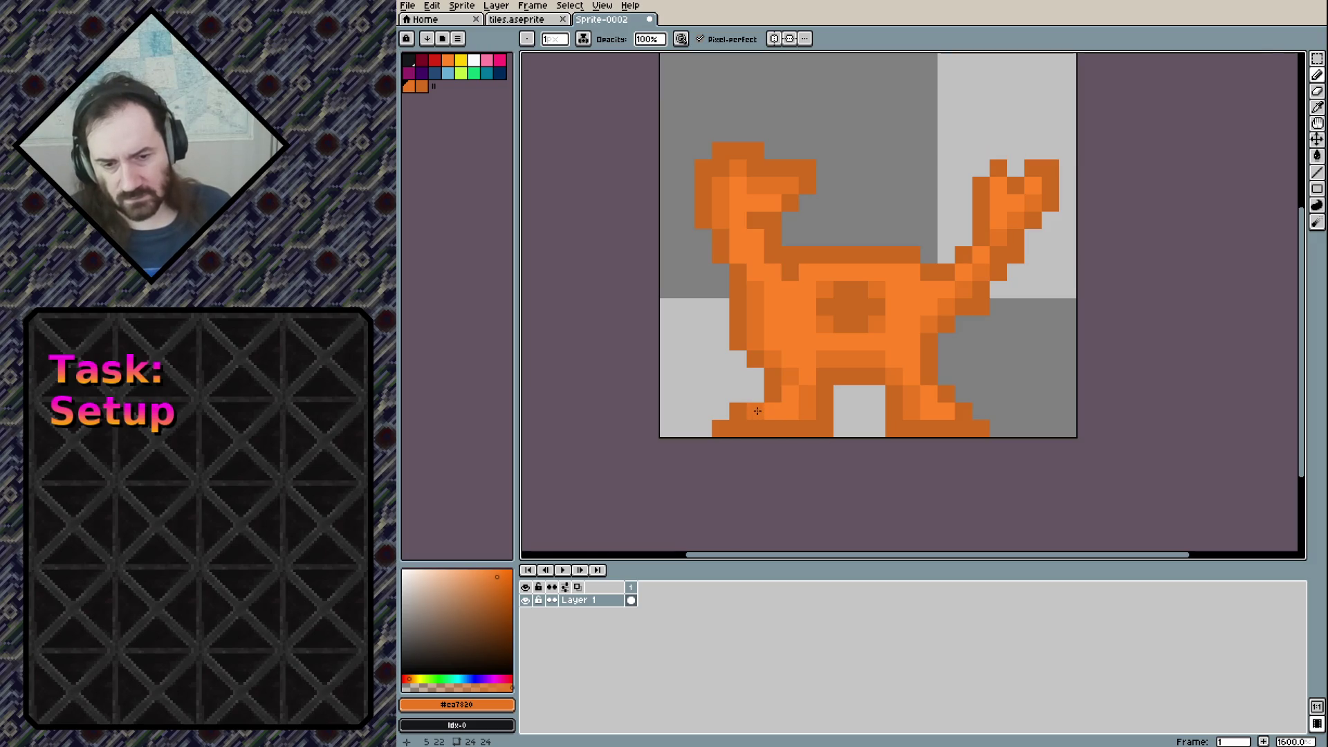
left_click_drag(827, 175, 738, 277)
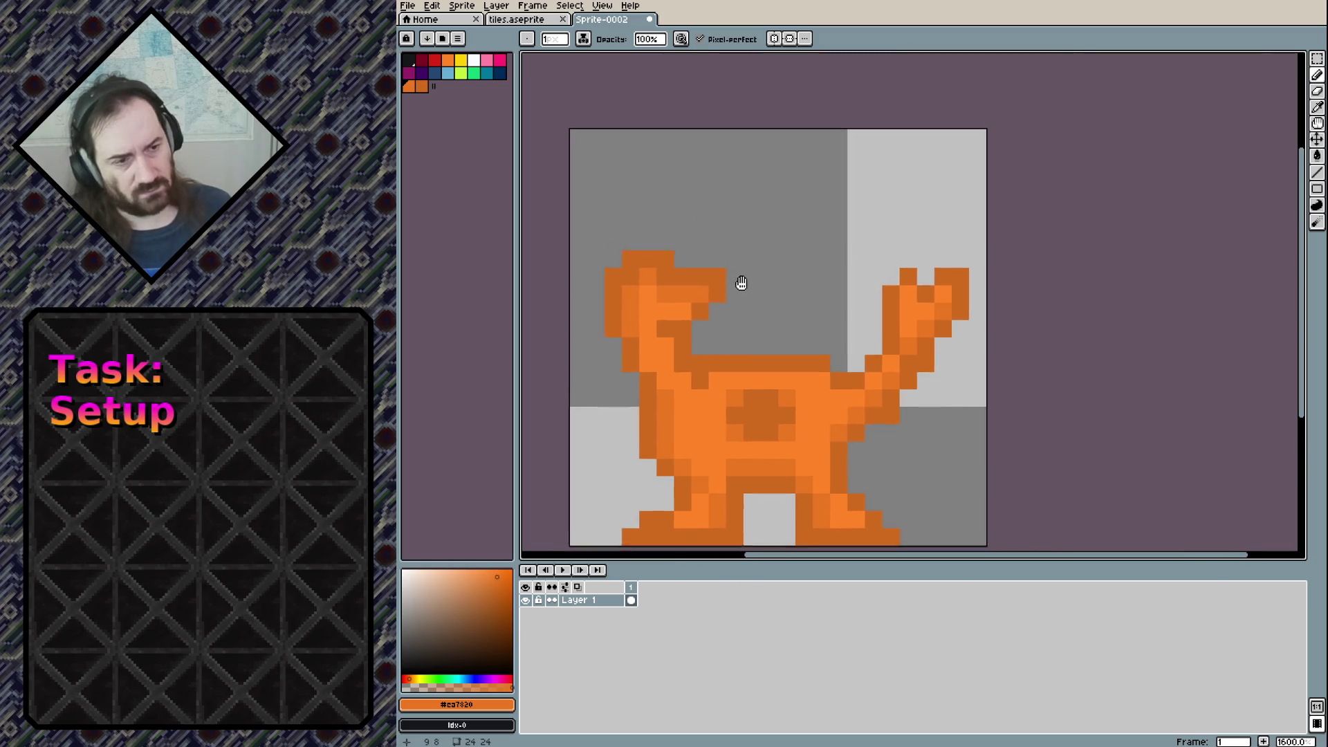
Add a dark pixel right of the head and draw a tall bright orange spike up from the back
left_click(737, 320)
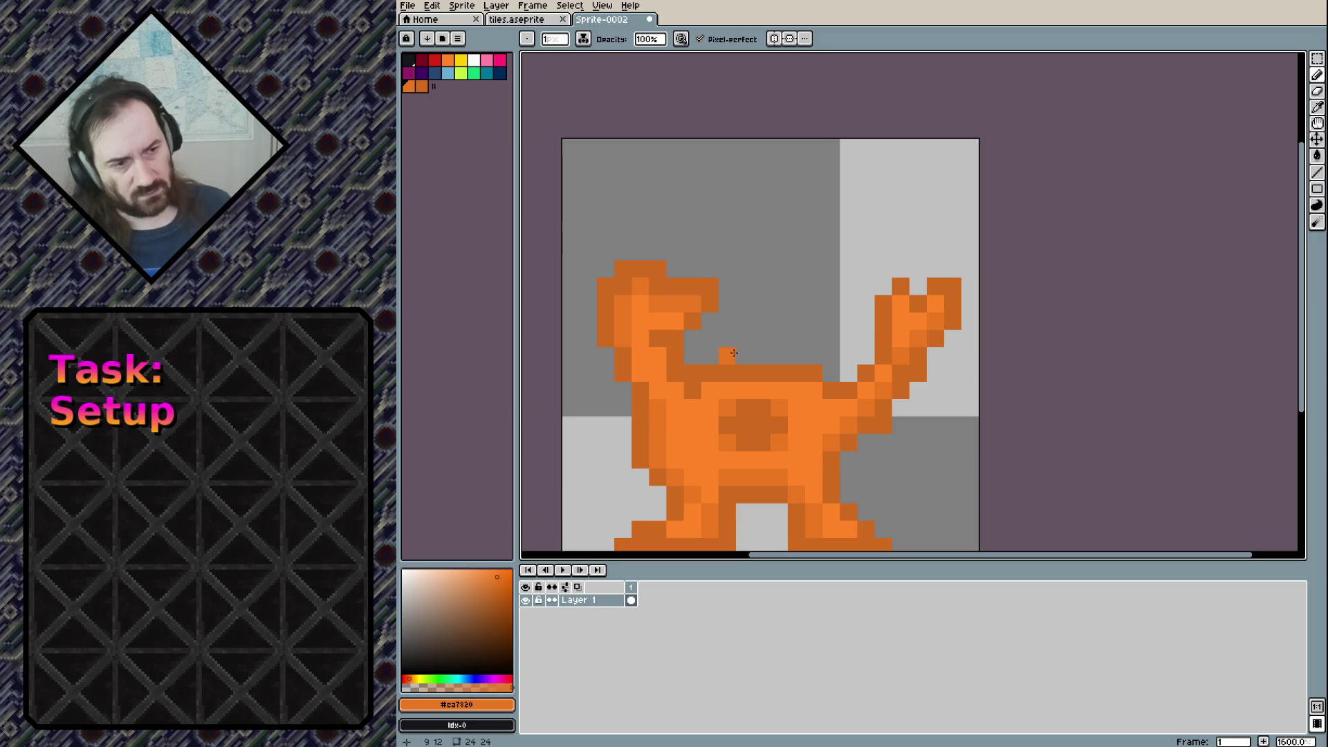
left_click(816, 408, "alt")
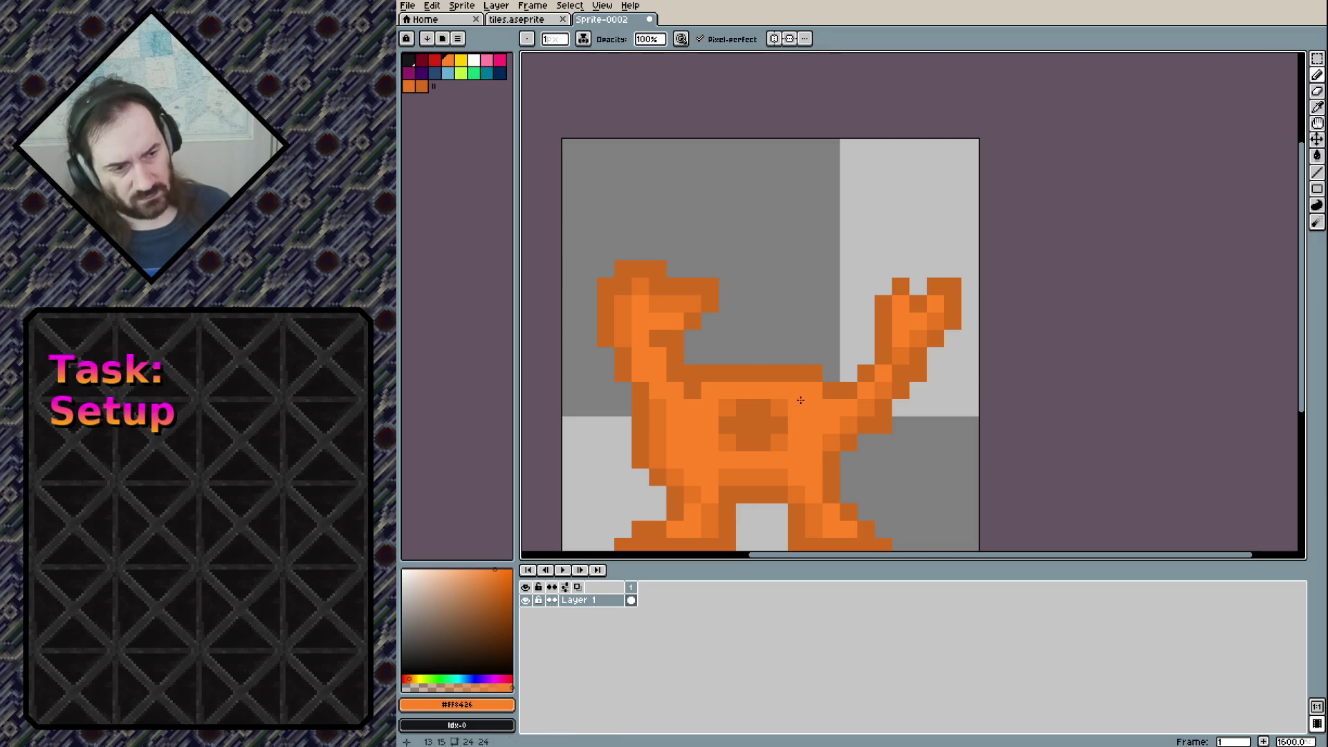
left_click_drag(796, 251, 787, 383)
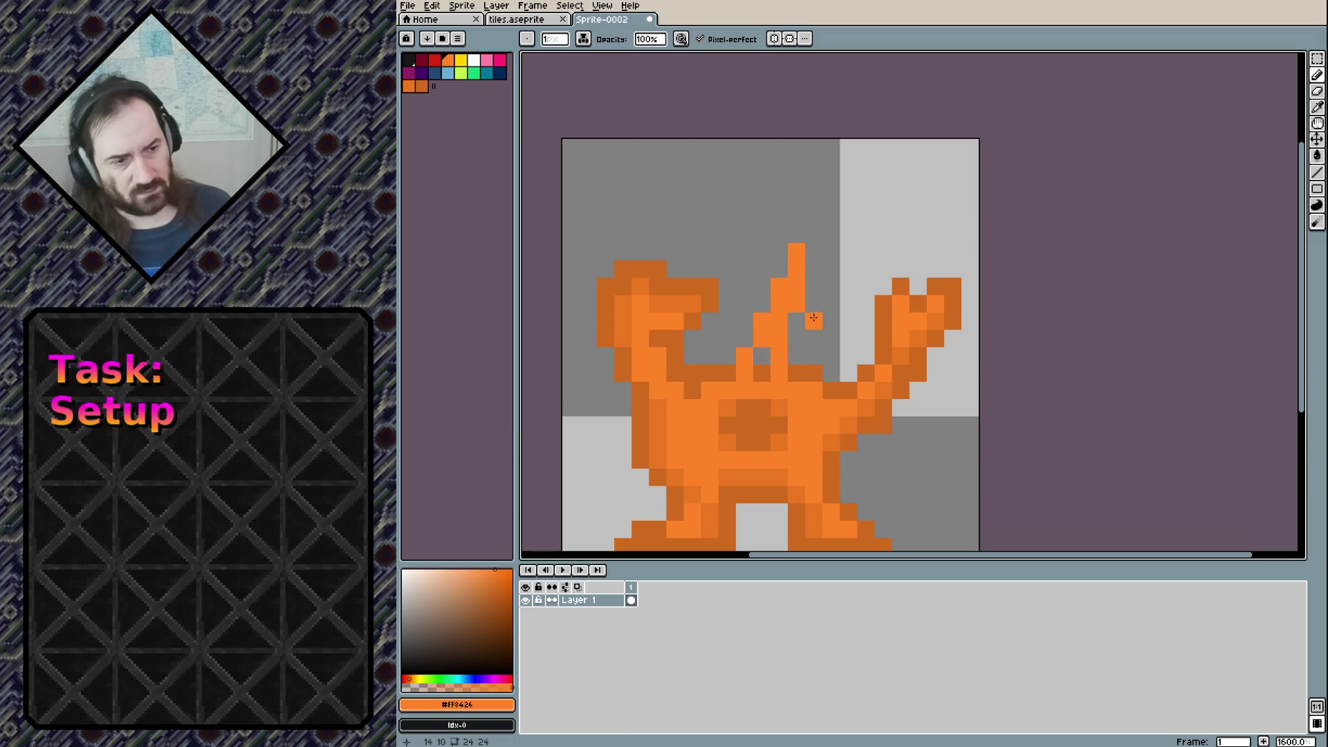
Outline the spike's edges in dark orange and darken pixels near its base and on the body
scroll(803, 298, "down", 3)
left_click(769, 298, "alt")
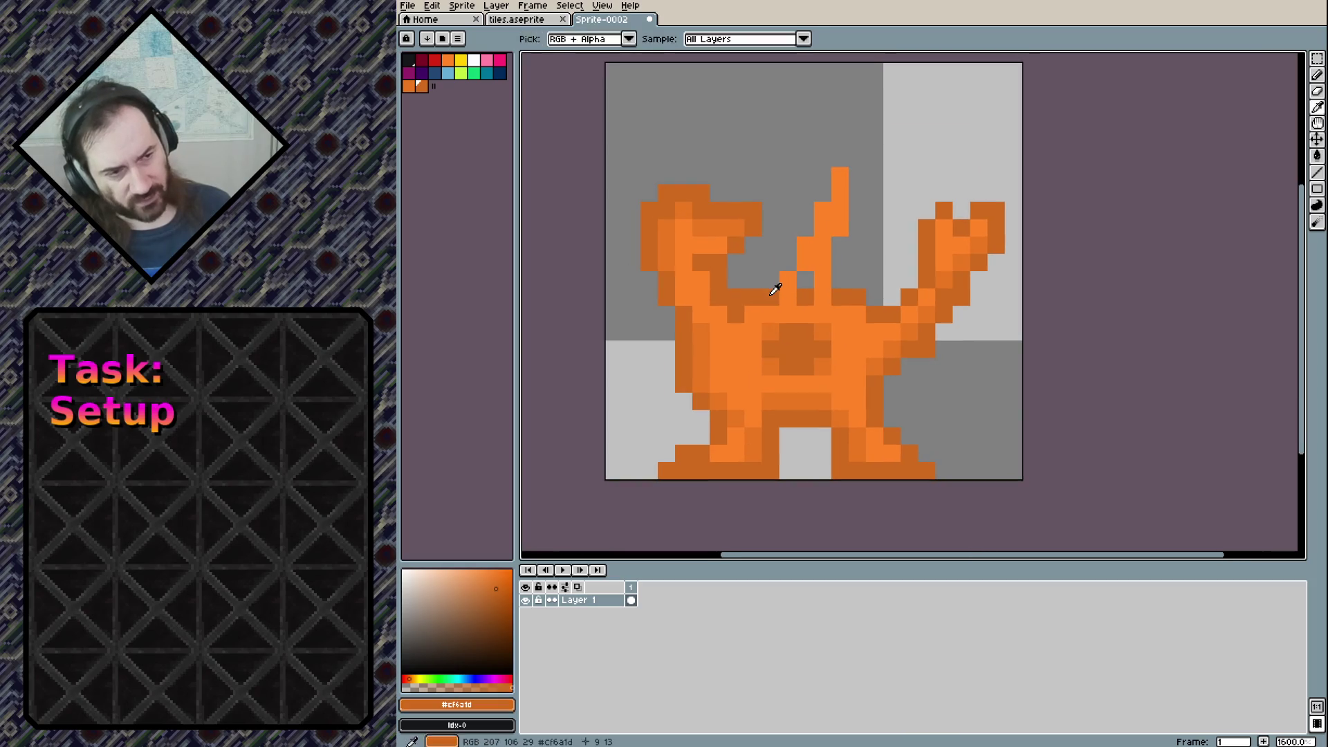
mouse_move(841, 158)
left_mouse_down()
mouse_move(840, 298)
mouse_move(805, 280)
left_mouse_up()
left_click(822, 313, "alt")
left_click(822, 322, "alt")
left_click(791, 295)
left_click(823, 280)
left_click(857, 365)
Increase the brush size to 2 pixels
scroll(715, 396, "down", 3)
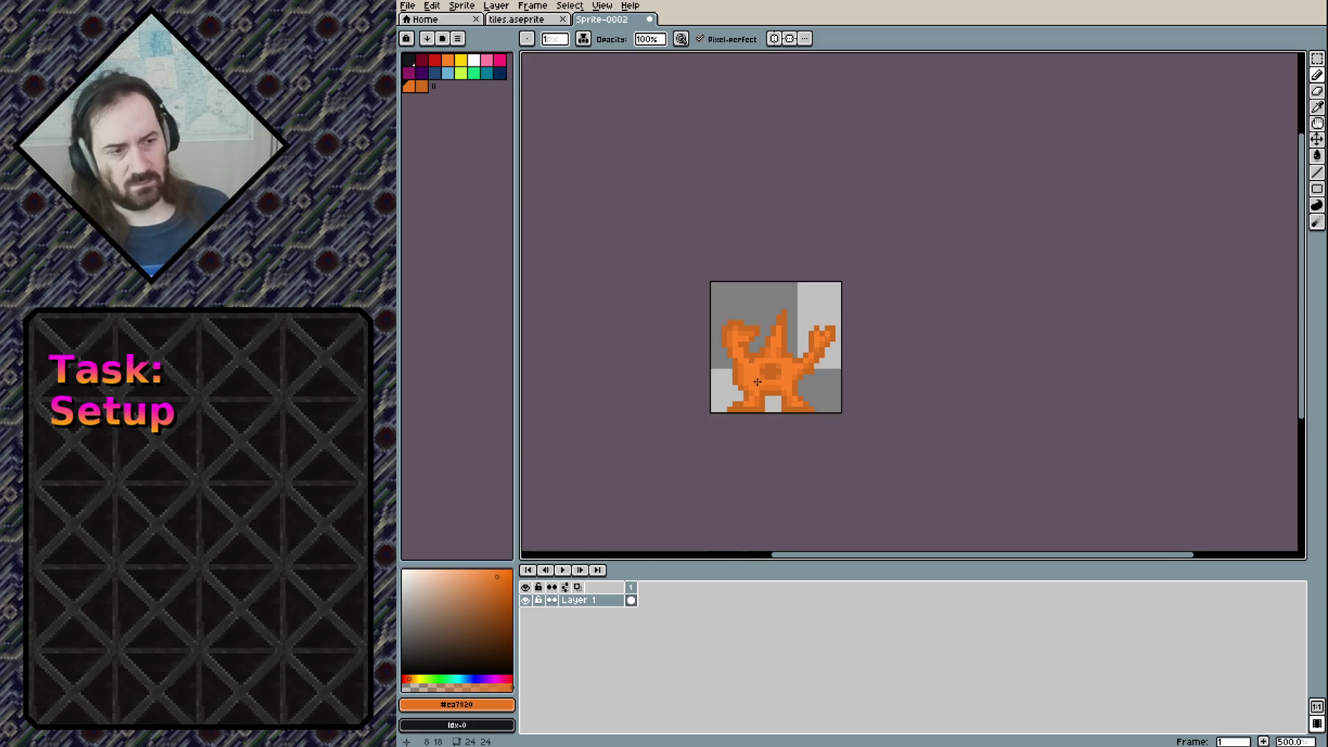
scroll(715, 397, "down", 4)
scroll(716, 396, "down", 3)
scroll(737, 389, "up", 3)
scroll(768, 363, "up", 3)
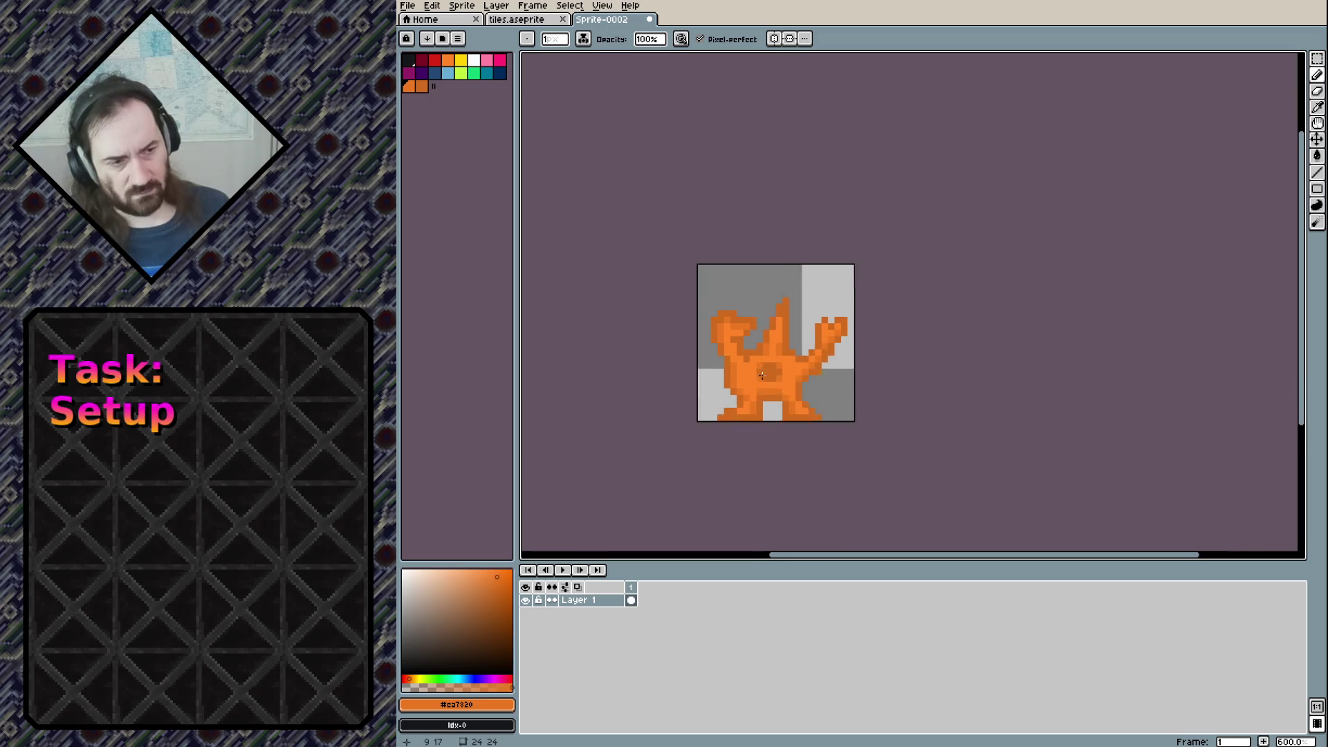
scroll(770, 361, "up", 3)
scroll(770, 361, "up", 1)
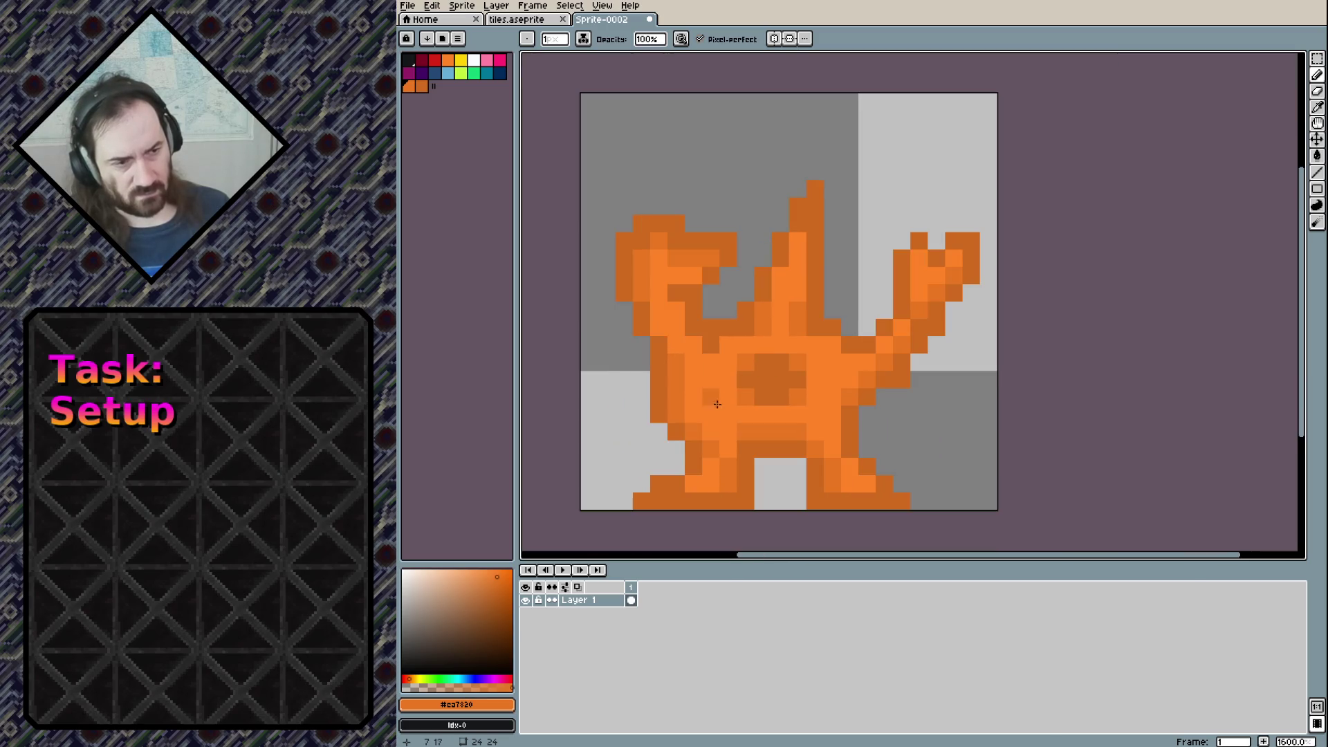
scroll(702, 419, "down", 1)
scroll(646, 390, "up", 3)
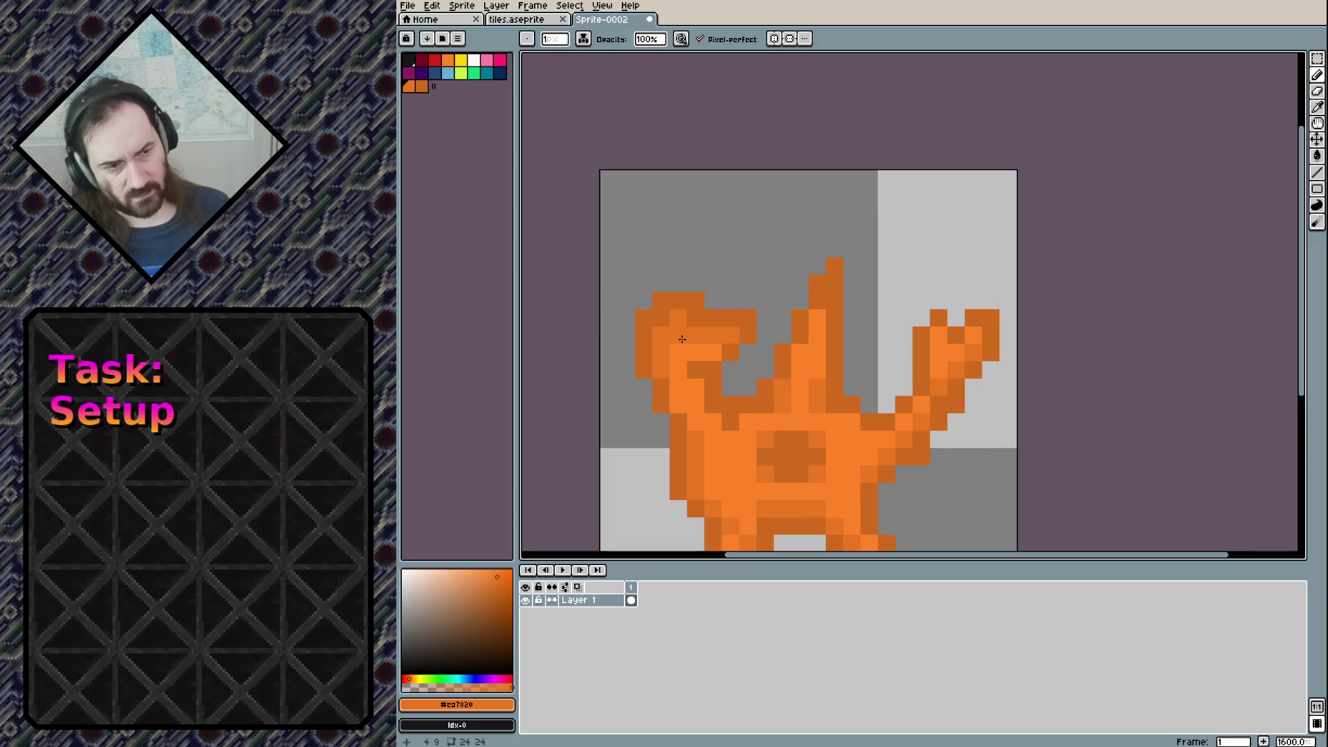
scroll(650, 366, "up", 2)
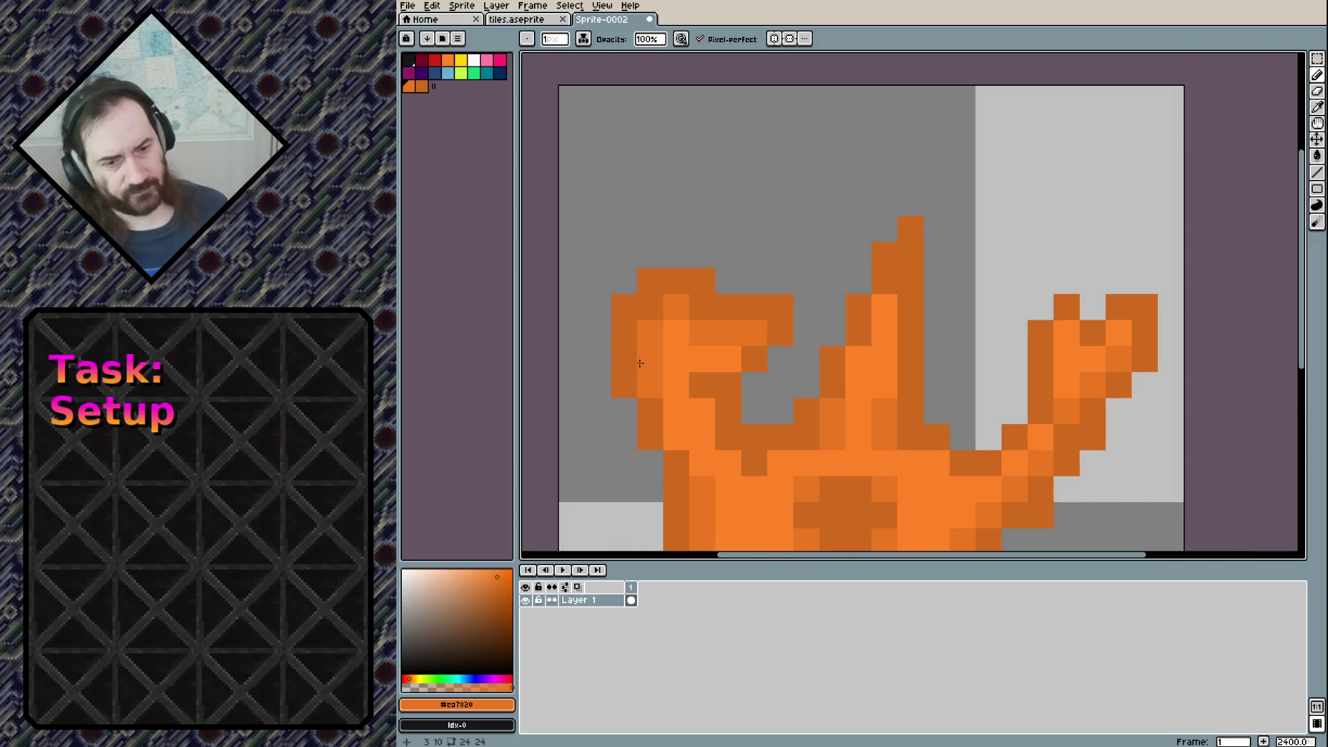
key("plus")
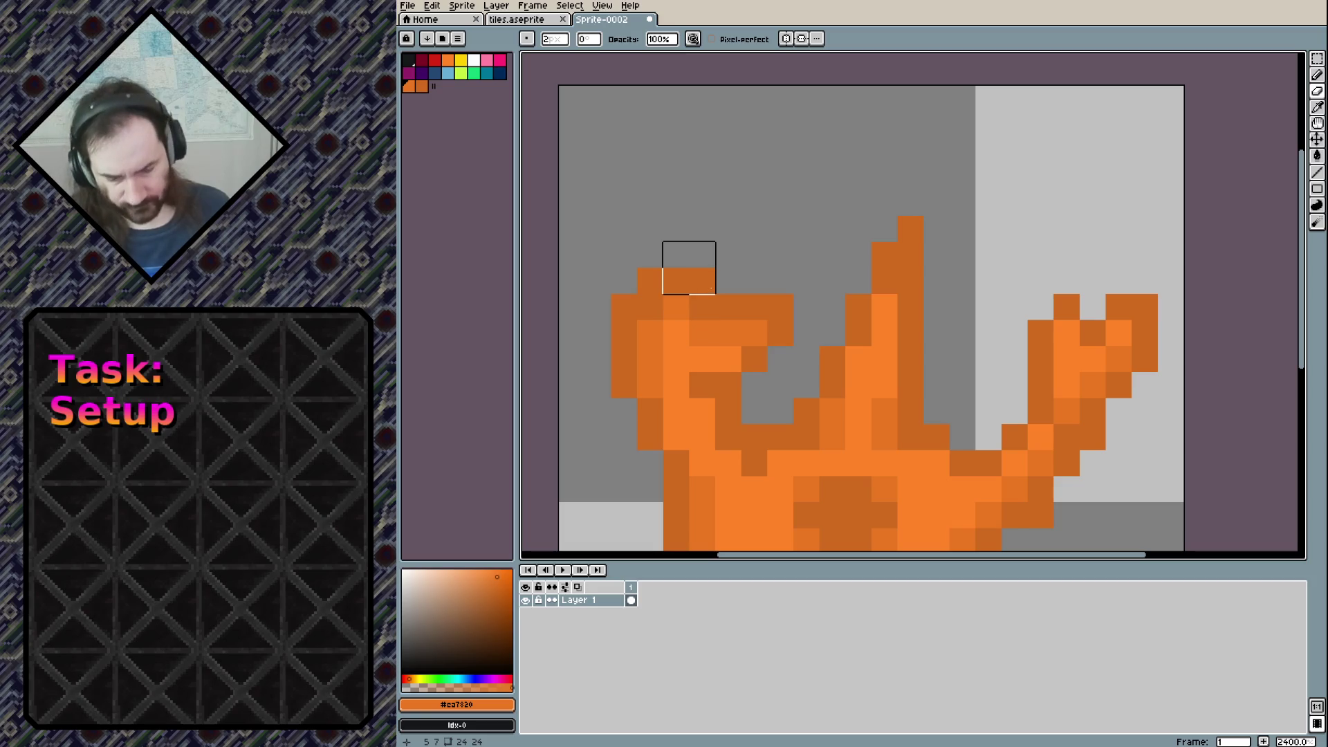
Return the brush to 1 pixel and erase the pixels between the ears to split them
key("minus")
left_click(675, 306)
left_click(675, 280)
left_click(754, 307)
left_click(754, 332)
left_click(780, 306)
left_click(780, 333)
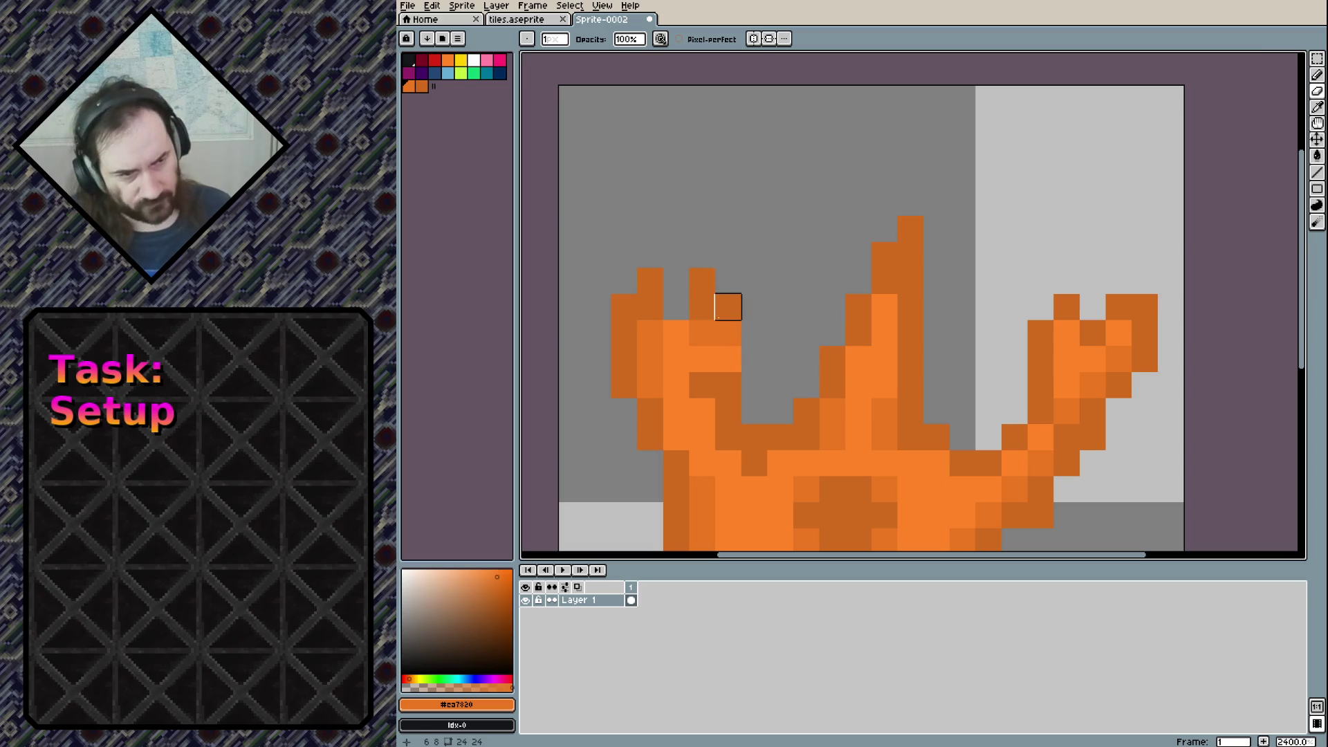
With the pencil, darken the ear's edge pixels and reshade the ear in orange tones
key("b")
left_click_drag(729, 313, 728, 339)
left_click(728, 360)
left_click(676, 332)
left_click(650, 333)
left_click(650, 332, "alt")
left_click_drag(650, 307, 686, 310)
Shade the remaining ear pixels in bright and dark orange
left_click(676, 333, "alt")
left_click(675, 307)
left_click(694, 373)
left_click(698, 332)
key("ctrl+z")
left_click(699, 332, "alt")
left_click(697, 356)
left_click(702, 384)
left_click(676, 307)
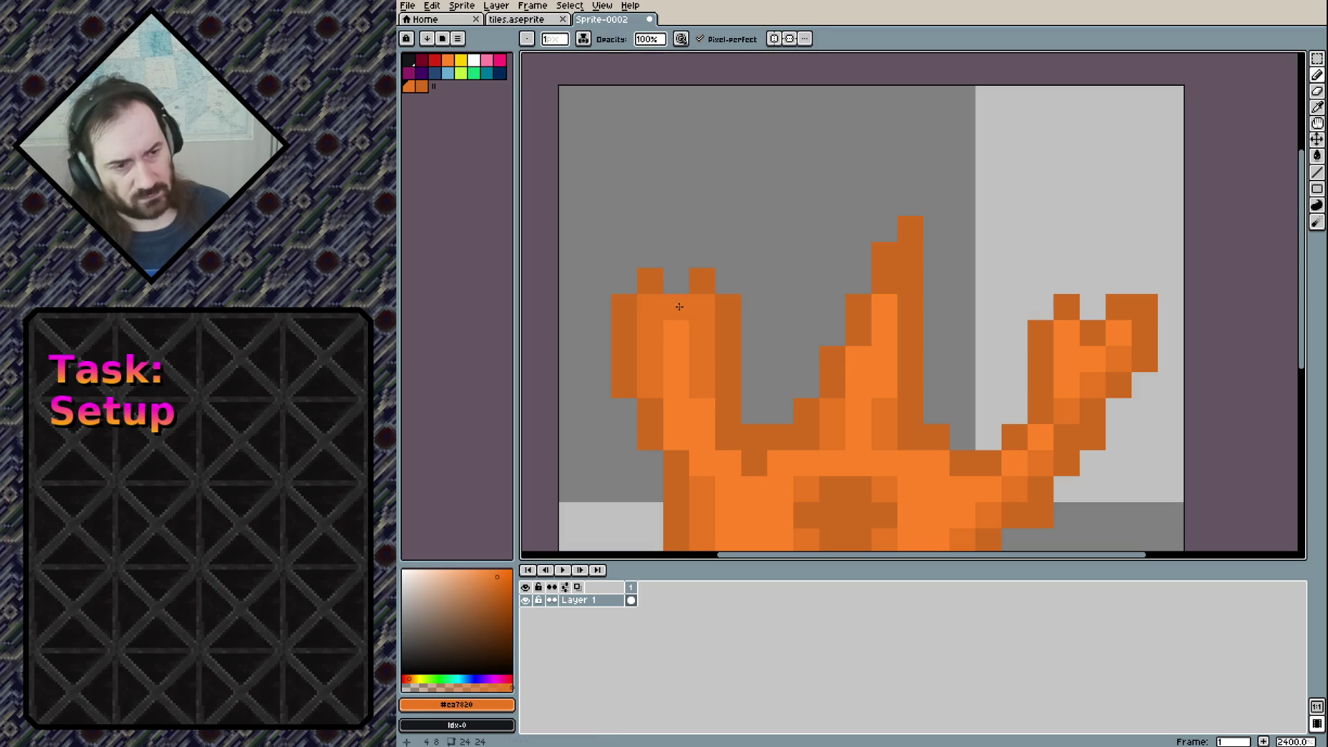
Paint the right tip pixel bright orange and erase the extra pixel beside it
left_click_drag(920, 259, 798, 241)
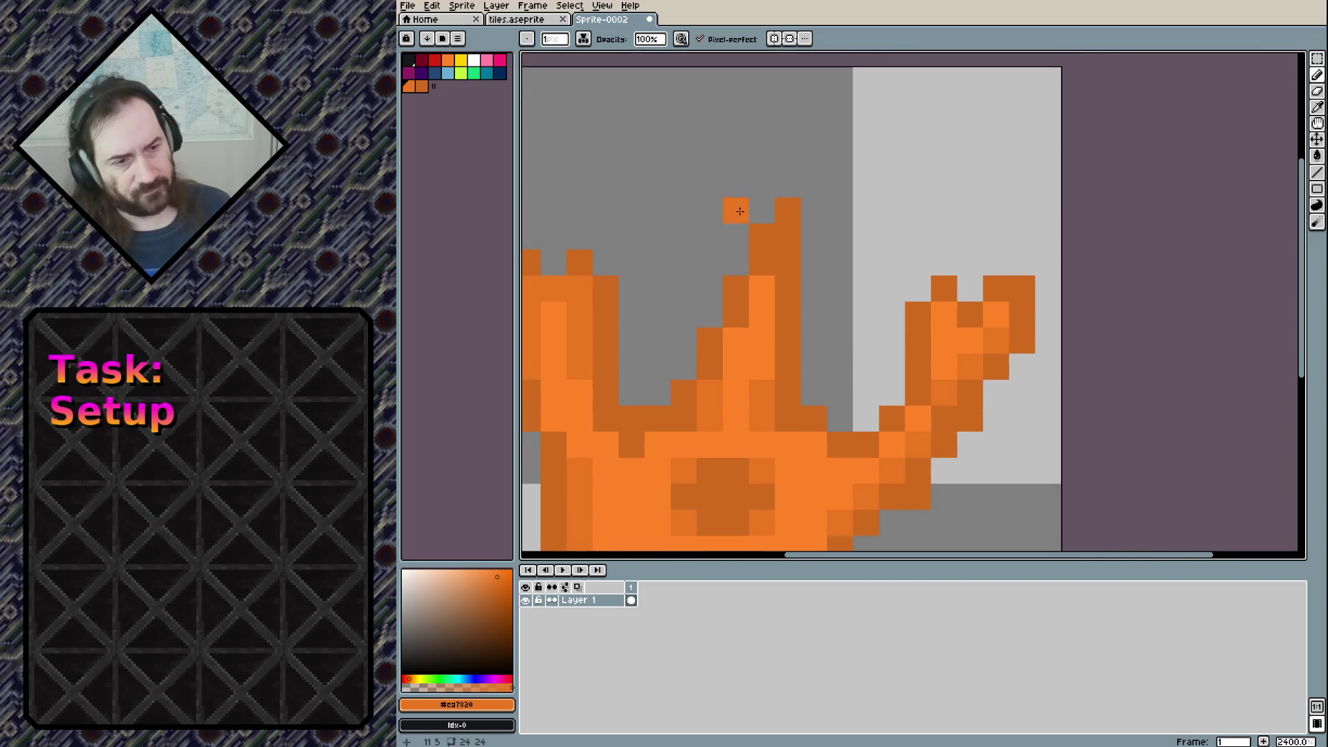
left_click(1021, 277)
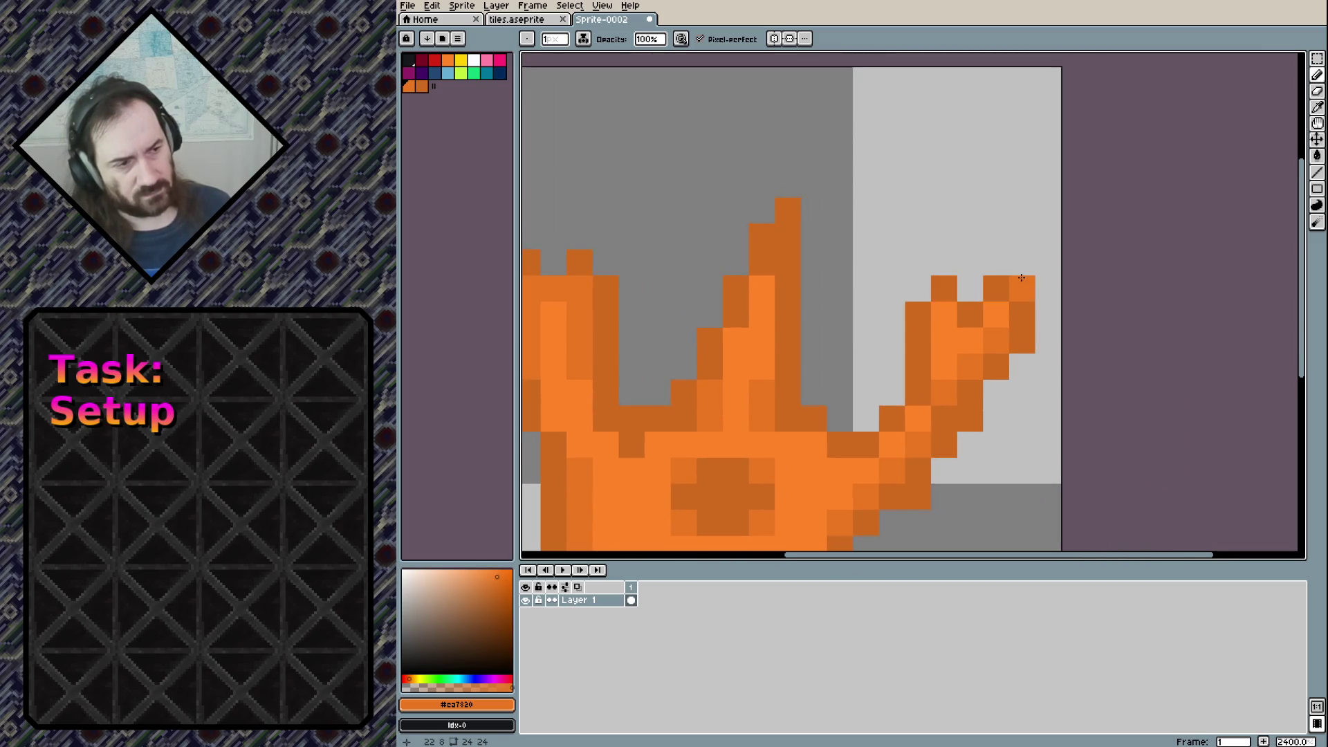
key("e")
left_click(1021, 284)
mouse_move(892, 288)
left_mouse_down()
mouse_move(1018, 165)
mouse_move(1017, 133)
left_mouse_up()
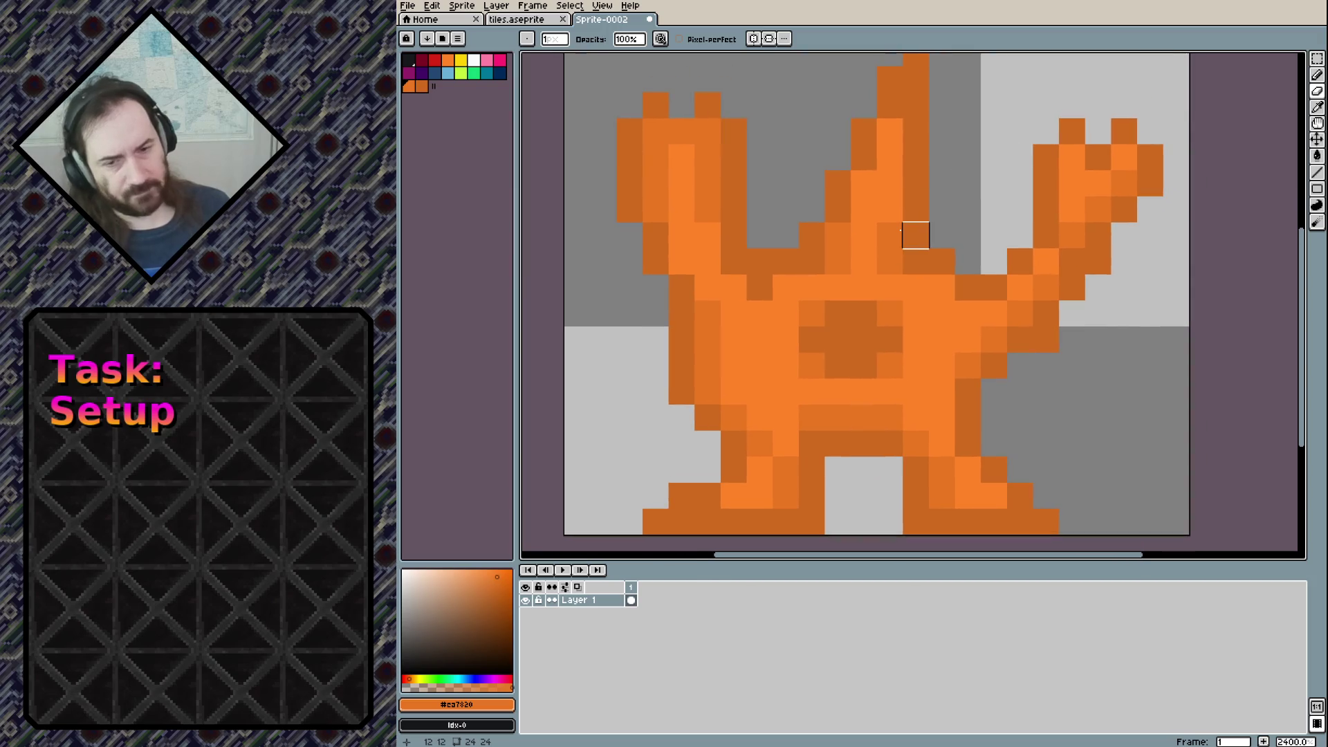
scroll(916, 287, "down", 4)
scroll(966, 343, "down", 3)
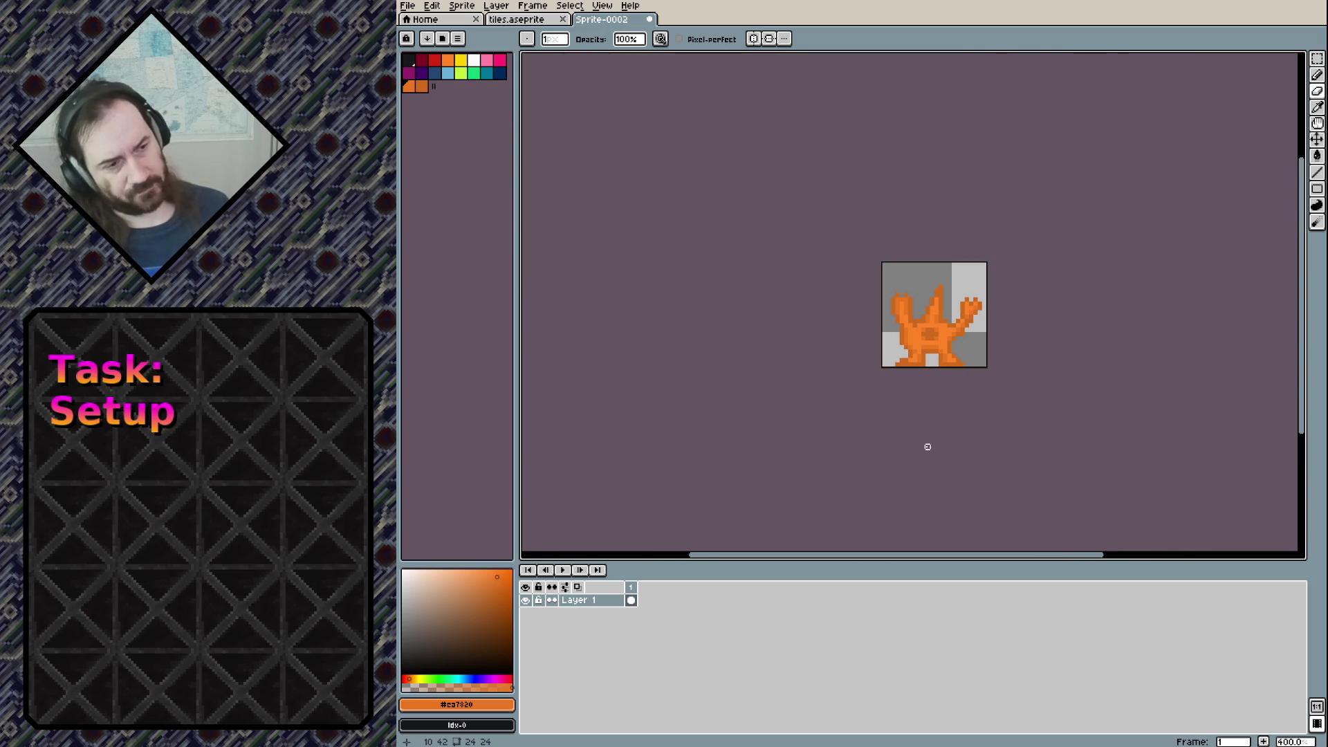
Erase dark pixels on the body's left edge and repaint one of them dark orange
scroll(941, 399, "up", 5)
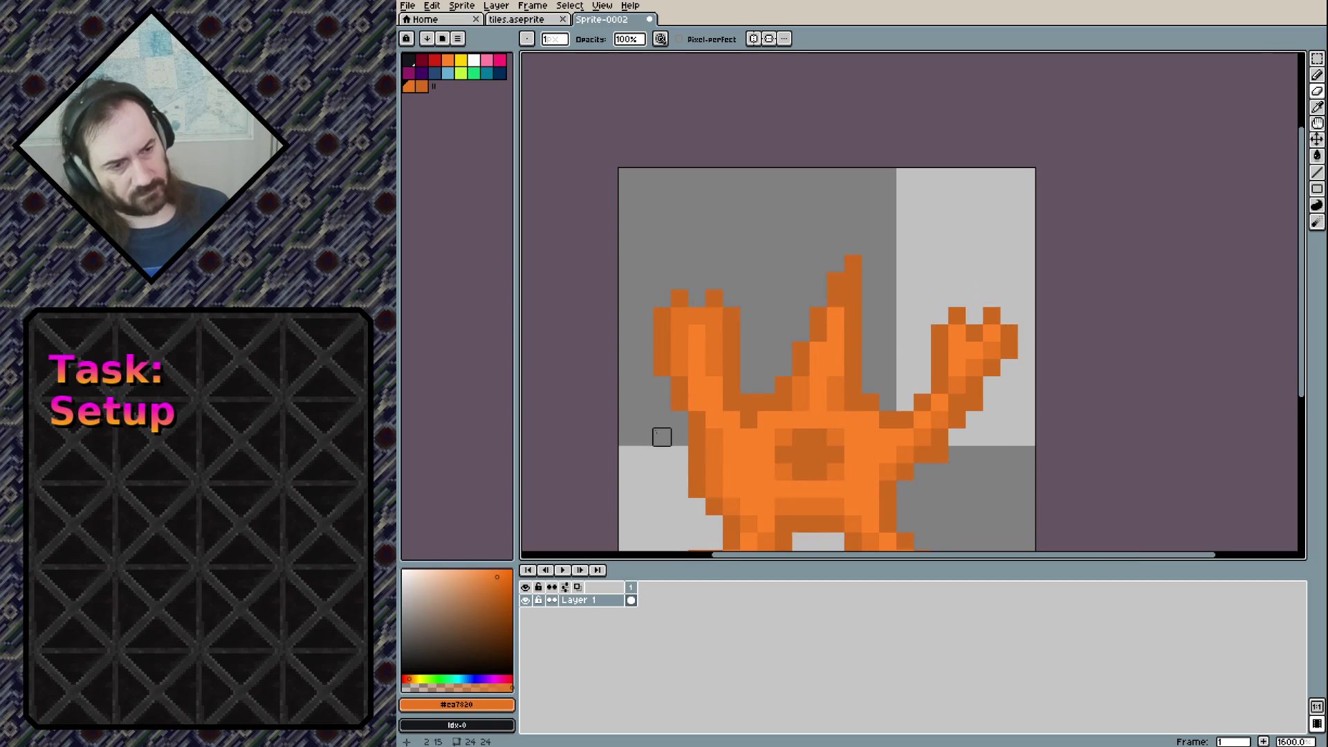
scroll(697, 329, "up", 1)
scroll(712, 340, "up", 1)
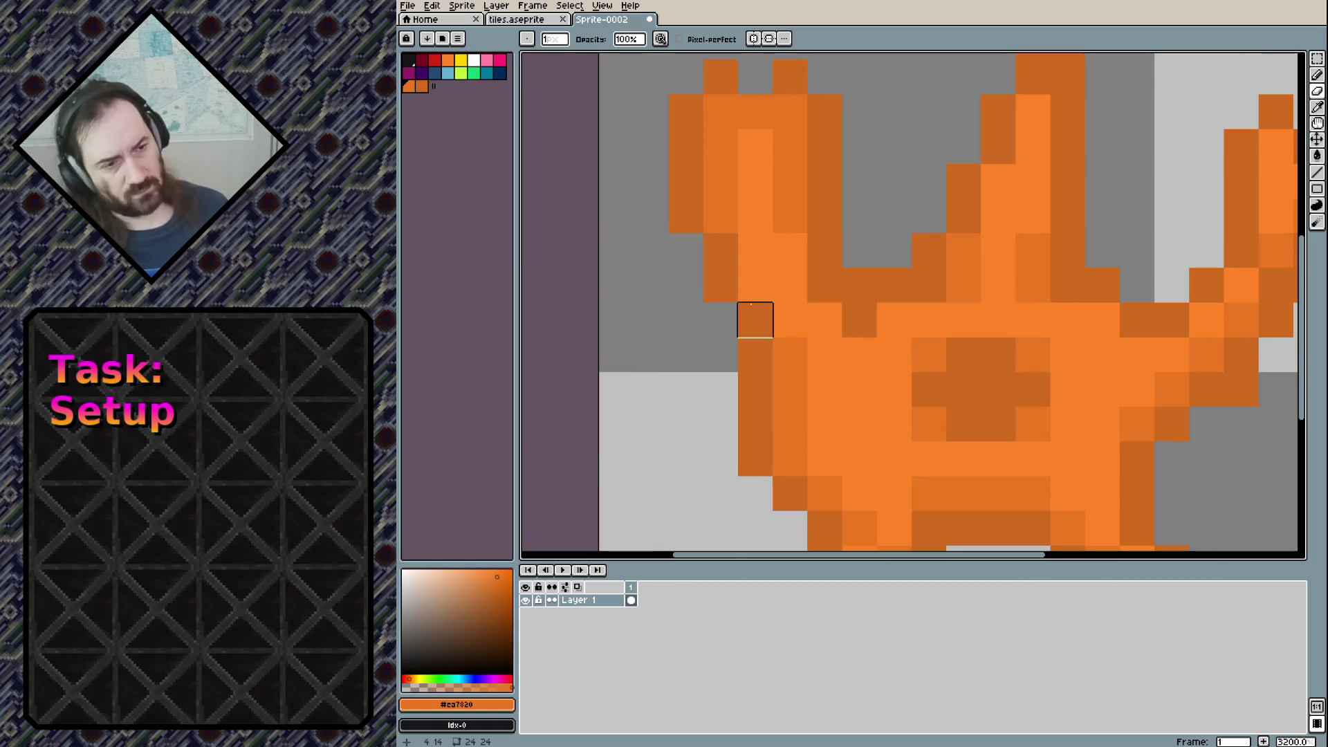
left_click_drag(757, 319, 752, 352)
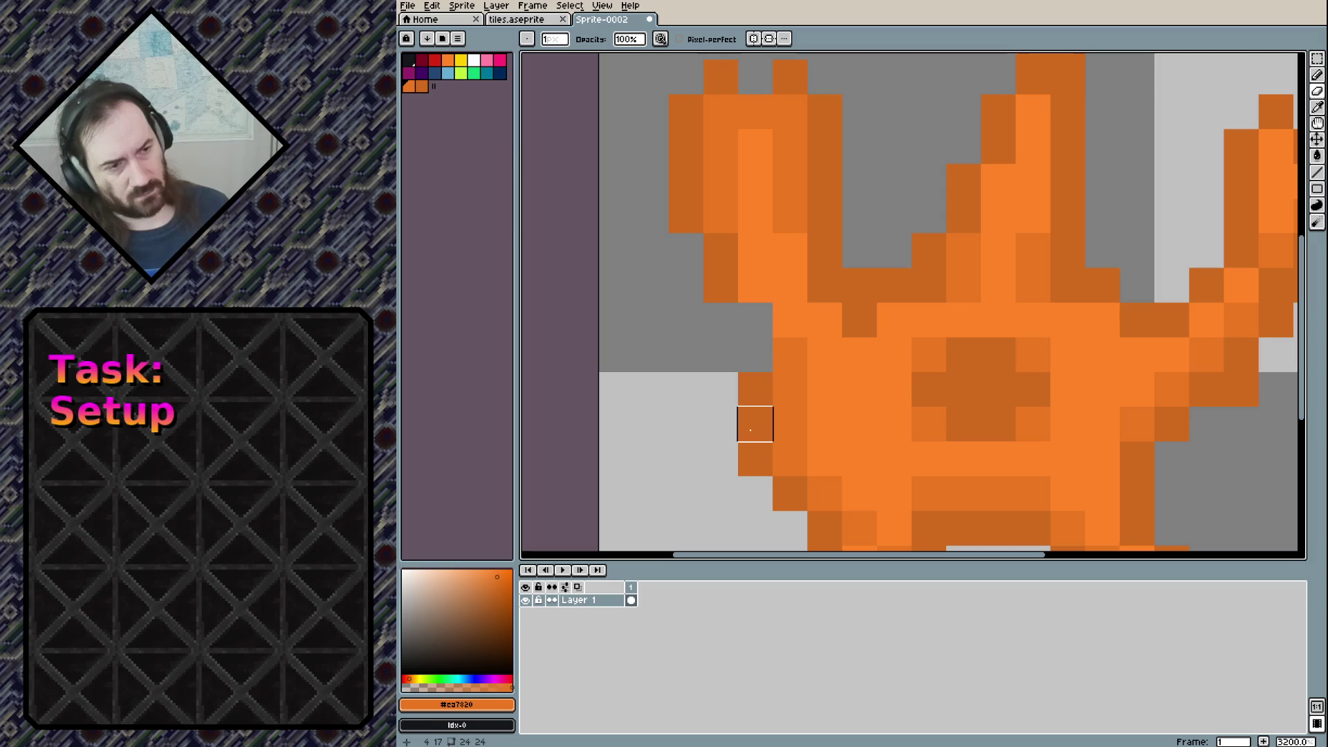
left_click(744, 397)
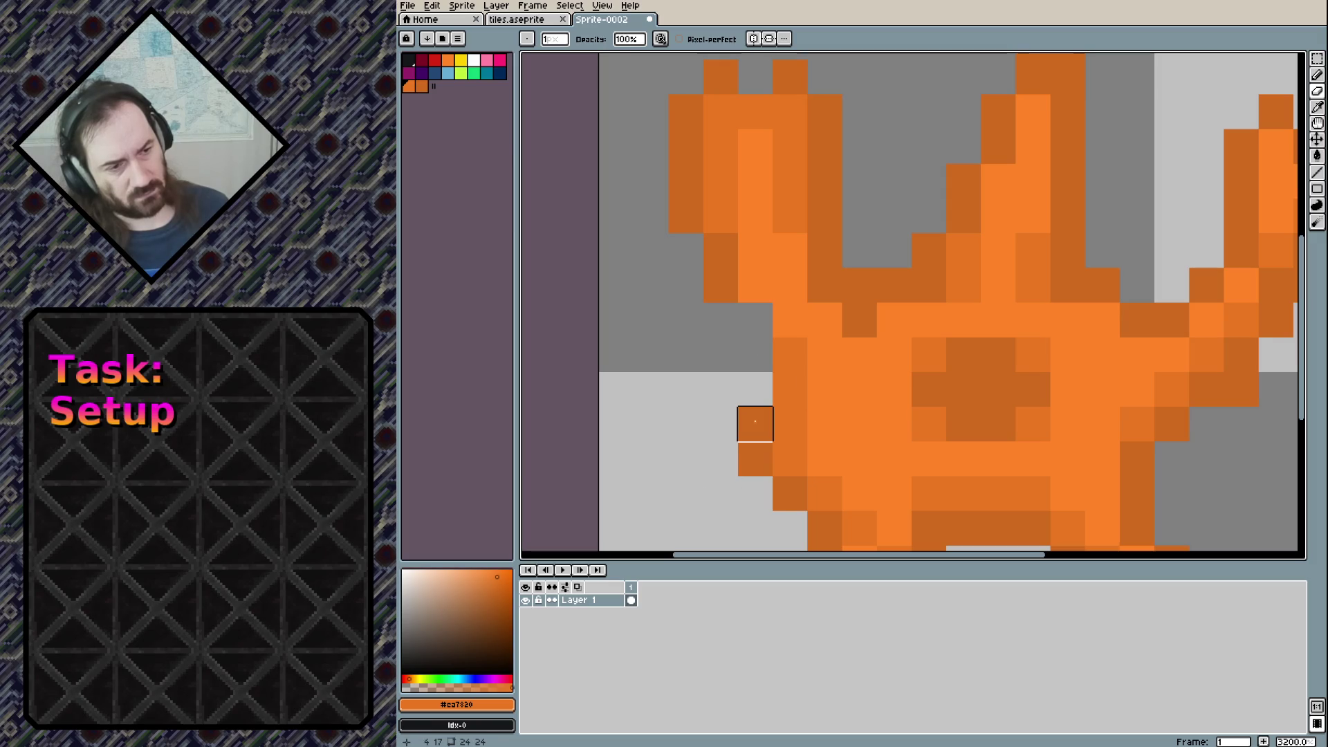
key("b")
left_click(760, 416, "alt")
left_click(763, 390)
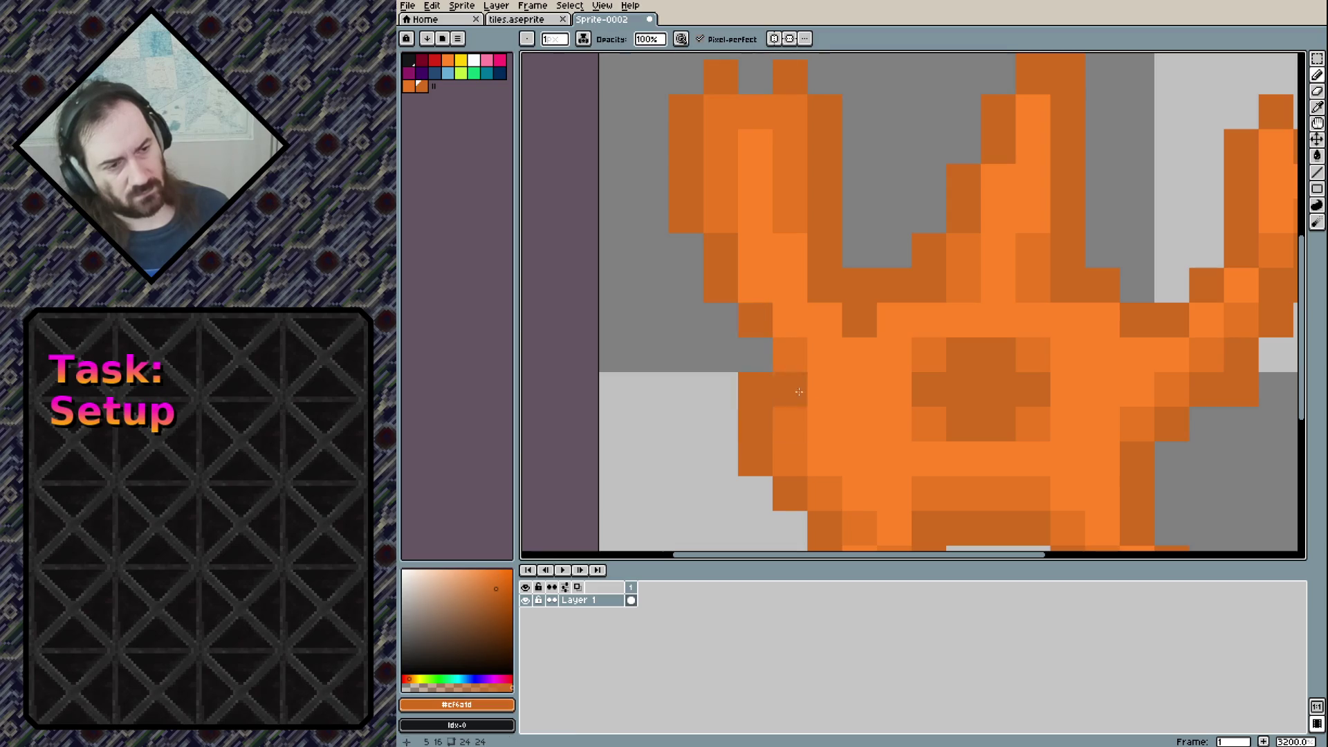
Add a dark orange pixel beside the leg
scroll(1008, 430, "down", 7)
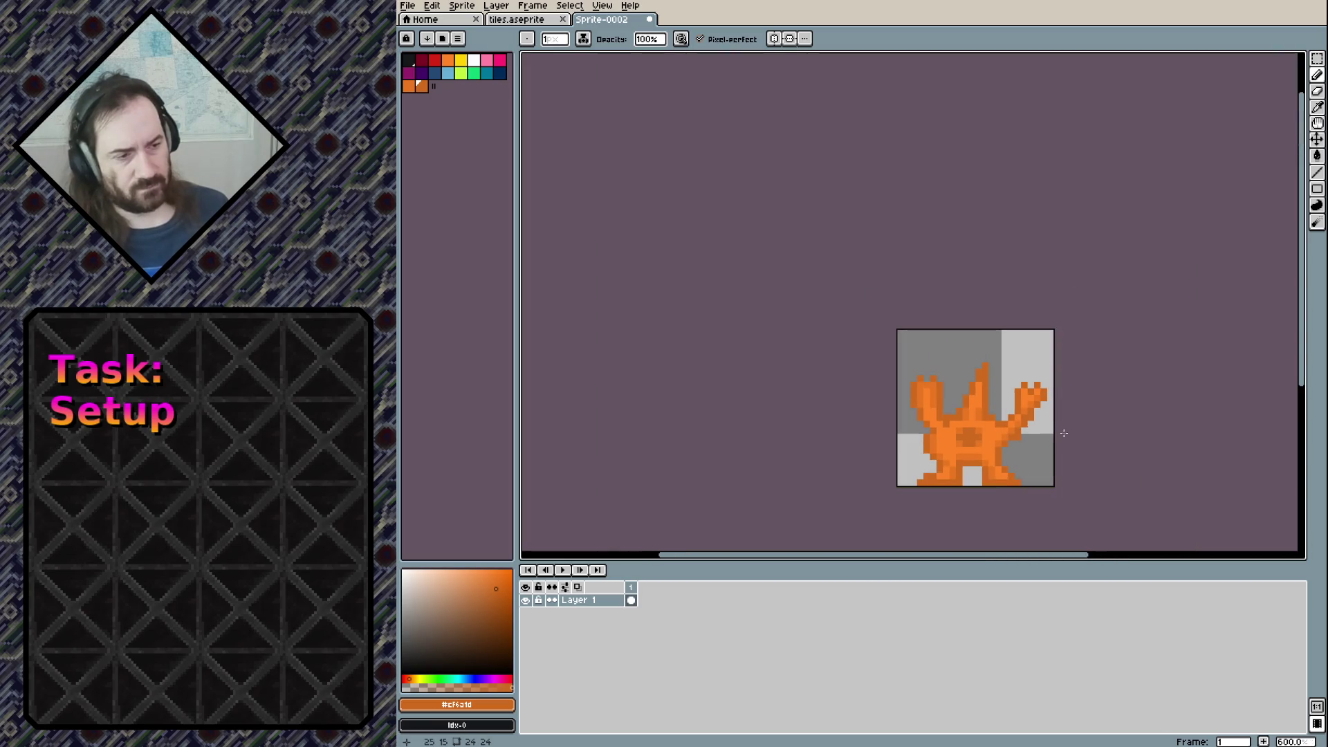
scroll(1032, 457, "up", 3)
scroll(1031, 455, "up", 2)
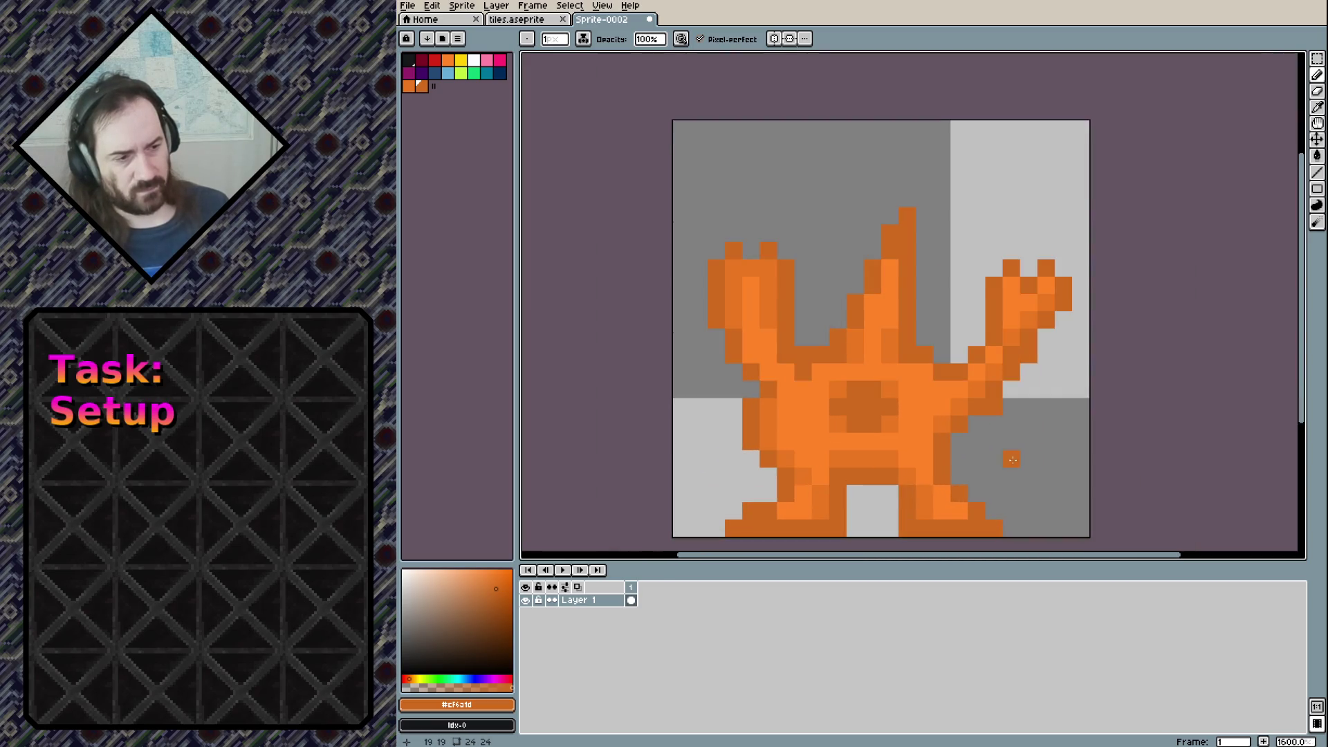
scroll(1000, 423, "up", 2)
scroll(989, 432, "down", 1)
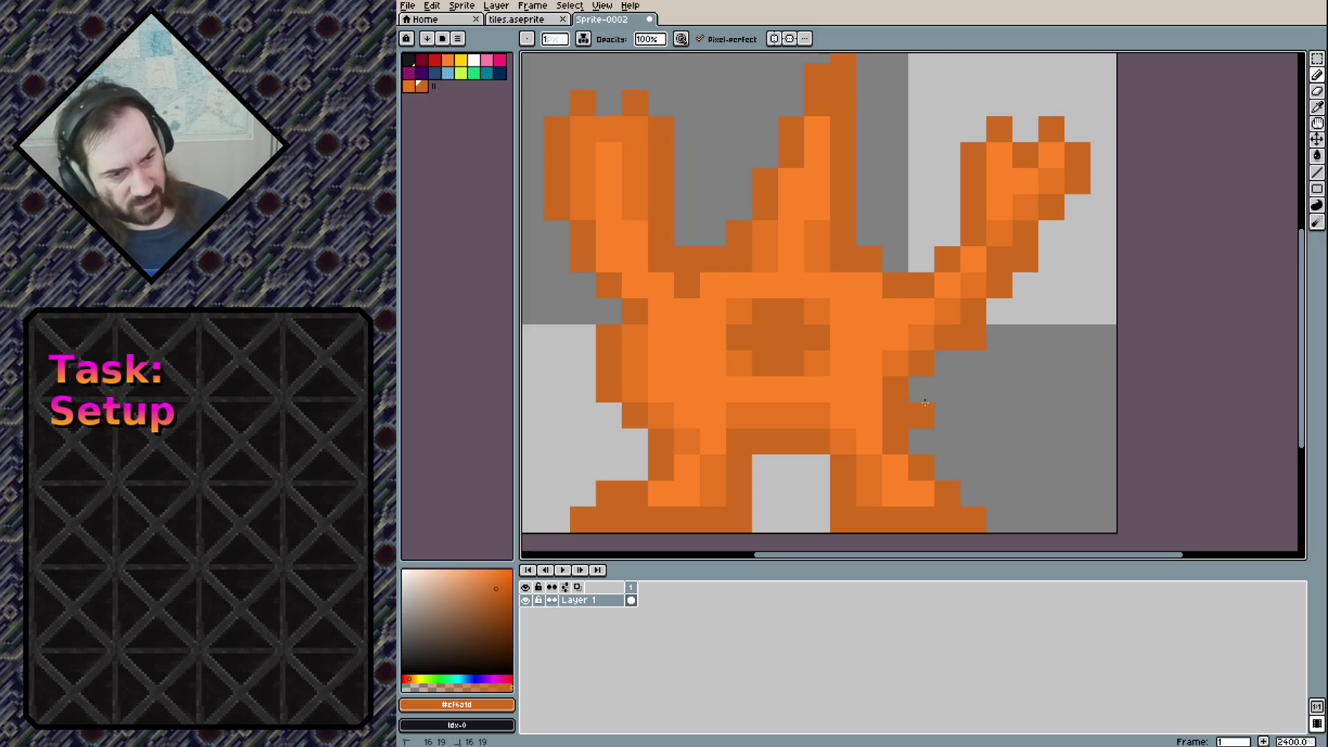
left_click(948, 388)
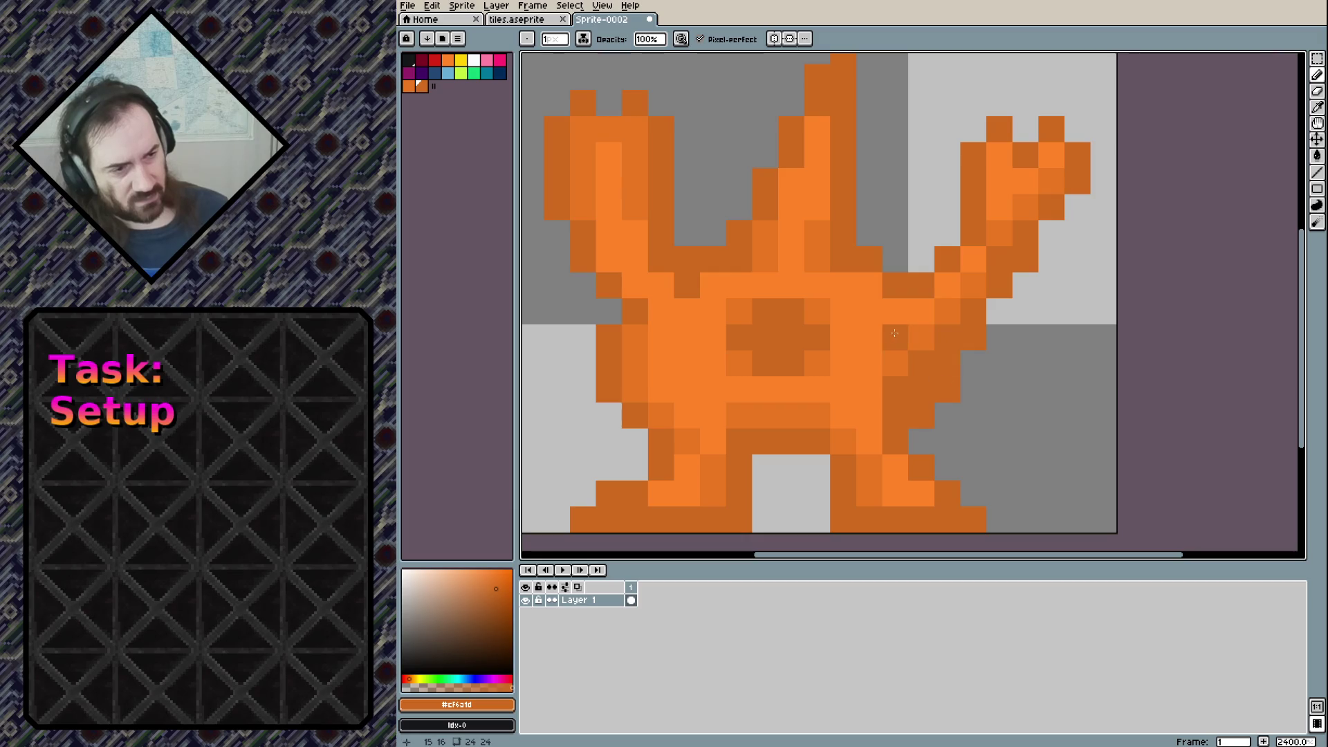
Recolour the dark pixels right of the body in mid and bright orange
left_click(895, 363, "alt")
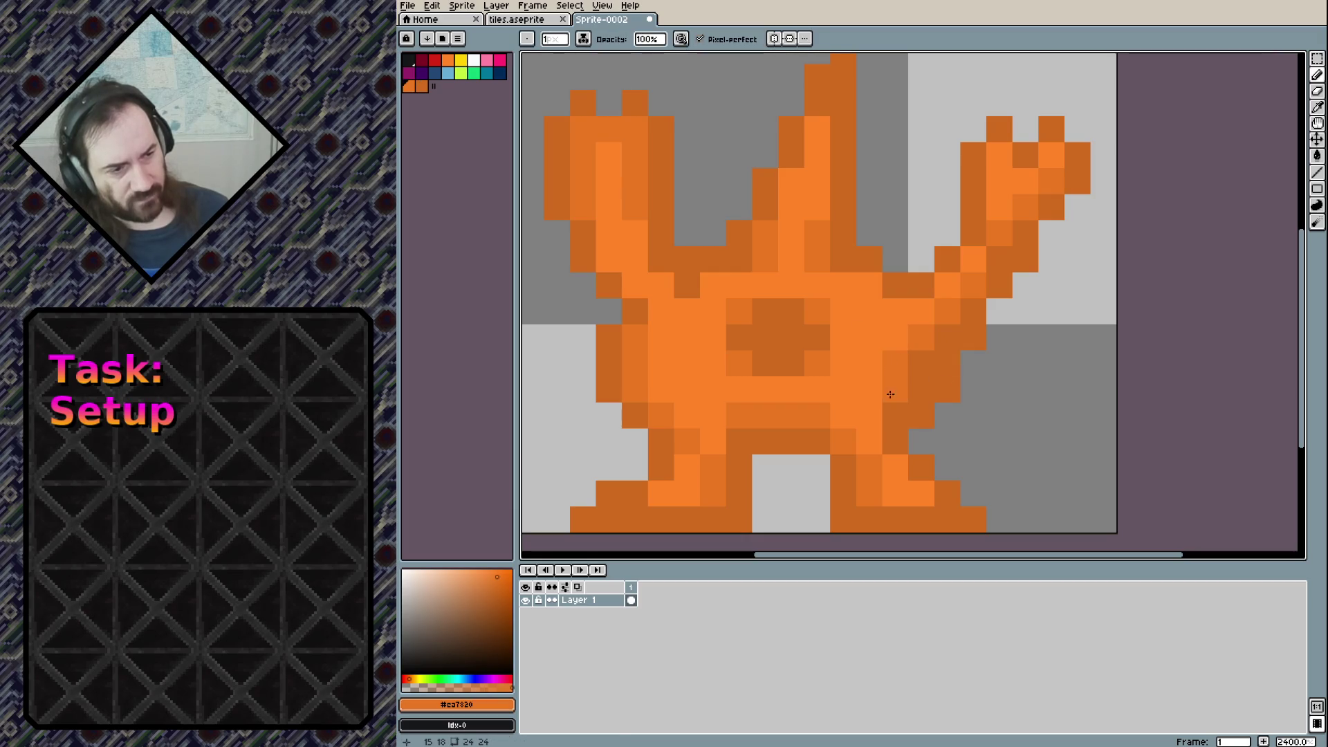
left_click(920, 363)
left_click(895, 388)
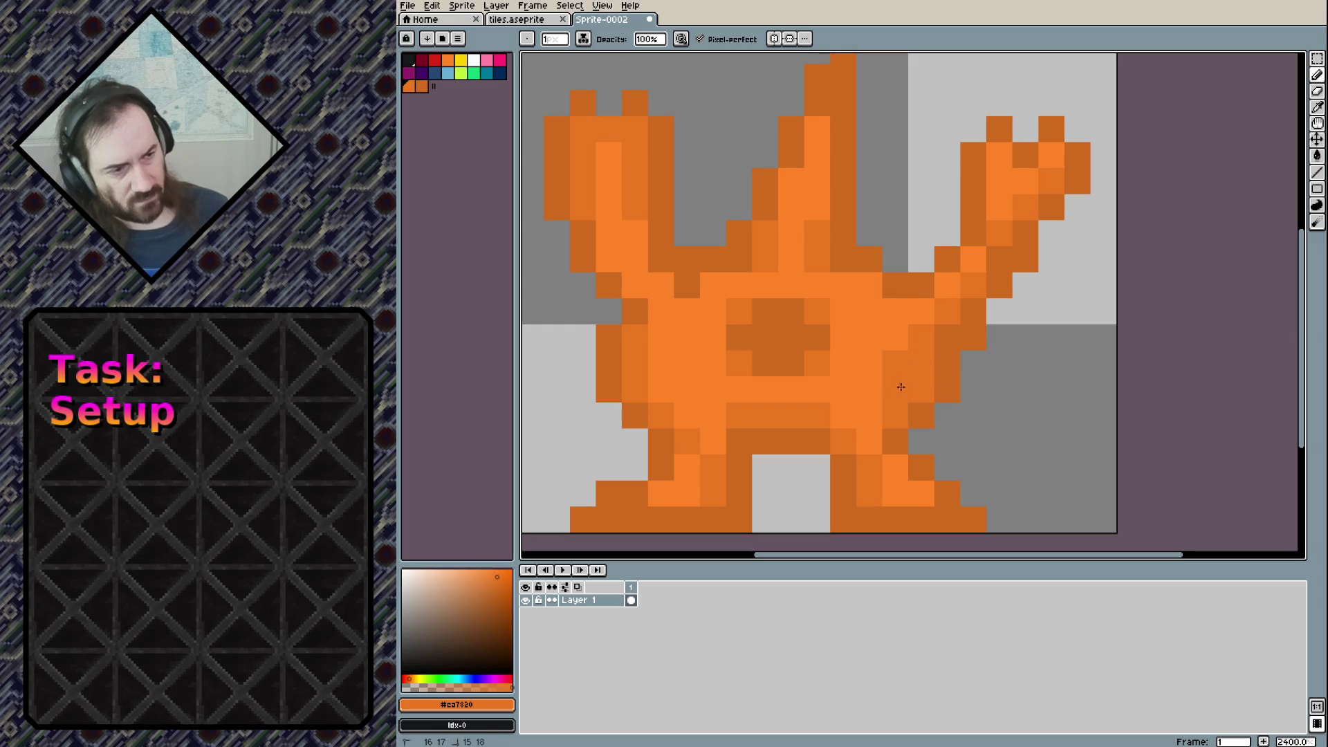
left_click(891, 343, "alt")
left_click(895, 363)
left_click(895, 389)
left_click(920, 337)
left_click(920, 363)
Paint a horizontal row of dark orange shading across the body
scroll(850, 464, "down", 2)
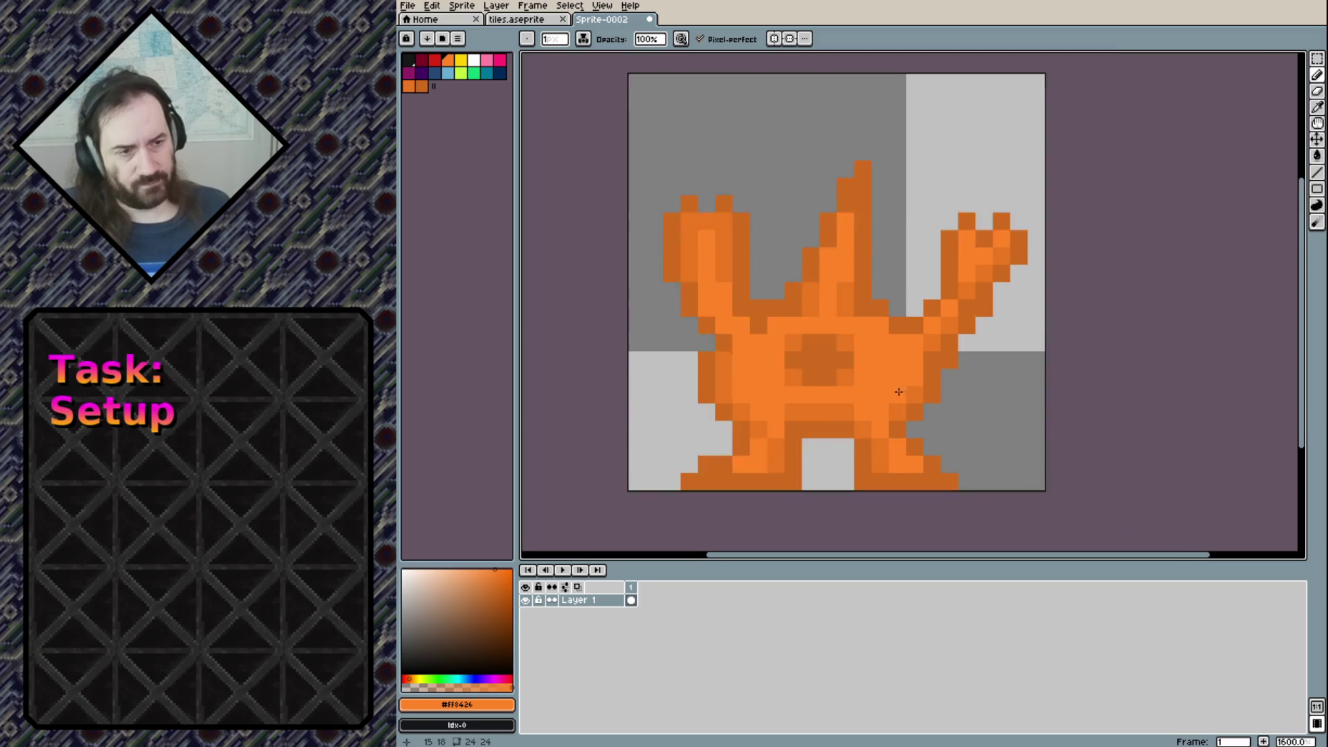
scroll(966, 372, "down", 3)
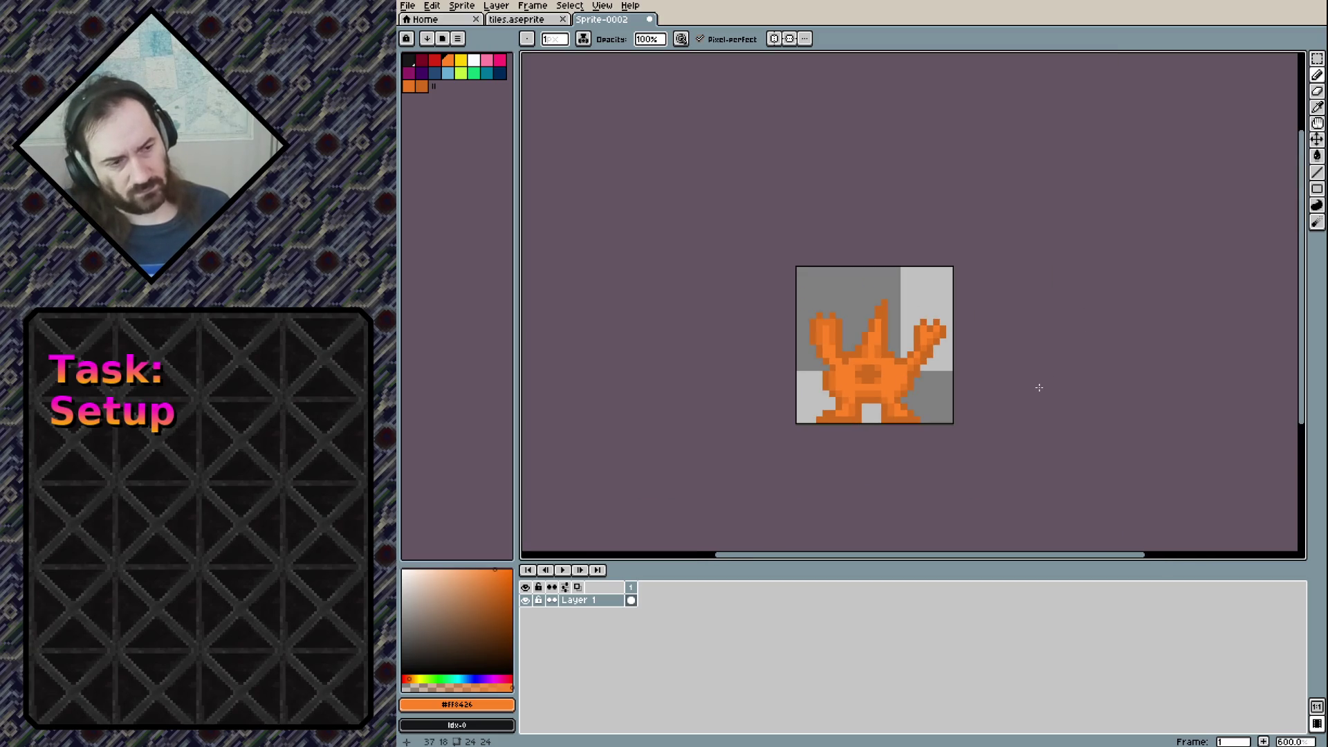
scroll(863, 372, "up", 4)
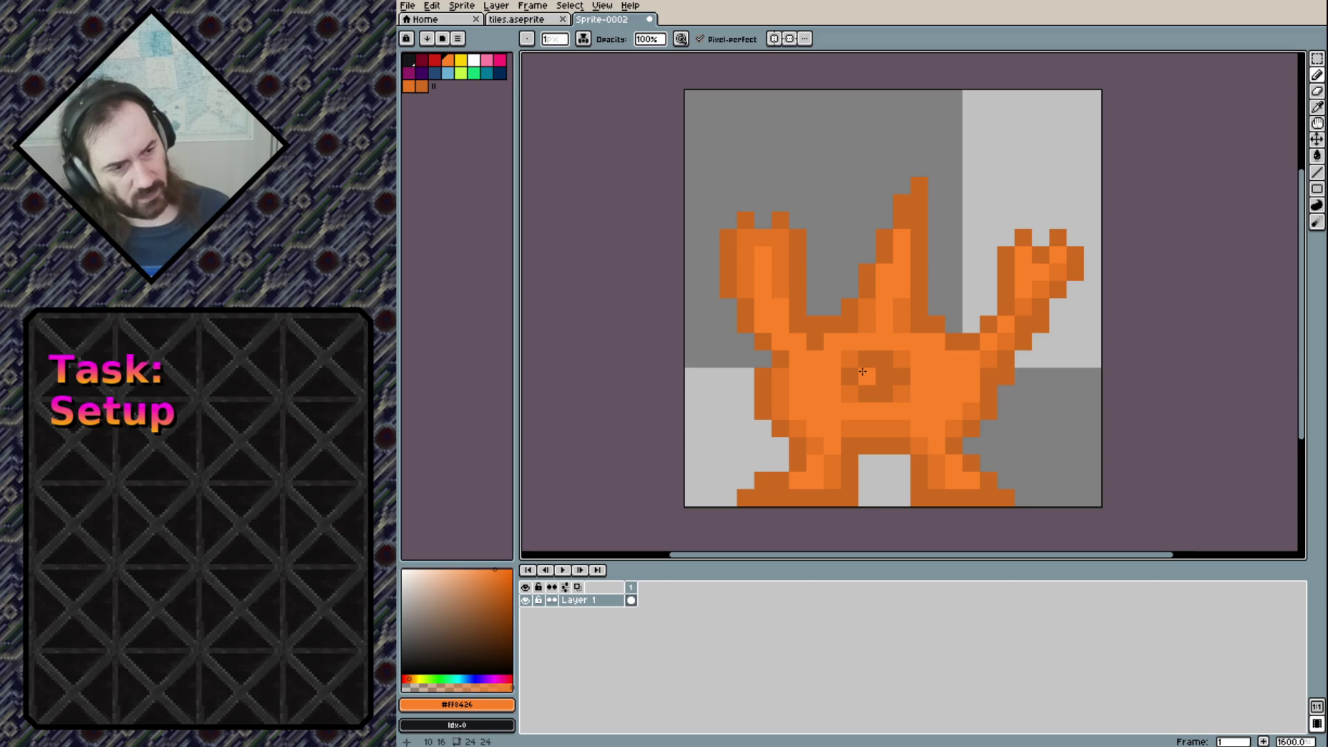
left_click(901, 324, "alt")
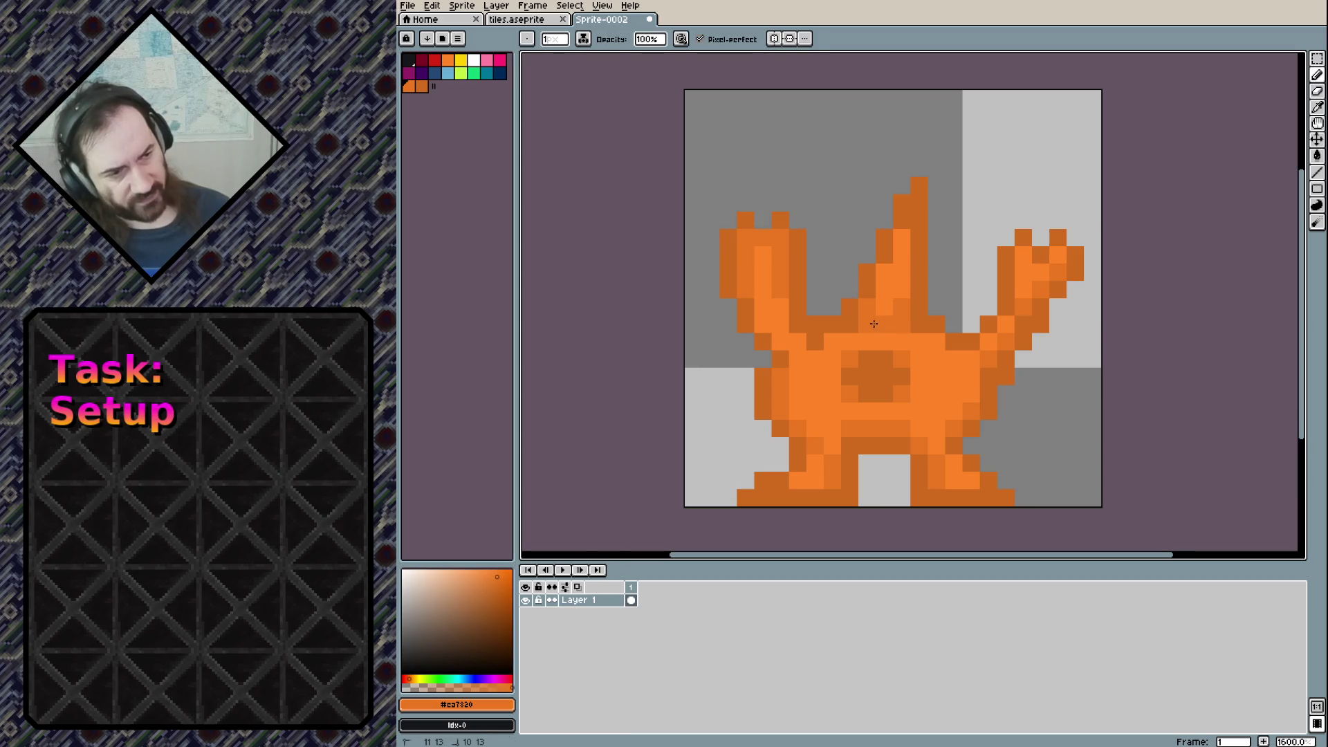
left_click(850, 322, "alt")
left_click_drag(857, 324, 903, 324)
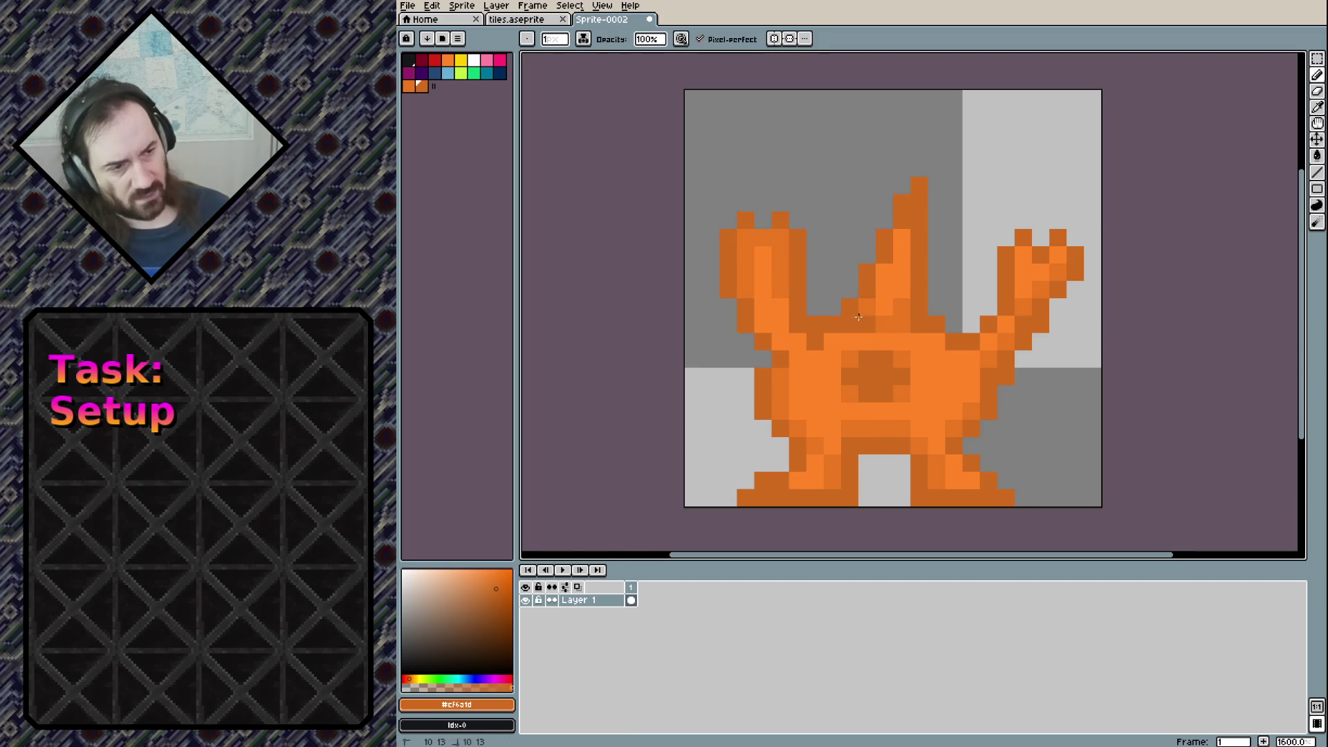
scroll(902, 386, "down", 2)
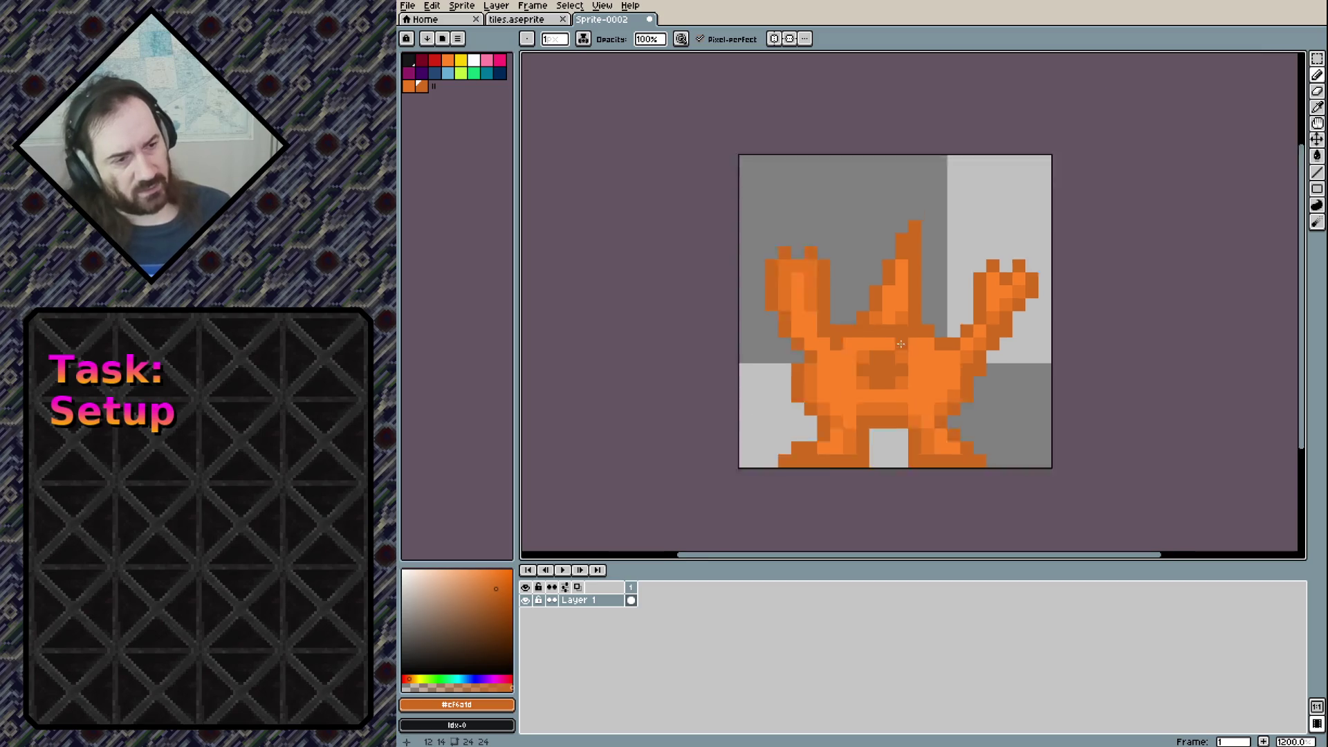
scroll(934, 332, "down", 3)
scroll(972, 288, "down", 1)
scroll(958, 297, "up", 2)
scroll(959, 296, "up", 3)
scroll(959, 296, "up", 1)
scroll(1005, 388, "down", 6)
scroll(1032, 391, "down", 2)
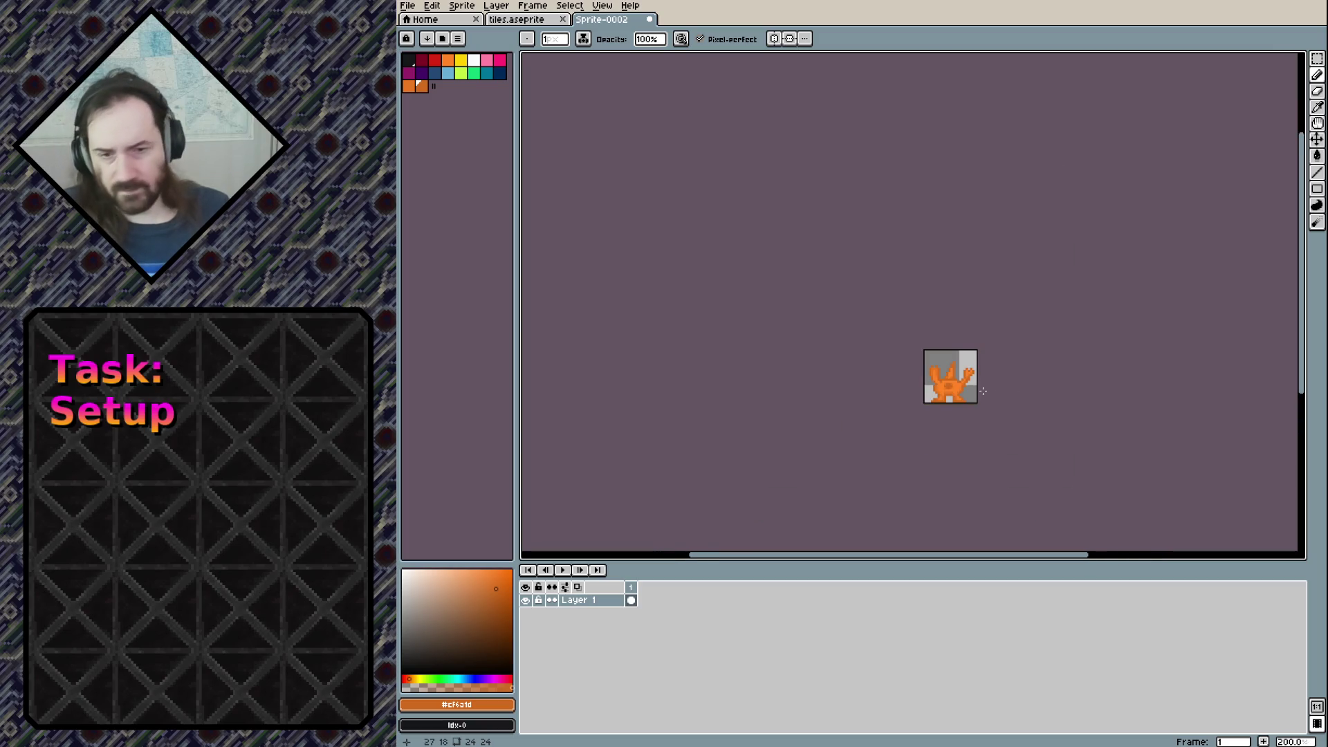
scroll(983, 391, "up", 4)
scroll(979, 389, "up", 3)
scroll(961, 389, "up", 1)
scroll(949, 389, "down", 1)
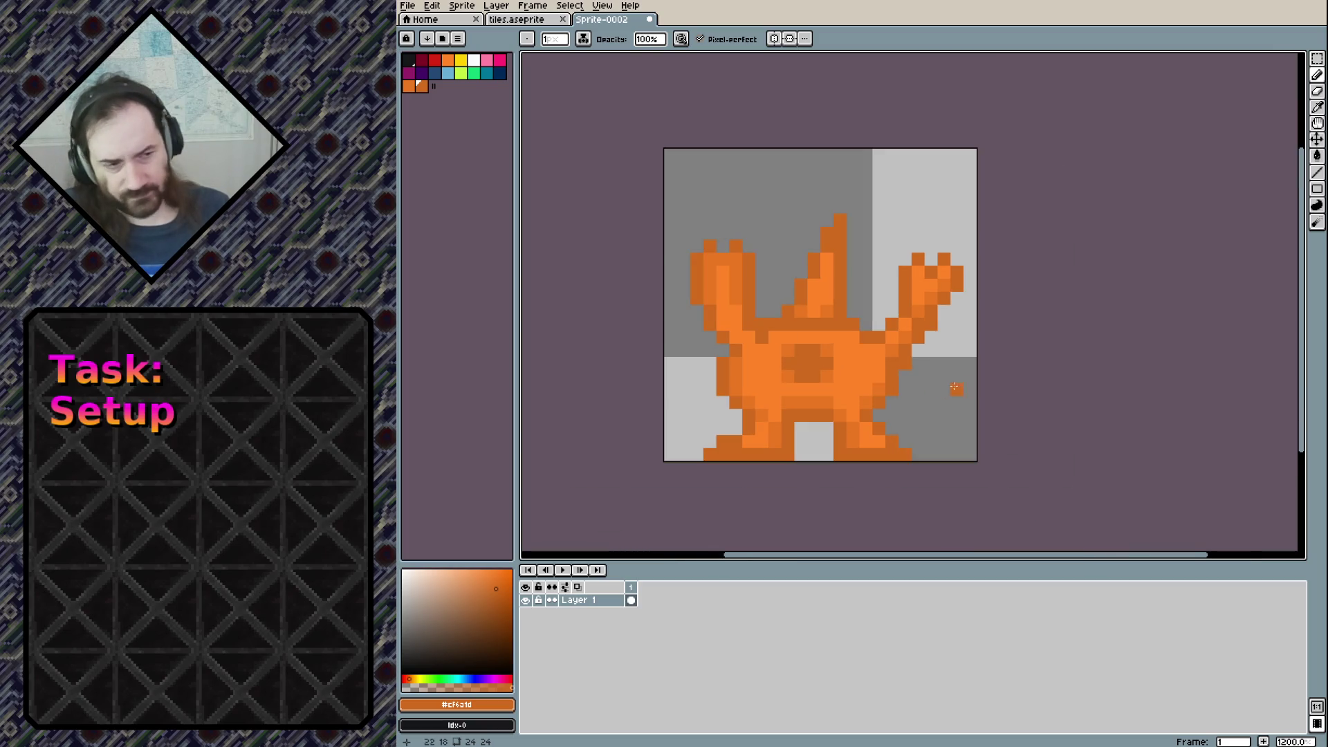
Save the orange creature sprite as demon1.aseprite in the raw folder
scroll(939, 328, "up", 1)
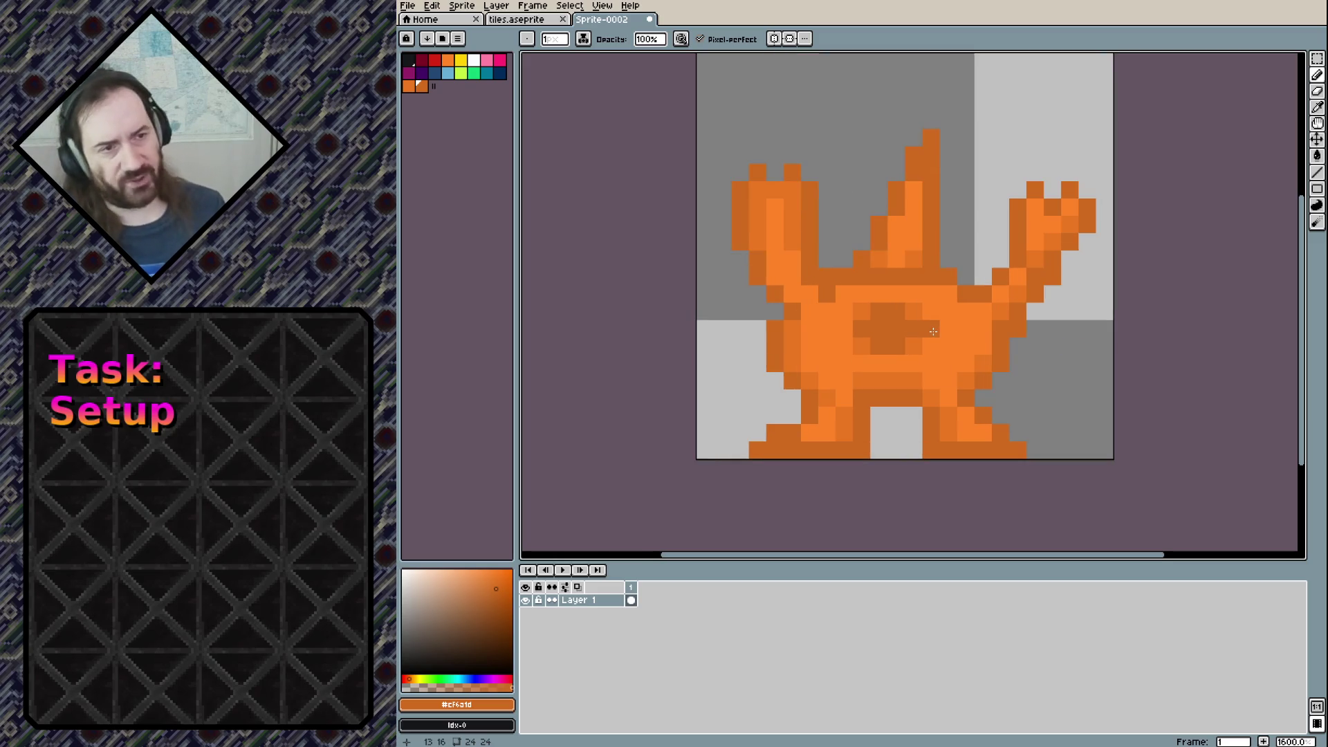
key("ctrl+s")
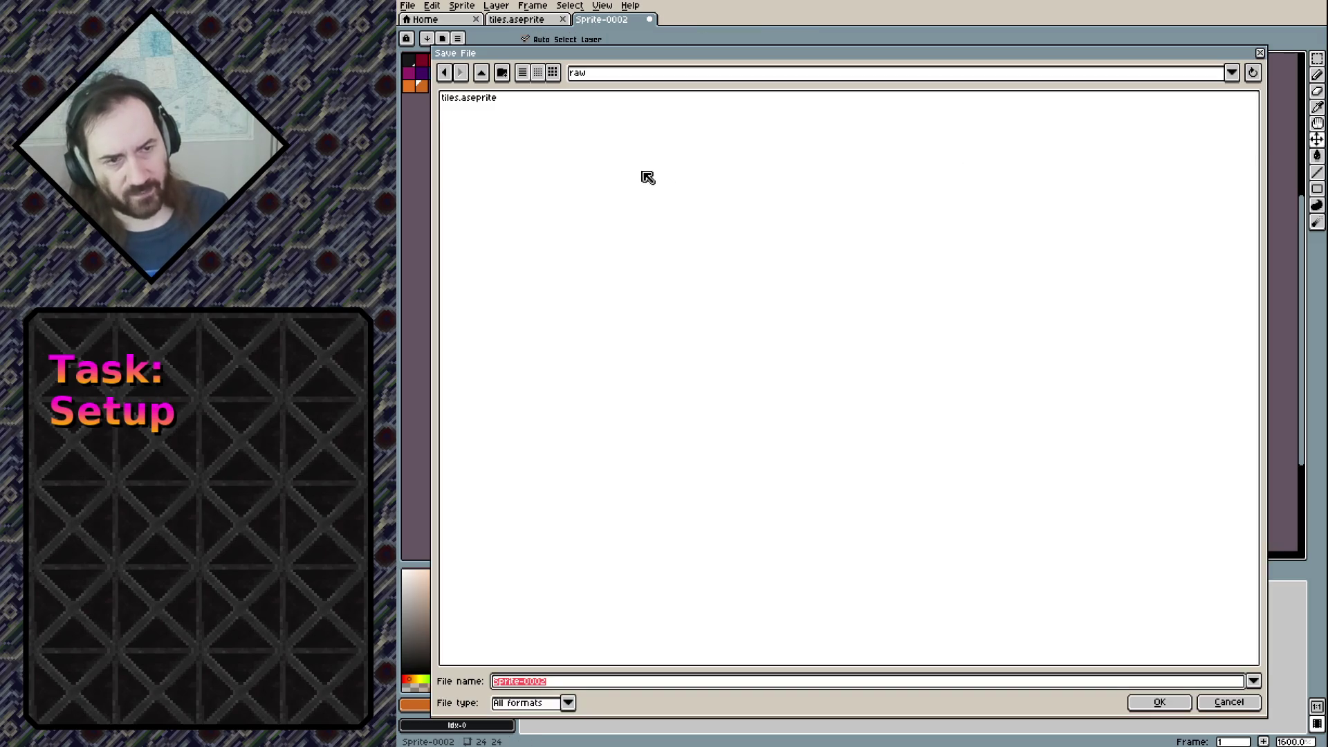
type("demon1")
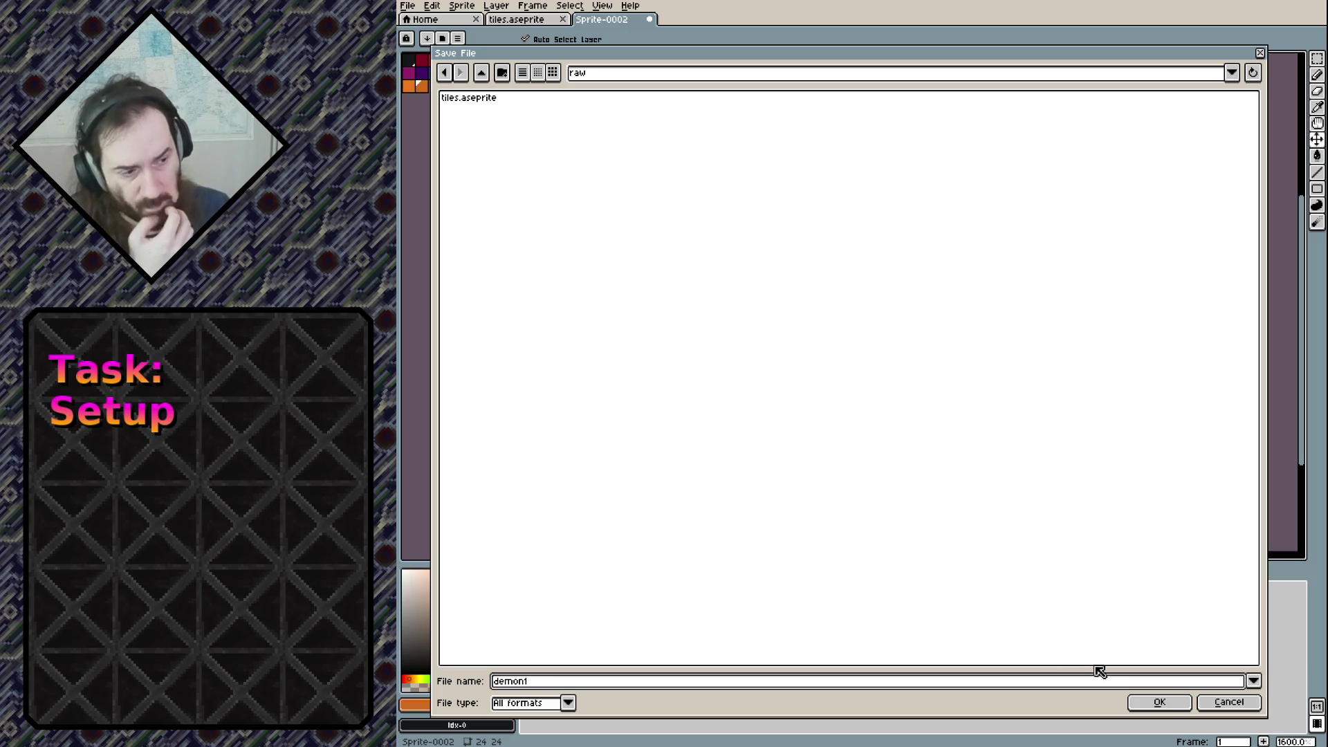
left_click(1159, 702)
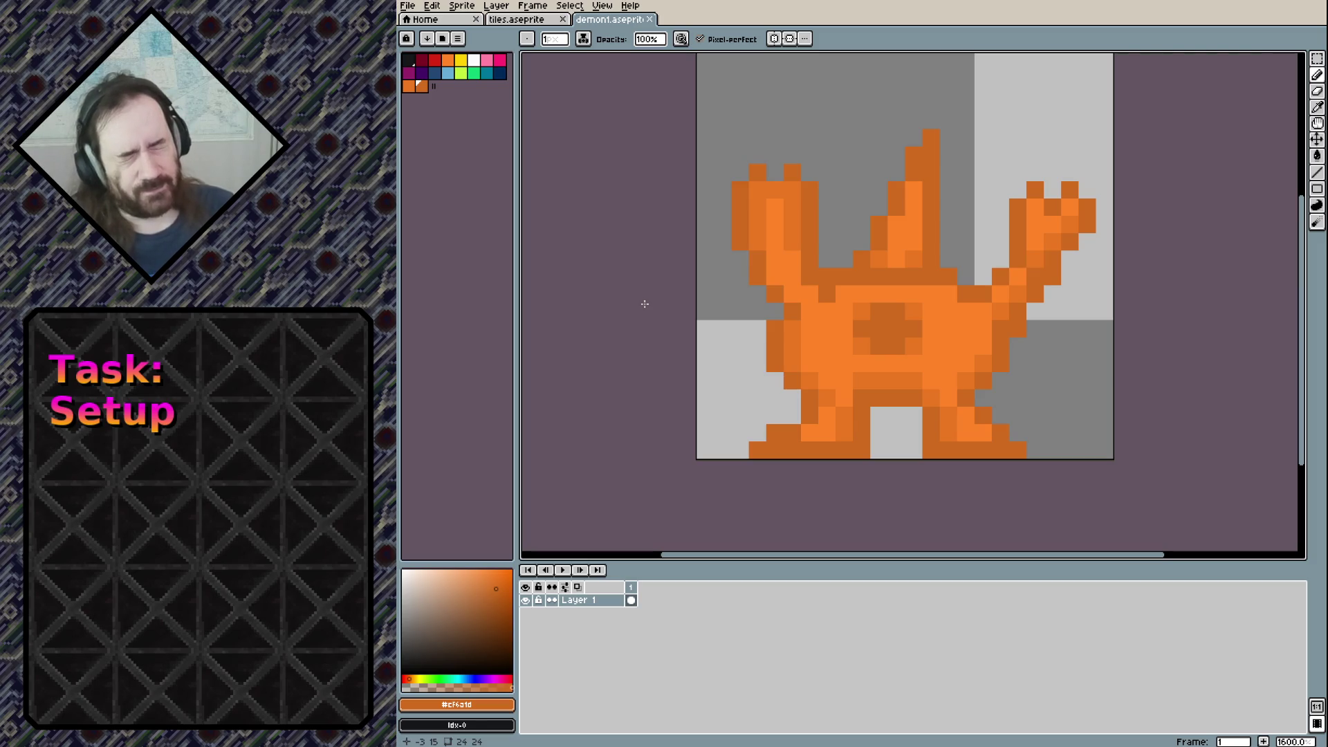
scroll(863, 276, "up", 2)
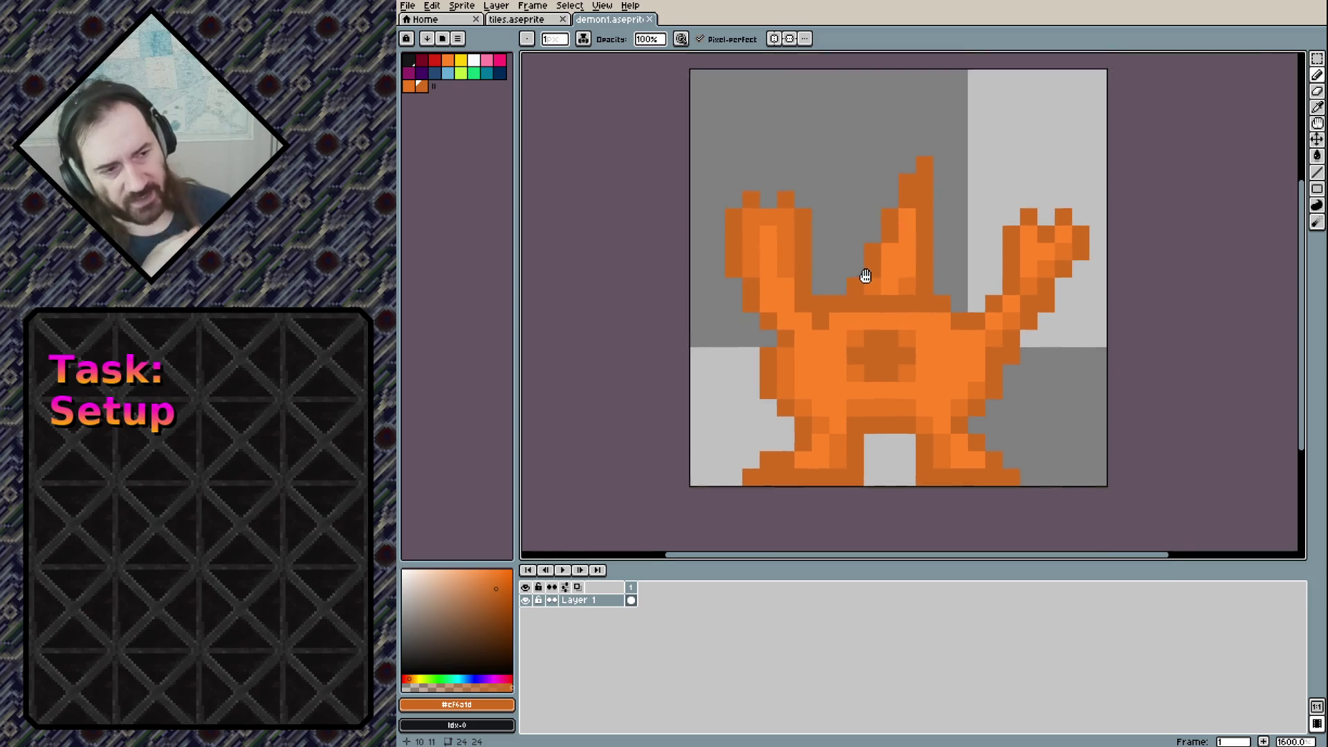
scroll(837, 256, "right", 2)
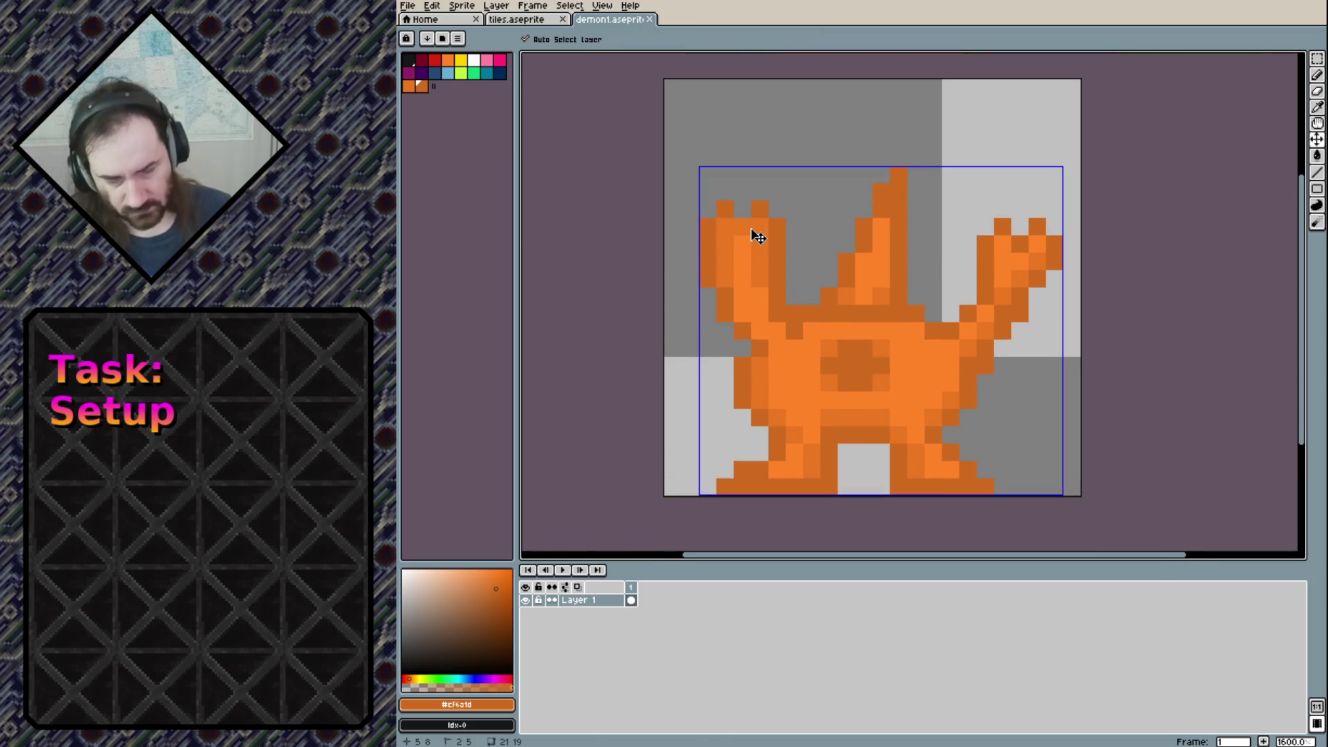
key("ctrl+n")
Create a new sprite with the default 24x24 size
left_click(845, 472)
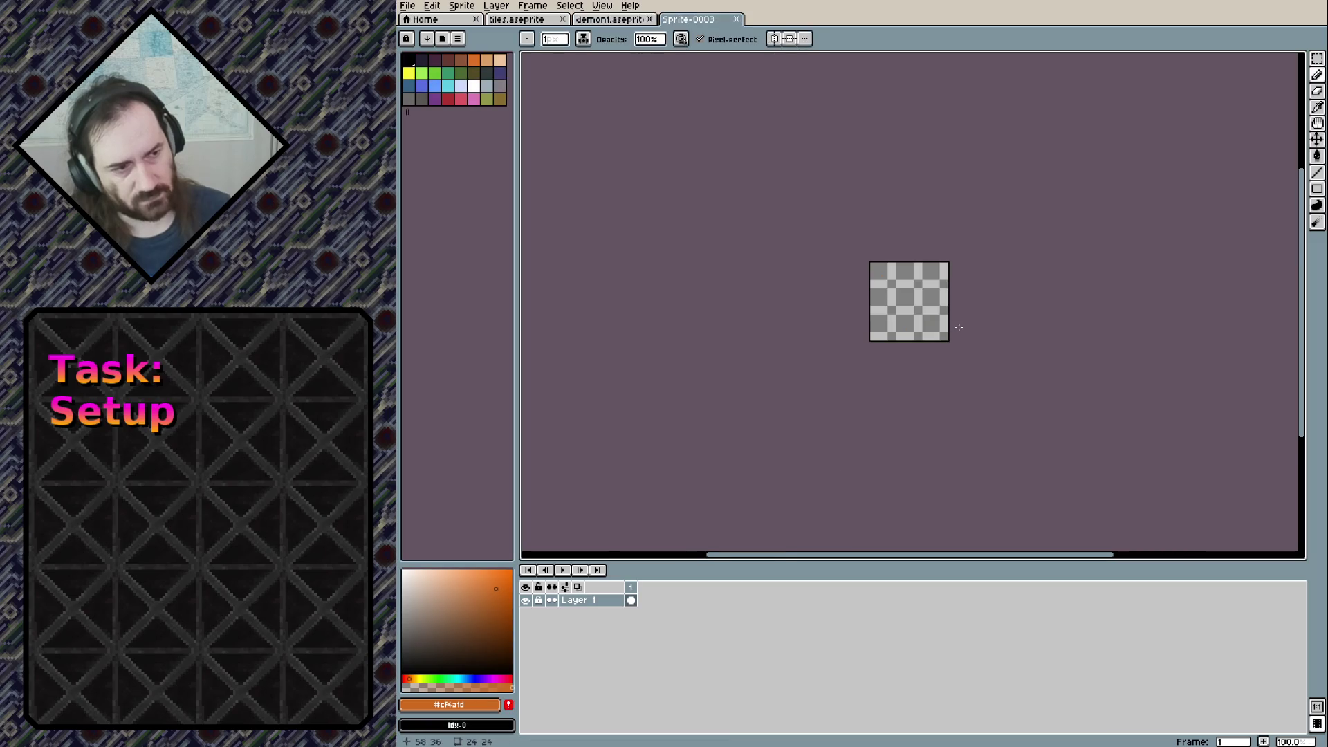
scroll(947, 322, "up", 2)
scroll(900, 297, "up", 1)
scroll(776, 272, "up", 2)
scroll(775, 272, "up", 1)
scroll(775, 265, "down", 1)
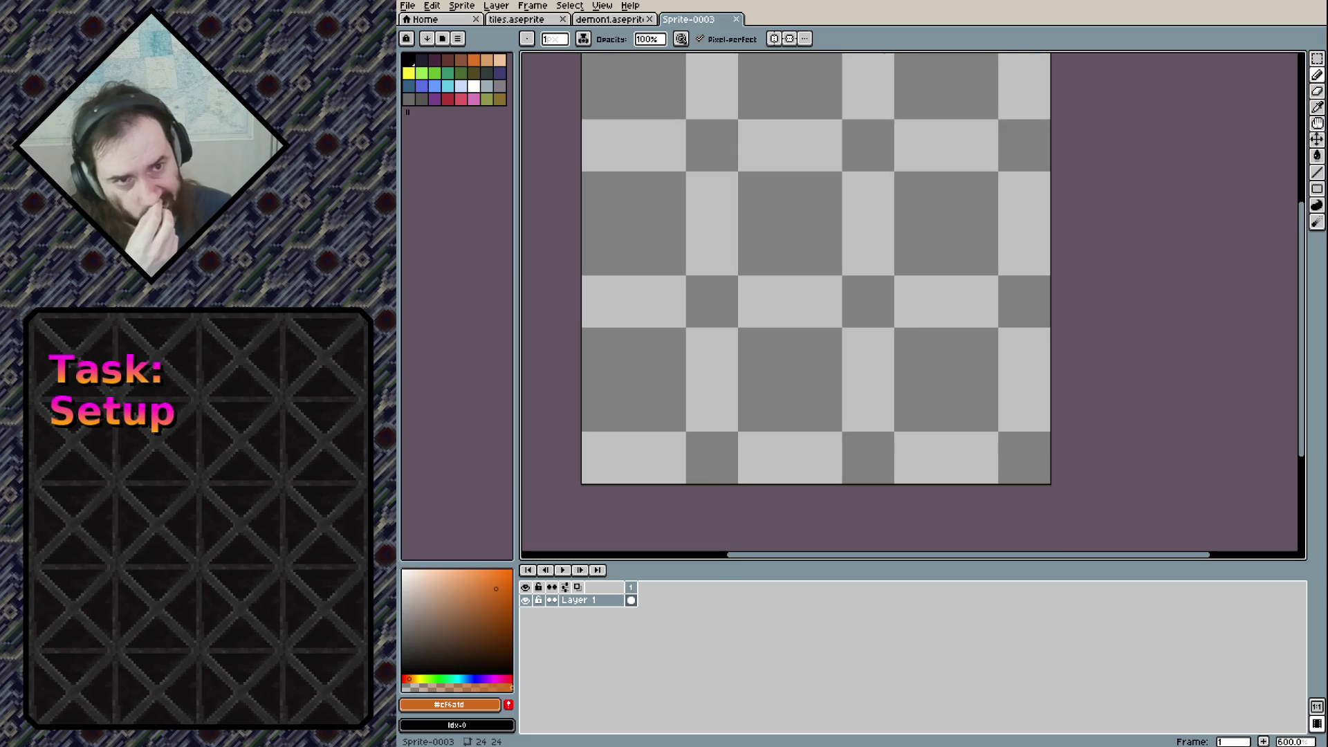
Create another new sprite from File > New sized 256x256
left_click(416, 8)
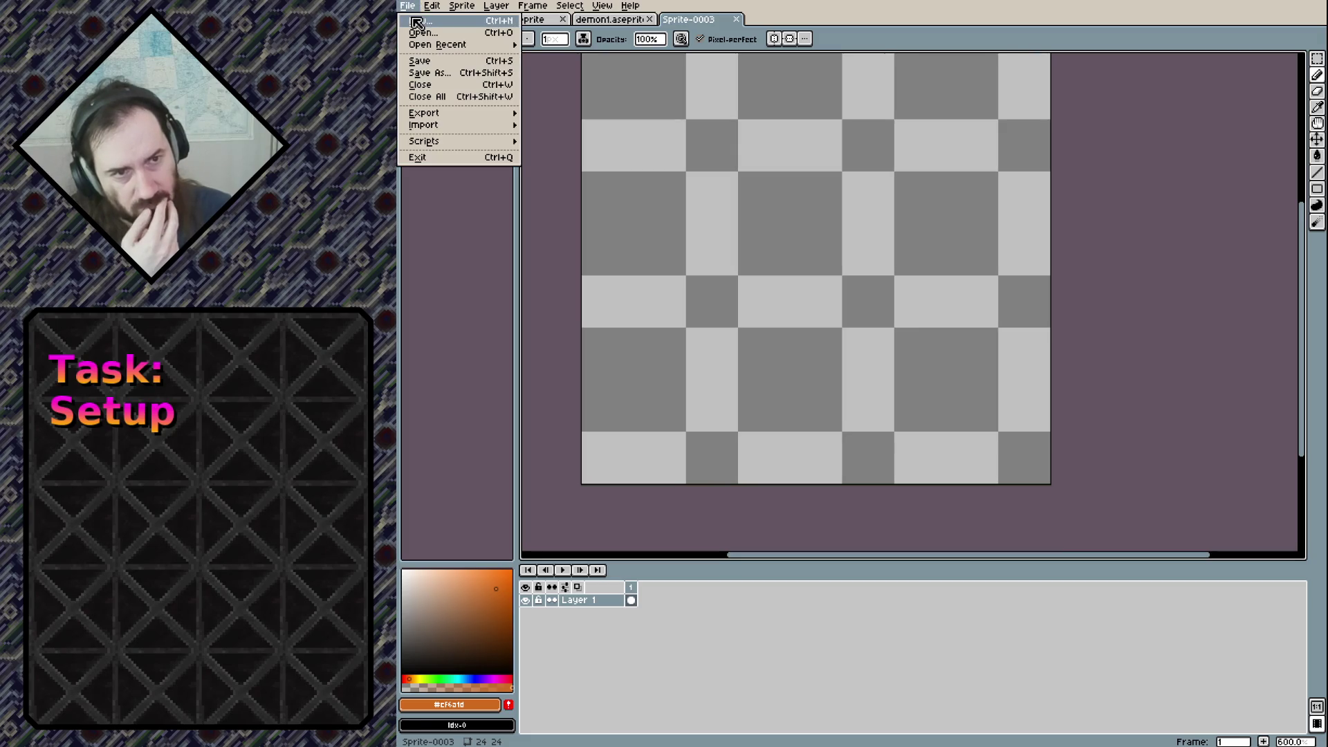
left_click(417, 21)
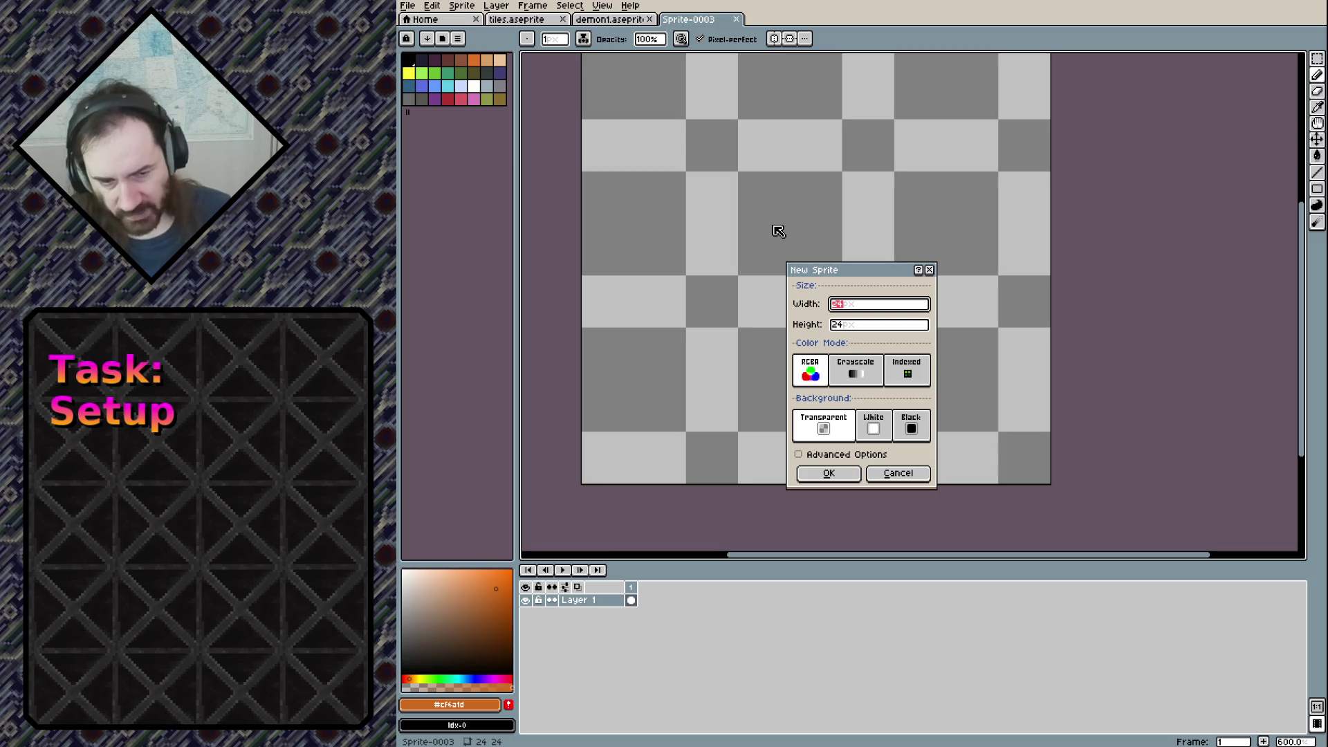
double_click(852, 305)
type("256")
double_click(860, 328)
type("256")
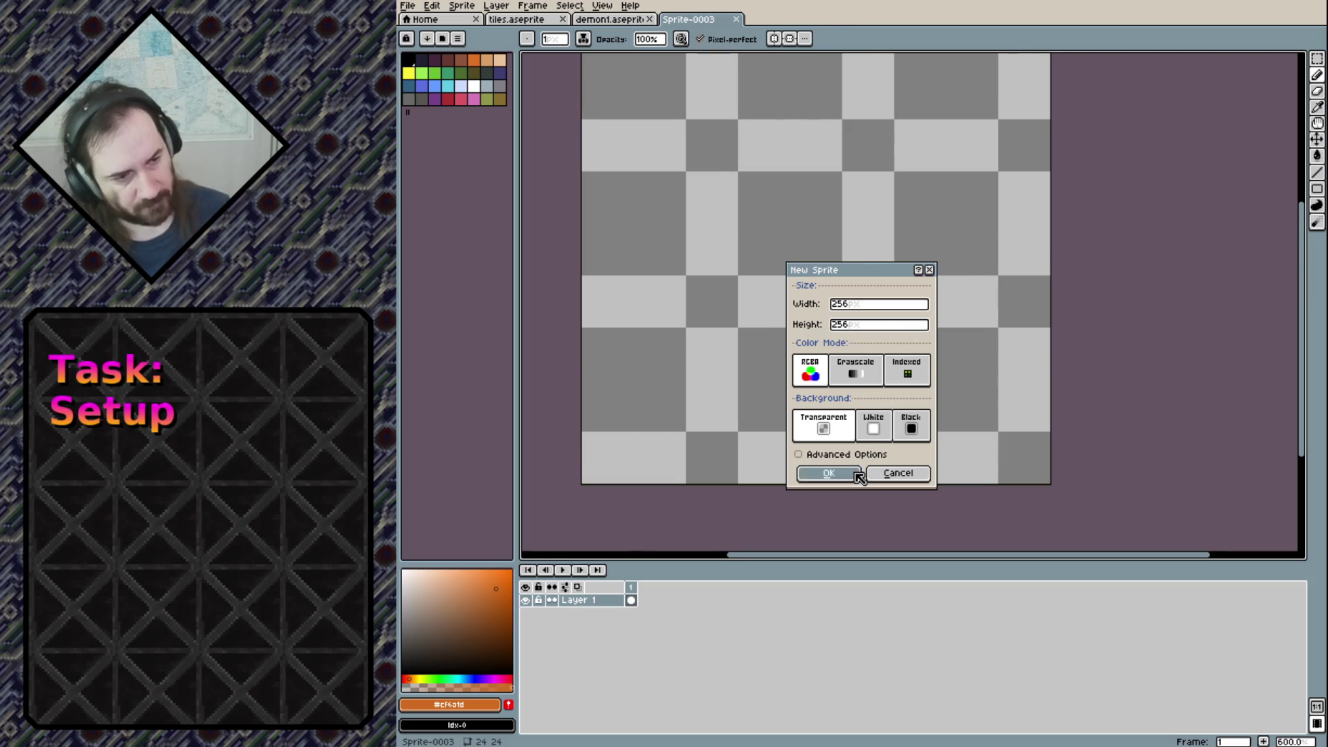
left_click(858, 476)
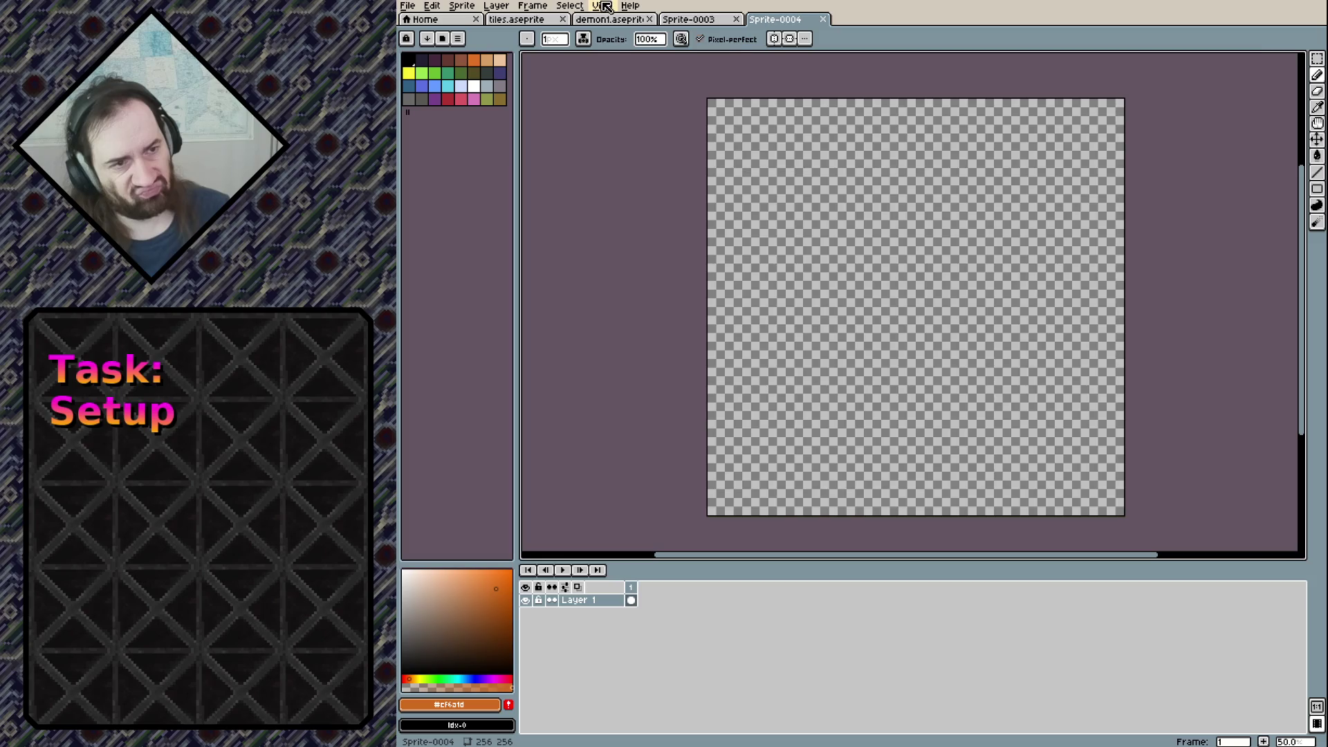
Turn off tiled mode in the View options and recentre the canvas
left_click(604, 5)
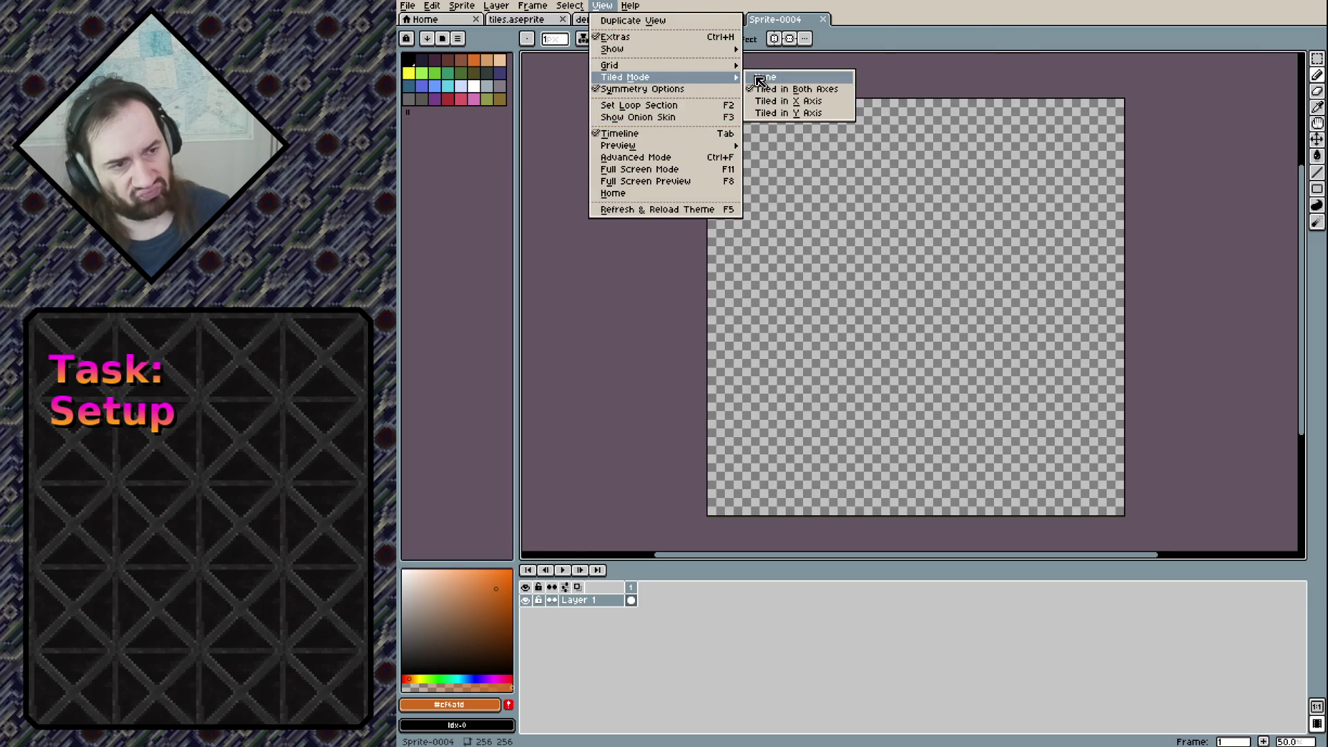
left_click(765, 76)
scroll(933, 316, "up", 2)
scroll(932, 317, "up", 1)
scroll(933, 318, "down", 1)
scroll(927, 319, "up", 1)
left_click_drag(919, 334, 921, 301)
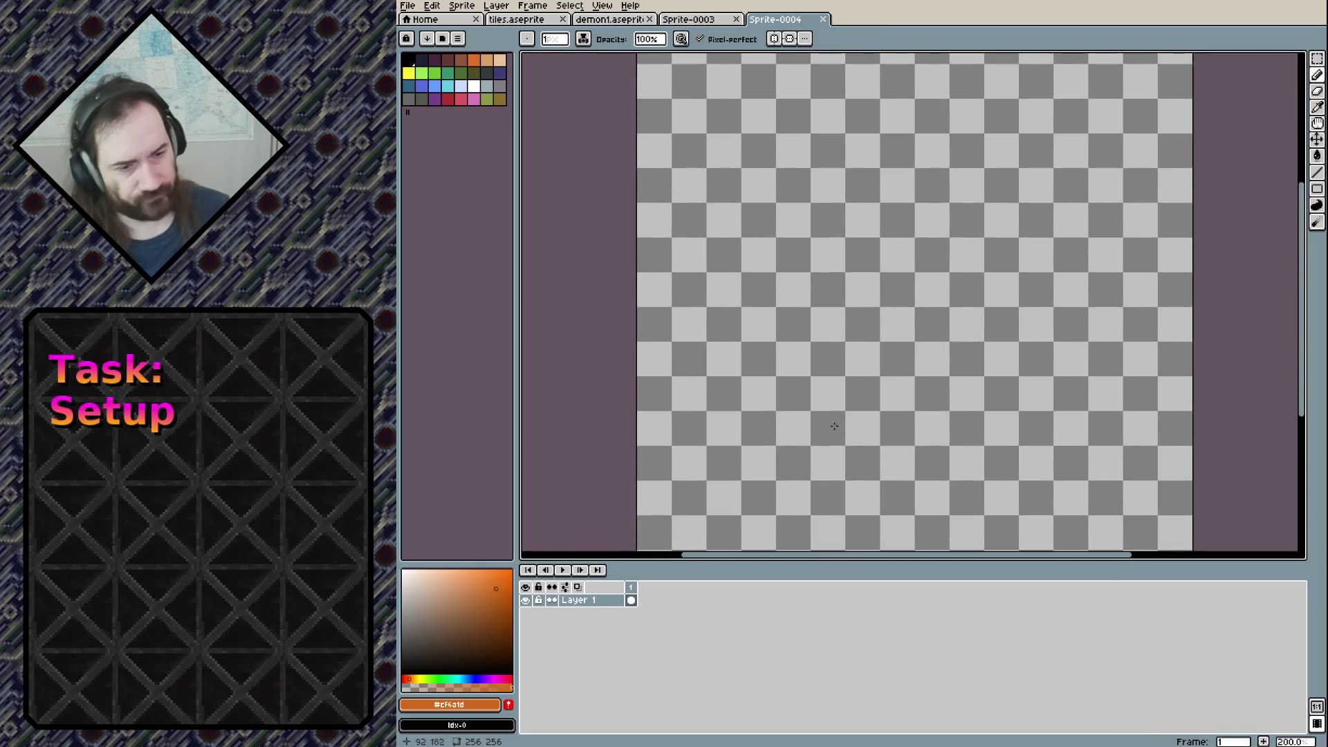
Fill the blank canvas with a light grey using the paint bucket
key("g")
left_click_drag(480, 609, 401, 610)
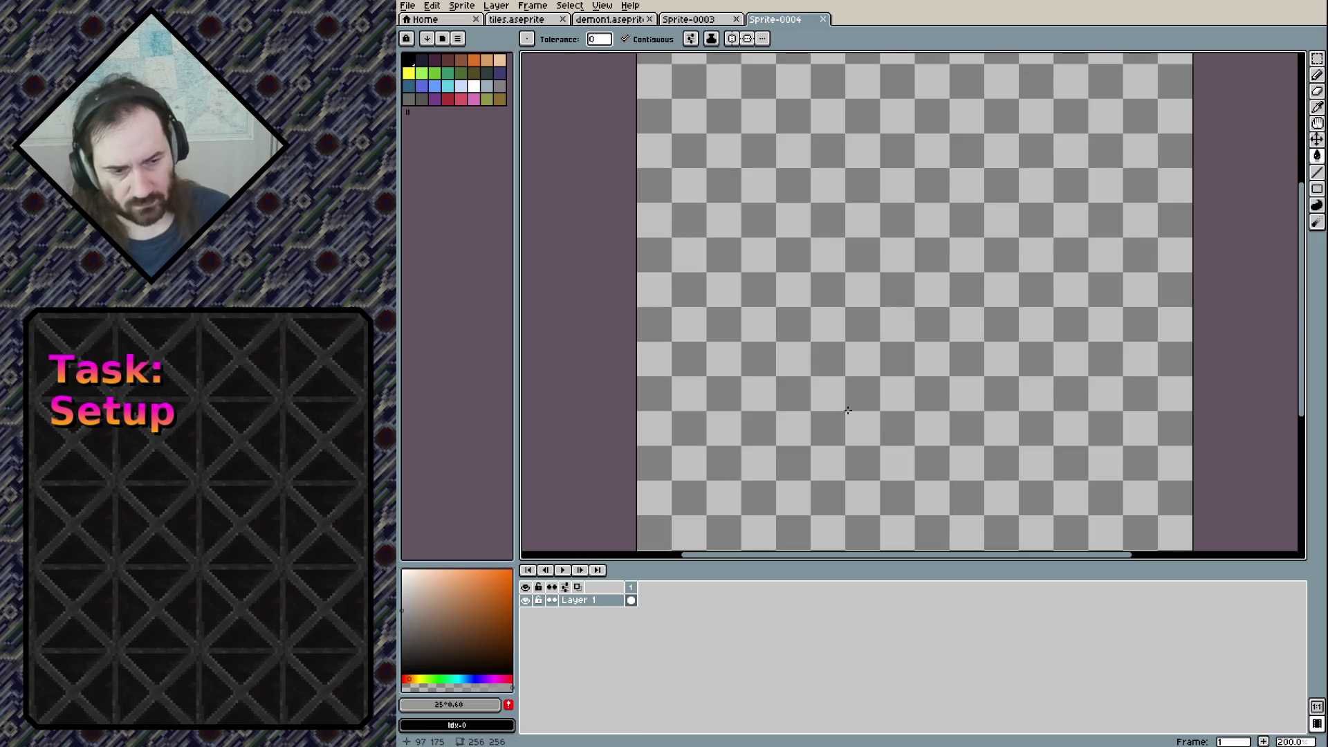
left_click(653, 534)
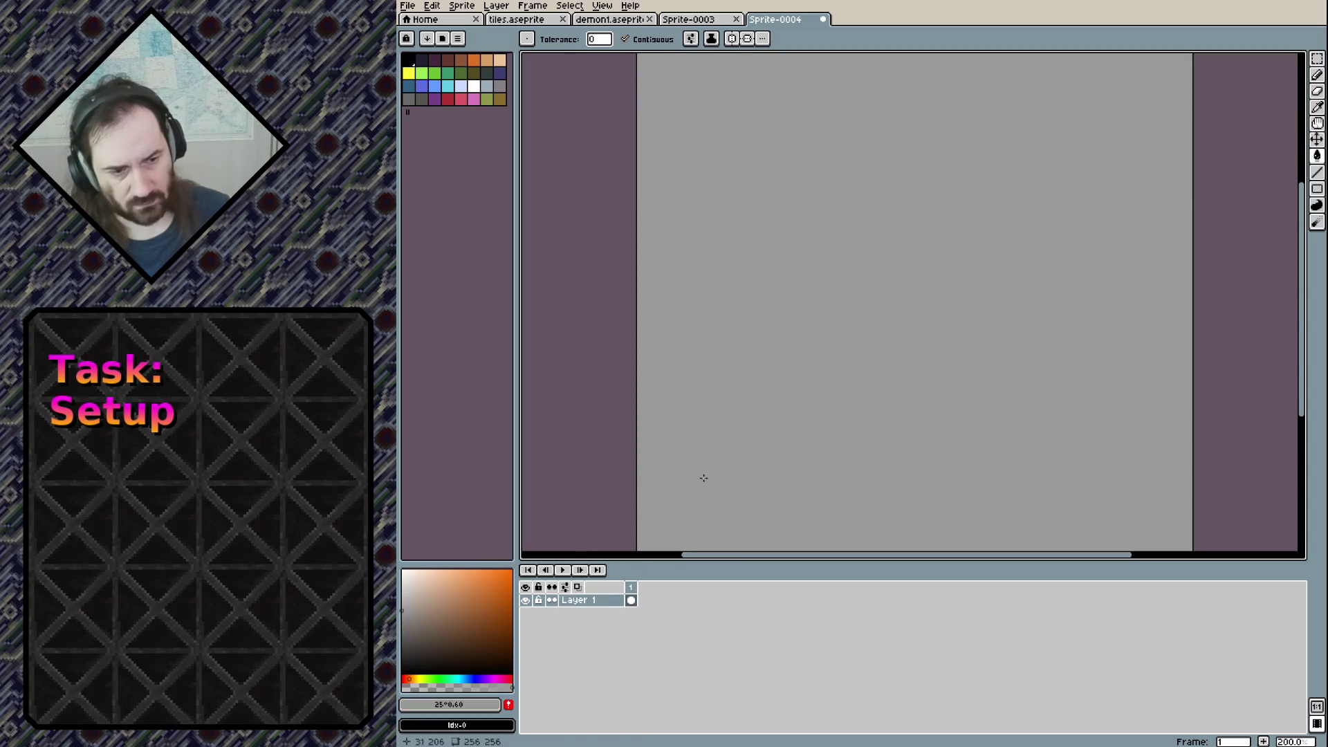
left_click_drag(436, 593, 402, 595)
left_click(840, 393)
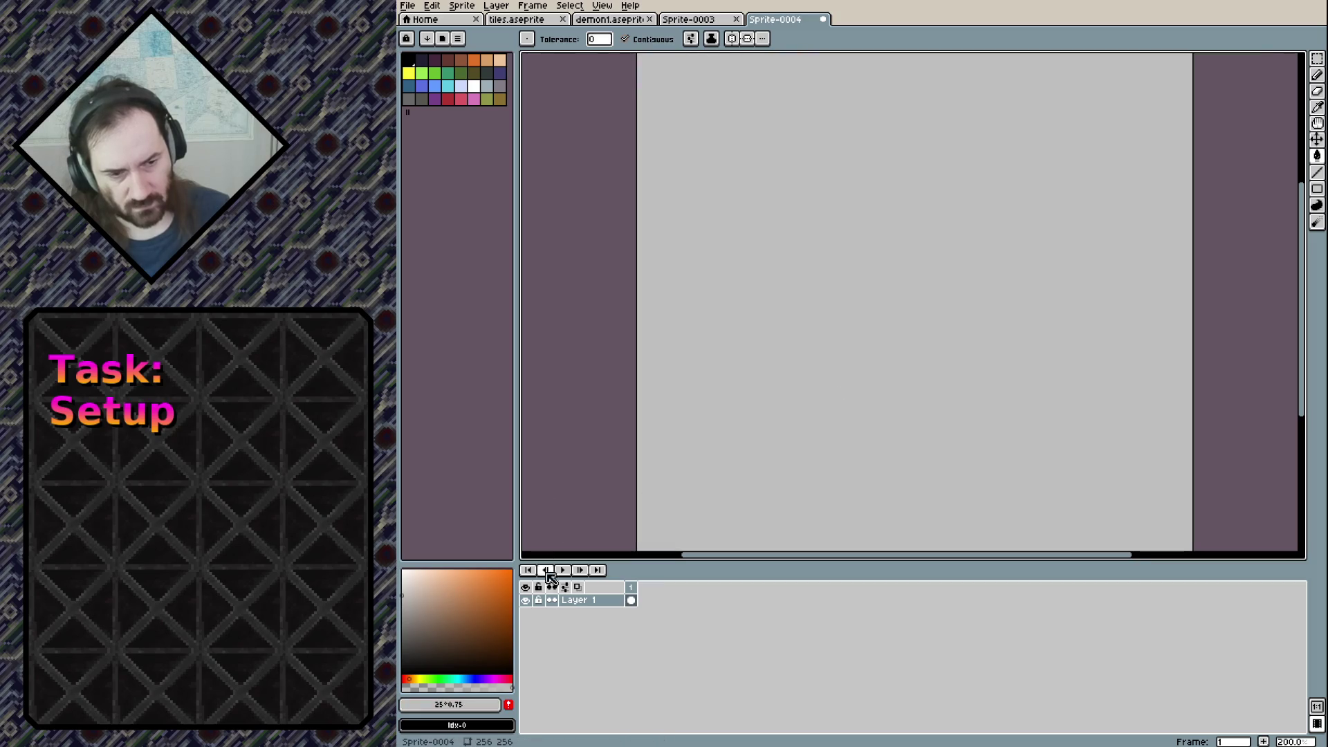
Add a new empty layer above Layer 1 and select a greyish teal colour
right_click(579, 599)
mouse_move(607, 623)
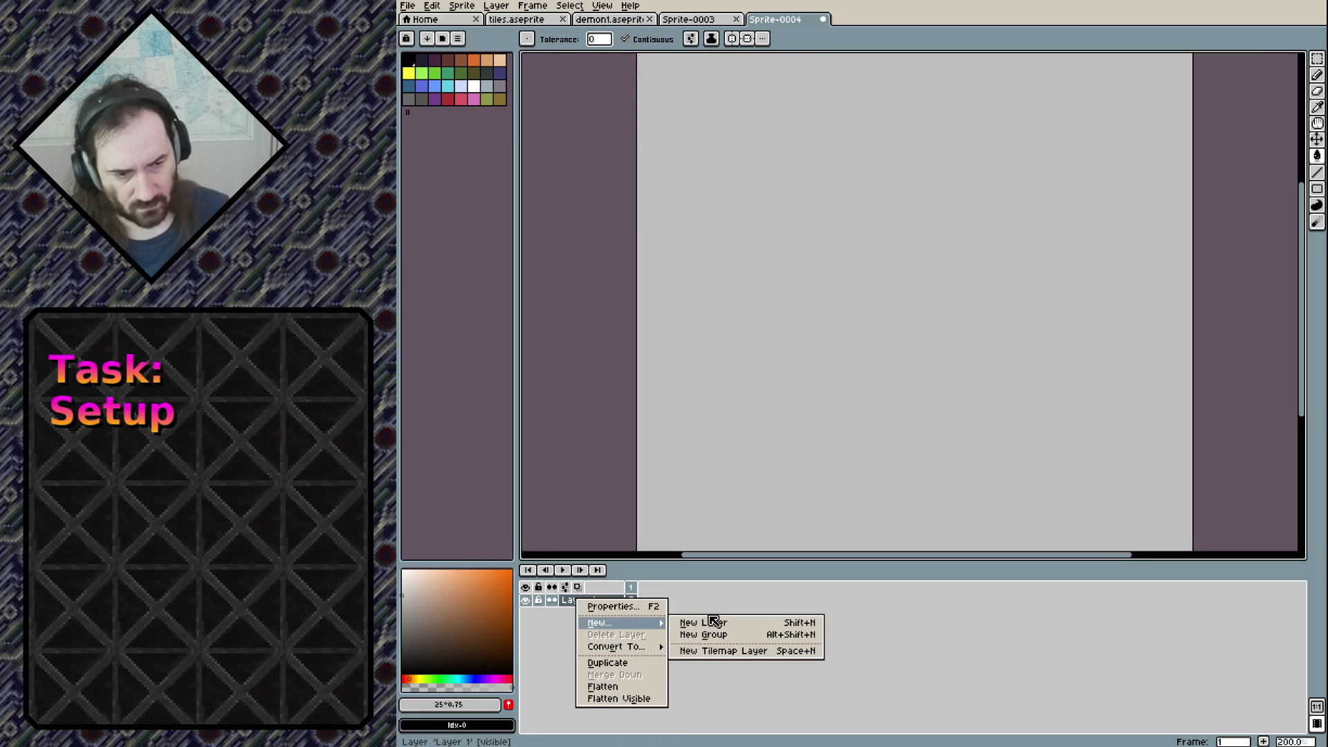
left_click(717, 624)
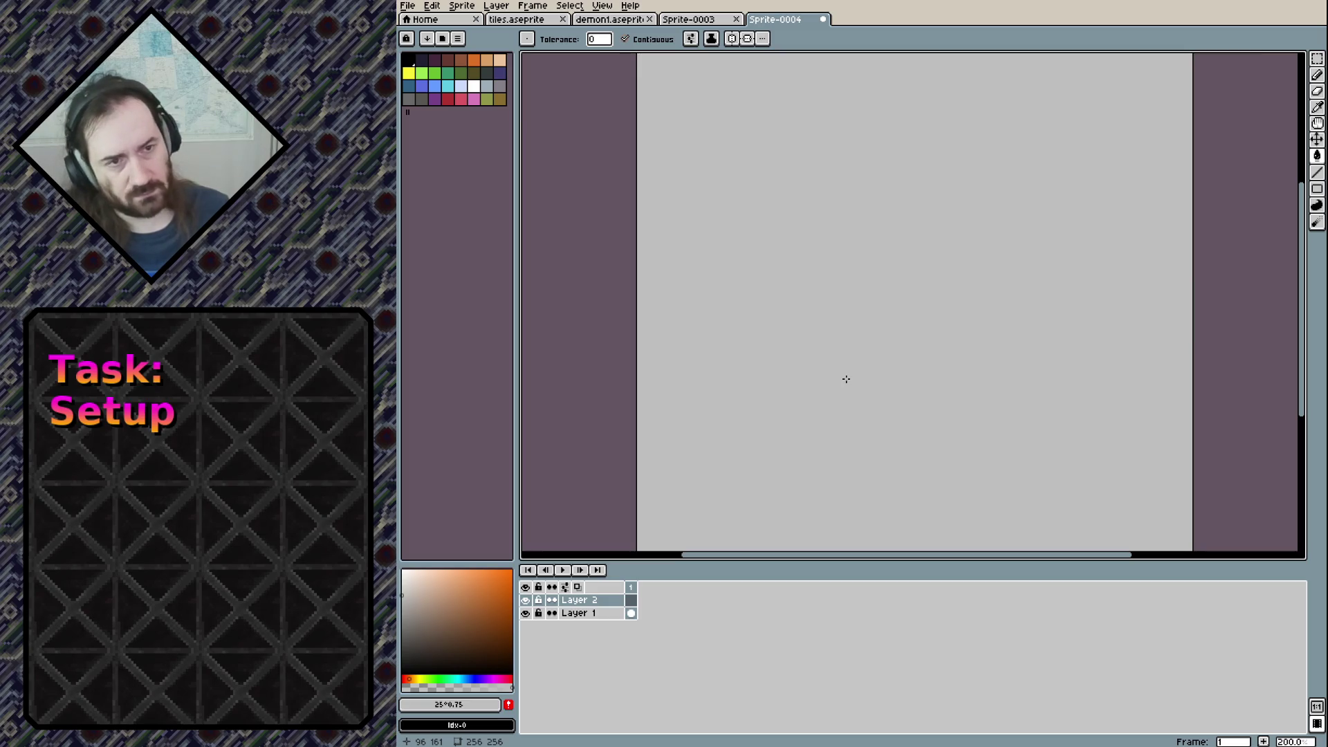
left_click(411, 98)
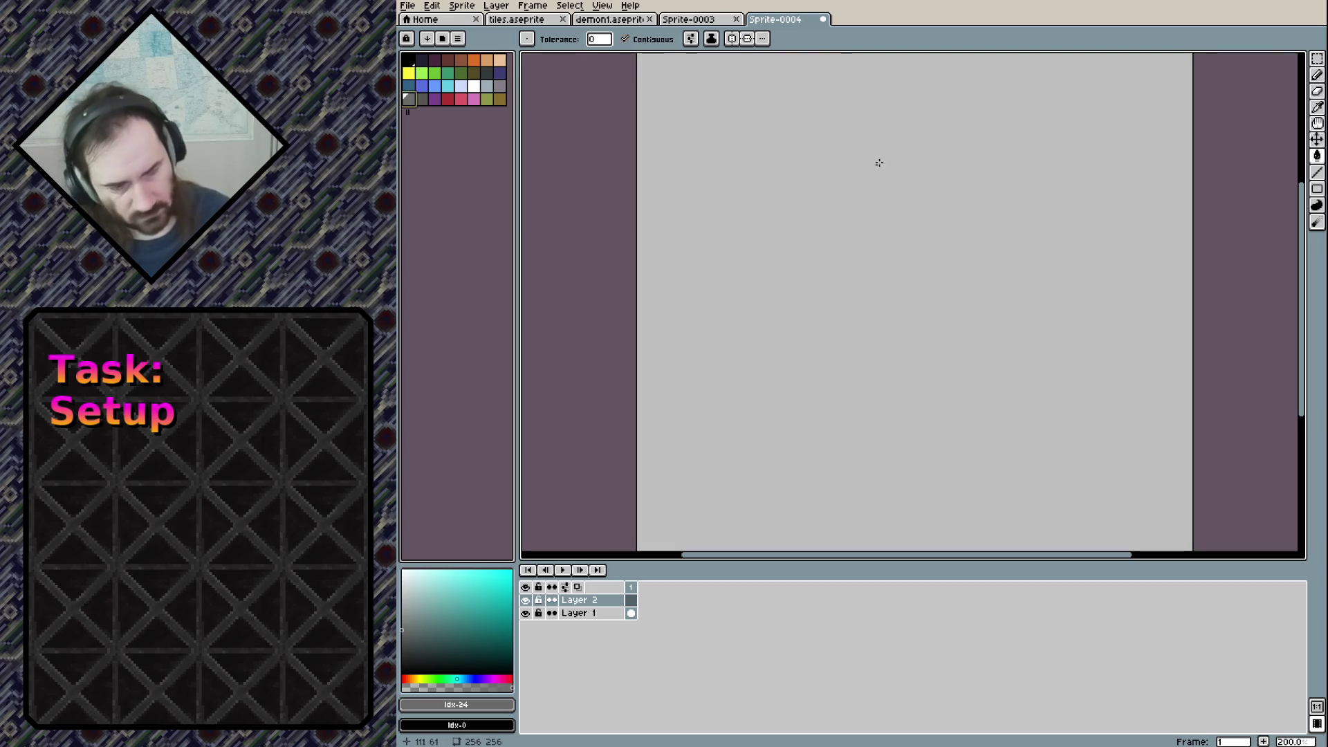
Select black, palette index 0, as the drawing colour
left_click(409, 60)
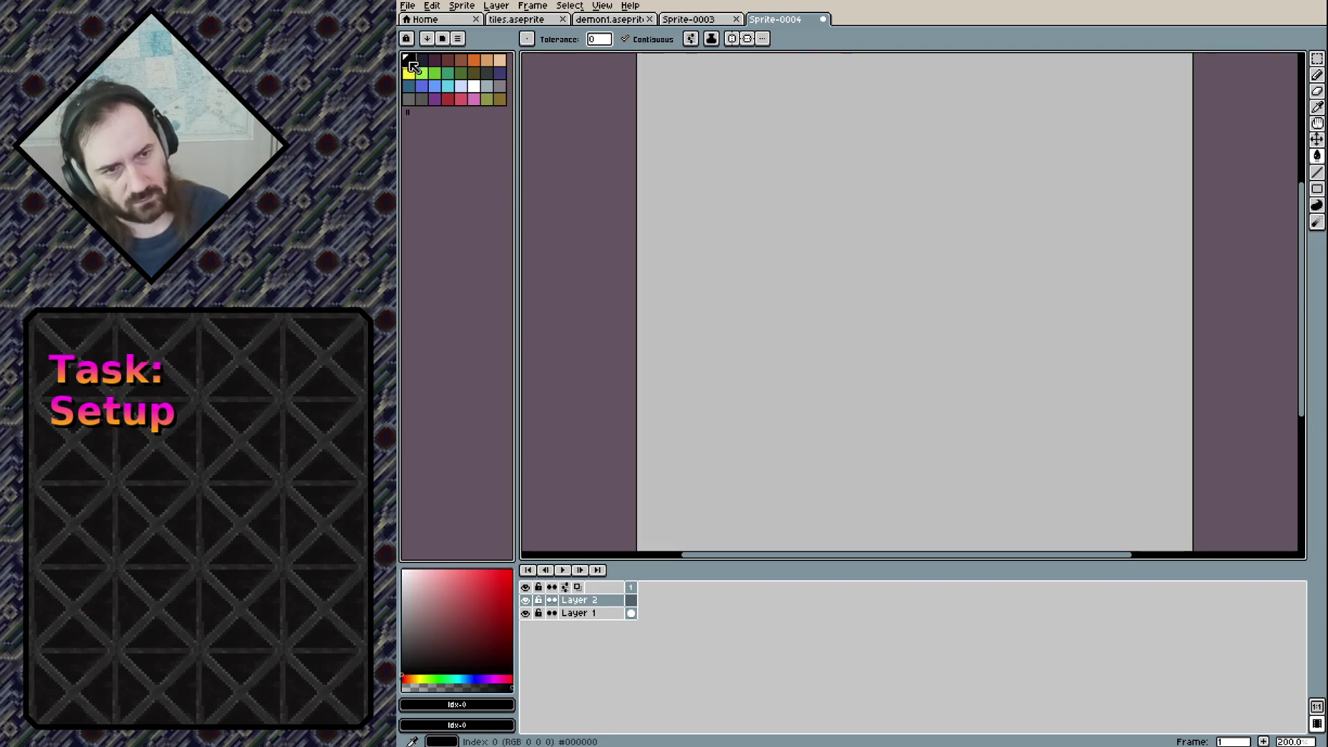
Undo the accidental black canvas fill, switch to the pencil, and undo a test stroke
left_click(906, 200)
key("ctrl+z")
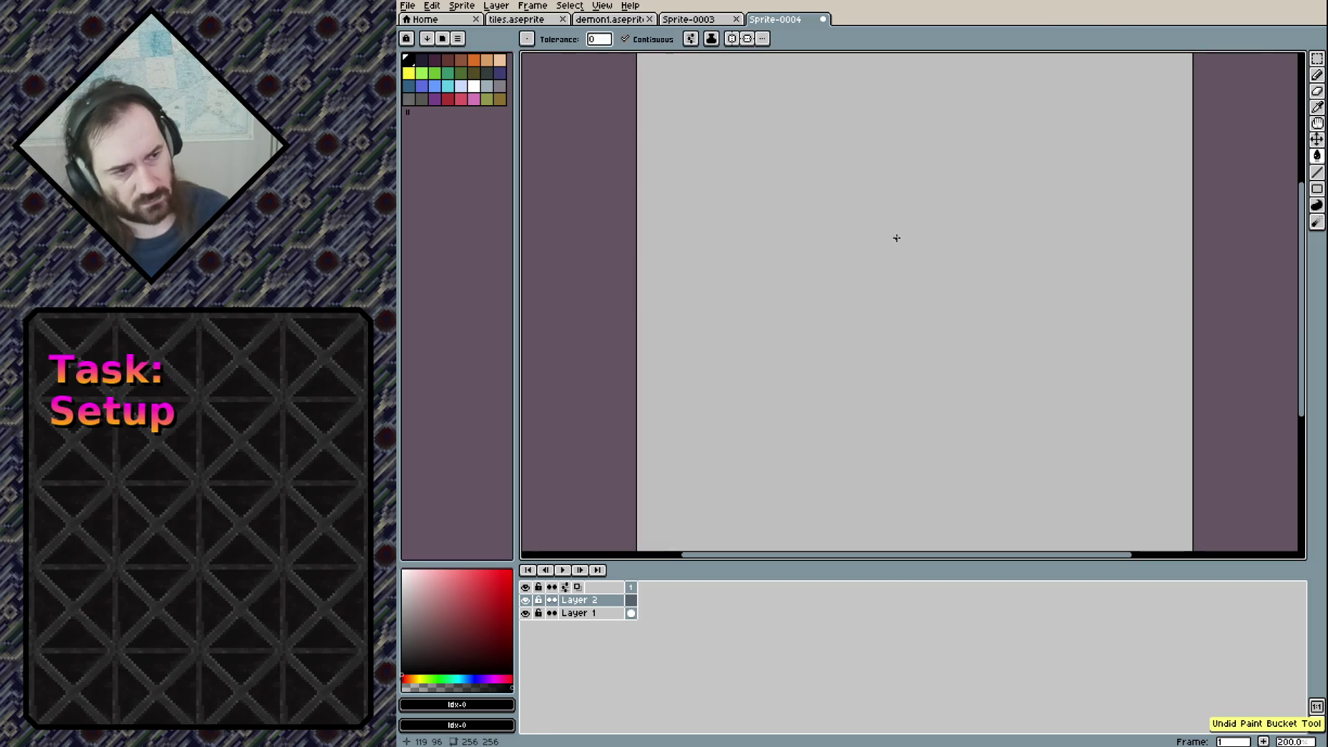
key("b")
left_click_drag(865, 184, 866, 366)
key("v")
key("ctrl+z")
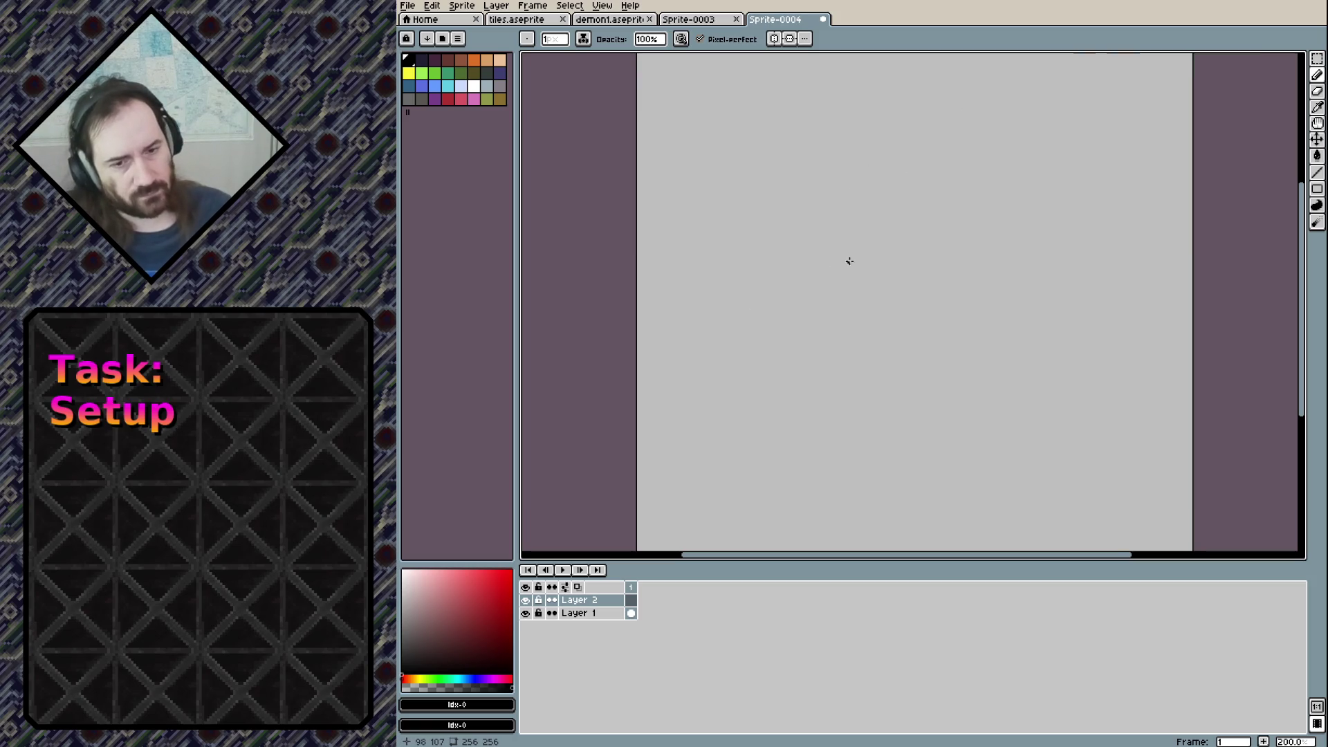
Undo a test pixel and draw the first black leg line angling up-right
left_click_drag(827, 252, 791, 240)
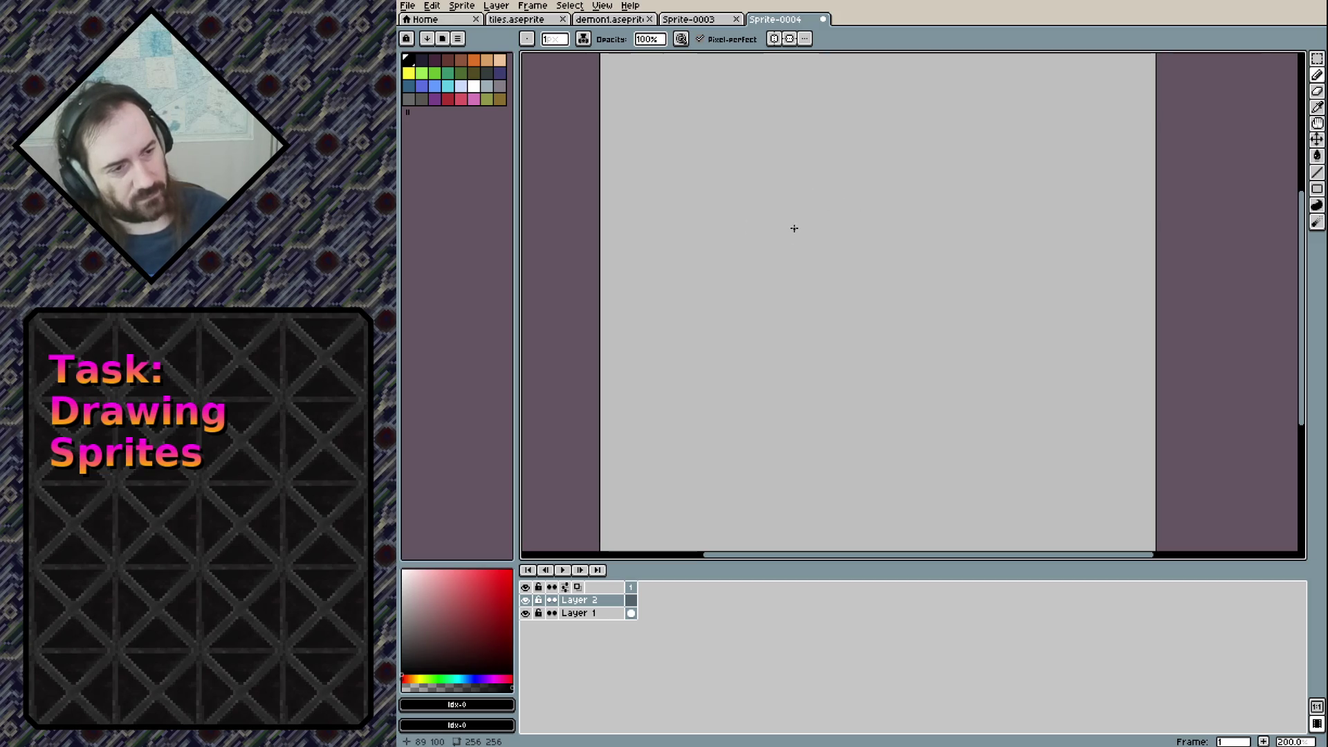
left_click(792, 222)
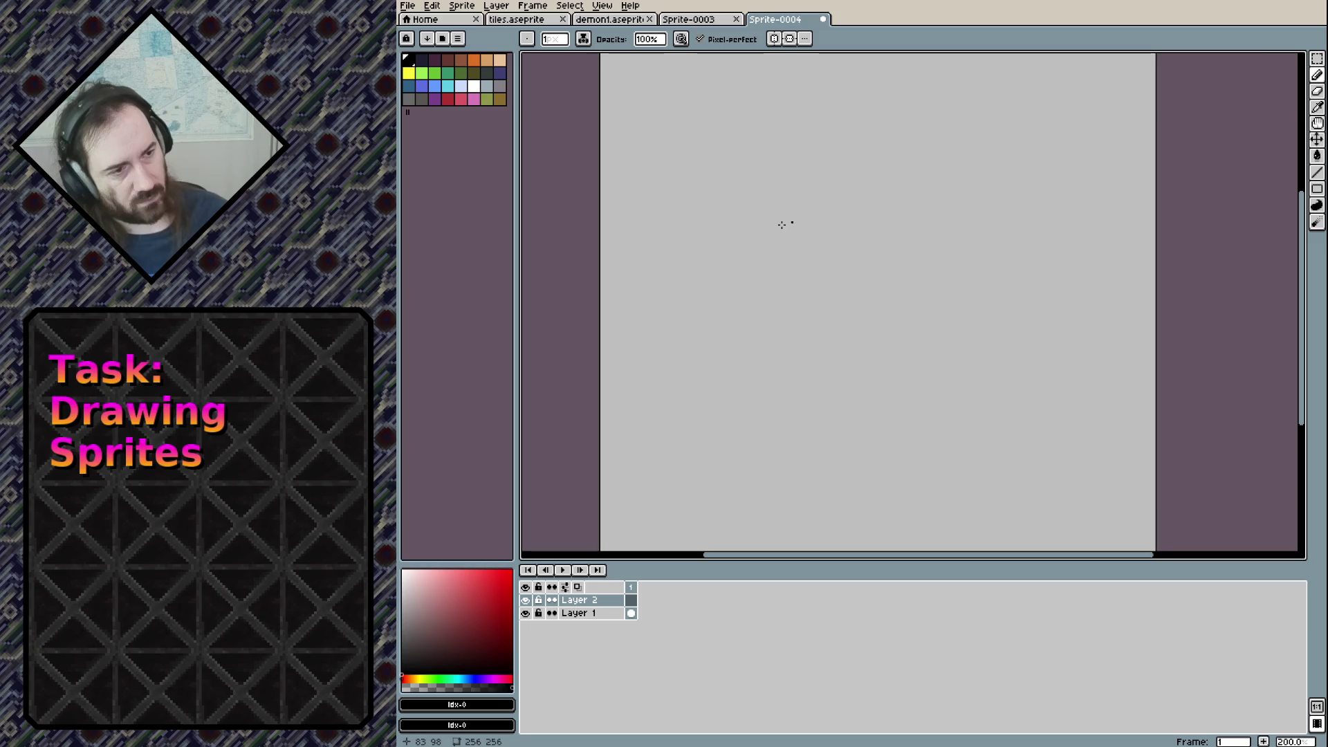
key("ctrl+z")
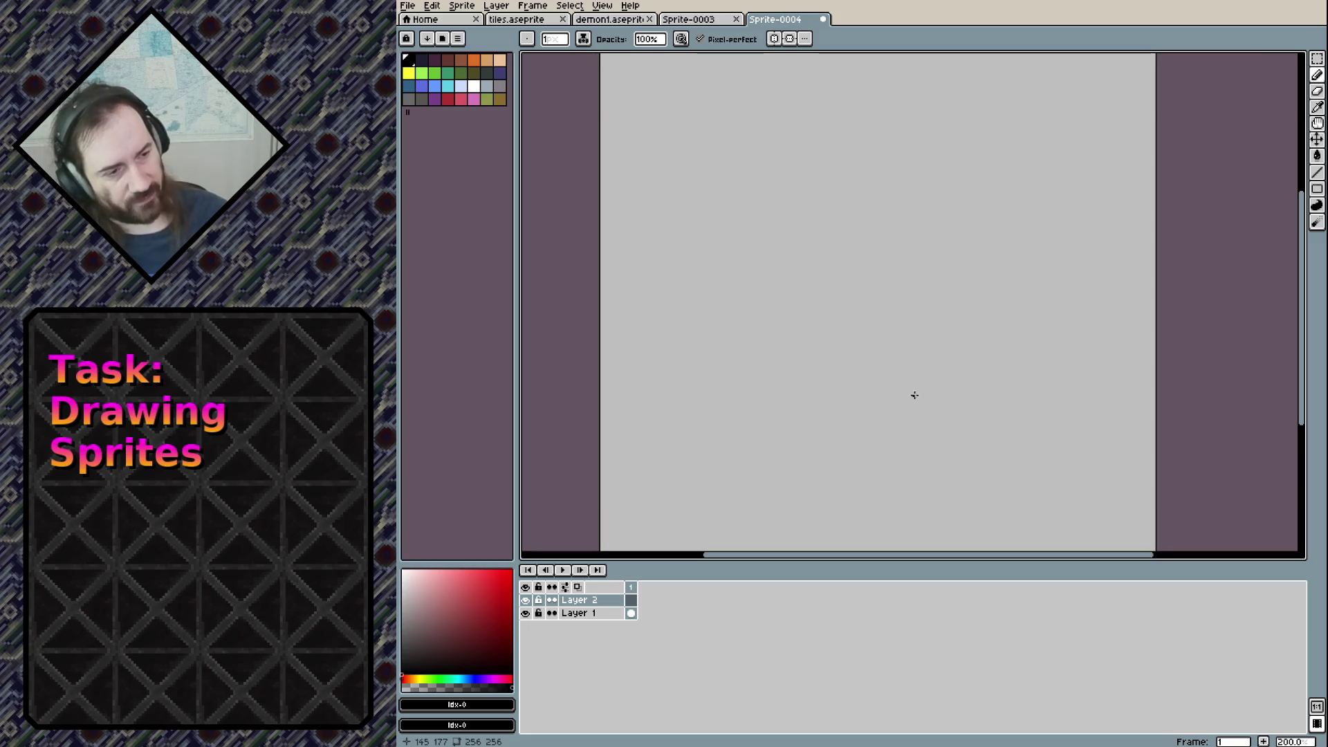
mouse_move(895, 428)
left_mouse_down()
mouse_move(901, 367)
mouse_move(1029, 307)
left_mouse_up()
Extend the diagonal with a horizontal line, then undo the leaf-shaped loop and stray diagonal strokes
left_click_drag(902, 366, 980, 379)
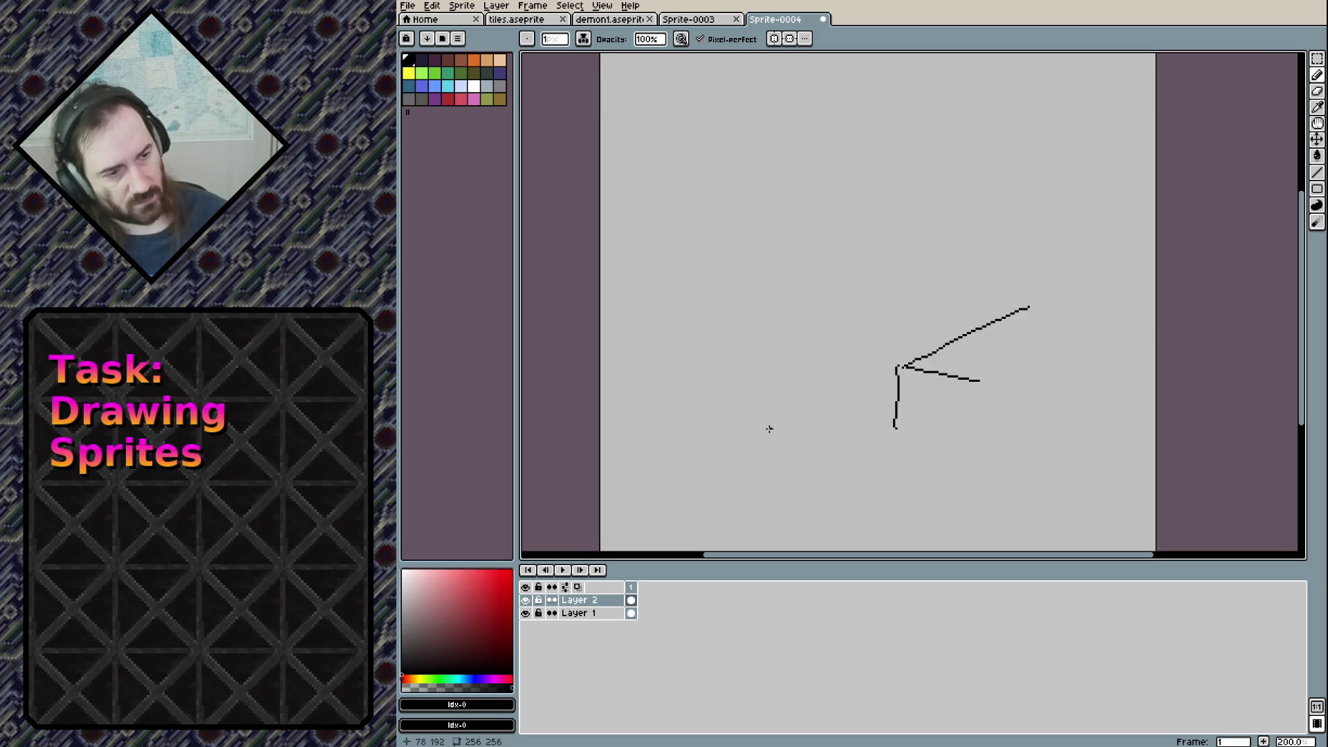
left_click_drag(768, 429, 788, 417)
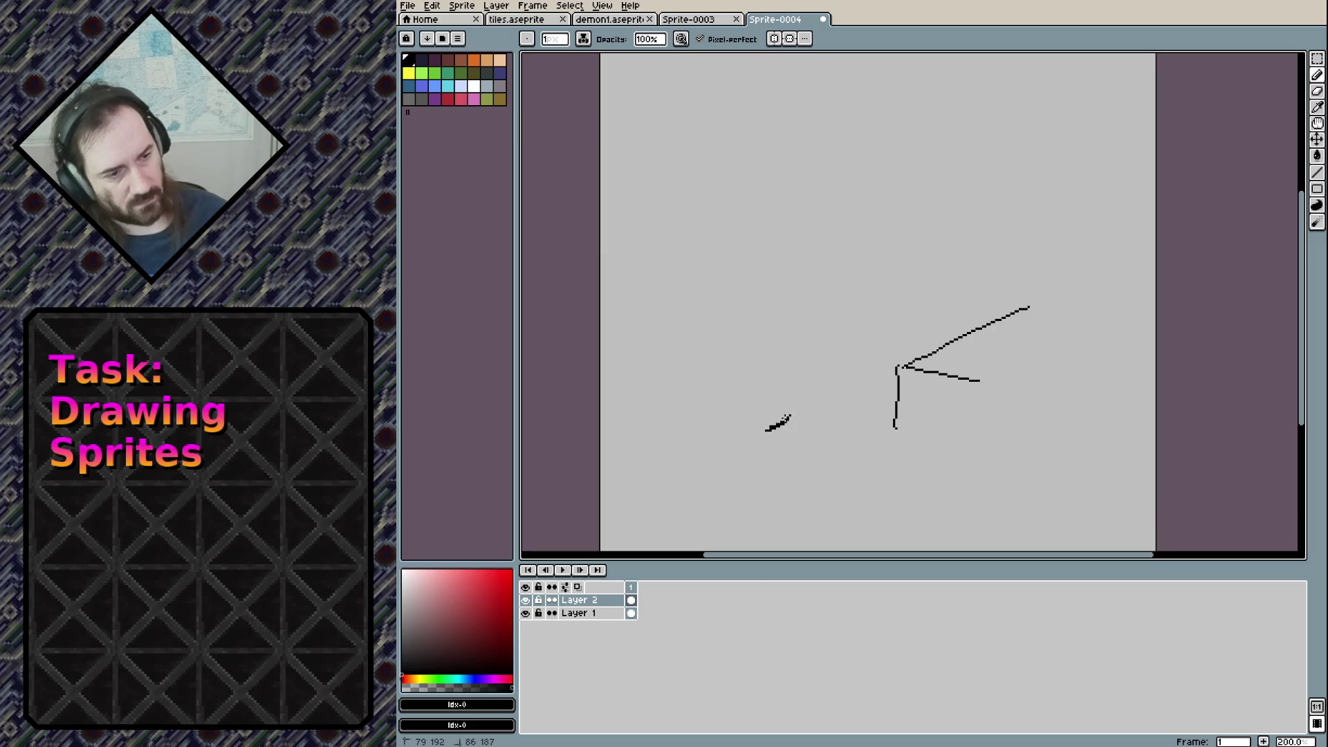
mouse_move(775, 424)
left_mouse_down()
mouse_move(789, 415)
mouse_move(785, 396)
mouse_move(790, 415)
left_mouse_up()
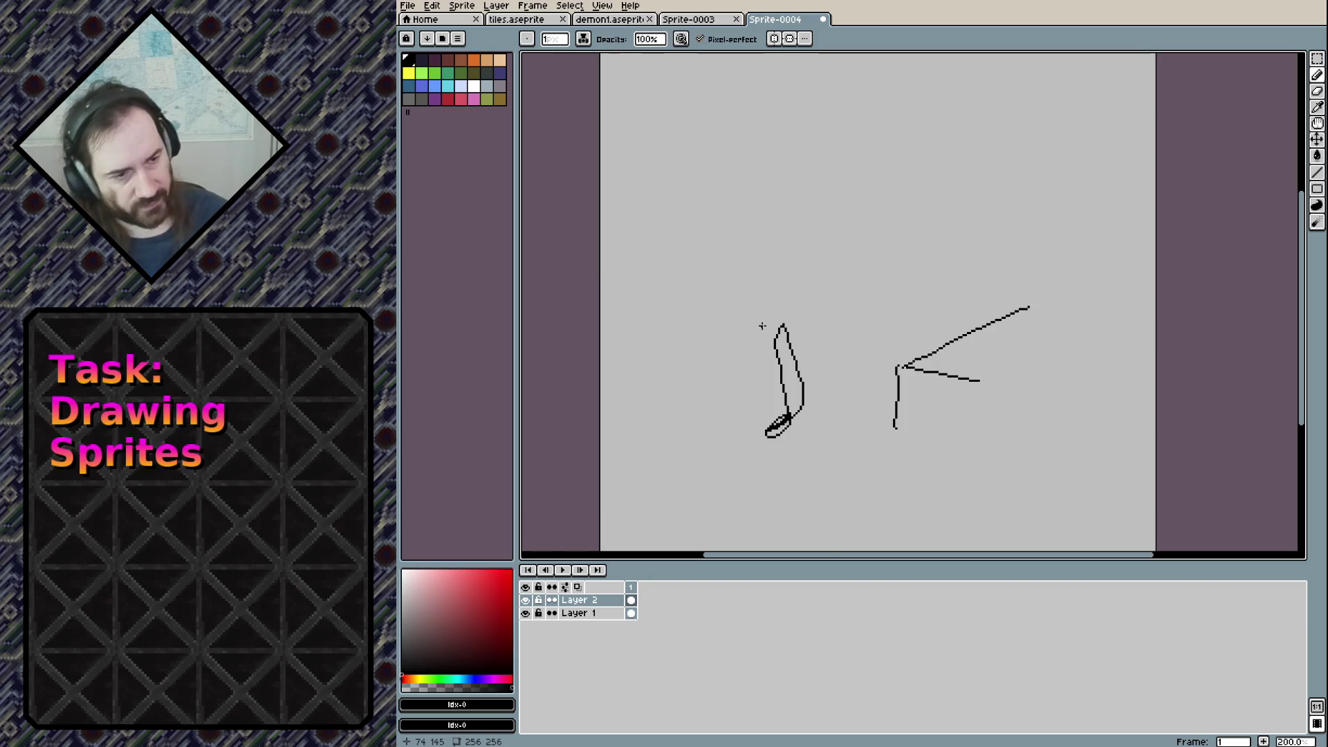
key("ctrl+z")
key("ctrl+z")
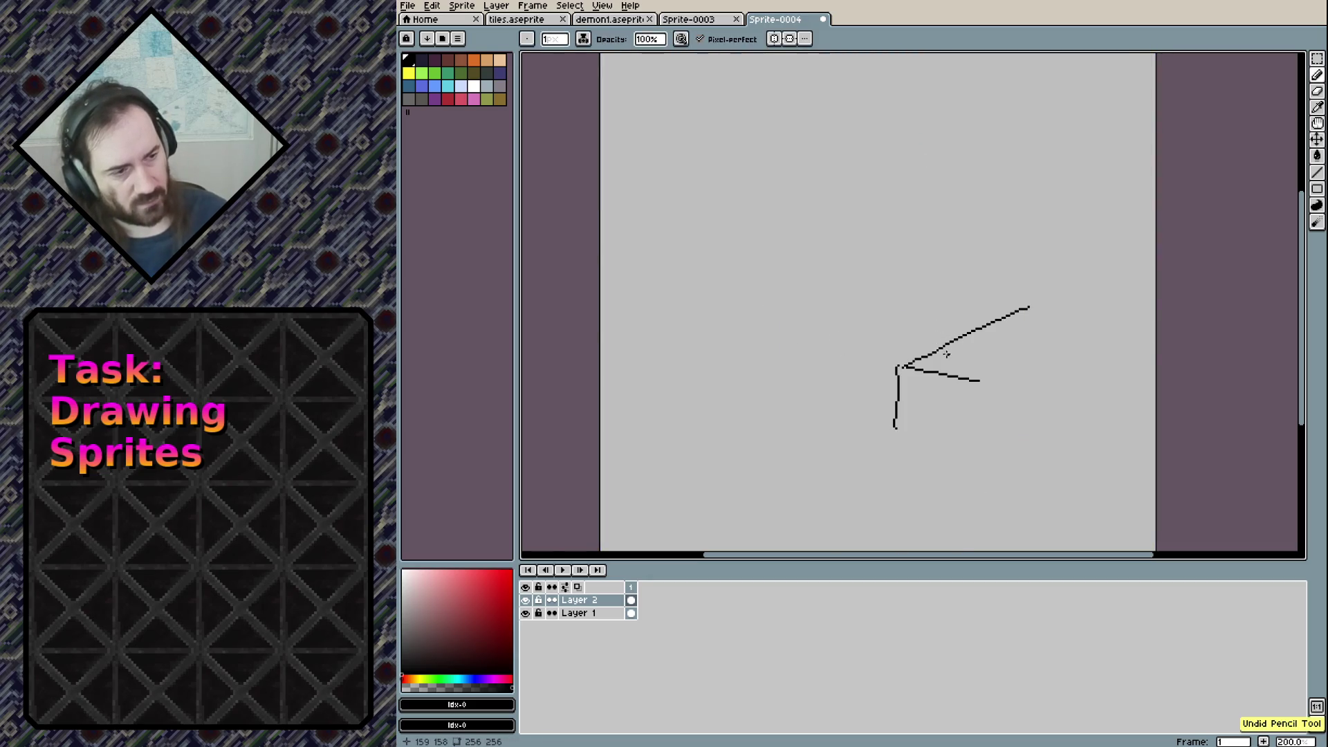
mouse_move(944, 355)
left_mouse_down()
mouse_move(961, 370)
mouse_move(947, 348)
mouse_move(970, 357)
mouse_move(946, 348)
mouse_move(933, 291)
left_mouse_up()
key("ctrl+z")
key("ctrl+z")
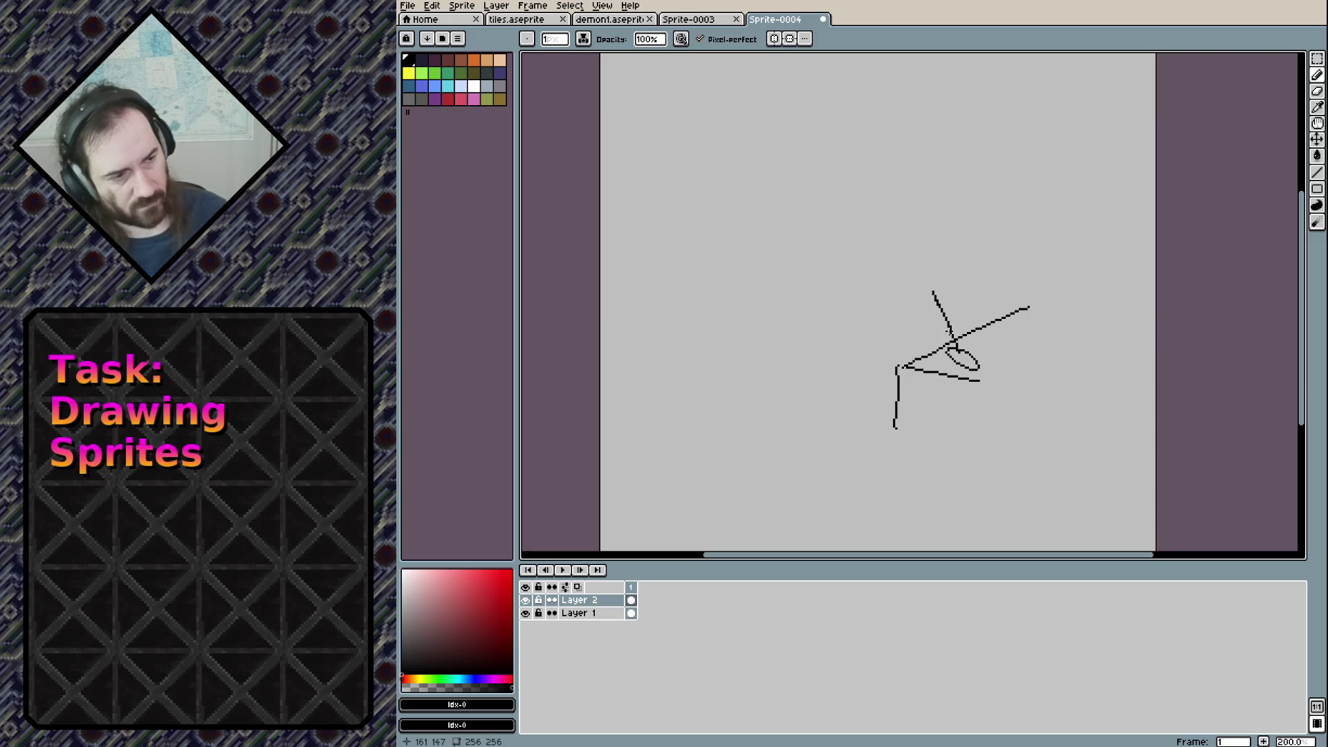
key("ctrl+z")
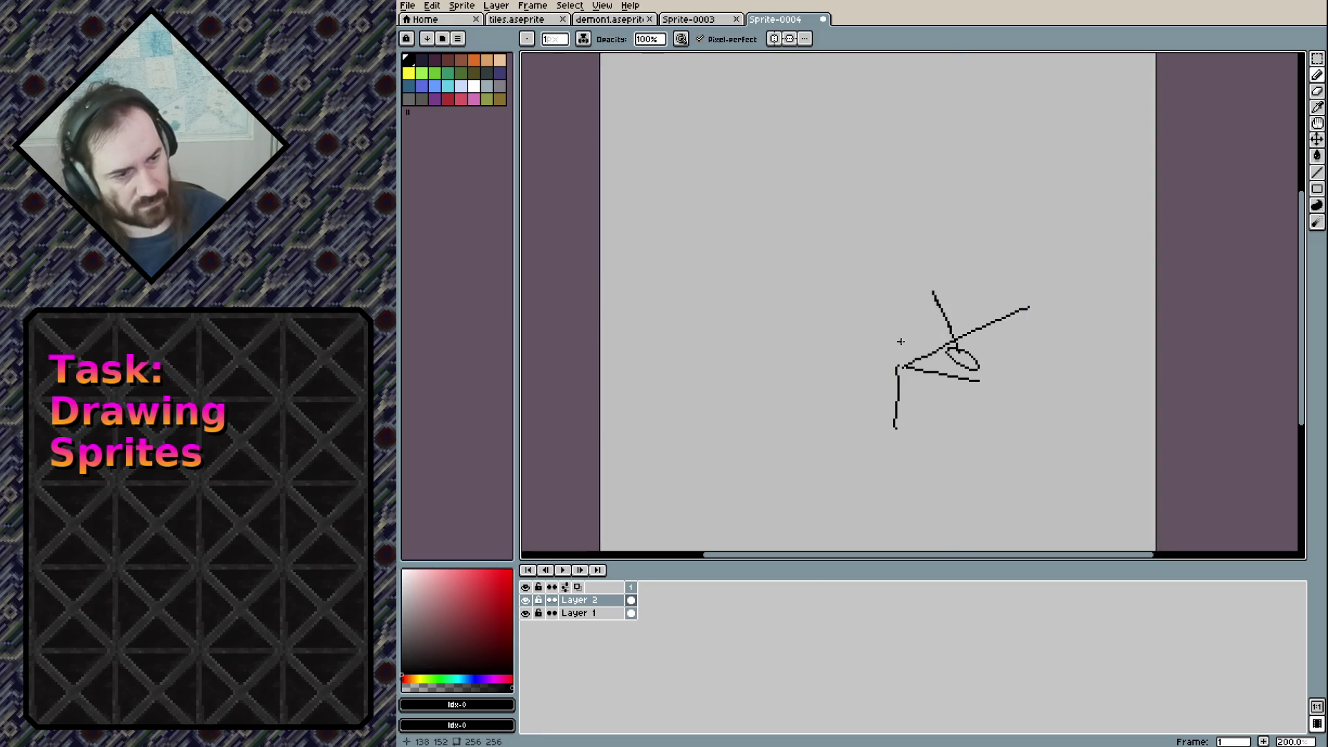
key("ctrl+z")
Redraw the diagonal stroke down to the oval, curve it upward and add a top bar
left_click_drag(940, 282, 951, 345)
key("ctrl+z")
key("ctrl+z")
left_click_drag(932, 301, 950, 346)
mouse_move(933, 299)
left_mouse_down()
mouse_move(941, 270)
mouse_move(933, 280)
mouse_move(952, 284)
left_mouse_up()
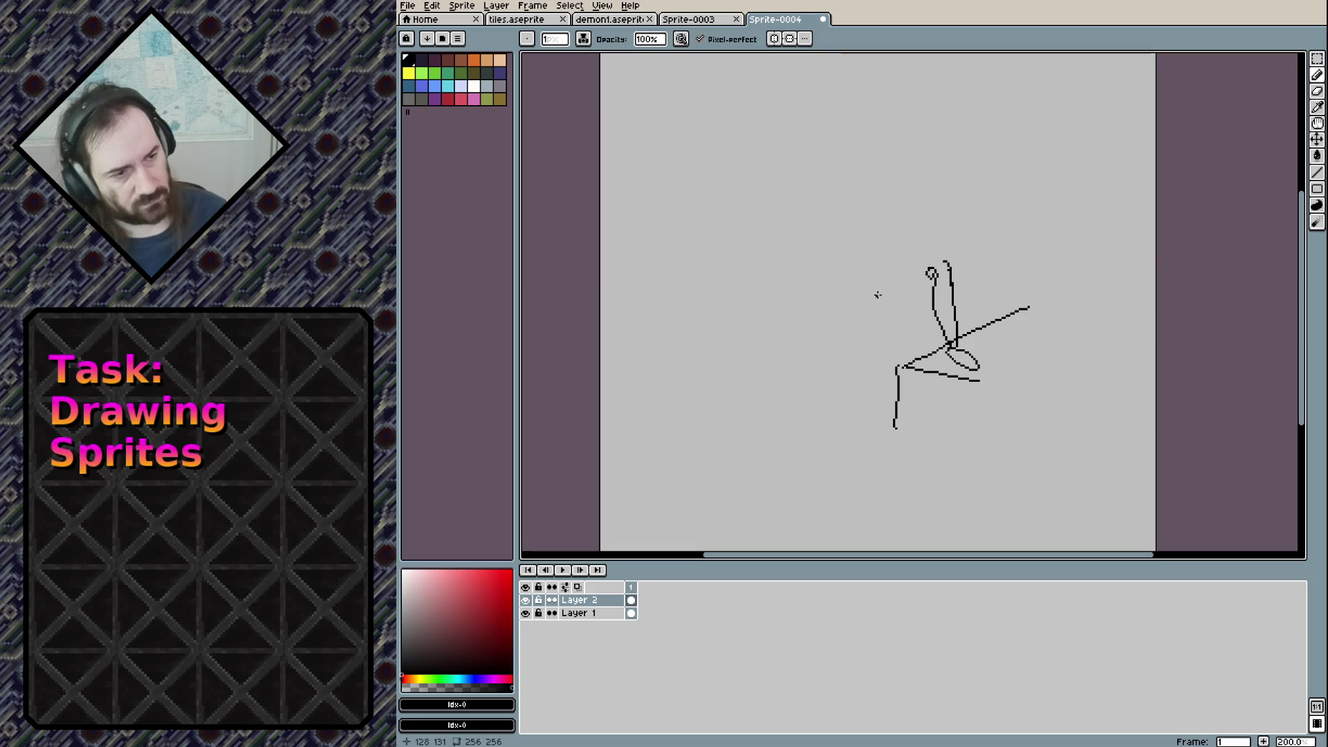
mouse_move(883, 278)
left_mouse_down()
mouse_move(946, 264)
mouse_move(889, 315)
mouse_move(914, 272)
left_mouse_up()
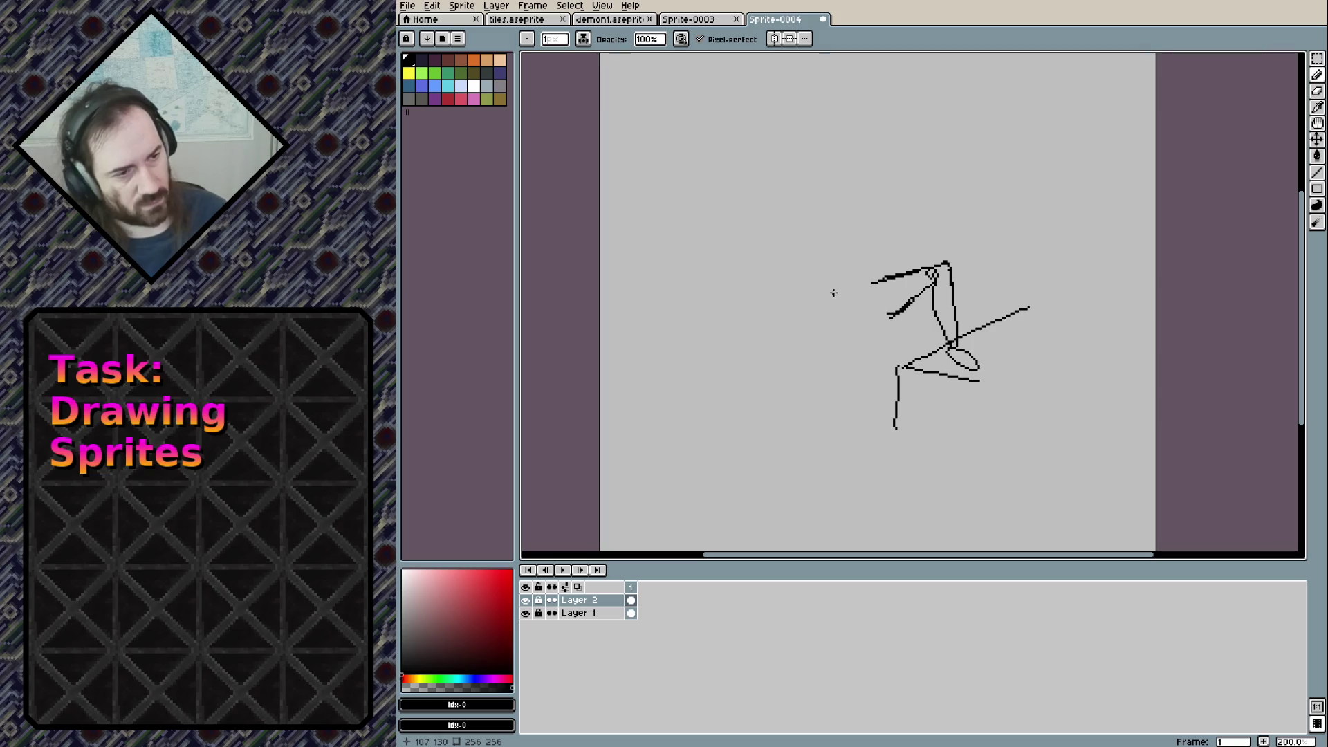
left_click_drag(827, 296, 799, 349)
Discard the trial strokes left of the figure and draw a line rightward from the lower leg
key("ctrl+z")
key("v")
key("b")
left_click_drag(823, 291, 808, 379)
key("ctrl+z")
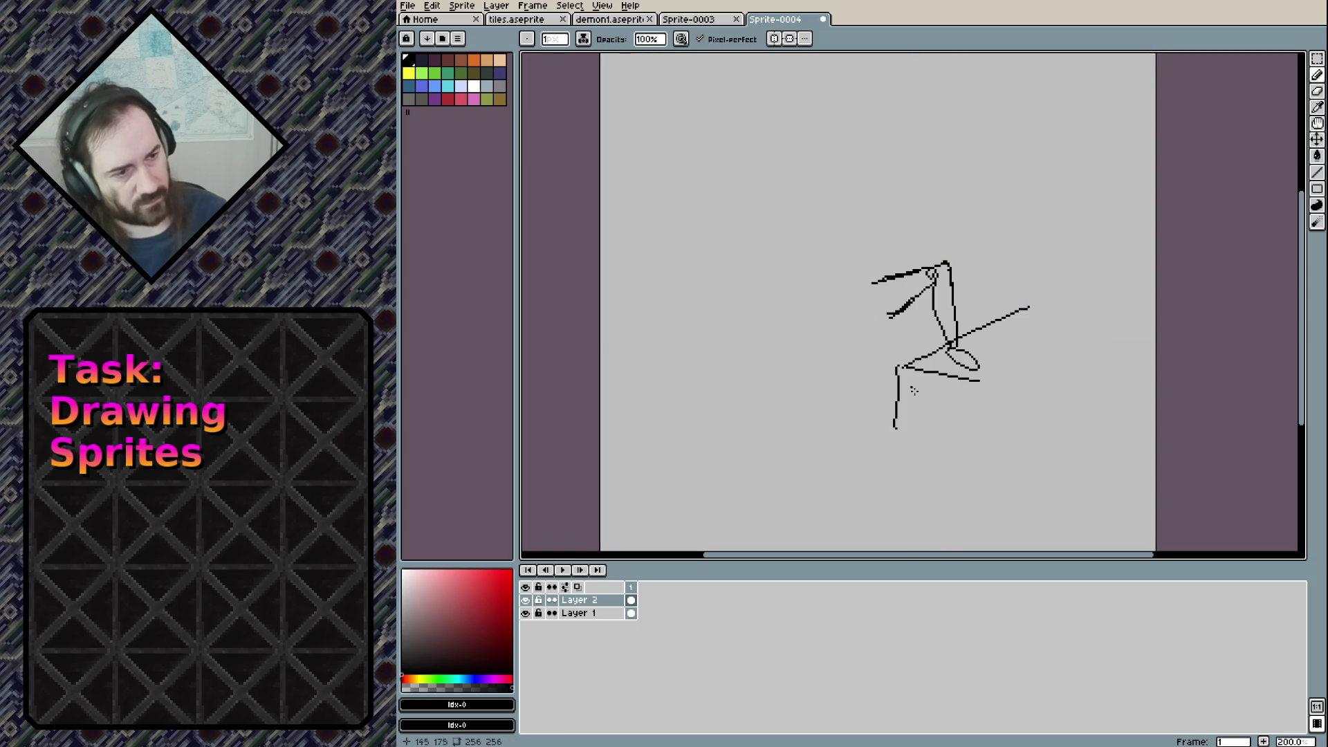
left_click_drag(898, 394, 962, 411)
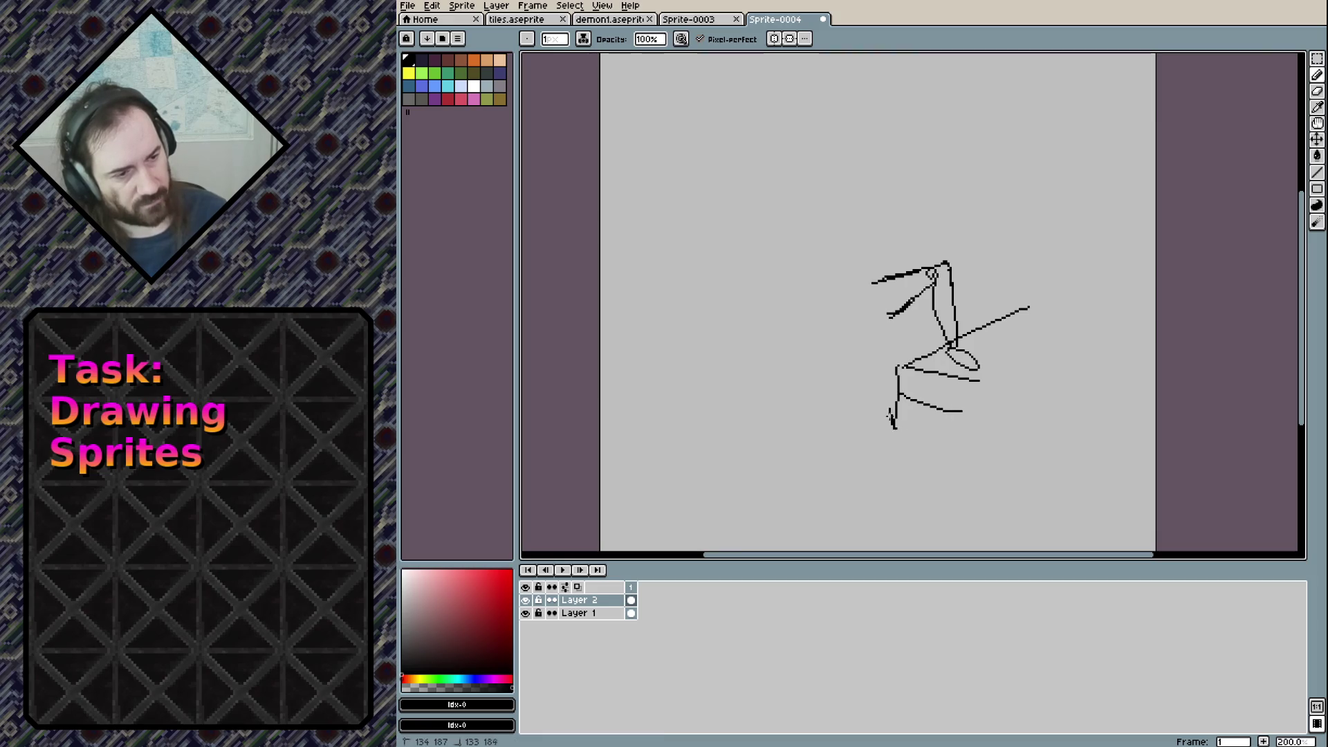
Erase the middle of the diagonal arm stroke with a 4 px eraser, returning to the pencil
key("l")
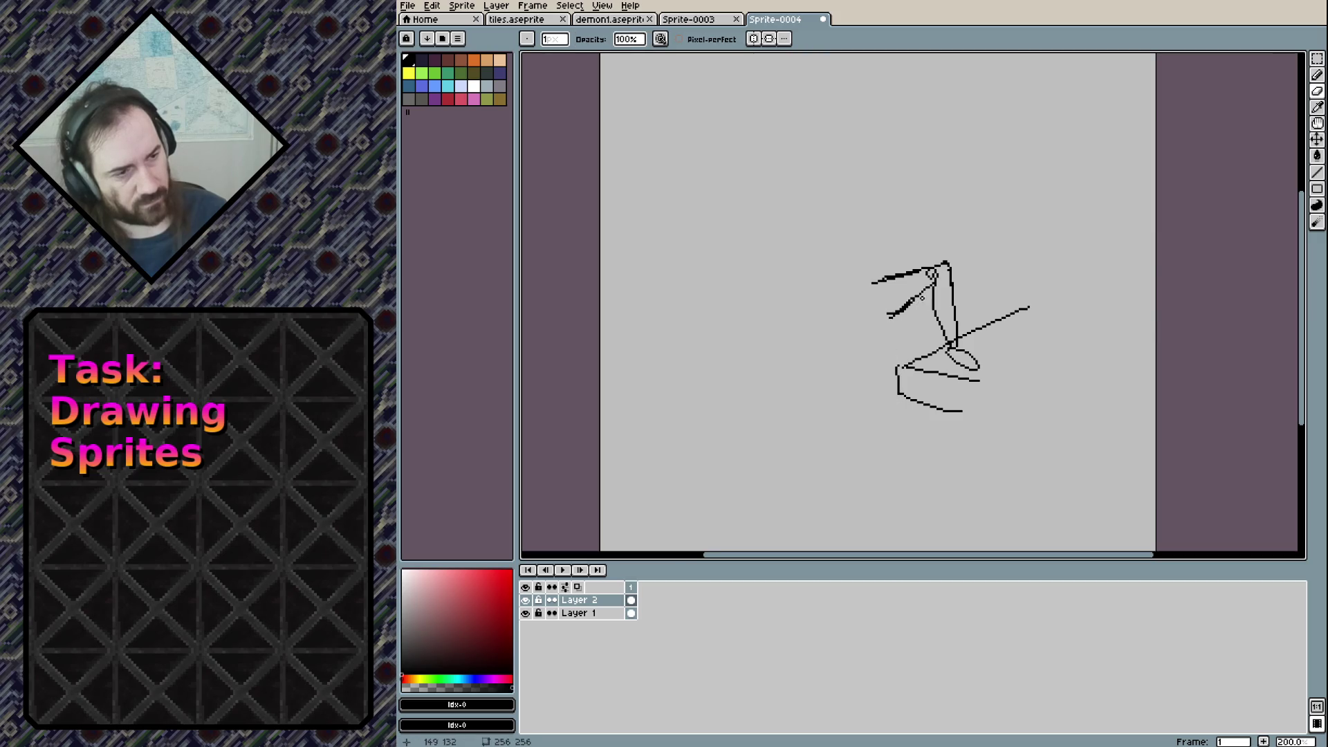
mouse_move(915, 298)
left_mouse_down()
mouse_move(899, 312)
mouse_move(902, 275)
mouse_move(886, 279)
mouse_move(923, 270)
left_mouse_up()
key("plus")
key("plus")
key("plus")
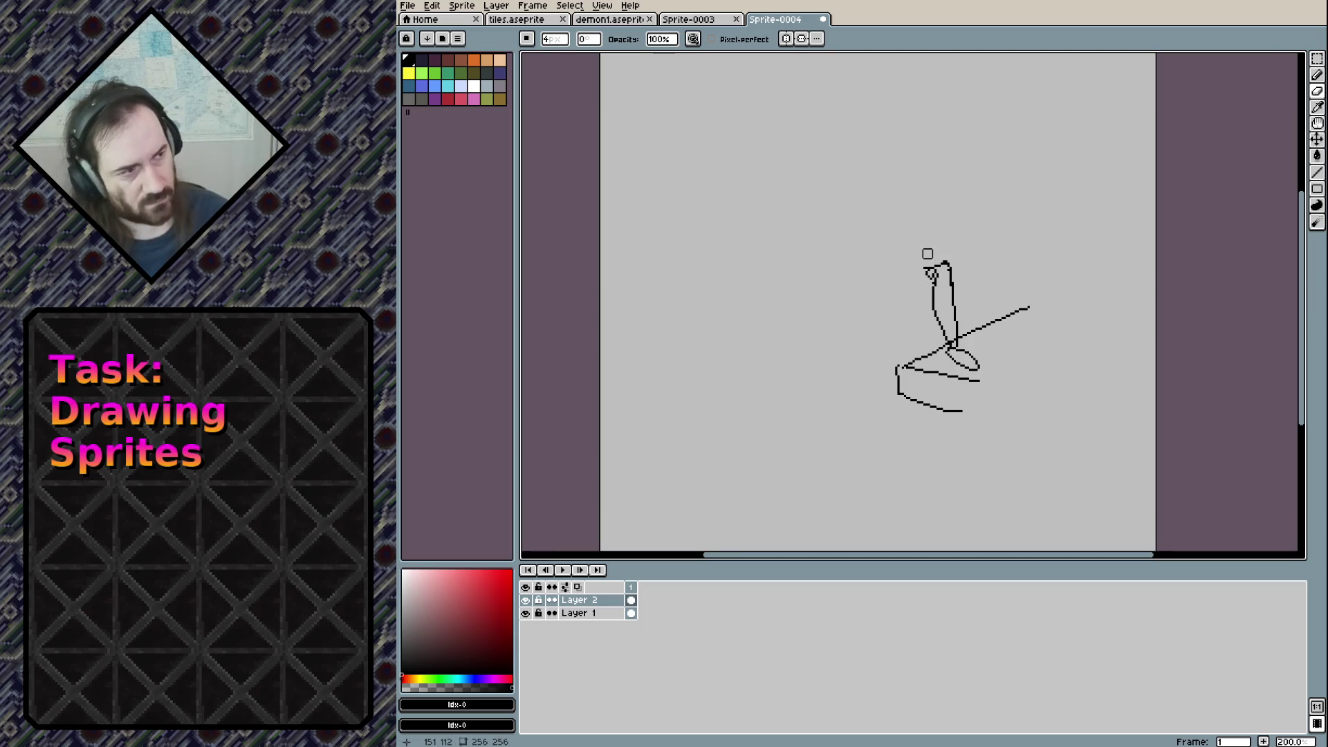
key("b")
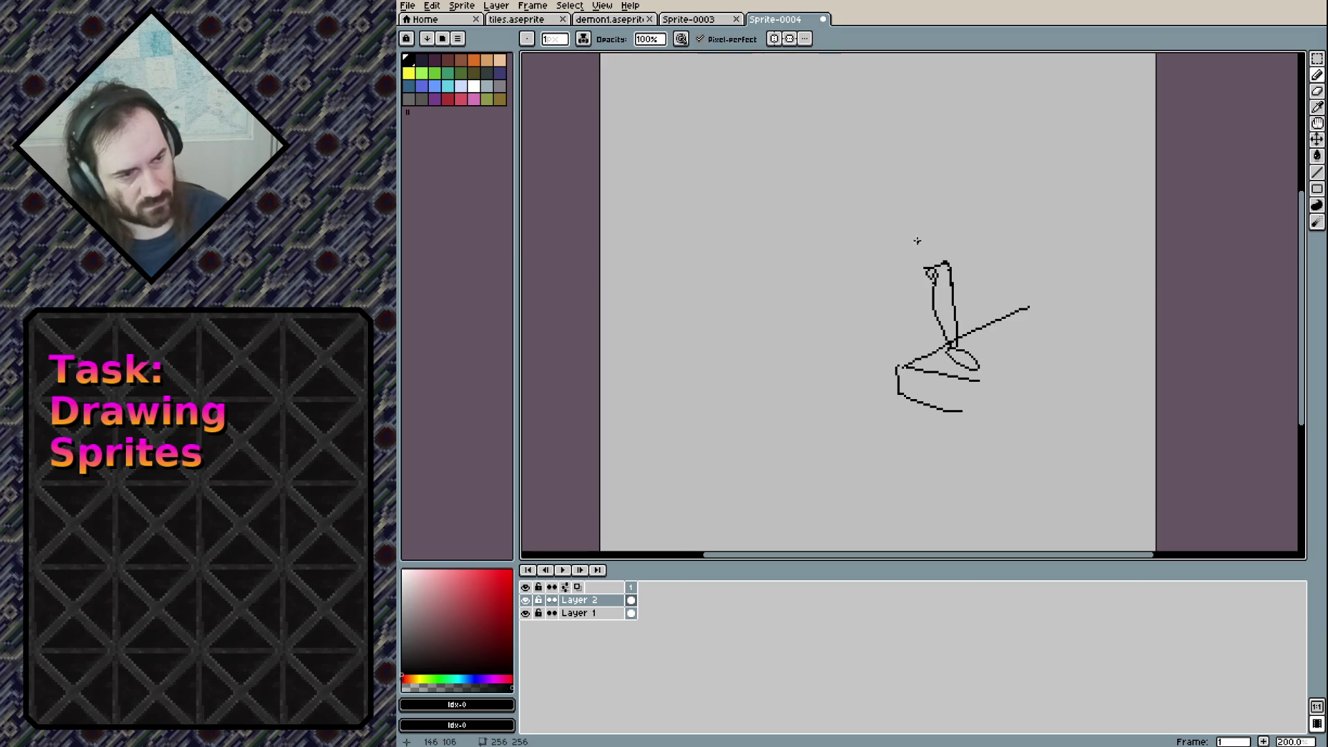
Draw the arched back, a thick left outline down toward the foot, and torso strokes
mouse_move(887, 227)
left_mouse_down()
mouse_move(939, 262)
mouse_move(864, 267)
mouse_move(871, 227)
mouse_move(859, 260)
left_mouse_up()
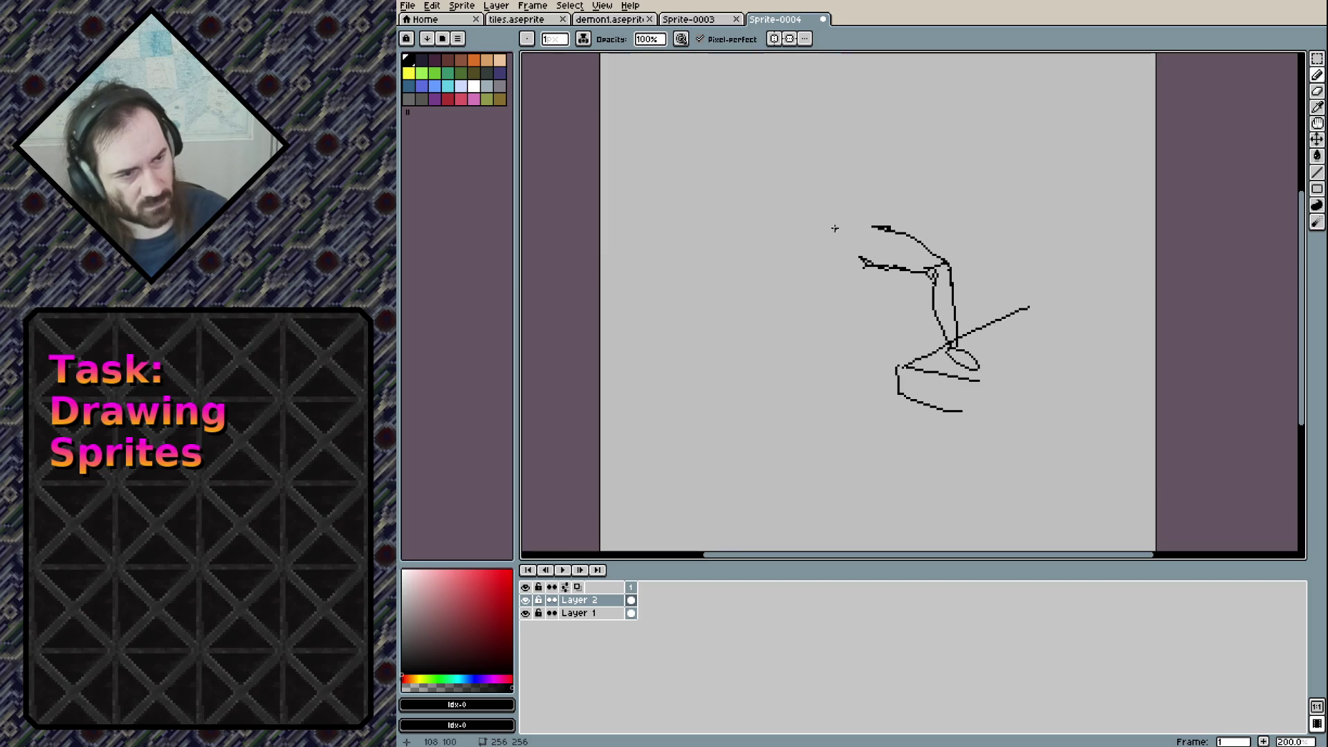
mouse_move(820, 212)
left_mouse_down()
mouse_move(870, 223)
mouse_move(833, 263)
left_mouse_up()
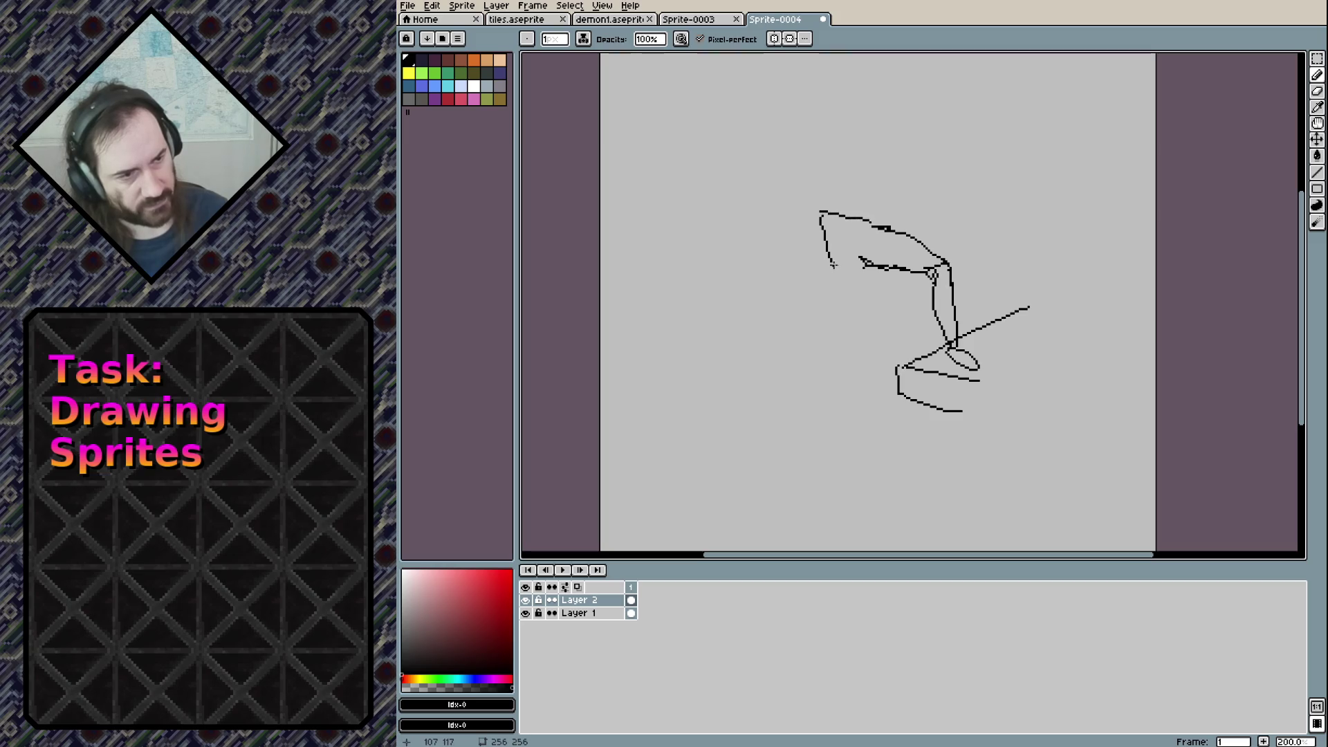
key("ctrl+z")
key("ctrl+z")
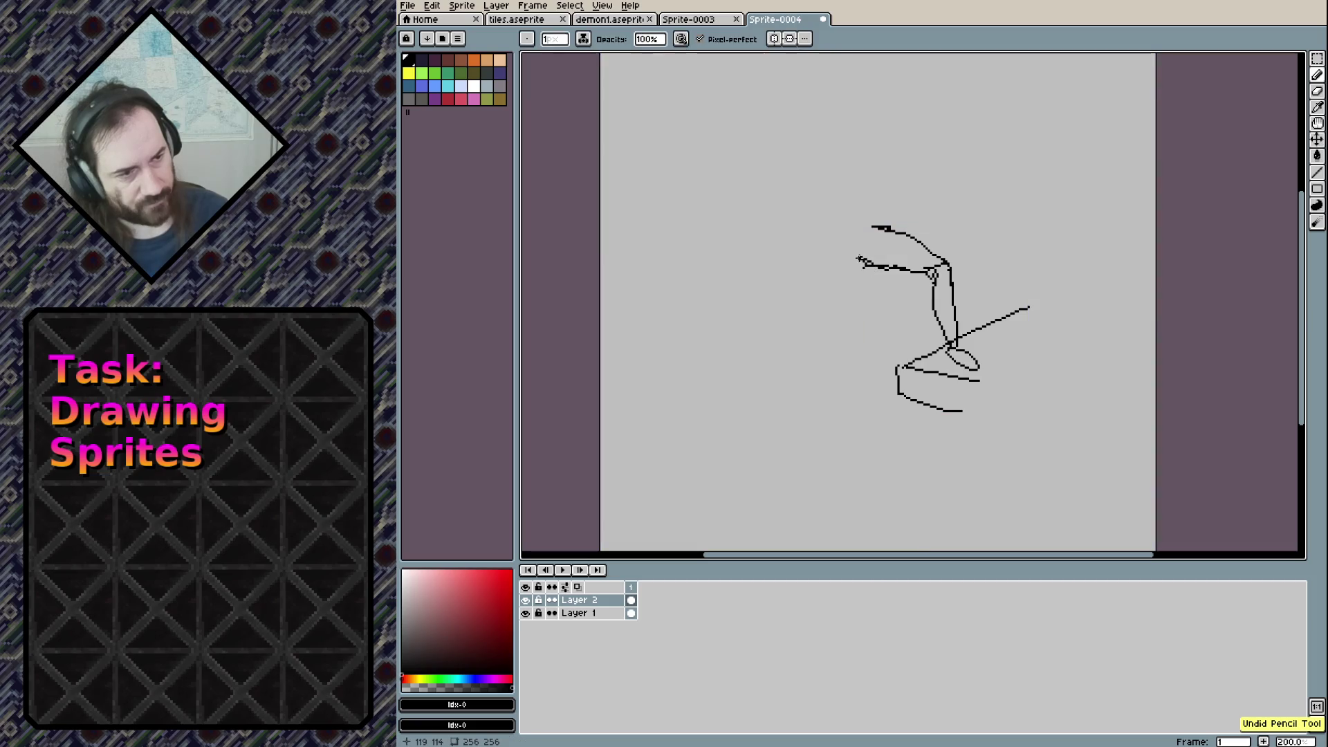
mouse_move(860, 260)
left_mouse_down()
mouse_move(885, 229)
mouse_move(832, 301)
left_mouse_up()
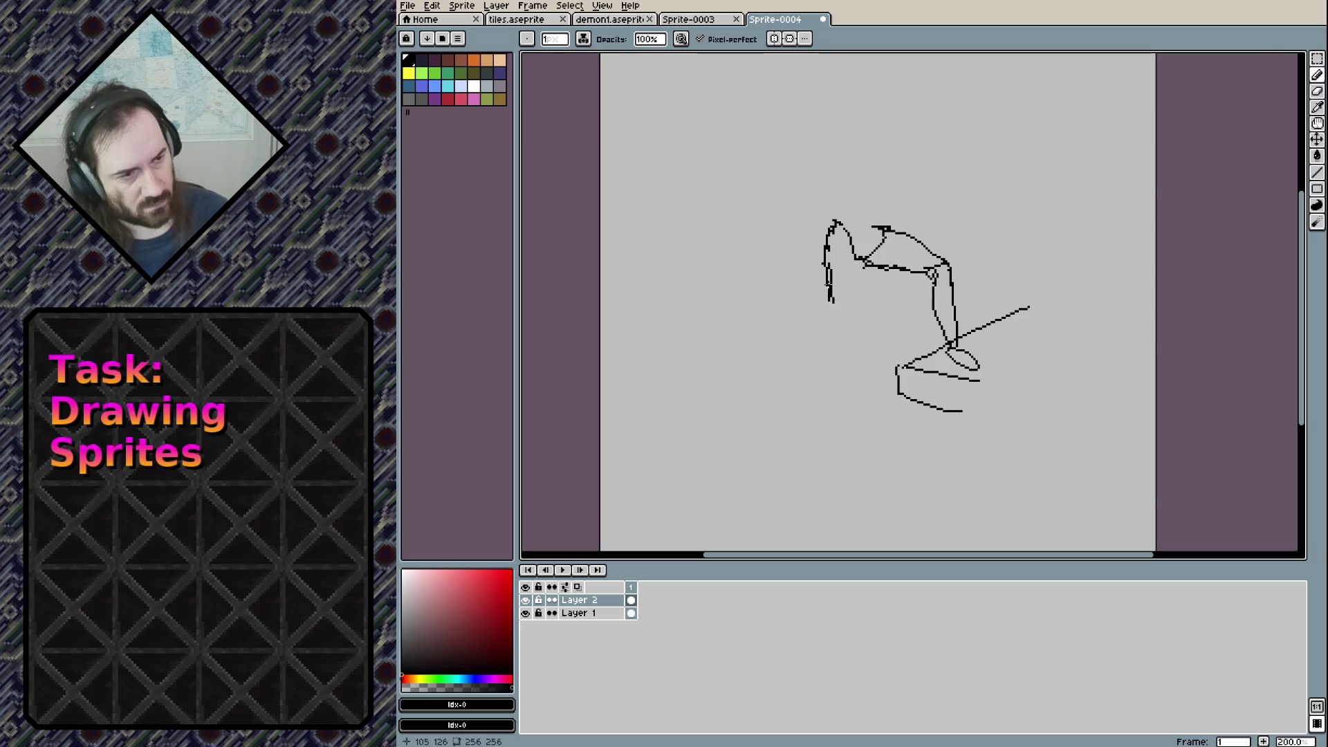
mouse_move(835, 222)
left_mouse_down()
mouse_move(838, 327)
mouse_move(859, 273)
left_mouse_up()
mouse_move(832, 317)
left_mouse_down()
mouse_move(856, 377)
mouse_move(830, 404)
mouse_move(853, 391)
mouse_move(845, 376)
left_mouse_up()
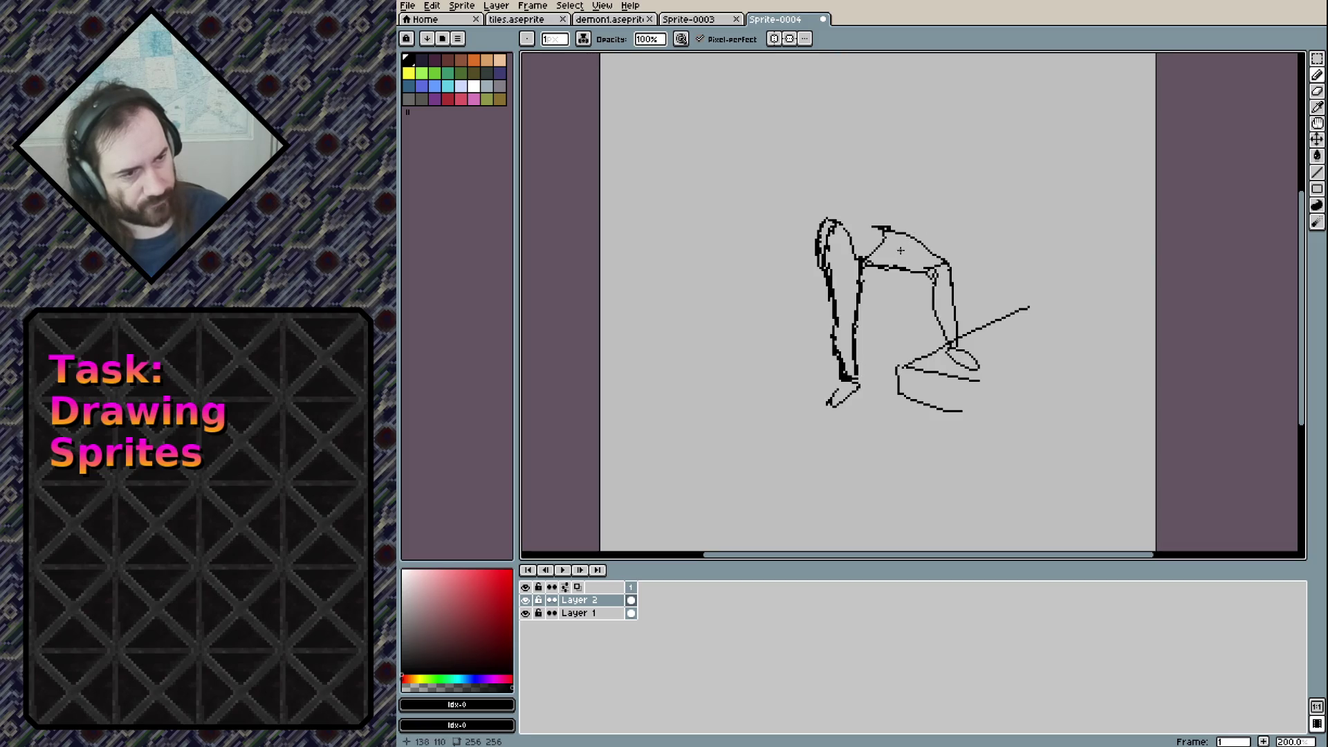
mouse_move(898, 255)
left_mouse_down()
mouse_move(913, 218)
mouse_move(928, 226)
mouse_move(893, 273)
mouse_move(906, 285)
left_mouse_up()
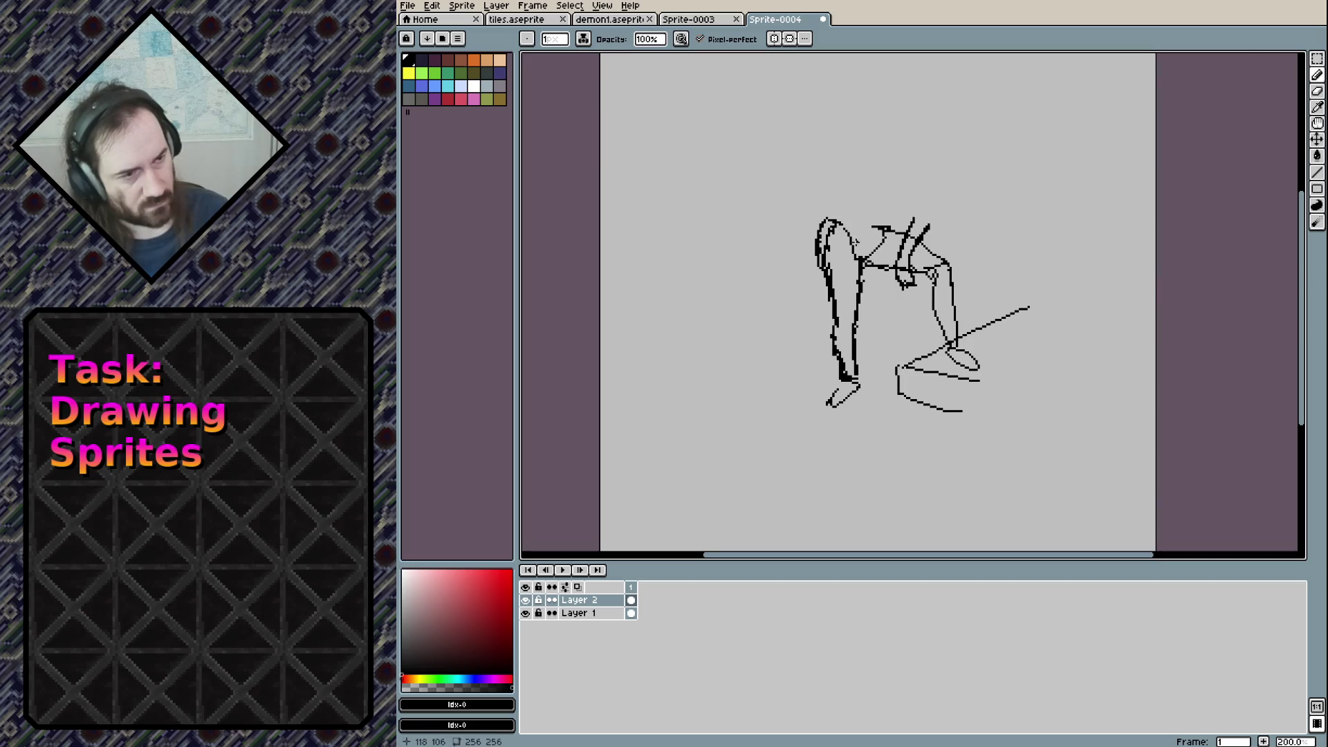
mouse_move(891, 185)
left_mouse_down()
mouse_move(910, 211)
mouse_move(878, 233)
mouse_move(837, 206)
mouse_move(853, 166)
left_mouse_up()
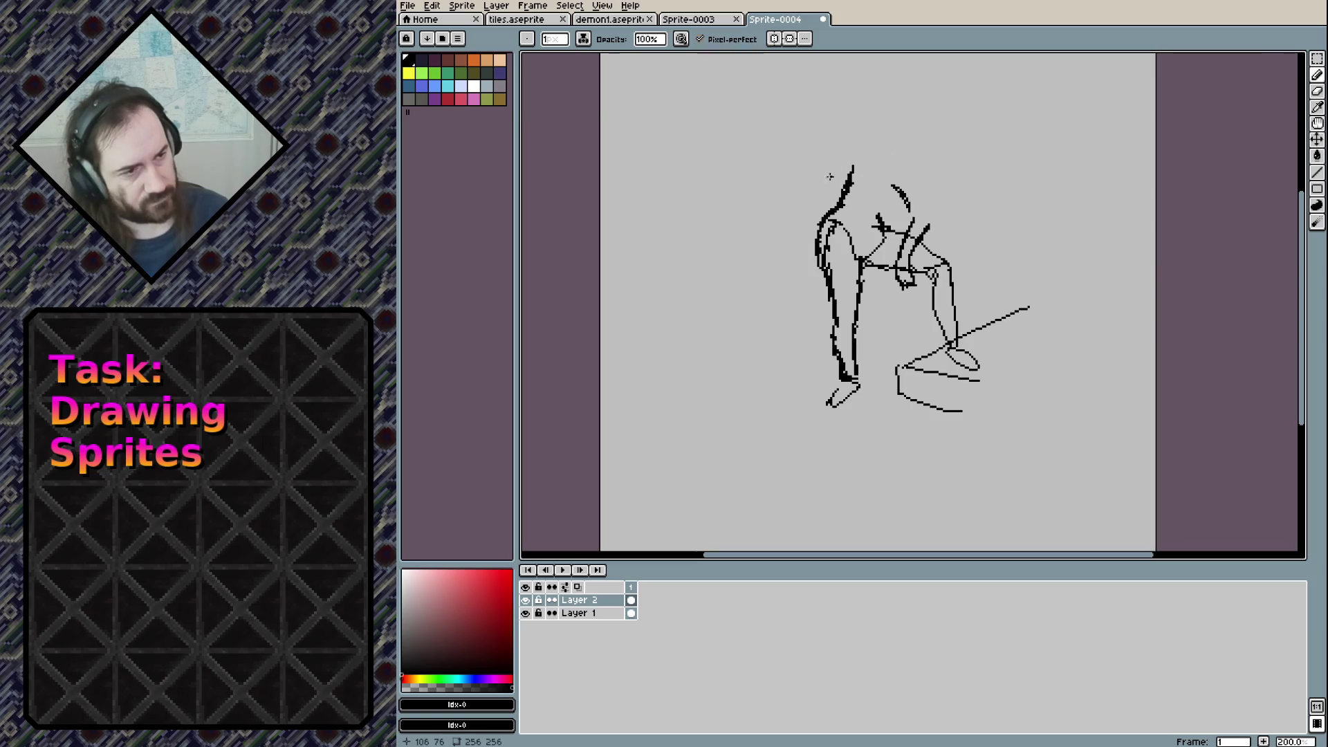
Sketch the head's sides and curved top, plus strokes on the chest and arm
scroll(728, 157, "up", 2)
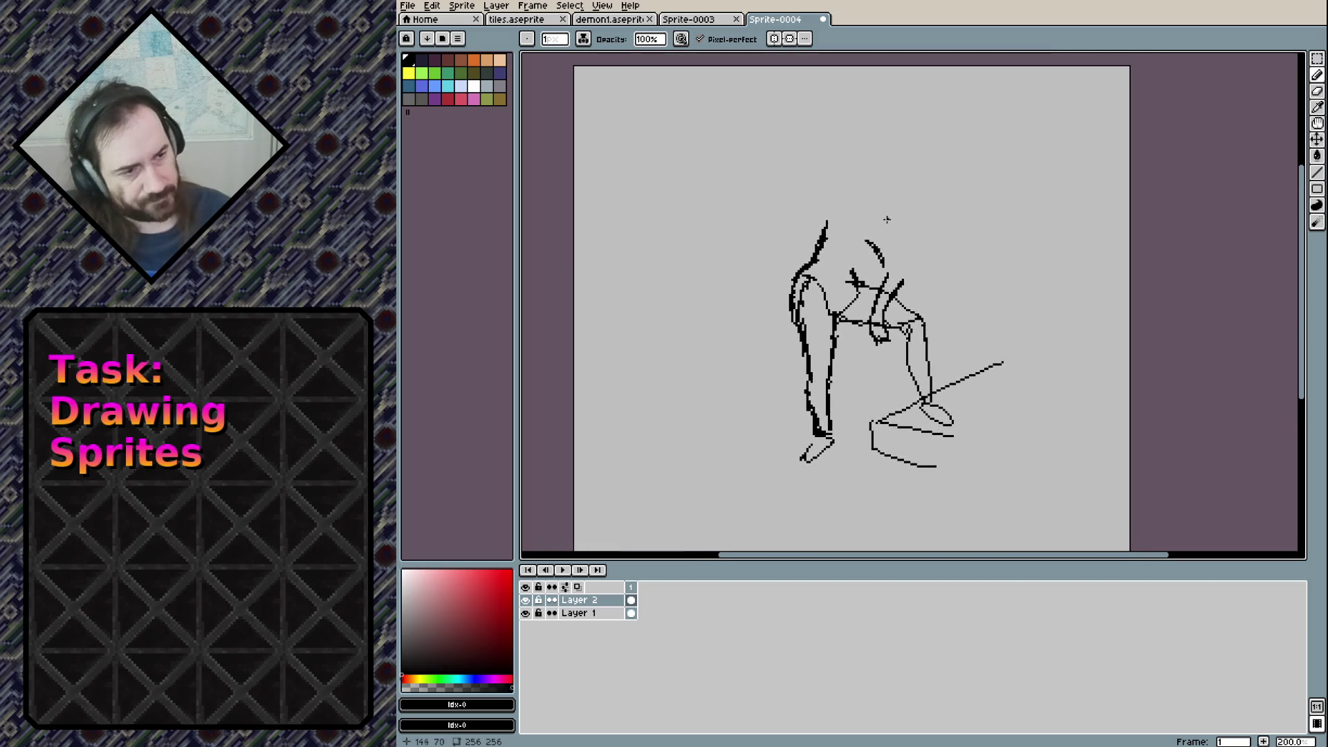
mouse_move(872, 232)
left_mouse_down()
mouse_move(856, 274)
mouse_move(886, 228)
mouse_move(874, 248)
mouse_move(825, 211)
mouse_move(892, 214)
mouse_move(829, 205)
mouse_move(823, 224)
left_mouse_up()
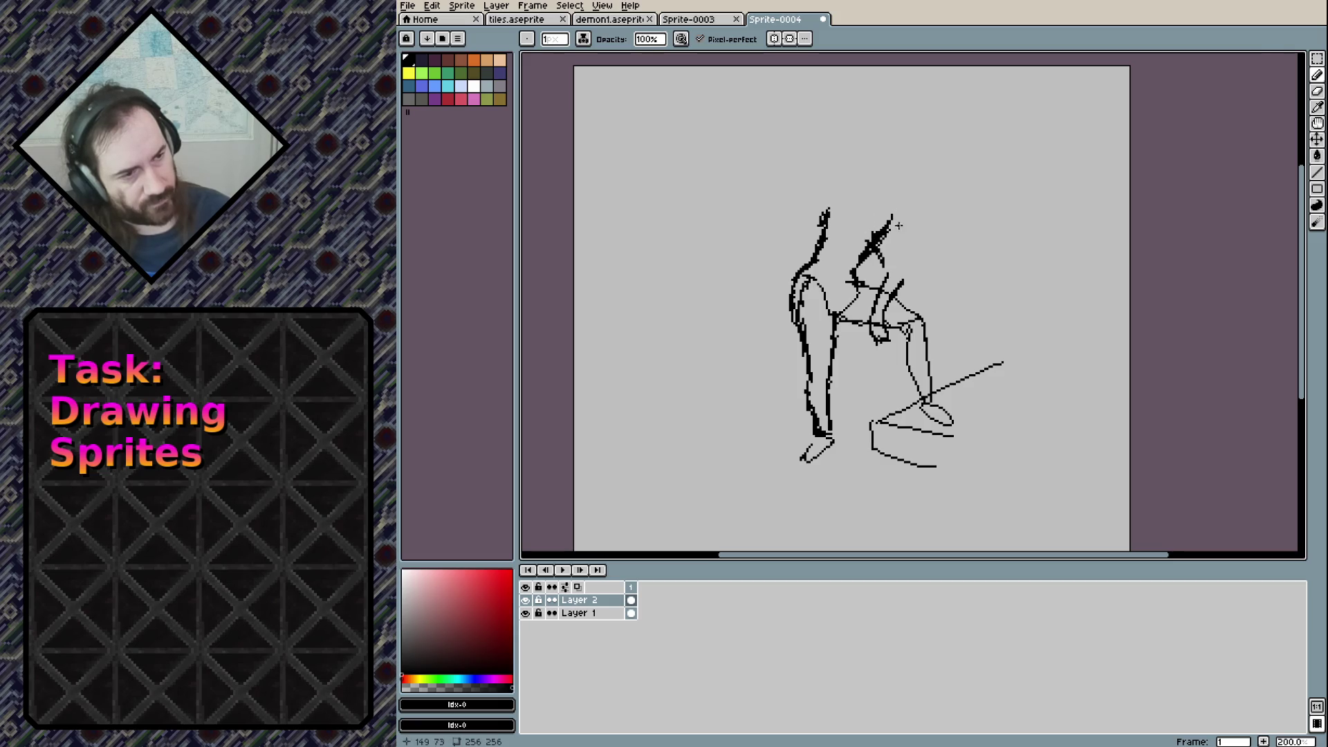
mouse_move(902, 282)
left_mouse_down()
mouse_move(895, 217)
mouse_move(891, 264)
left_mouse_up()
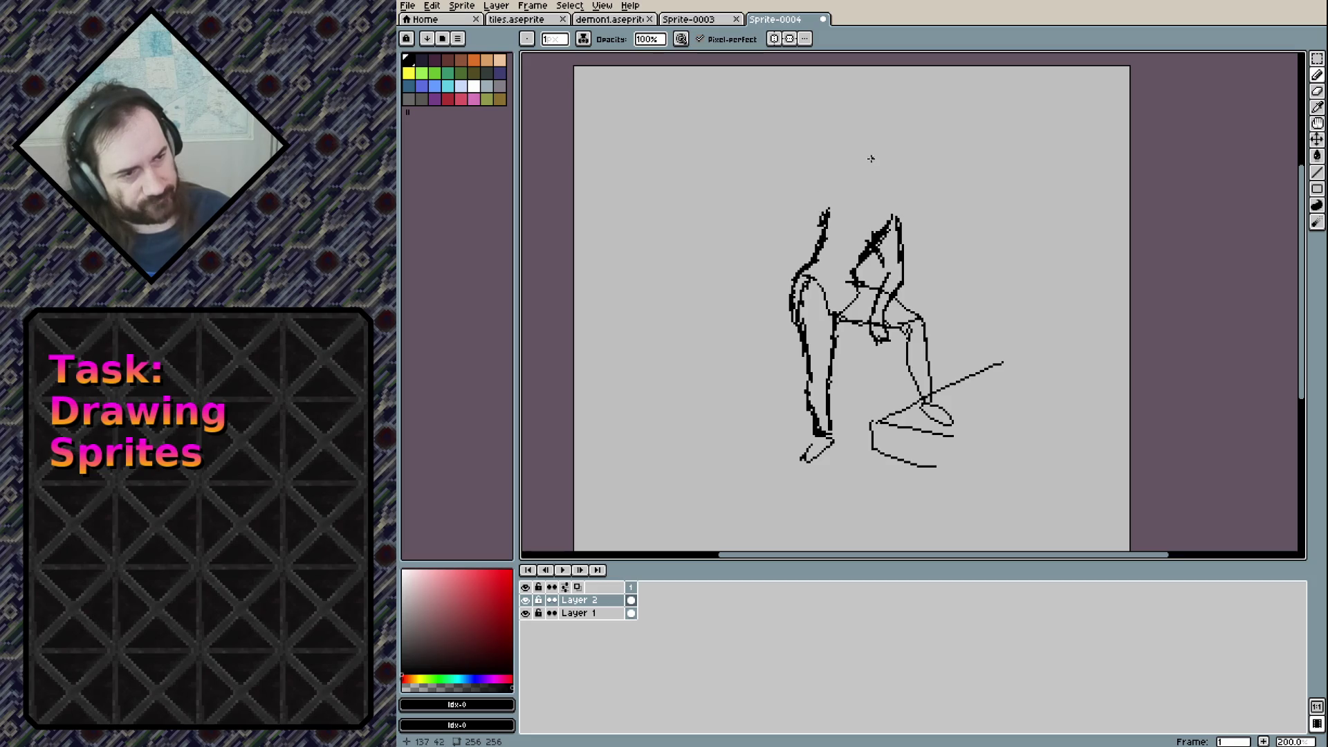
mouse_move(871, 195)
left_mouse_down()
mouse_move(894, 211)
mouse_move(834, 182)
mouse_move(820, 209)
left_mouse_up()
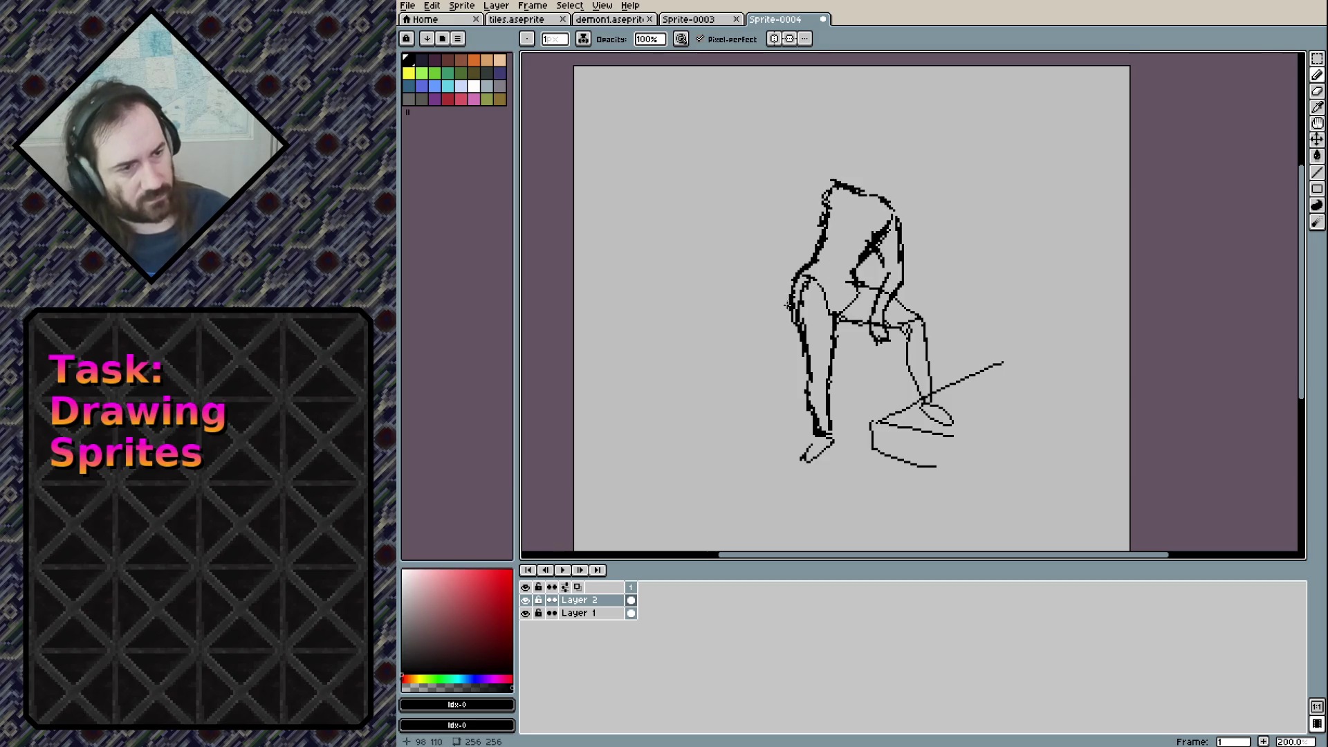
left_click_drag(866, 259, 850, 289)
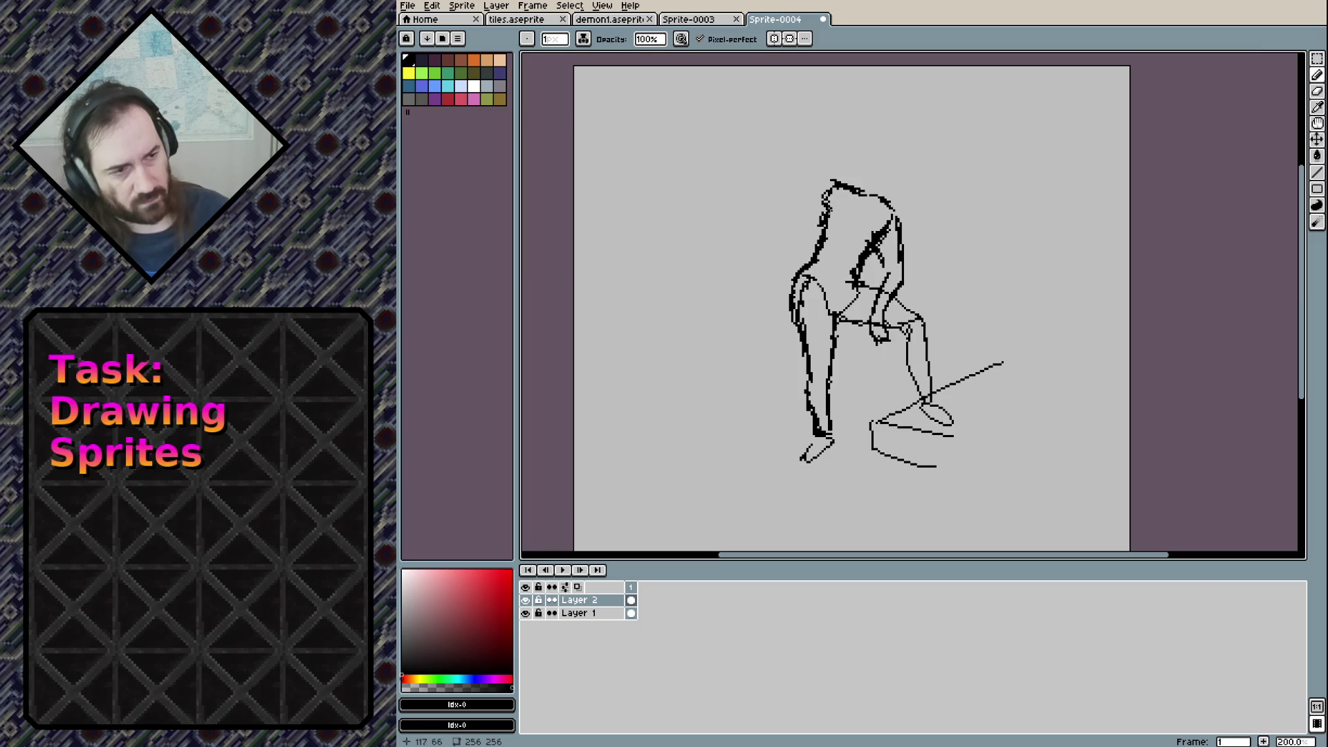
Add an eye mark inside the head and extend a brim stroke out to the left
mouse_move(834, 216)
left_mouse_down()
mouse_move(842, 202)
mouse_move(850, 229)
mouse_move(830, 227)
mouse_move(830, 208)
left_mouse_up()
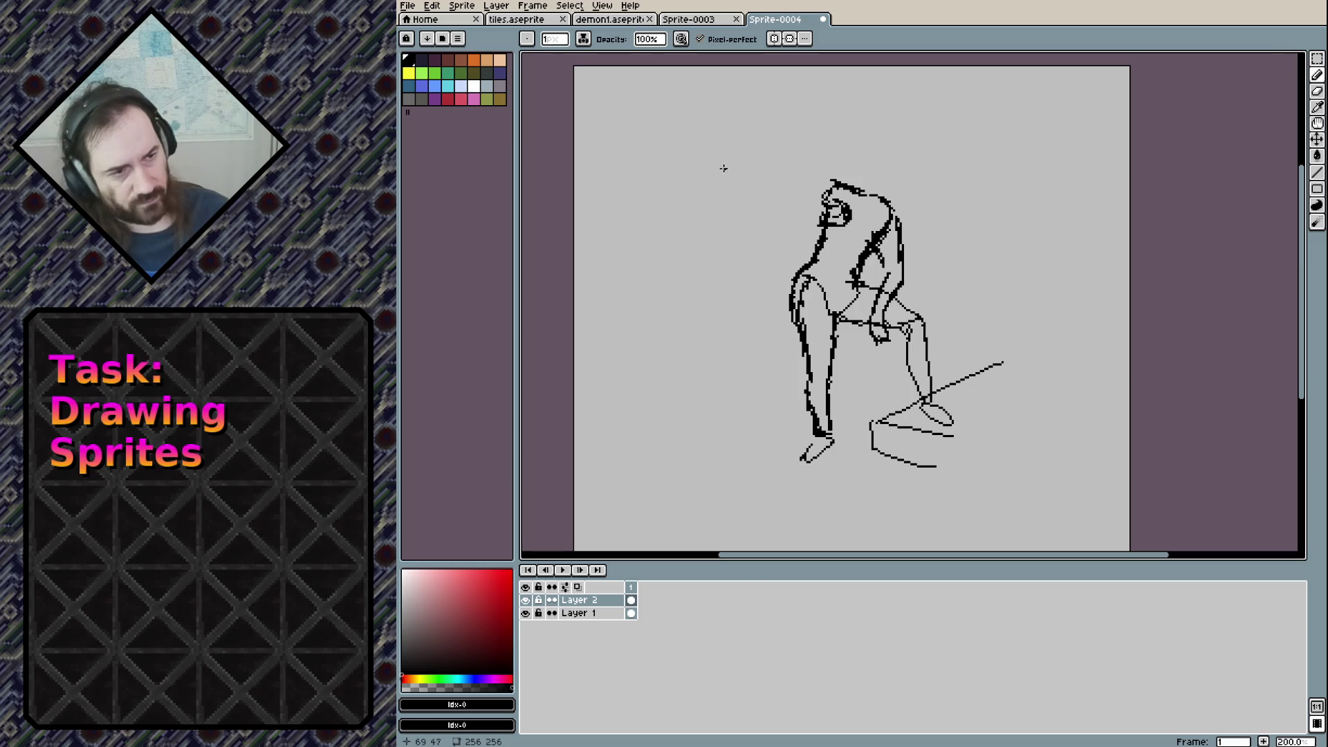
left_click(830, 201)
left_click_drag(830, 200, 791, 197)
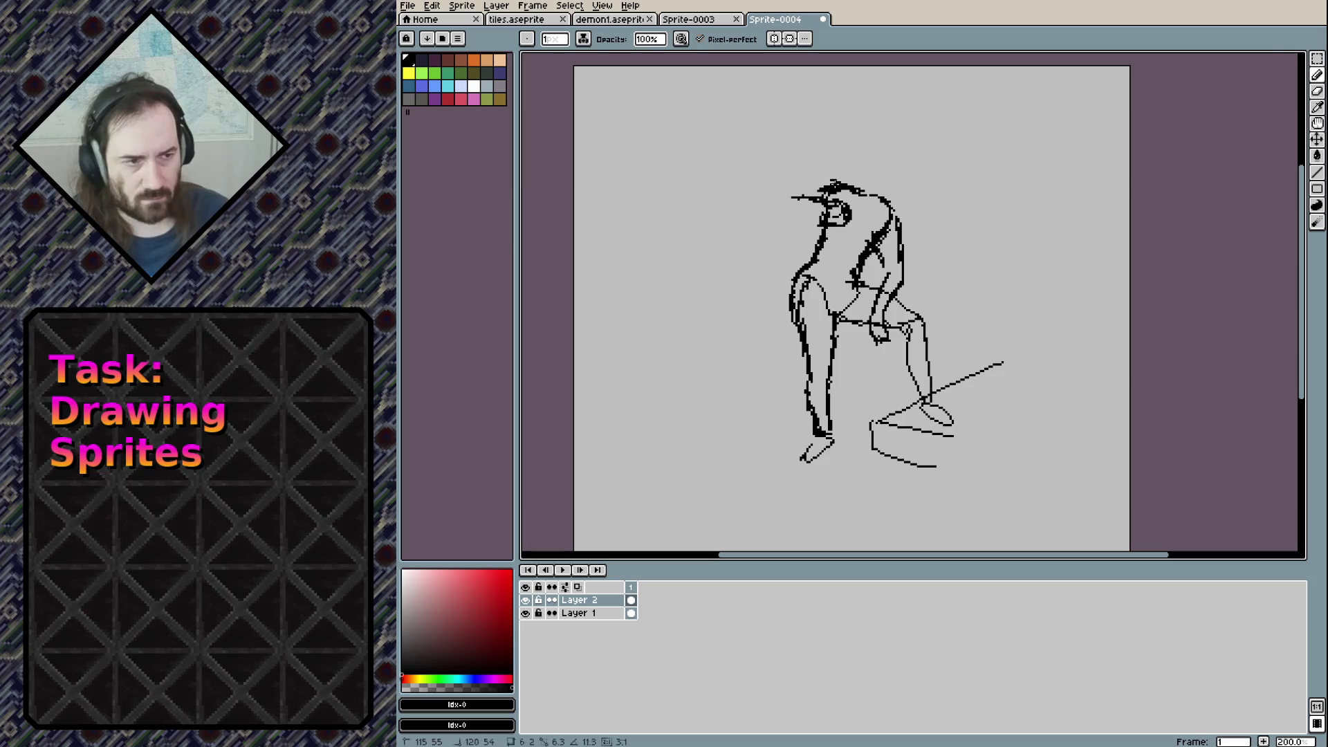
Erase strokes at the top of the head and clear small selected areas near the brim
key("e")
left_click_drag(835, 185, 836, 203)
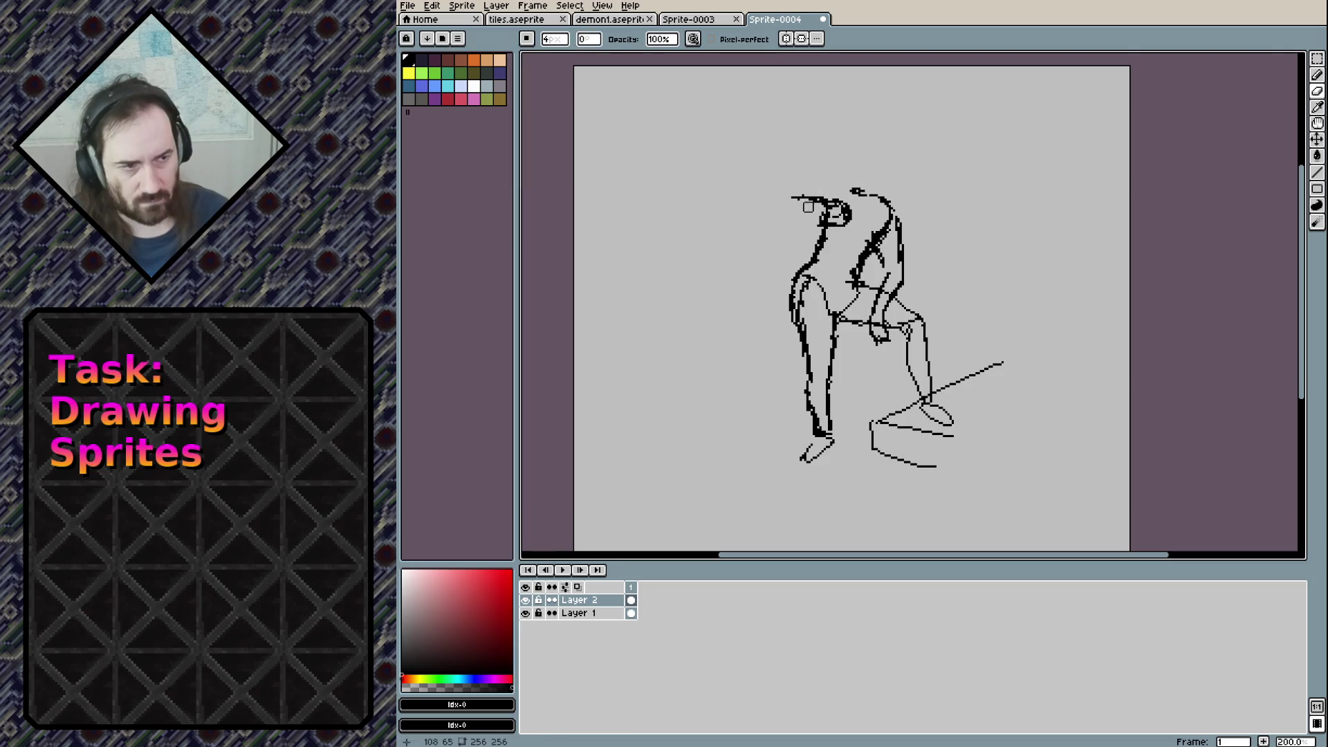
key("m")
mouse_move(812, 188)
left_mouse_down()
mouse_move(830, 209)
mouse_move(795, 187)
left_mouse_up()
left_click(806, 227)
left_click(769, 173)
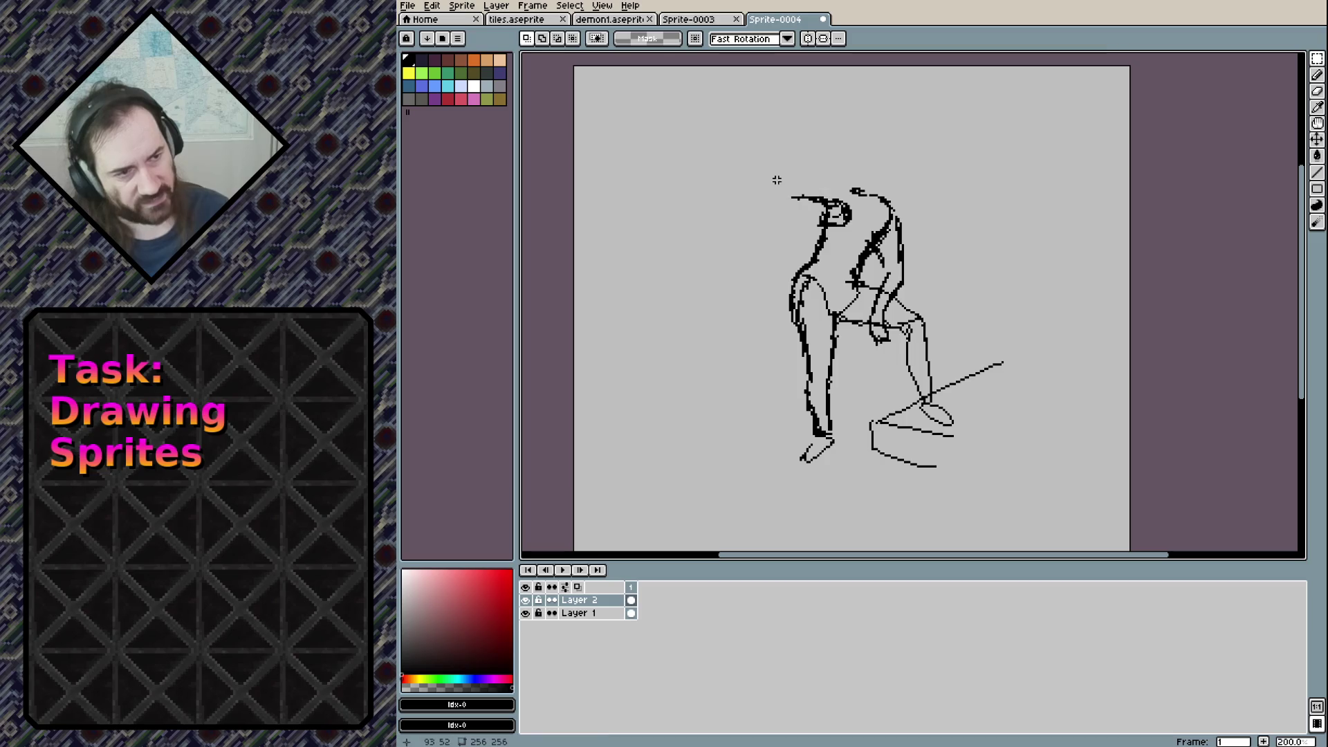
Scribble strokes along the hat brim, then add a short diagonal stroke with the 1px pencil
key("b")
mouse_move(821, 195)
left_mouse_down()
mouse_move(802, 190)
mouse_move(818, 220)
mouse_move(811, 207)
mouse_move(872, 196)
left_mouse_up()
key("e")
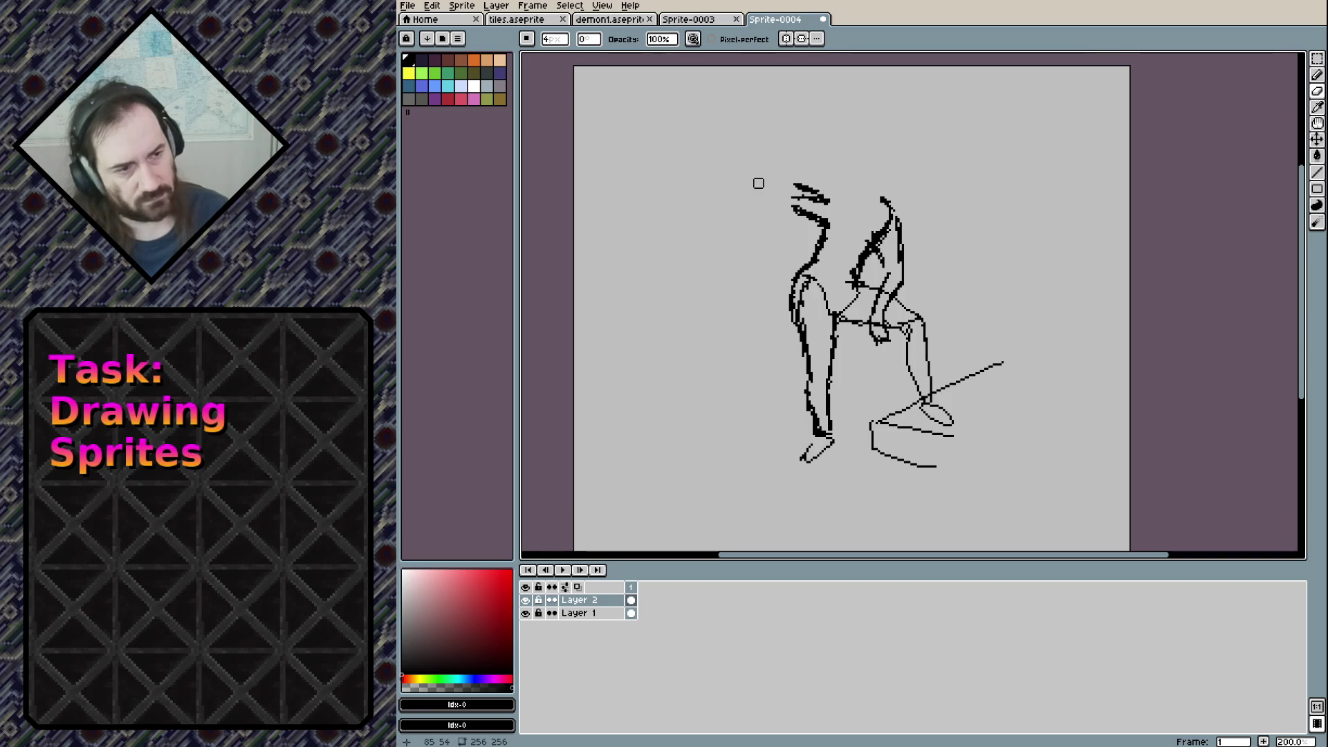
key("b")
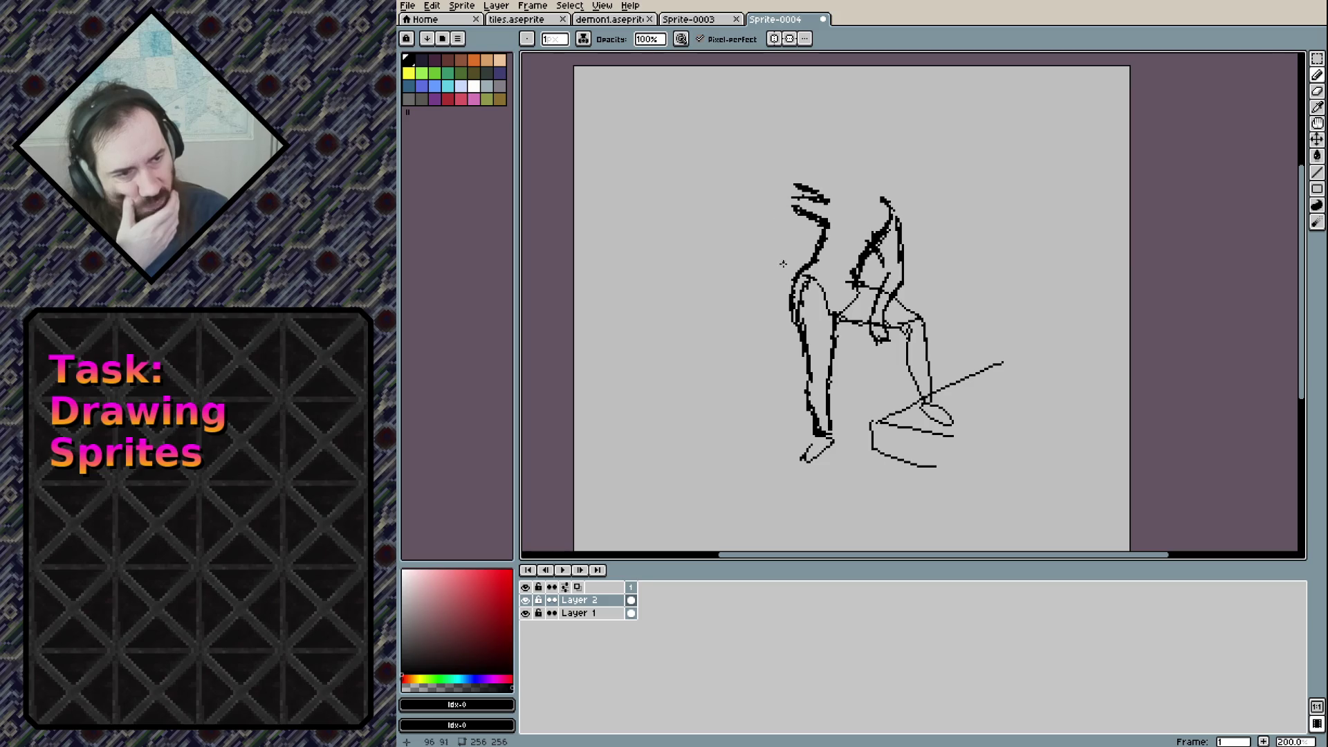
mouse_move(783, 261)
left_mouse_down()
mouse_move(778, 277)
mouse_move(759, 249)
mouse_move(765, 216)
mouse_move(744, 221)
mouse_move(796, 207)
mouse_move(742, 201)
mouse_move(830, 188)
mouse_move(778, 196)
mouse_move(834, 219)
mouse_move(835, 207)
left_mouse_up()
Outline the angular pack on the figure's back and draw a line across the hip
left_click_drag(834, 194, 837, 217)
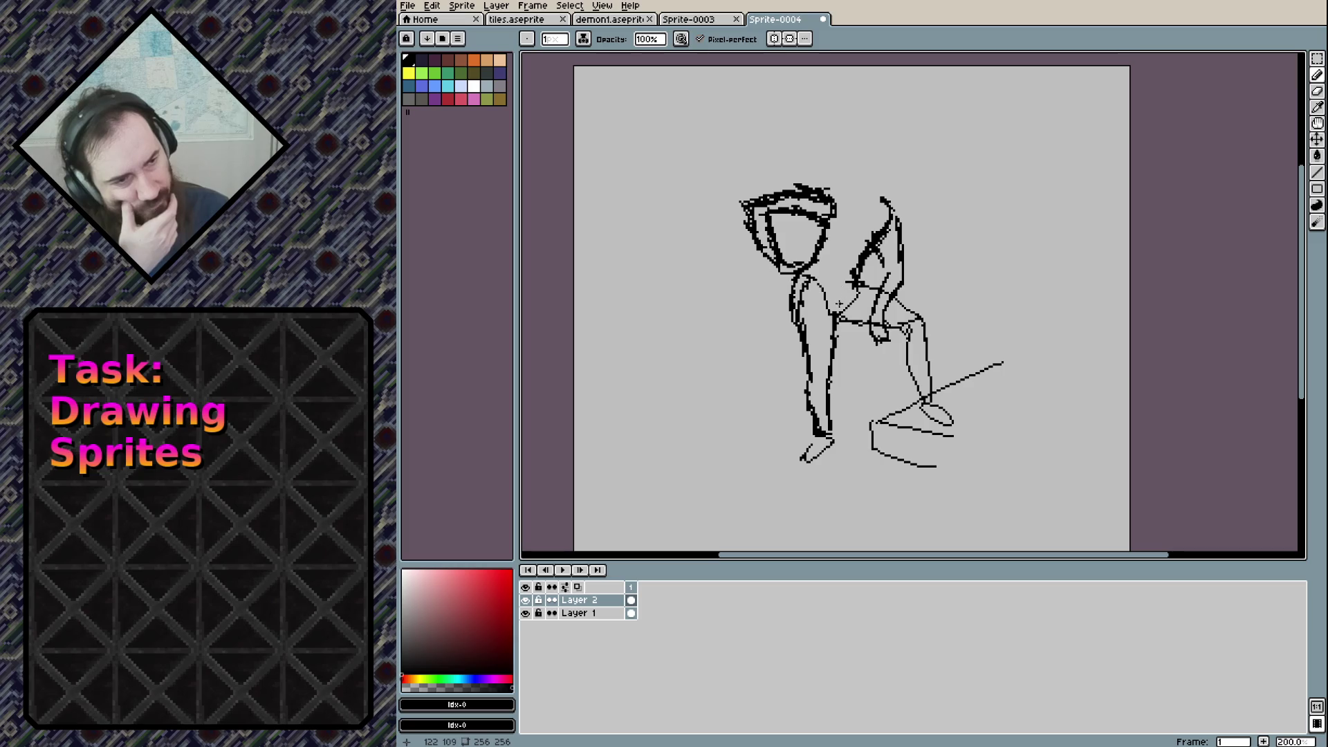
mouse_move(836, 307)
left_mouse_down()
mouse_move(871, 204)
mouse_move(849, 187)
mouse_move(895, 204)
left_mouse_up()
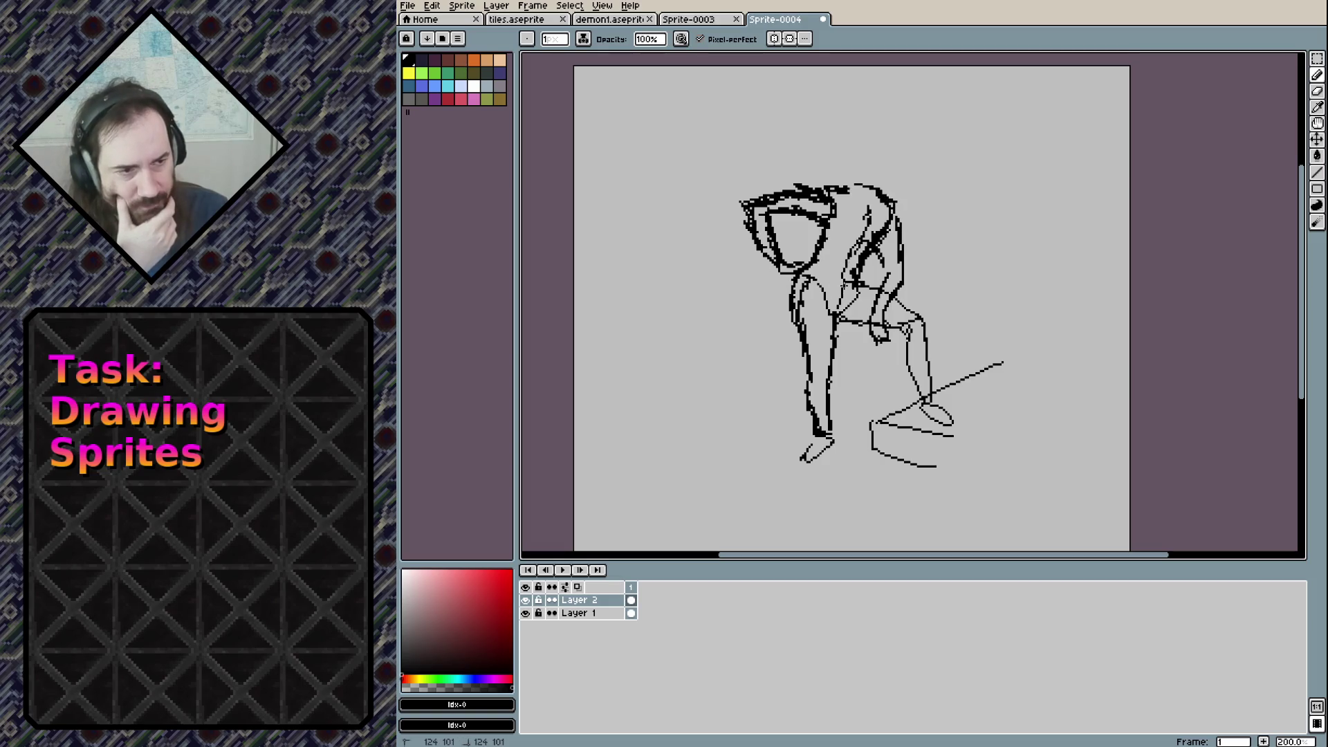
left_click_drag(810, 265, 842, 278)
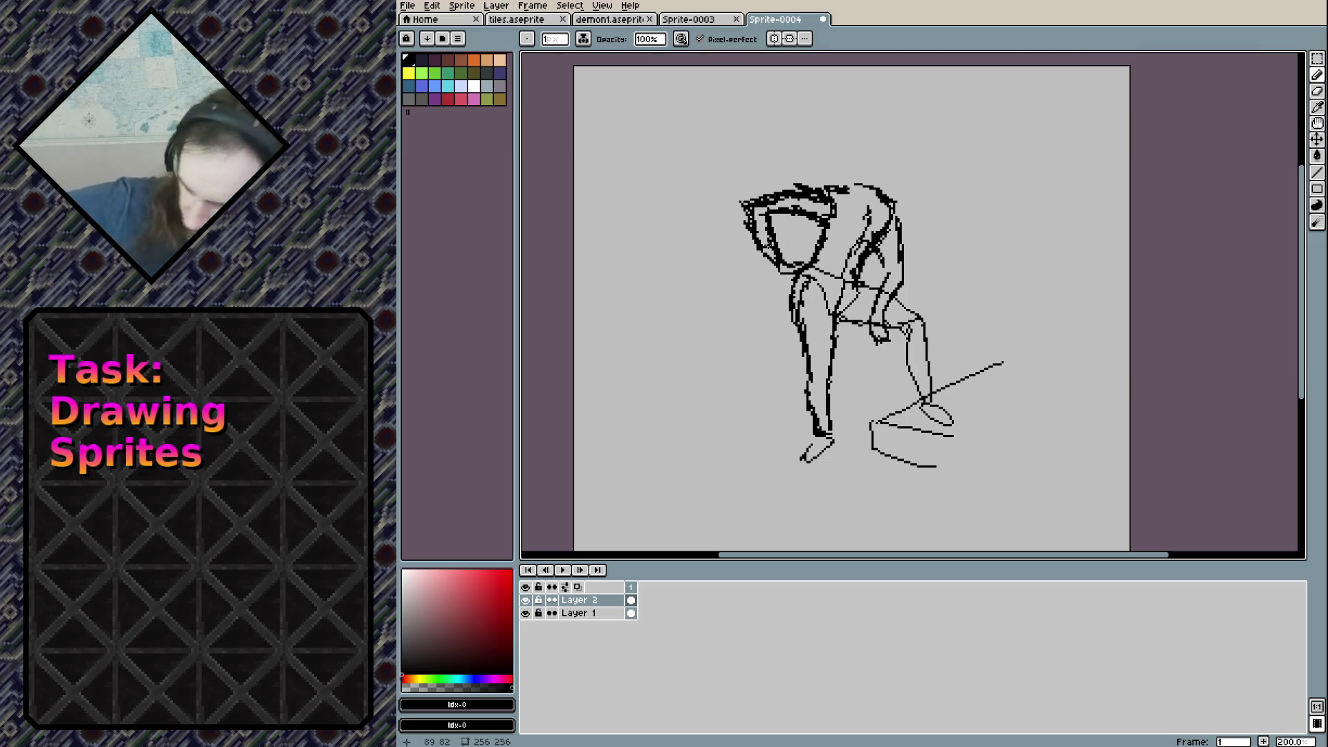
left_click_drag(783, 279, 800, 277)
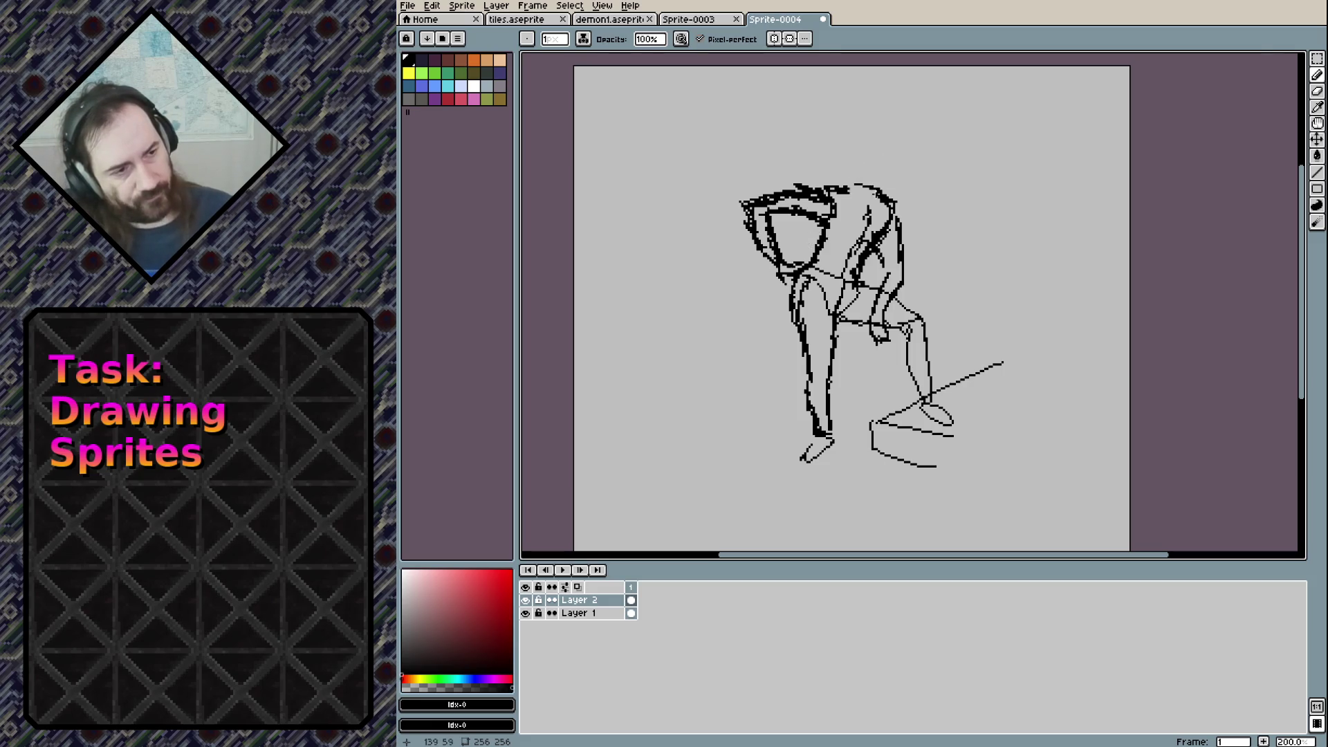
Draw a neck stroke rising from the shoulder top, redoing the first attempt
left_click_drag(886, 193, 892, 174)
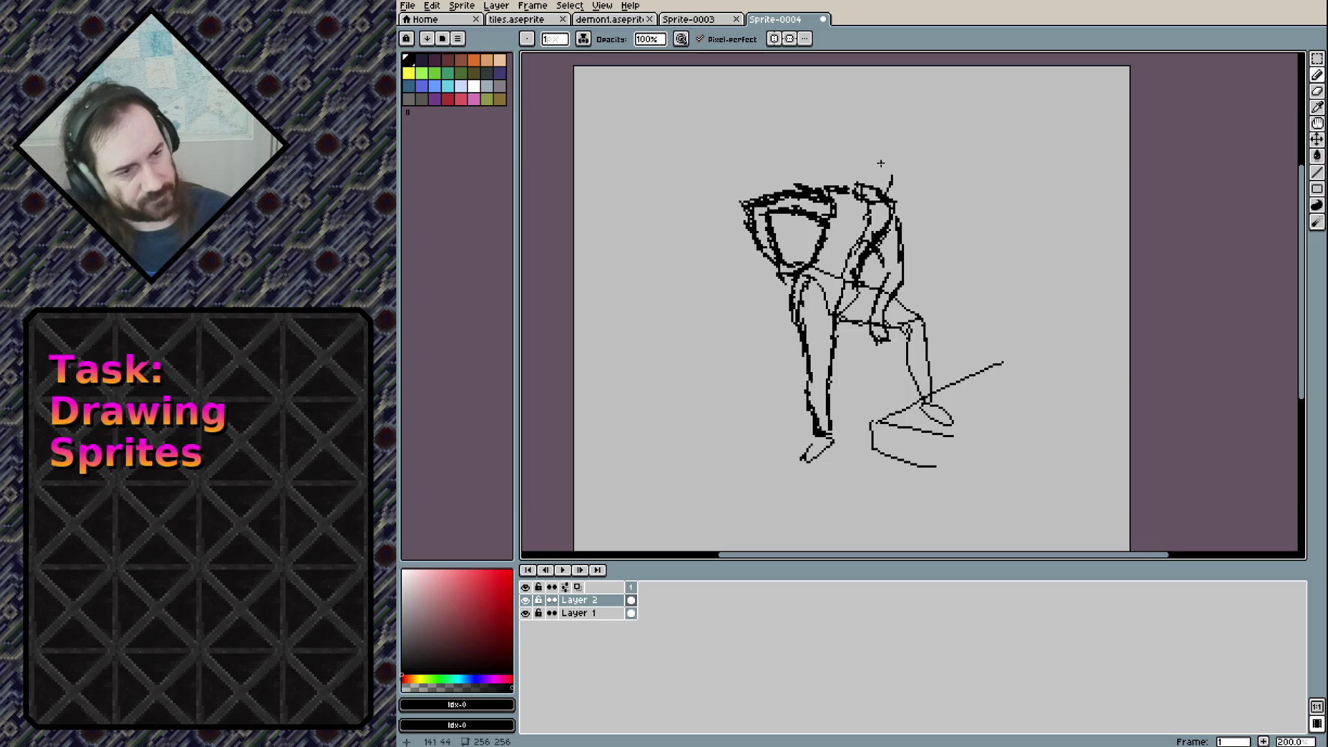
key("ctrl+z")
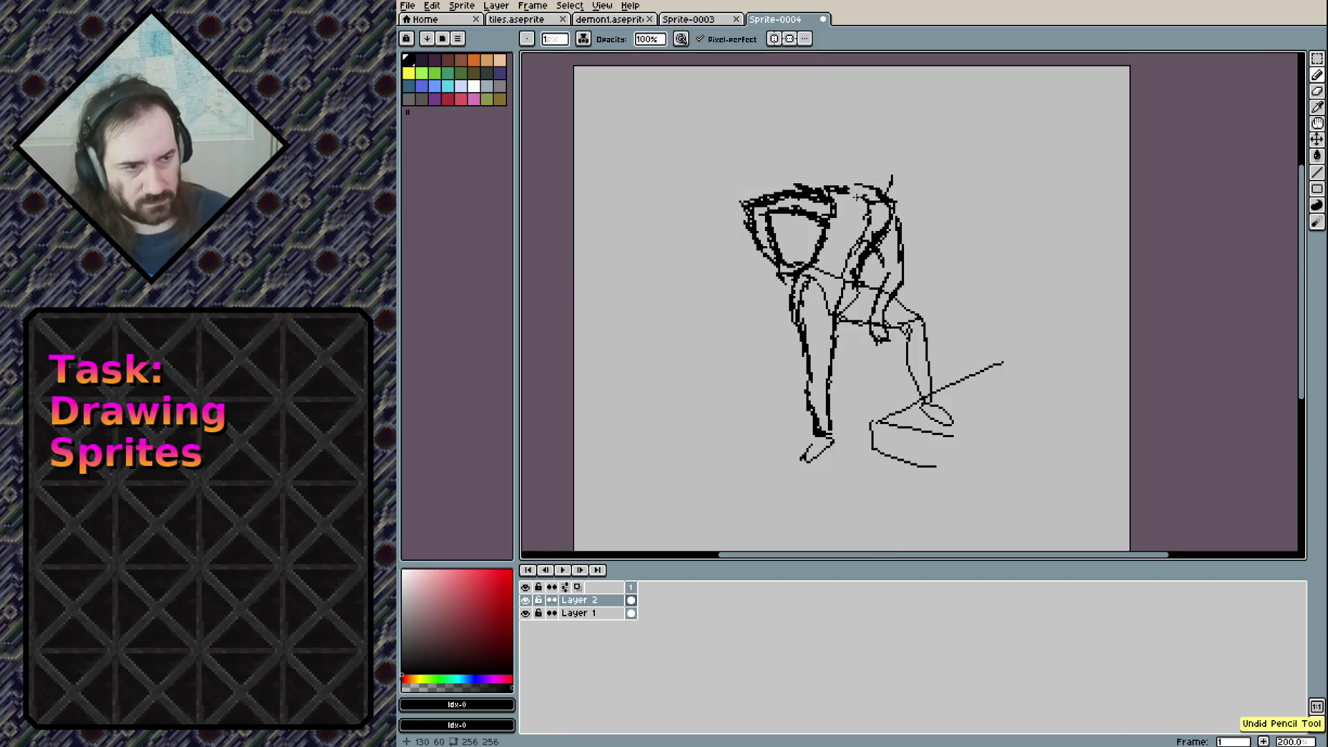
left_click_drag(858, 193, 888, 182)
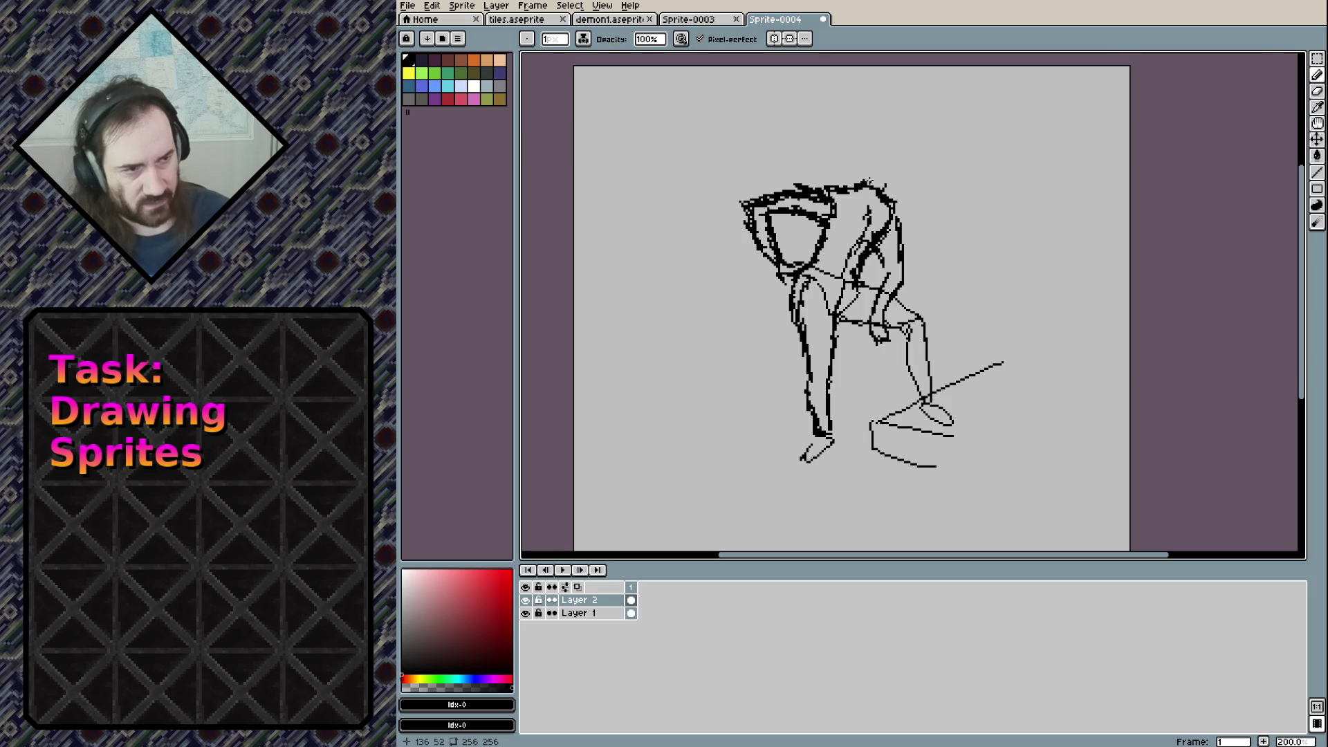
left_click_drag(877, 178, 894, 144)
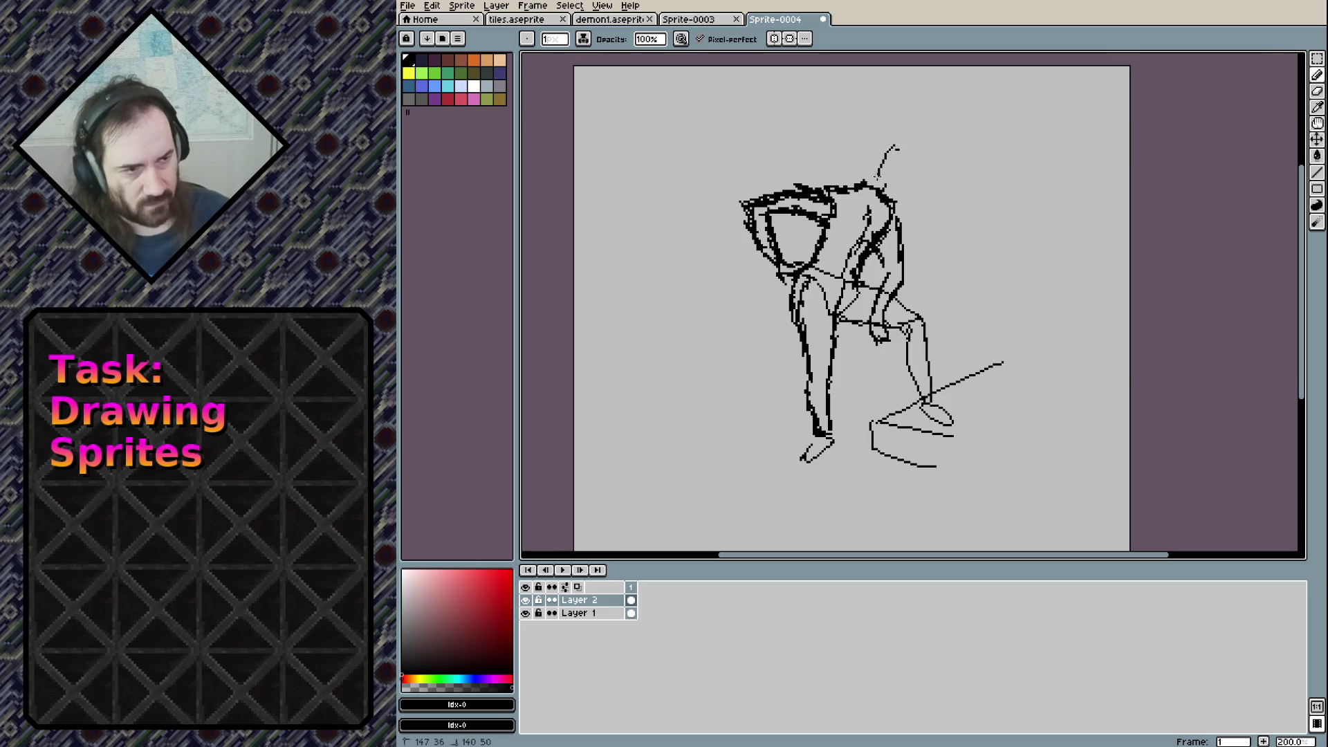
Draw the curved head outline above the shoulder with neck, chin and jaw lines
key("ctrl+z")
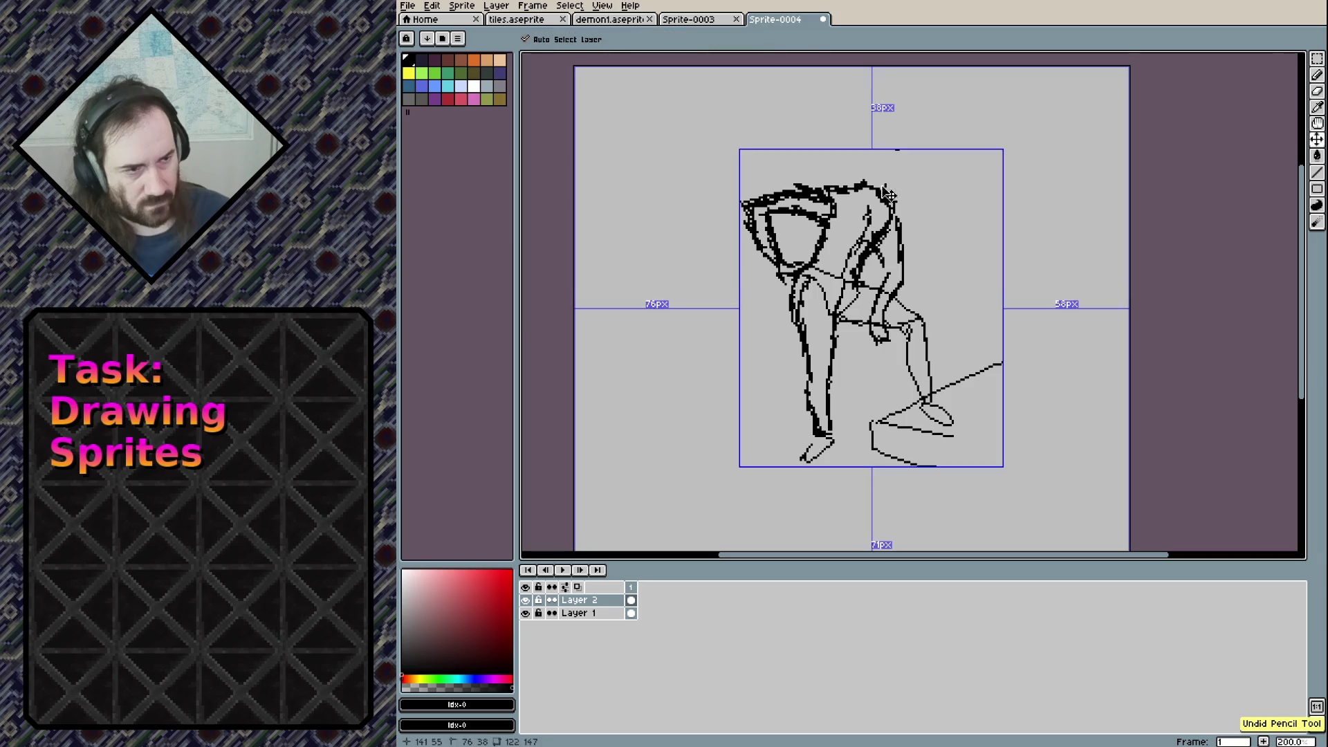
left_click_drag(885, 185, 877, 159)
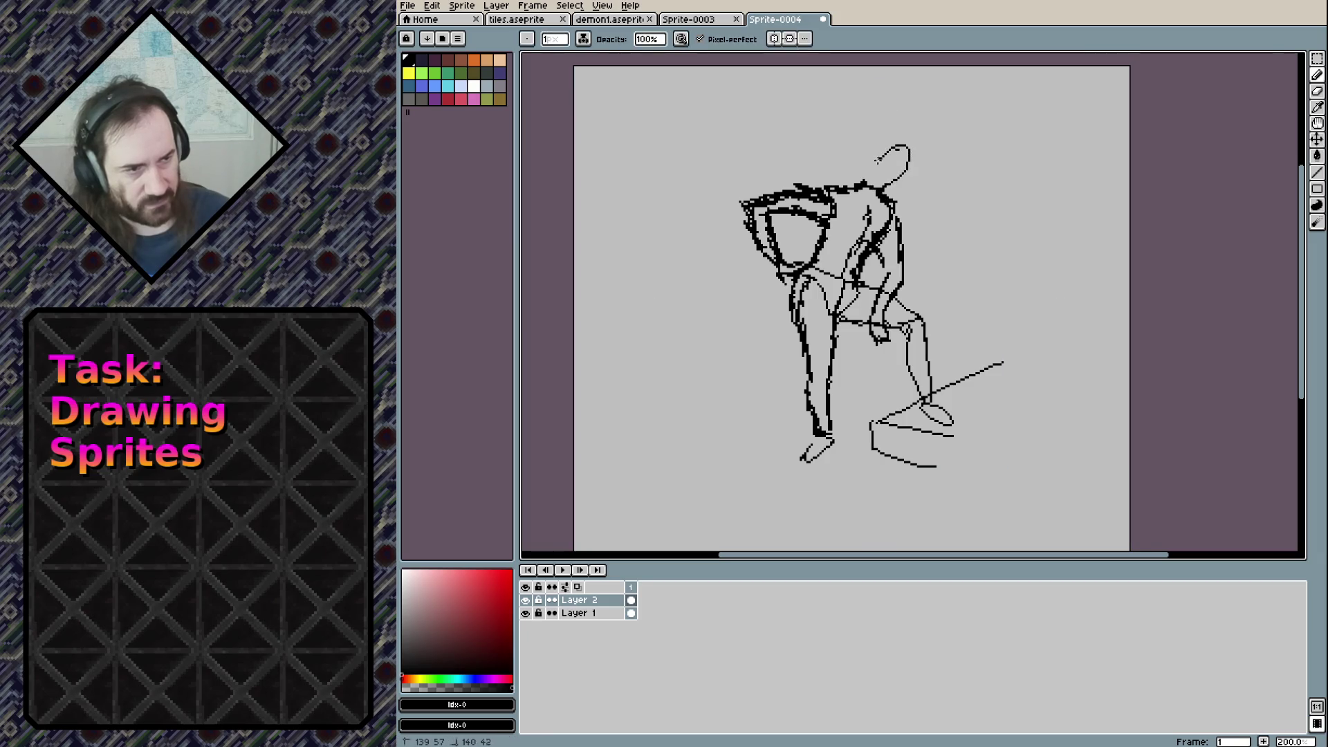
mouse_move(872, 164)
left_mouse_down()
mouse_move(883, 127)
mouse_move(906, 154)
mouse_move(864, 149)
mouse_move(863, 134)
left_mouse_up()
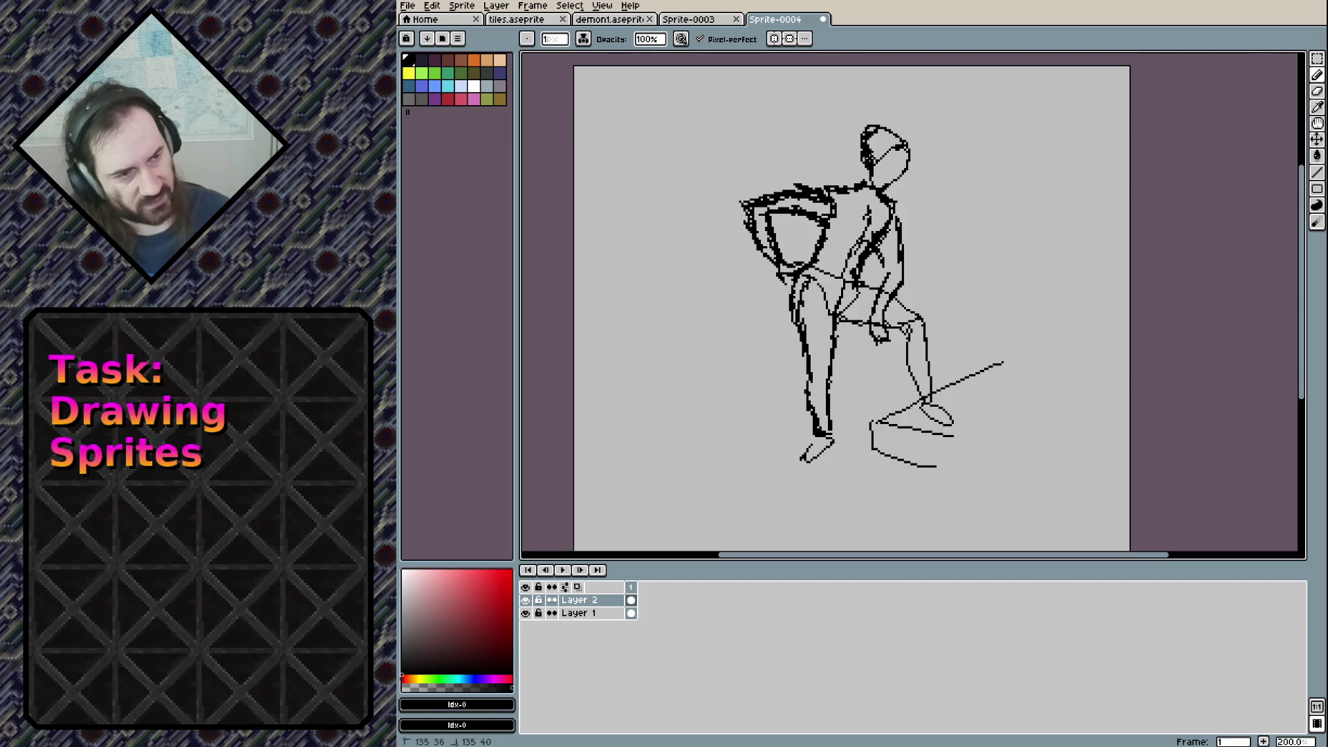
left_click_drag(883, 181, 874, 163)
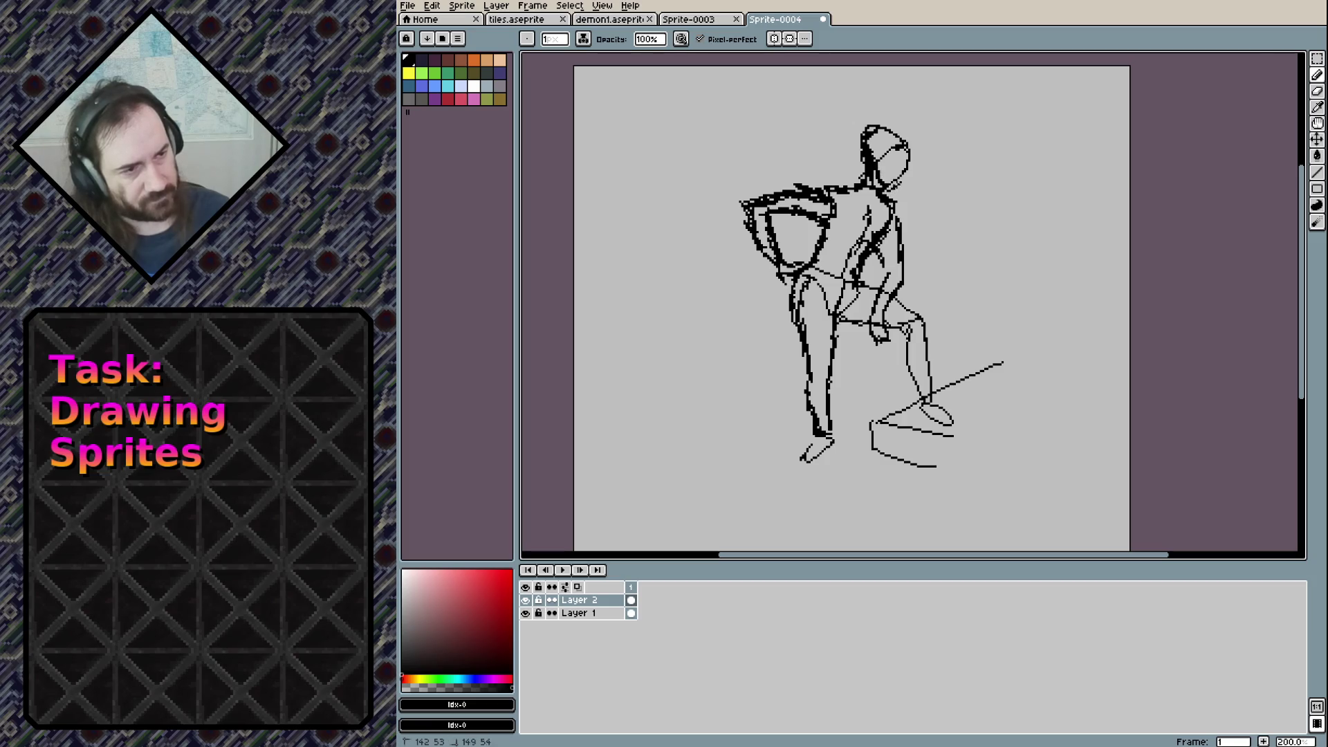
mouse_move(900, 181)
left_mouse_down()
mouse_move(909, 153)
mouse_move(866, 148)
mouse_move(905, 176)
left_mouse_up()
key("e")
key("b")
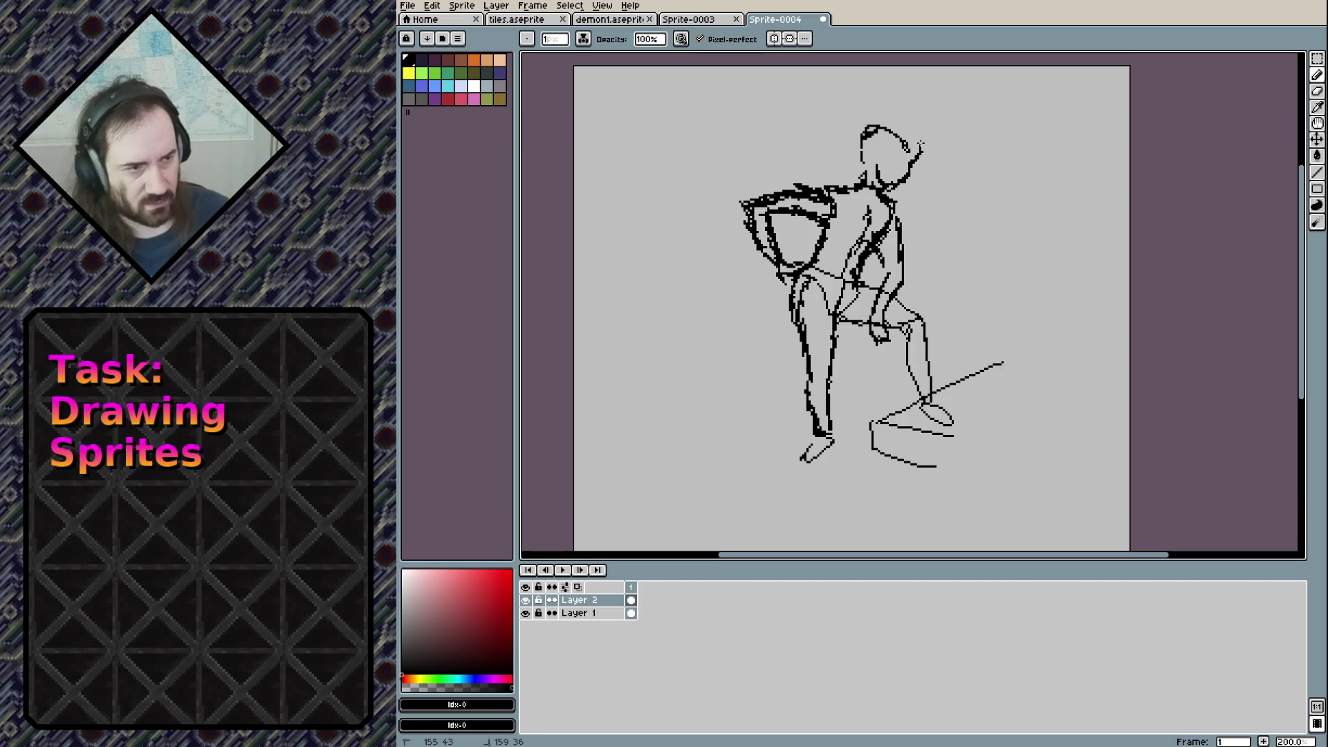
Rework the head's right side by erasing the old outline and redrawing it
mouse_move(917, 144)
left_mouse_down()
mouse_move(892, 128)
mouse_move(868, 175)
mouse_move(908, 159)
left_mouse_up()
key("e")
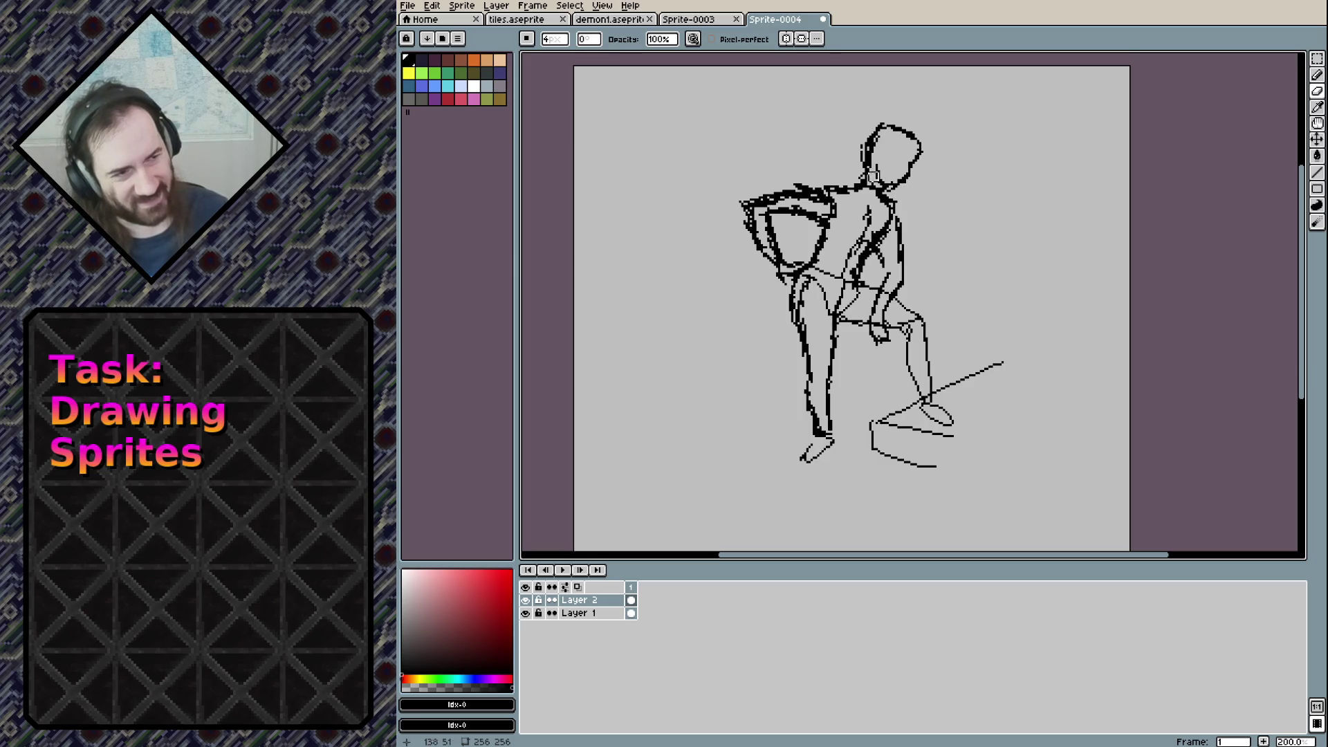
left_click_drag(906, 194, 901, 182)
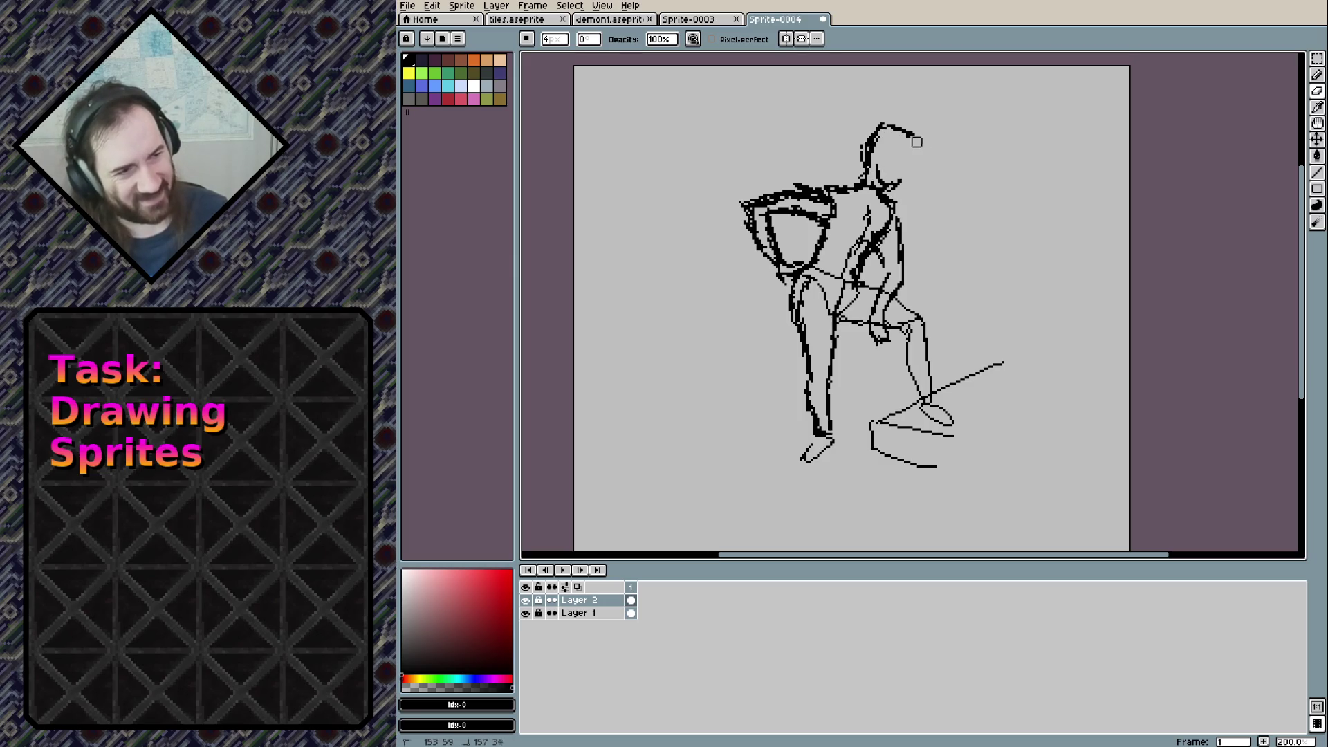
key("m")
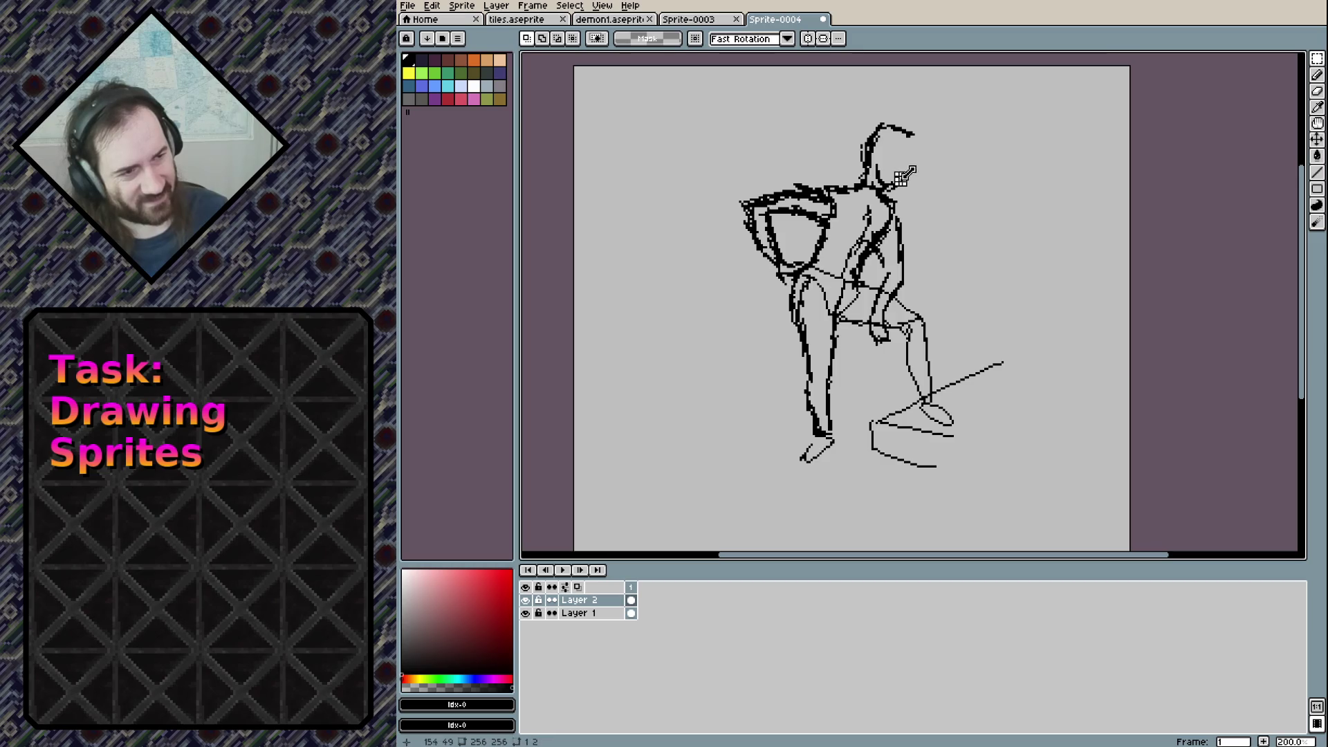
key("b")
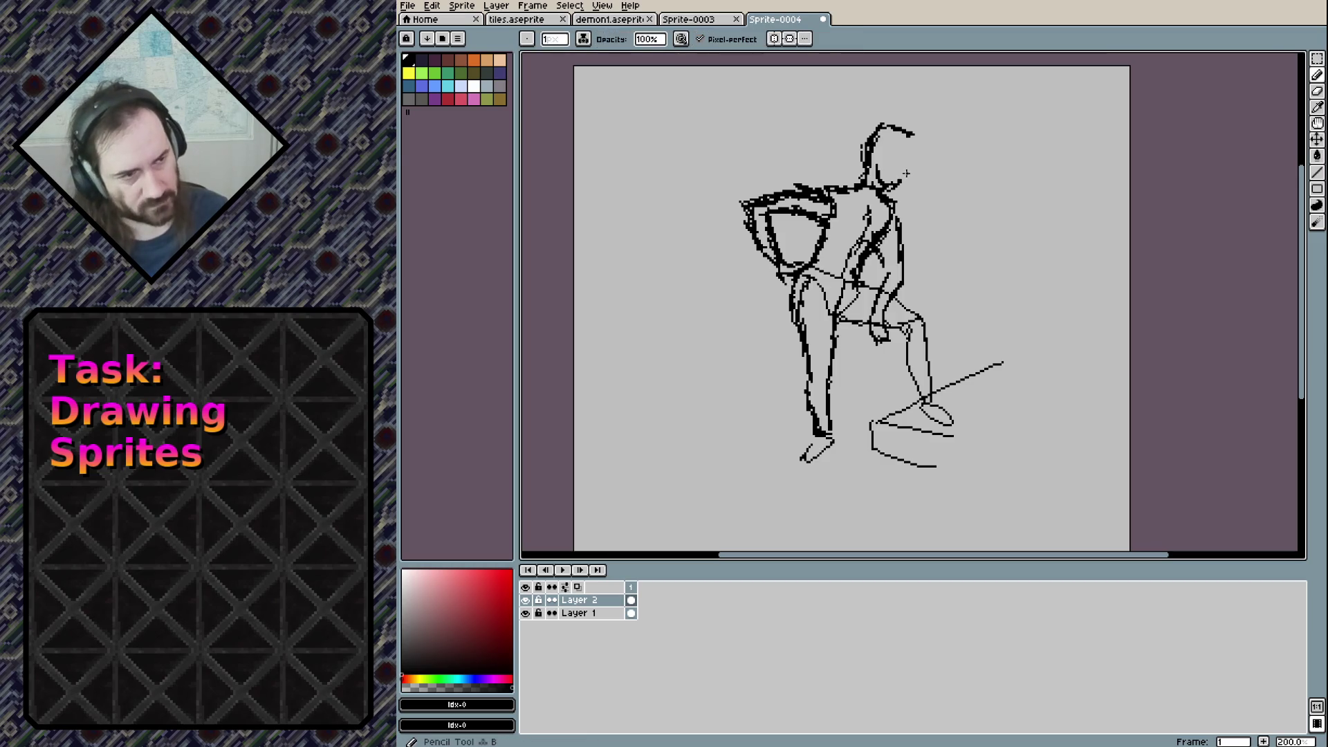
mouse_move(889, 186)
left_mouse_down()
mouse_move(920, 165)
mouse_move(909, 134)
left_mouse_up()
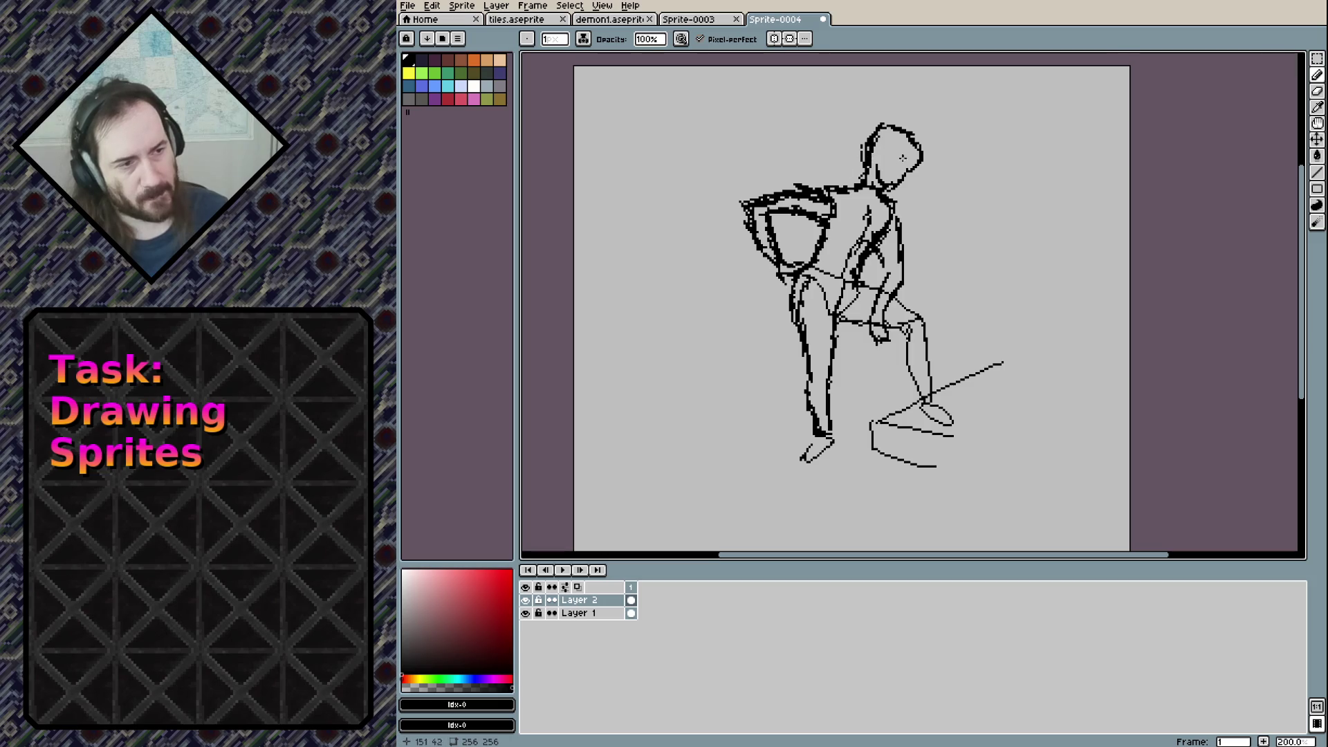
Add small face marks and darken the lower leg down to the foot
left_click_drag(899, 169, 897, 177)
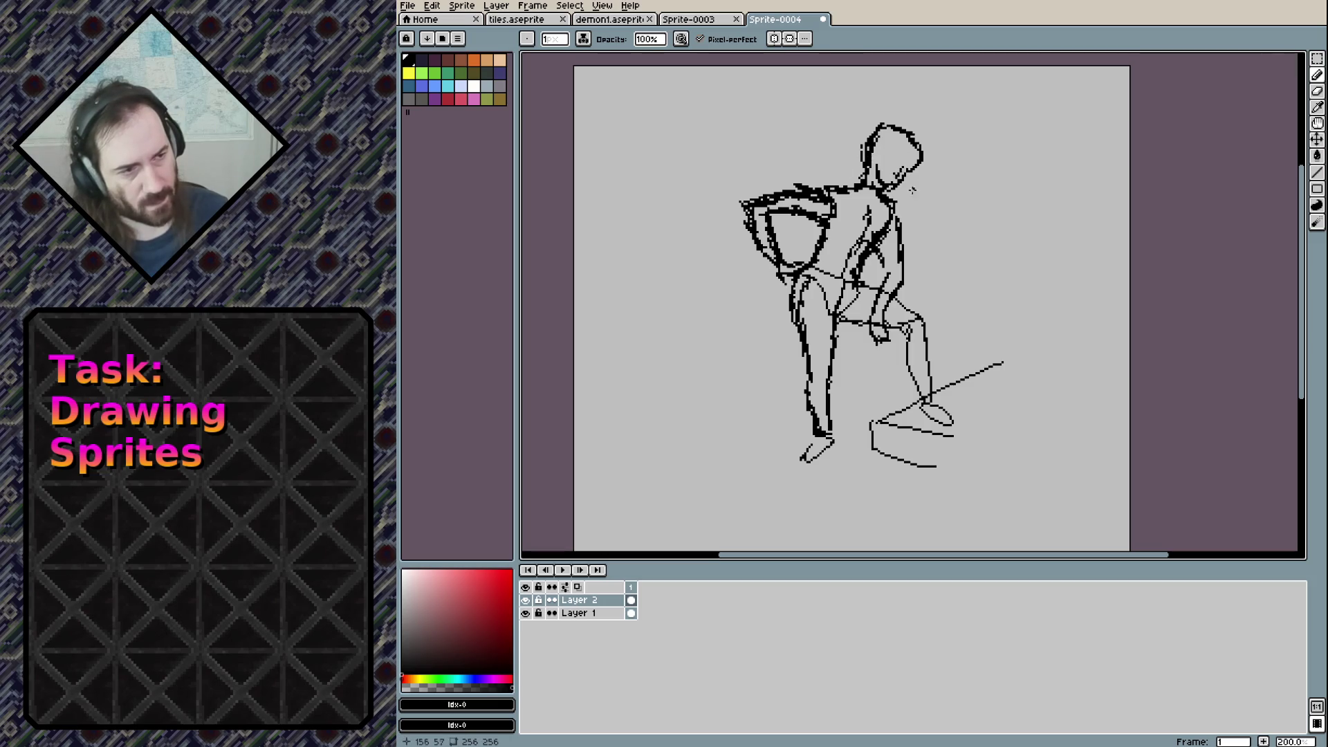
left_click(895, 160)
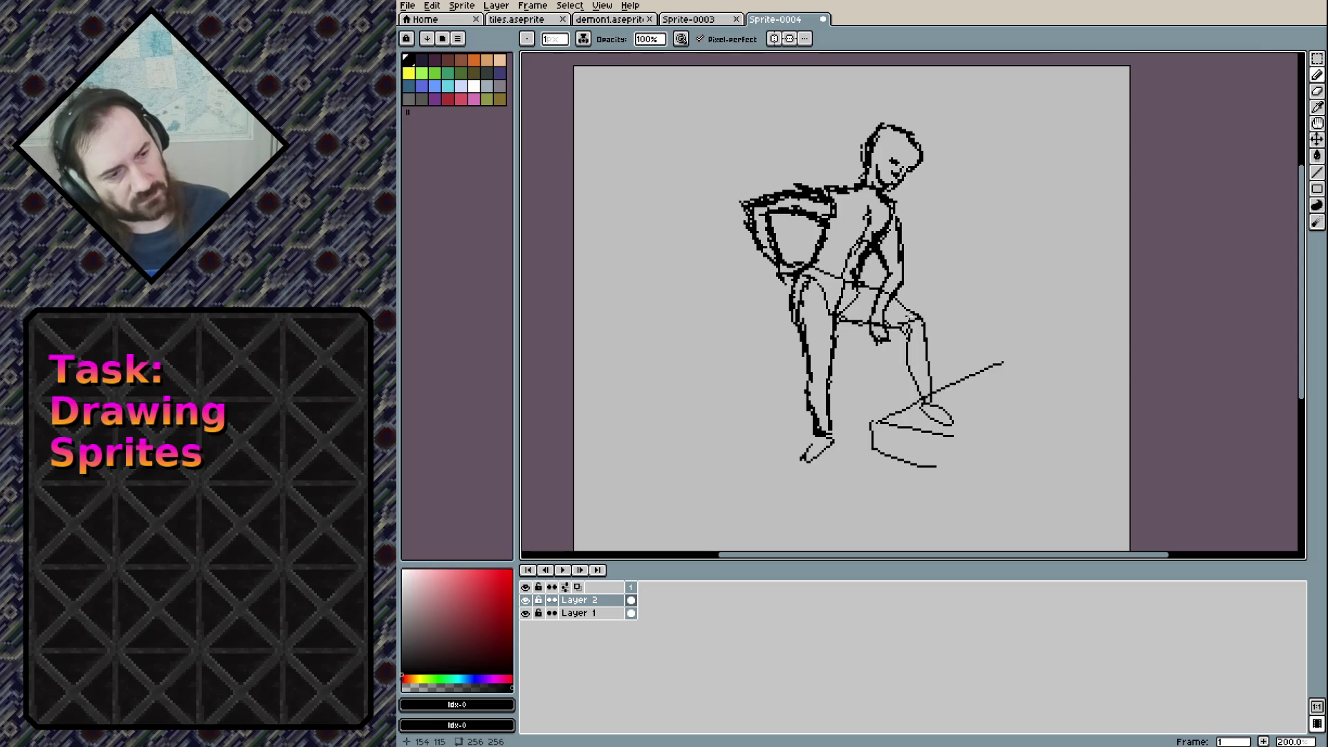
mouse_move(817, 434)
left_mouse_down()
mouse_move(824, 462)
mouse_move(834, 426)
left_mouse_up()
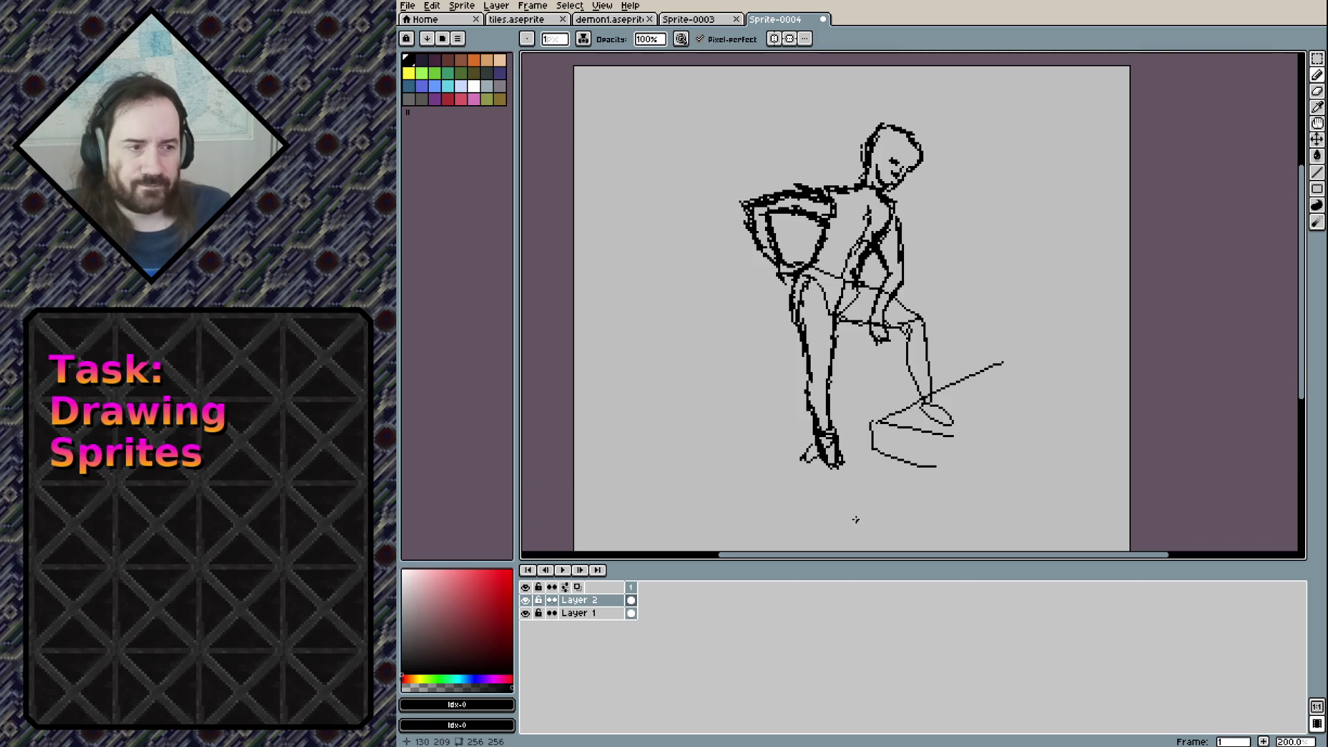
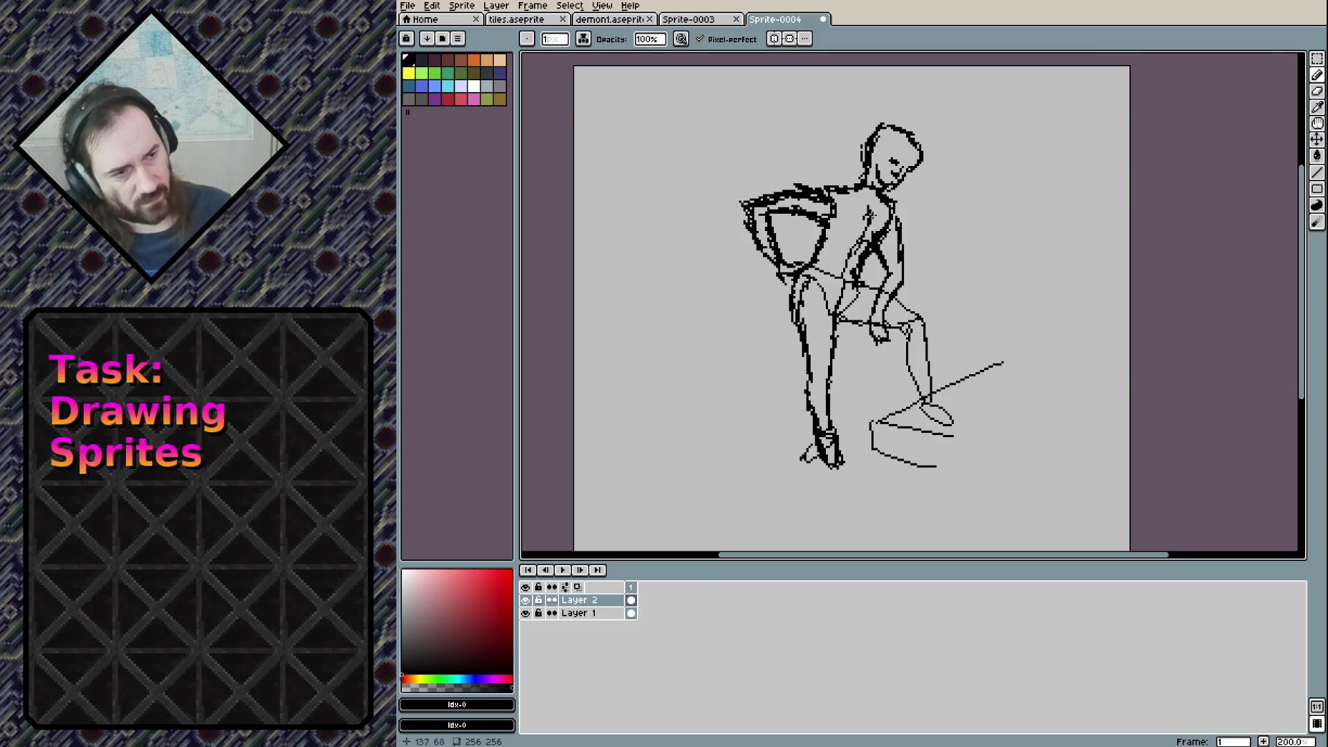
Add short pencil strokes refining the chest, redrawing one bad stroke
mouse_move(839, 236)
left_mouse_down()
mouse_move(890, 231)
mouse_move(895, 215)
mouse_move(875, 234)
left_mouse_up()
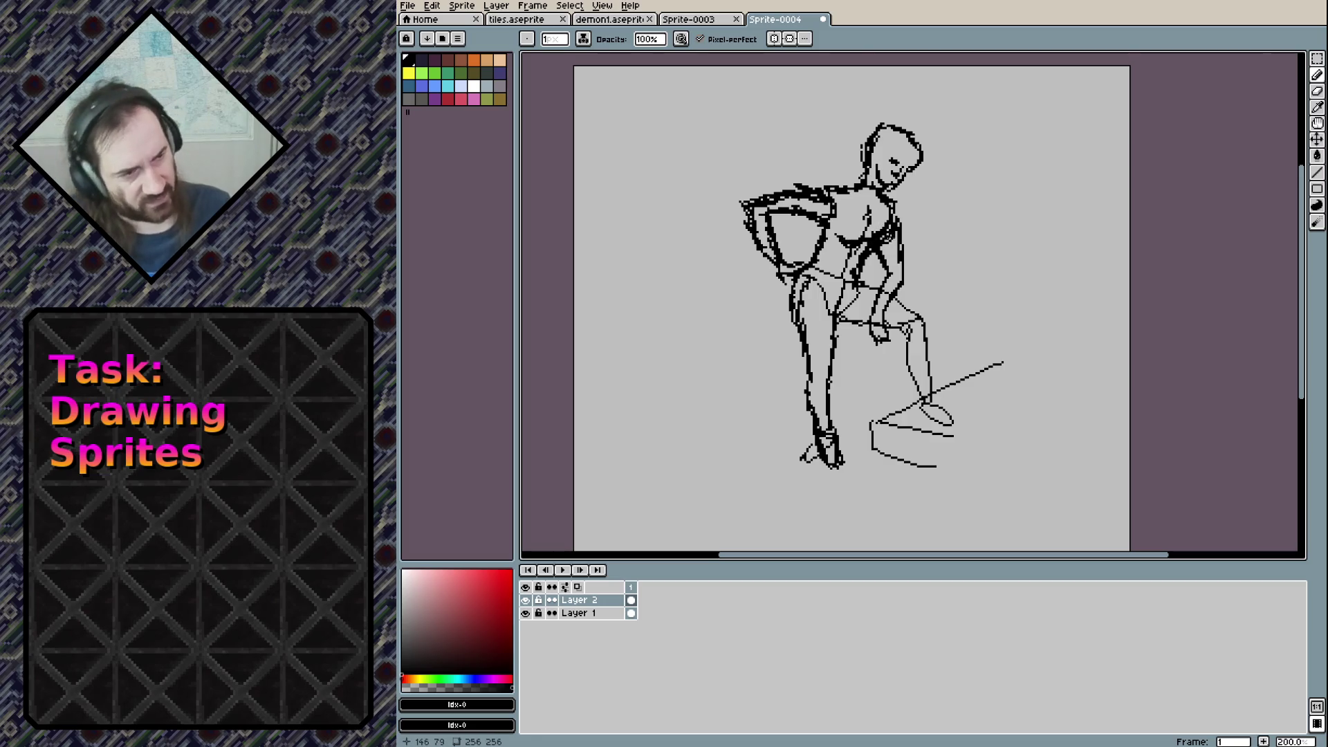
key("ctrl+z")
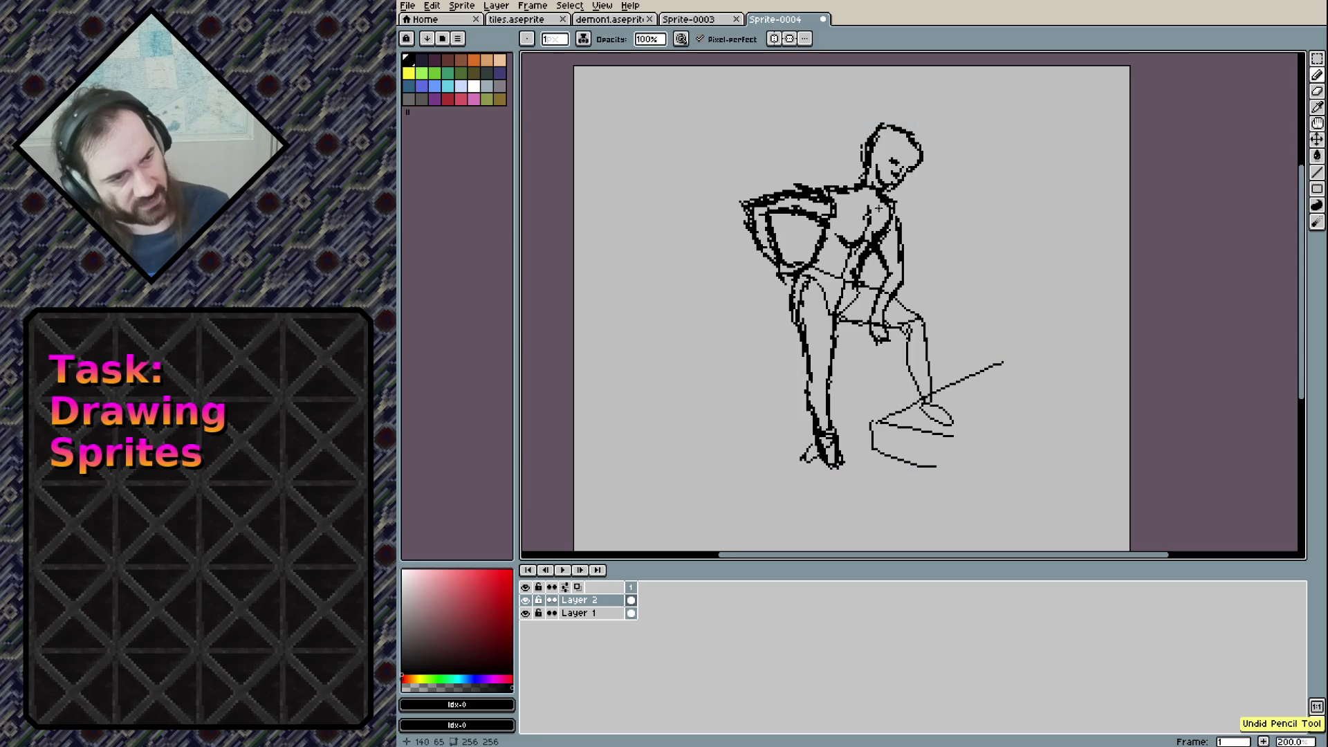
mouse_move(876, 234)
left_mouse_down()
mouse_move(866, 242)
mouse_move(885, 217)
mouse_move(886, 246)
left_mouse_up()
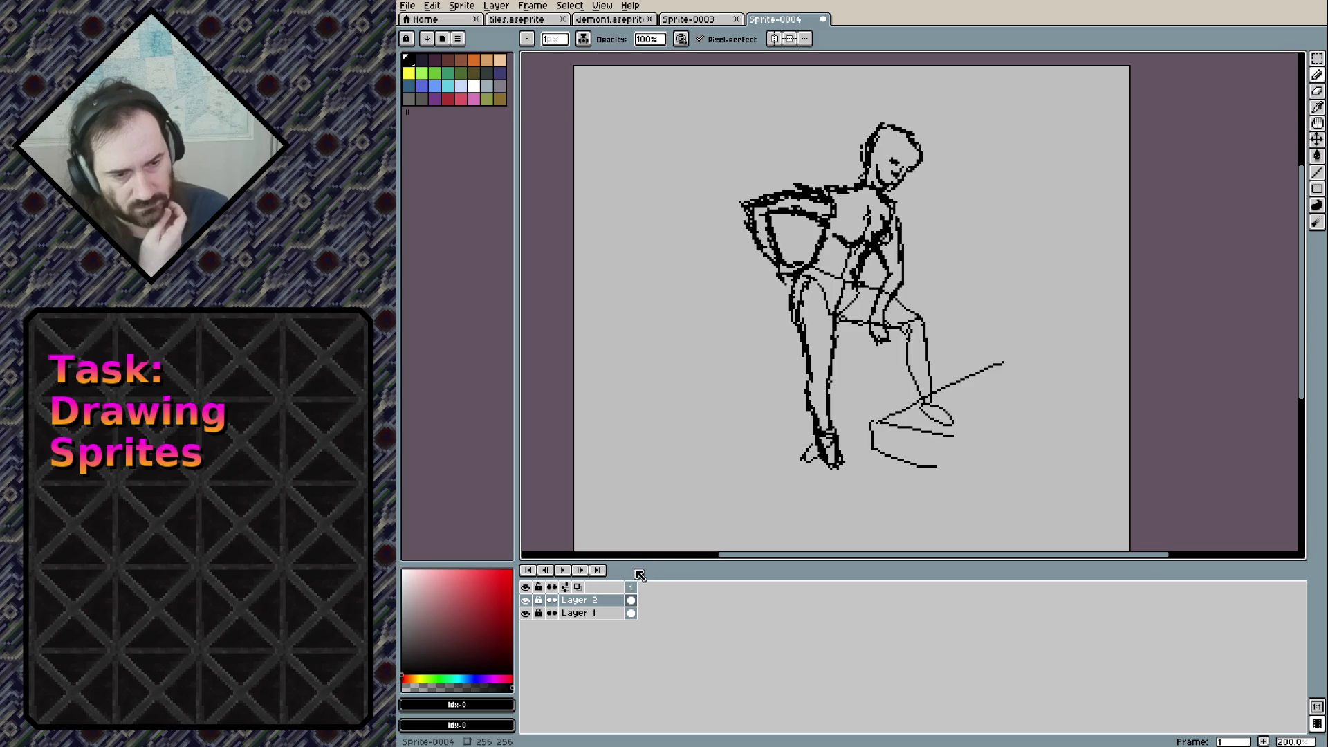
Add a new empty layer above the Layer 2 sketch
right_click(609, 613)
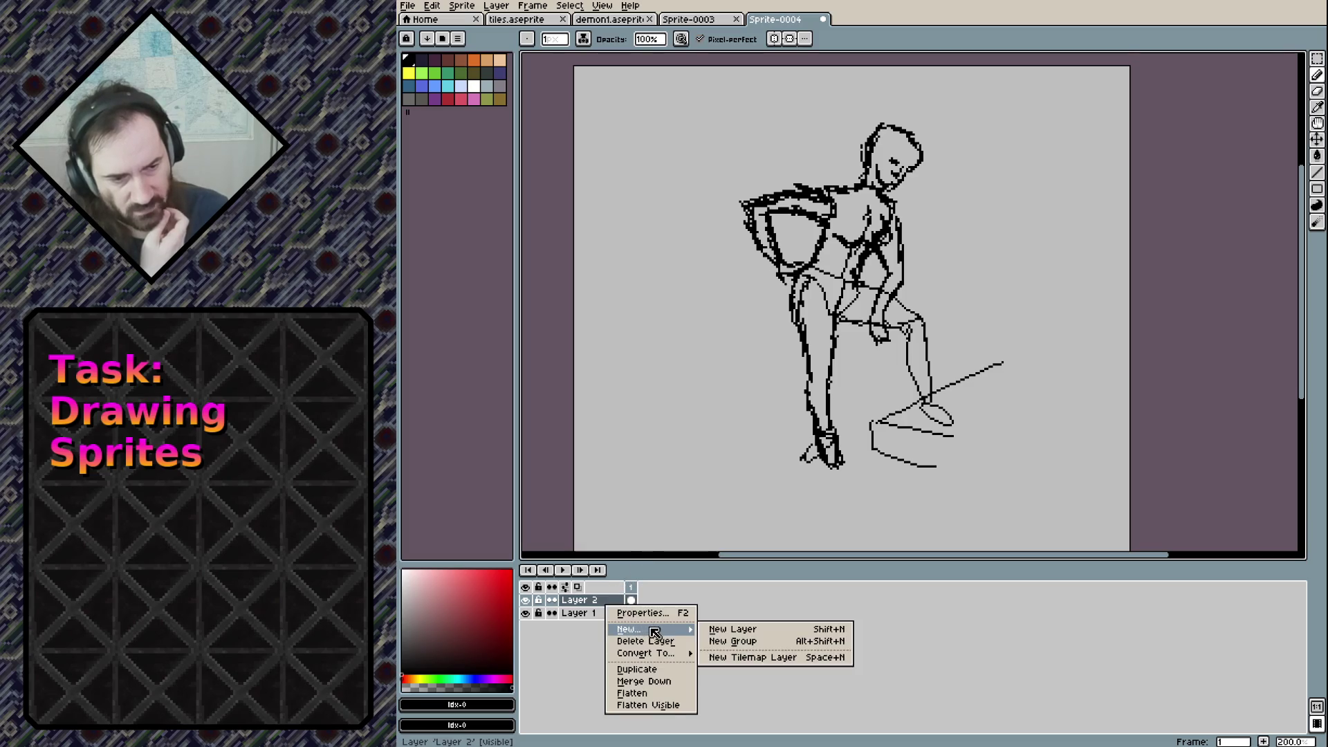
key("Escape")
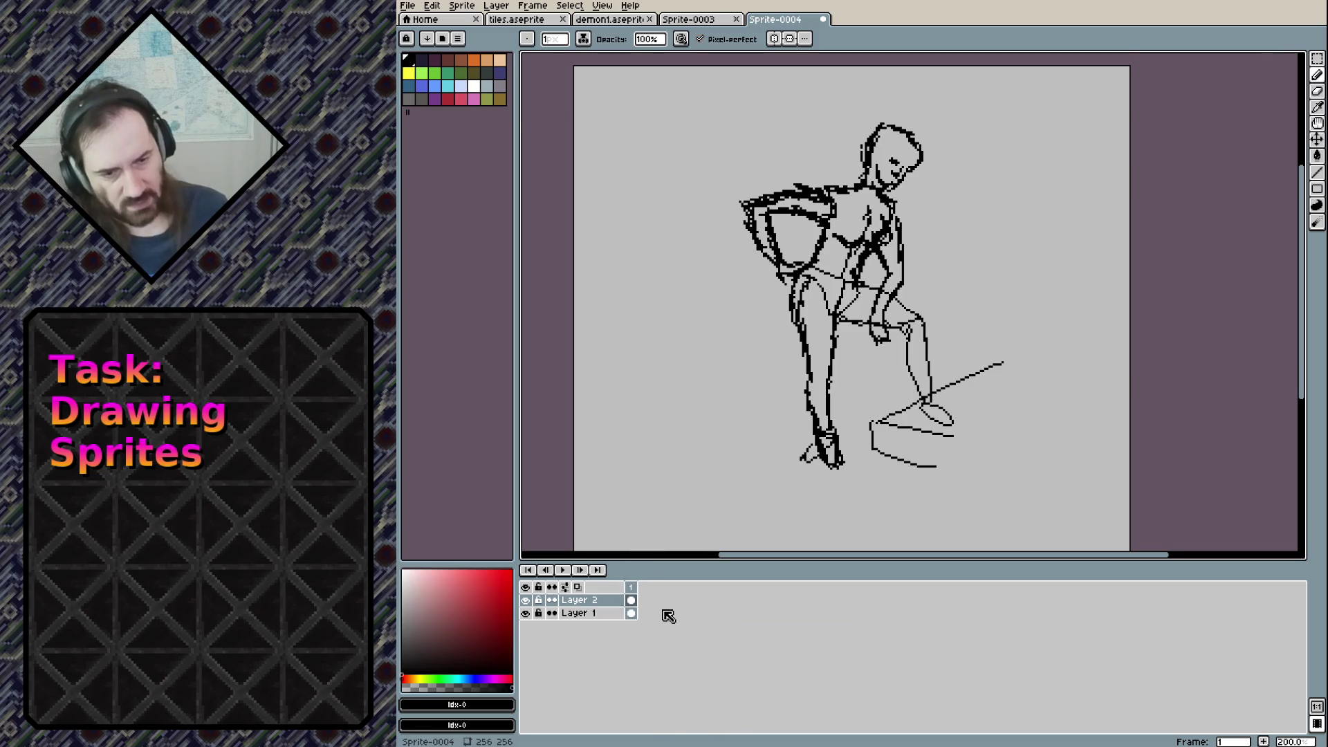
right_click(595, 602)
mouse_move(619, 628)
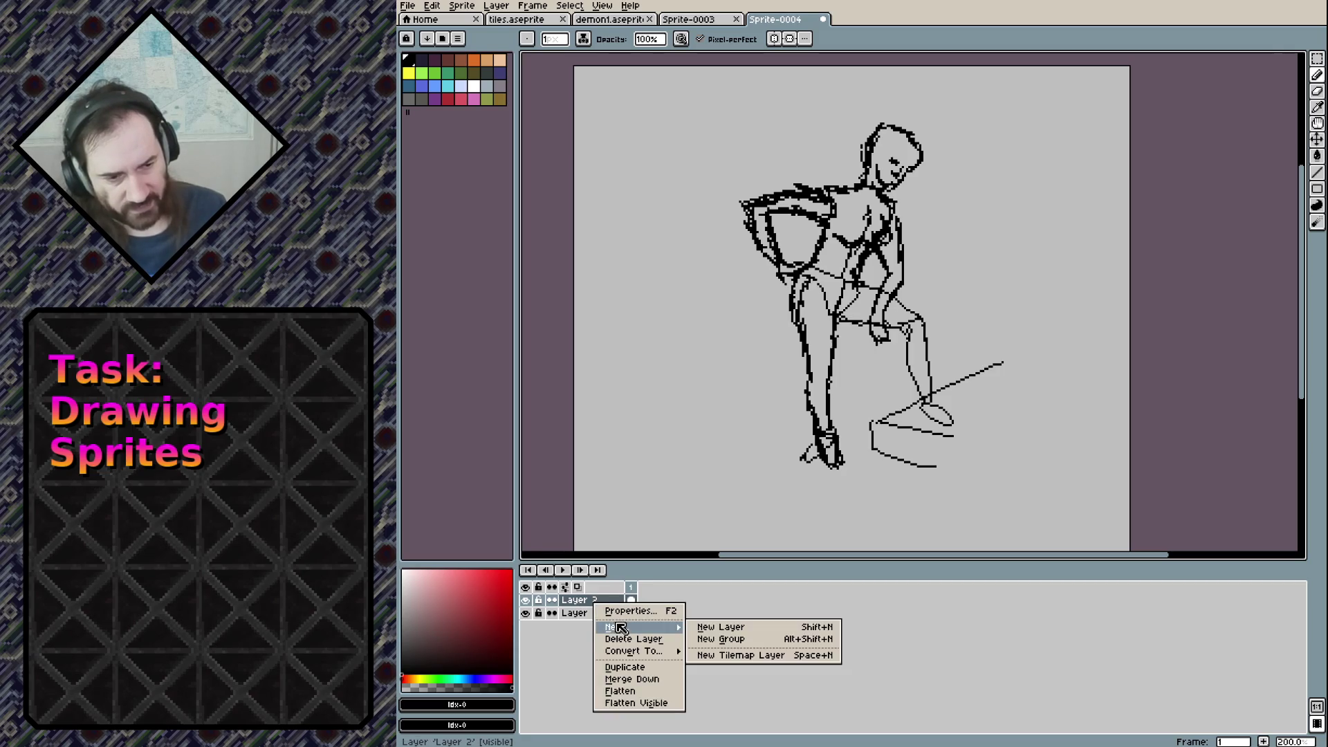
left_click(722, 628)
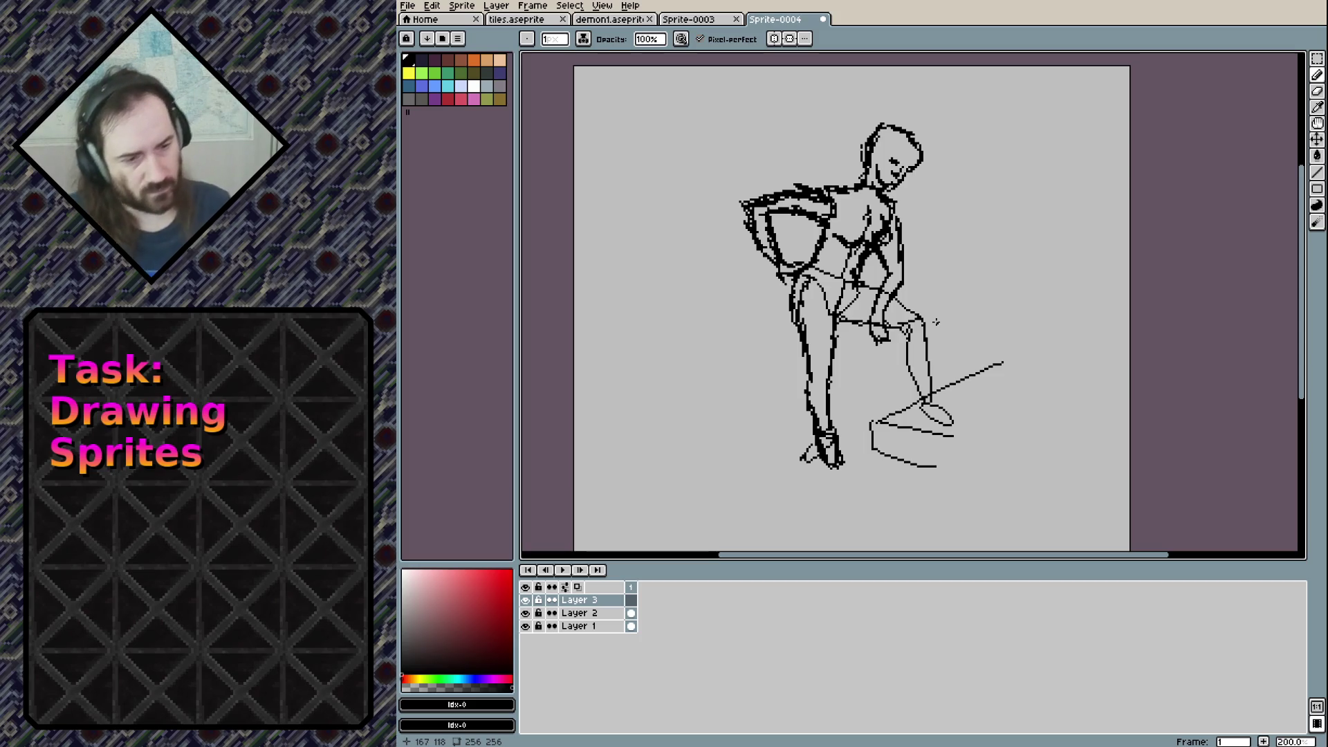
Touch up the sketch lines near the foot on Layer 2, then pick peach on Layer 3
left_click(581, 613)
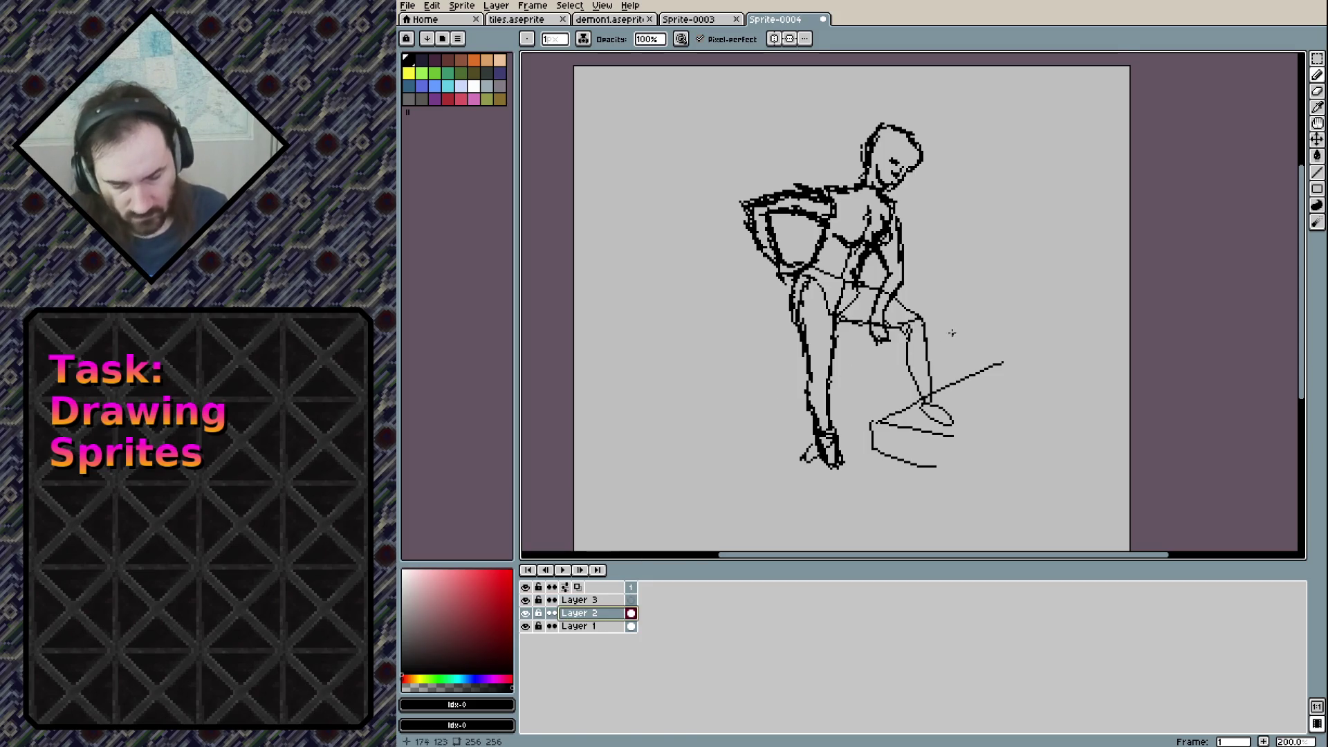
left_click(930, 397)
mouse_move(947, 419)
left_mouse_down()
mouse_move(932, 417)
mouse_move(944, 422)
left_mouse_up()
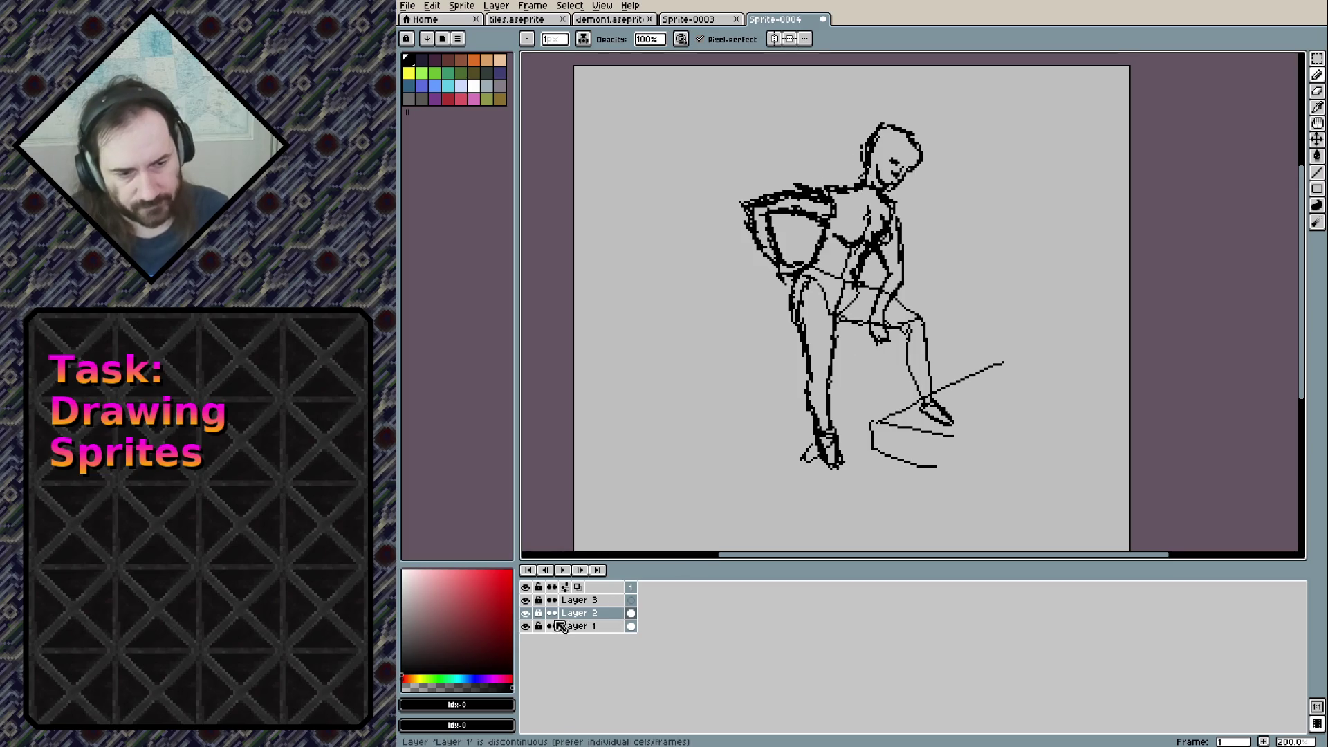
left_click(611, 601)
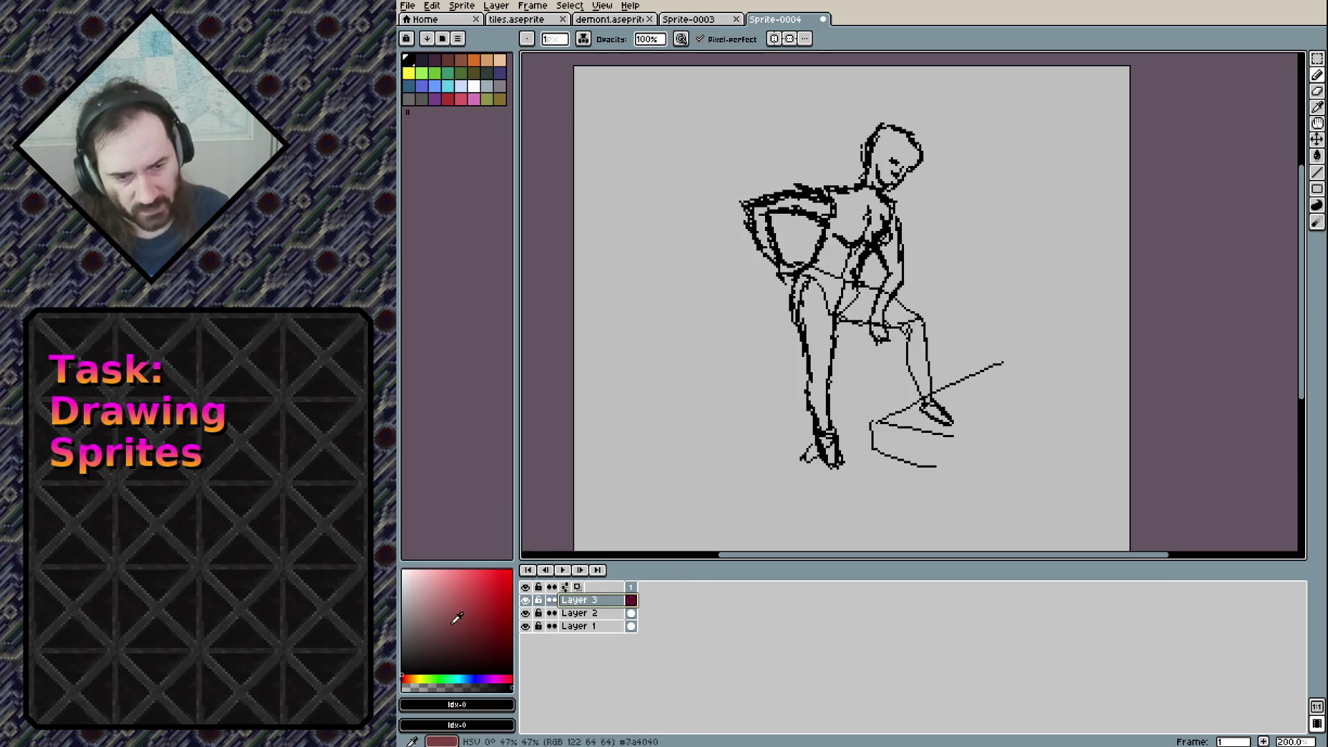
left_click(499, 61)
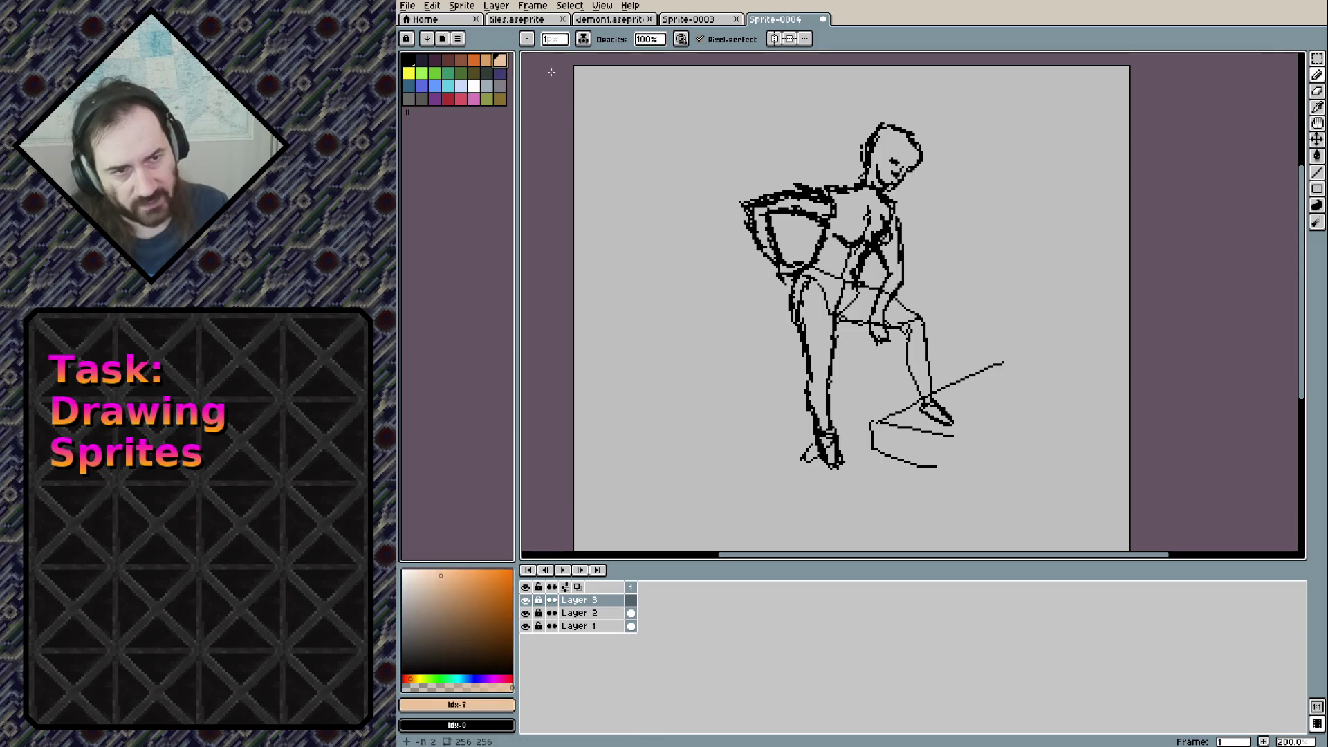
Fade Layer 2 to about 15% opacity in its Layer Properties
left_click(581, 613)
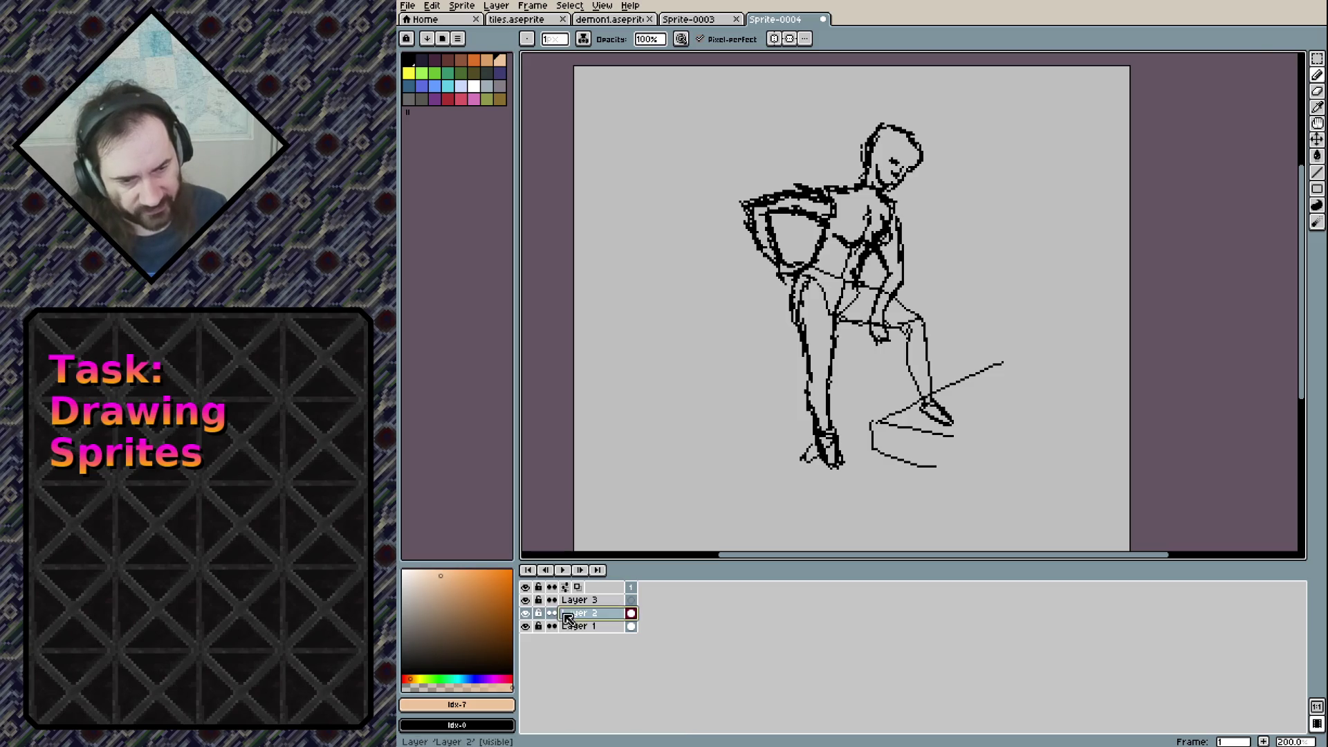
right_click(574, 618)
left_click(587, 613)
right_click(574, 608)
left_click(605, 618)
left_click_drag(942, 304, 874, 309)
left_click(886, 312)
left_click(1005, 243)
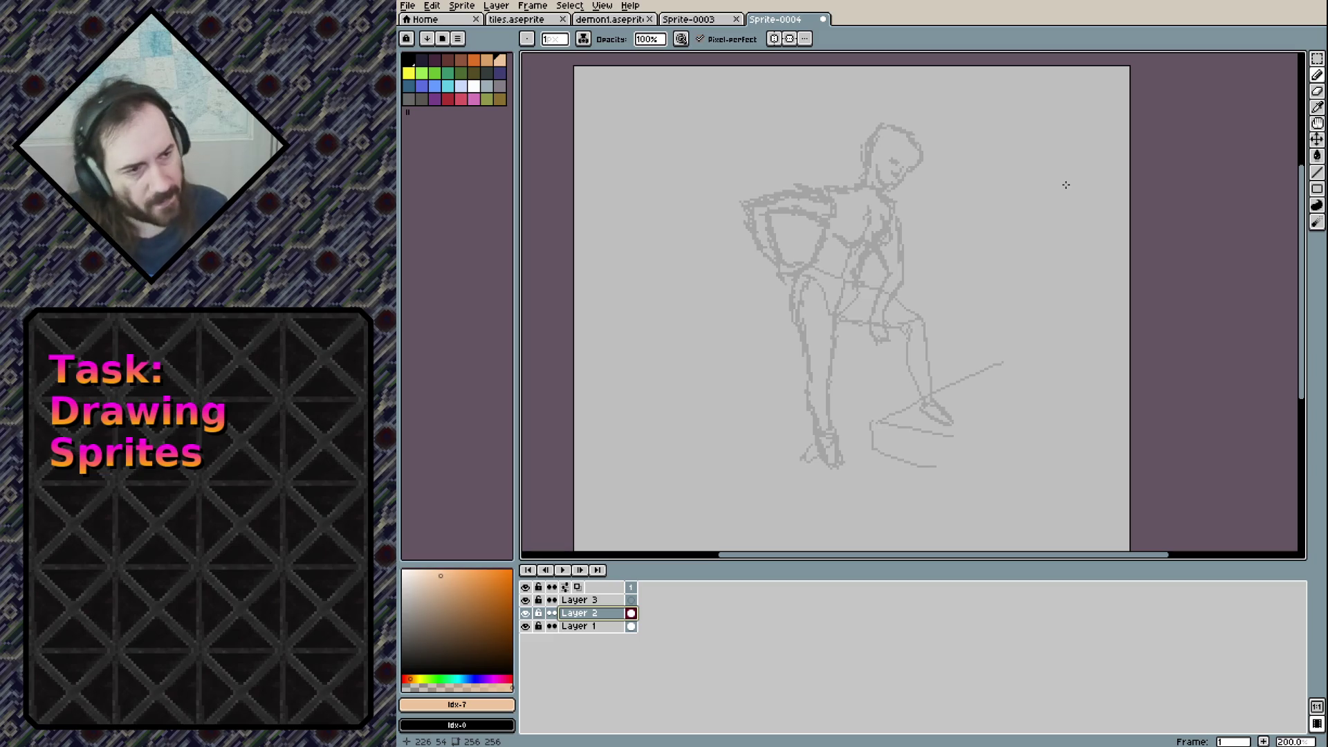
scroll(926, 189, "up", 4)
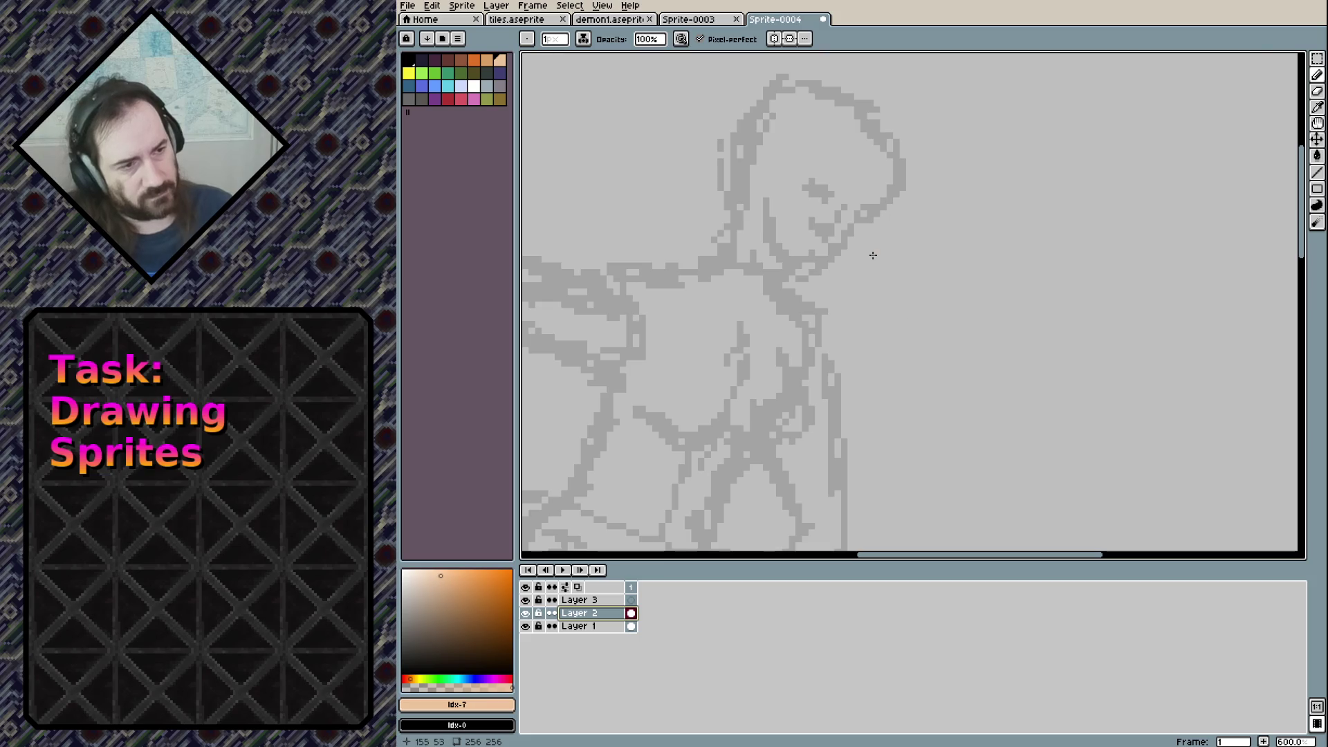
left_click_drag(861, 213, 896, 188)
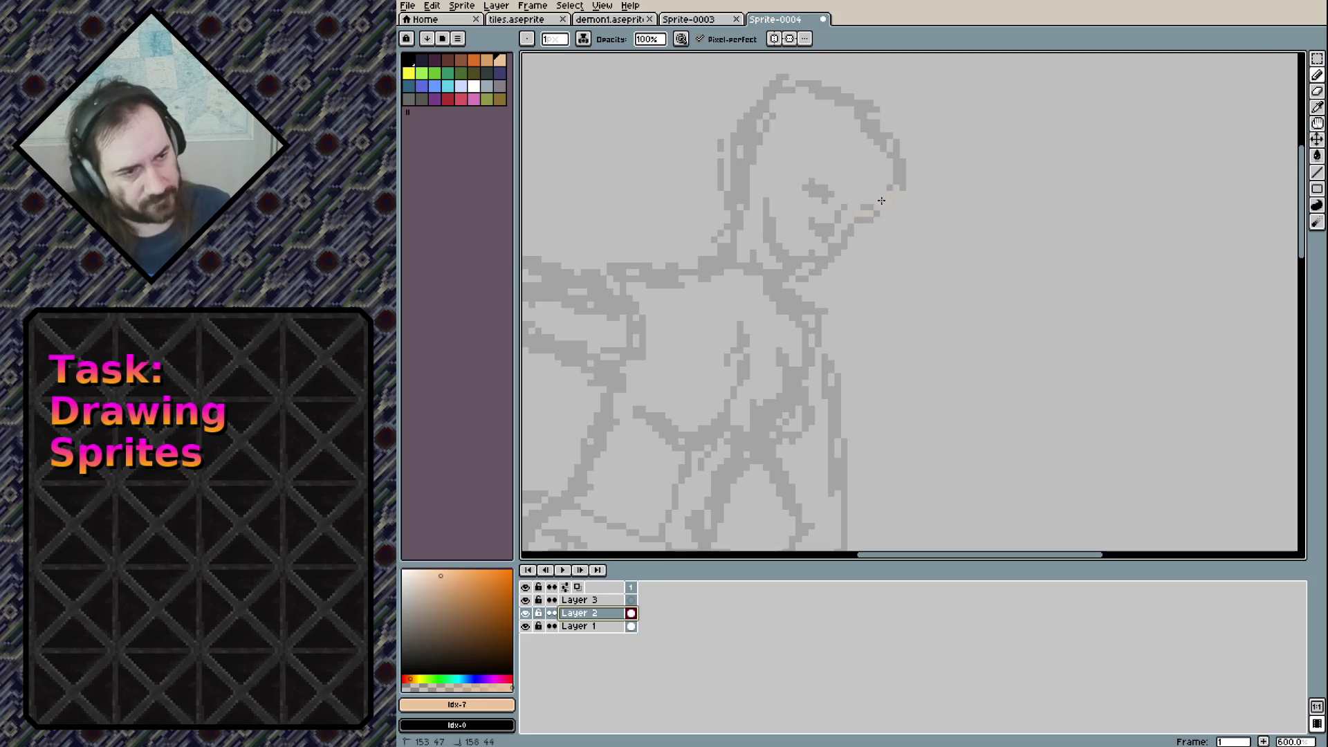
key("ctrl+z")
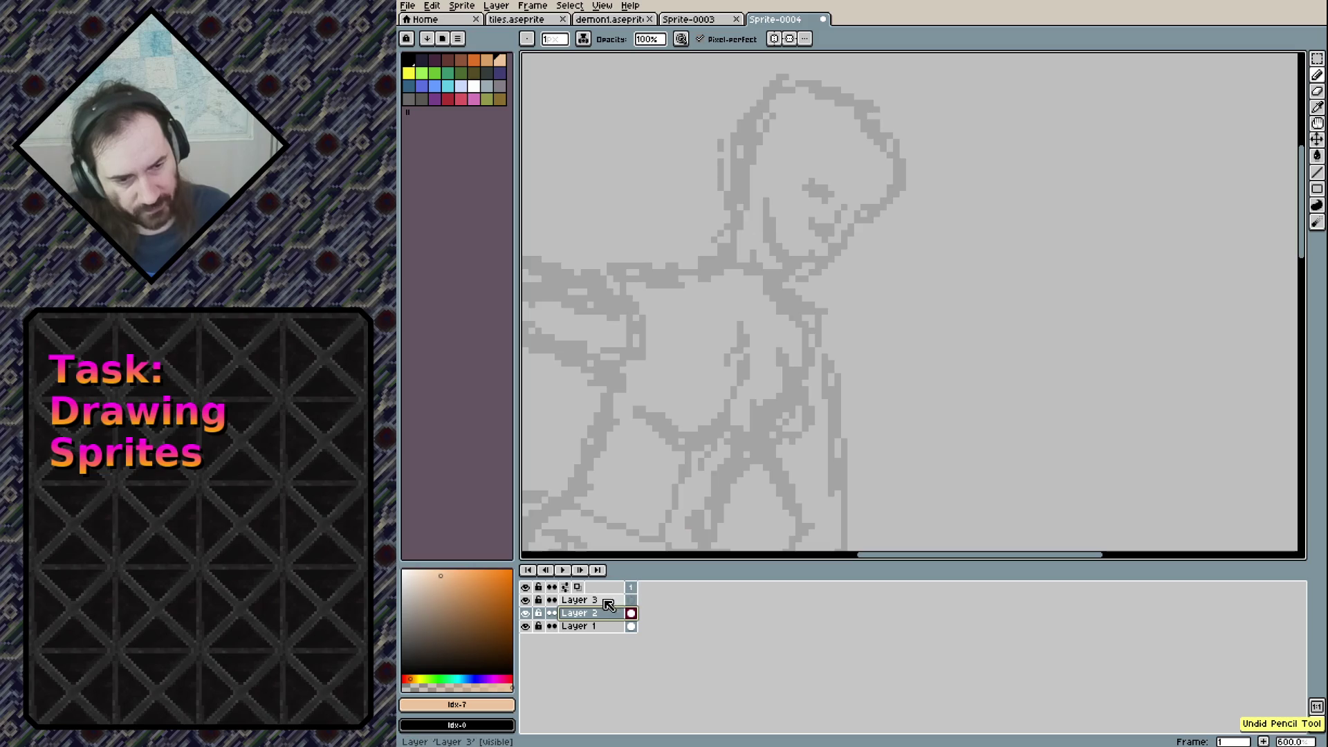
key("Up")
mouse_move(867, 206)
left_mouse_down()
mouse_move(899, 182)
mouse_move(856, 207)
left_mouse_up()
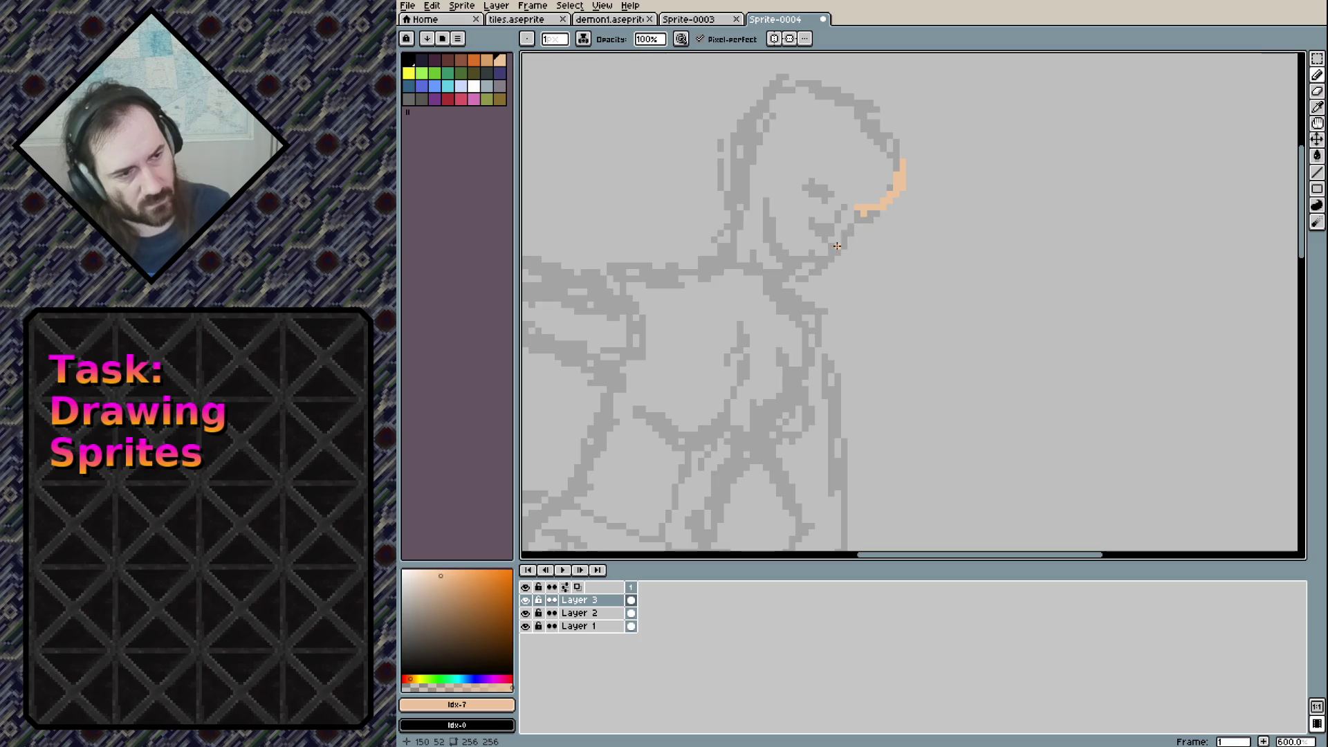
left_click(855, 220)
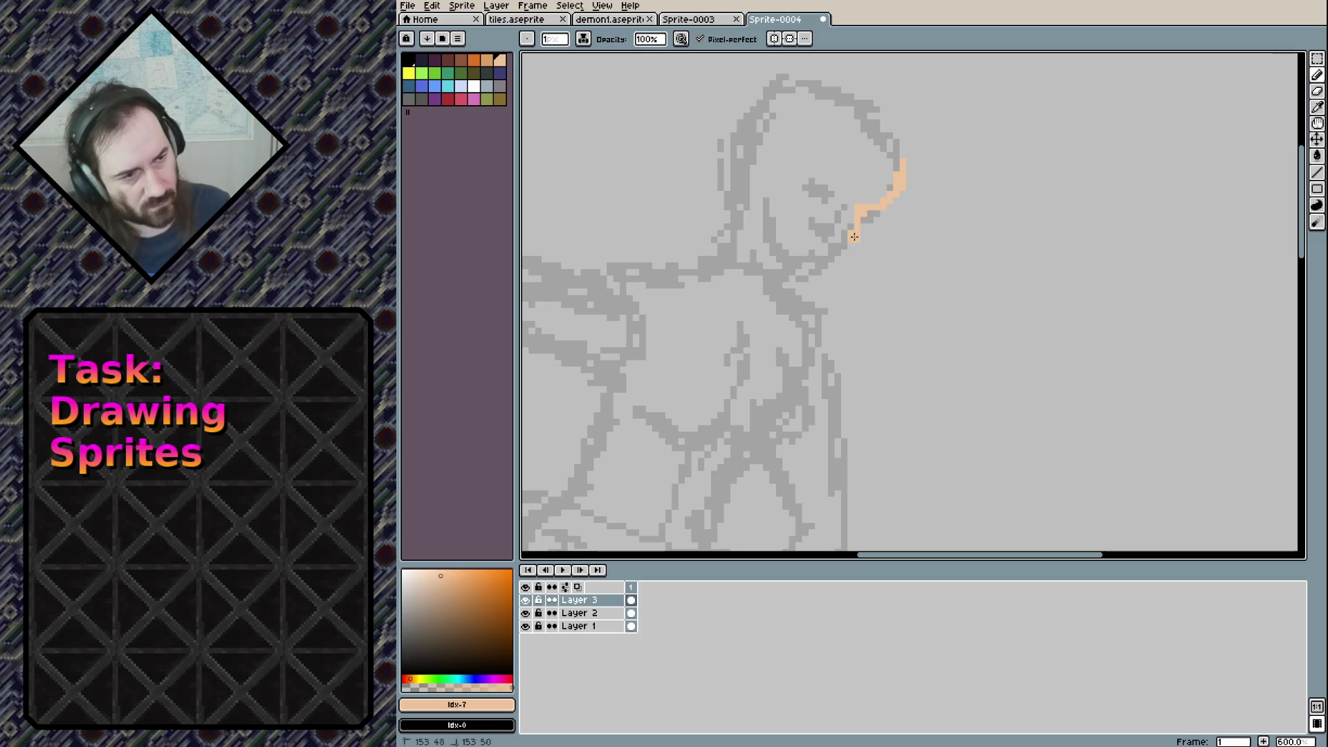
left_click_drag(842, 253, 804, 265)
left_click_drag(771, 221, 773, 218)
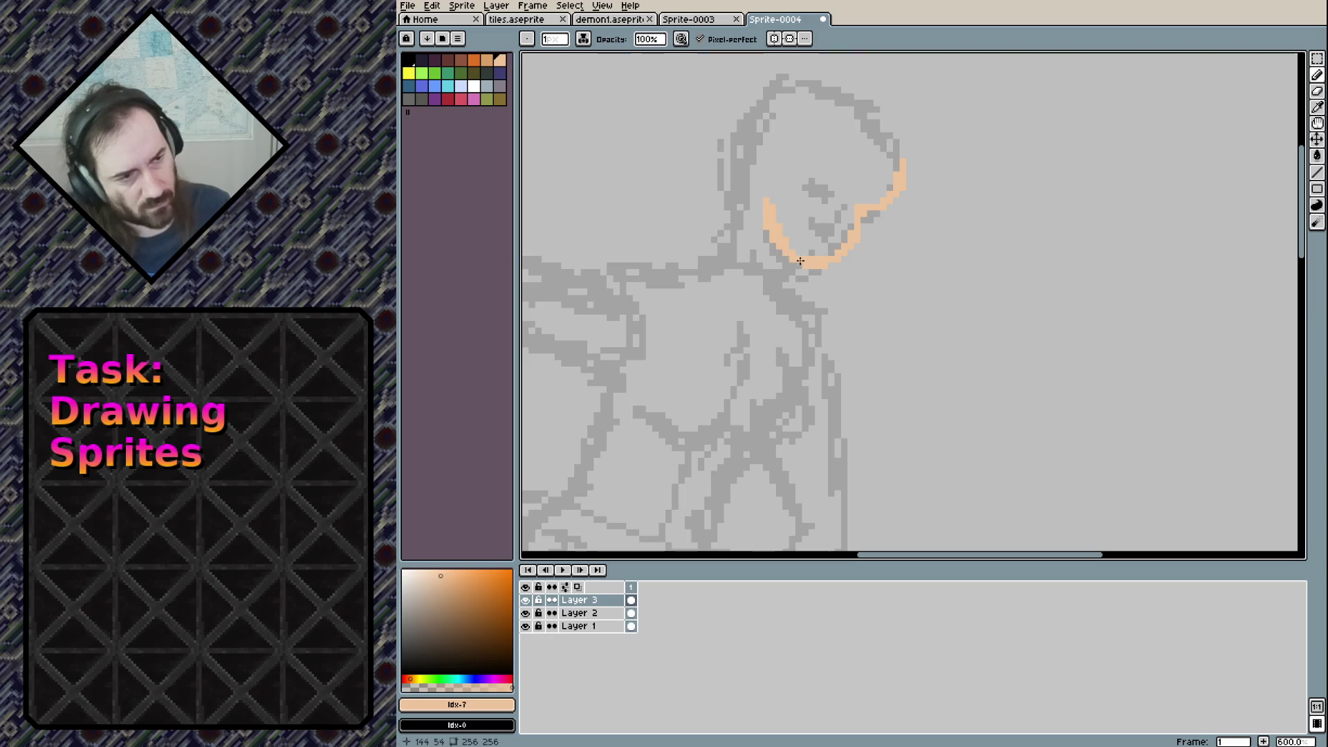
key("ctrl+z")
key("ctrl+z")
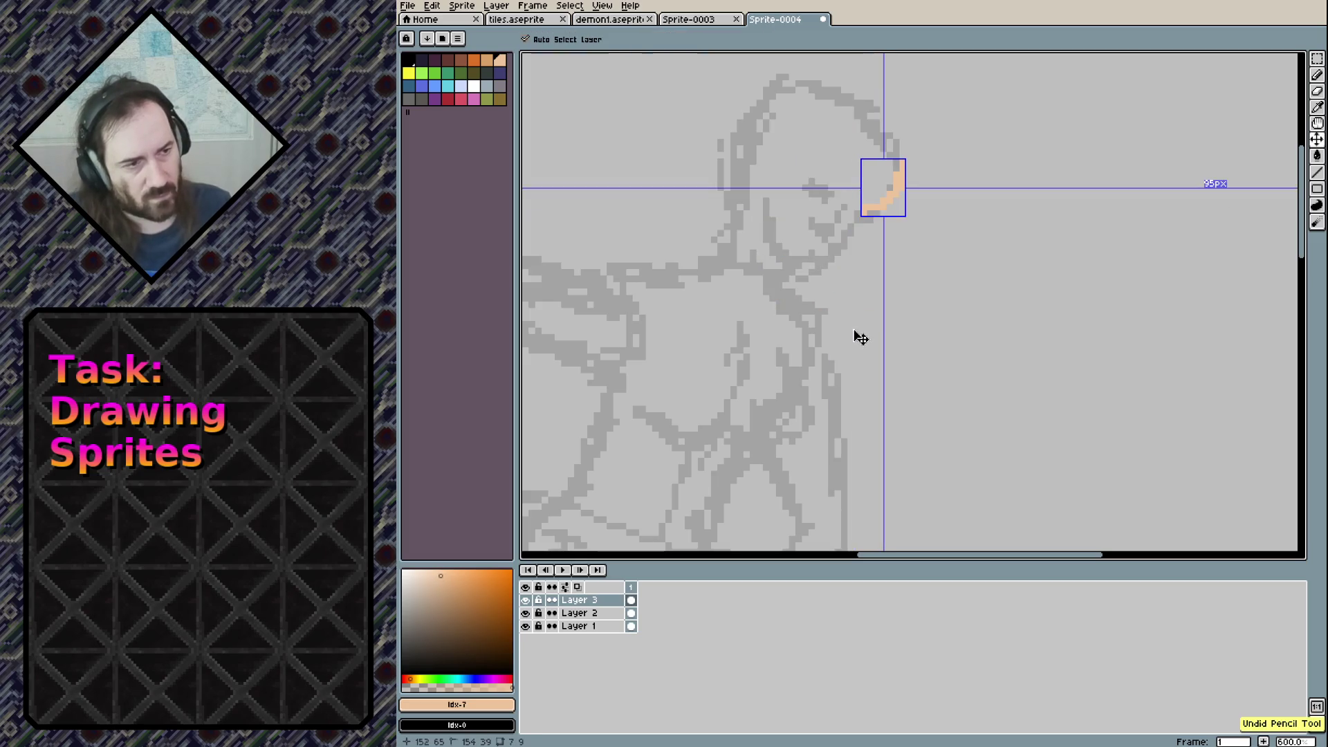
key("ctrl+z")
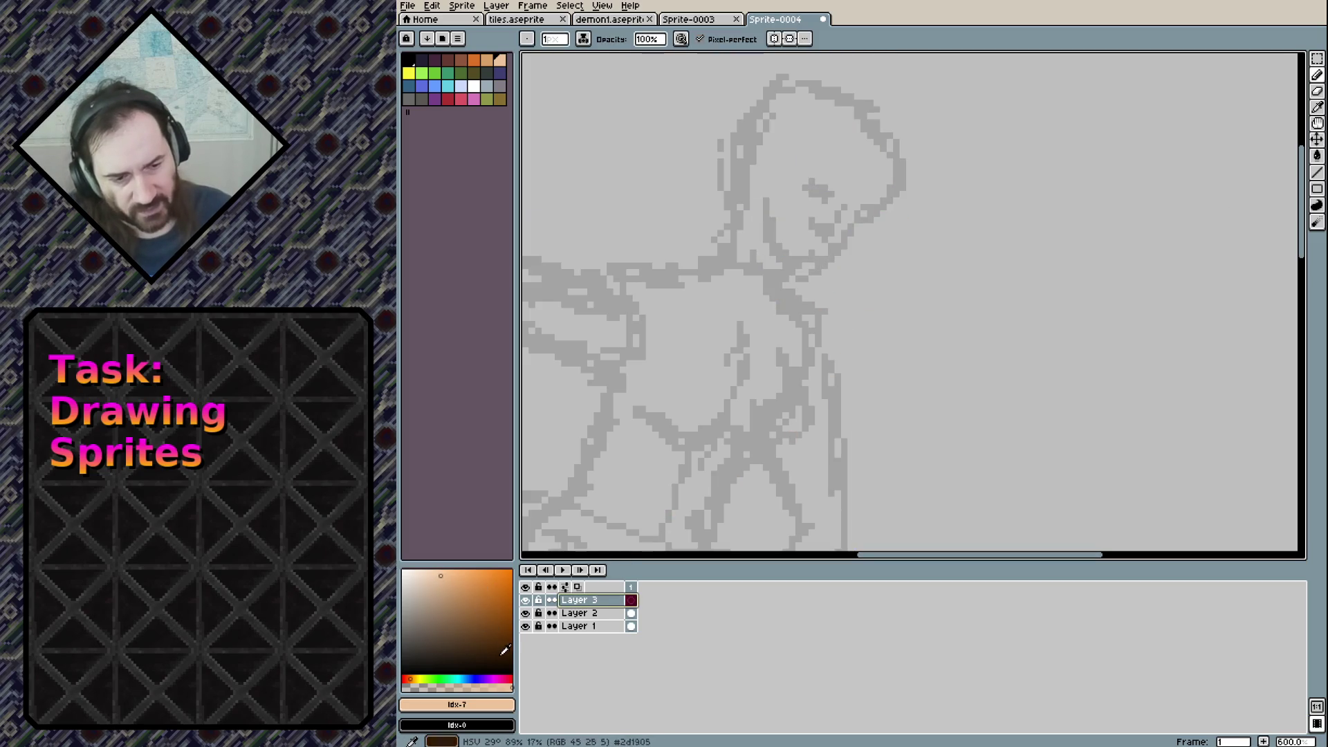
Switch to black and try a left cheek line, undoing the attempts
left_click(511, 670)
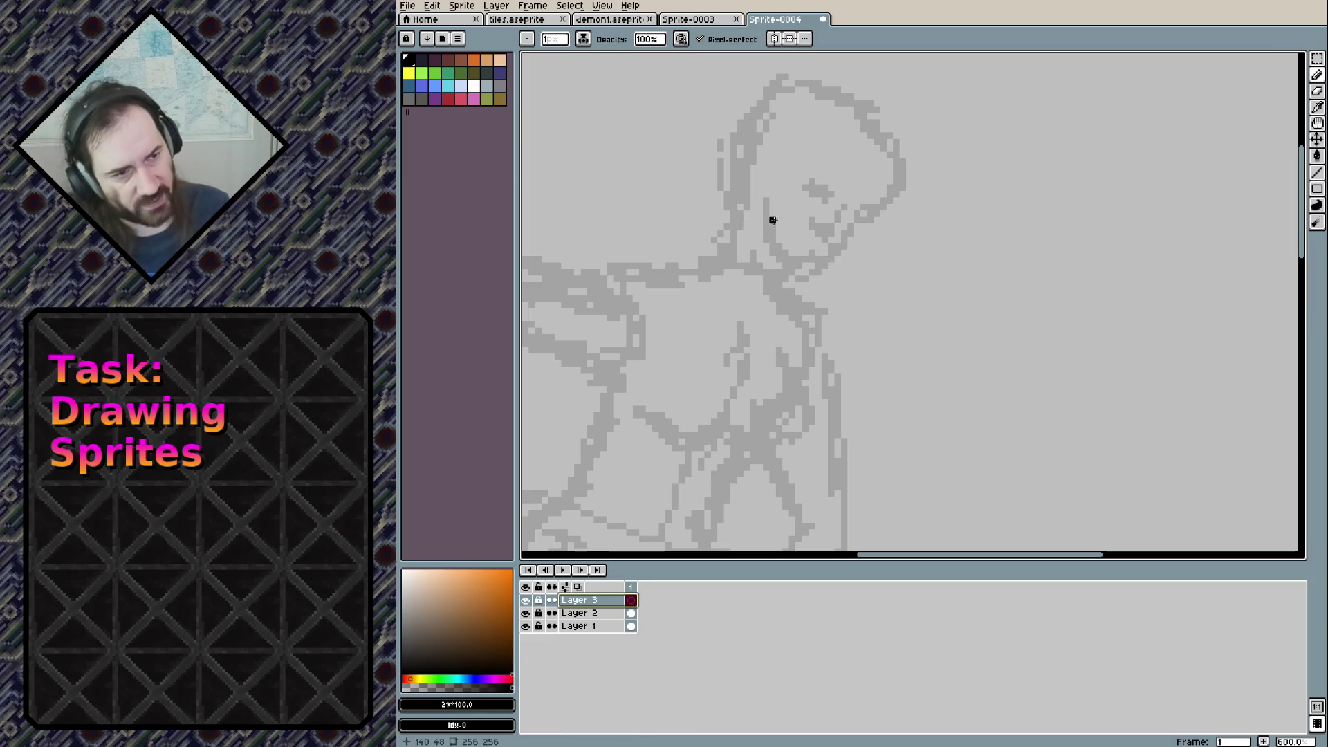
left_click_drag(759, 200, 777, 235)
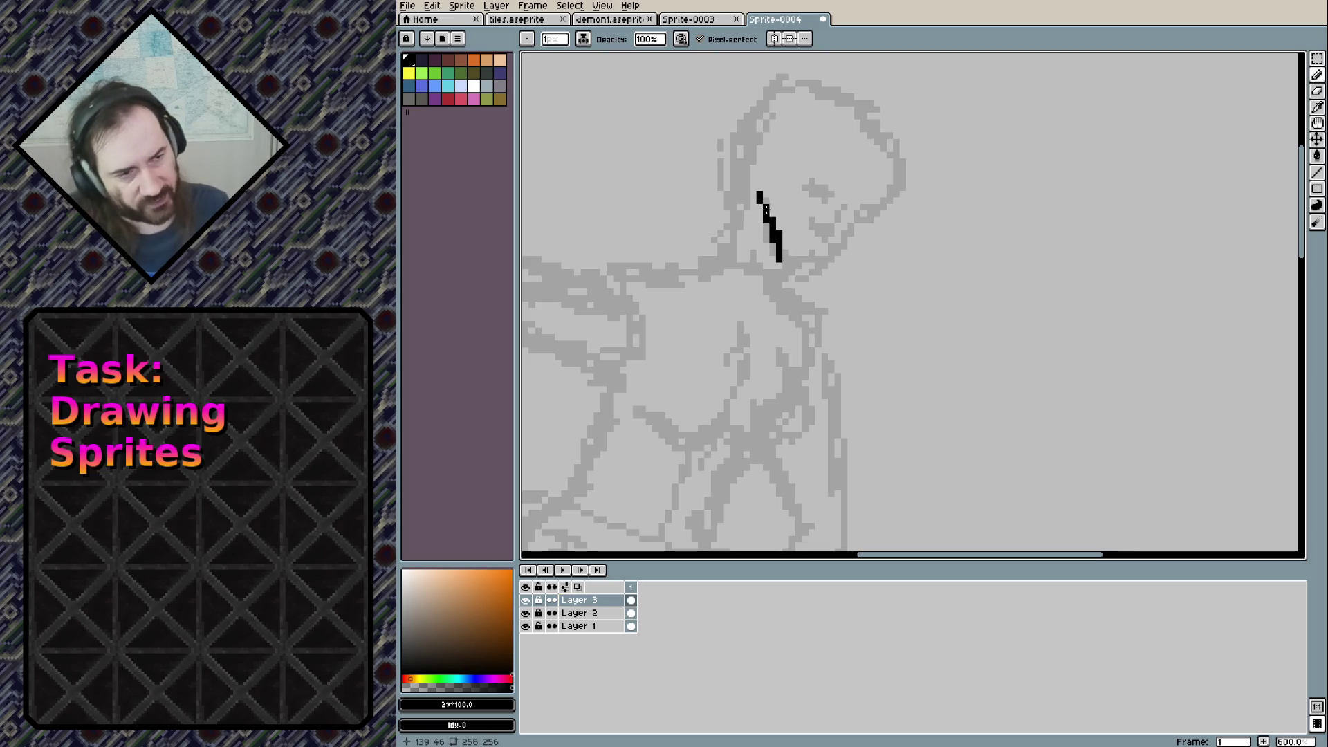
key("ctrl+z")
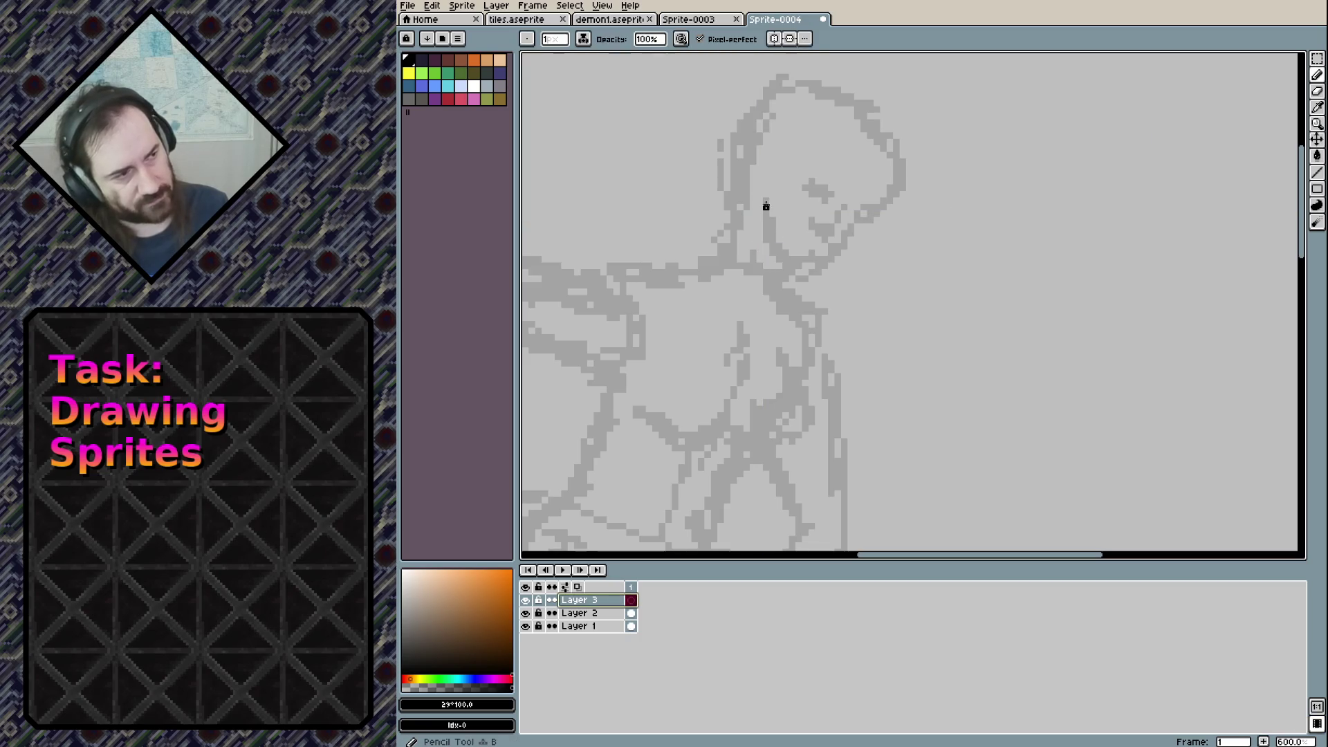
mouse_move(759, 194)
left_mouse_down()
mouse_move(786, 258)
mouse_move(857, 235)
mouse_move(894, 142)
mouse_move(887, 153)
left_mouse_up()
key("ctrl+z")
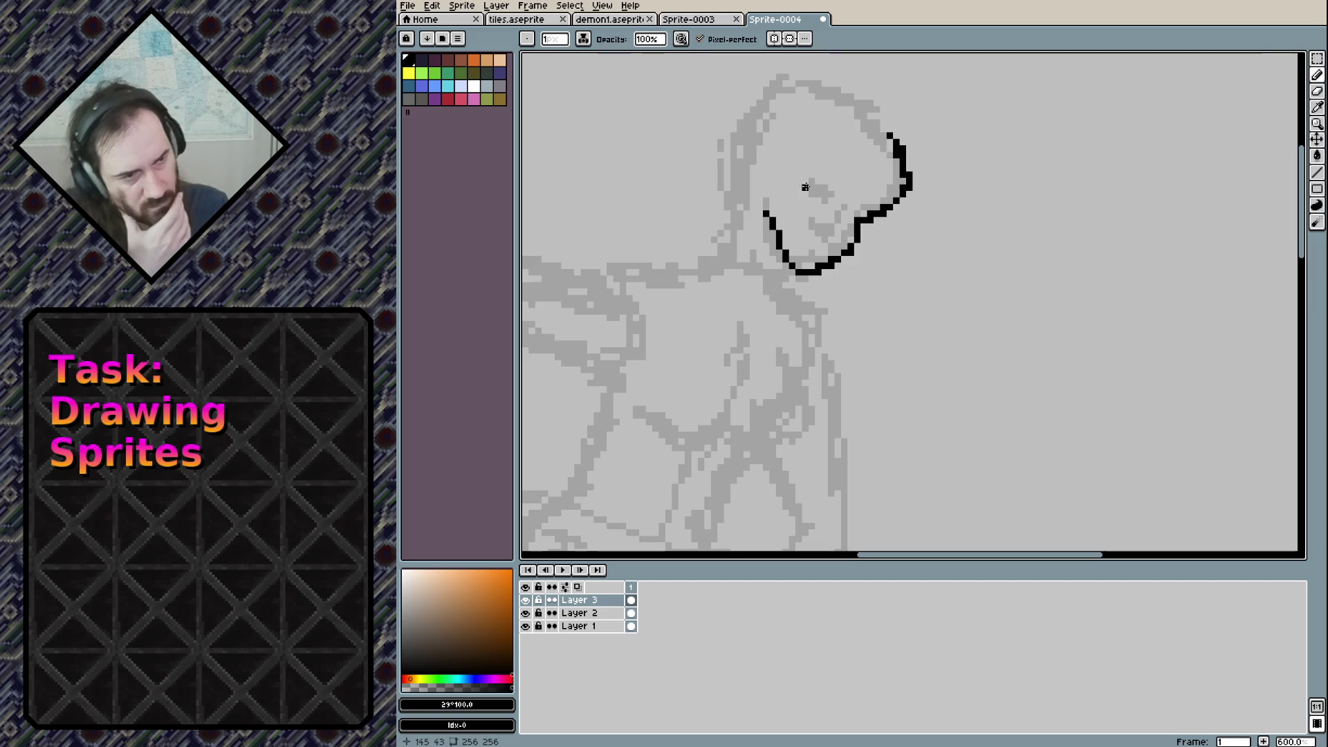
Ink the eye, mouth corner and line, an eyebrow, and a line down the neck's left side
left_click_drag(816, 168, 873, 210)
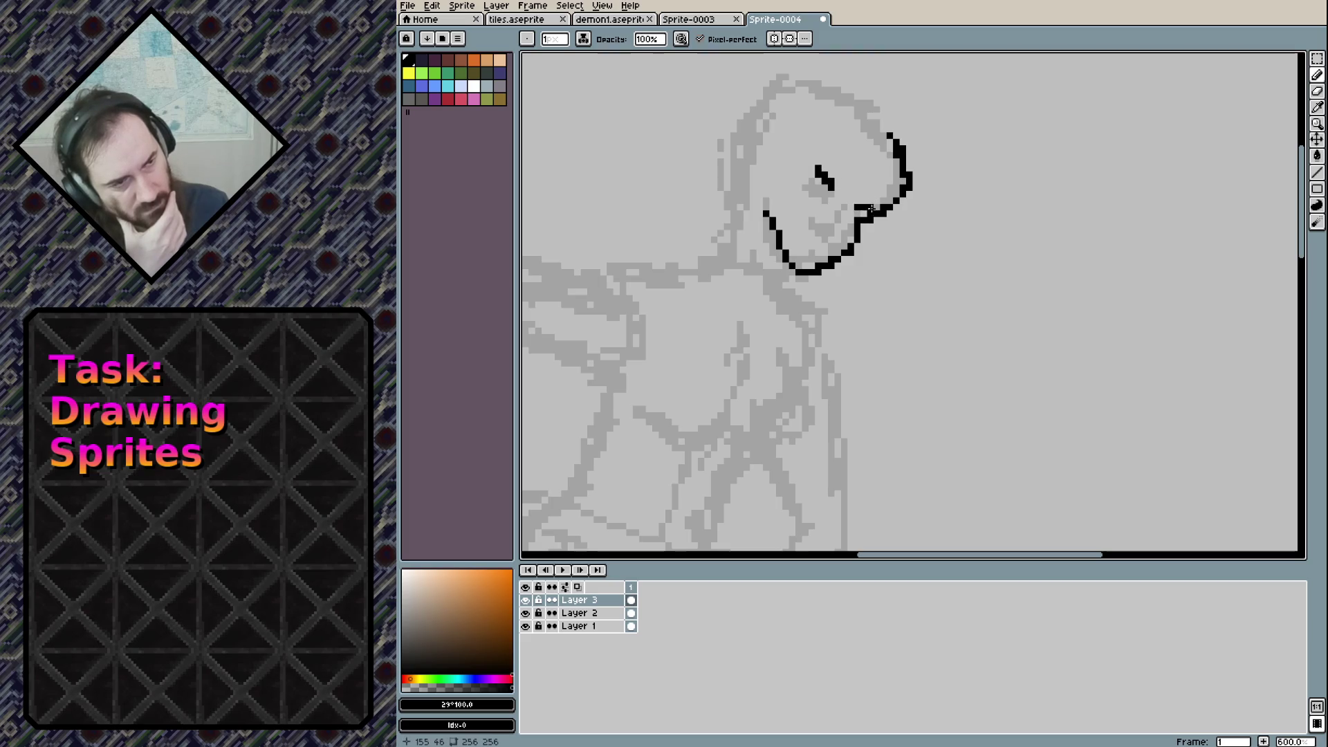
left_click(805, 188)
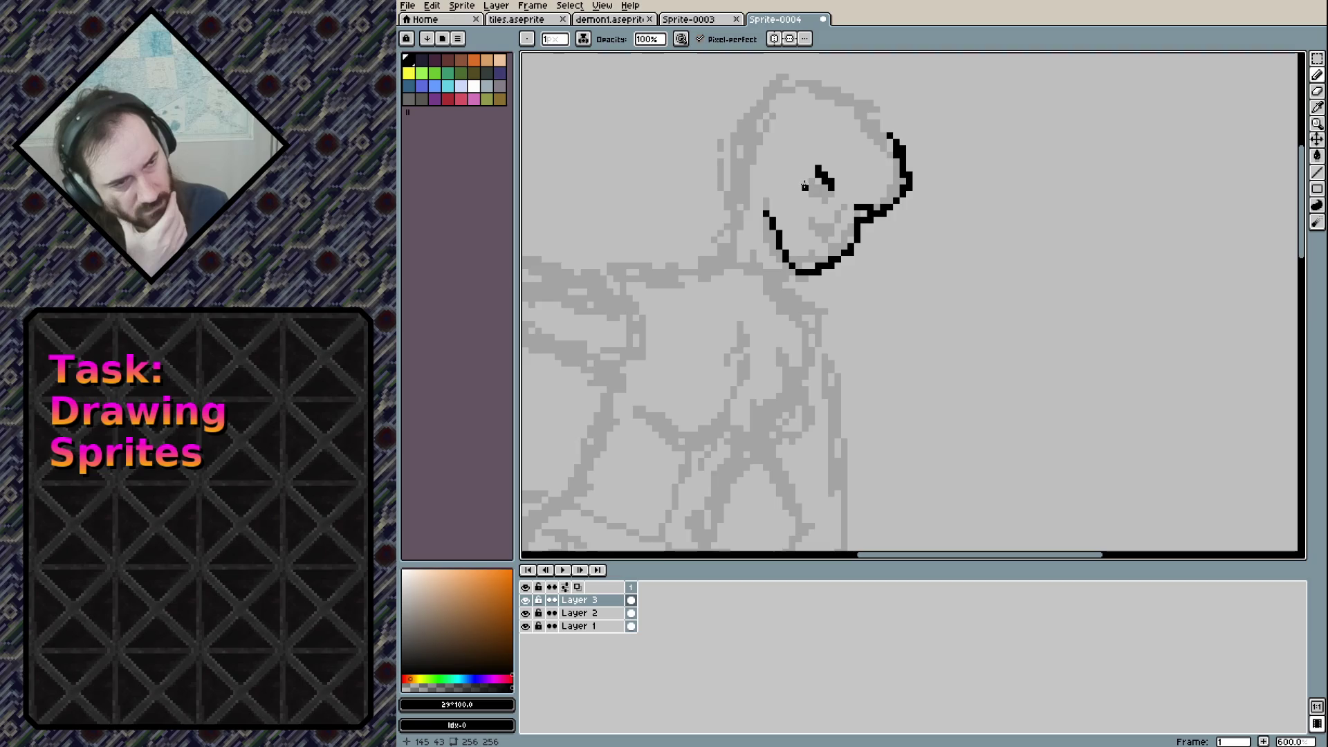
left_click_drag(804, 181, 824, 195)
left_click(821, 193)
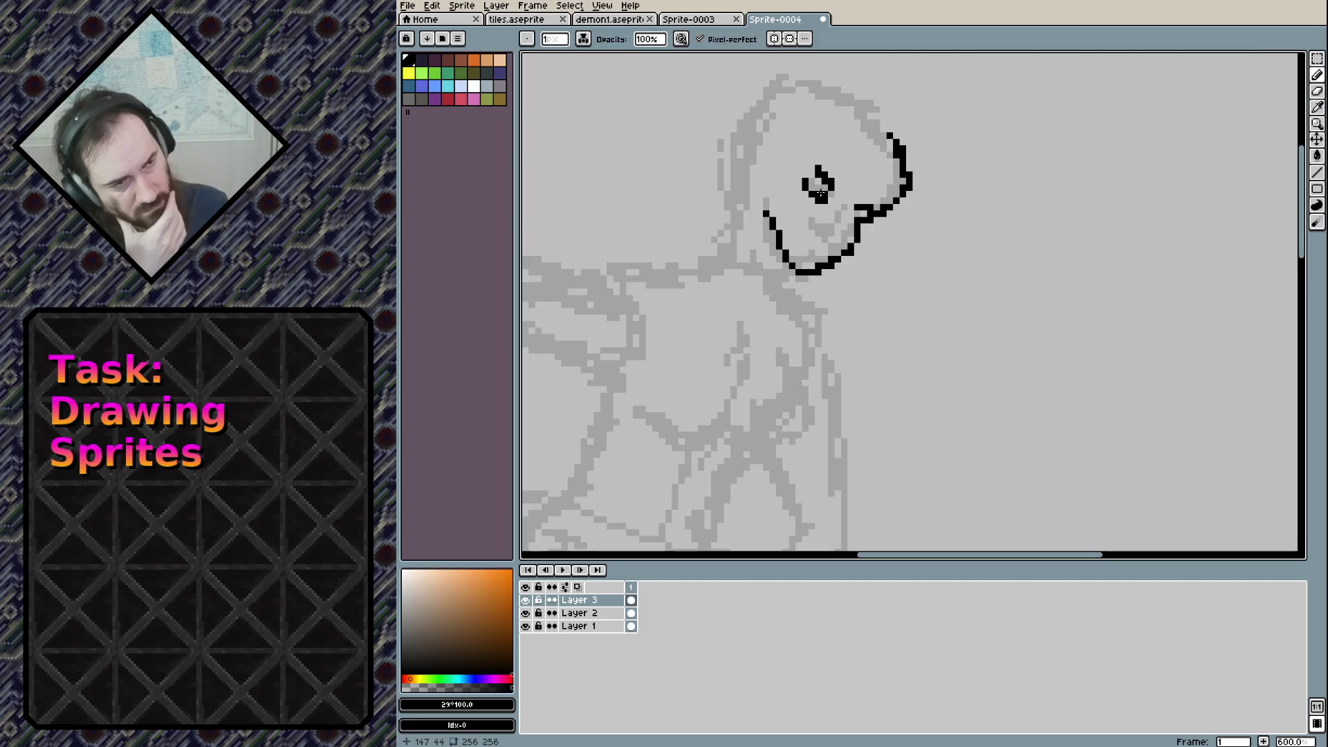
left_click(841, 218)
left_click_drag(844, 216, 855, 212)
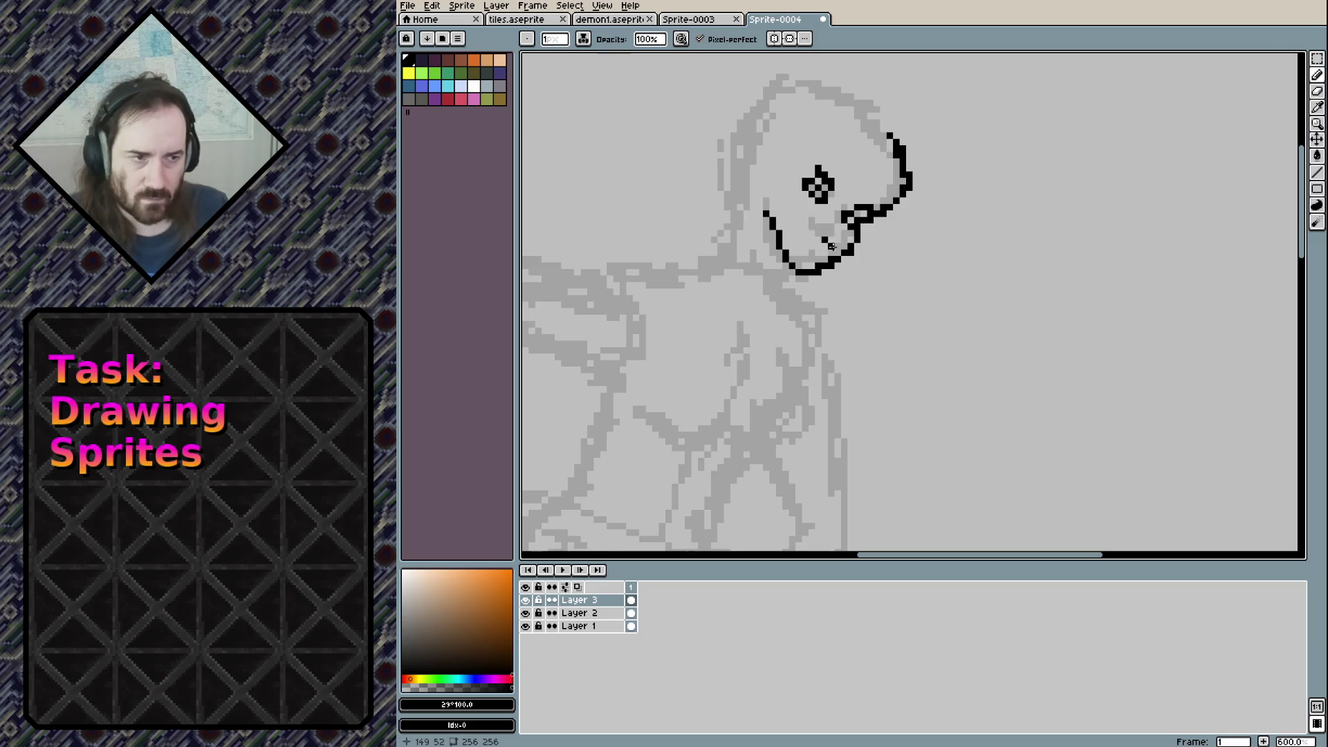
left_click_drag(828, 239, 838, 207)
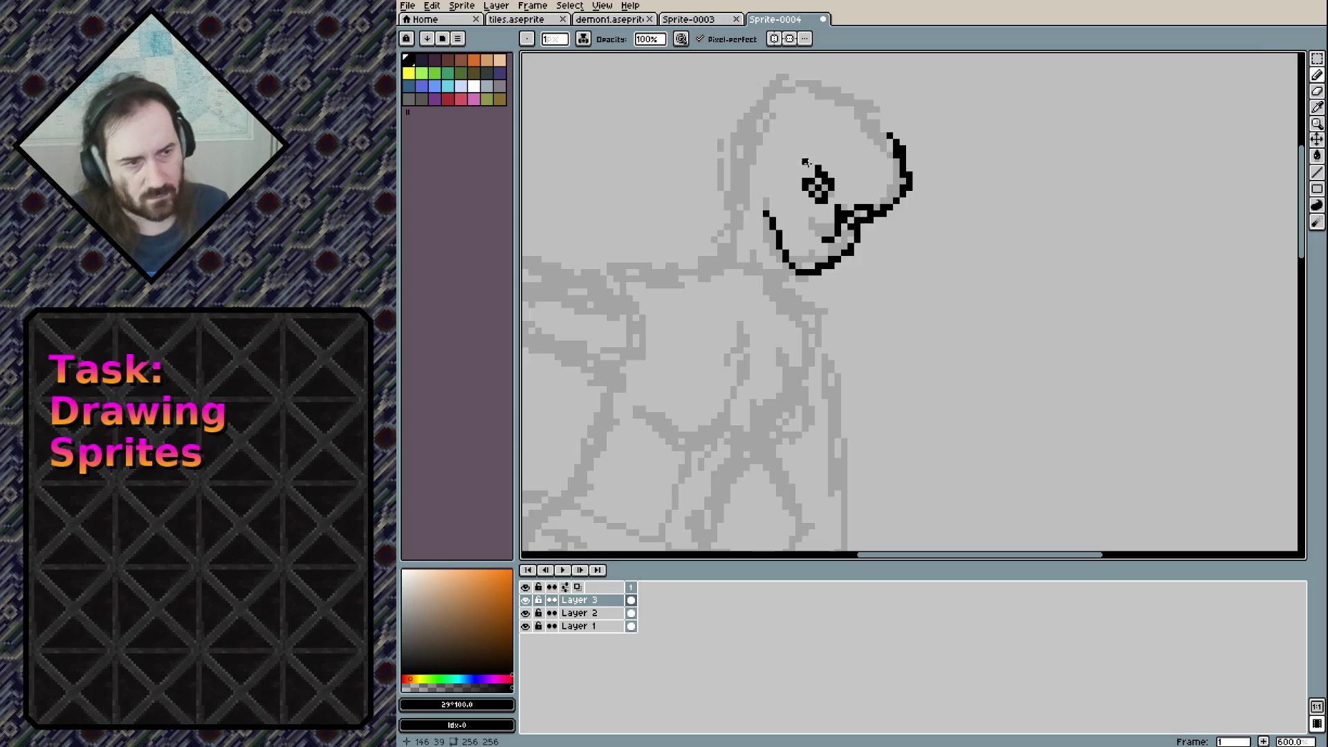
left_click_drag(804, 161, 815, 163)
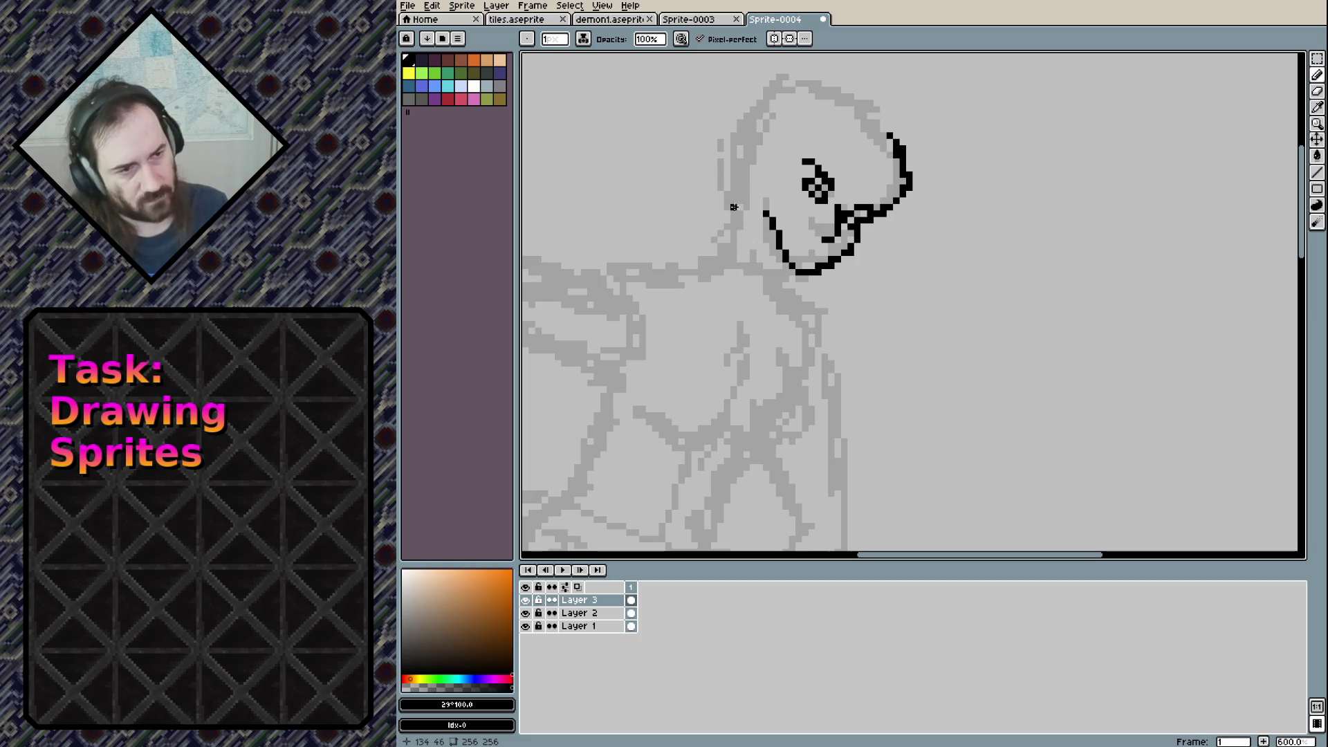
mouse_move(739, 207)
left_mouse_down()
mouse_move(720, 266)
mouse_move(780, 297)
left_mouse_up()
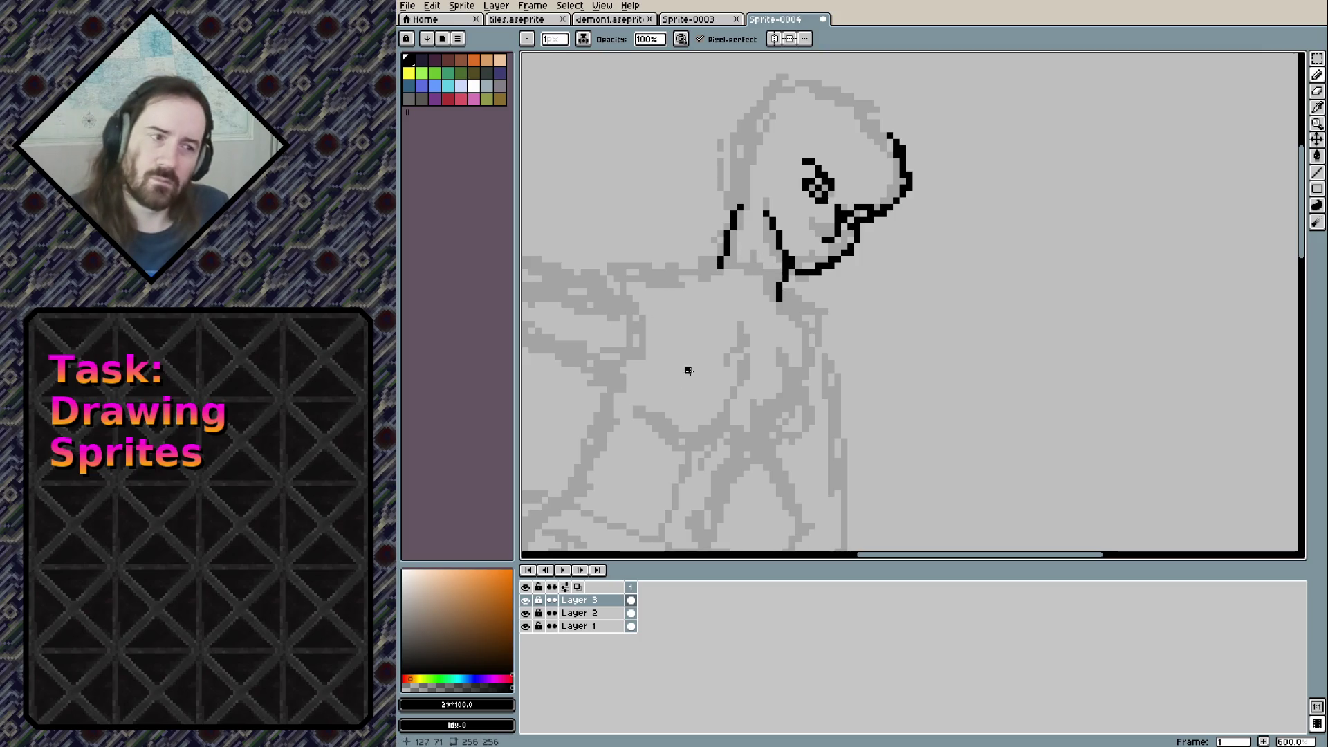
Draw the neck's right side, erasing part of it and reworking the mouth line
left_click_drag(759, 207, 781, 256)
key("e")
left_click_drag(769, 209, 780, 223)
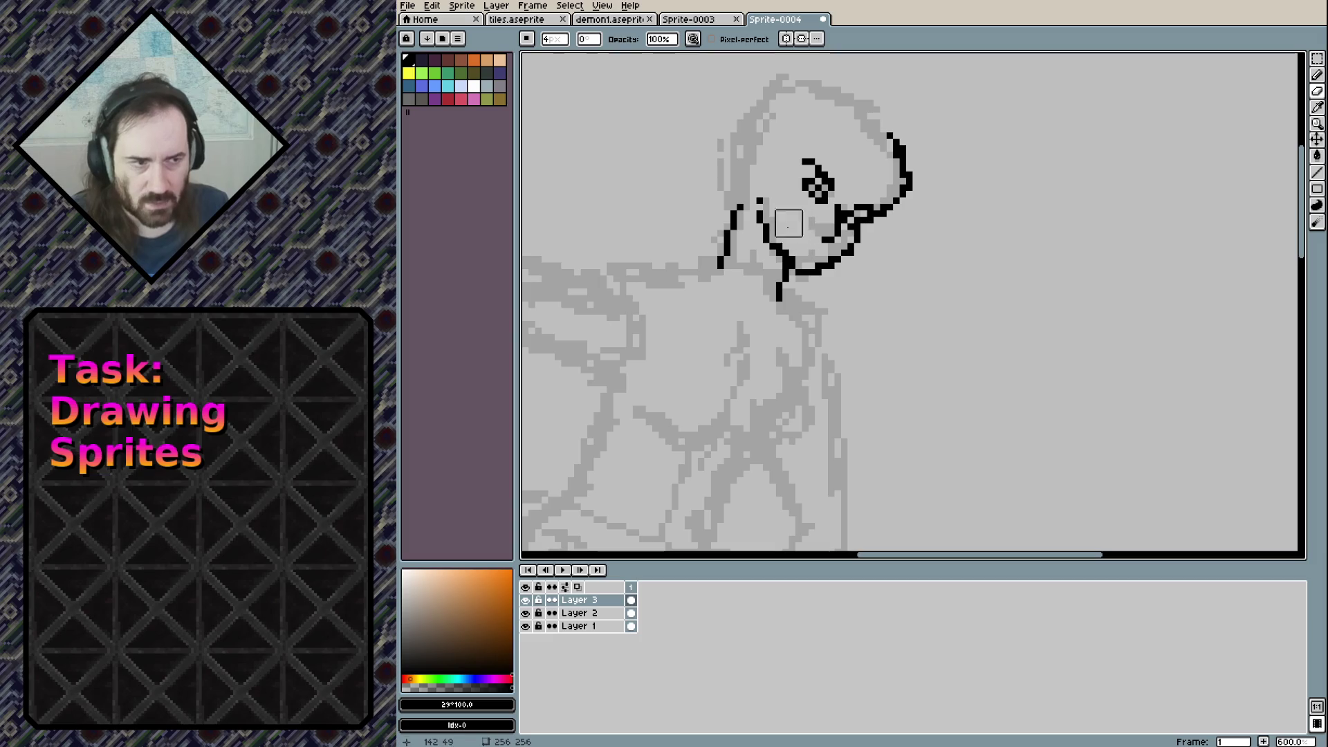
key("m")
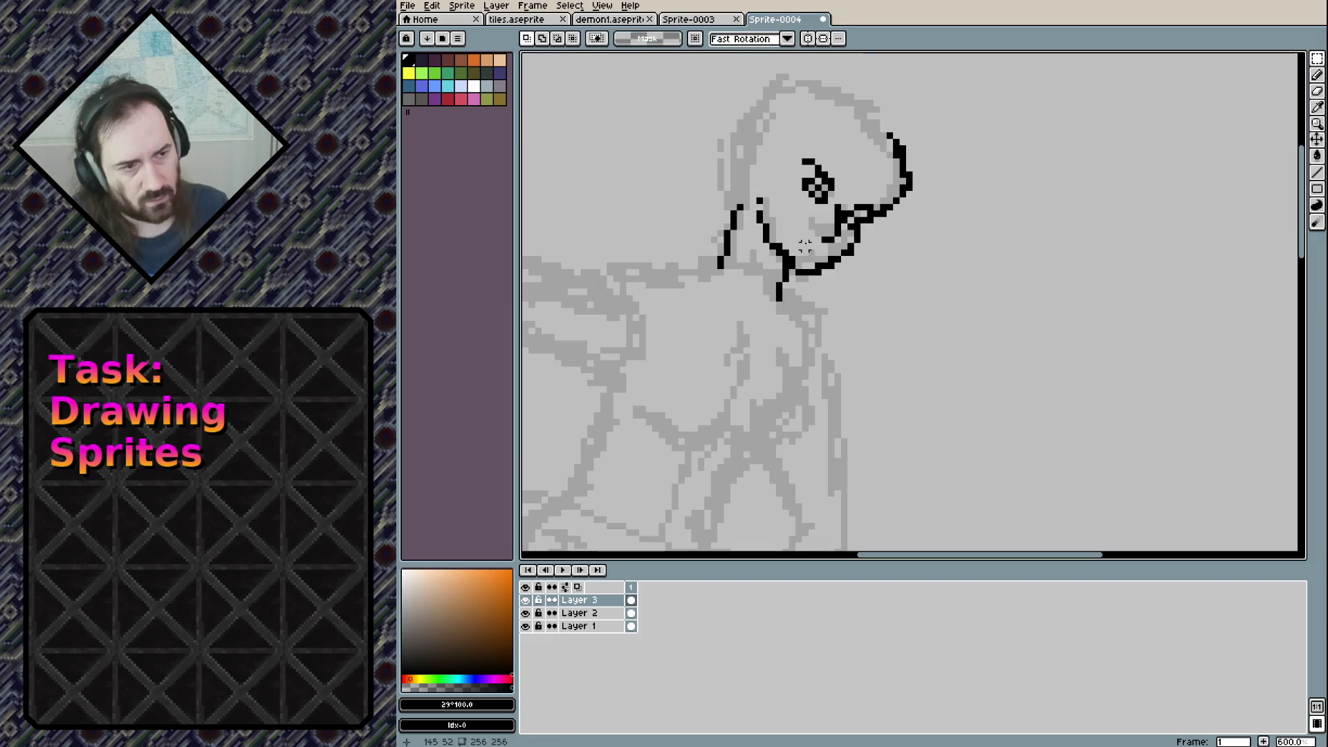
left_click_drag(800, 235, 817, 257)
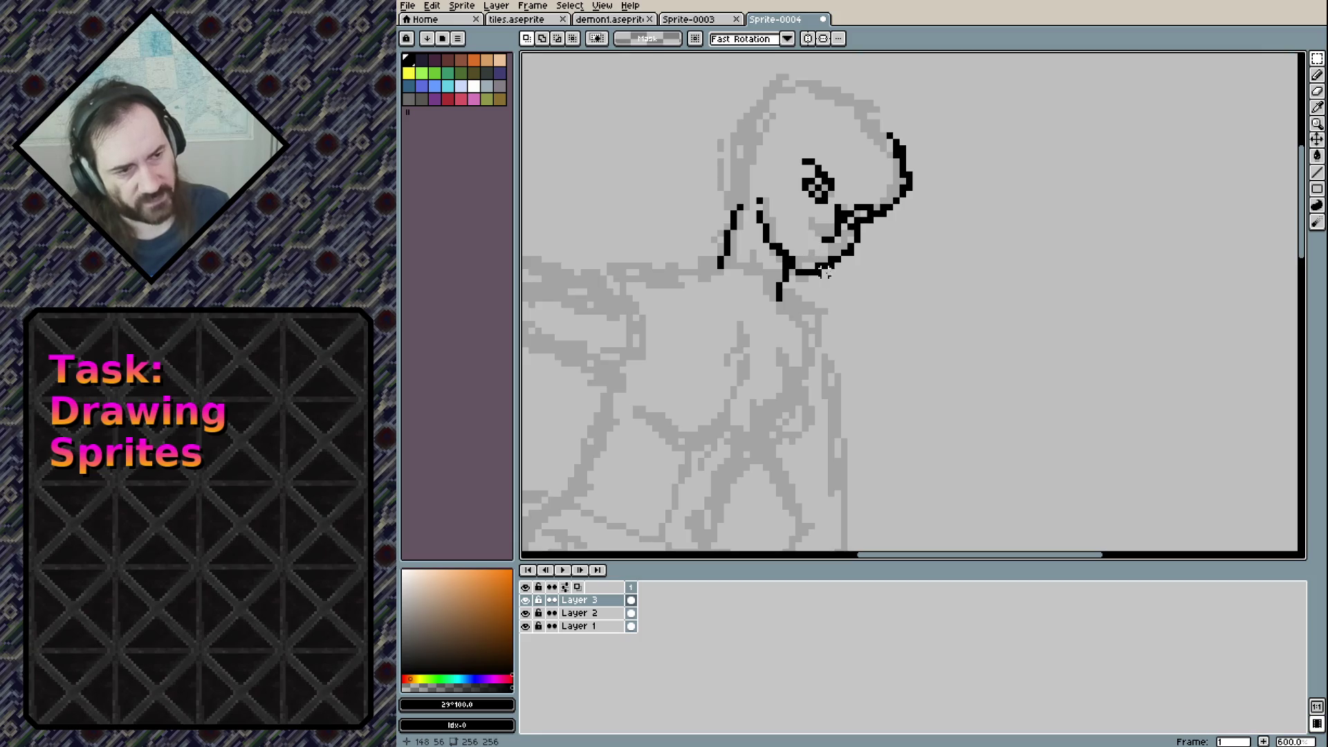
key("b")
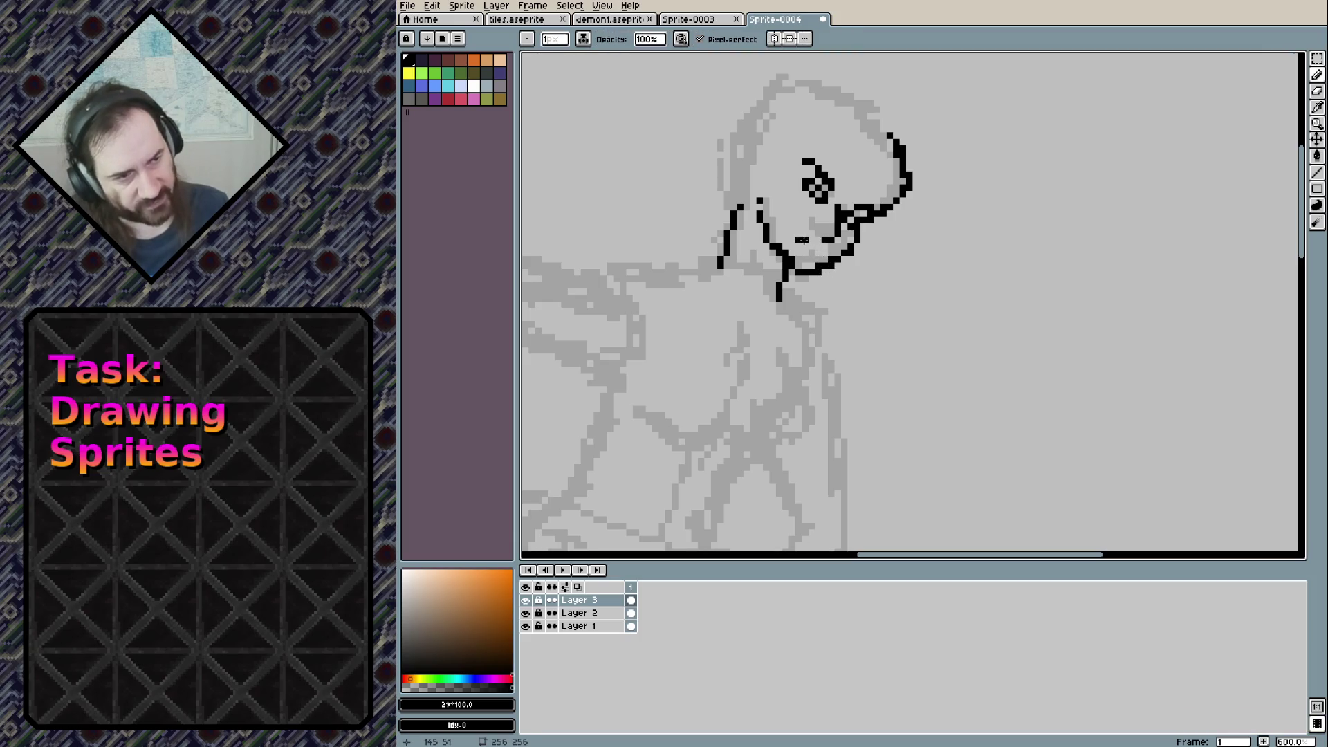
key("ctrl+z")
key("ctrl+z")
left_click_drag(798, 240, 817, 251)
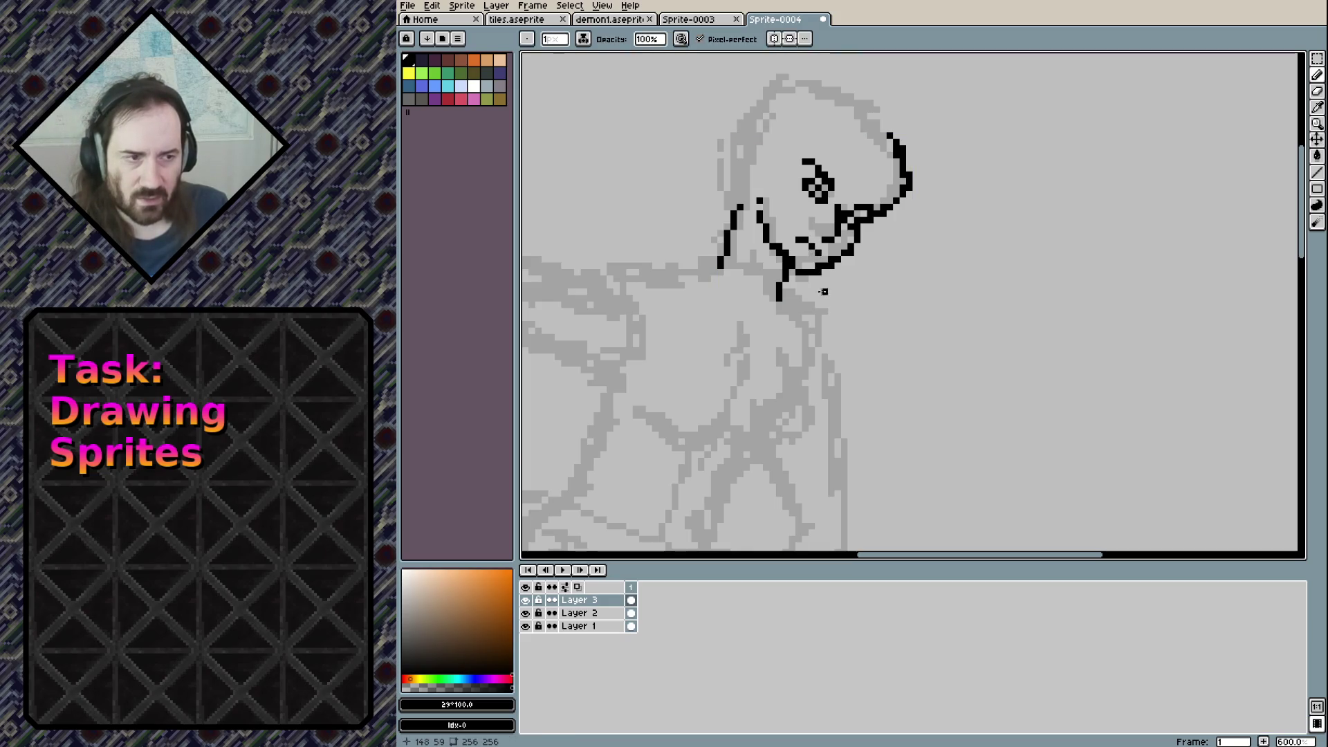
key("ctrl+z")
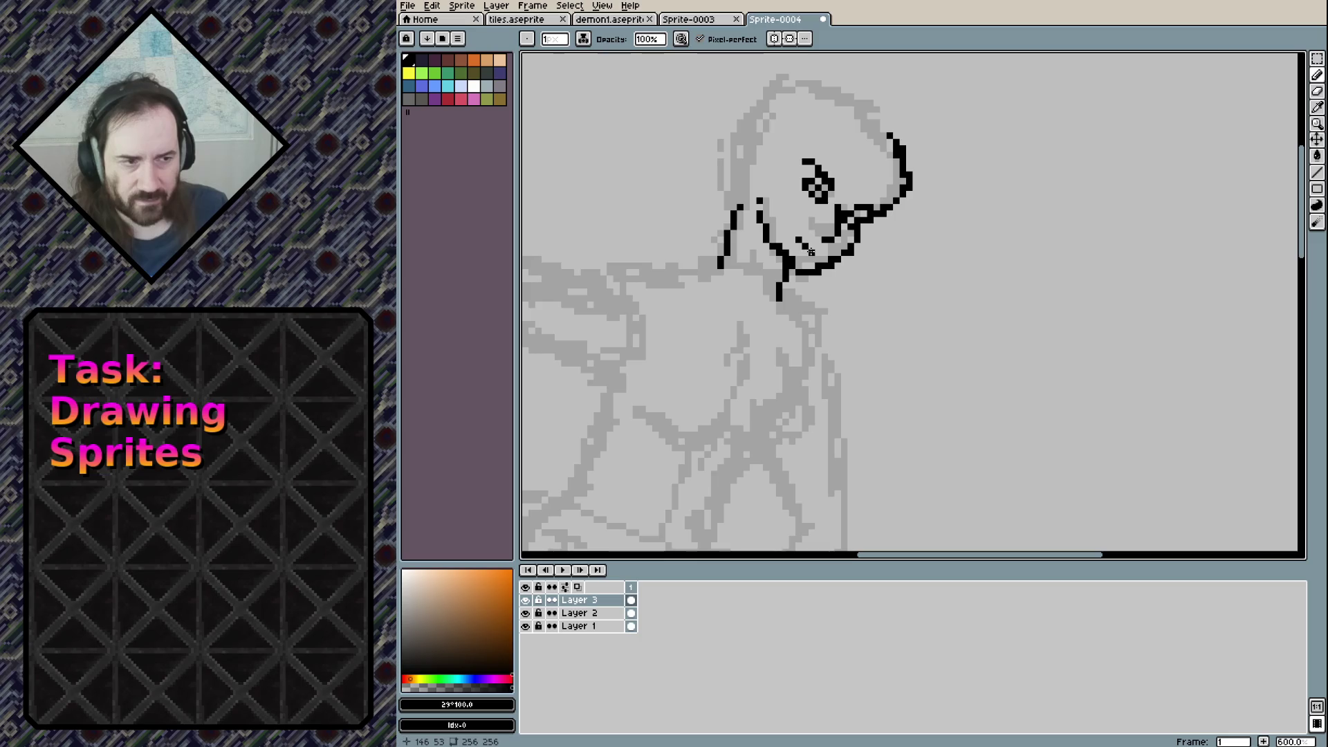
key("ctrl+z")
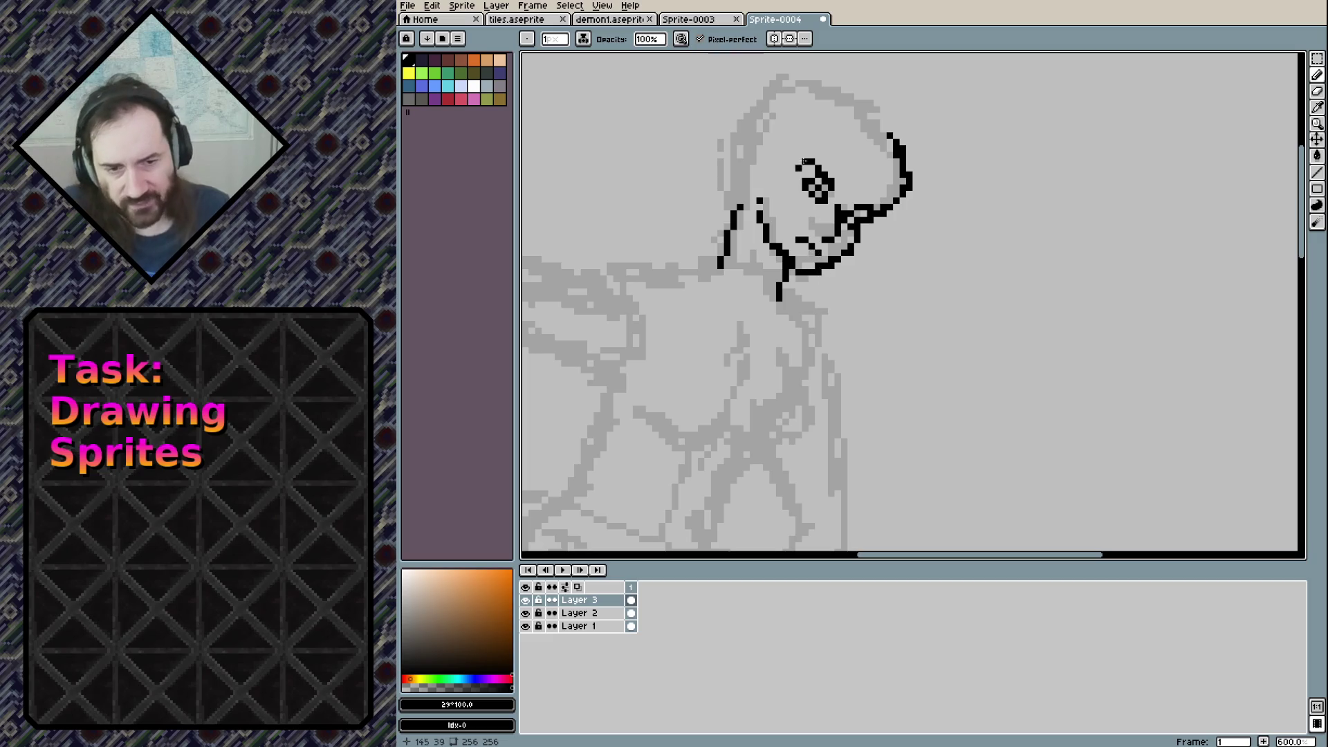
Ink the shoulder line running left from the neck
left_click_drag(897, 123, 918, 263)
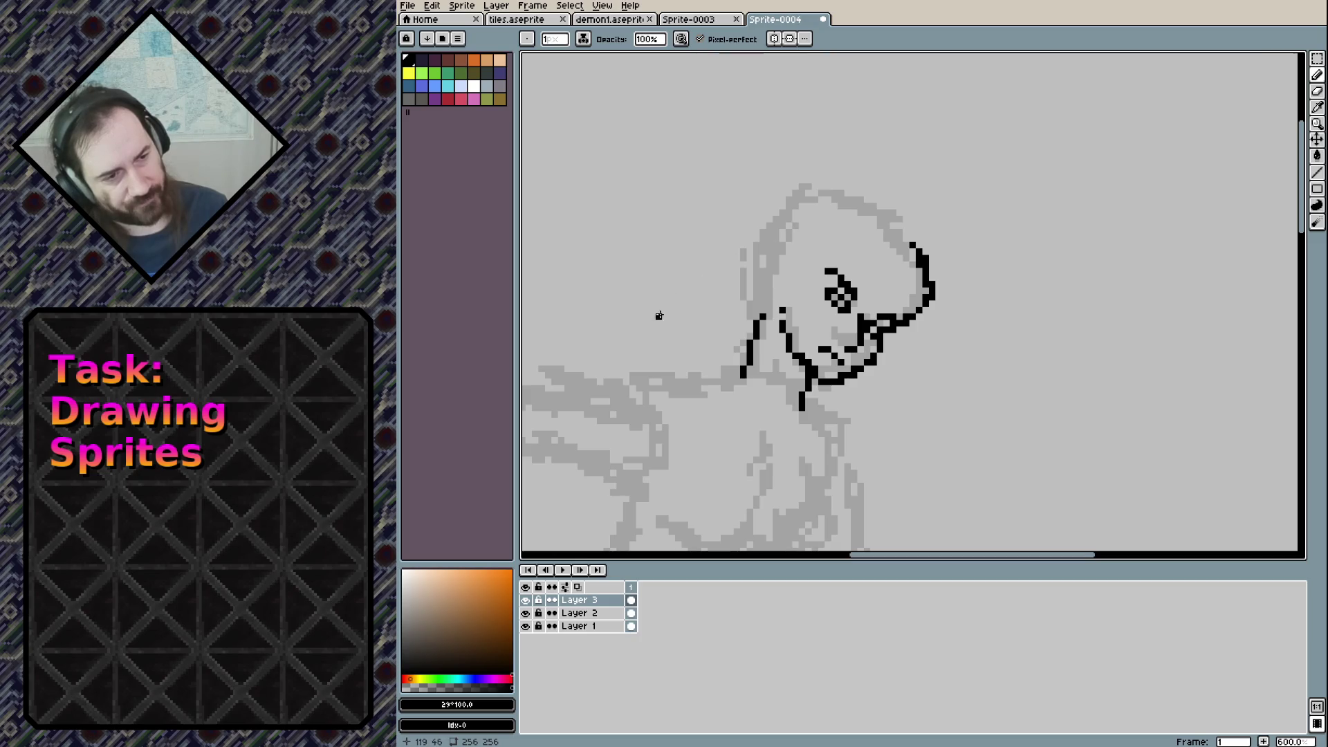
mouse_move(746, 374)
left_mouse_down()
mouse_move(665, 388)
mouse_move(741, 373)
mouse_move(828, 430)
mouse_move(721, 415)
mouse_move(819, 428)
left_mouse_up()
key("e")
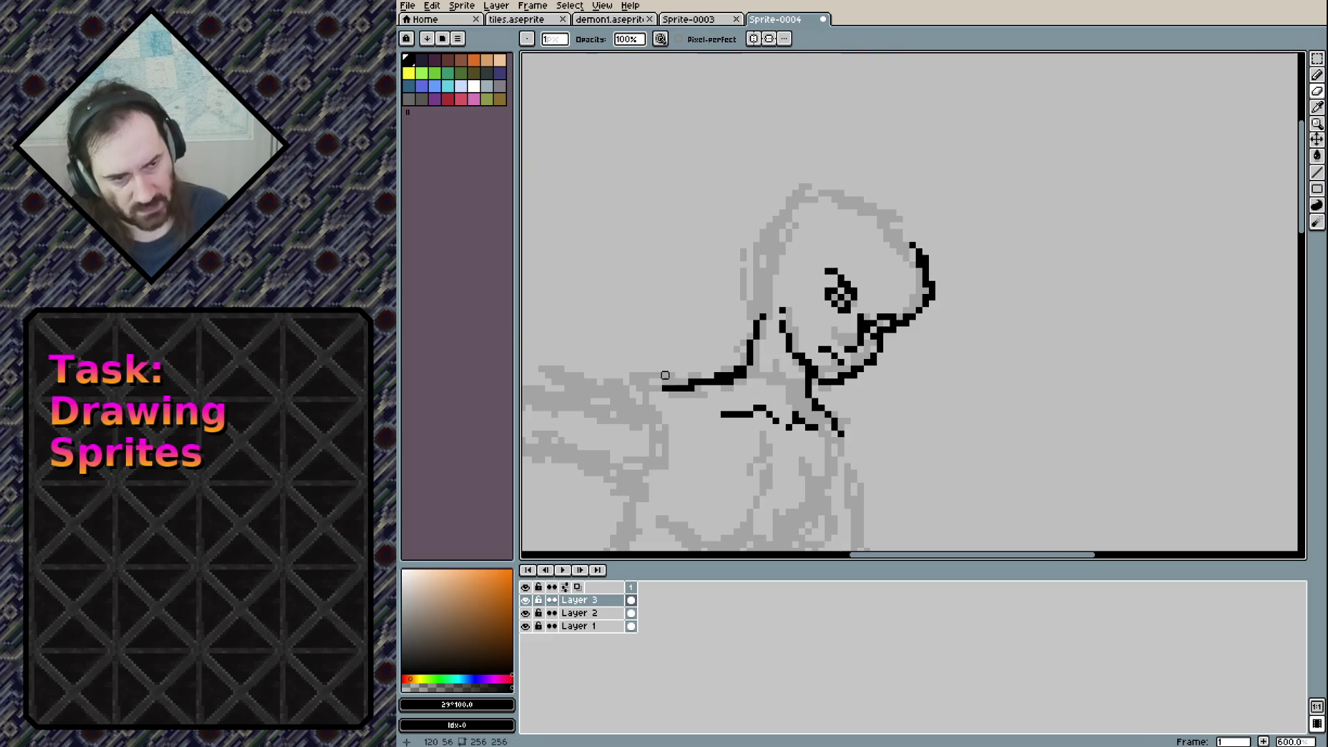
key("m")
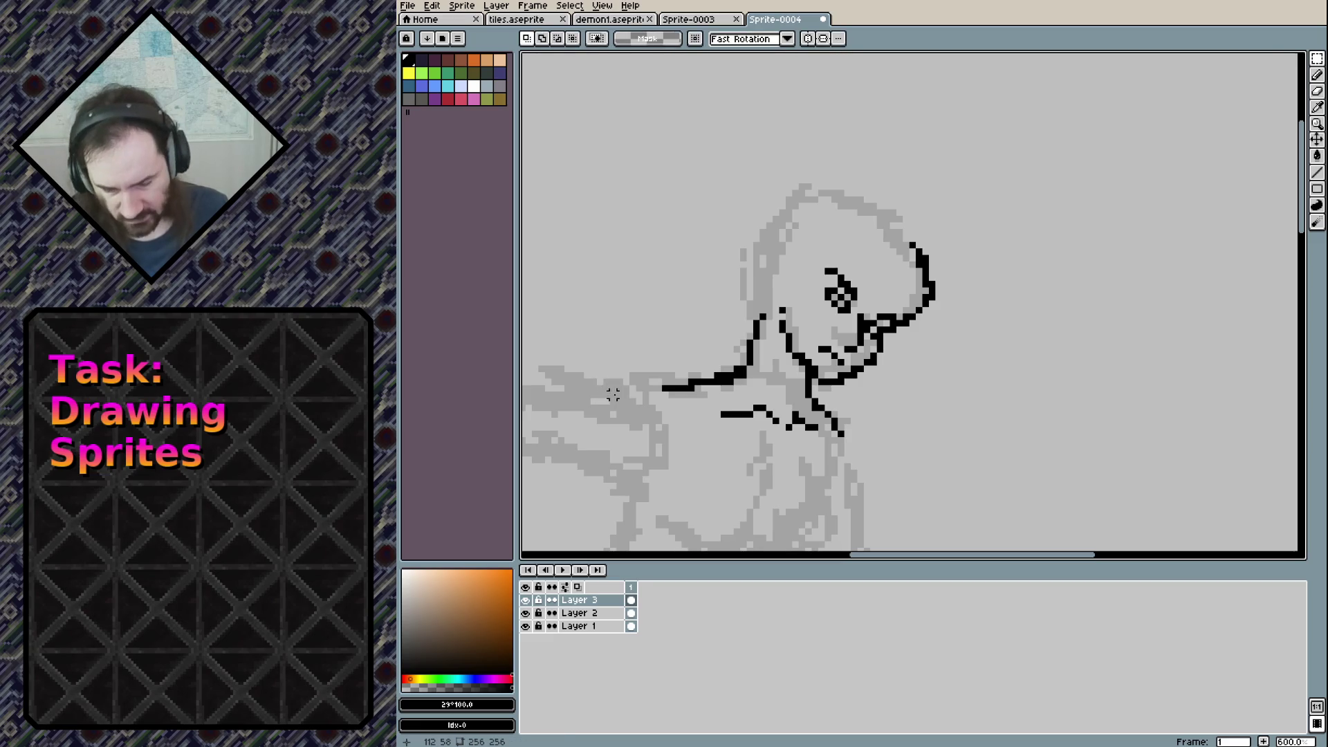
key("b")
left_click_drag(586, 380, 687, 381)
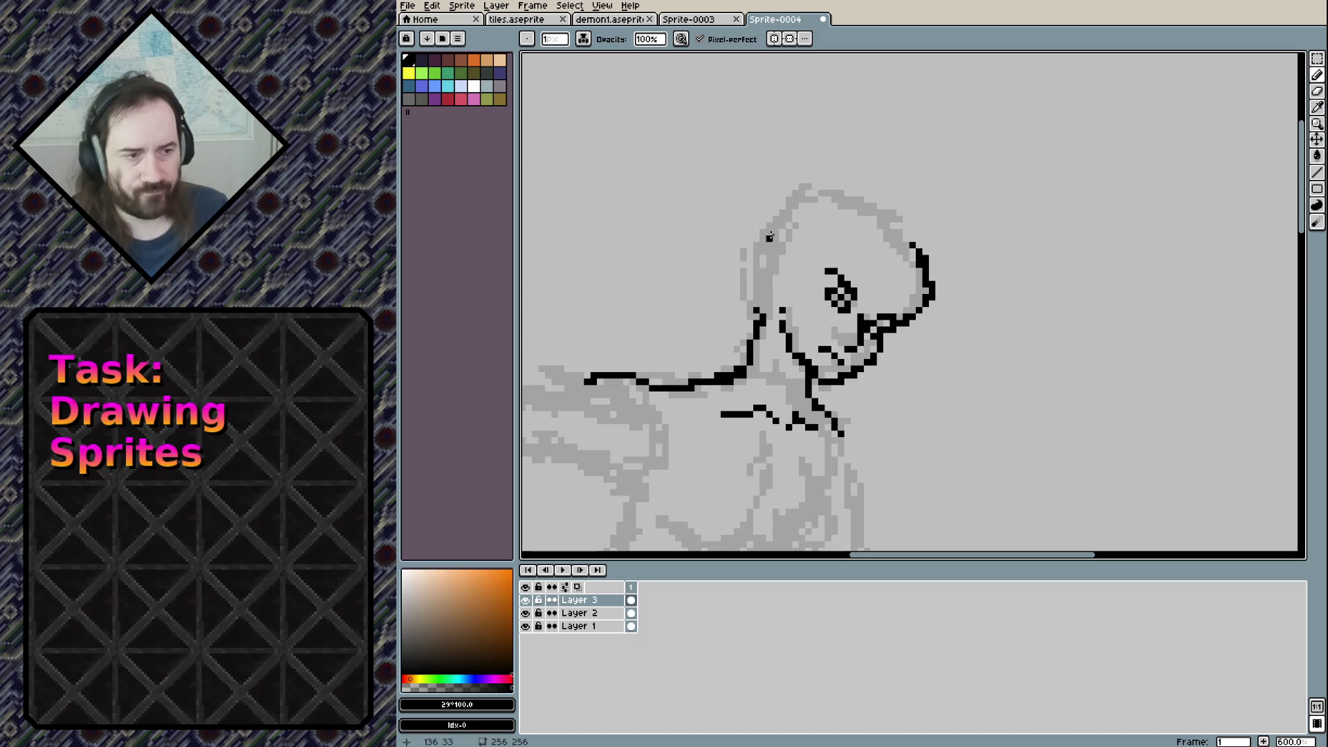
Trace the head outline, the curved hair around it and hair strands over the face
mouse_move(854, 188)
left_mouse_down()
mouse_move(903, 220)
mouse_move(922, 262)
left_mouse_up()
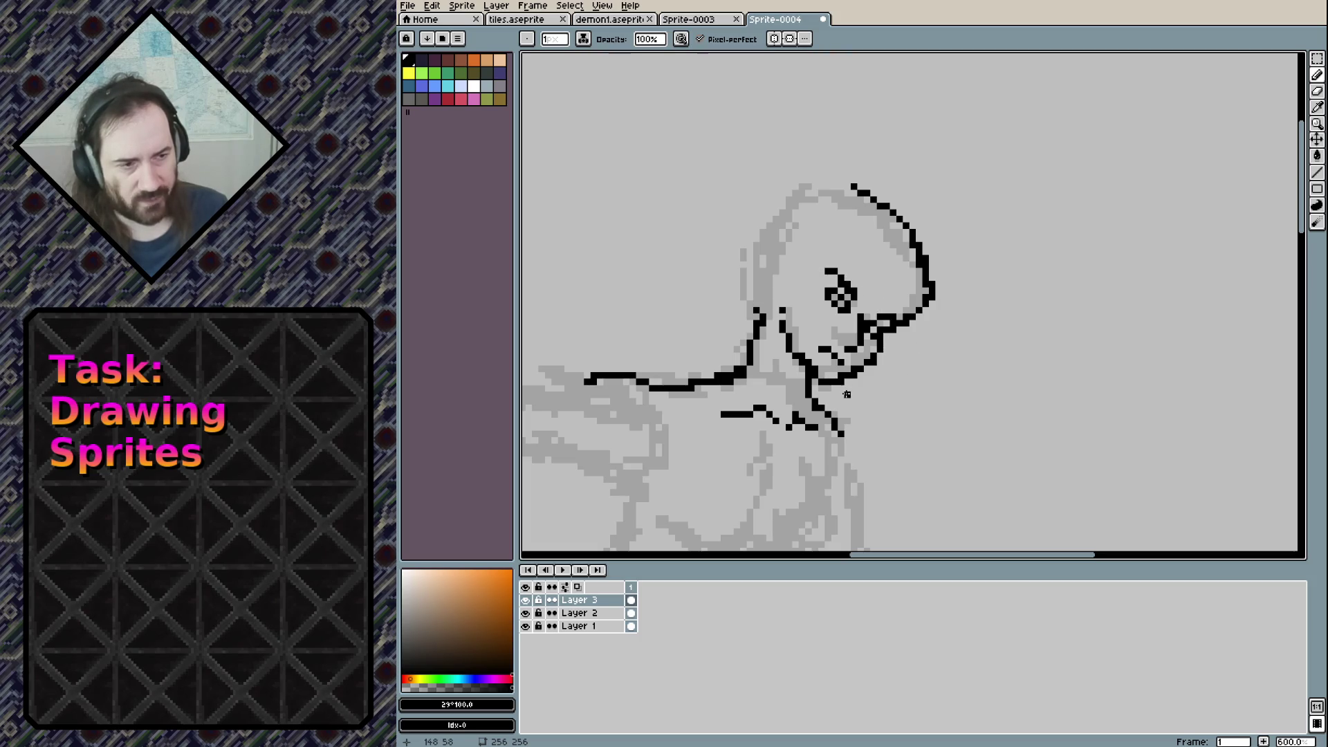
mouse_move(846, 387)
left_mouse_down()
mouse_move(893, 428)
mouse_move(885, 360)
mouse_move(866, 428)
mouse_move(891, 370)
mouse_move(906, 396)
mouse_move(919, 320)
left_mouse_up()
key("ctrl+z")
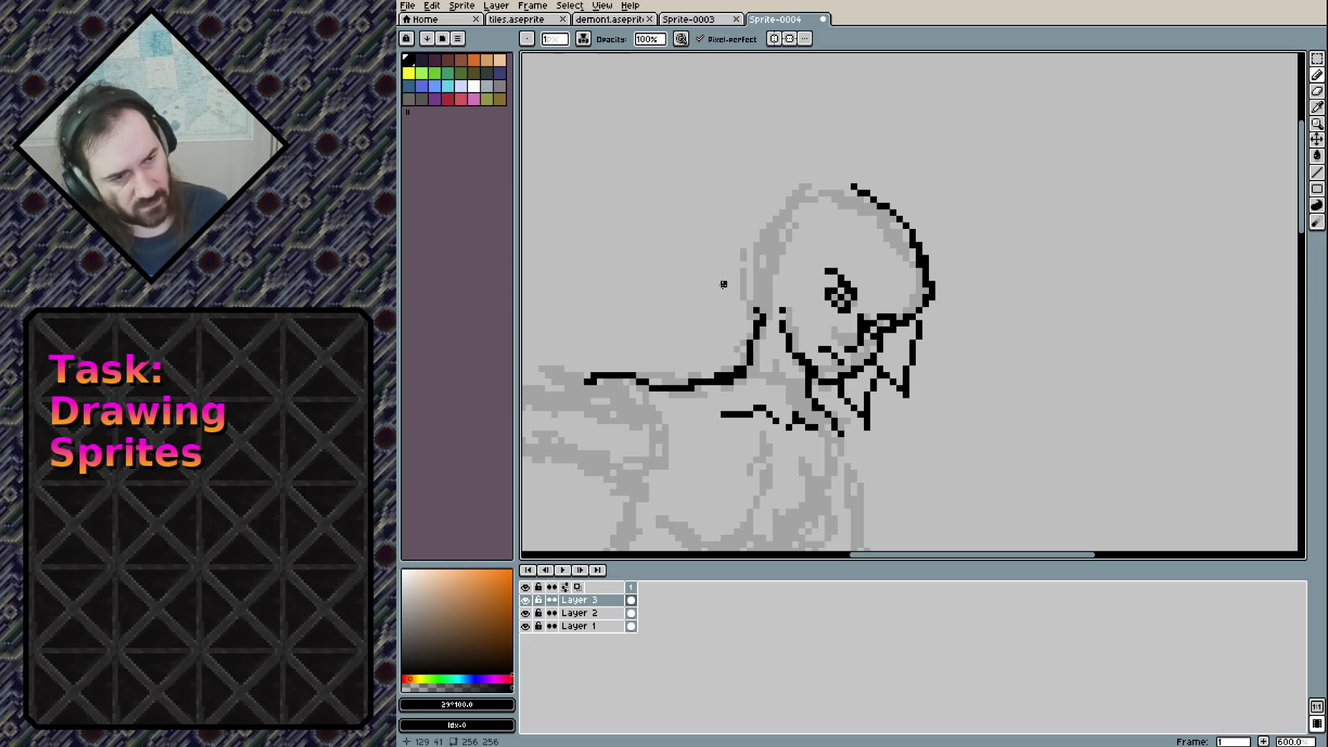
left_click_drag(762, 278, 783, 253)
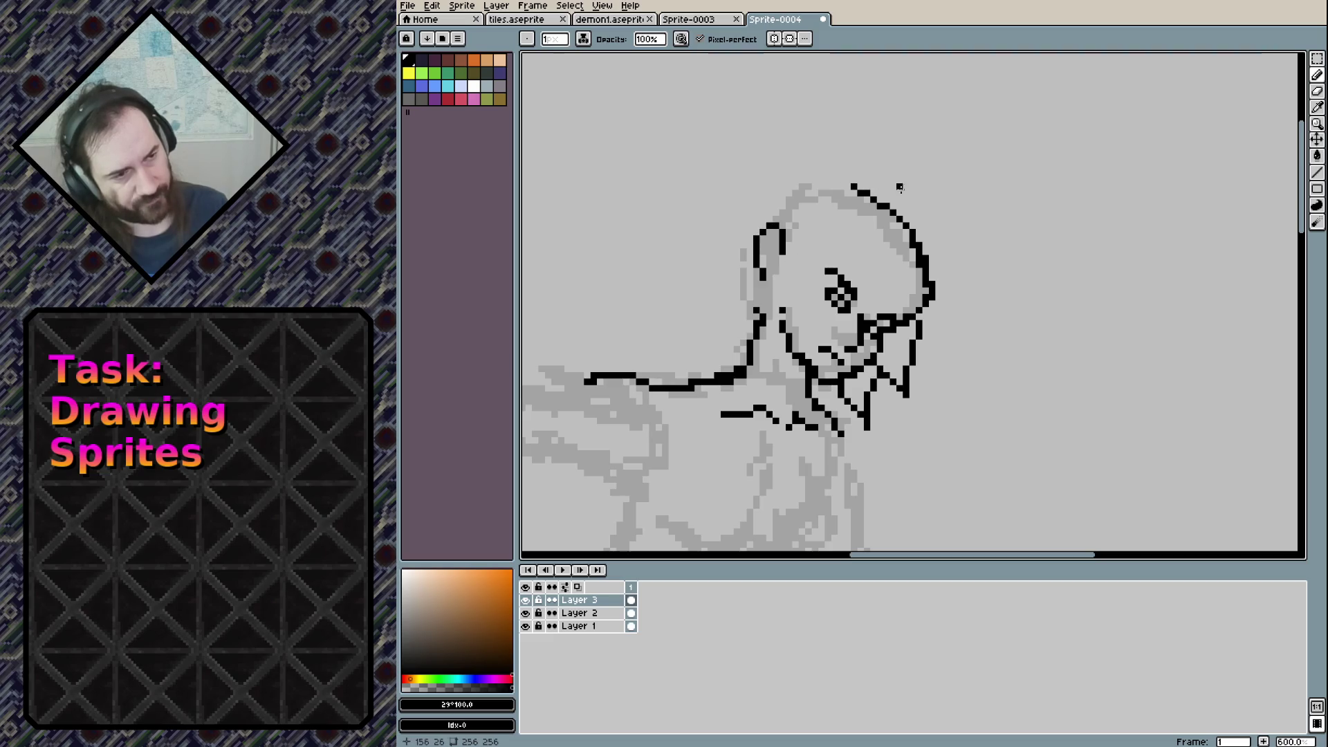
left_click_drag(898, 178, 952, 368)
mouse_move(710, 292)
left_mouse_down()
mouse_move(748, 355)
mouse_move(754, 296)
mouse_move(899, 185)
mouse_move(878, 168)
left_mouse_up()
key("ctrl+z")
key("ctrl+z")
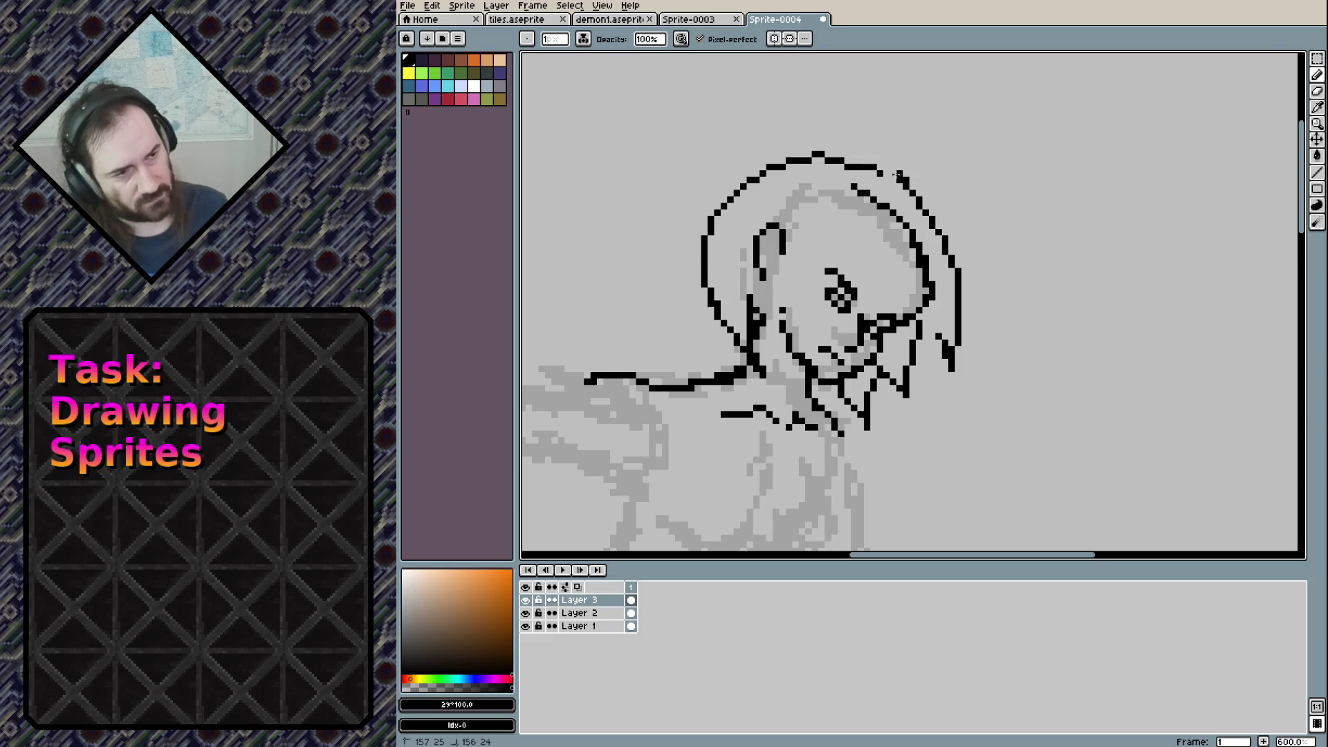
left_click_drag(739, 256, 760, 311)
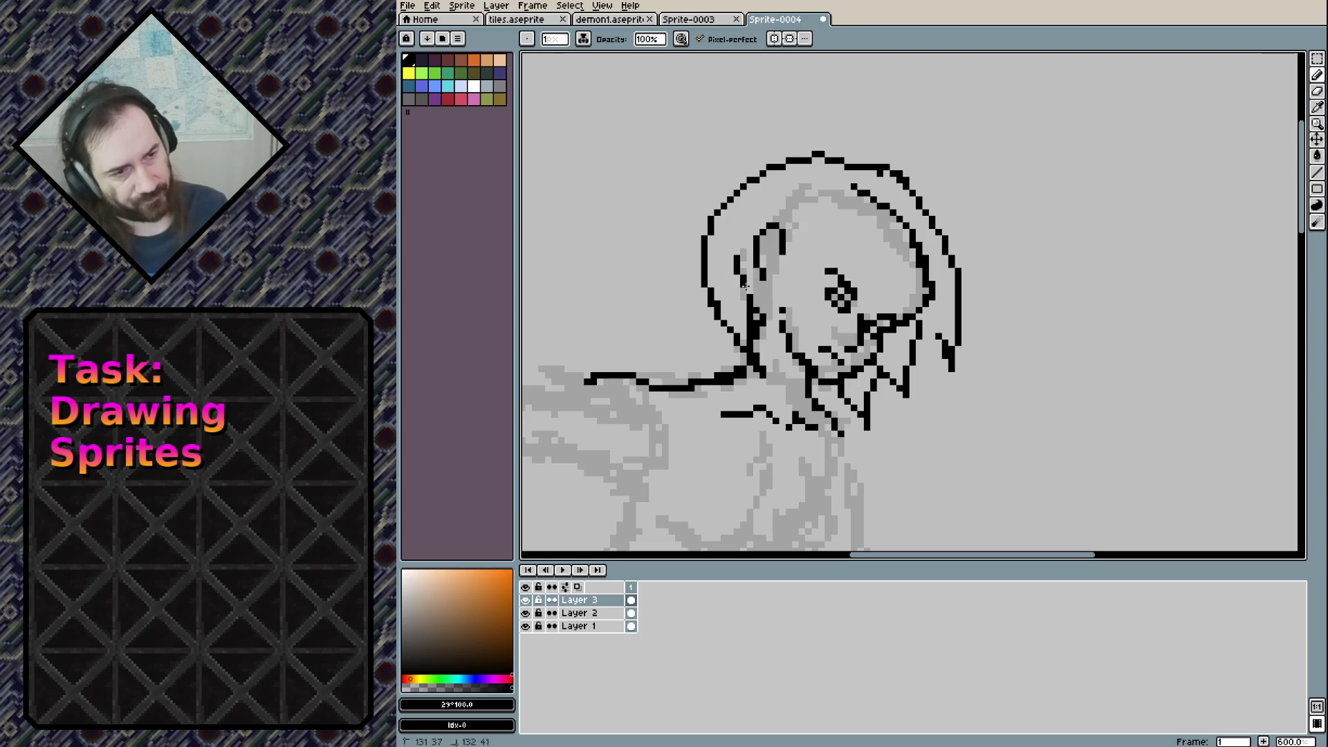
left_click_drag(792, 204, 808, 280)
mouse_move(816, 248)
left_mouse_down()
mouse_move(808, 277)
mouse_move(856, 212)
mouse_move(867, 273)
mouse_move(902, 225)
left_mouse_up()
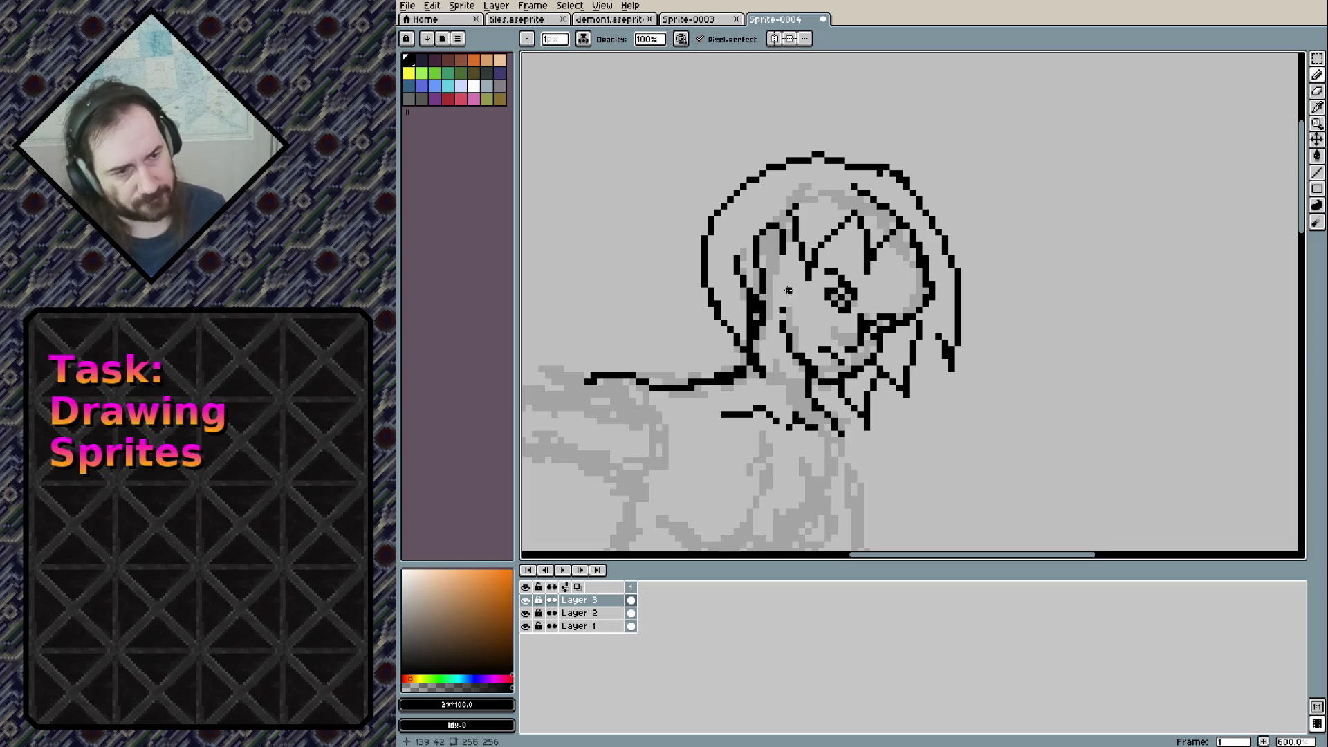
Ink the raised arm's upper edge joined to the shoulder and the line beneath it
scroll(789, 291, "down", 5)
scroll(806, 227, "left", 5)
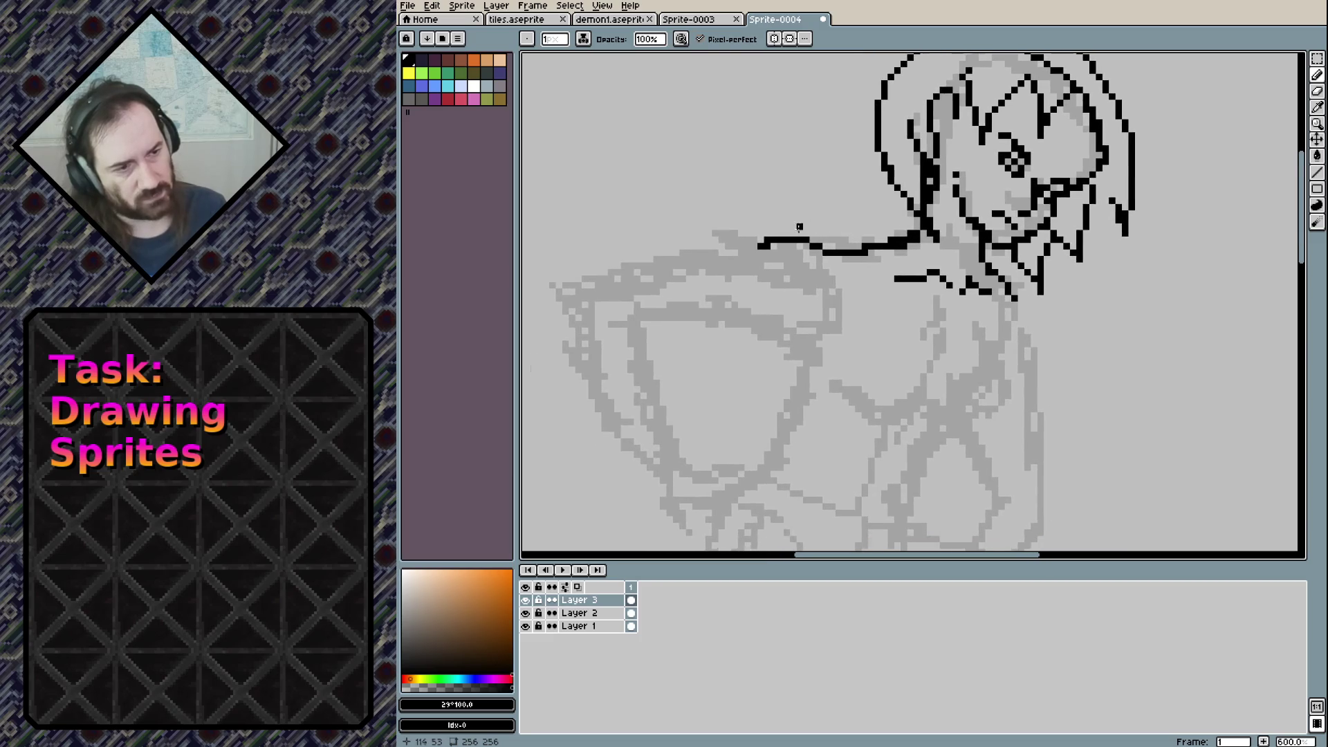
left_click_drag(733, 207, 840, 258)
left_click_drag(723, 213, 866, 321)
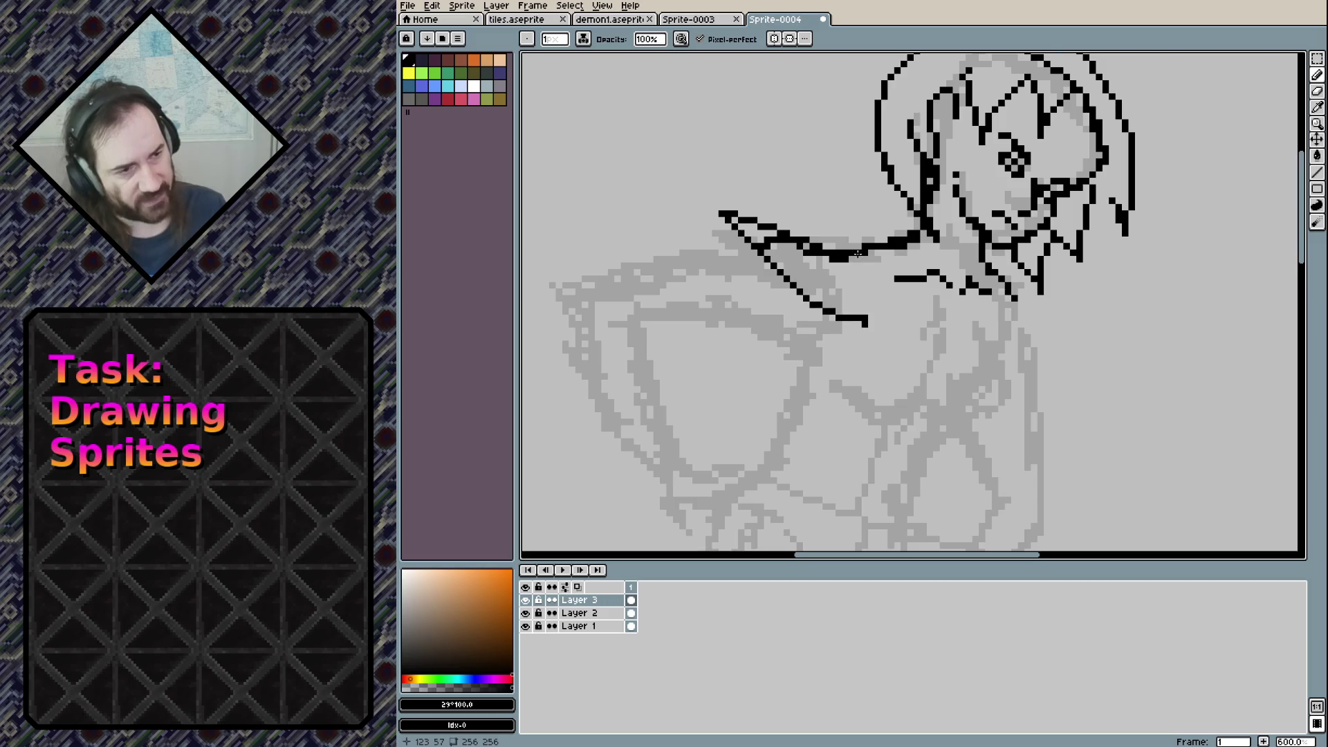
left_click_drag(860, 268, 866, 320)
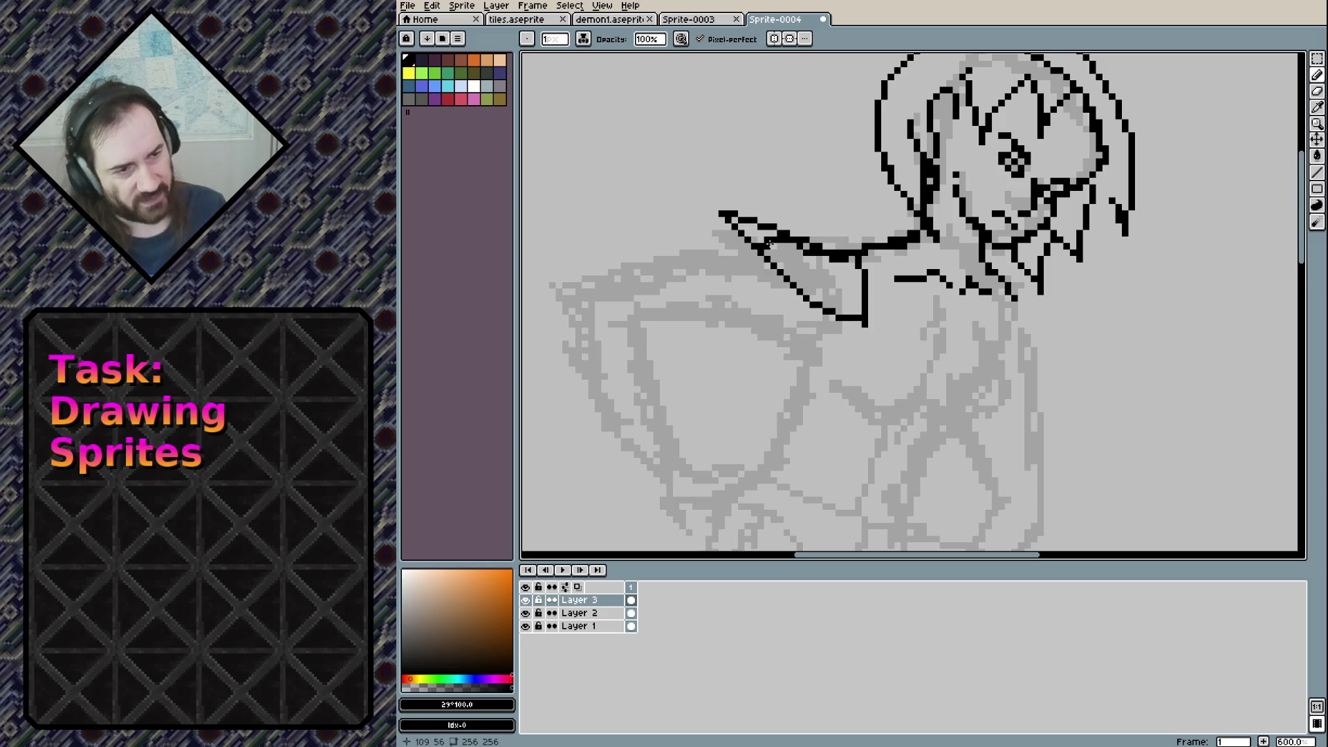
key("e")
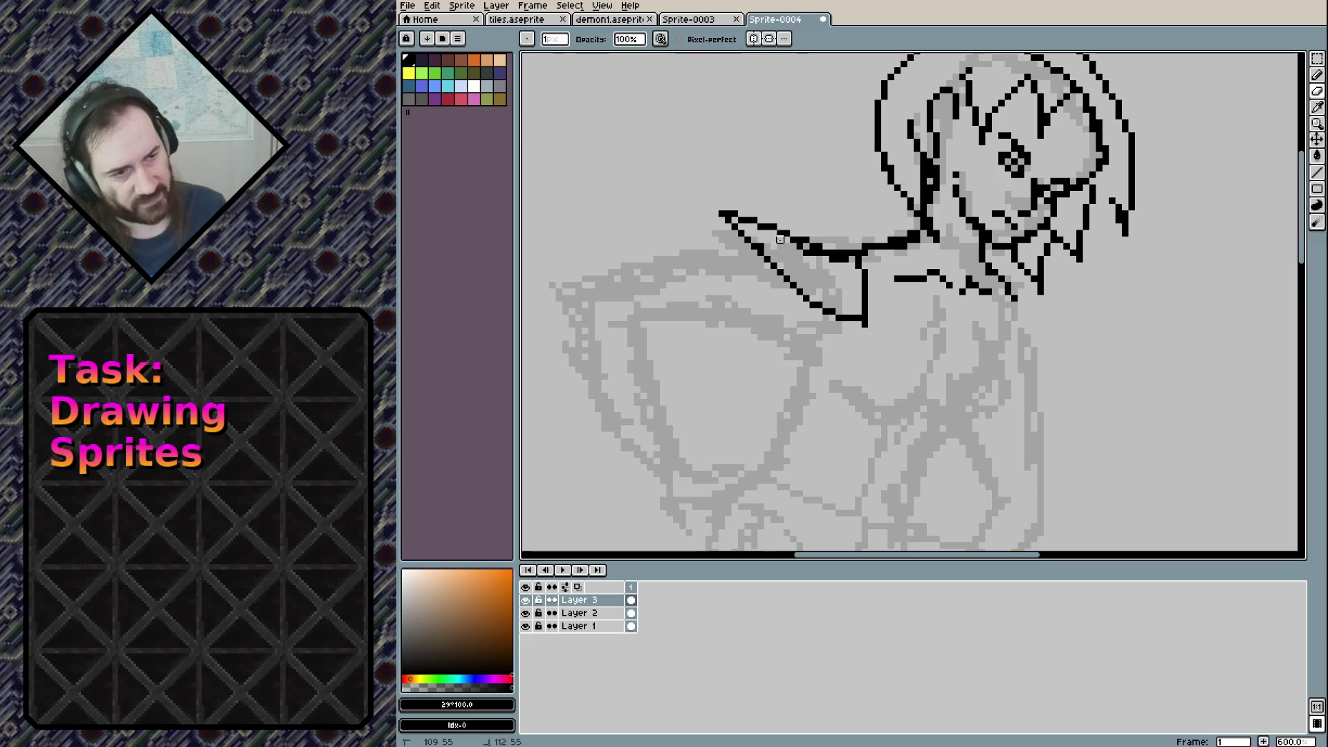
left_click_drag(812, 257, 809, 262)
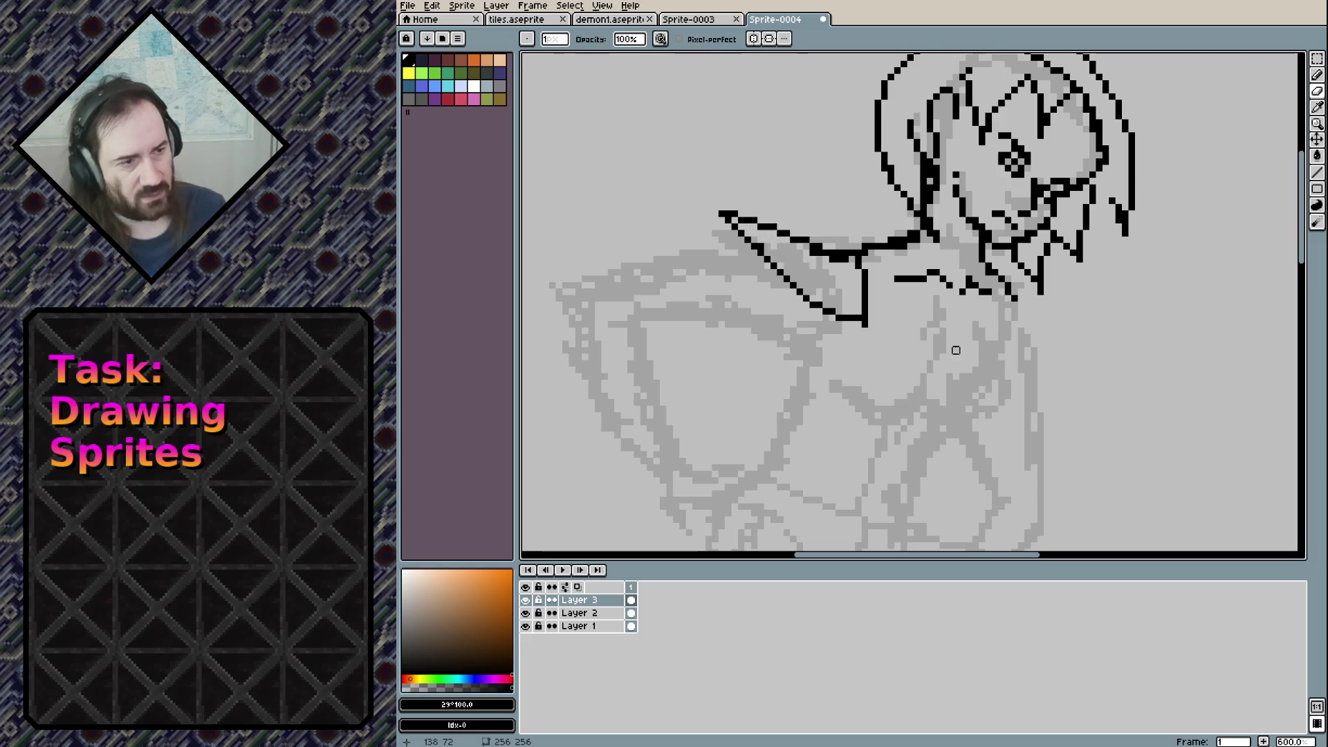
left_click(1007, 330)
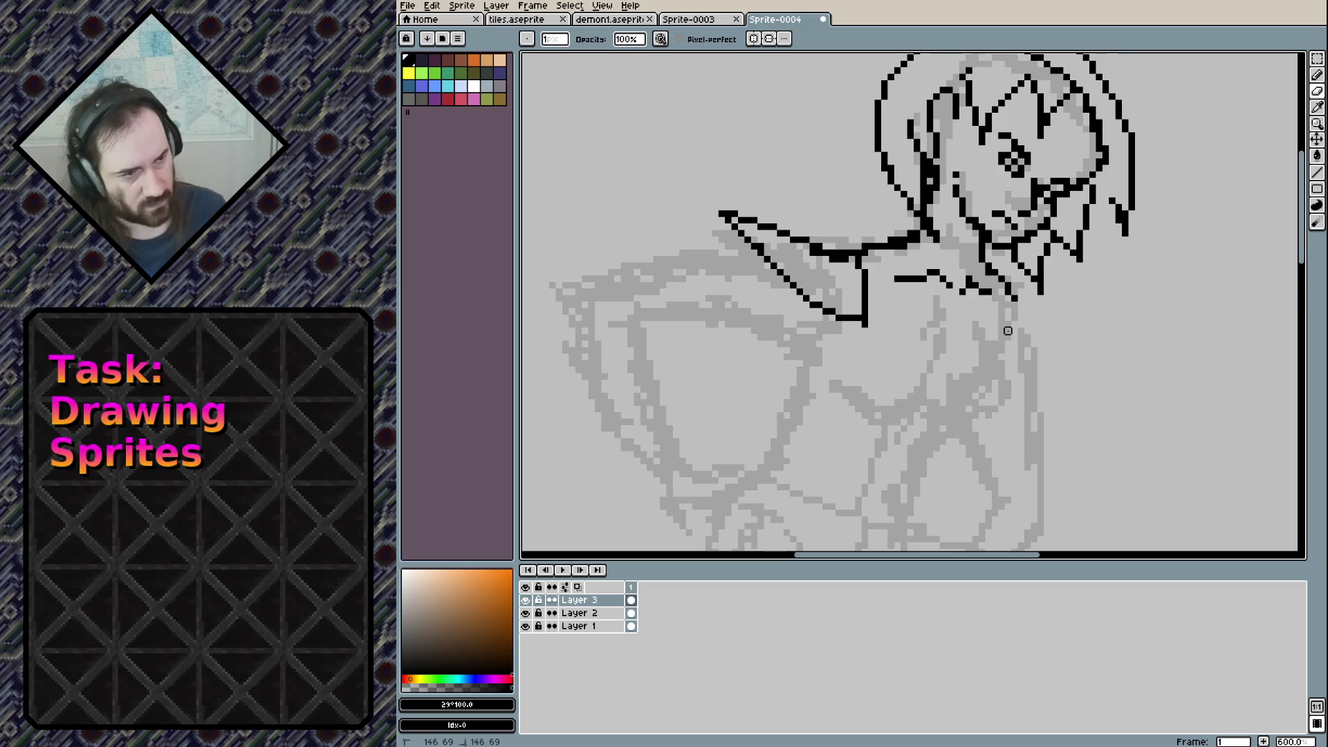
key("b")
Draw the right shoulder line, redoing its start
mouse_move(1000, 332)
left_mouse_down()
mouse_move(1021, 299)
mouse_move(1126, 324)
left_mouse_up()
left_click_drag(996, 337, 1135, 323)
key("ctrl+z")
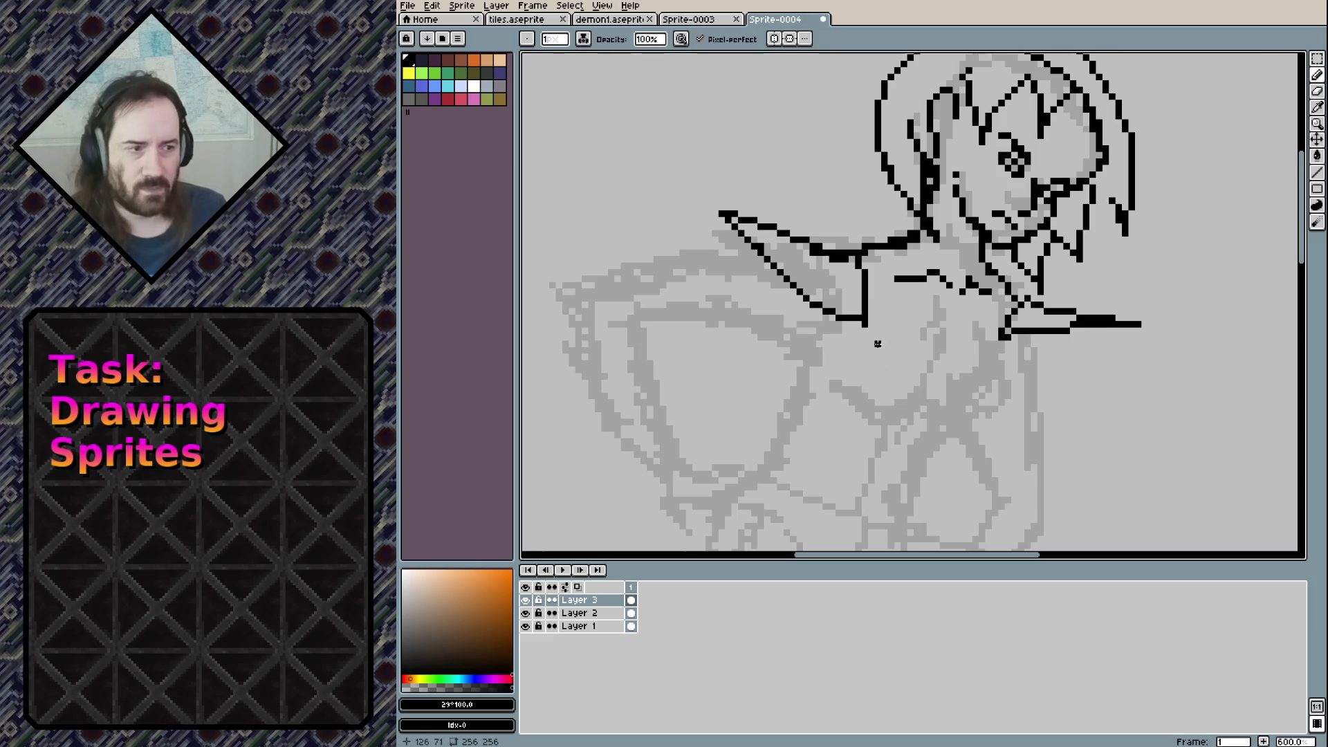
left_click_drag(848, 306, 979, 271)
Draw the arm's outer edge and underside with a short line down from it
left_click_drag(869, 205, 830, 220)
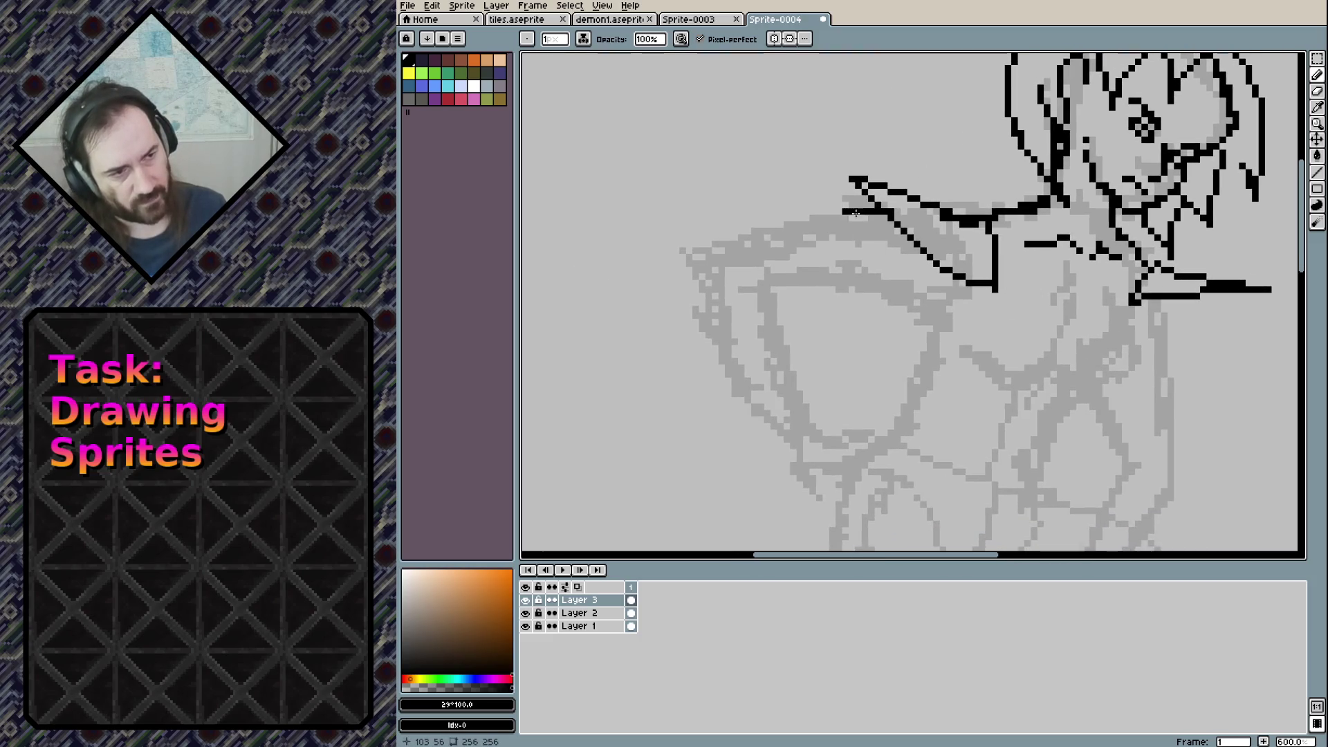
left_click_drag(702, 263, 823, 220)
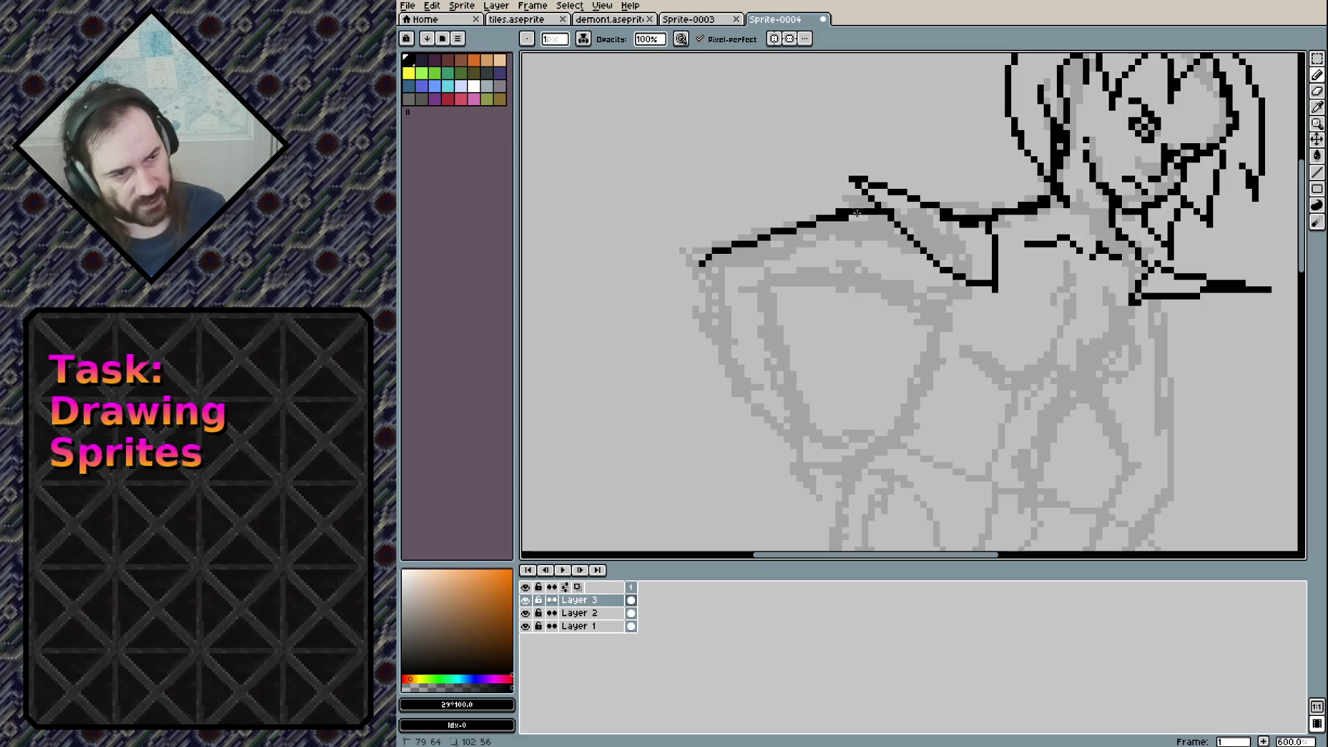
left_click(766, 291)
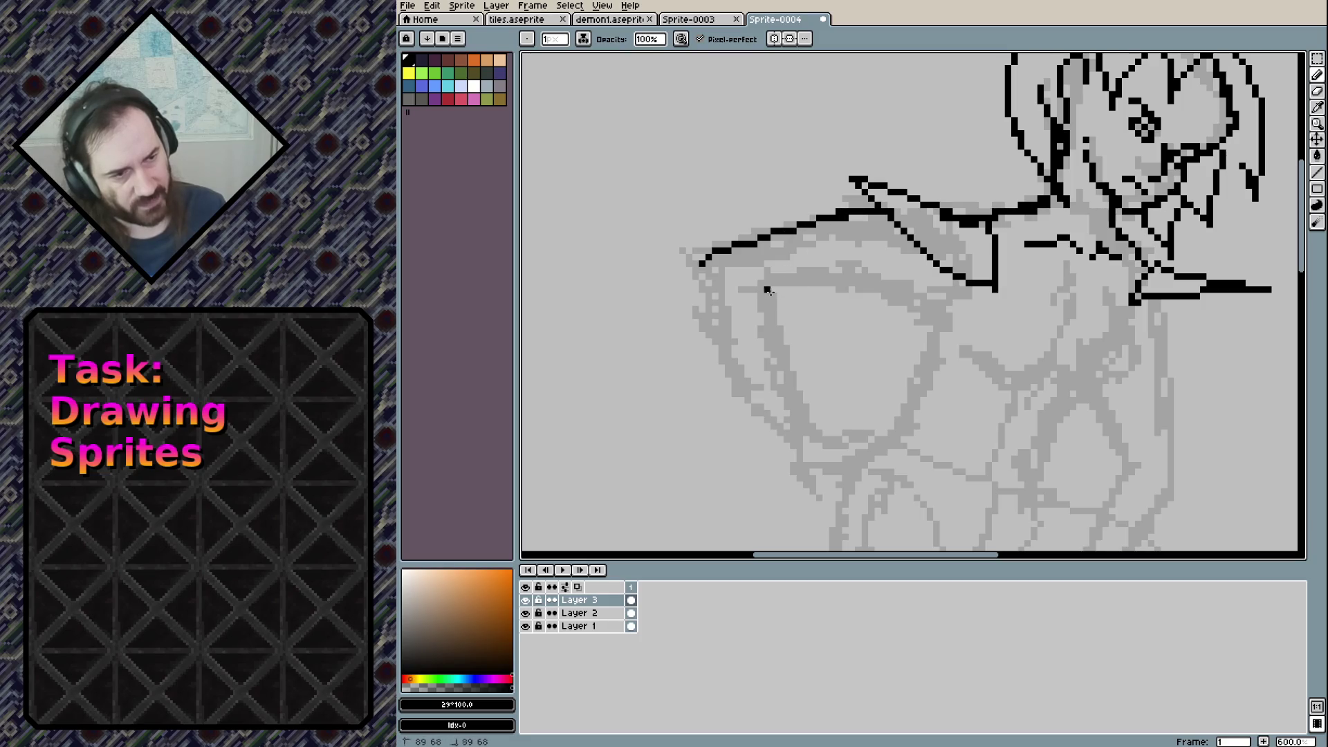
mouse_move(807, 295)
left_mouse_down()
mouse_move(878, 271)
mouse_move(860, 283)
mouse_move(902, 280)
left_mouse_up()
key("ctrl+z")
key("ctrl+z")
key("ctrl+z")
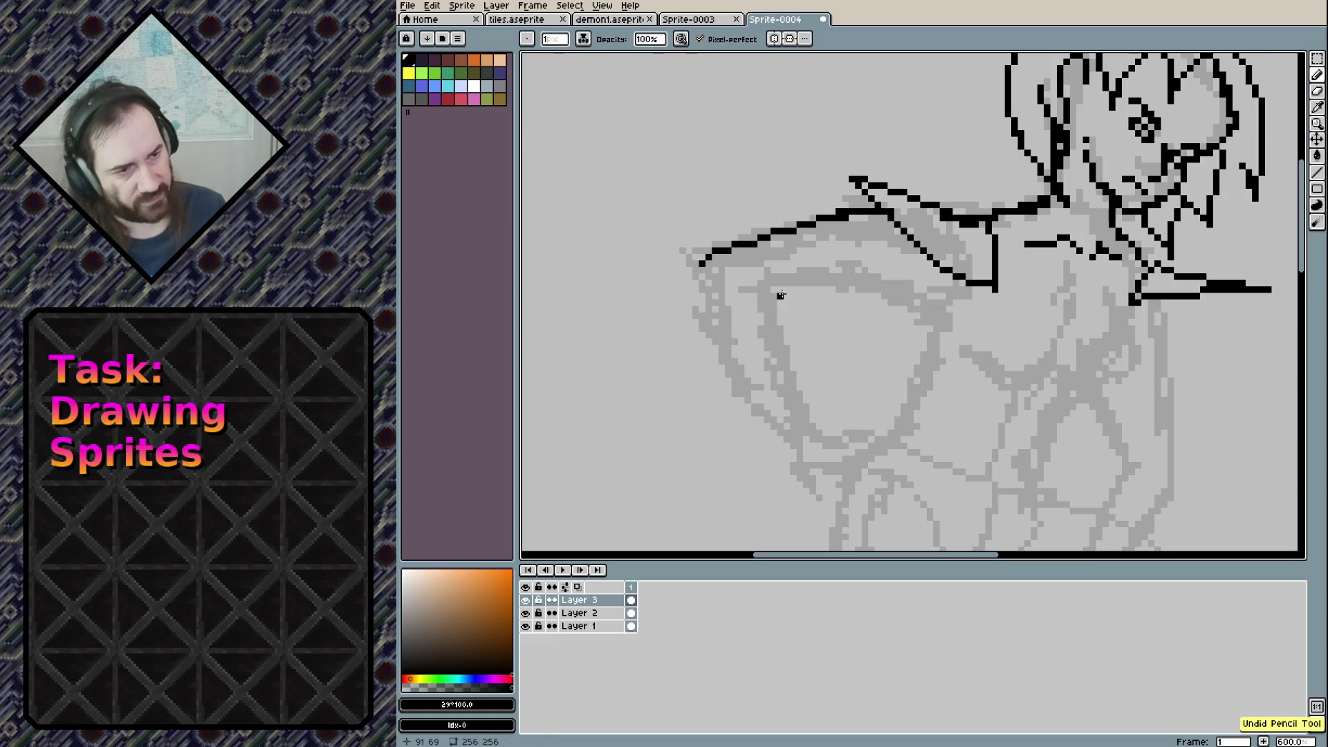
mouse_move(799, 295)
left_mouse_down()
mouse_move(869, 283)
mouse_move(941, 296)
mouse_move(910, 345)
left_mouse_up()
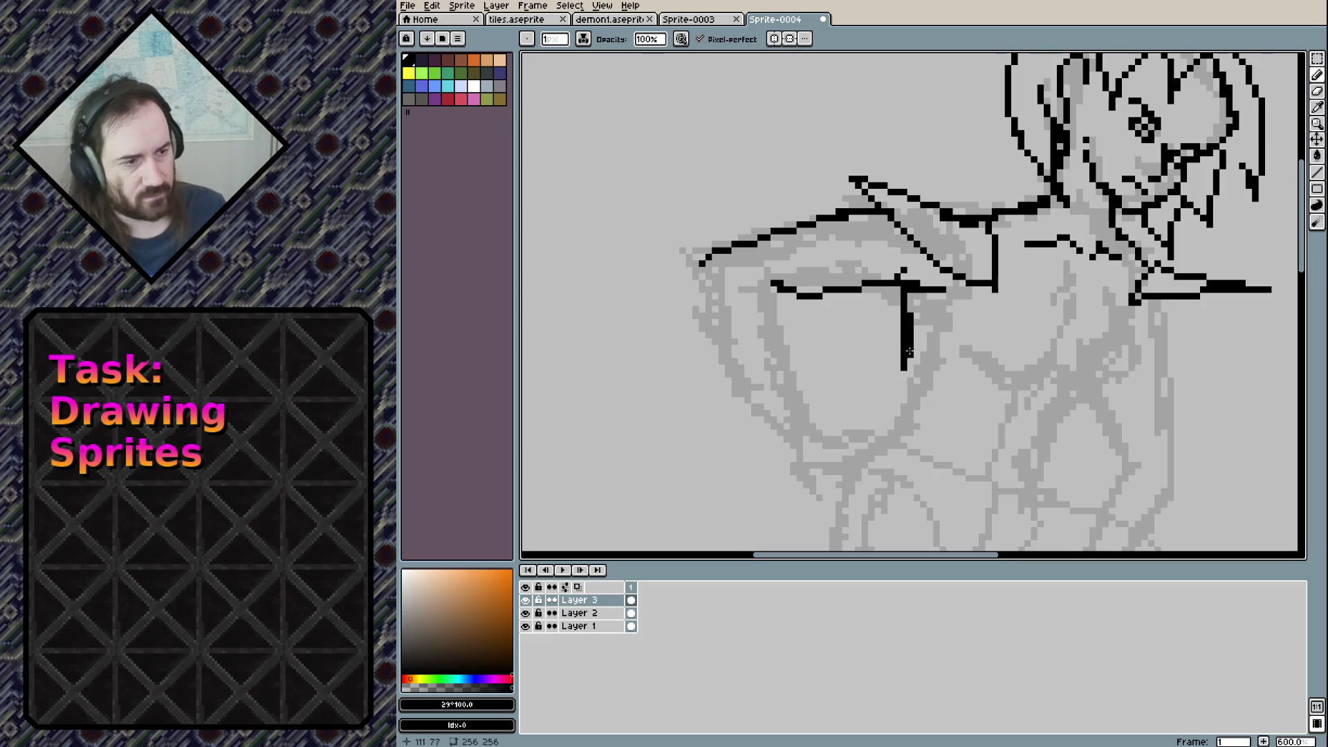
key("ctrl+z")
mouse_move(910, 285)
left_mouse_down()
mouse_move(913, 394)
mouse_move(879, 455)
left_mouse_up()
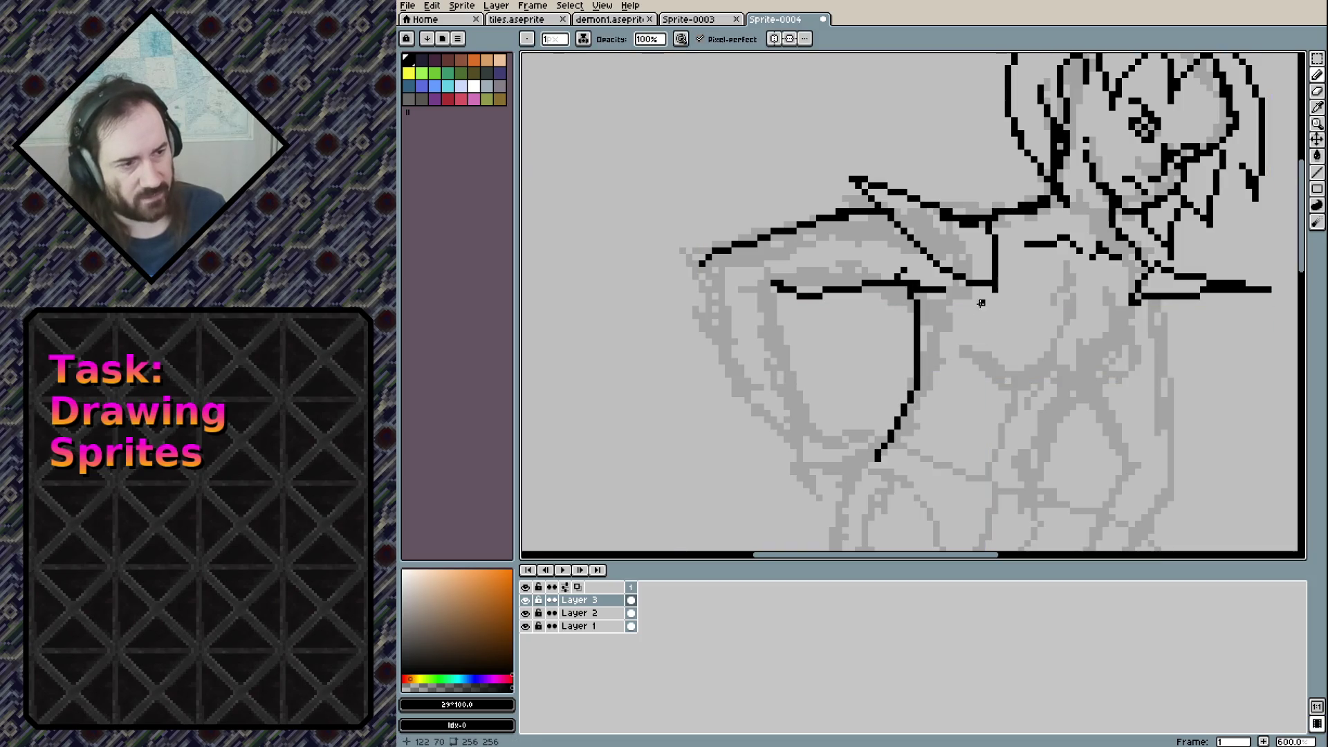
left_click(951, 290)
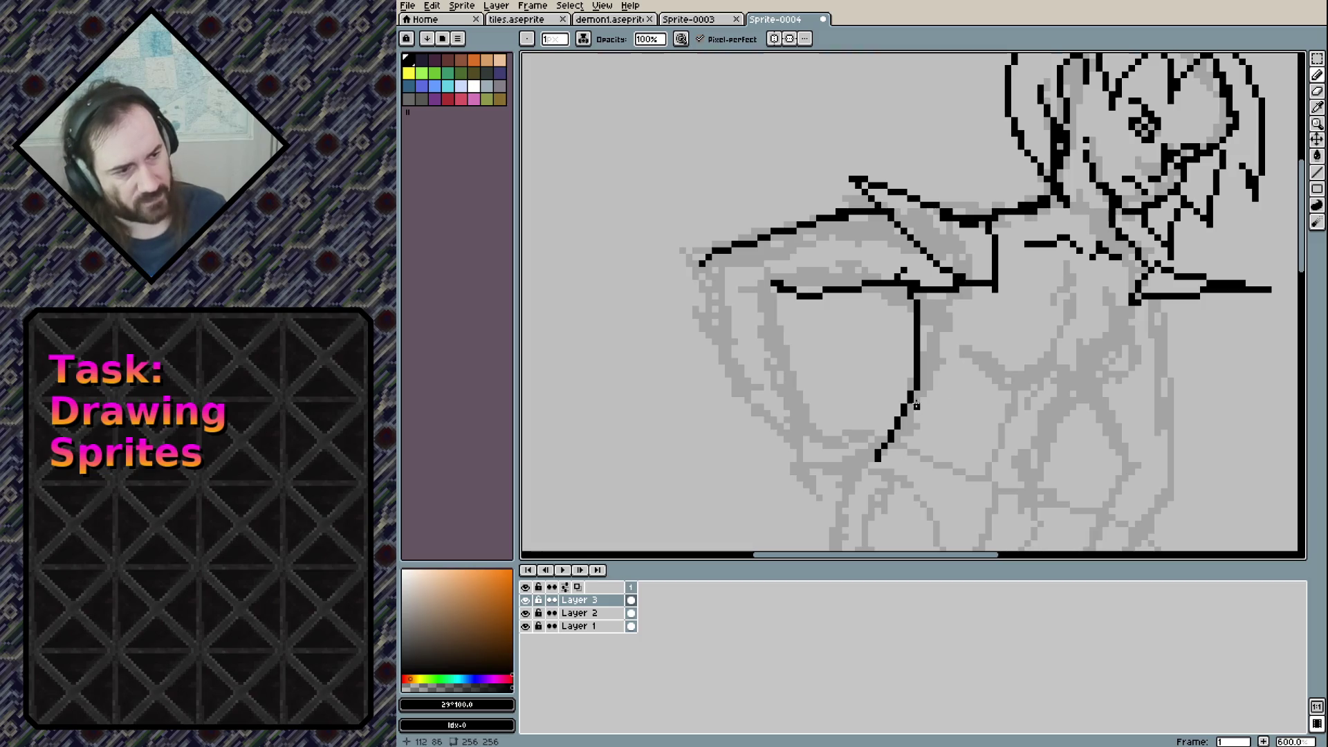
Extend the torso outline down and to the right
left_click_drag(971, 362, 904, 247)
mouse_move(830, 303)
left_mouse_down()
mouse_move(967, 342)
mouse_move(1025, 245)
mouse_move(1058, 222)
left_mouse_up()
key("ctrl+z")
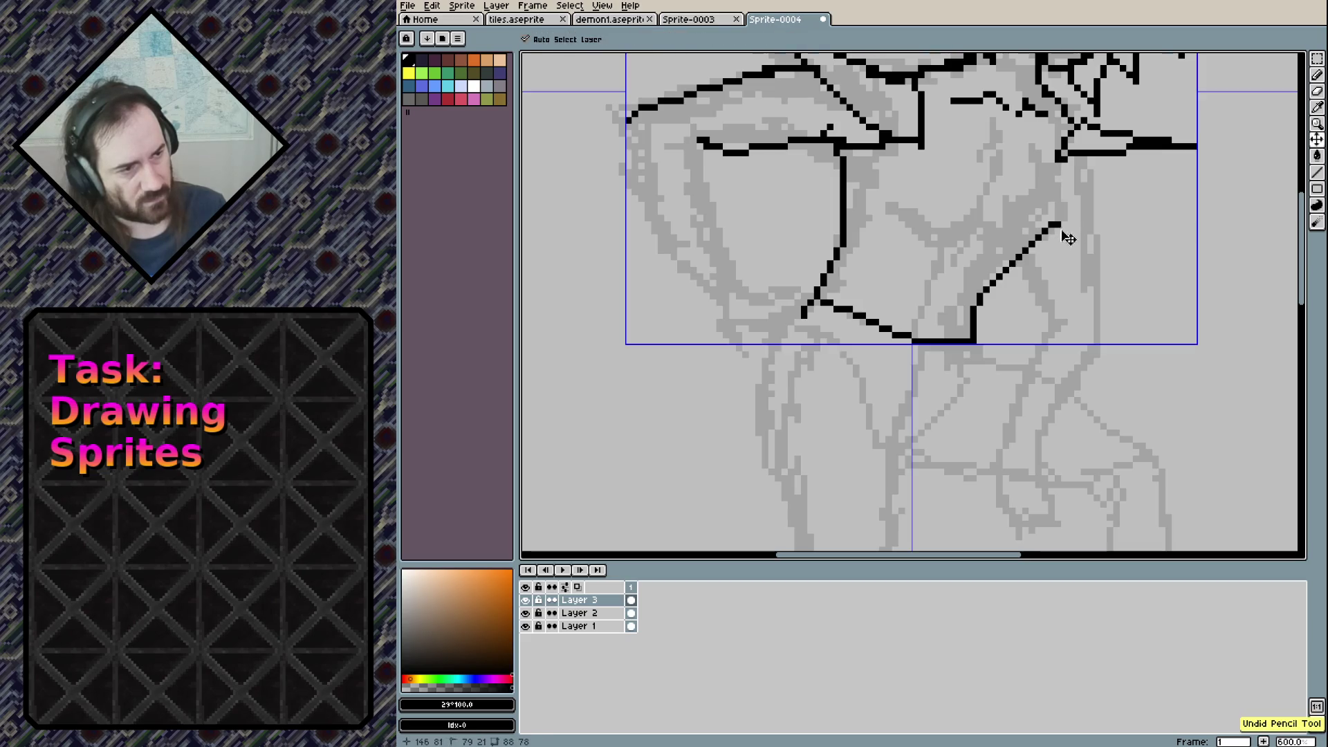
Close the torso's right outline, extend the chest line and draw the right side down
left_click_drag(1065, 218, 1065, 161)
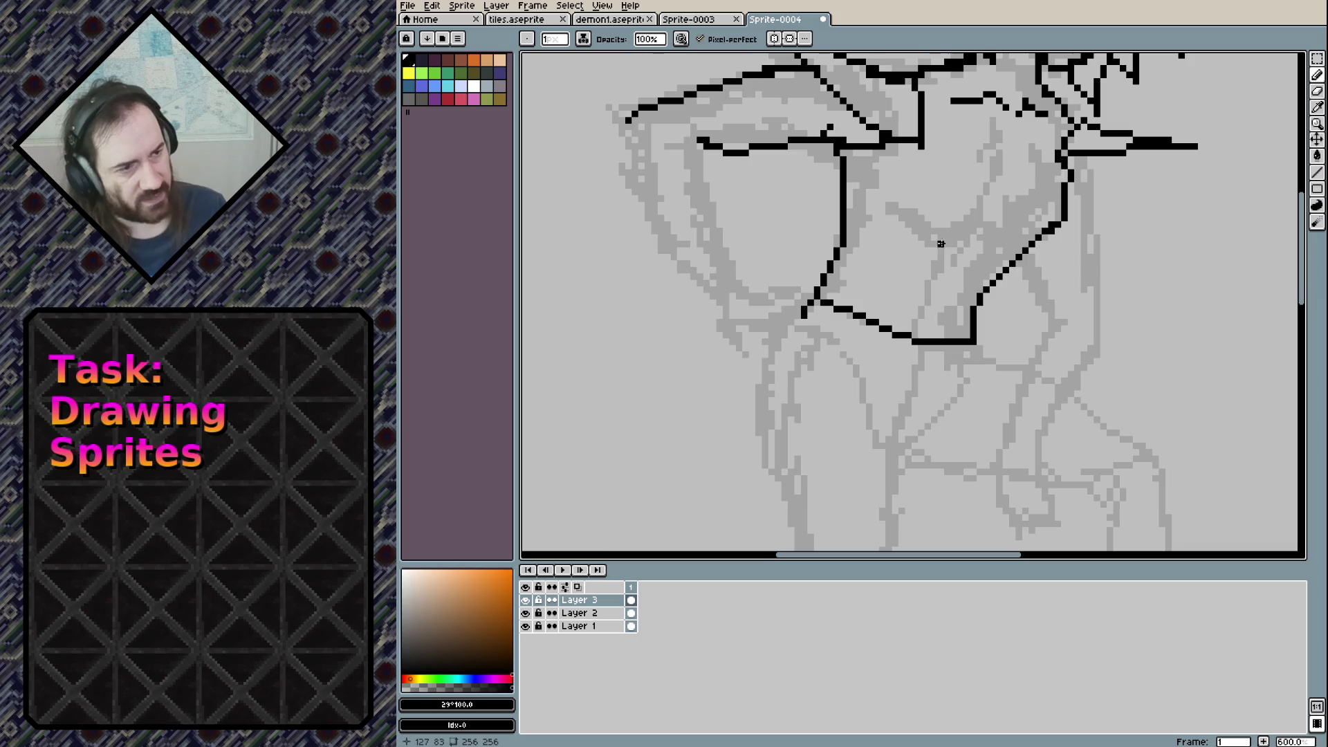
left_click_drag(928, 223, 967, 230)
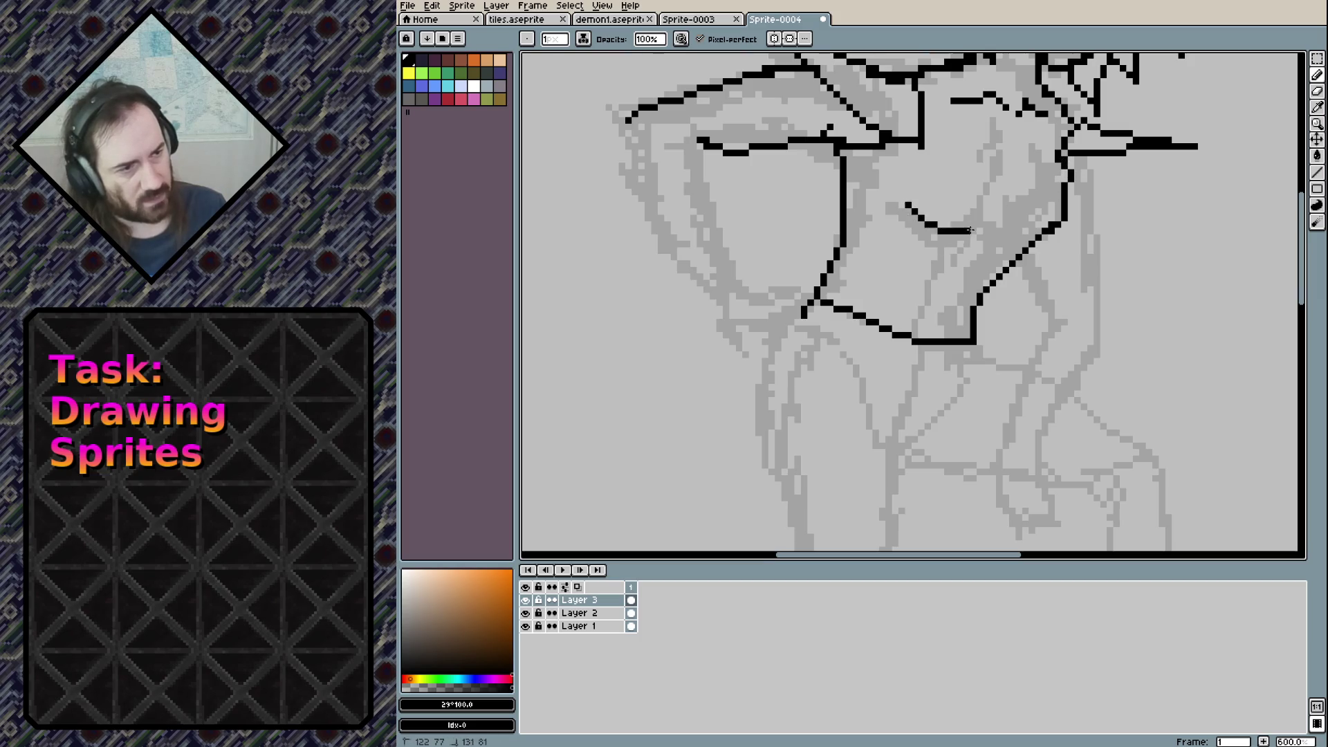
scroll(966, 244, "up", 3)
scroll(980, 344, "right", 2)
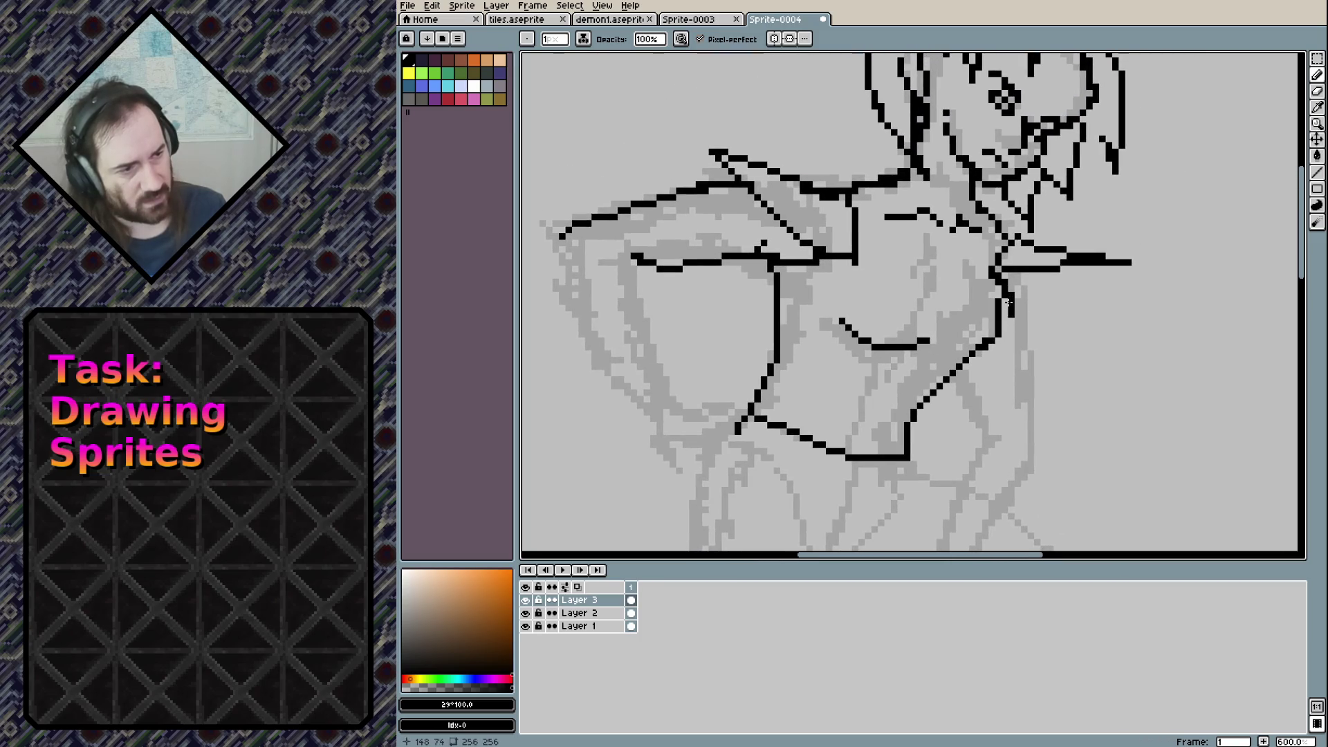
mouse_move(1004, 287)
left_mouse_down()
mouse_move(1011, 342)
mouse_move(982, 348)
left_mouse_up()
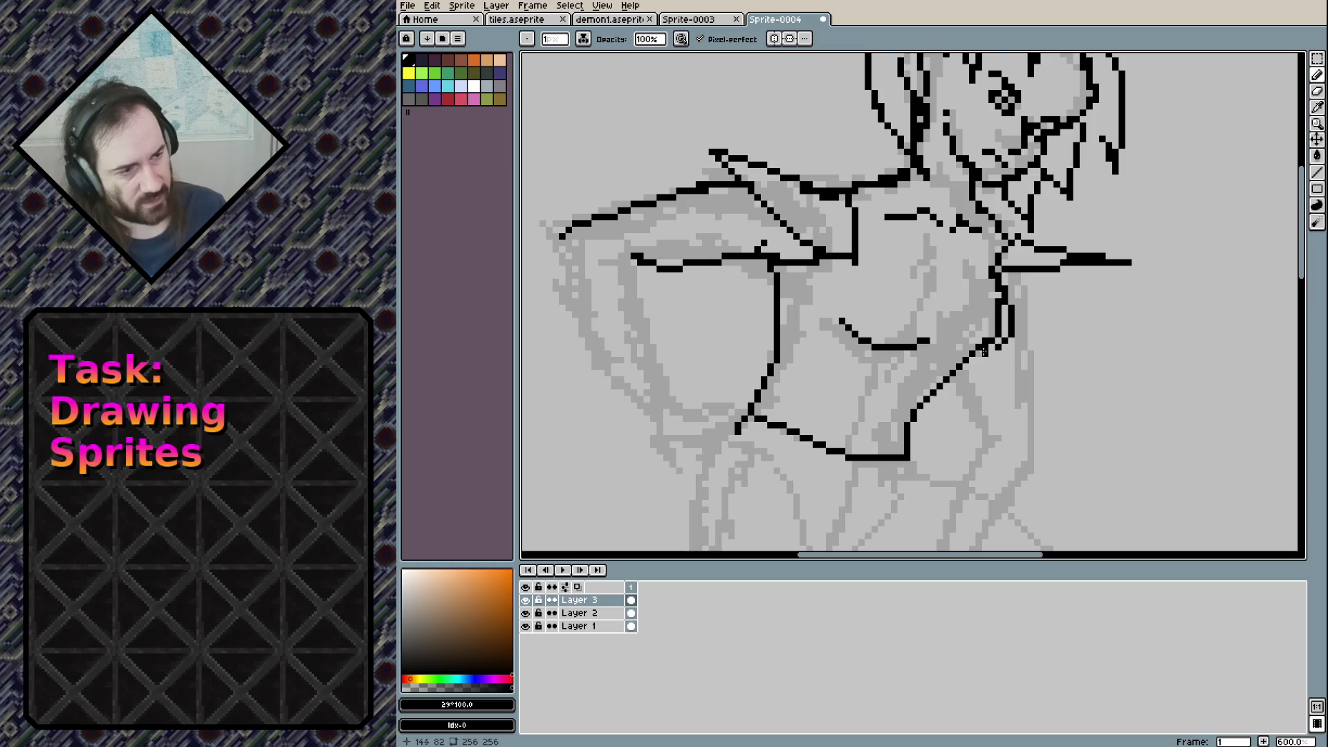
key("shift")
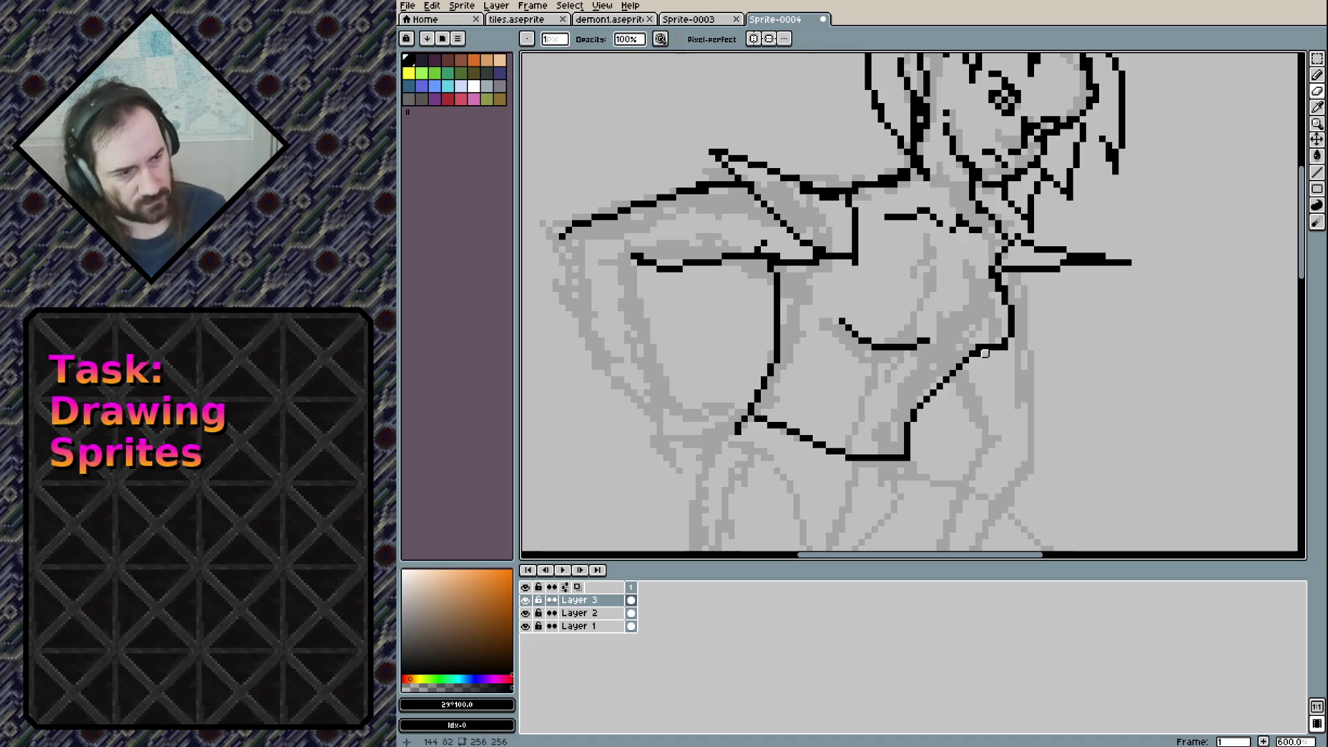
left_click_drag(982, 353, 991, 346)
Ink the collarbone curve below the neck and a hand outline at the hip
key("e")
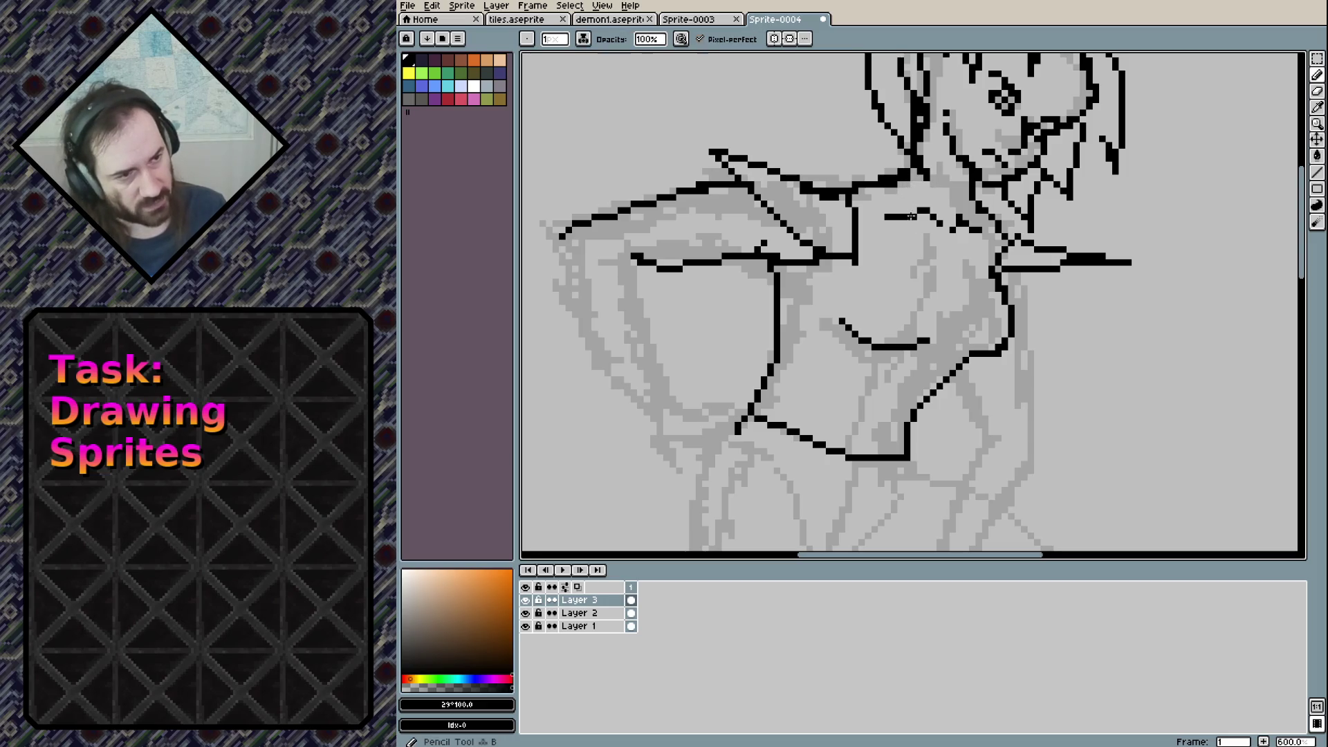
left_click_drag(888, 217, 912, 217)
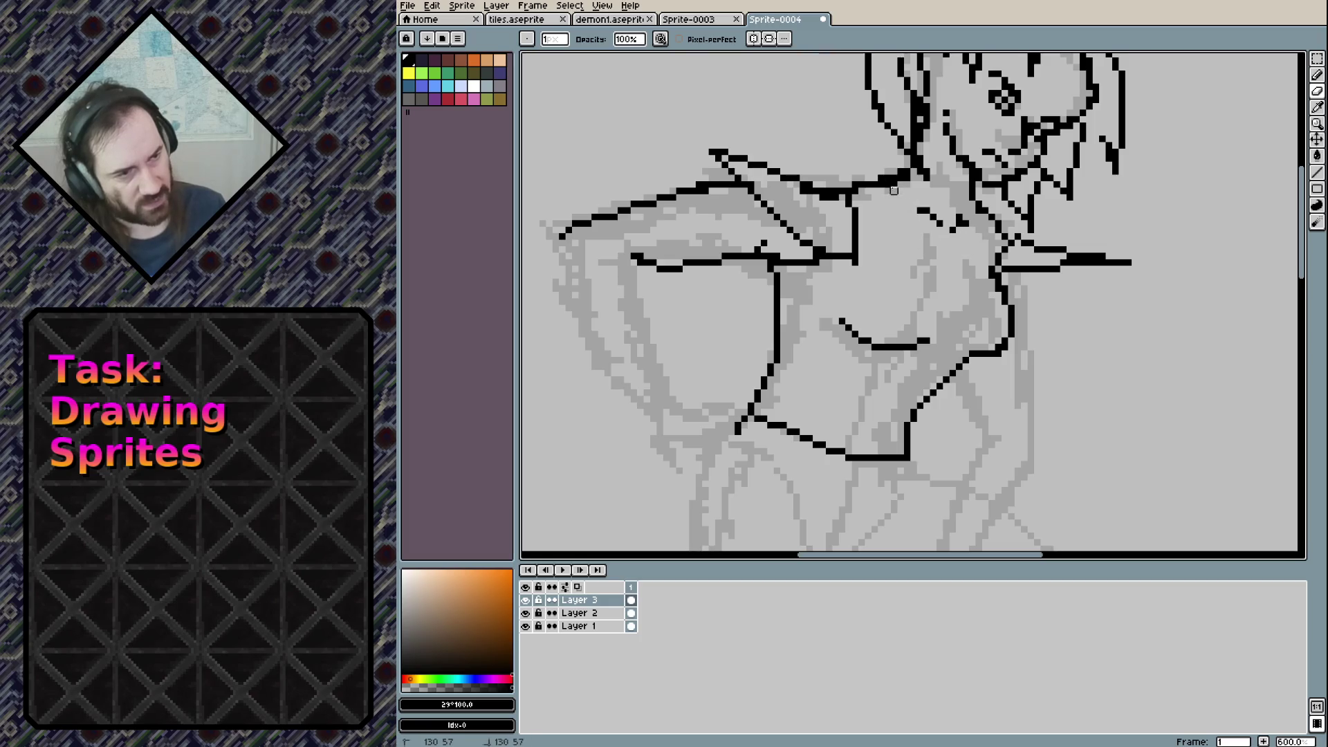
key("b")
left_click(895, 197)
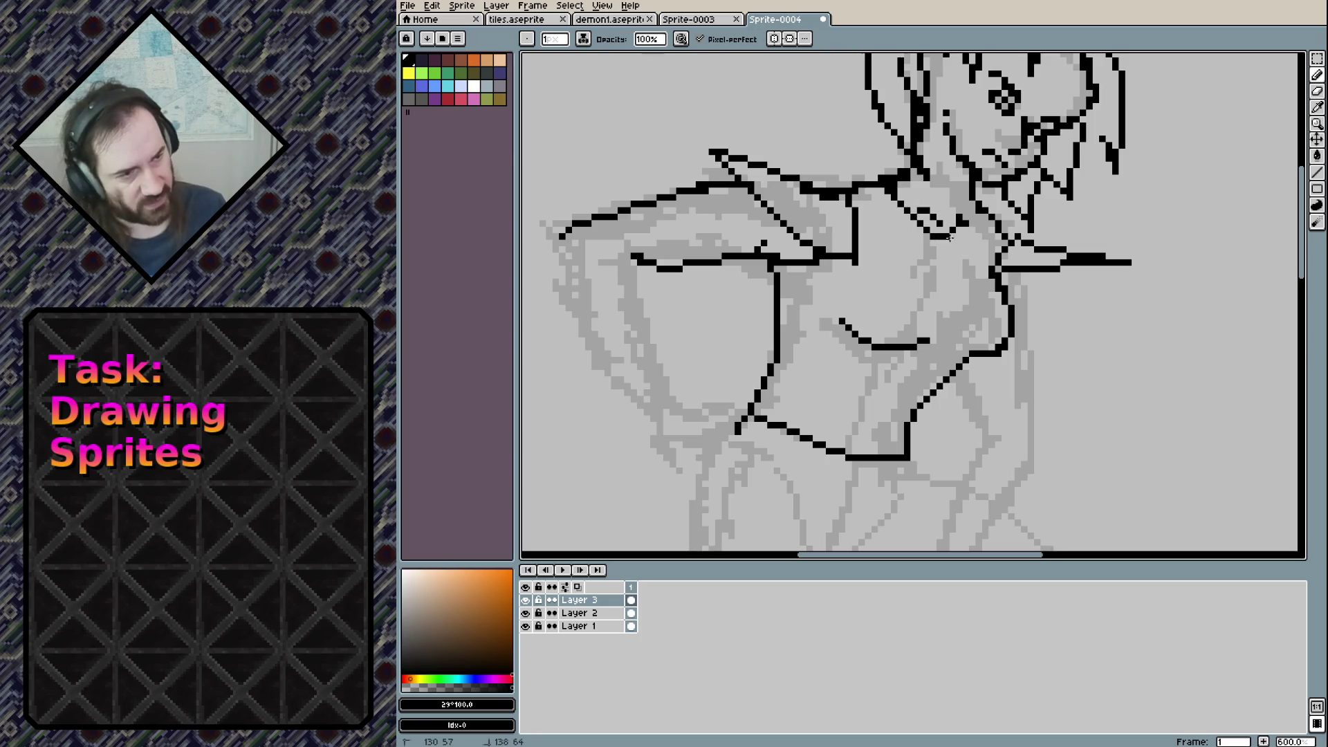
key("ctrl+z")
left_click_drag(987, 217, 913, 206)
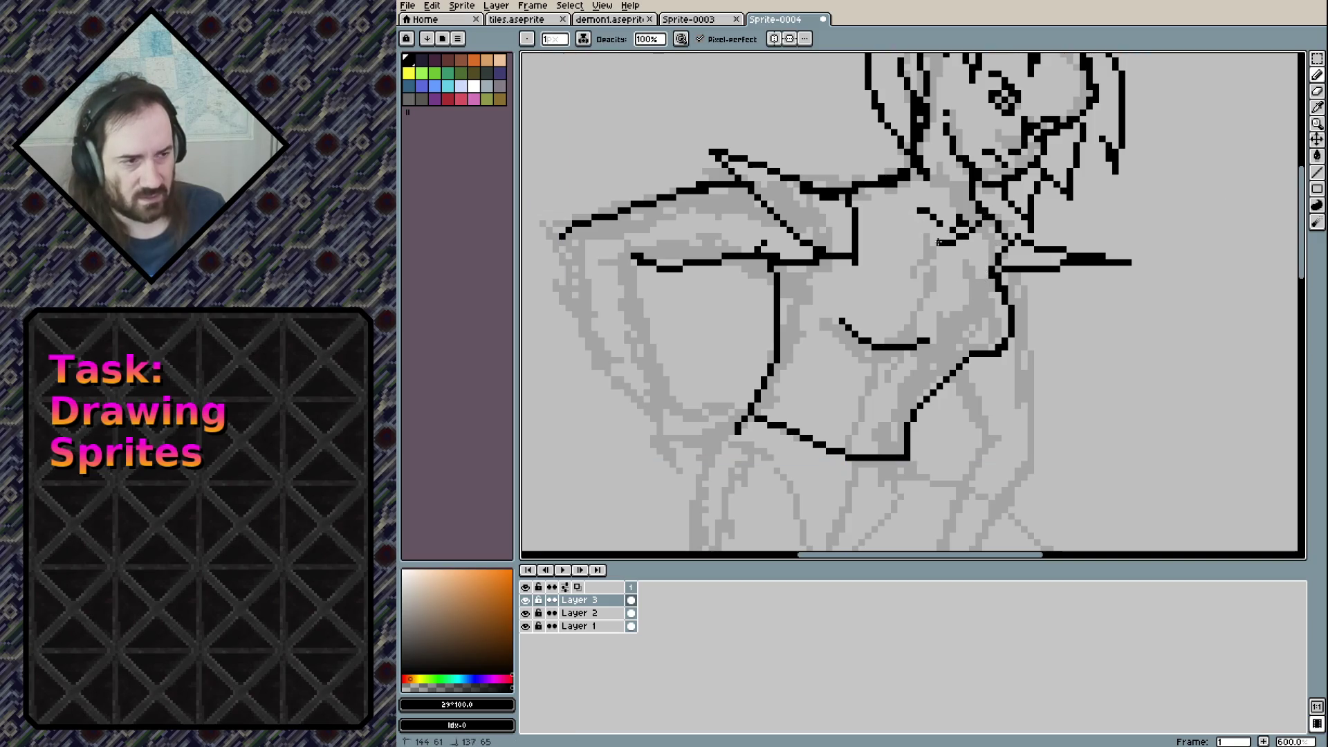
mouse_move(842, 424)
left_mouse_down()
mouse_move(915, 421)
mouse_move(847, 429)
mouse_move(906, 431)
mouse_move(856, 428)
mouse_move(873, 444)
mouse_move(859, 434)
mouse_move(911, 416)
left_mouse_up()
key("ctrl+z")
key("ctrl+z")
key("ctrl+z")
key("ctrl+z")
key("ctrl+z")
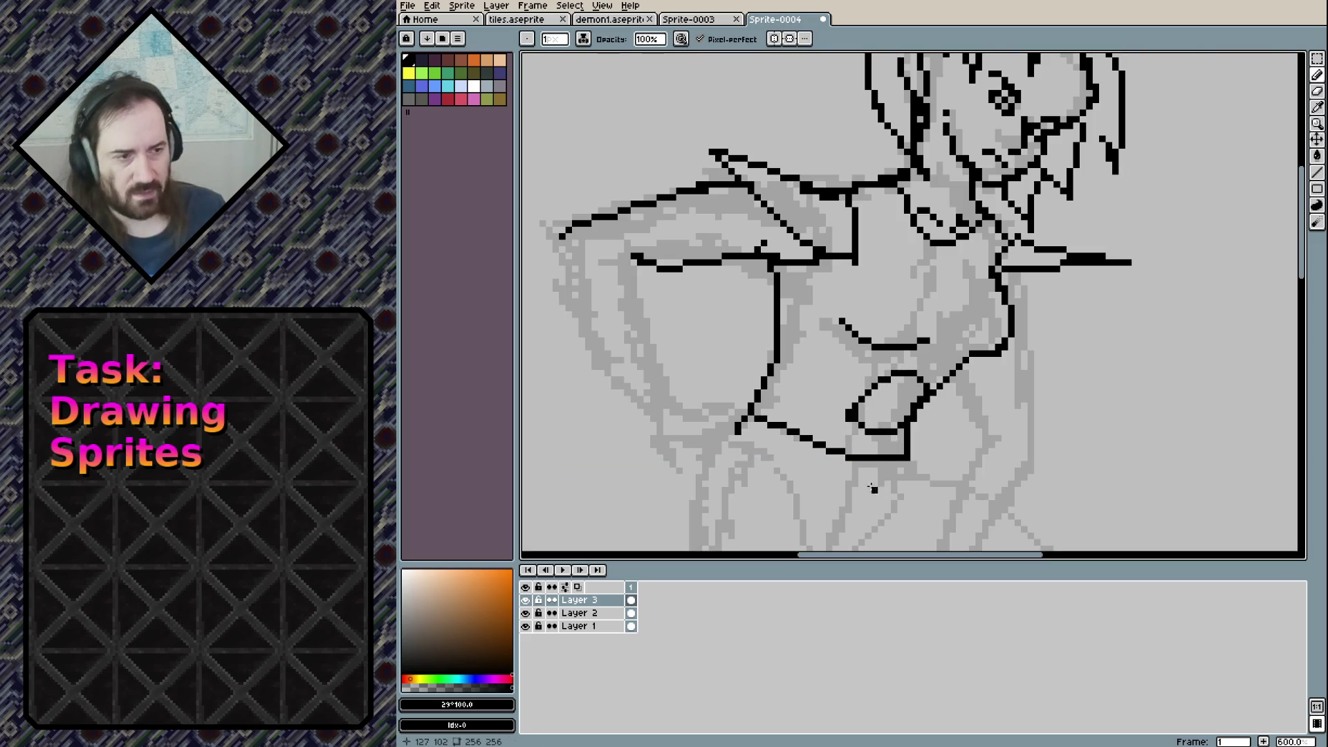
Redraw the hand at the hip with upper and lower edges and finger lines inside
key("ctrl+z")
mouse_move(854, 418)
left_mouse_down()
mouse_move(899, 433)
mouse_move(925, 393)
left_mouse_up()
key("ctrl+z")
key("ctrl+z")
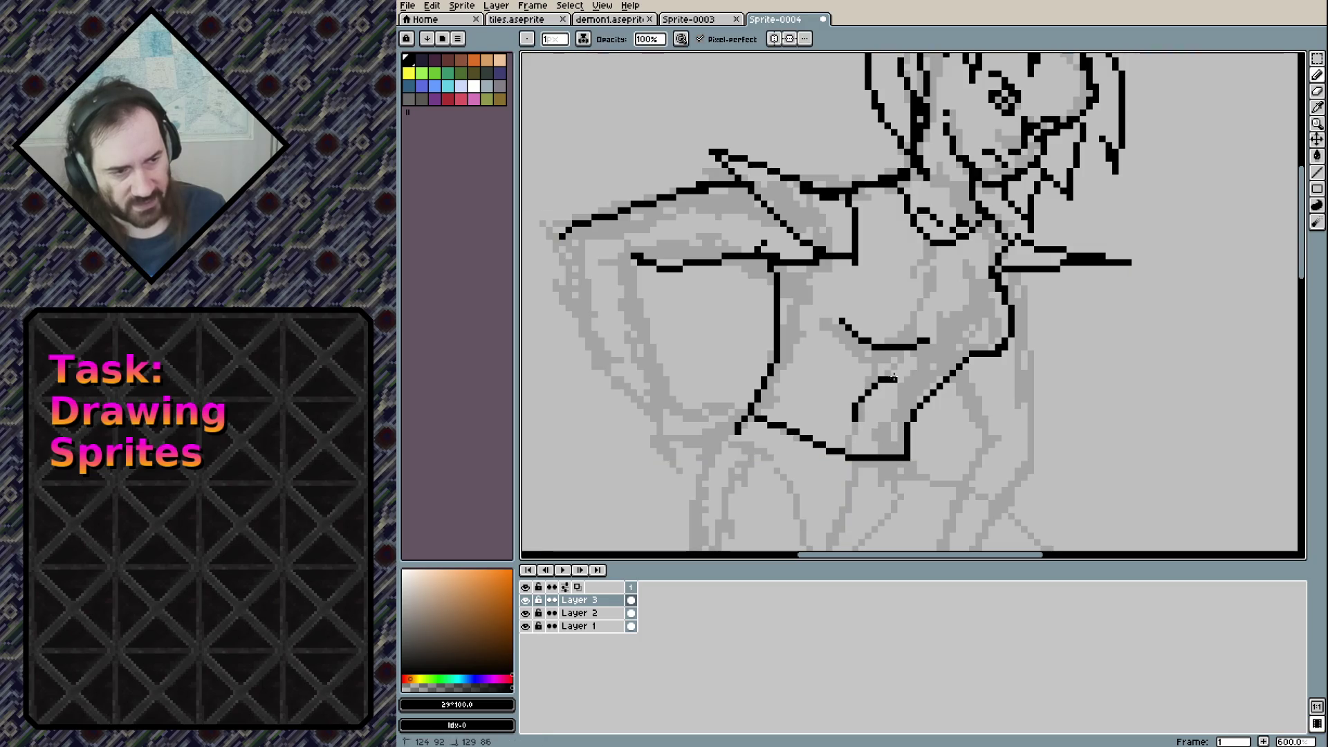
left_click_drag(888, 442, 887, 451)
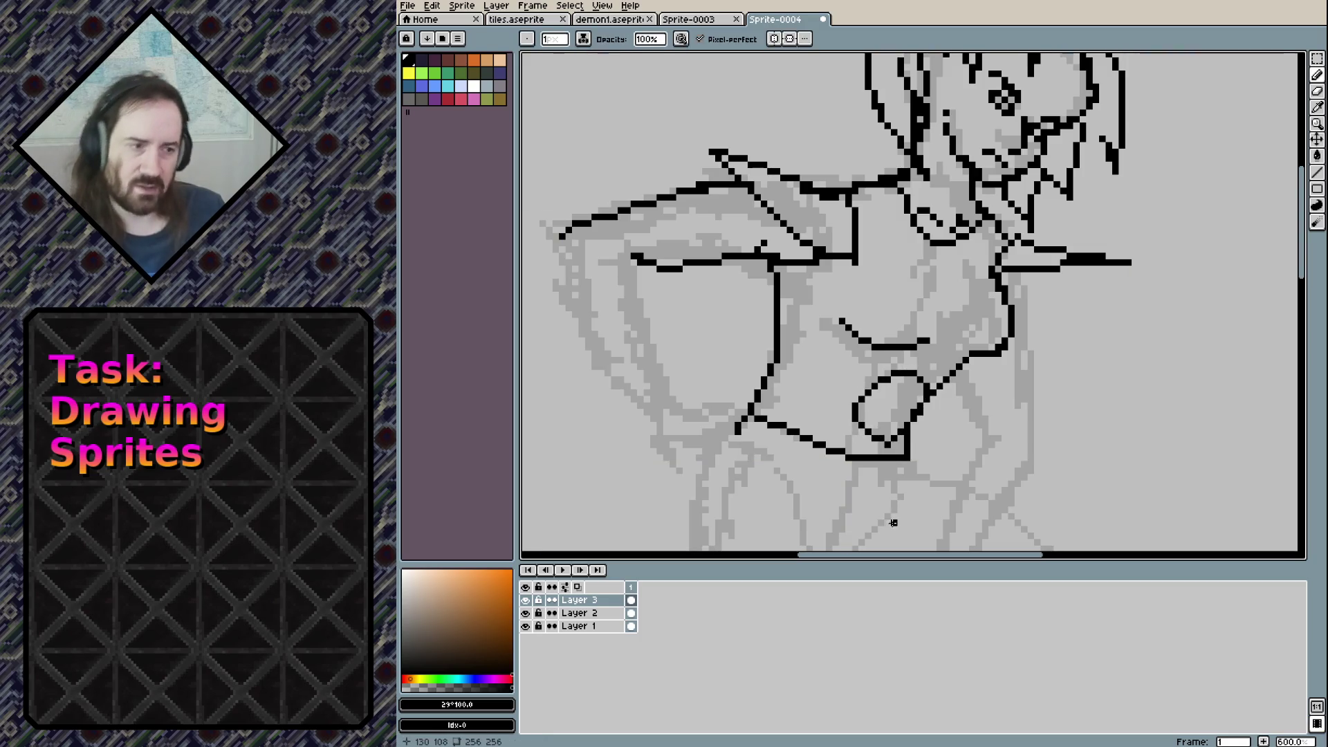
key("ctrl+z")
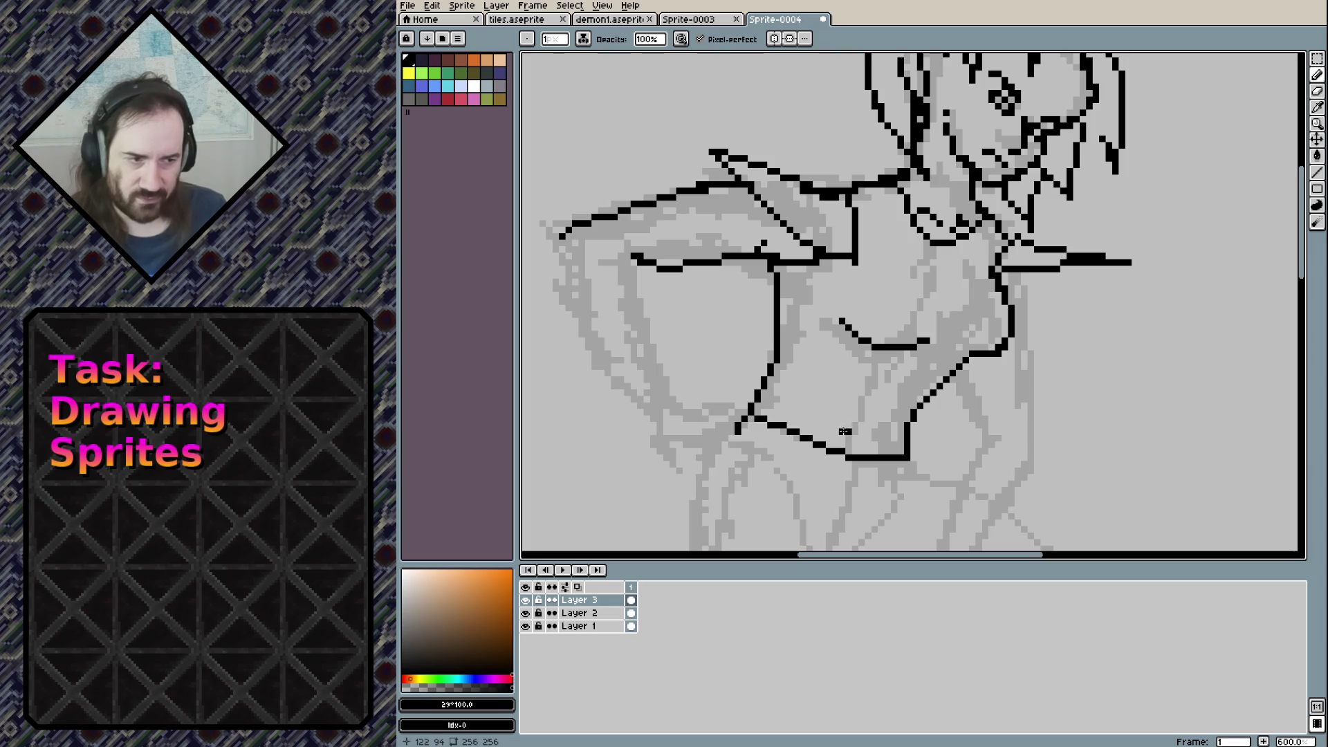
left_click_drag(841, 438, 928, 367)
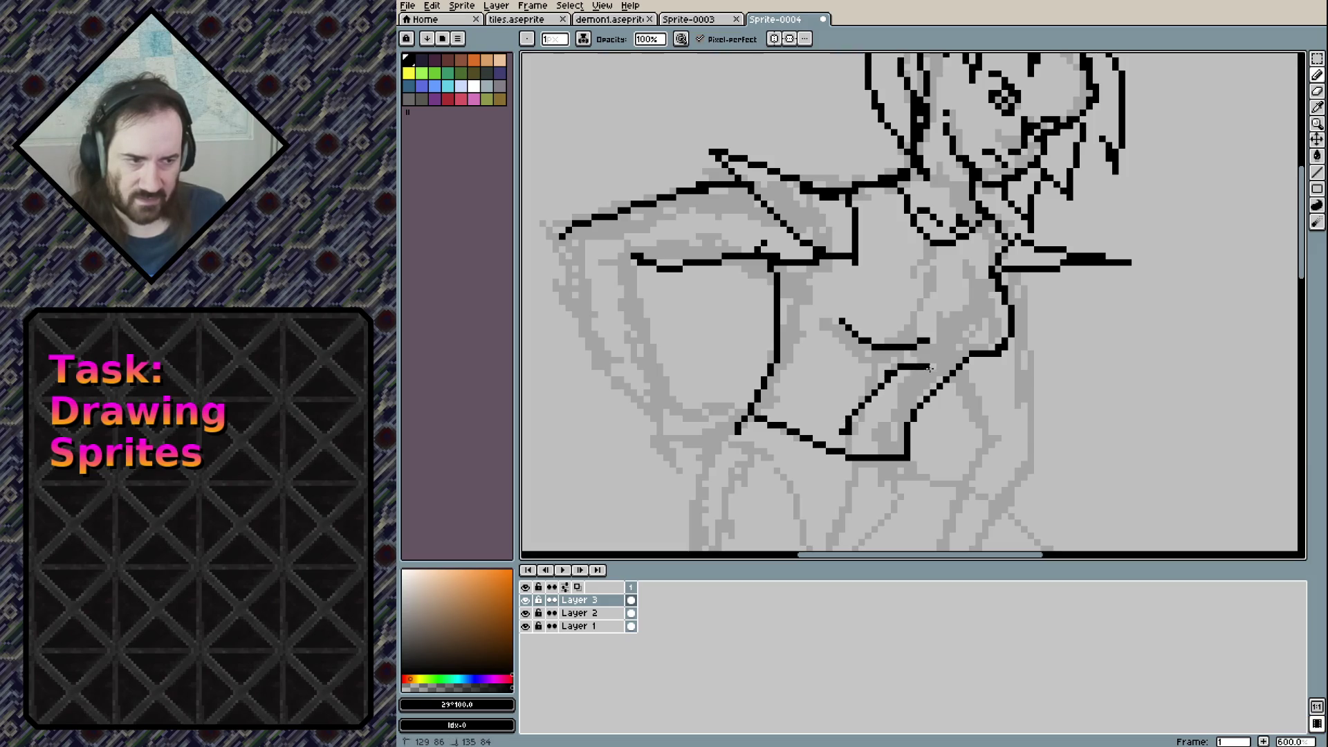
mouse_move(915, 419)
left_mouse_down()
mouse_move(849, 438)
mouse_move(900, 444)
left_mouse_up()
key("e")
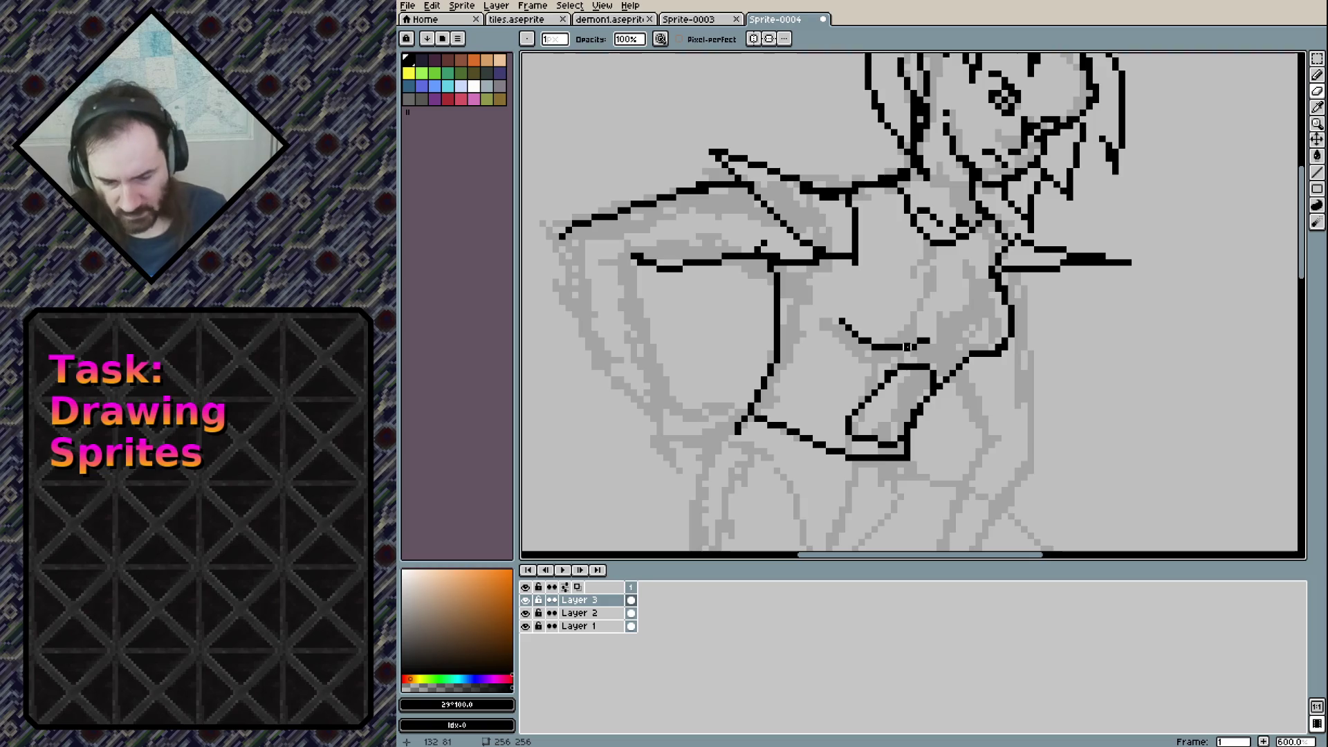
key("b")
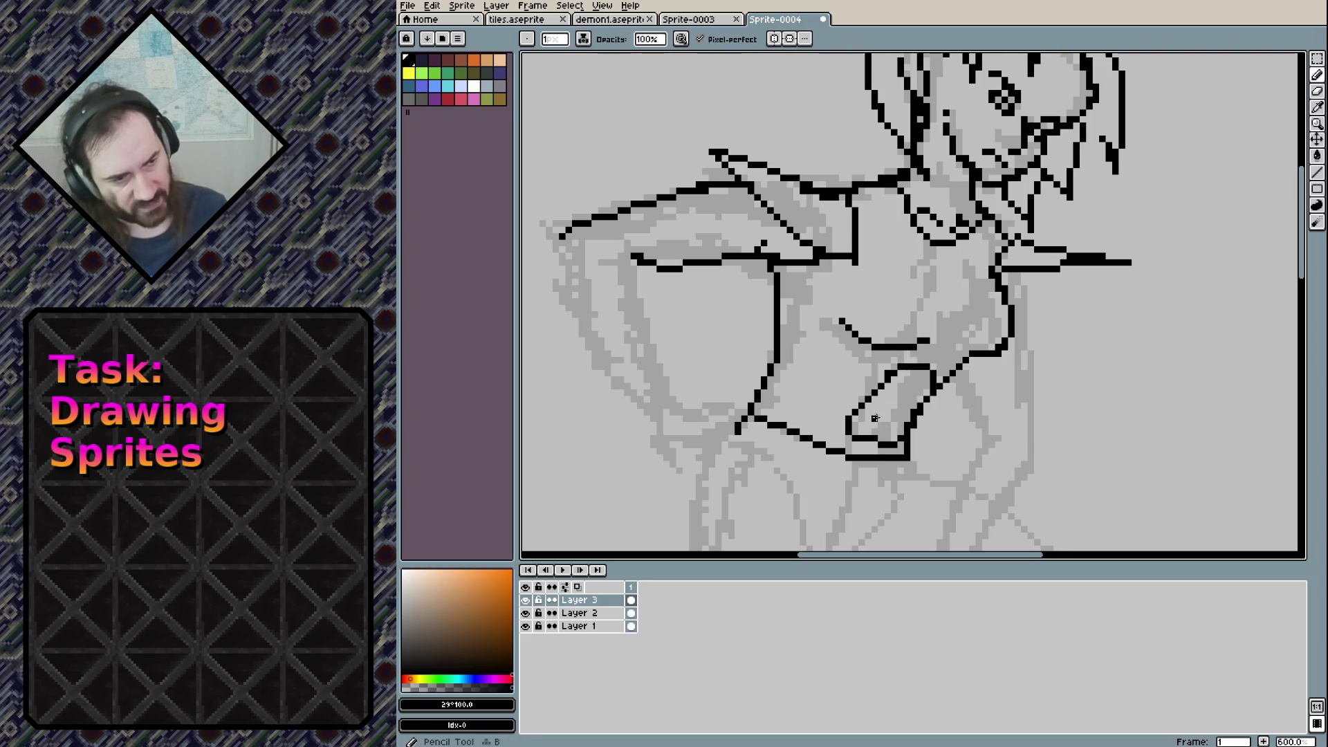
mouse_move(873, 419)
left_mouse_down()
mouse_move(909, 415)
mouse_move(925, 392)
left_mouse_up()
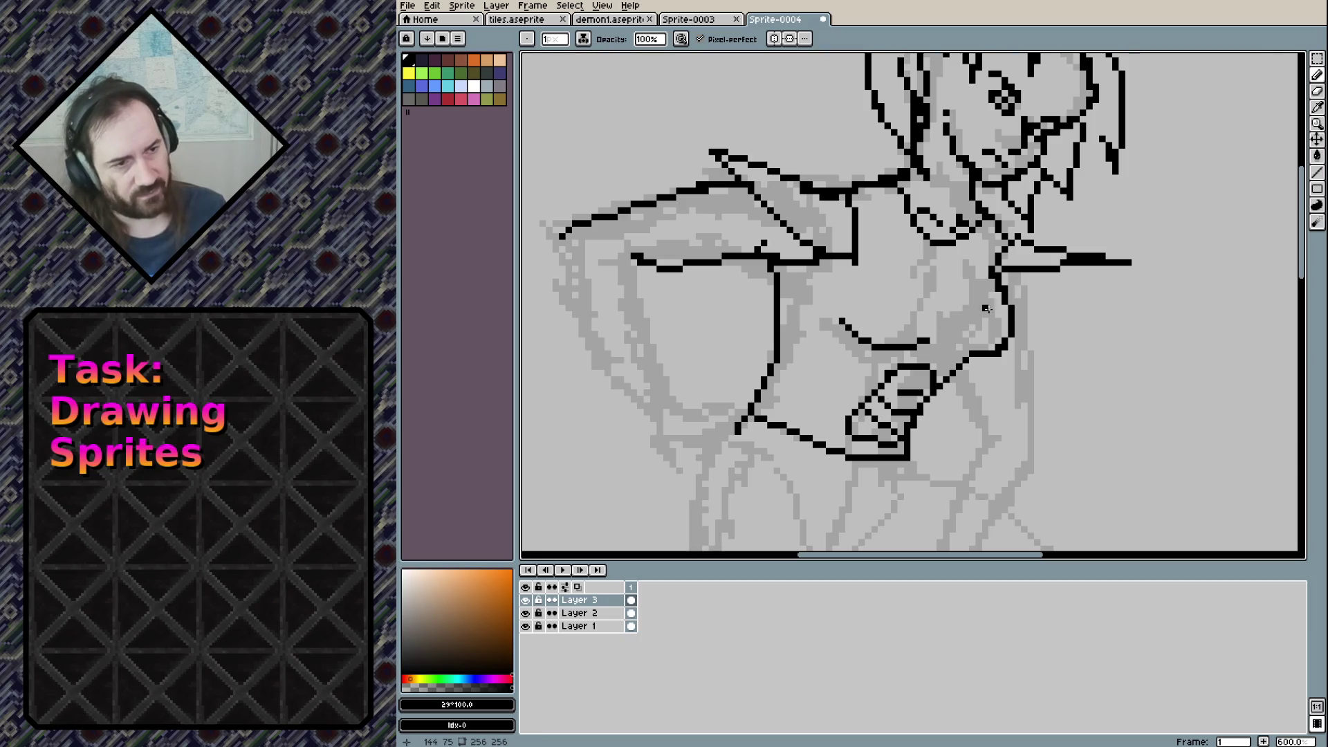
Start the arm line down below the right shoulder
left_click_drag(1028, 273, 1031, 355)
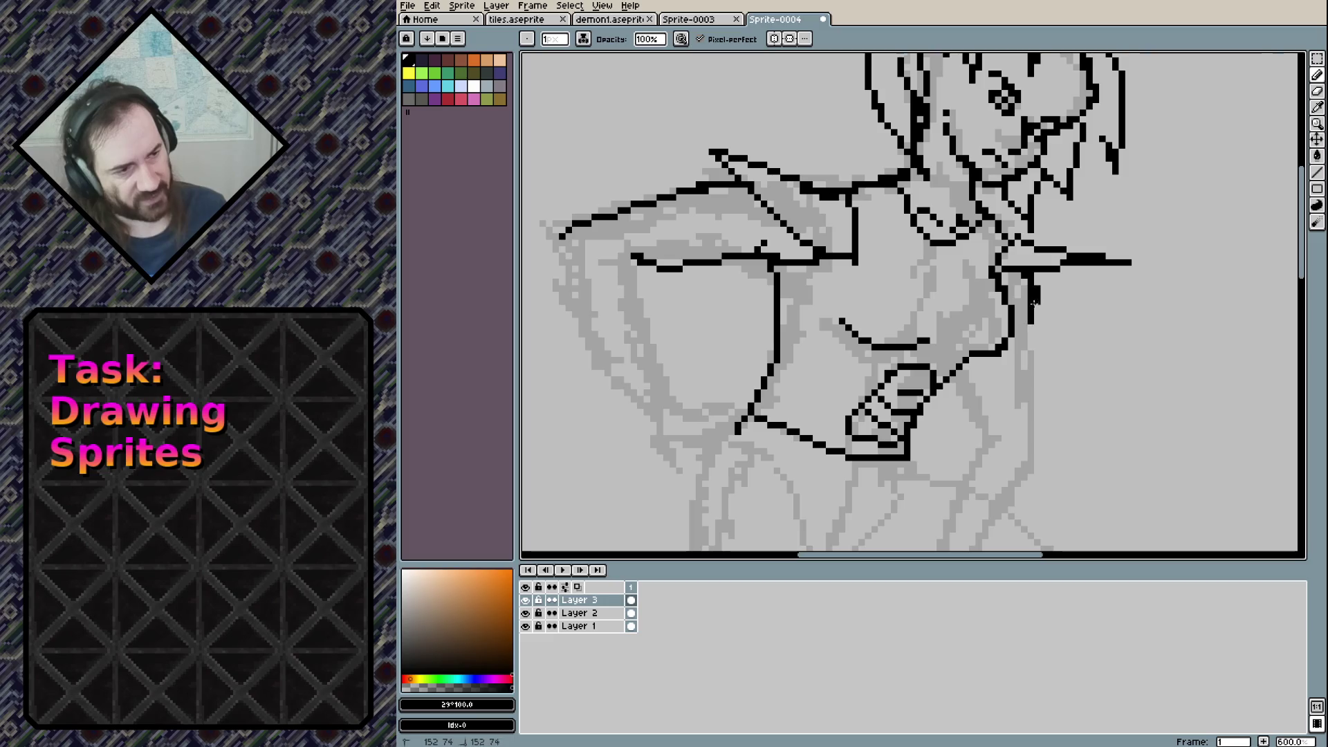
scroll(1008, 277, "down", 3)
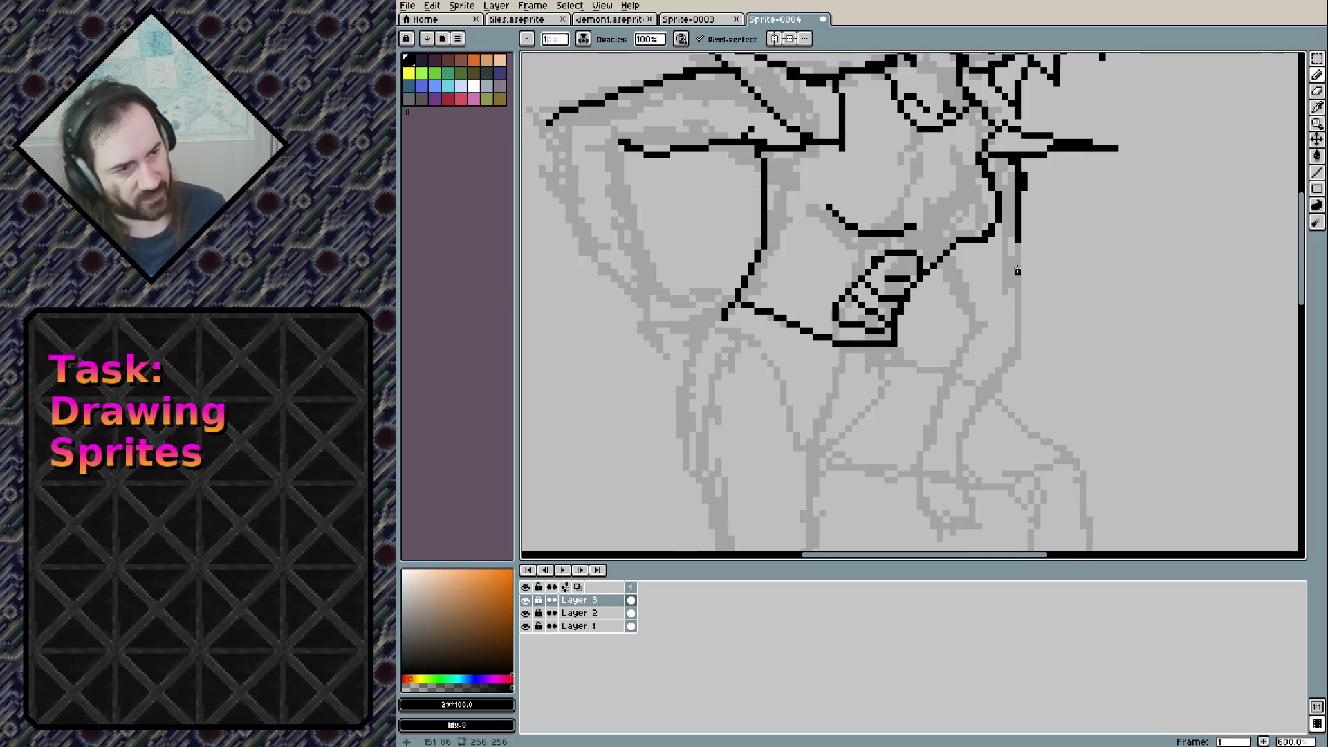
key("ctrl+z")
Ink the outer arm line downward and the forearm edge up to the elbow
mouse_move(1013, 168)
left_mouse_down()
mouse_move(1007, 250)
mouse_move(978, 313)
left_mouse_up()
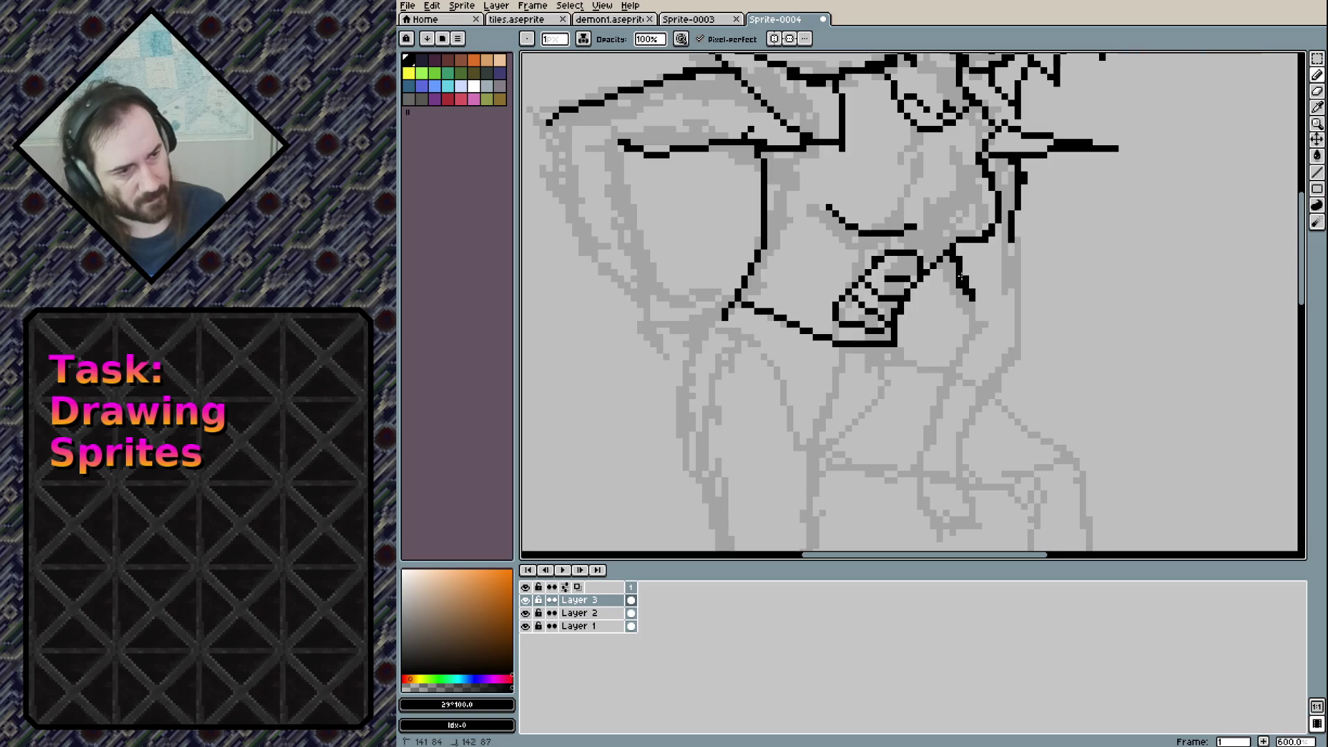
left_click_drag(1018, 213, 1016, 323)
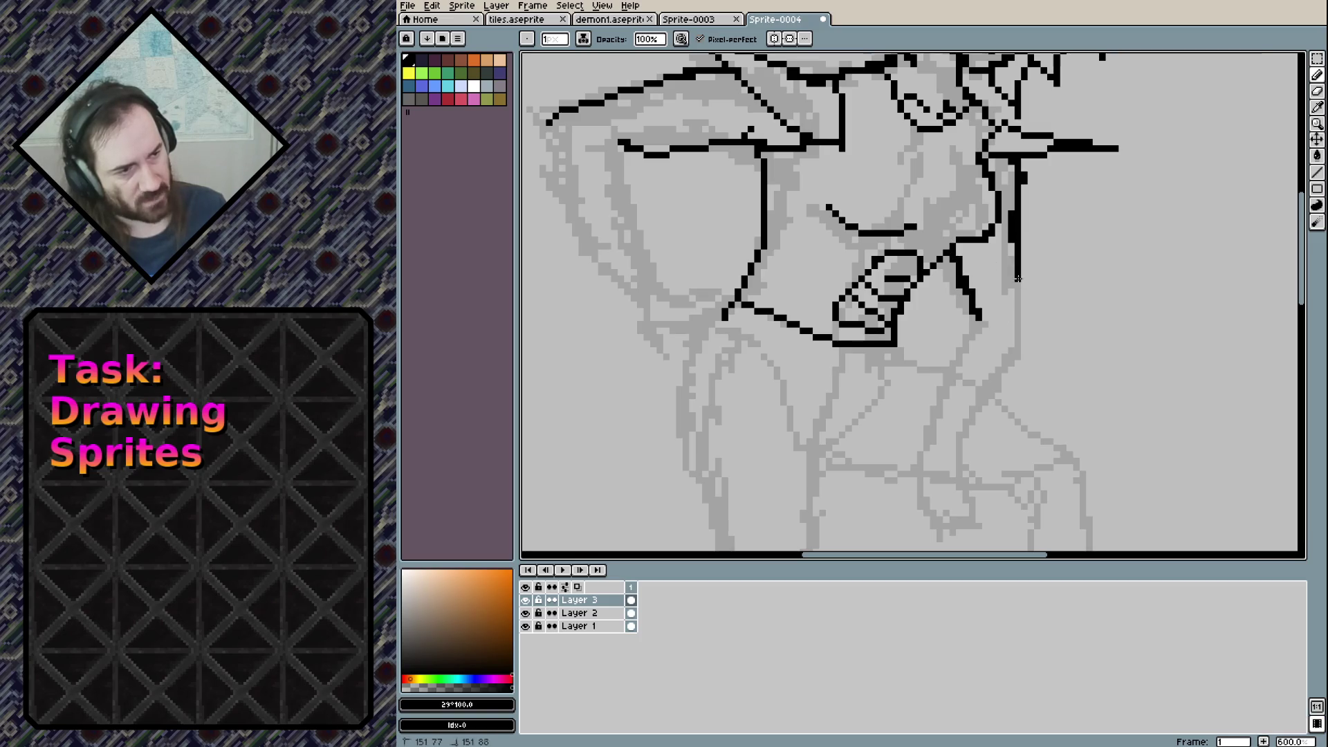
scroll(1021, 302, "down", 3)
mouse_move(975, 209)
left_mouse_down()
mouse_move(920, 331)
mouse_move(1022, 243)
left_mouse_up()
key("ctrl+z")
left_click_drag(958, 335, 1022, 220)
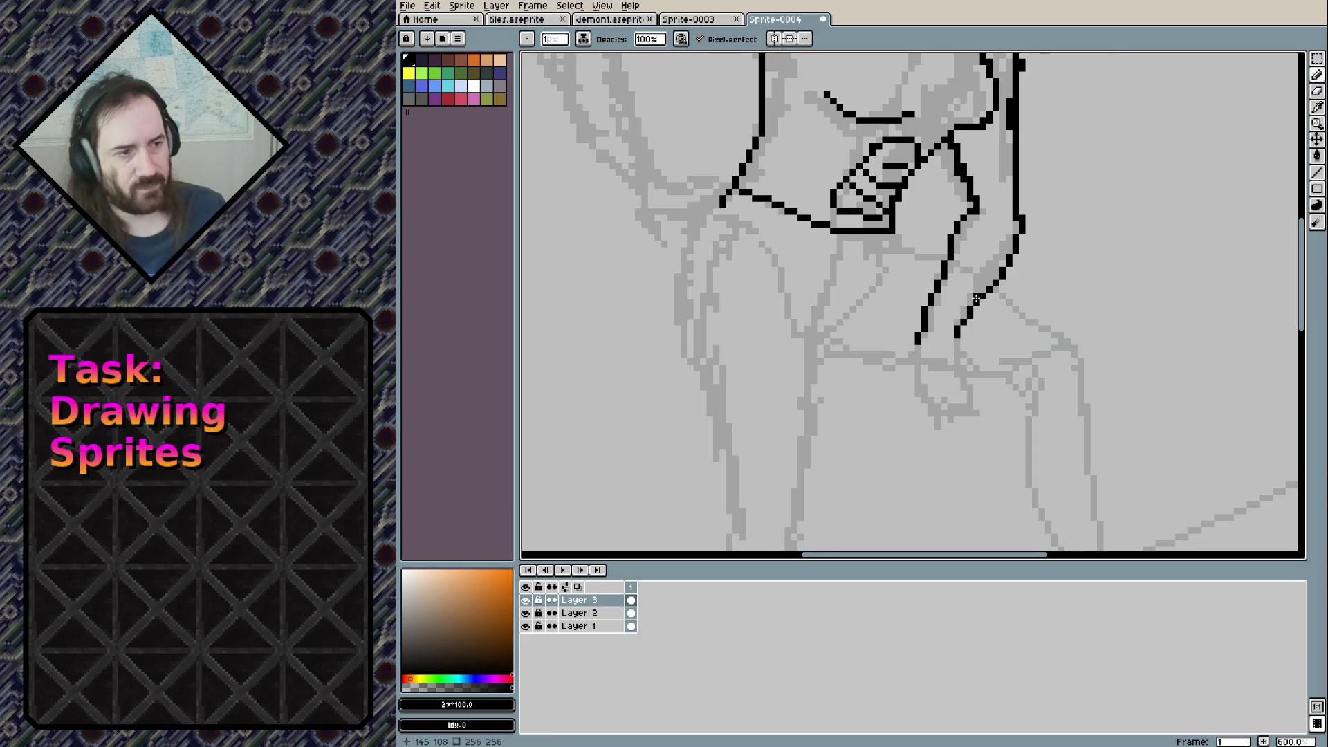
scroll(932, 287, "down", 3)
Draw the forearm down to the wrist and outline the clenched hand by the thigh
left_click_drag(923, 259, 919, 315)
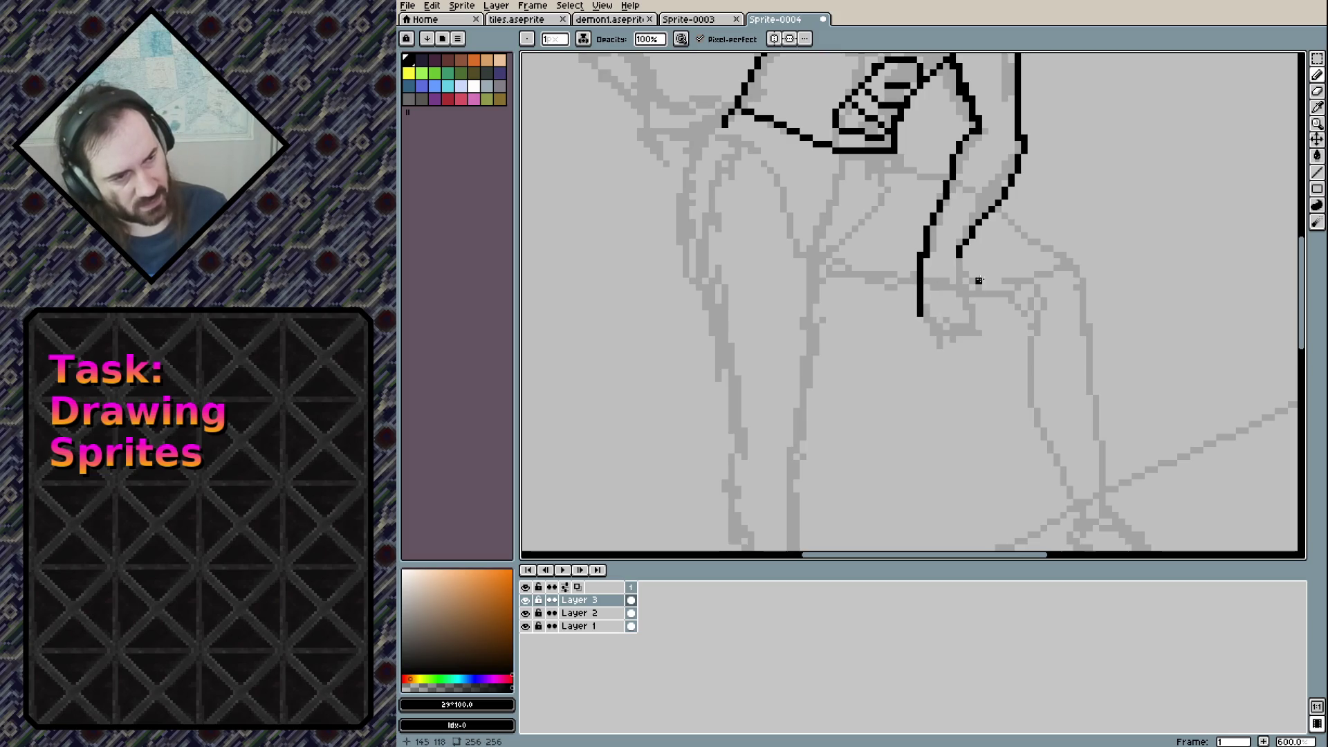
left_click_drag(960, 255, 969, 295)
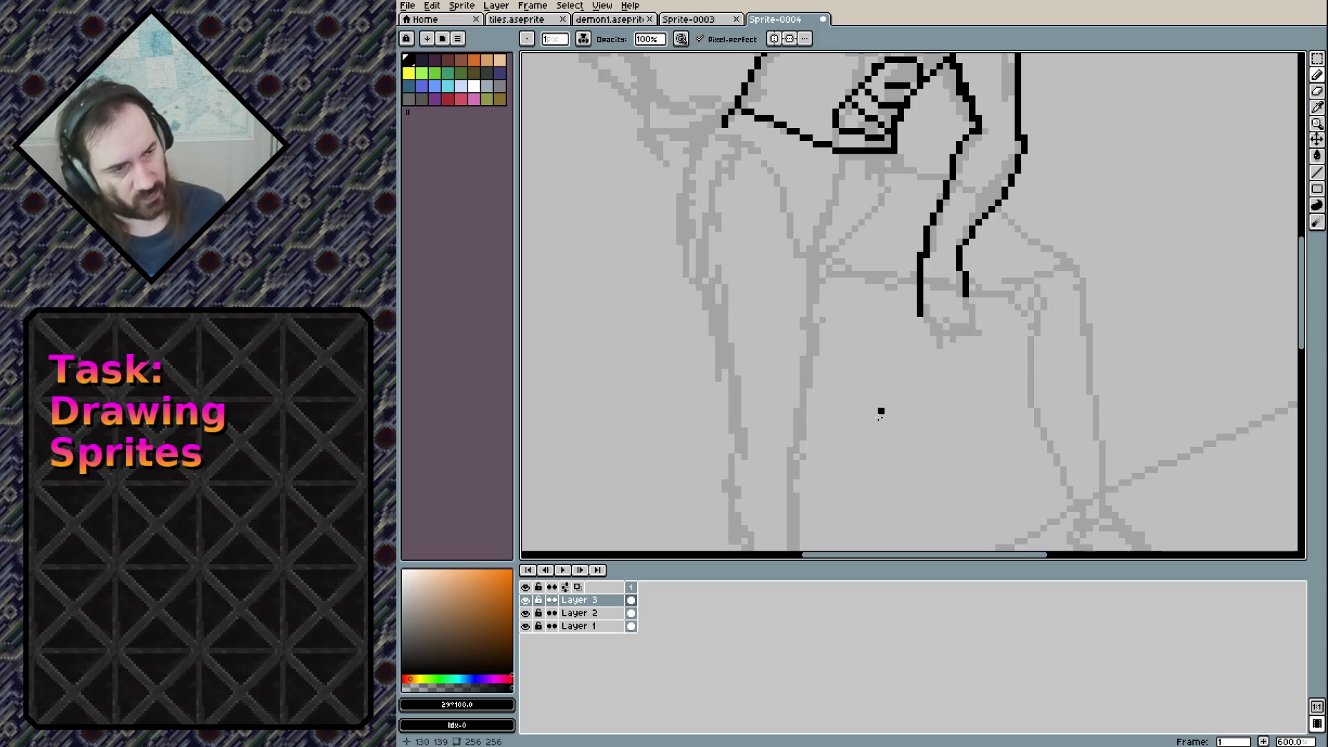
key("ctrl+z")
left_click_drag(959, 261, 978, 297)
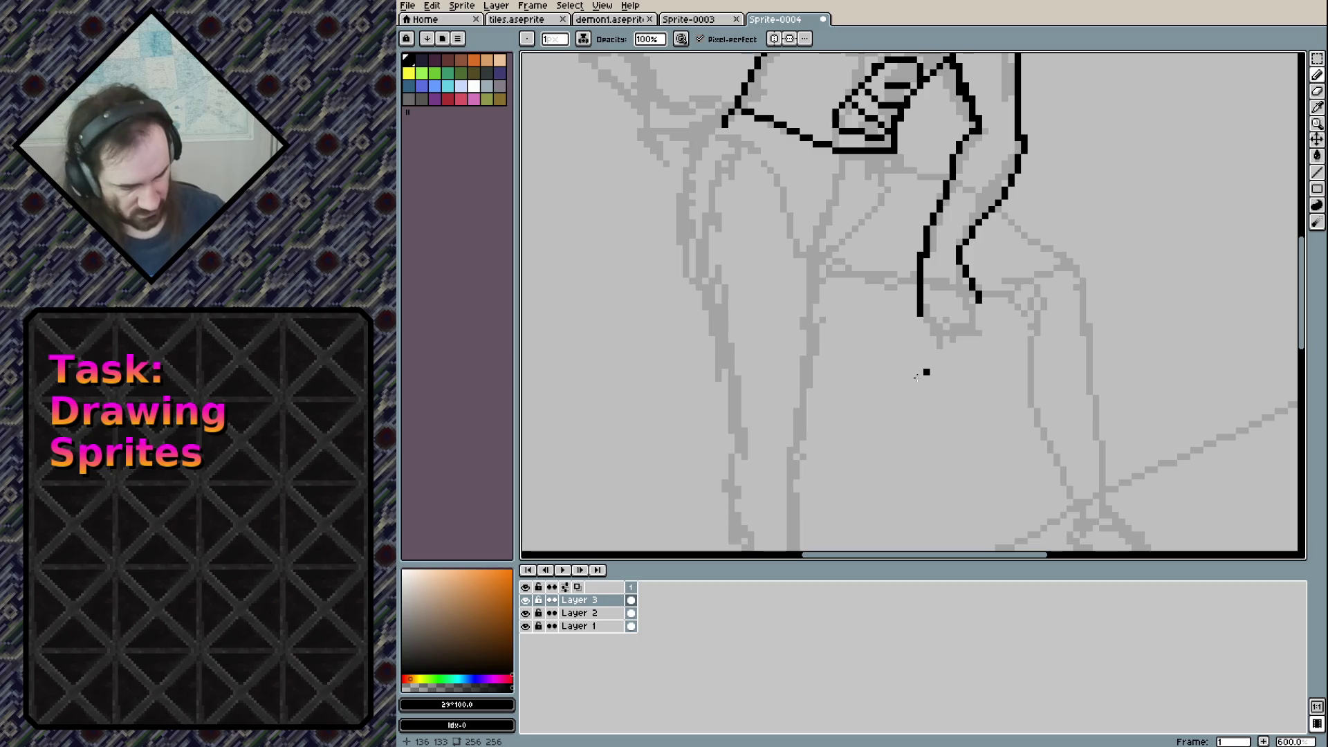
key("ctrl+z")
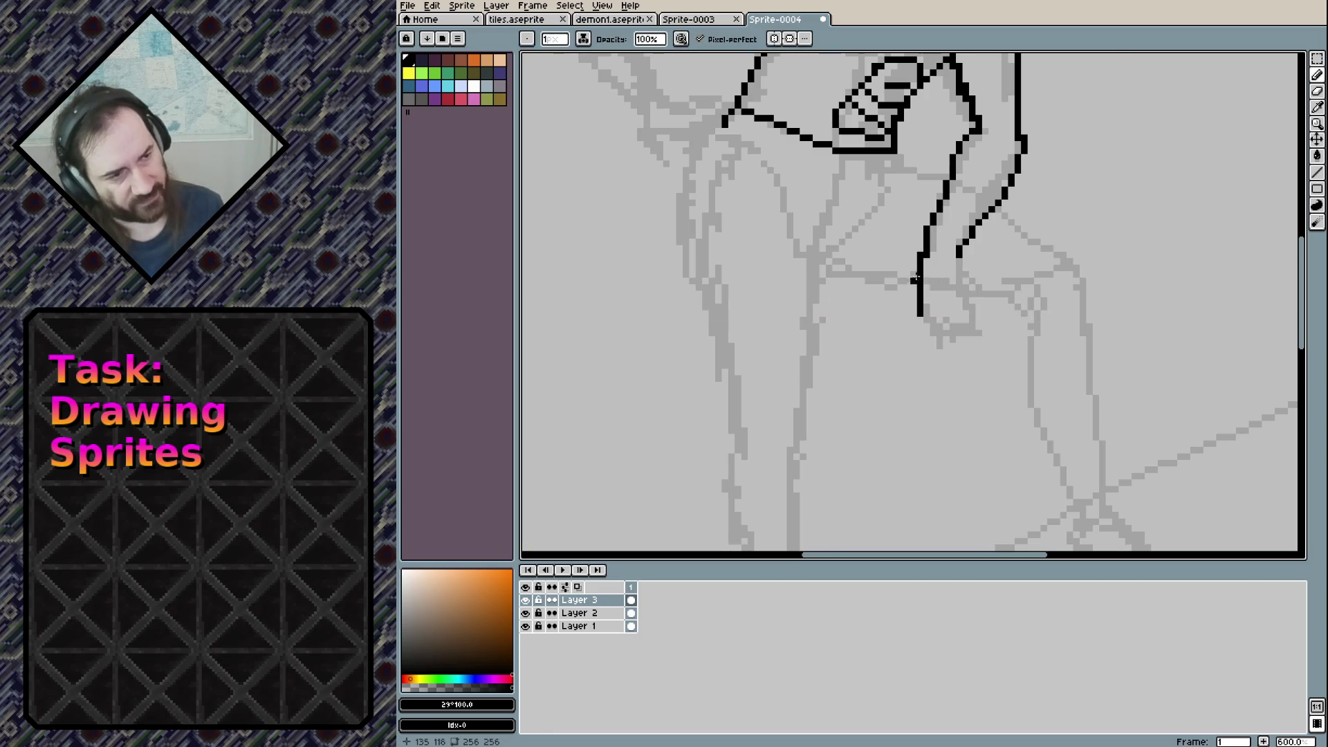
left_click_drag(956, 272, 961, 316)
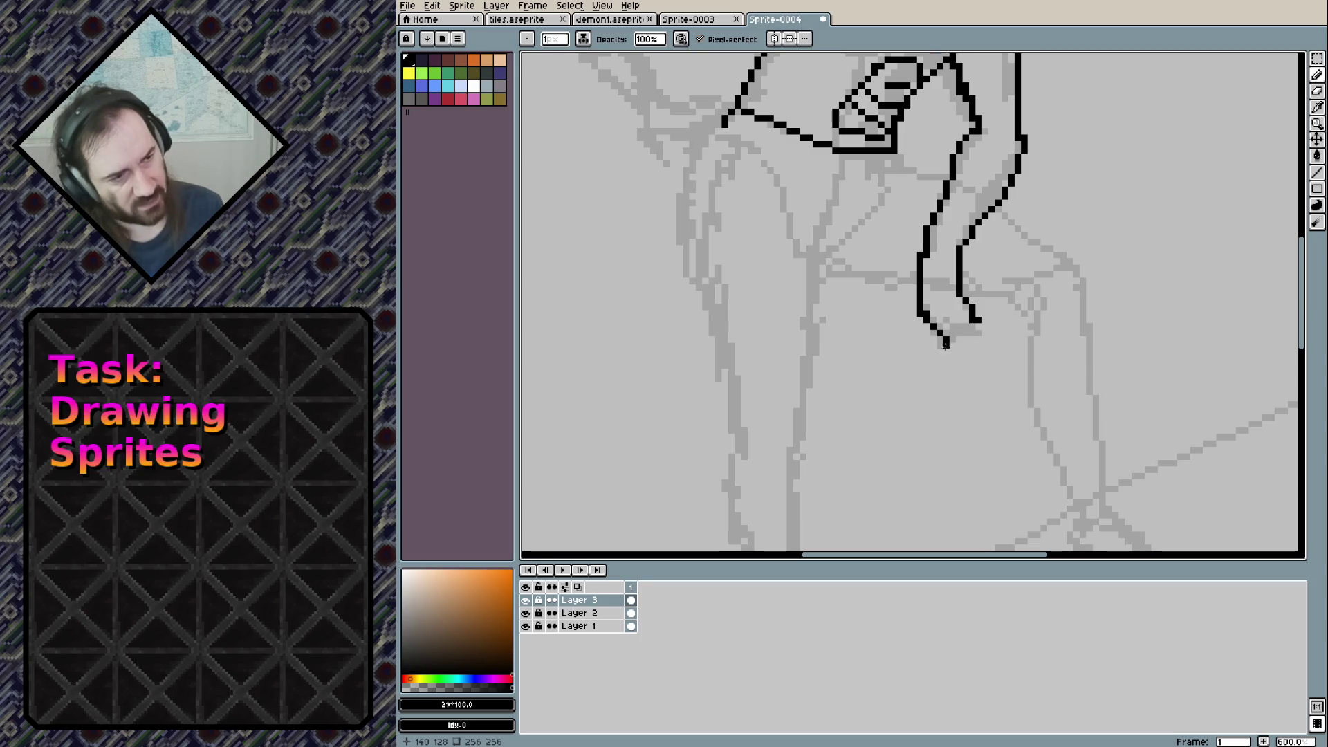
left_click_drag(921, 313, 960, 358)
key("ctrl+z")
mouse_move(921, 315)
left_mouse_down()
mouse_move(960, 358)
mouse_move(986, 334)
mouse_move(978, 350)
left_mouse_up()
key("ctrl+z")
key("ctrl+z")
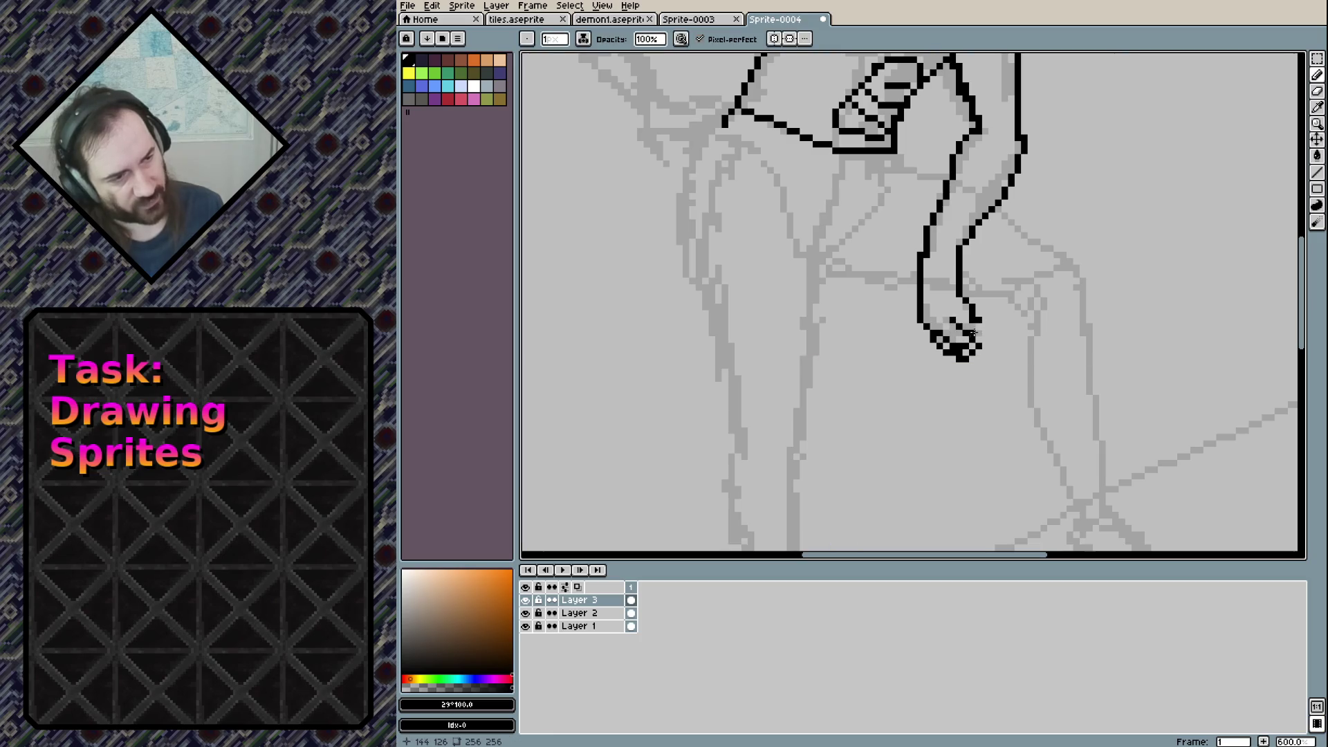
mouse_move(965, 326)
left_mouse_down()
mouse_move(972, 344)
mouse_move(998, 338)
left_mouse_up()
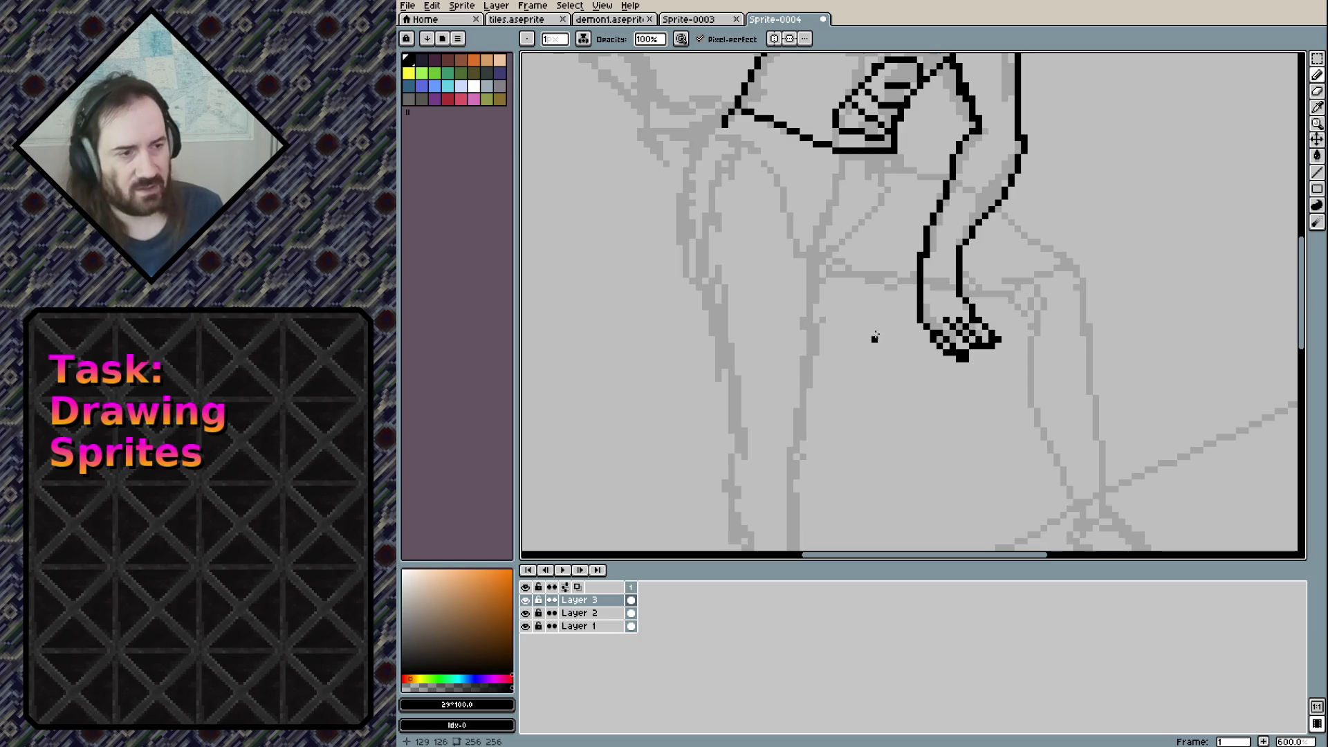
scroll(879, 359, "up", 2)
Ink the bent arm in black from shoulder to elbow, redrawing the forearm toward the hip
scroll(876, 415, "up", 2)
scroll(857, 387, "up", 2)
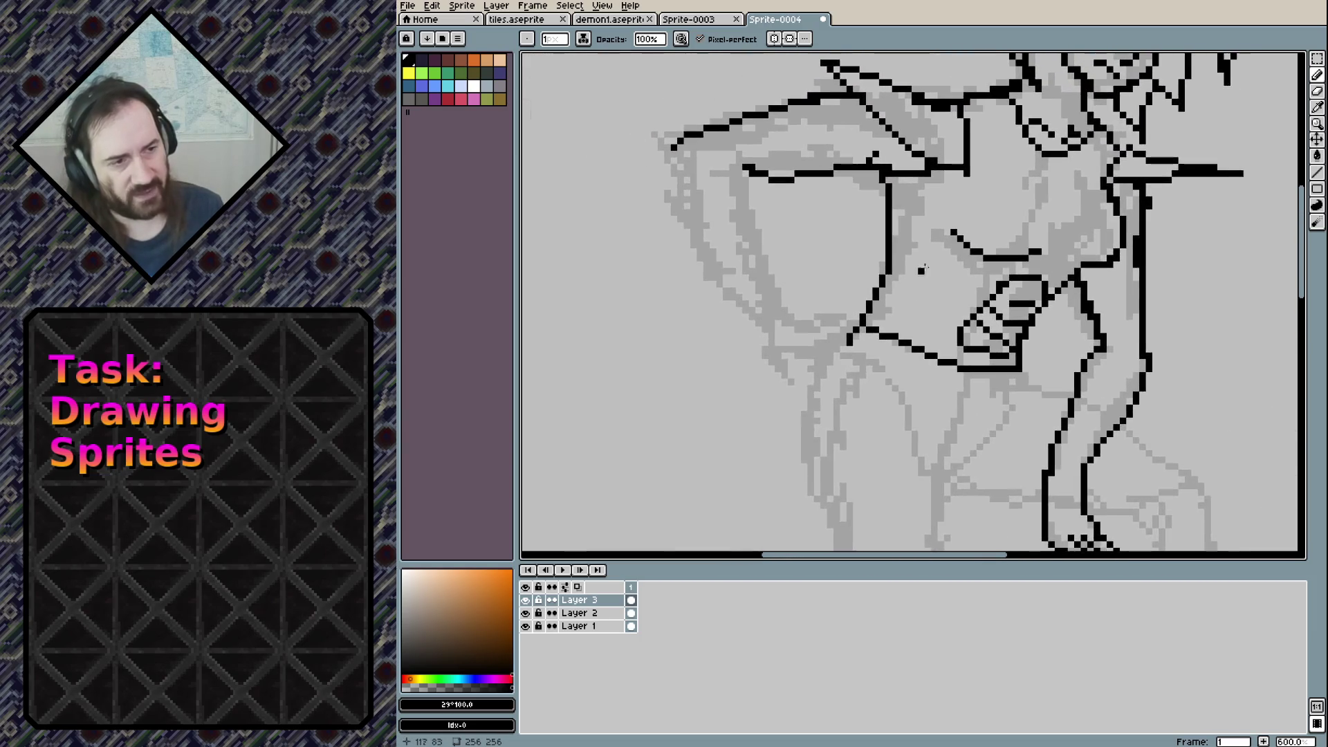
scroll(803, 262, "up", 2)
mouse_move(720, 211)
left_mouse_down()
mouse_move(723, 246)
mouse_move(795, 377)
left_mouse_up()
mouse_move(795, 234)
left_mouse_down()
mouse_move(839, 377)
mouse_move(815, 410)
mouse_move(855, 432)
left_mouse_up()
left_click_drag(843, 380, 899, 380)
left_click_drag(833, 432, 896, 411)
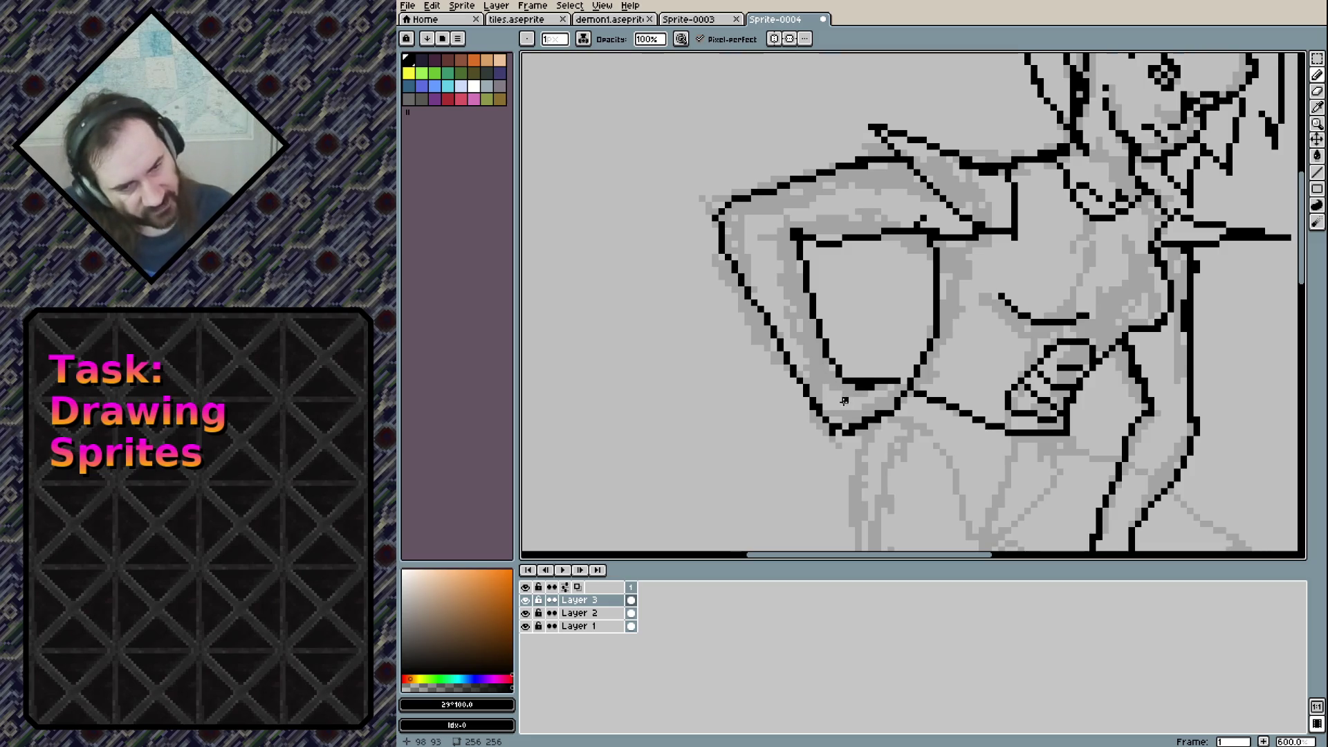
key("ctrl+z")
key("ctrl+z")
left_click_drag(838, 379, 889, 418)
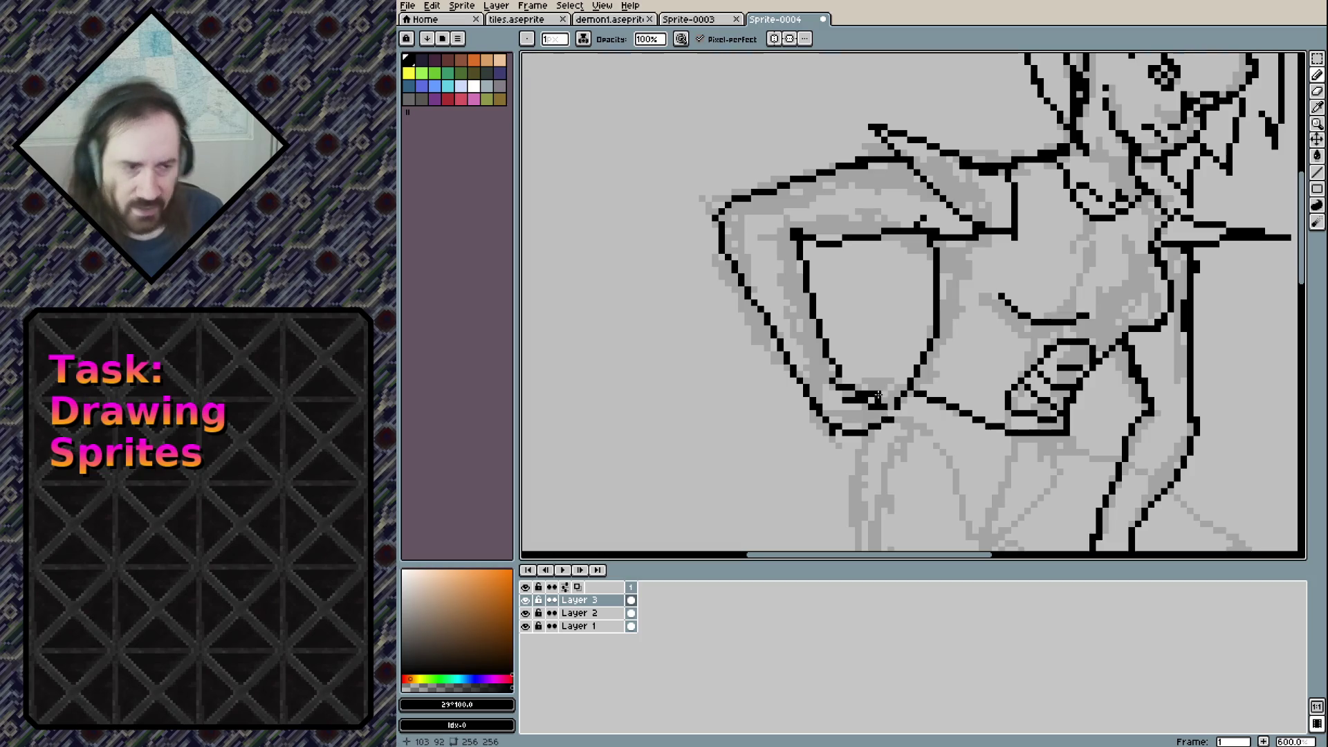
scroll(874, 407, "down", 2)
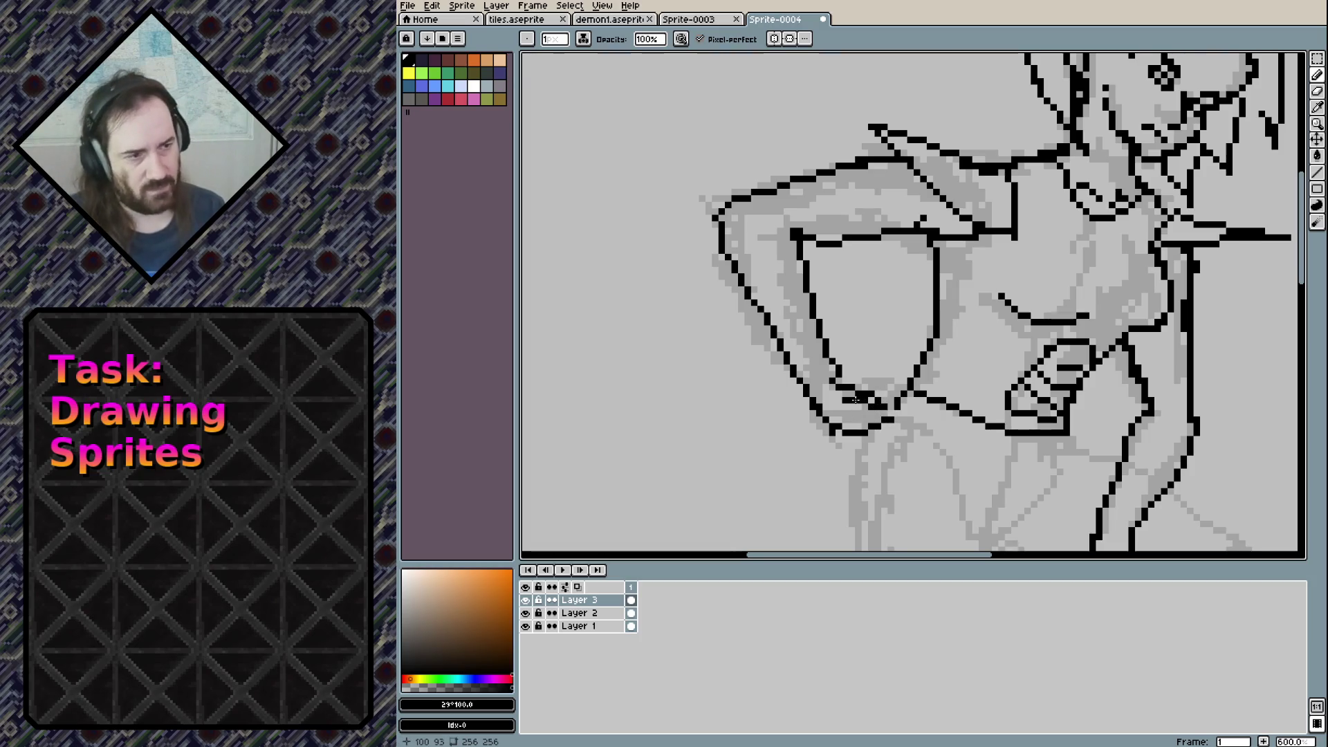
Zoom in on the legs and draw a short black curve across the lower leg
scroll(877, 380, "down", 2)
scroll(882, 341, "down", 1)
scroll(919, 291, "up", 3)
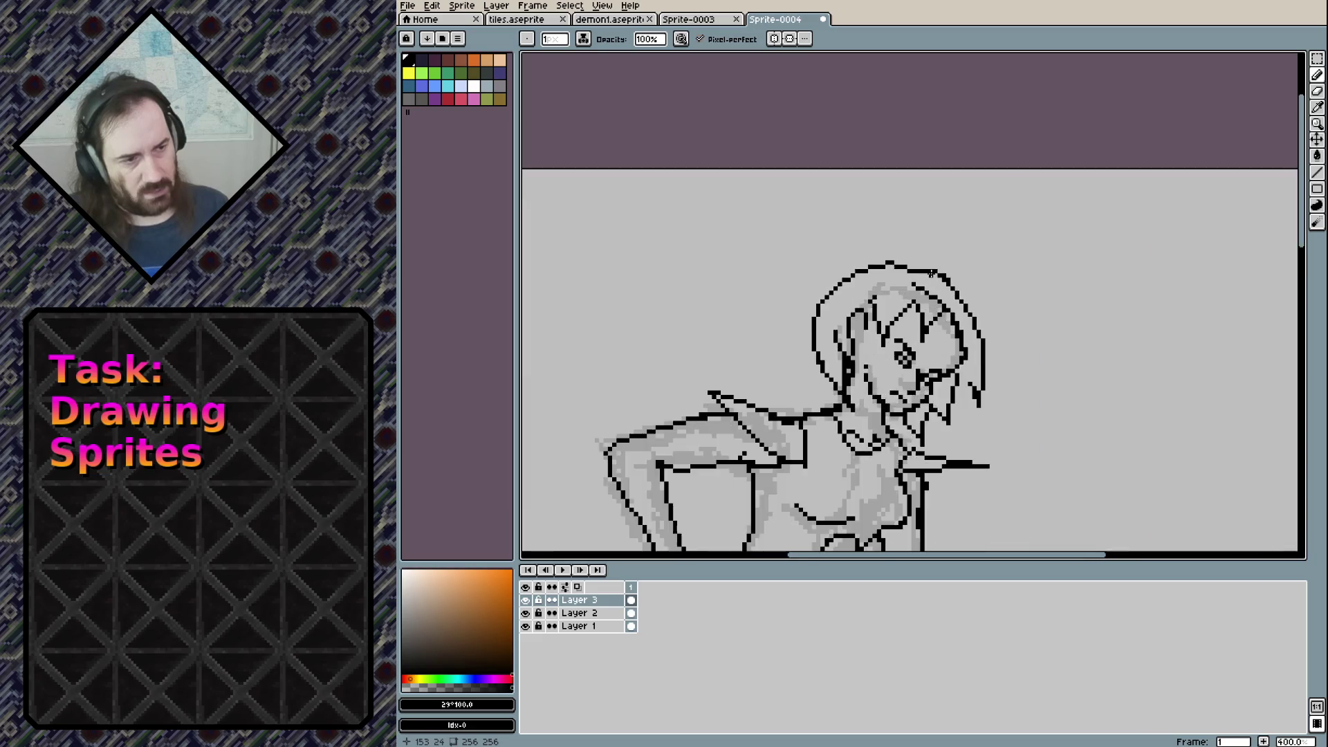
scroll(920, 291, "up", 1)
scroll(919, 290, "up", 1)
scroll(919, 290, "up", 1)
left_click_drag(870, 390, 872, 365)
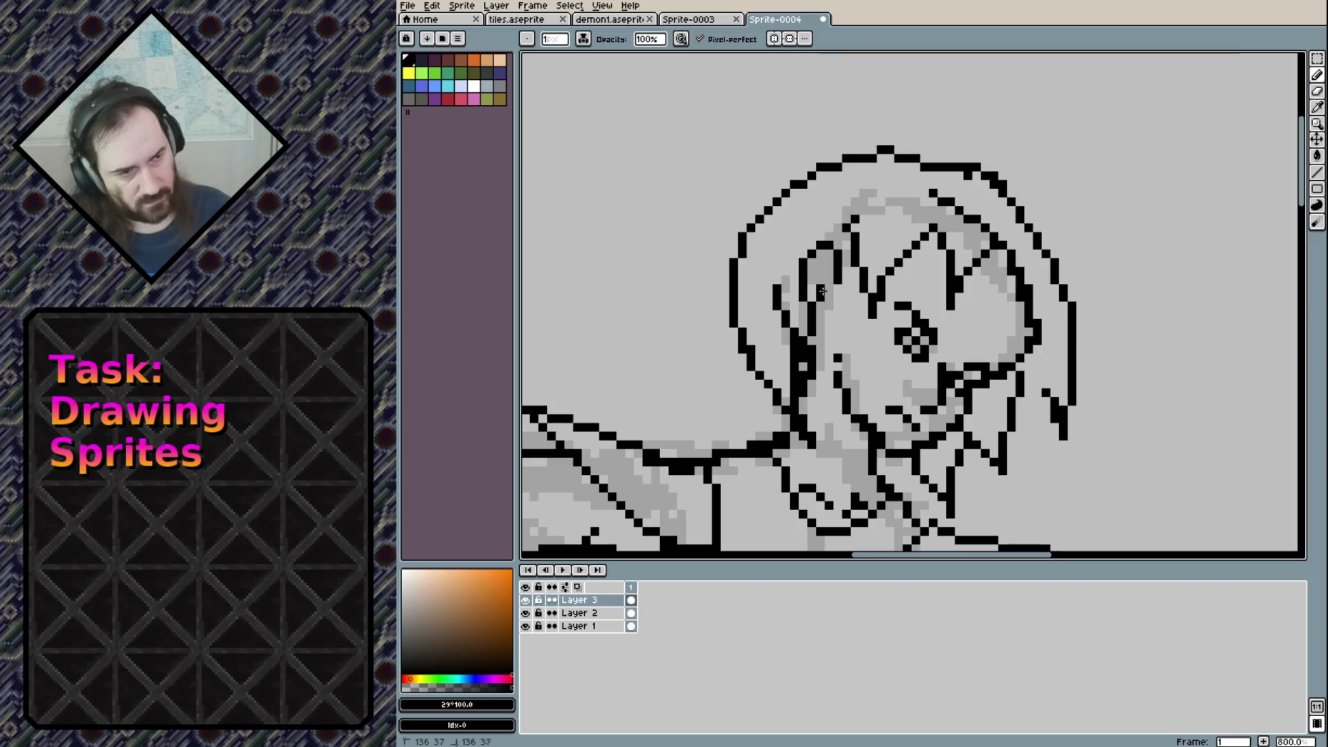
scroll(823, 294, "down", 2)
scroll(822, 332, "down", 1)
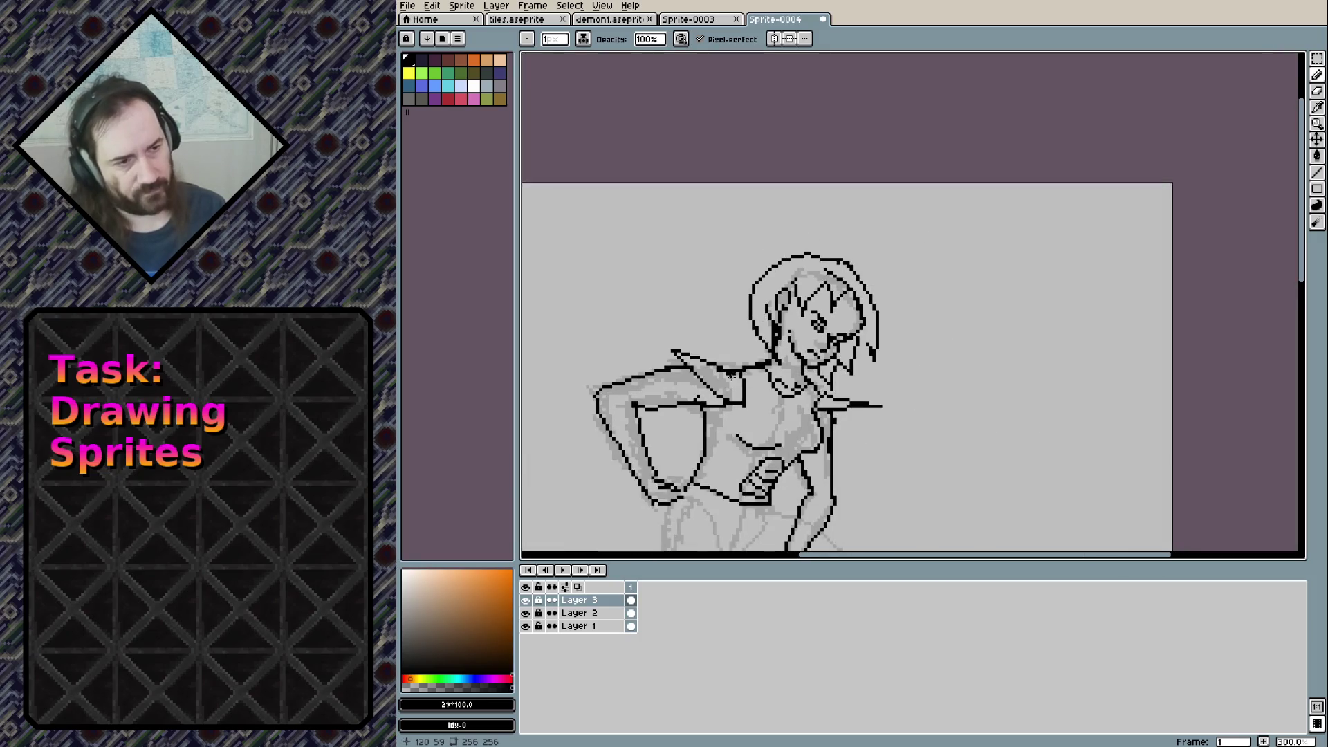
scroll(819, 373, "up", 1)
left_click_drag(819, 373, 830, 294)
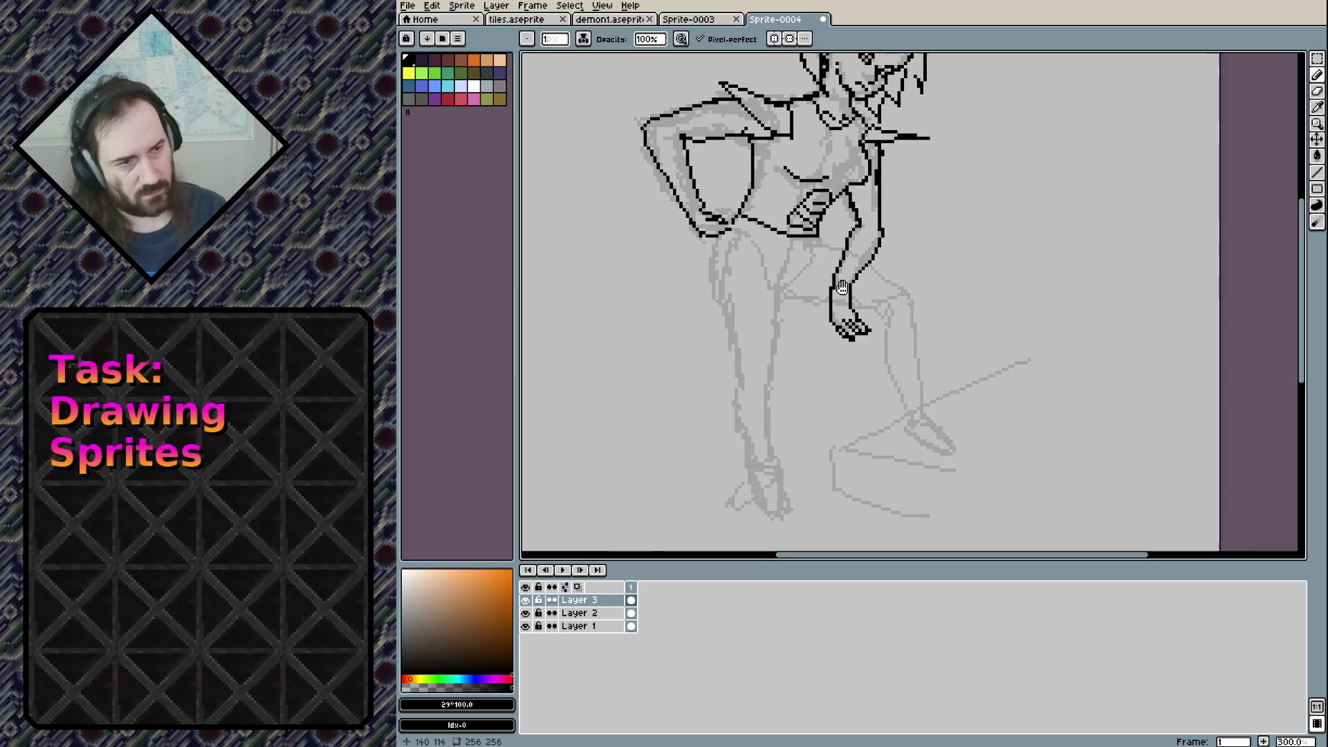
scroll(736, 233, "up", 1)
scroll(736, 233, "up", 1)
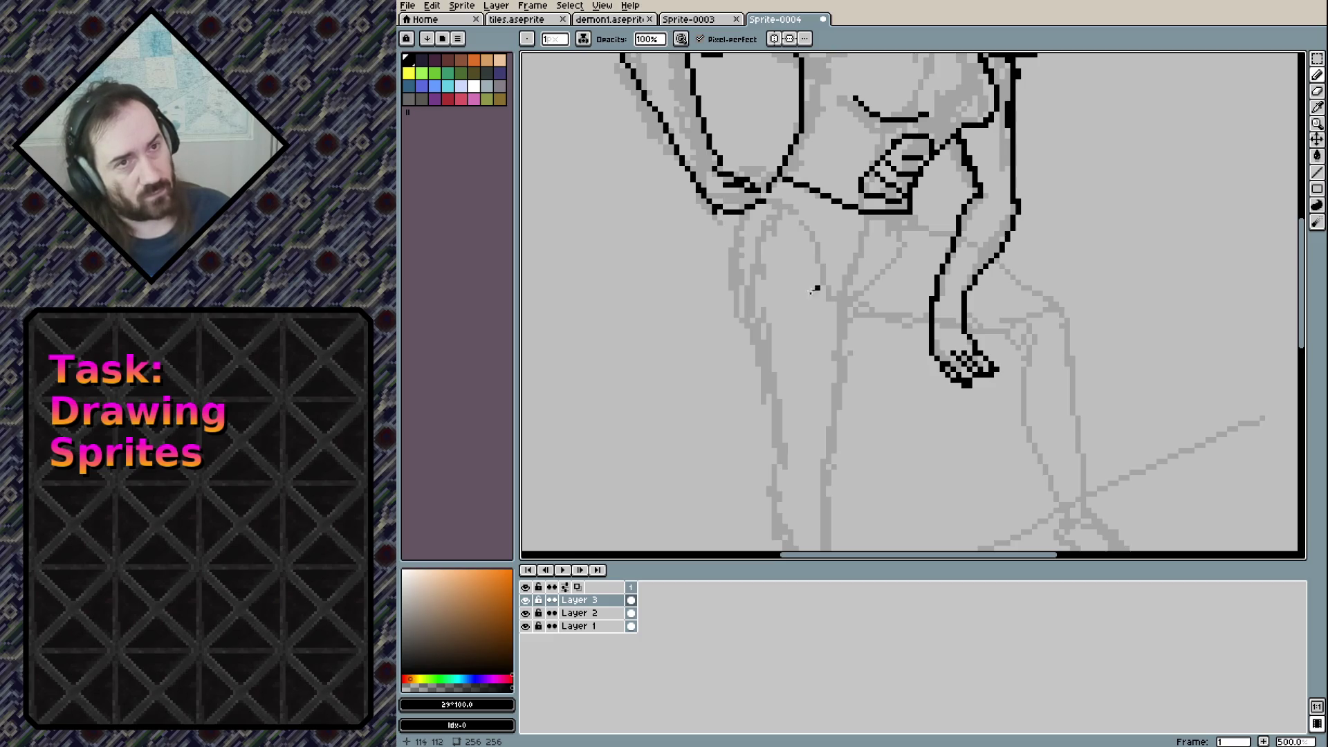
scroll(745, 288, "down", 3)
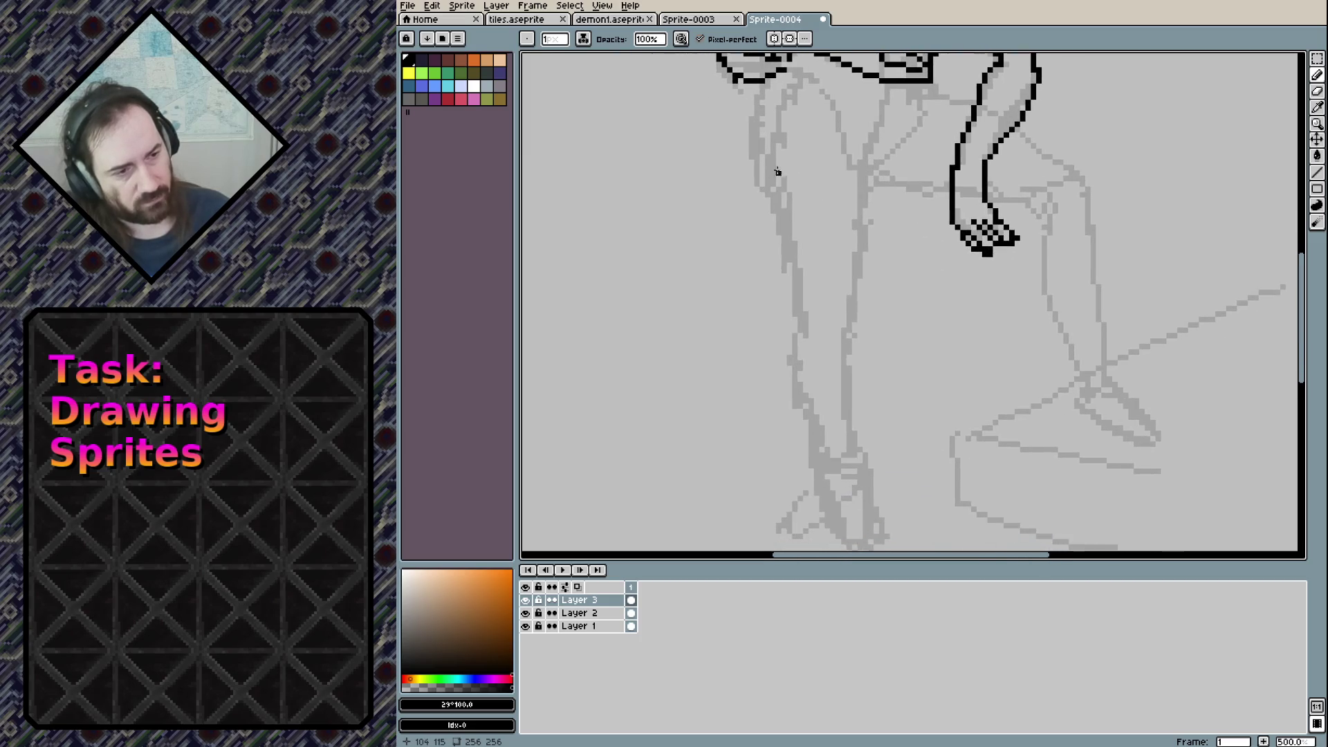
left_click_drag(794, 282, 863, 288)
scroll(816, 327, "up", 3)
left_click_drag(816, 327, 836, 327)
Outline the left and right thighs in black, redrawing each stroke once
mouse_move(838, 225)
left_mouse_down()
mouse_move(830, 294)
mouse_move(870, 423)
left_mouse_up()
key("v")
key("ctrl+z")
mouse_move(833, 220)
left_mouse_down()
mouse_move(868, 423)
mouse_move(948, 346)
left_mouse_up()
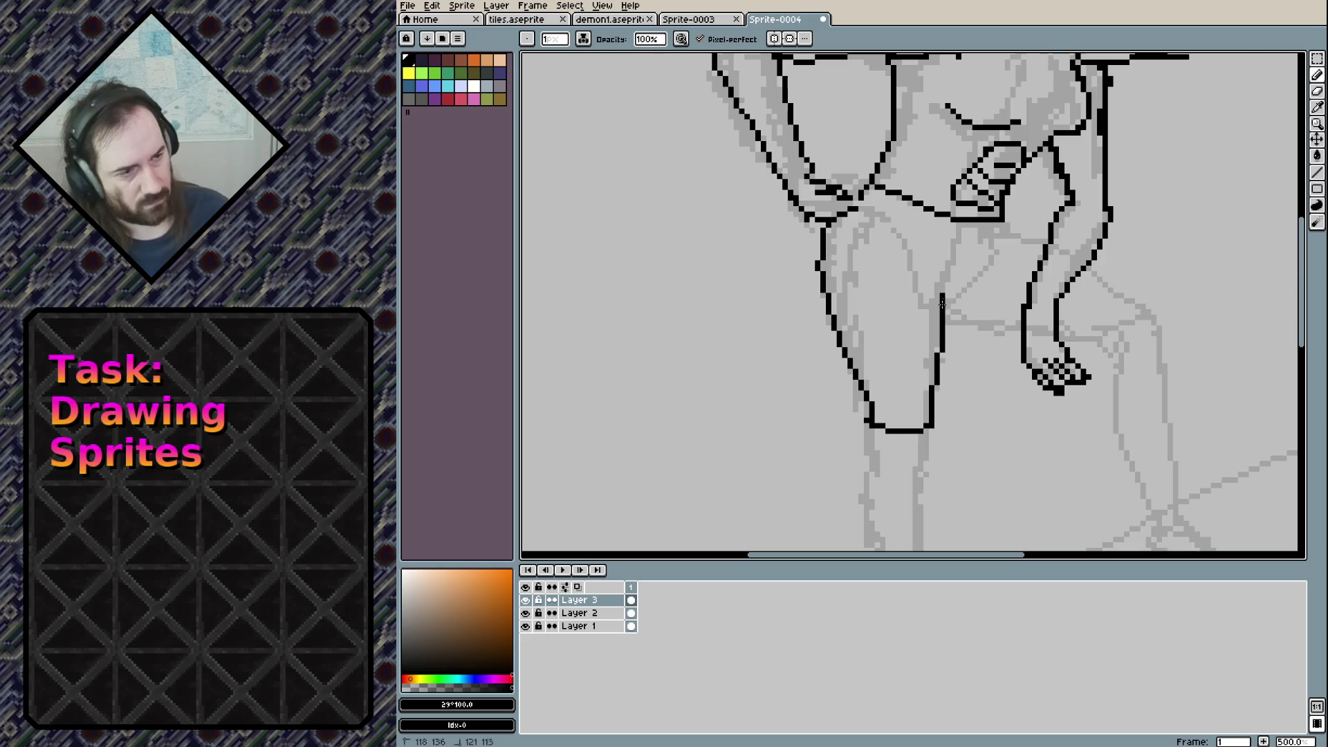
key("ctrl+z")
left_click_drag(932, 427, 942, 307)
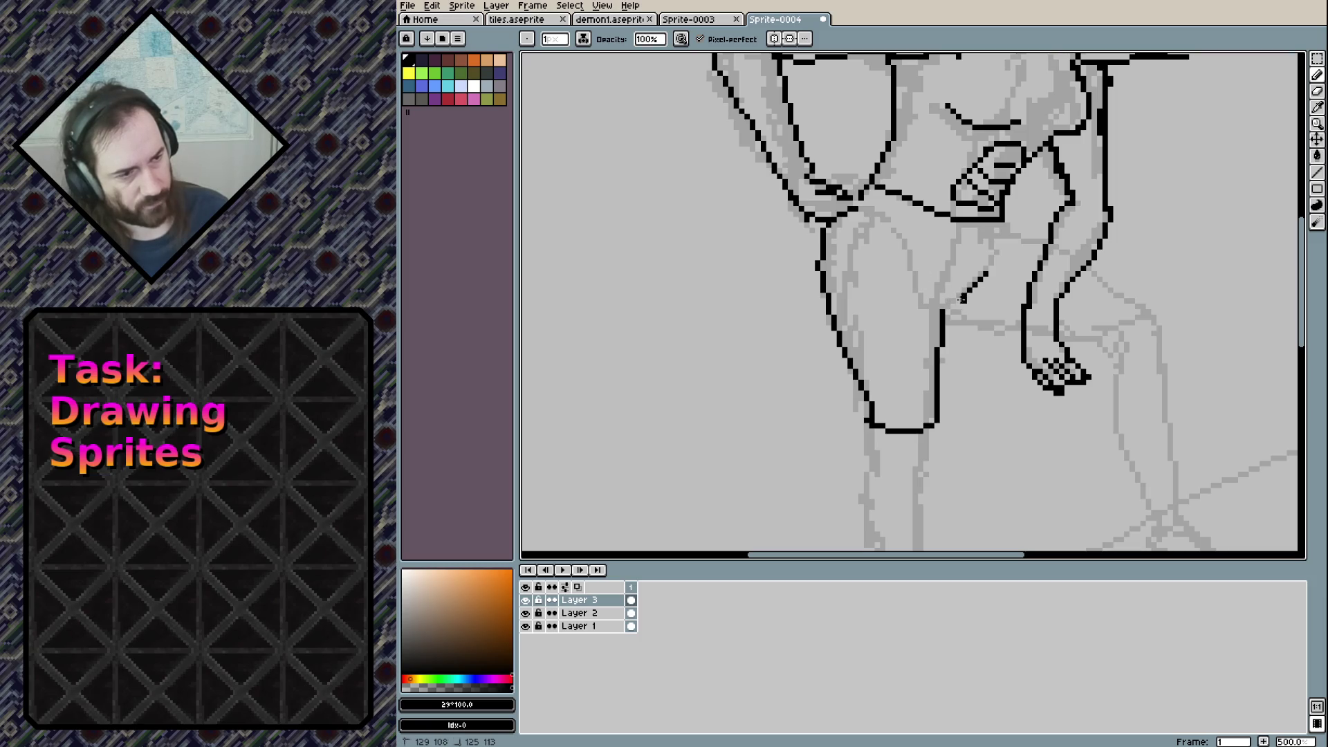
left_click_drag(921, 271, 939, 302)
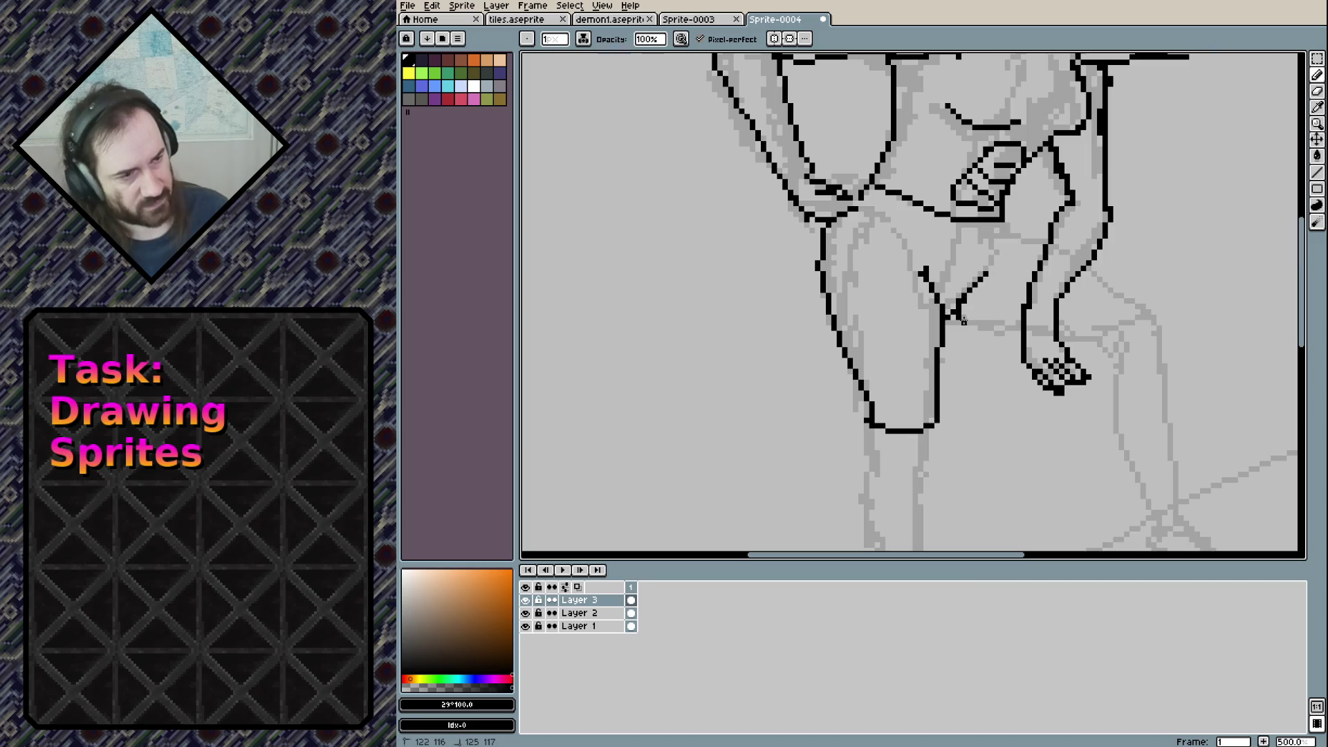
Ink the edge beneath the lowered hand with a diagonal line toward the right knee
left_click_drag(994, 332, 1076, 338)
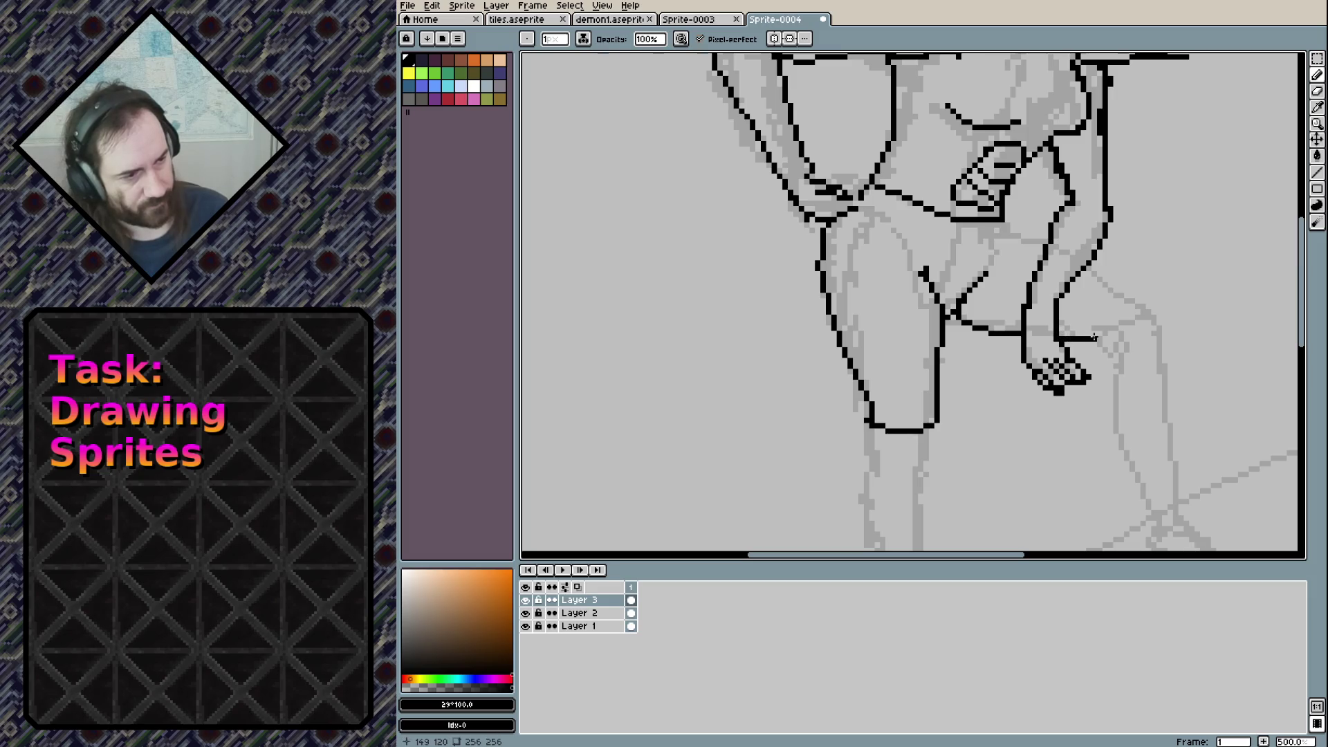
left_click(1006, 220)
left_click_drag(1011, 229, 1043, 239)
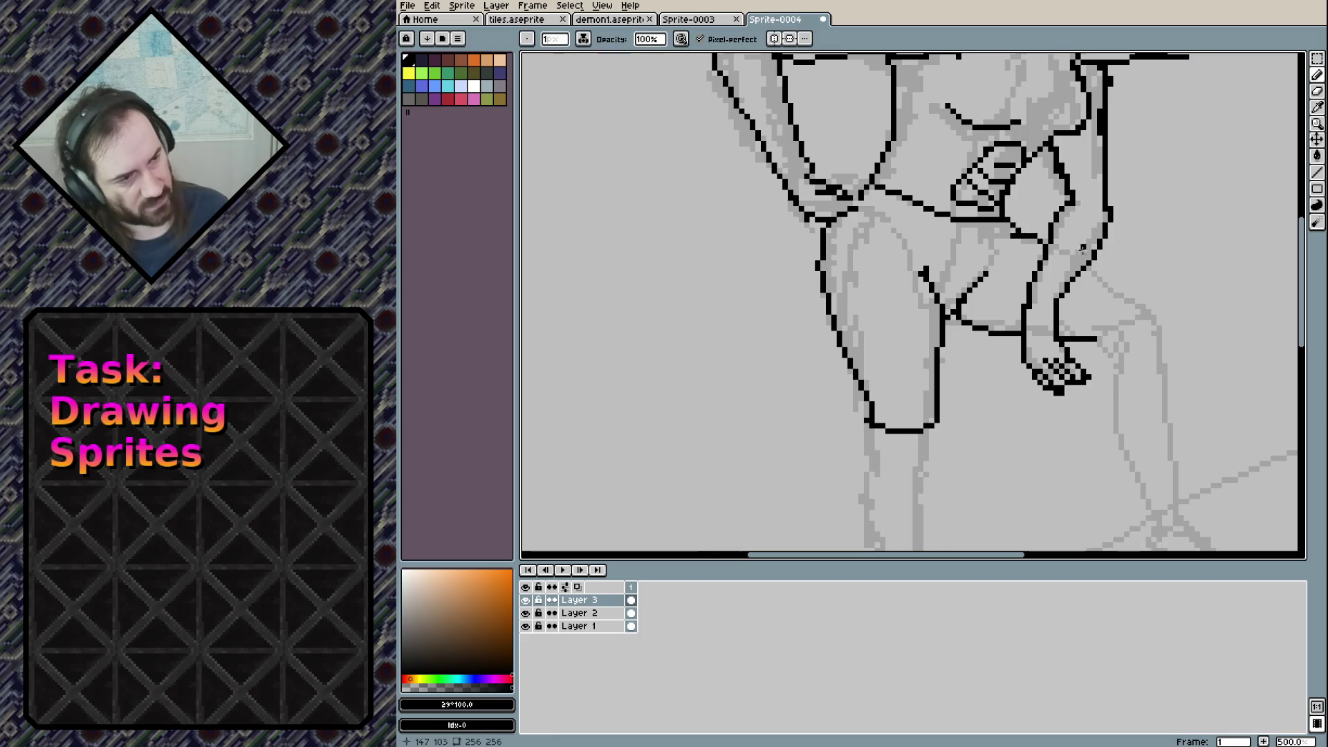
left_click_drag(1130, 296, 1151, 319)
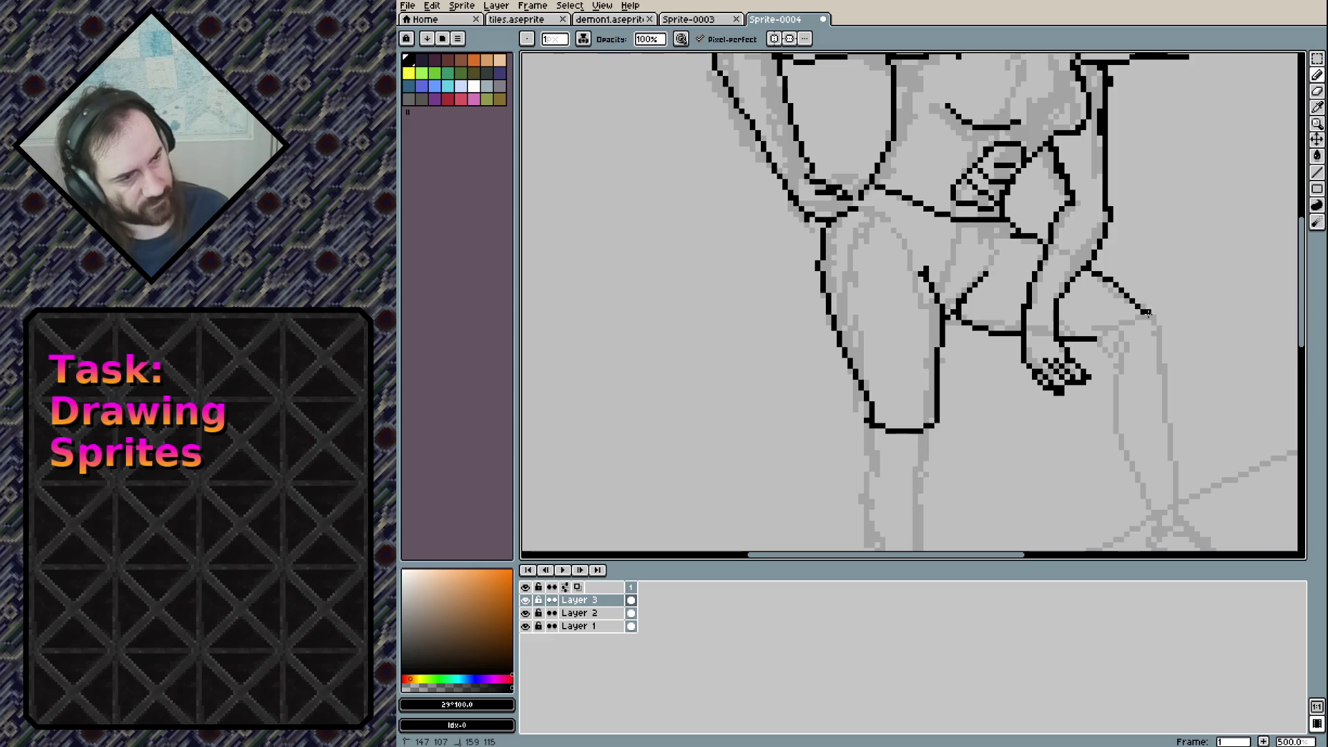
scroll(948, 301, "down", 2)
Erase the stray stub on the inner thigh and redraw the inner-thigh line downward in black
scroll(949, 301, "down", 2)
scroll(948, 301, "up", 1)
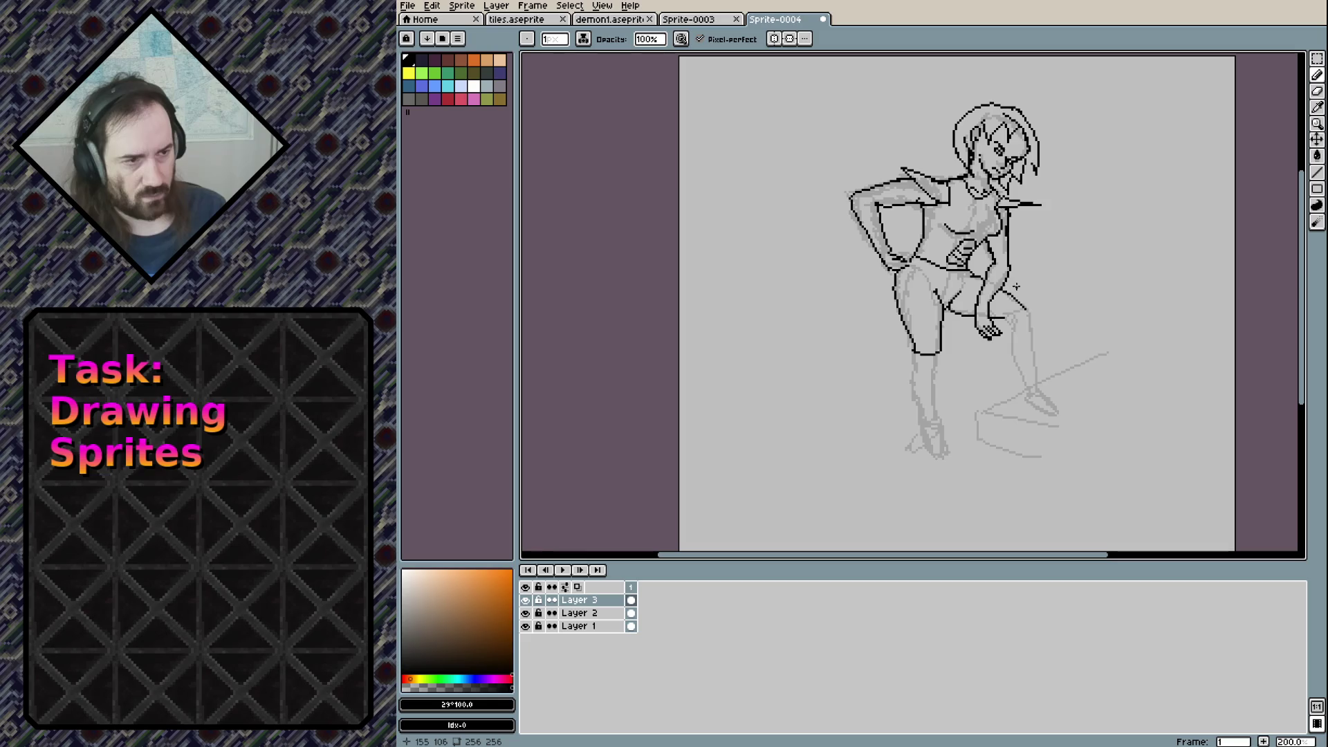
scroll(1003, 297, "up", 4)
scroll(900, 285, "up", 1)
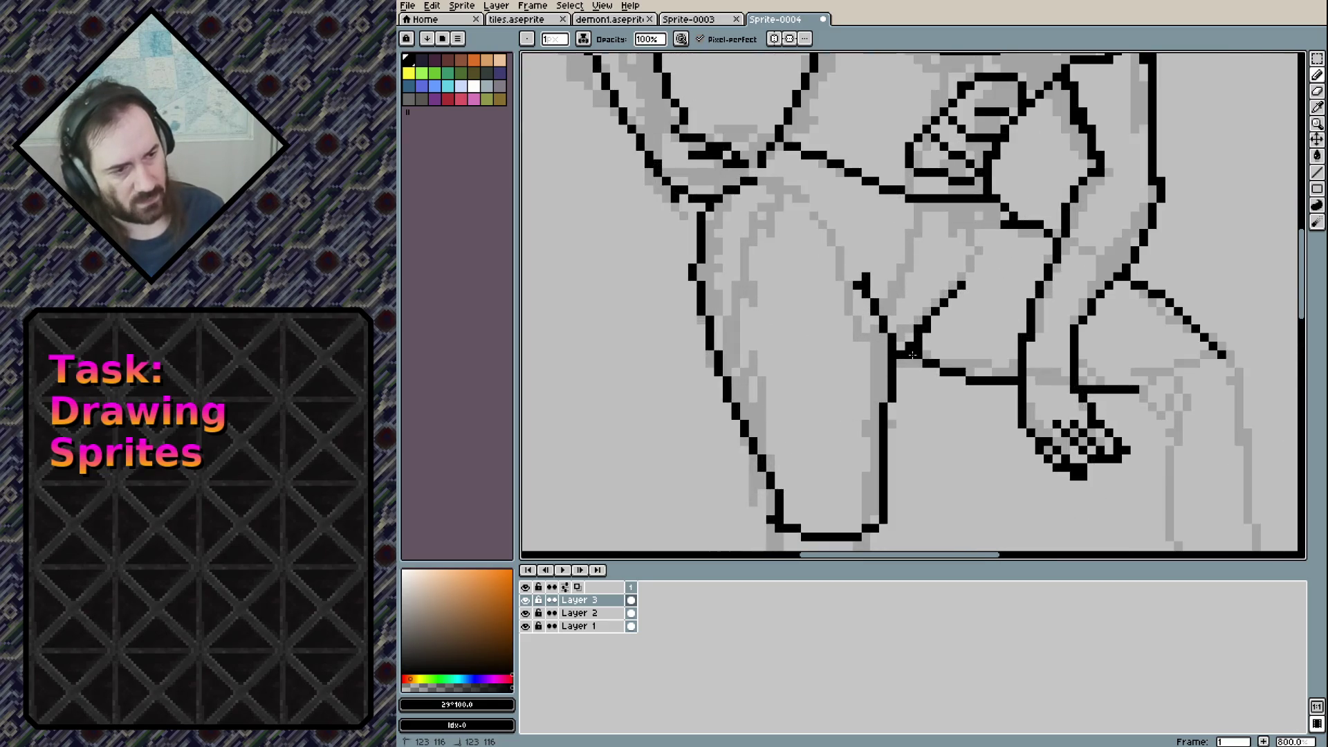
key("e")
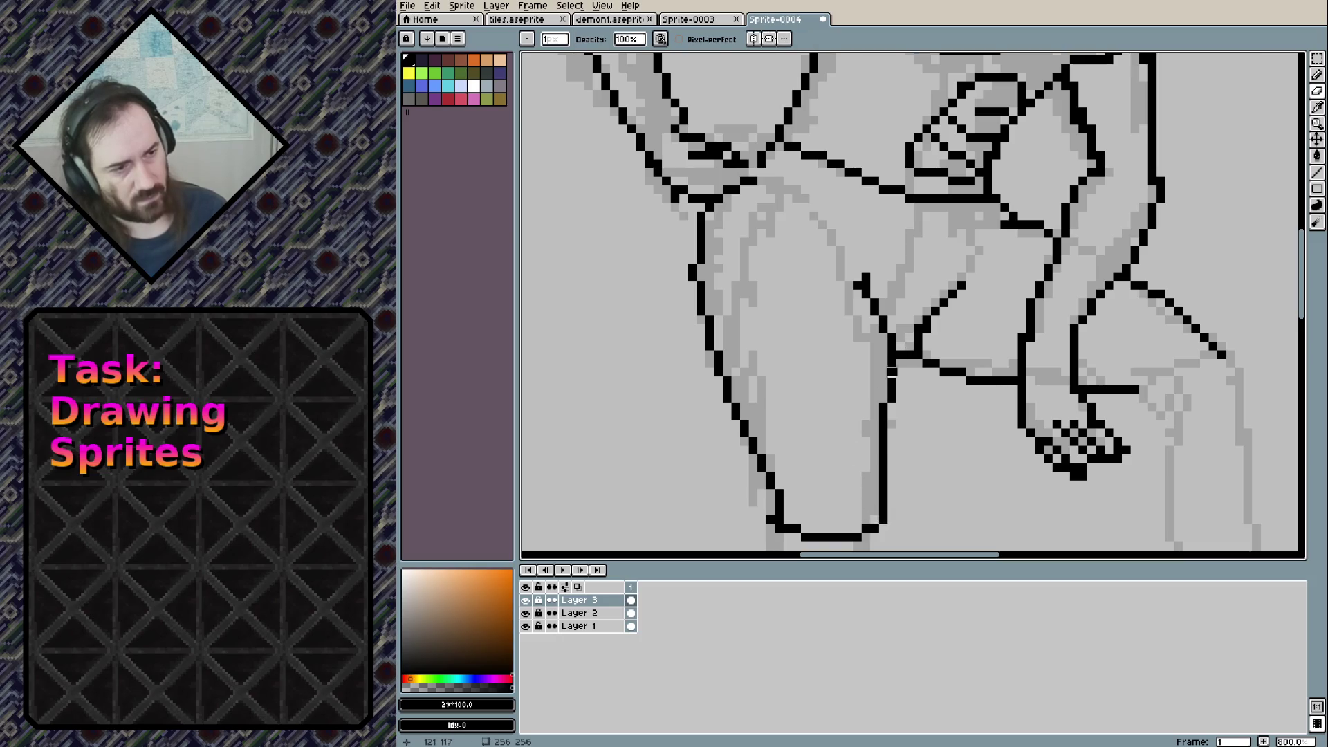
key("b")
left_click(906, 343)
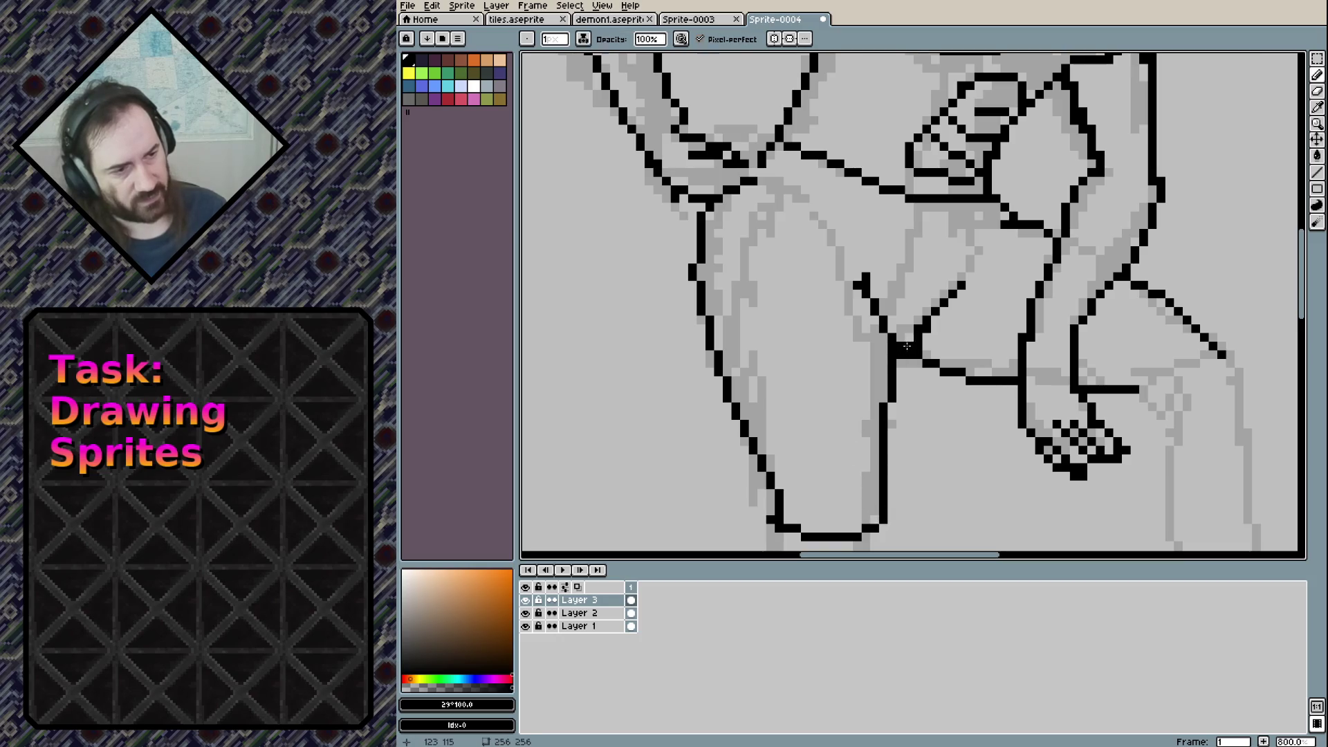
key("e")
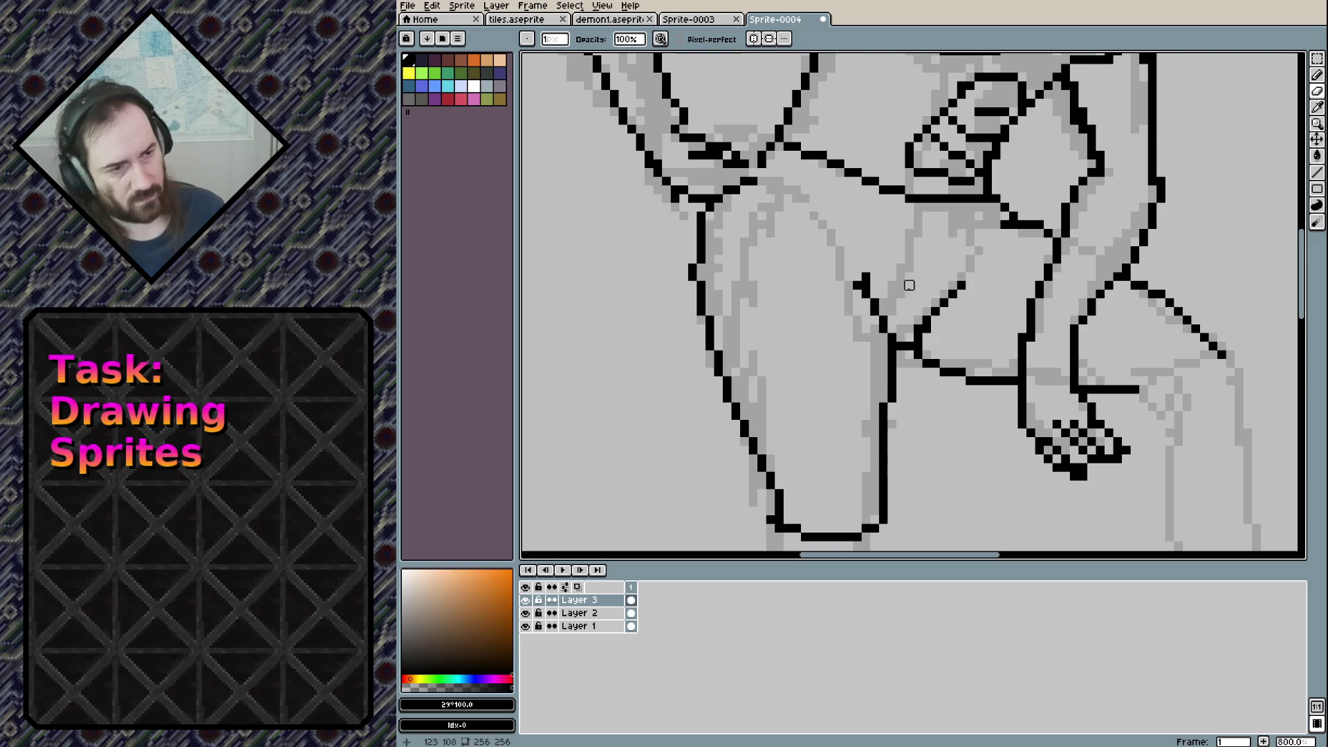
left_click_drag(866, 276, 857, 286)
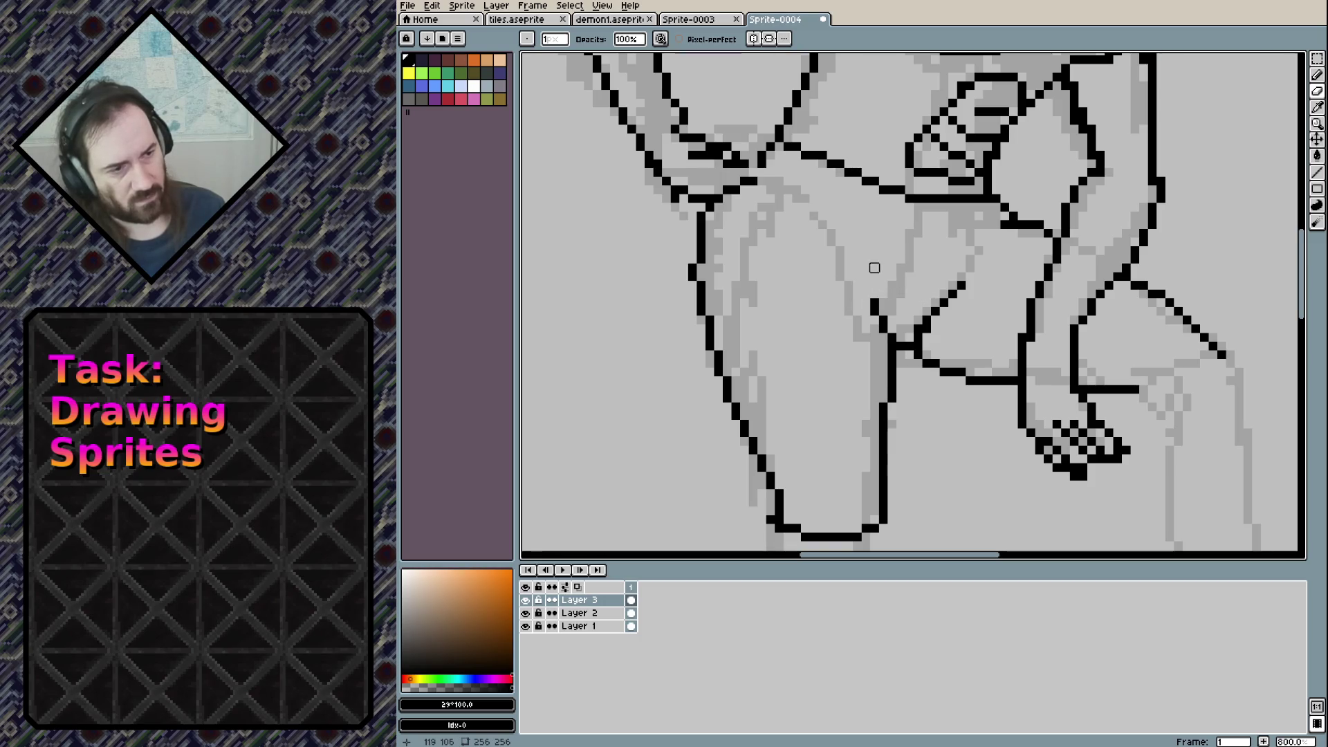
key("m")
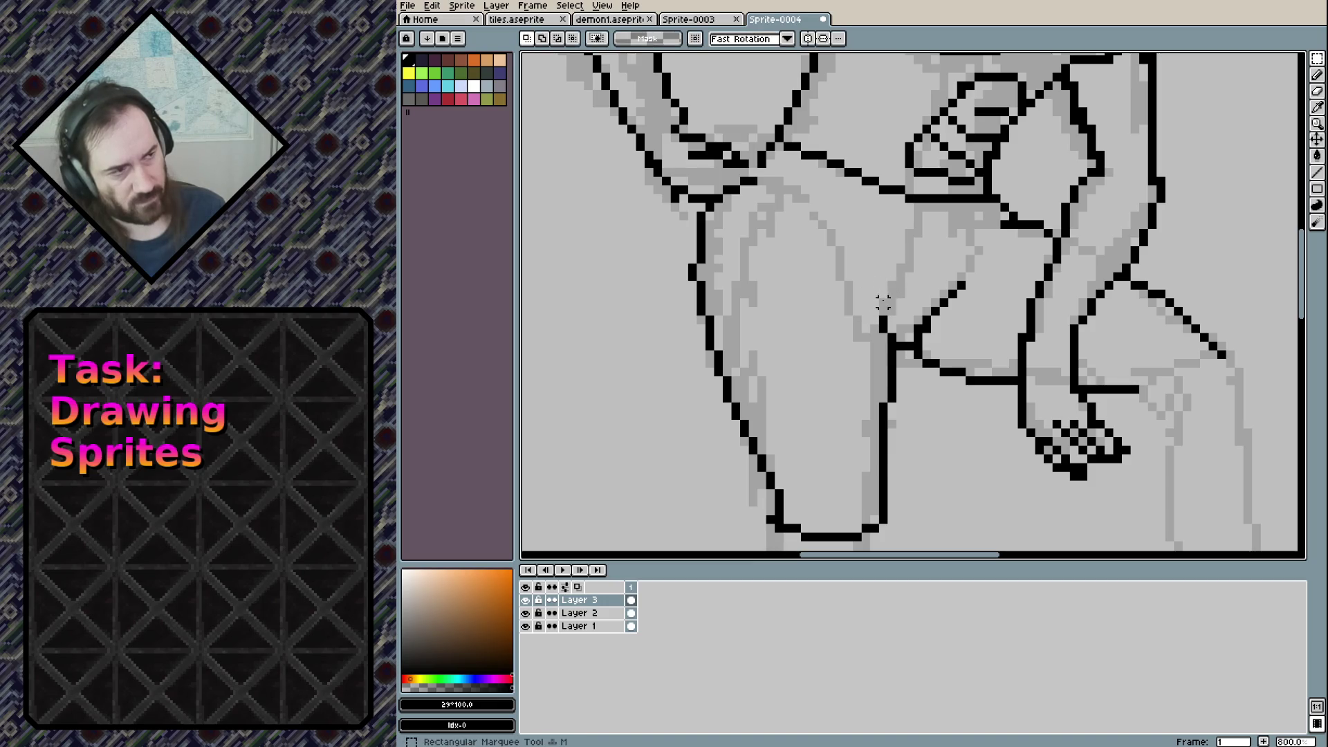
key("b")
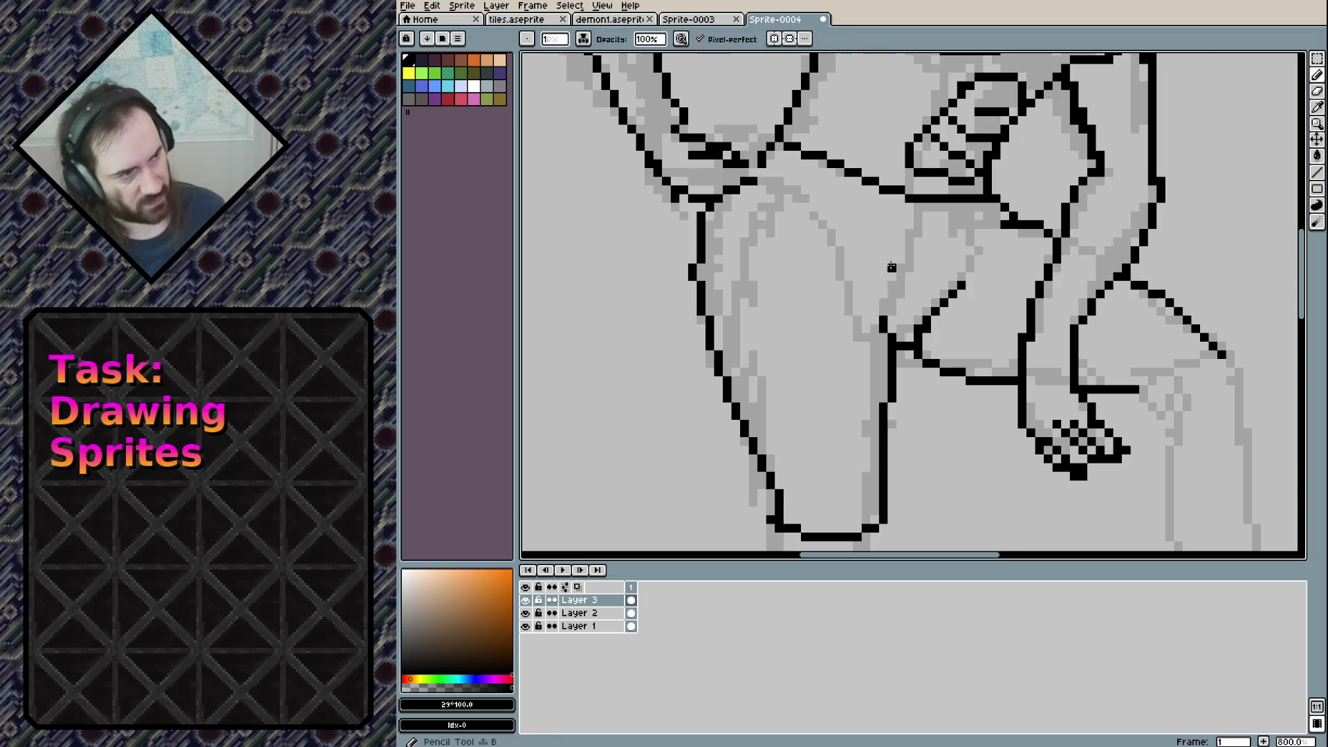
left_click_drag(882, 283, 889, 328)
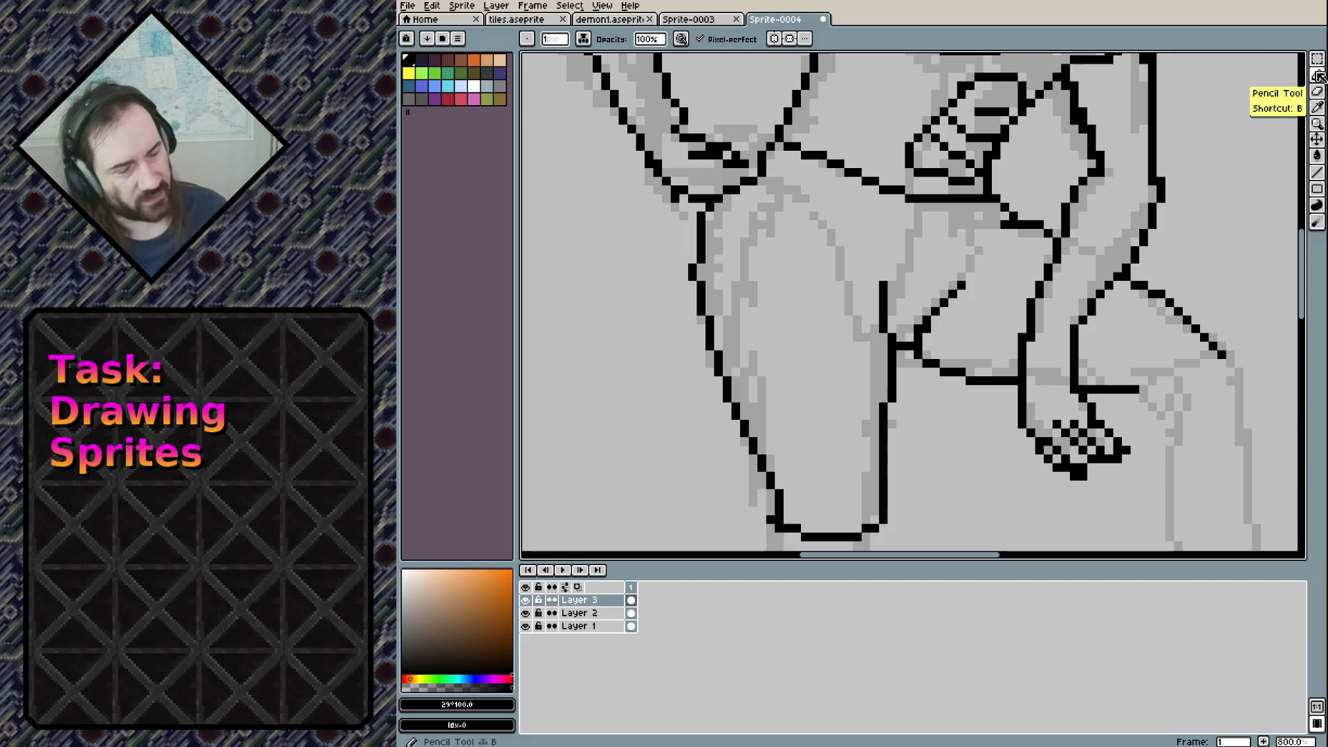
Connect the line under the hand to the knee and erase the overshooting end
mouse_move(887, 294)
left_mouse_down()
mouse_move(771, 241)
mouse_move(767, 296)
left_mouse_up()
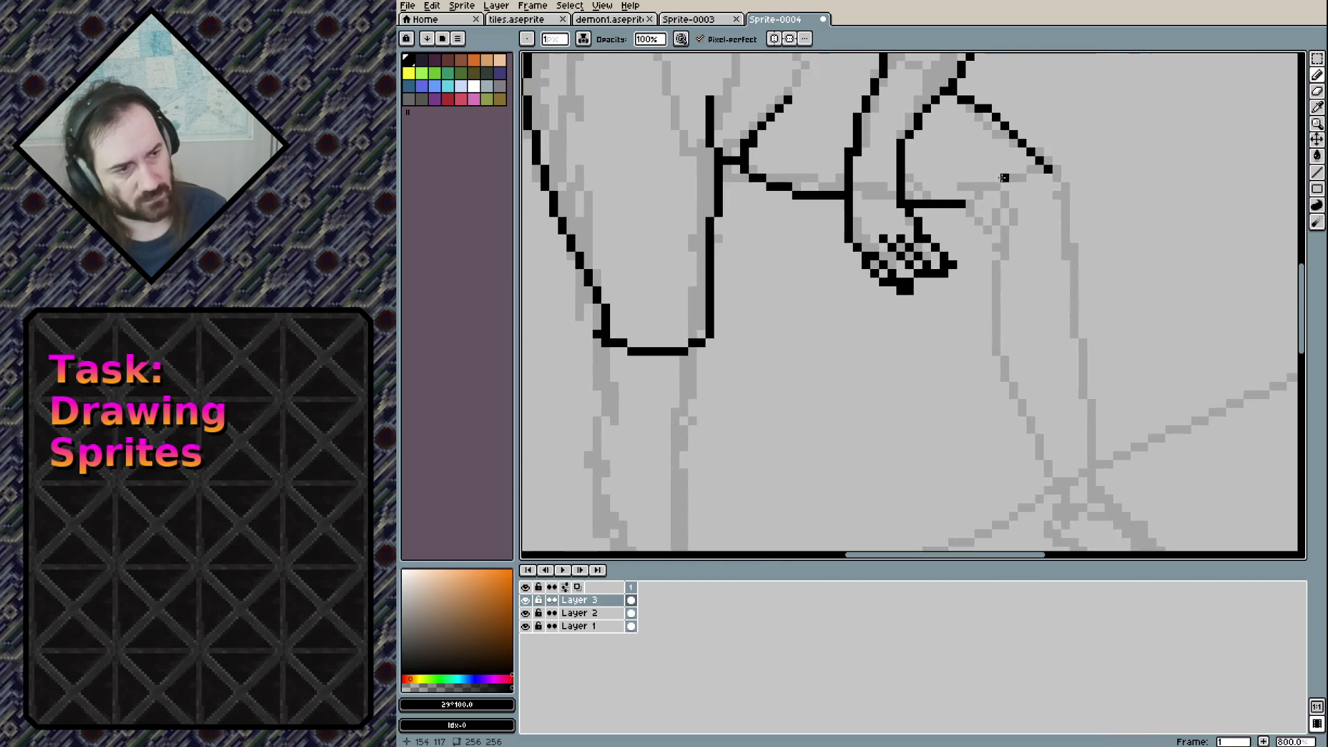
left_click_drag(969, 202, 1029, 146)
key("e")
mouse_move(813, 351)
left_mouse_down()
mouse_move(823, 235)
mouse_move(764, 329)
mouse_move(782, 168)
left_mouse_up()
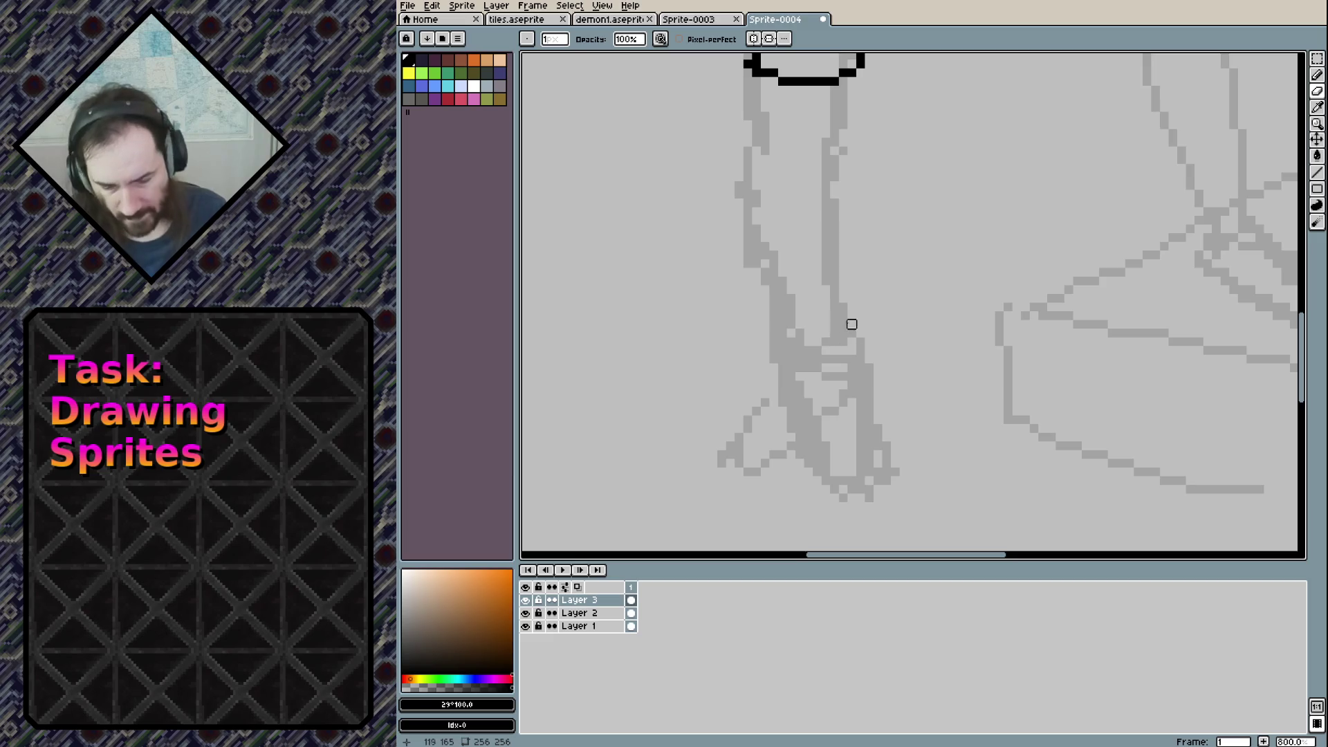
Ink the boot cuff and both sides of the lower leg down to the foot
key("b")
mouse_move(729, 115)
left_mouse_down()
mouse_move(793, 141)
mouse_move(833, 186)
left_mouse_up()
left_click_drag(747, 109, 737, 118)
left_click_drag(847, 107, 857, 116)
mouse_move(739, 124)
left_mouse_down()
mouse_move(784, 384)
mouse_move(773, 415)
mouse_move(864, 520)
mouse_move(921, 507)
left_mouse_up()
left_click_drag(886, 401, 923, 504)
mouse_move(883, 398)
left_mouse_down()
mouse_move(845, 304)
mouse_move(838, 184)
left_mouse_up()
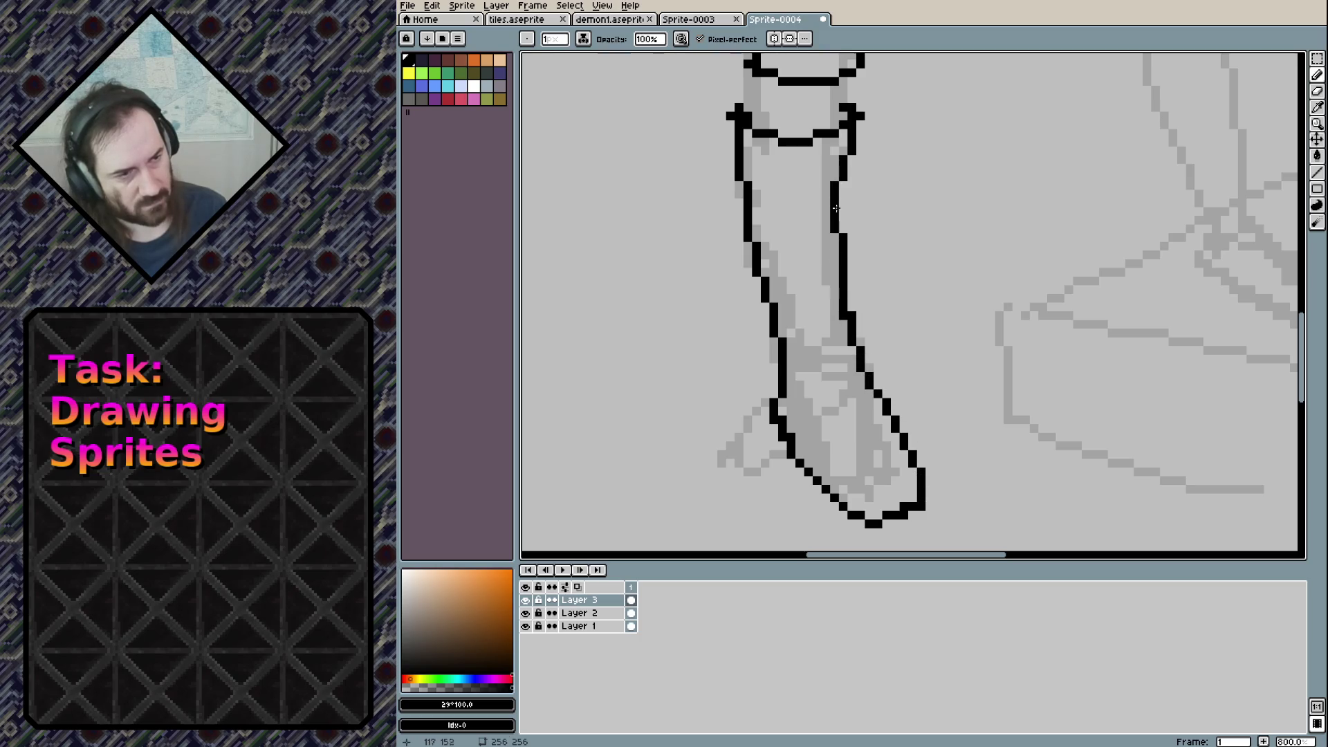
Outline the bottom edge of the boot's foot
left_click_drag(1016, 208, 762, 208)
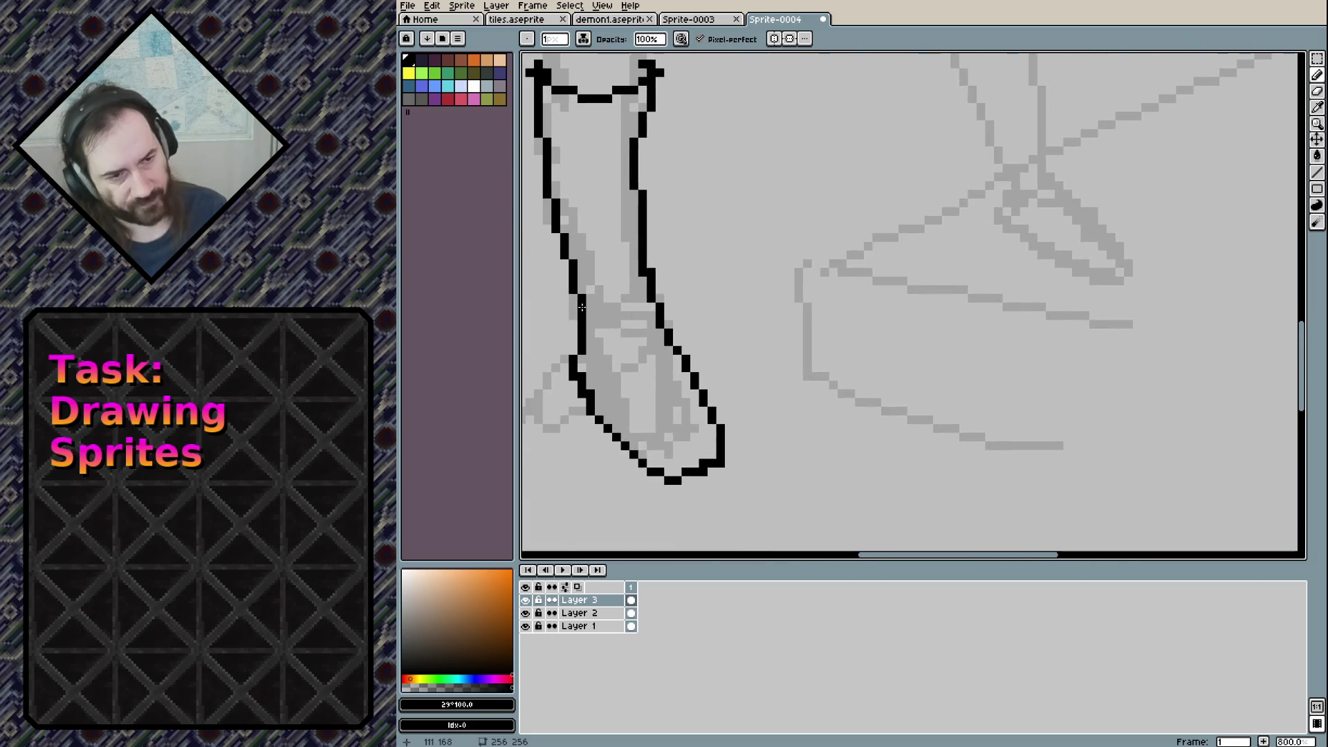
mouse_move(576, 365)
left_mouse_down()
mouse_move(660, 449)
mouse_move(716, 436)
left_mouse_up()
mouse_move(996, 253)
left_mouse_down()
mouse_move(978, 251)
mouse_move(869, 359)
left_mouse_up()
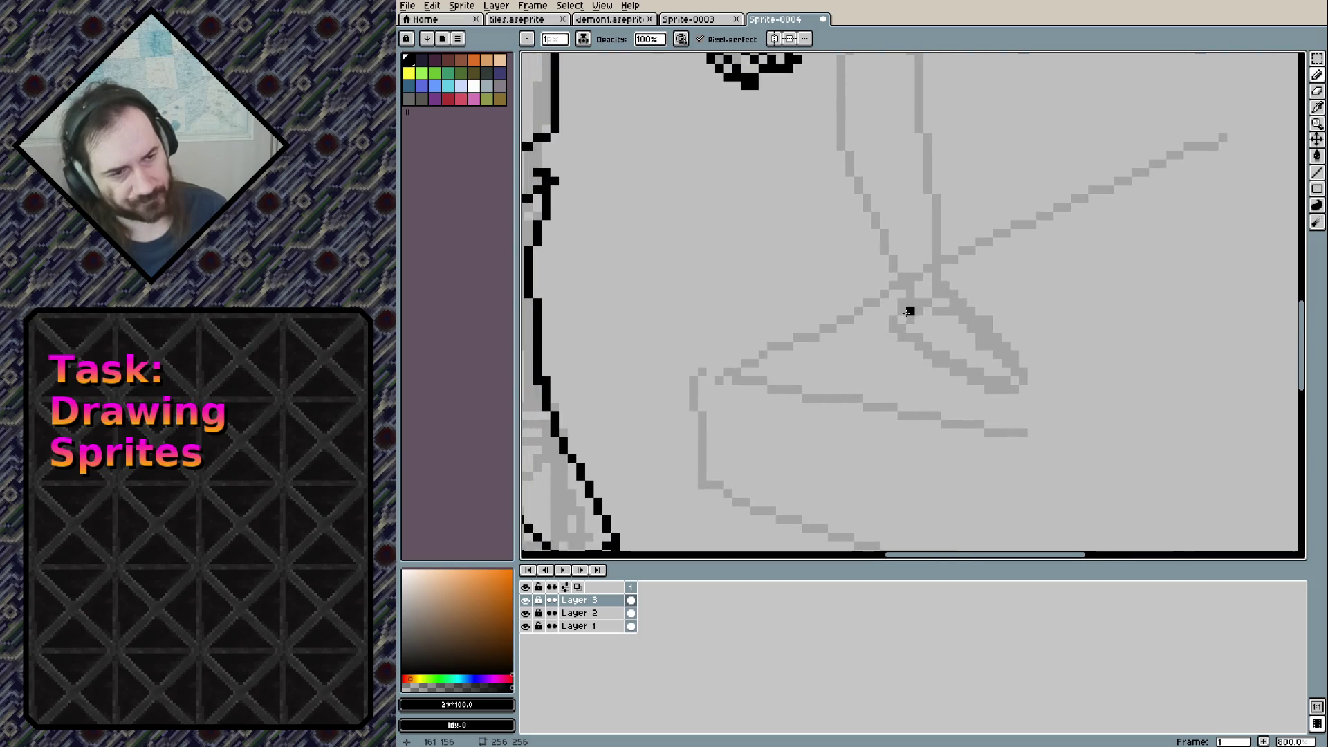
Zoom in on the hips and erase stray black pixels at the inner thigh
scroll(978, 240, "down", 2)
scroll(978, 240, "down", 3)
scroll(958, 199, "up", 2)
mouse_move(958, 198)
left_mouse_down()
mouse_move(966, 338)
mouse_move(885, 363)
left_mouse_up()
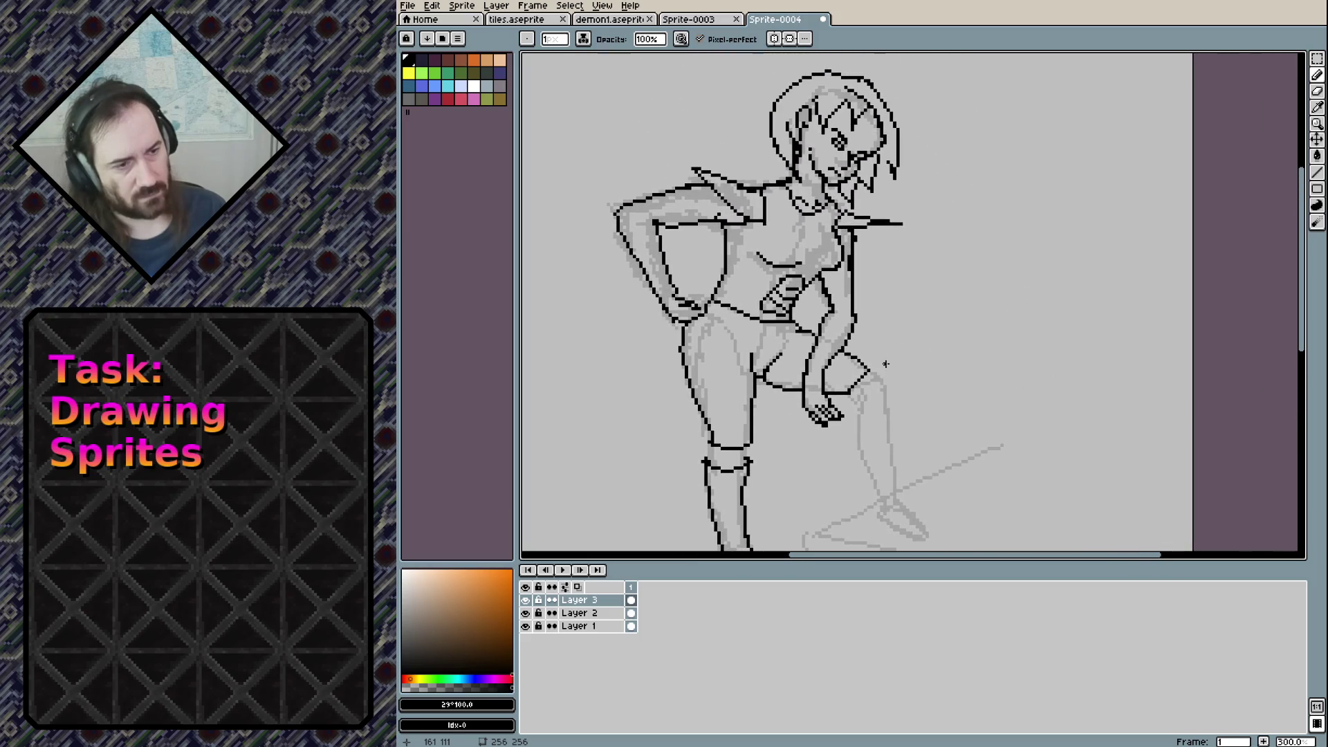
scroll(744, 377, "up", 1)
scroll(744, 378, "up", 2)
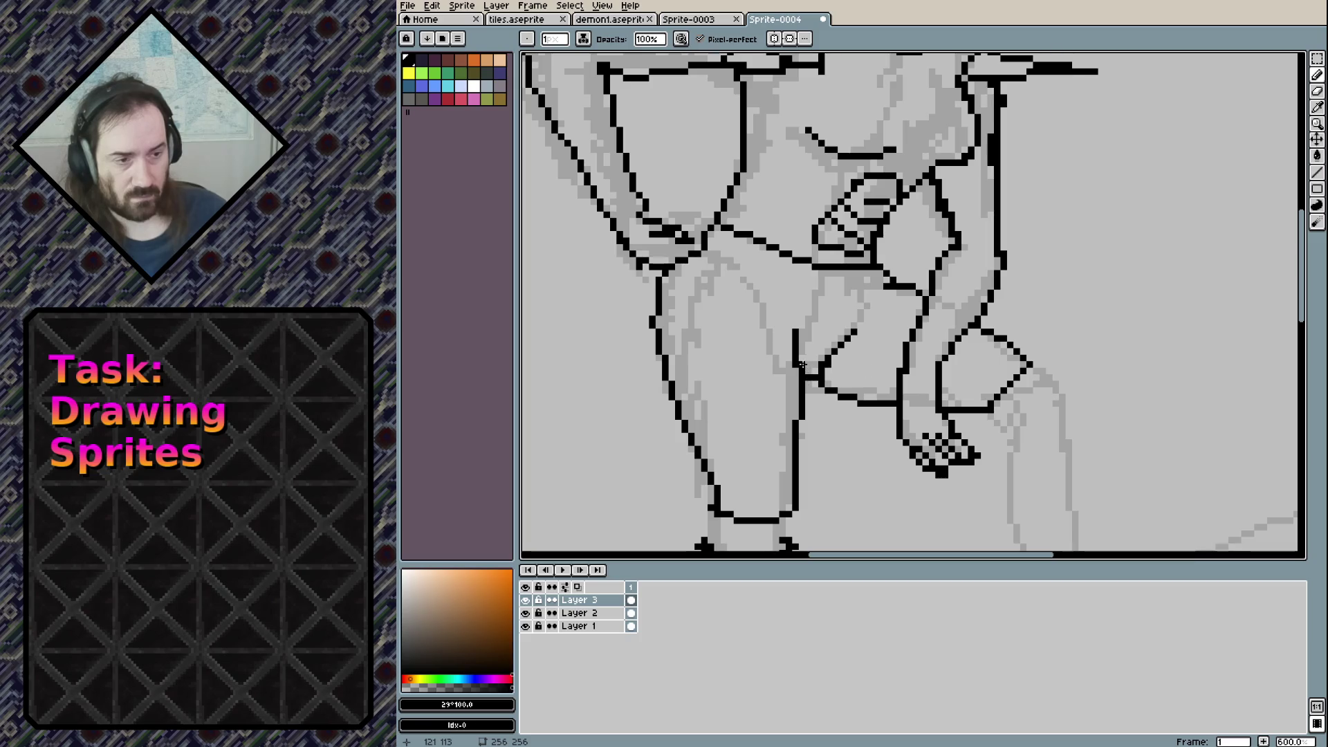
key("e")
mouse_move(805, 372)
left_mouse_down()
mouse_move(821, 391)
mouse_move(821, 345)
left_mouse_up()
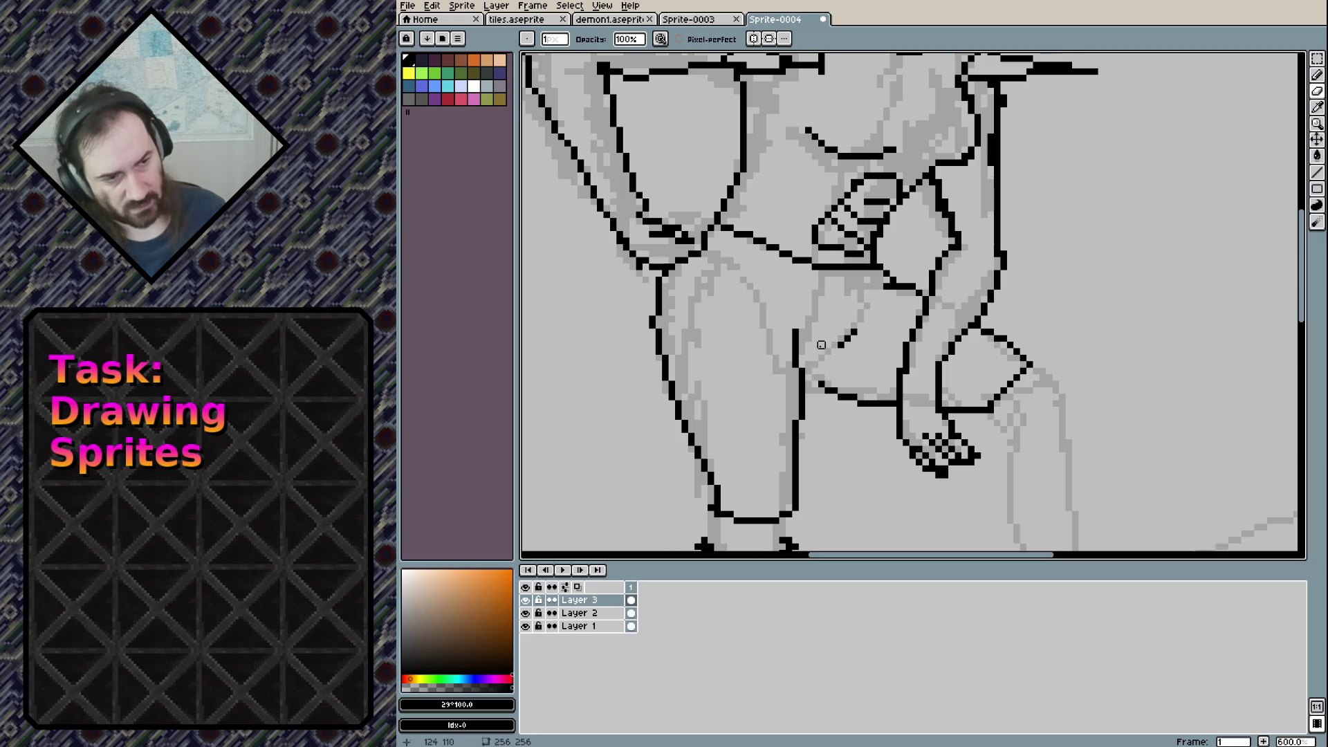
Join the dashed inner-thigh marks into one black line and trim its ends
key("m")
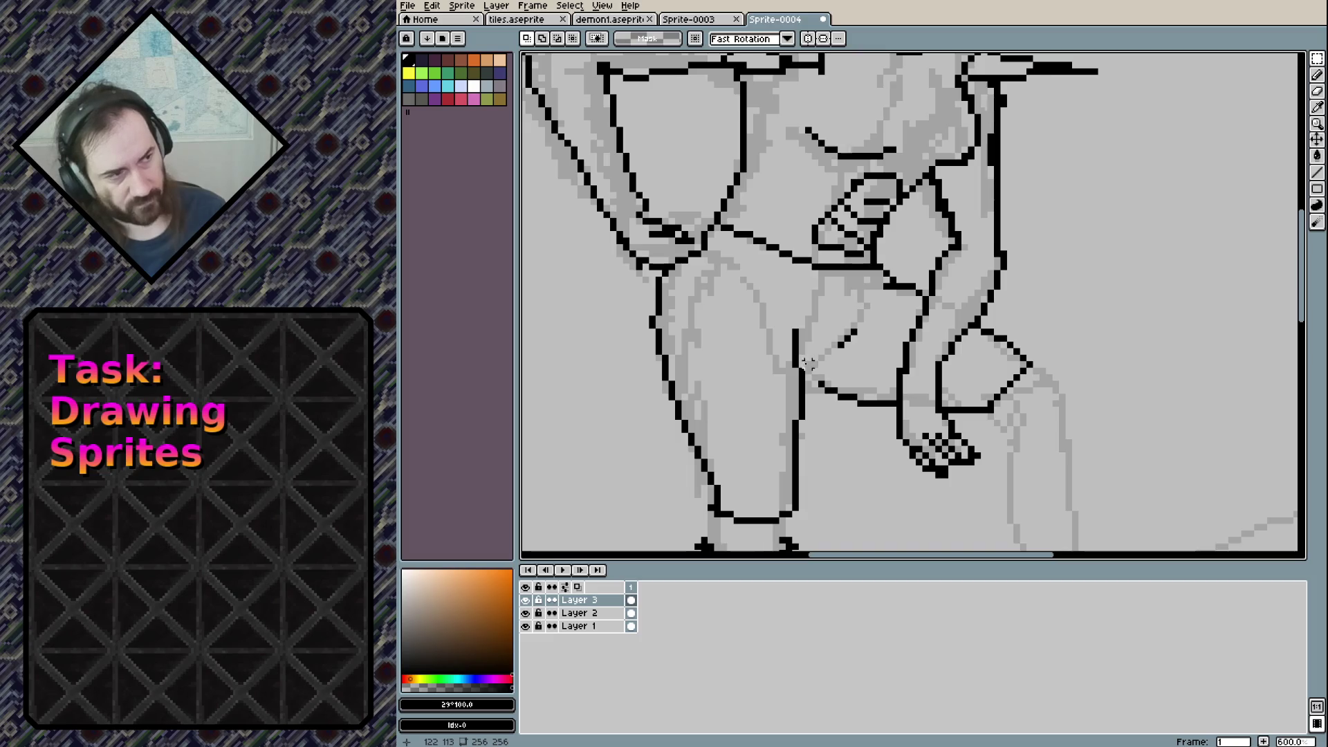
key("b")
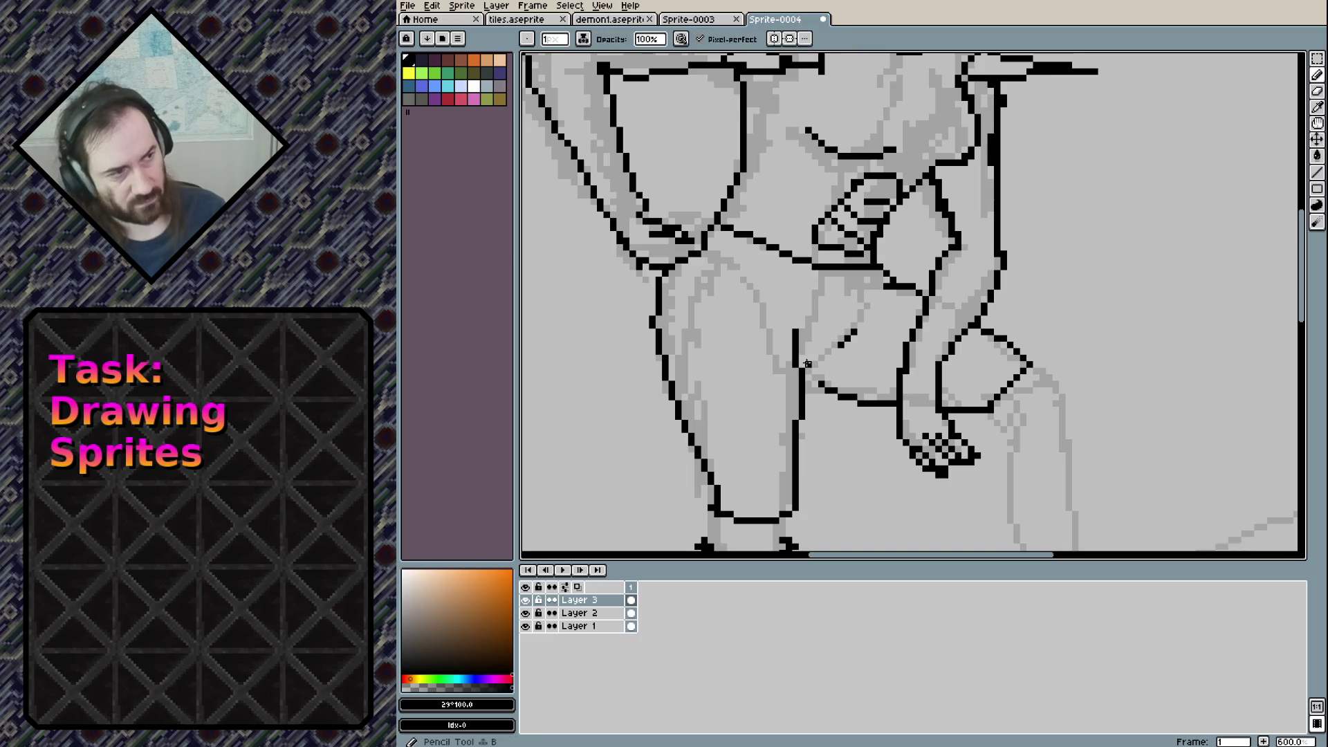
left_click_drag(801, 352, 861, 333)
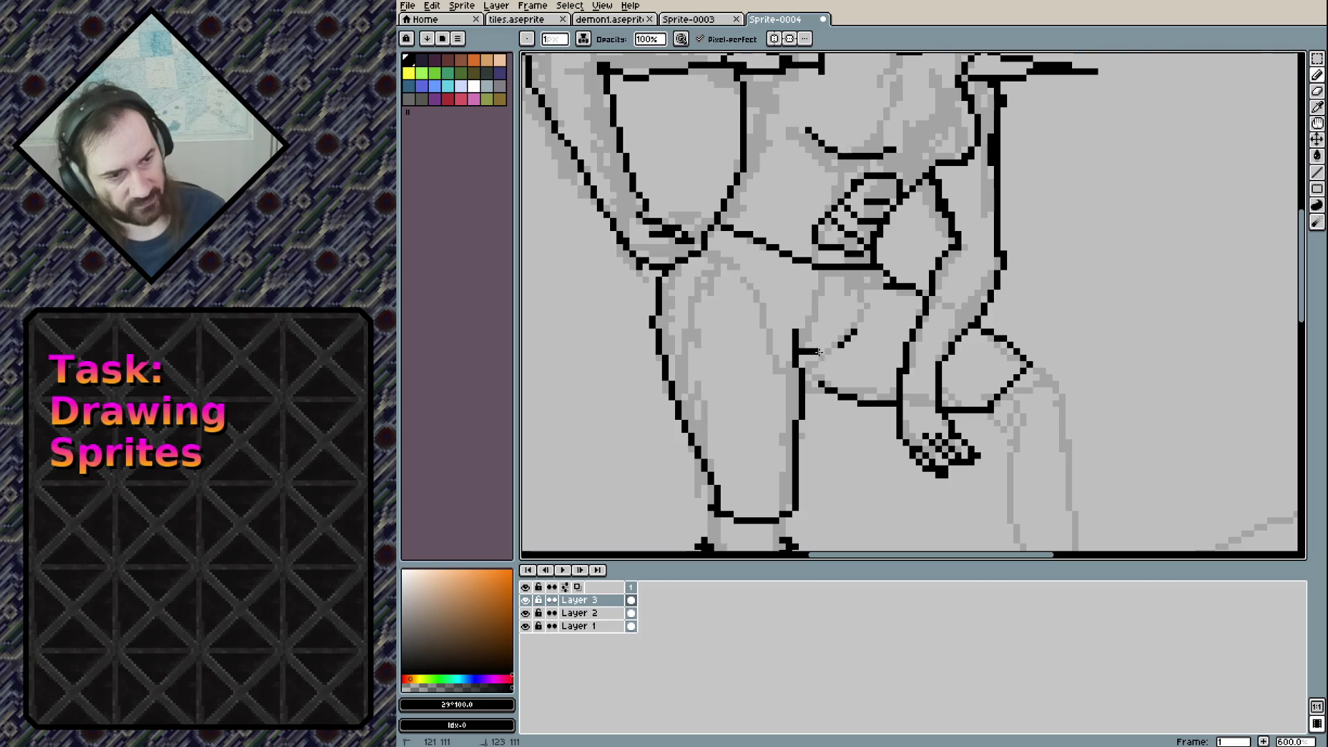
left_click_drag(810, 382, 803, 381)
key("e")
left_click_drag(861, 333, 839, 344)
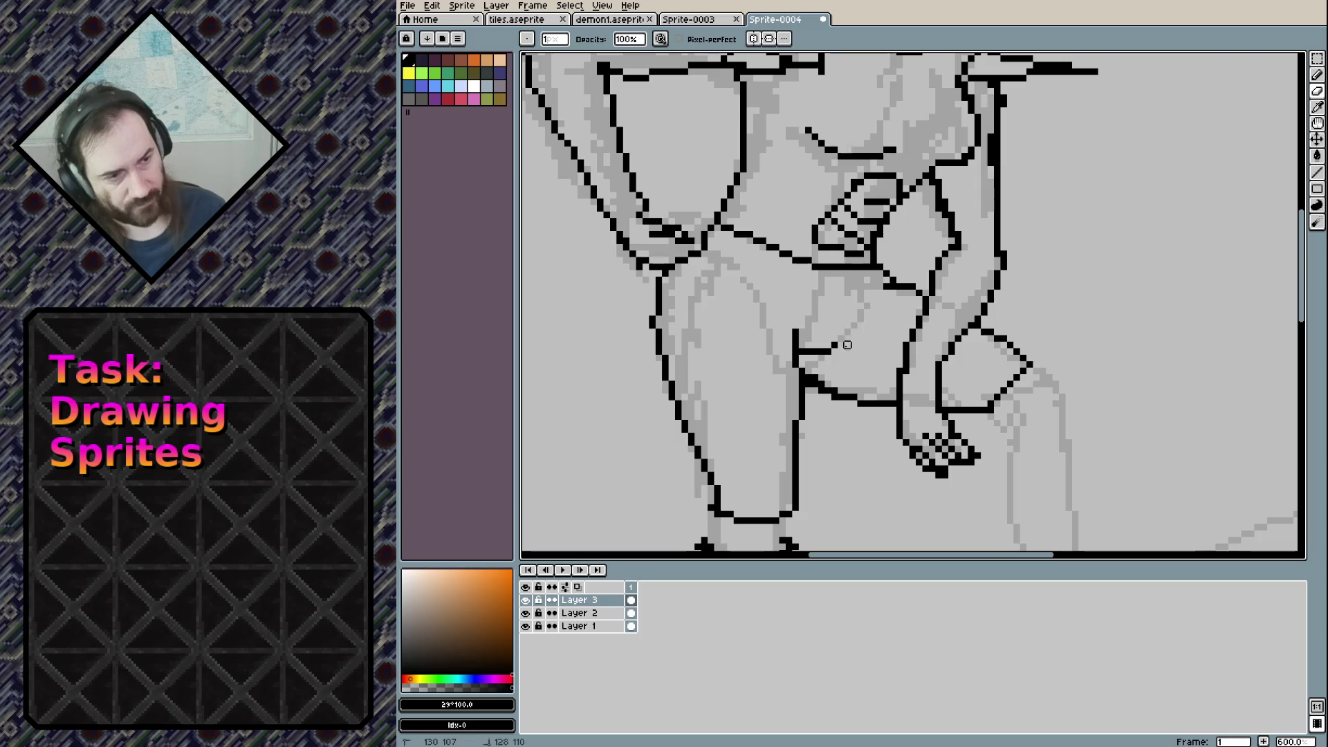
left_click(796, 332)
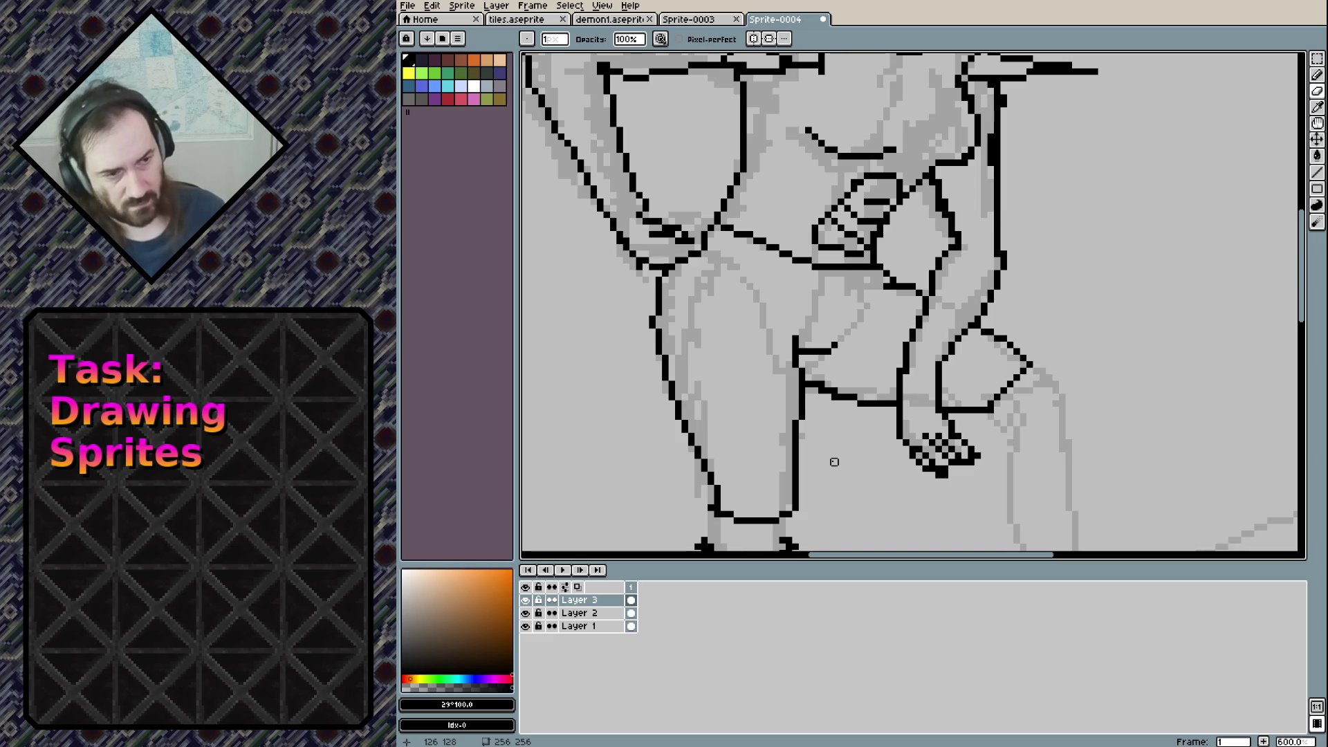
left_click_drag(803, 351, 807, 351)
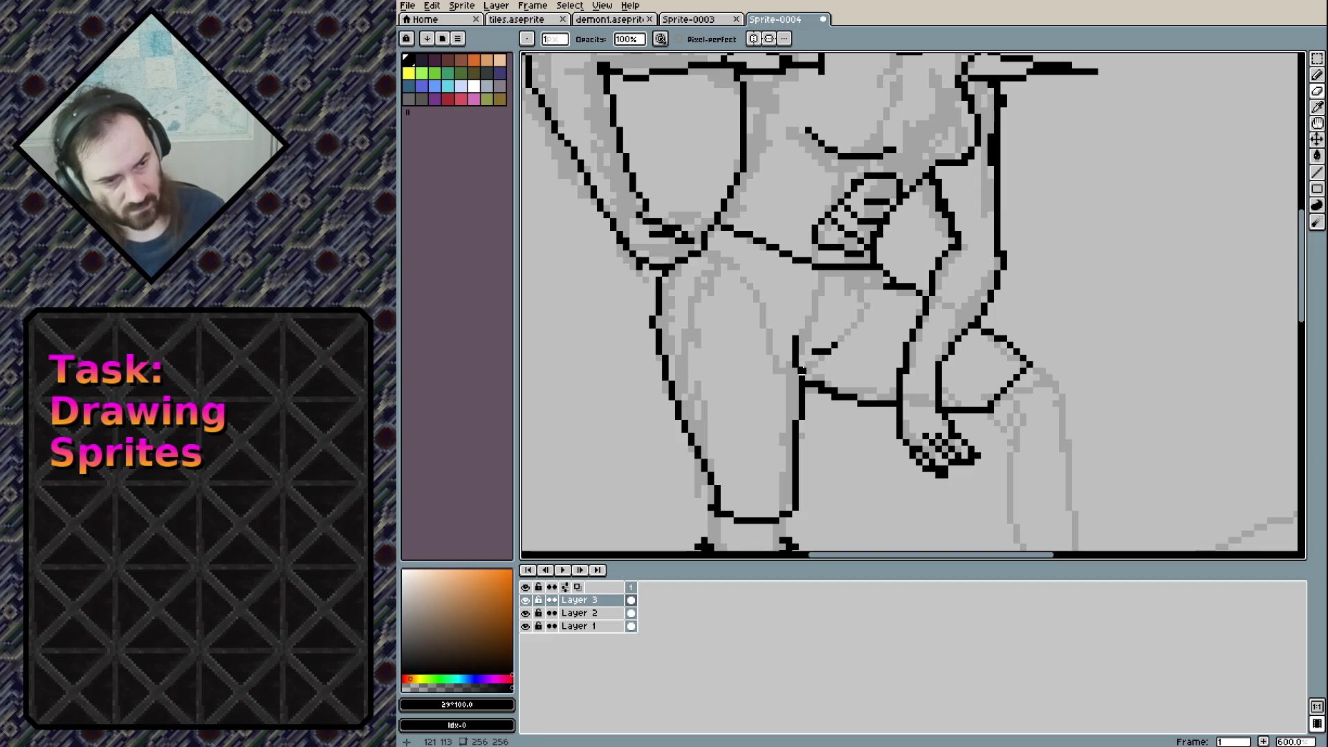
left_click(826, 352)
Try extending the short inner-thigh stroke up to the left, then undo it
key("b")
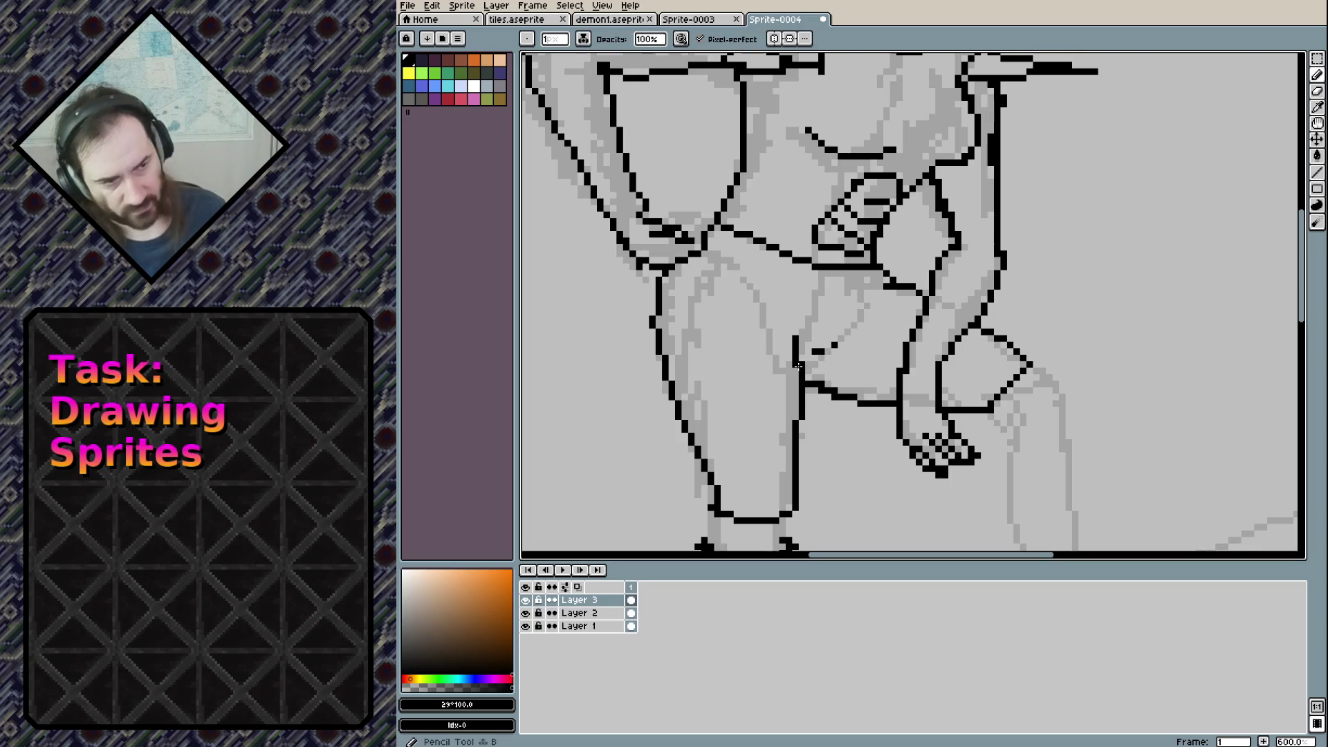
left_click_drag(802, 363, 823, 350)
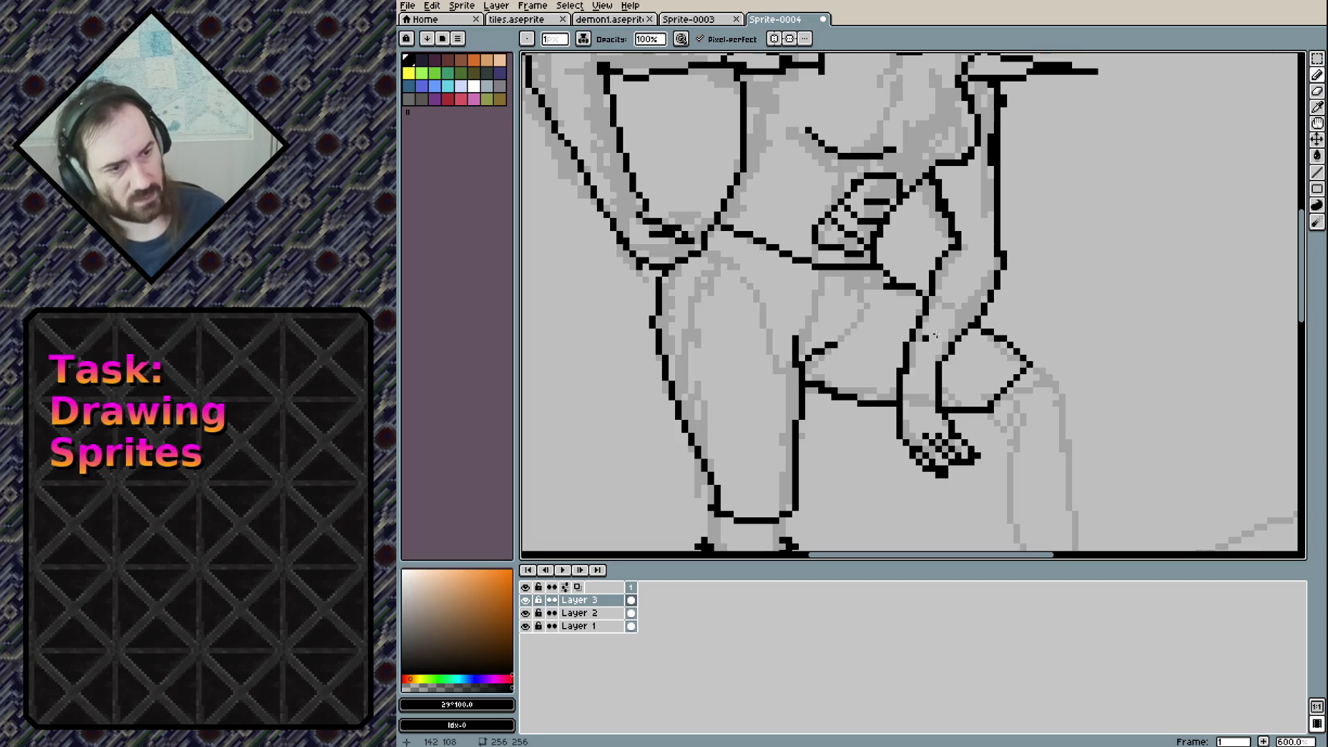
scroll(934, 335, "down", 4)
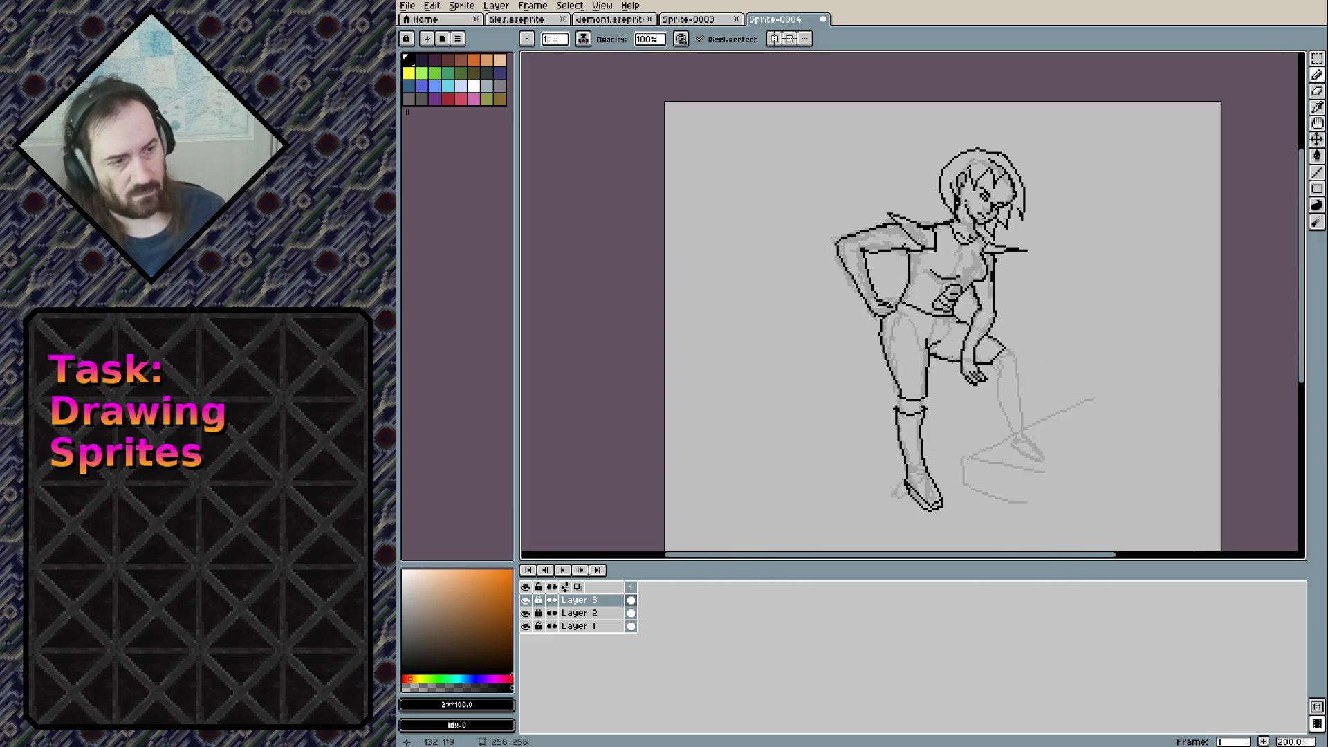
scroll(952, 359, "up", 1)
scroll(951, 359, "up", 3)
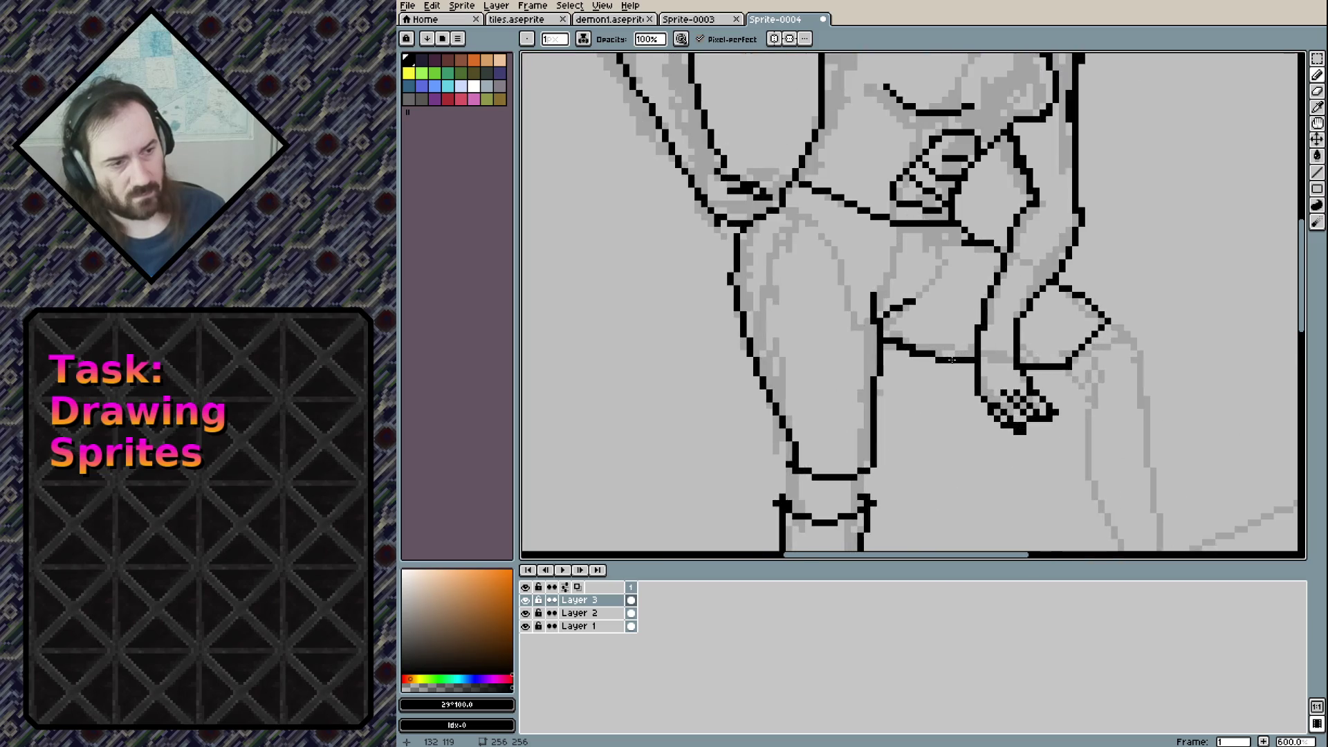
key("ctrl+z")
left_click_drag(931, 305, 789, 183)
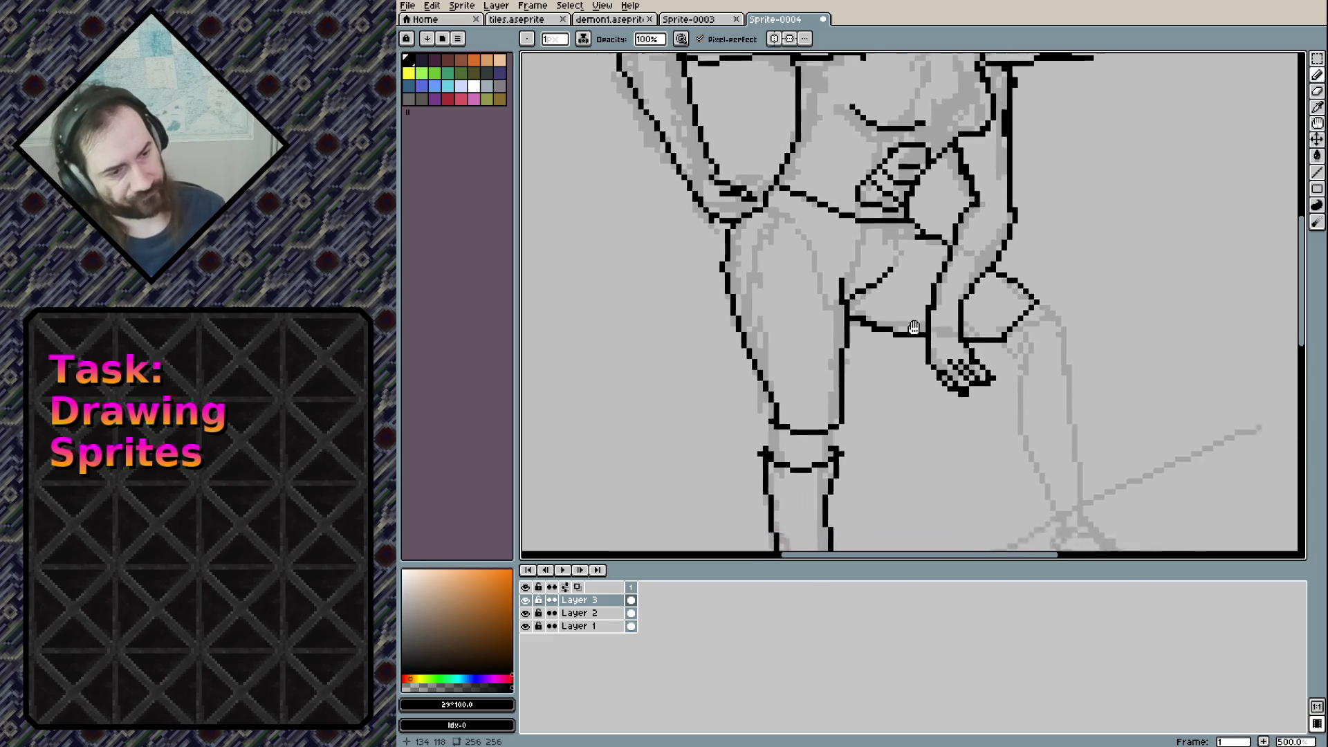
scroll(789, 183, "down", 1)
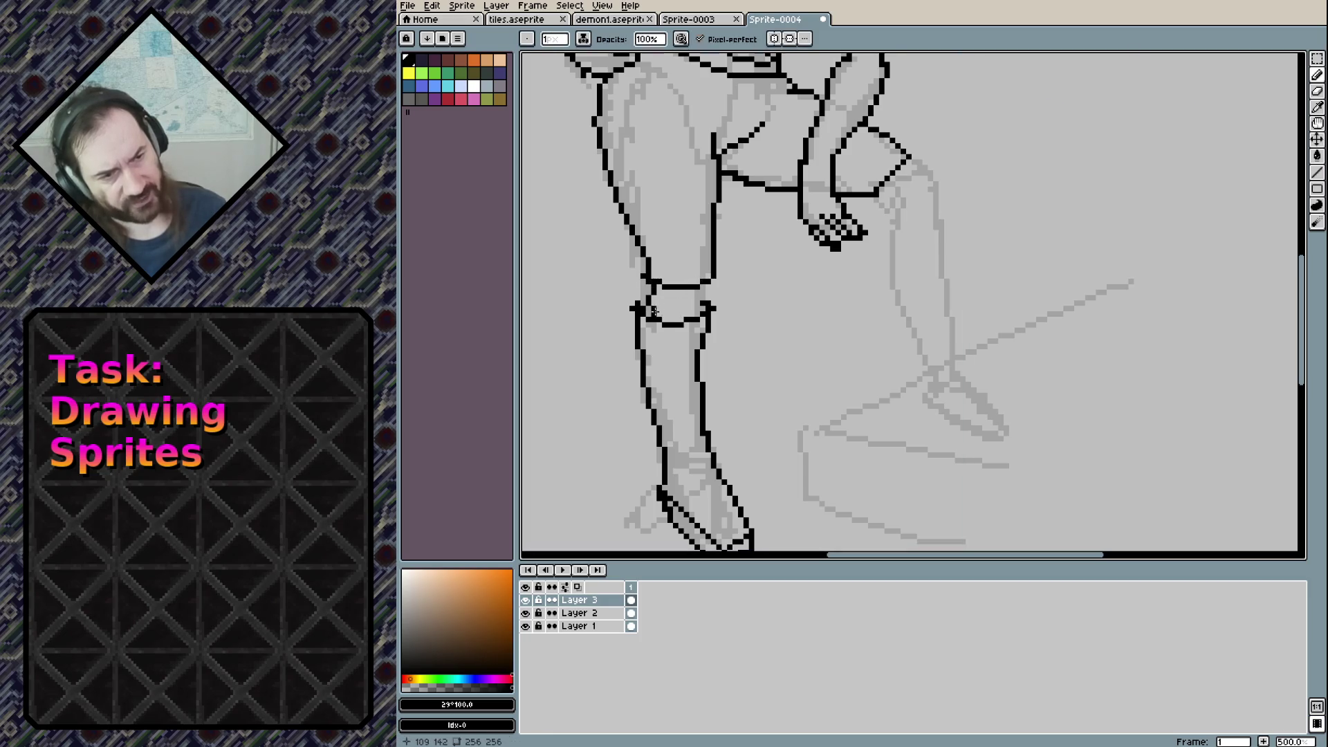
Touch up the edges of the raised leg's knee band in black
left_click_drag(708, 276, 705, 300)
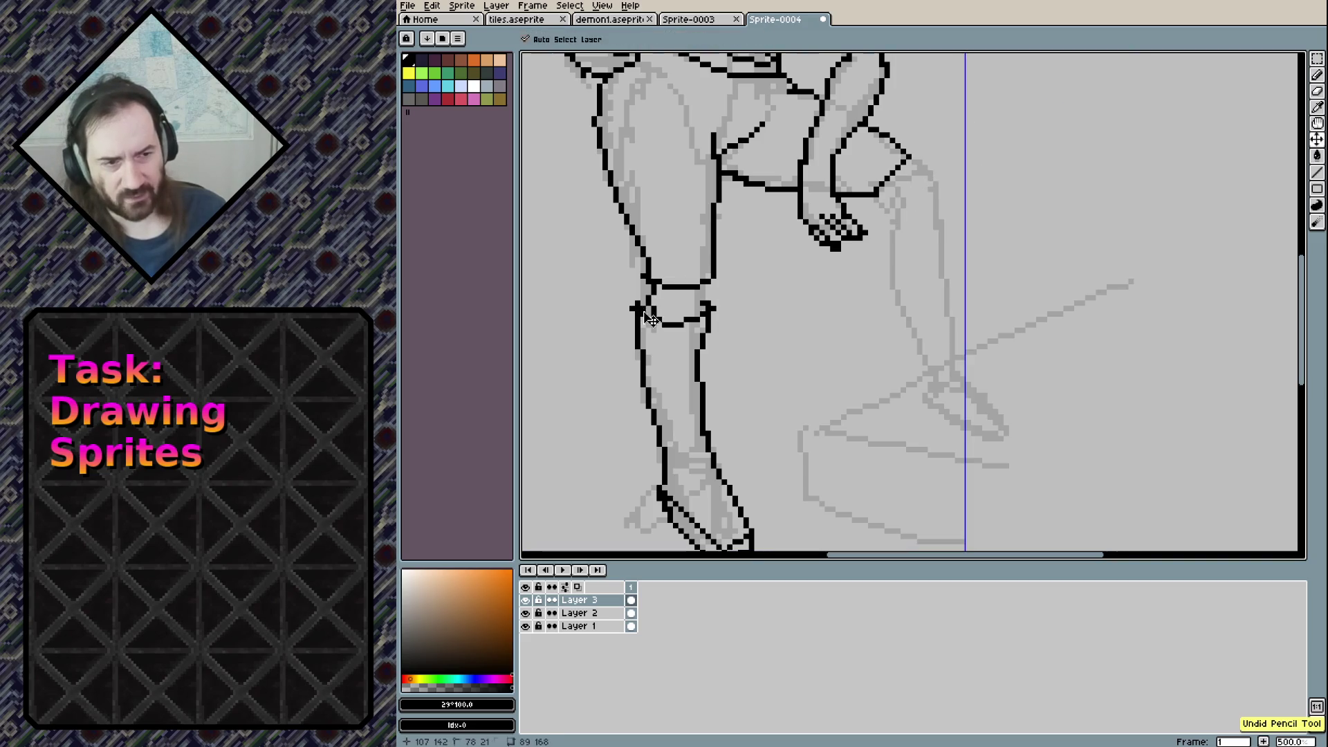
mouse_move(650, 287)
left_mouse_down()
mouse_move(647, 316)
mouse_move(705, 300)
left_mouse_up()
key("ctrl+z")
key("ctrl+z")
key("ctrl+y")
Ink the raised leg's knee edge, shin and the underside of its boot foot
left_click_drag(877, 197, 899, 217)
mouse_move(908, 156)
left_mouse_down()
mouse_move(934, 184)
mouse_move(953, 173)
left_mouse_up()
key("ctrl+z")
mouse_move(893, 218)
left_mouse_down()
mouse_move(952, 242)
mouse_move(957, 365)
mouse_move(887, 239)
mouse_move(925, 401)
mouse_move(1009, 450)
left_mouse_up()
left_click_drag(957, 366, 1008, 453)
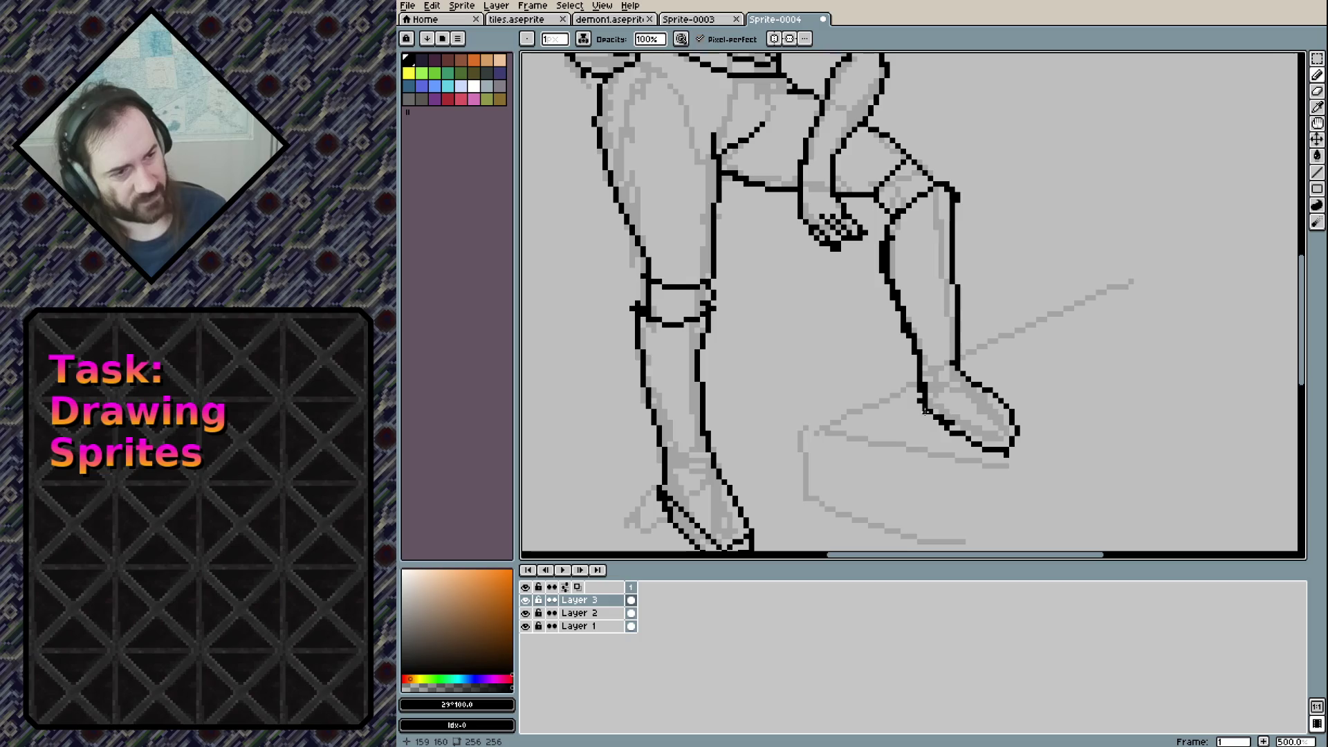
left_click_drag(923, 388, 1020, 450)
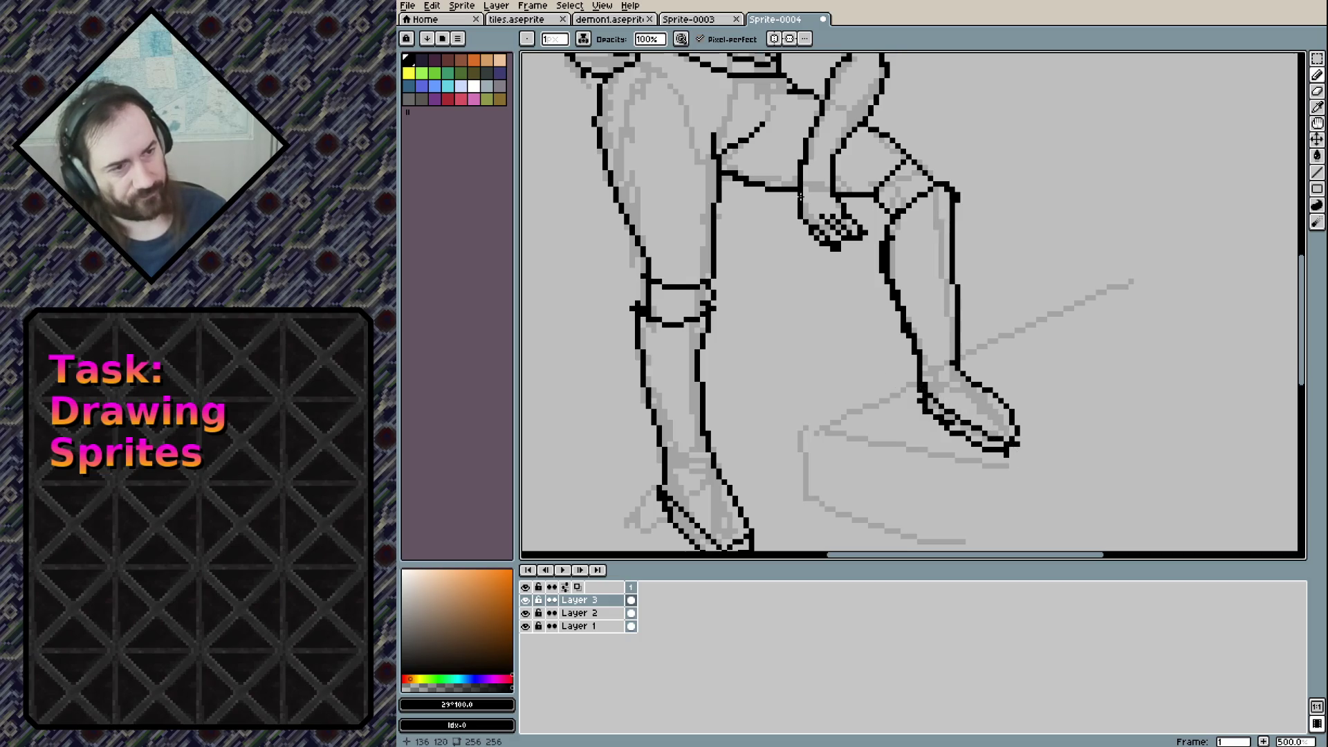
left_click_drag(811, 340, 857, 470)
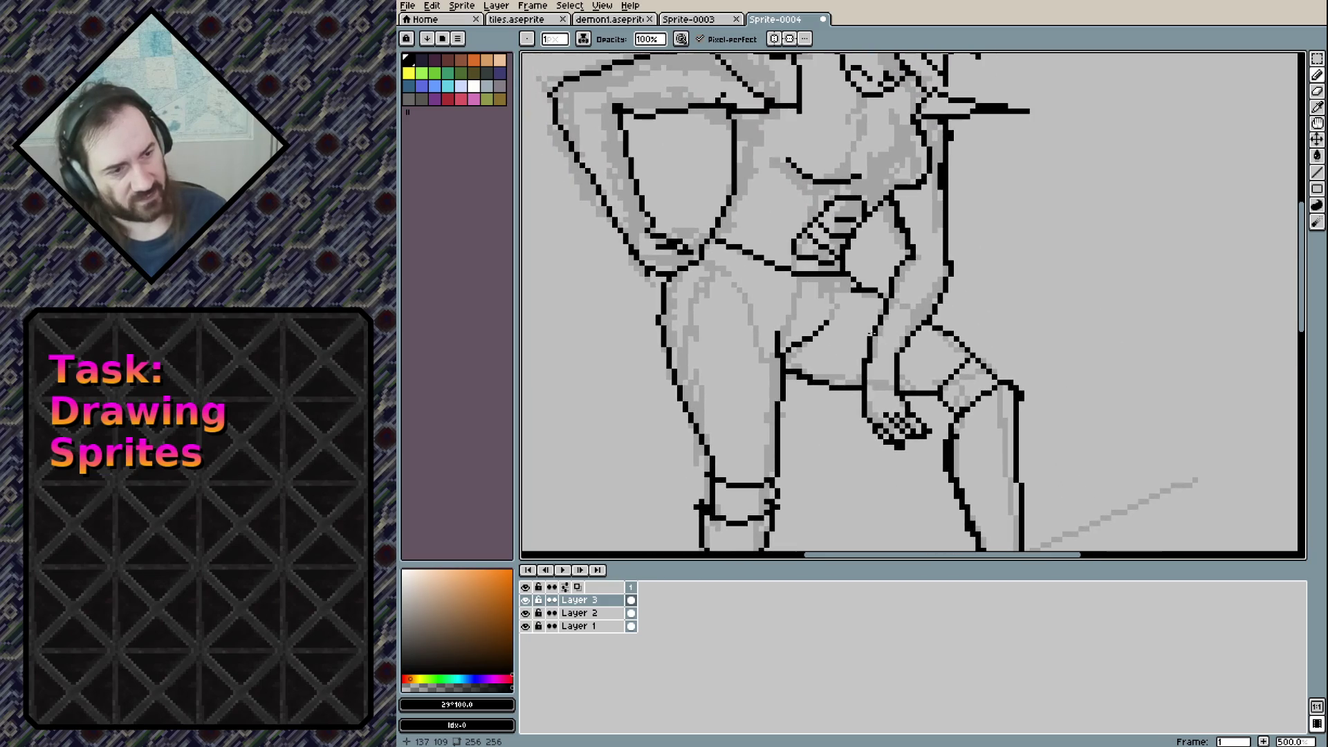
Thicken the raised leg's inner edge line and join the arm outlines at the hip
left_click_drag(869, 323, 901, 394)
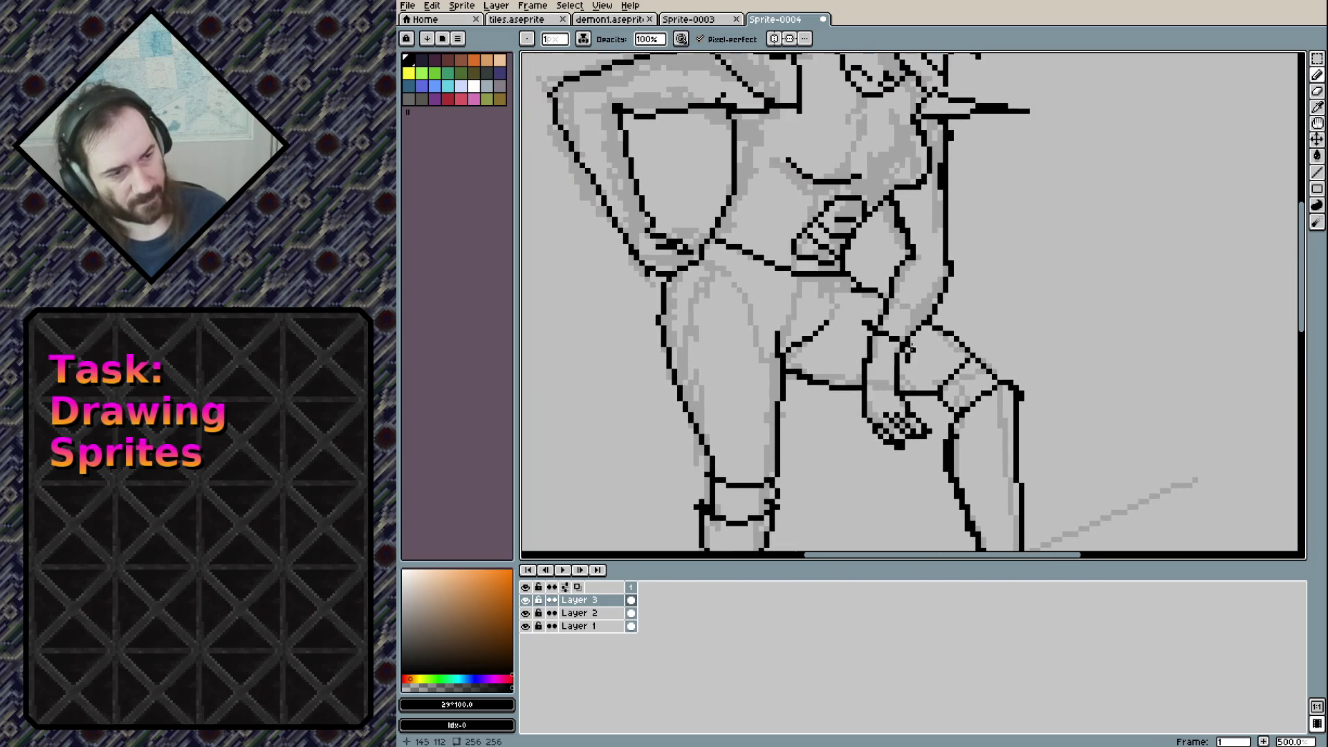
mouse_move(858, 327)
left_mouse_down()
mouse_move(866, 384)
mouse_move(892, 384)
left_mouse_up()
key("e")
key("b")
left_click_drag(860, 325, 866, 367)
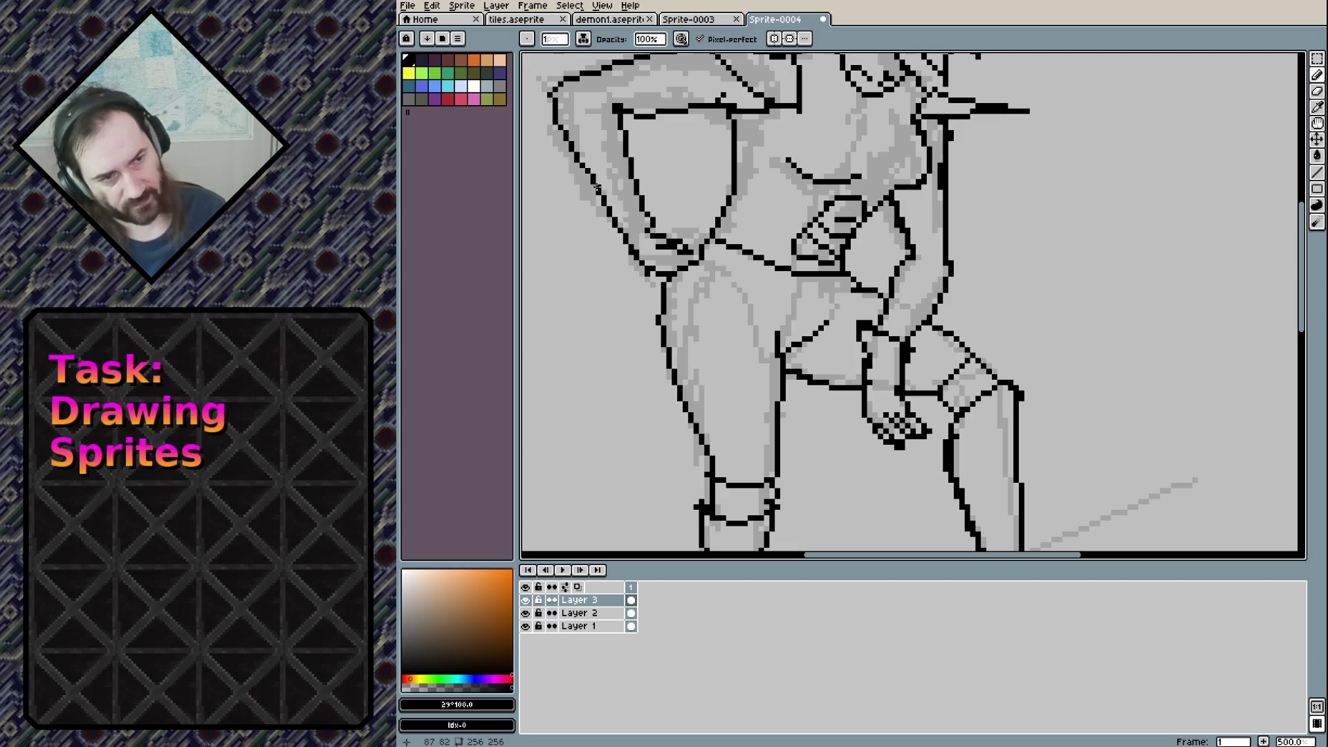
left_click_drag(593, 182, 626, 166)
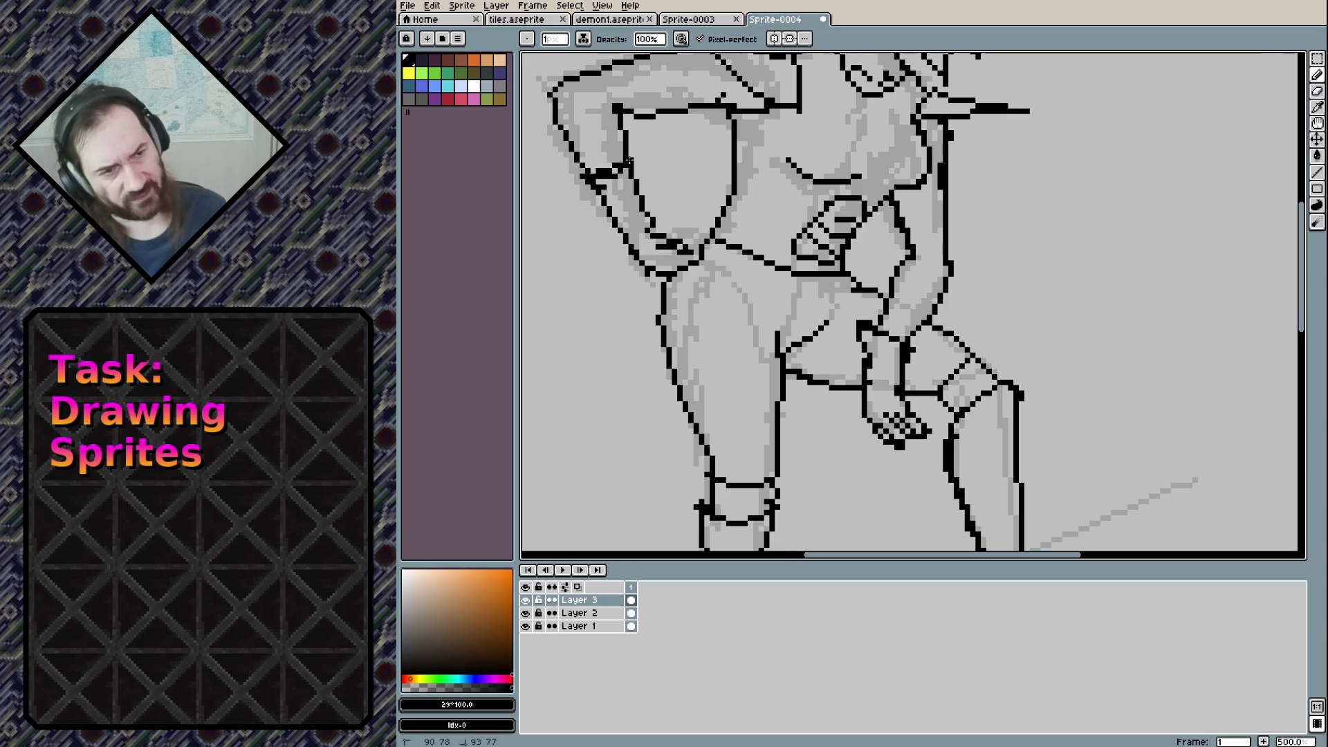
scroll(713, 236, "down", 1)
scroll(713, 236, "down", 3)
scroll(754, 256, "up", 2)
mouse_move(774, 257)
left_mouse_down()
mouse_move(779, 280)
mouse_move(778, 233)
left_mouse_up()
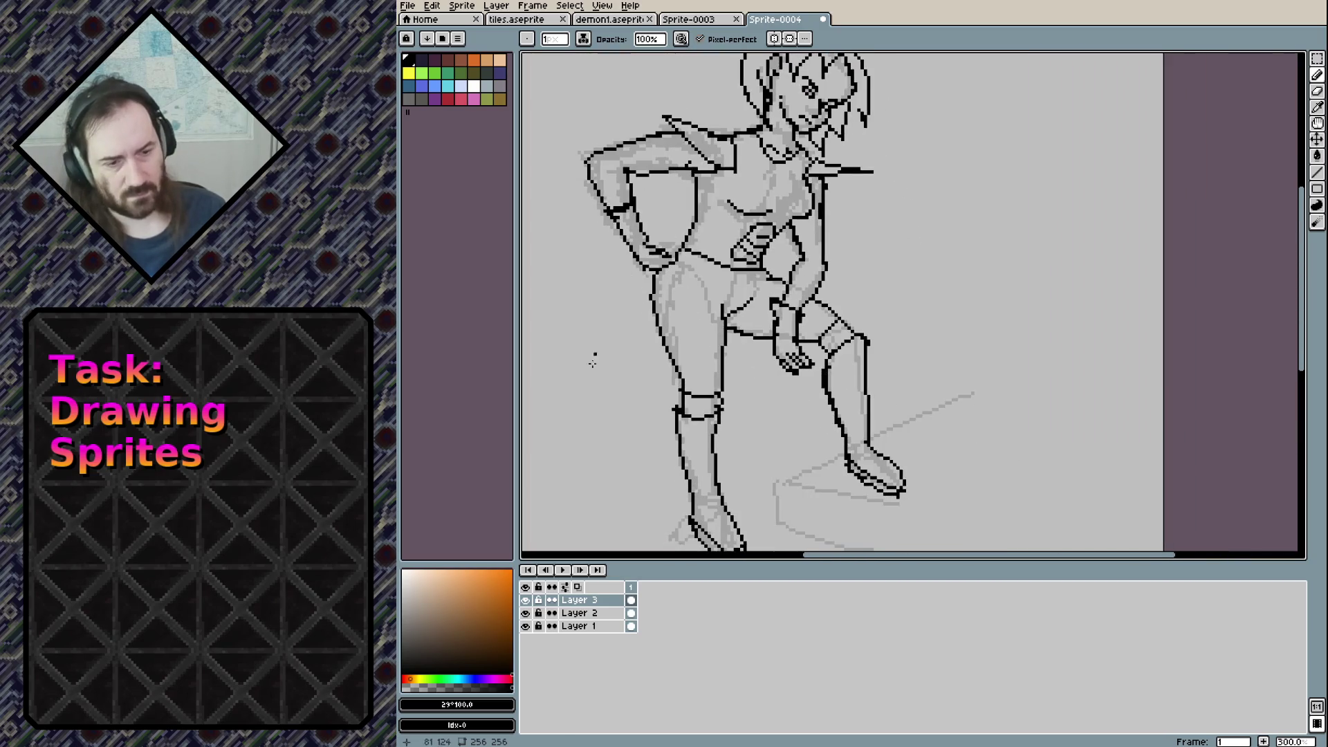
left_click(526, 614)
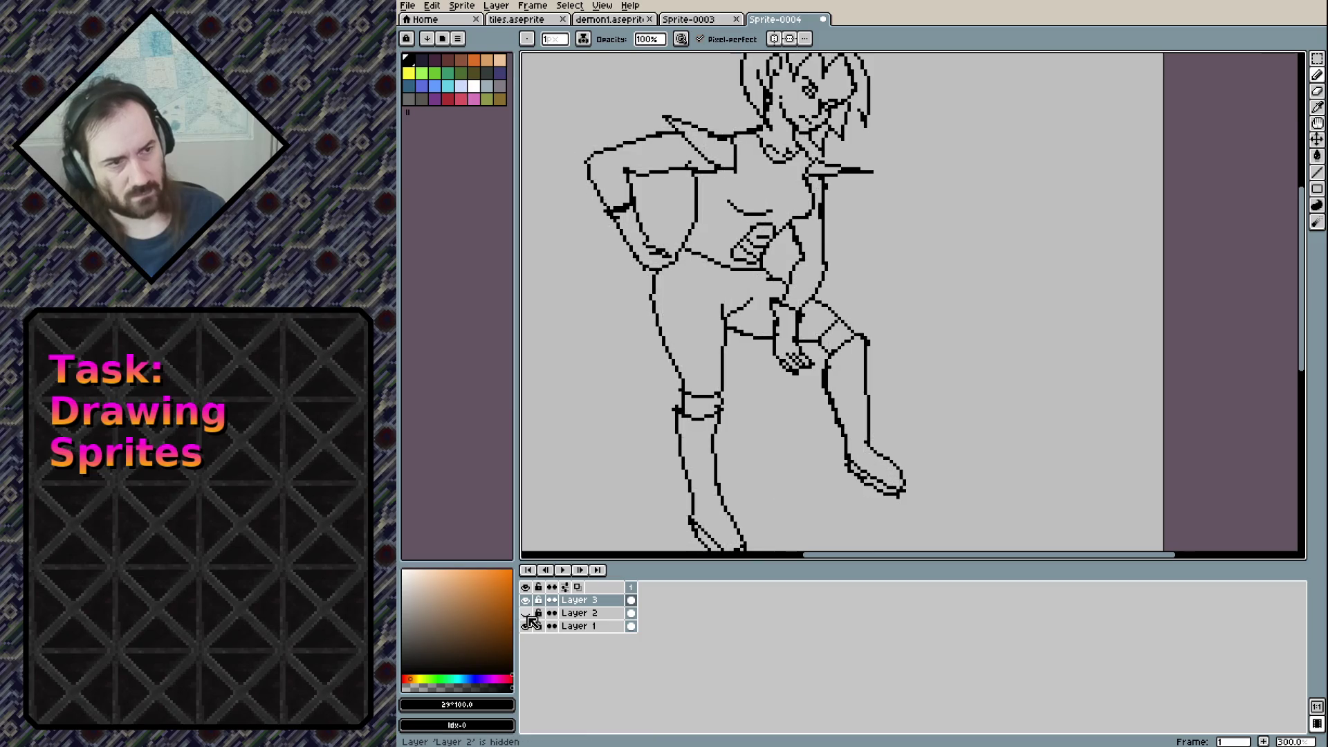
left_click(526, 614)
left_click(527, 614)
left_click(526, 614)
left_click_drag(830, 400, 826, 270)
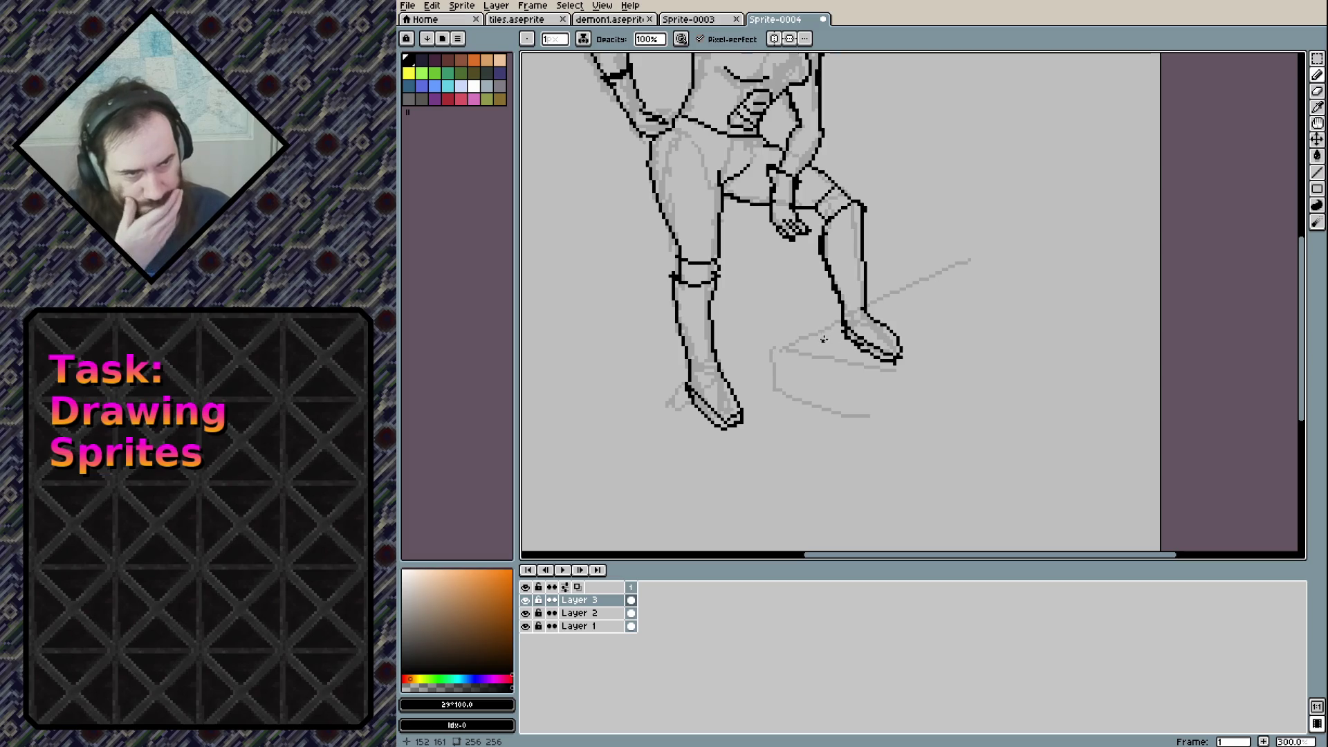
left_click_drag(821, 325, 806, 363)
key("ctrl+z")
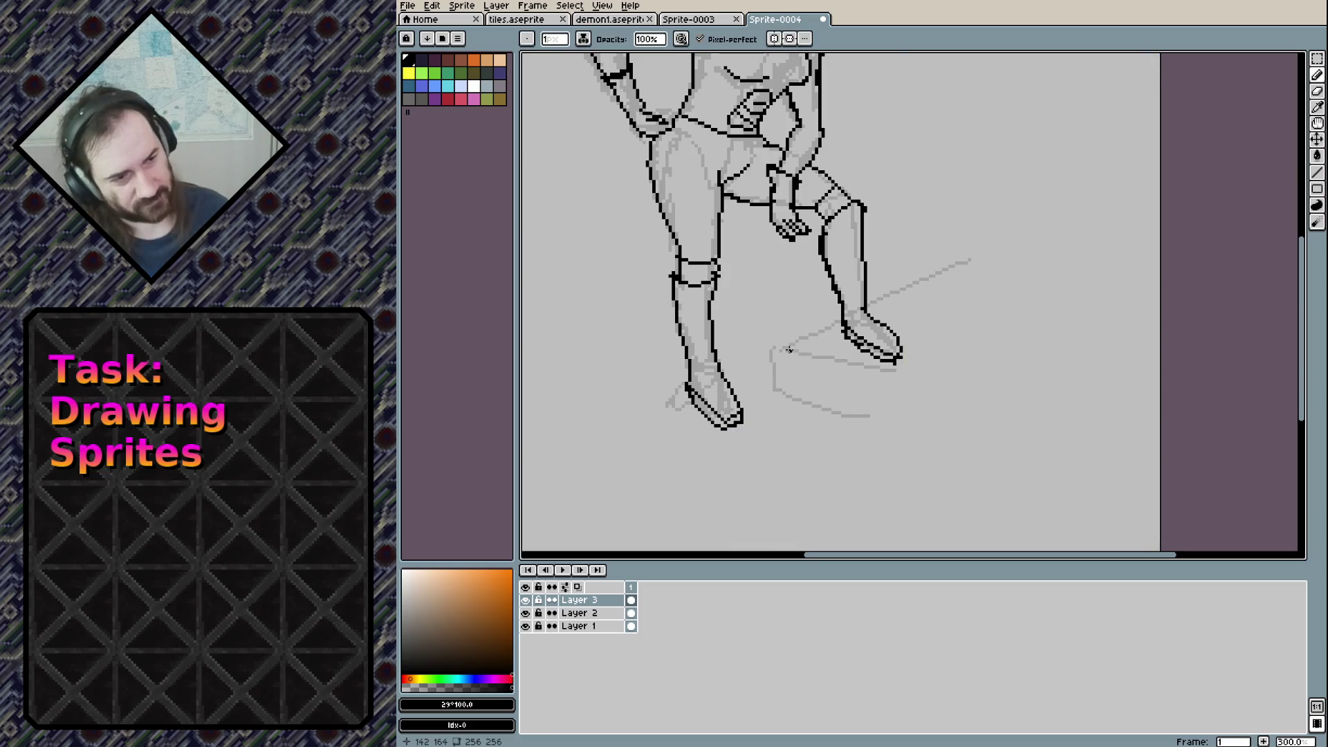
Ink the curves beneath the raised foot and the lizard's front claw line
mouse_move(804, 319)
left_mouse_down()
mouse_move(822, 324)
mouse_move(793, 339)
mouse_move(841, 309)
left_mouse_up()
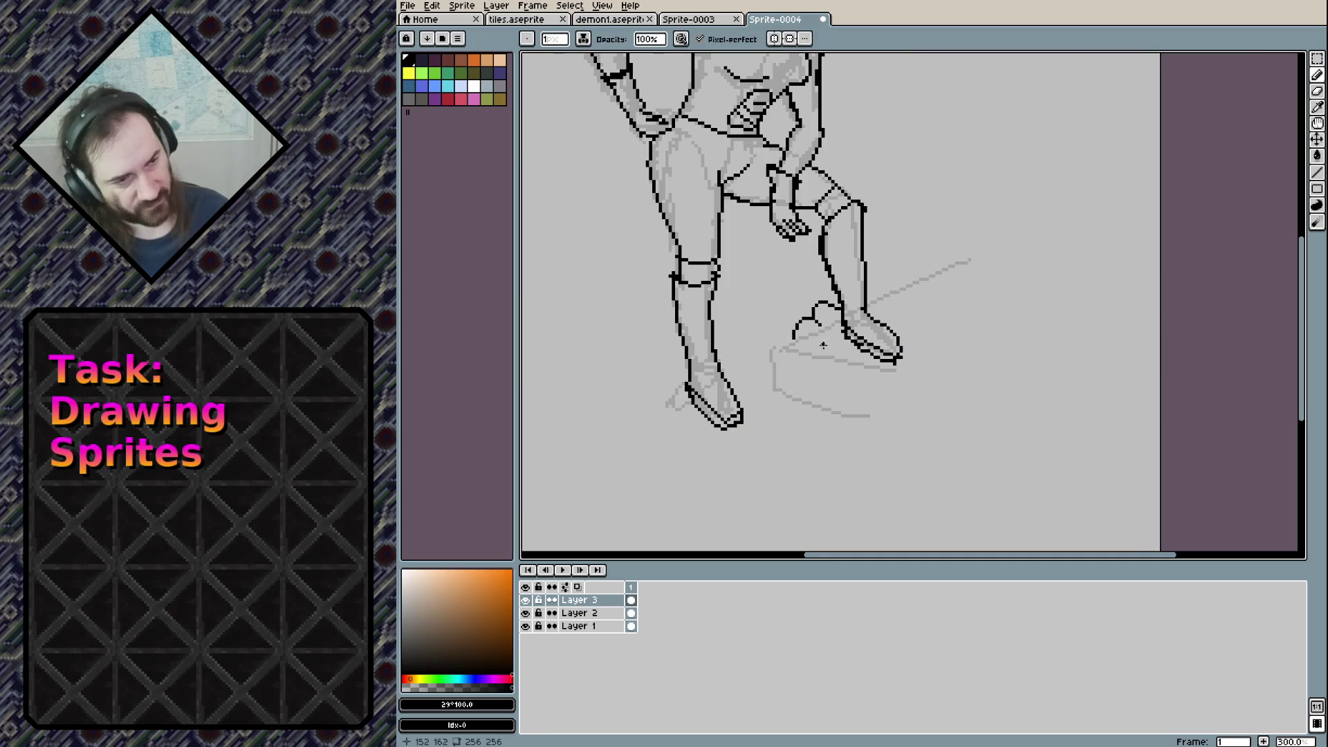
key("ctrl+z")
key("ctrl+z")
key("ctrl+z")
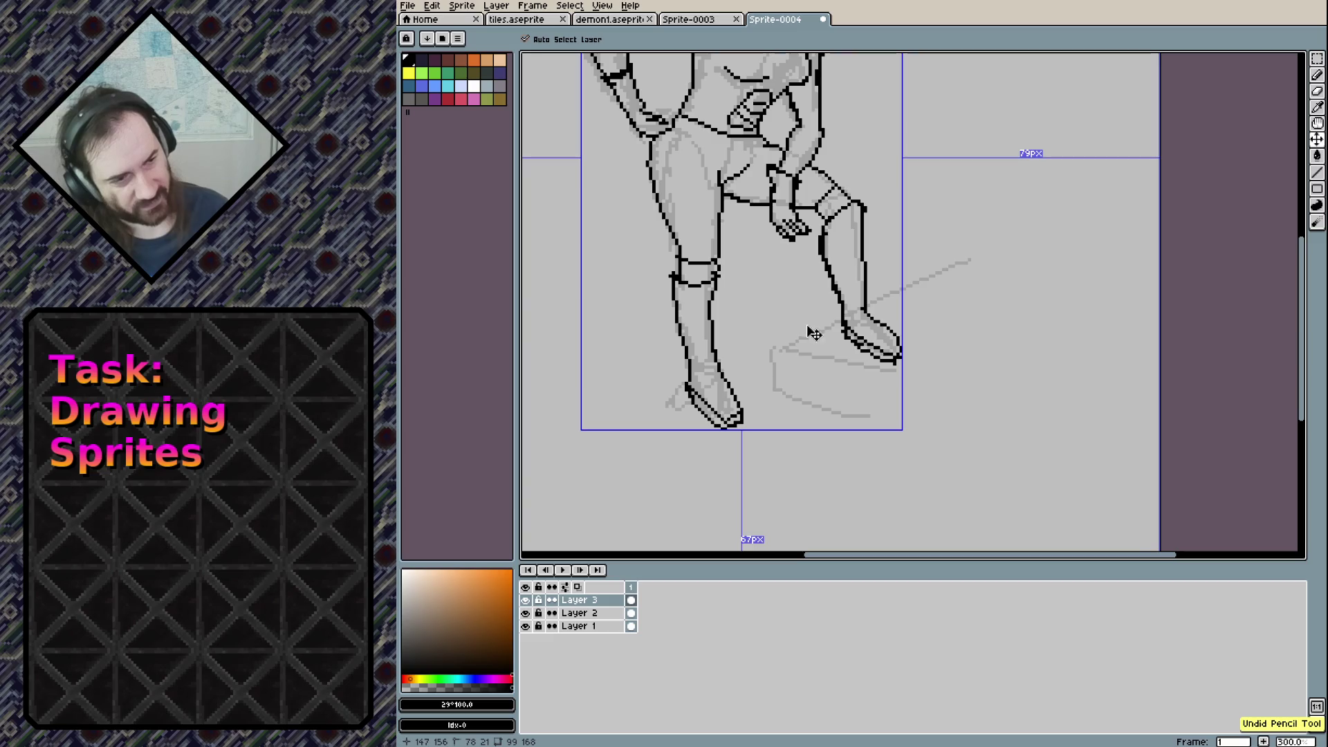
left_click_drag(797, 329, 835, 318)
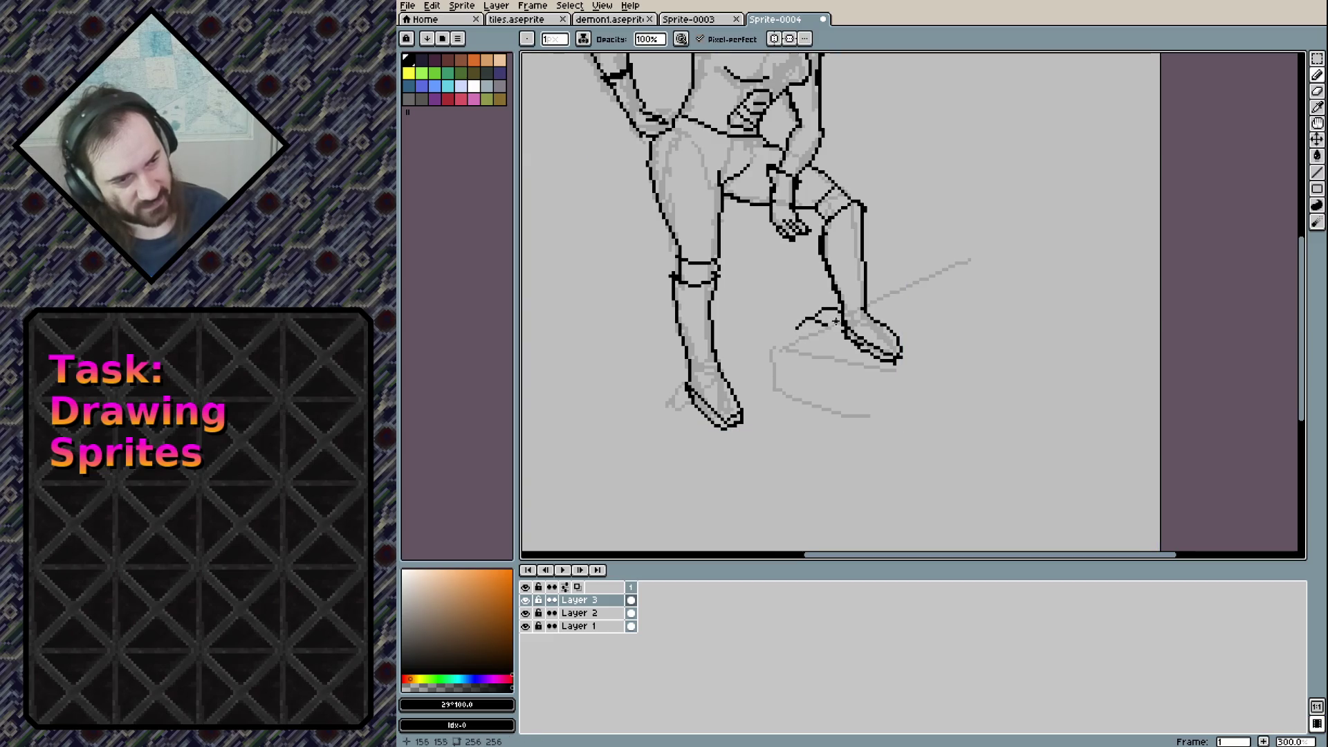
mouse_move(759, 341)
left_mouse_down()
mouse_move(787, 352)
mouse_move(777, 377)
mouse_move(725, 339)
mouse_move(741, 317)
mouse_move(758, 342)
left_mouse_up()
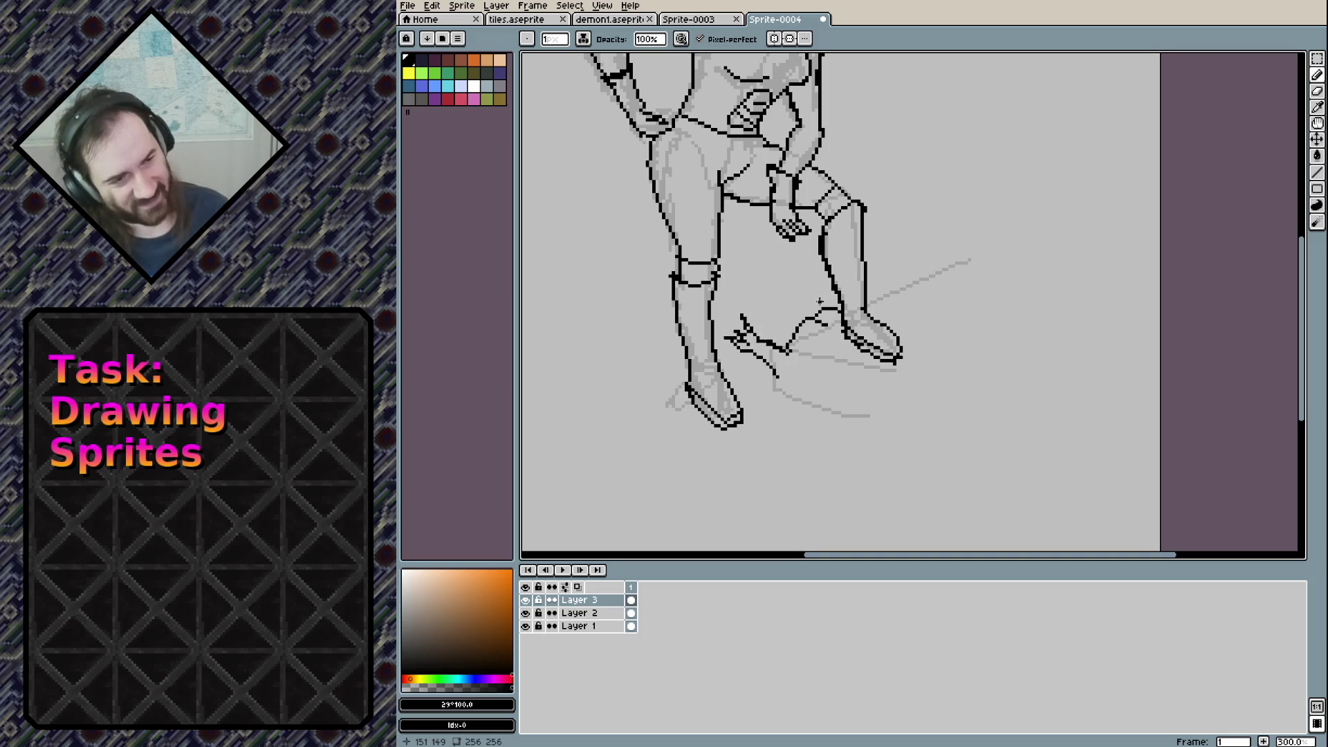
mouse_move(821, 309)
left_mouse_down()
mouse_move(803, 284)
mouse_move(833, 299)
left_mouse_up()
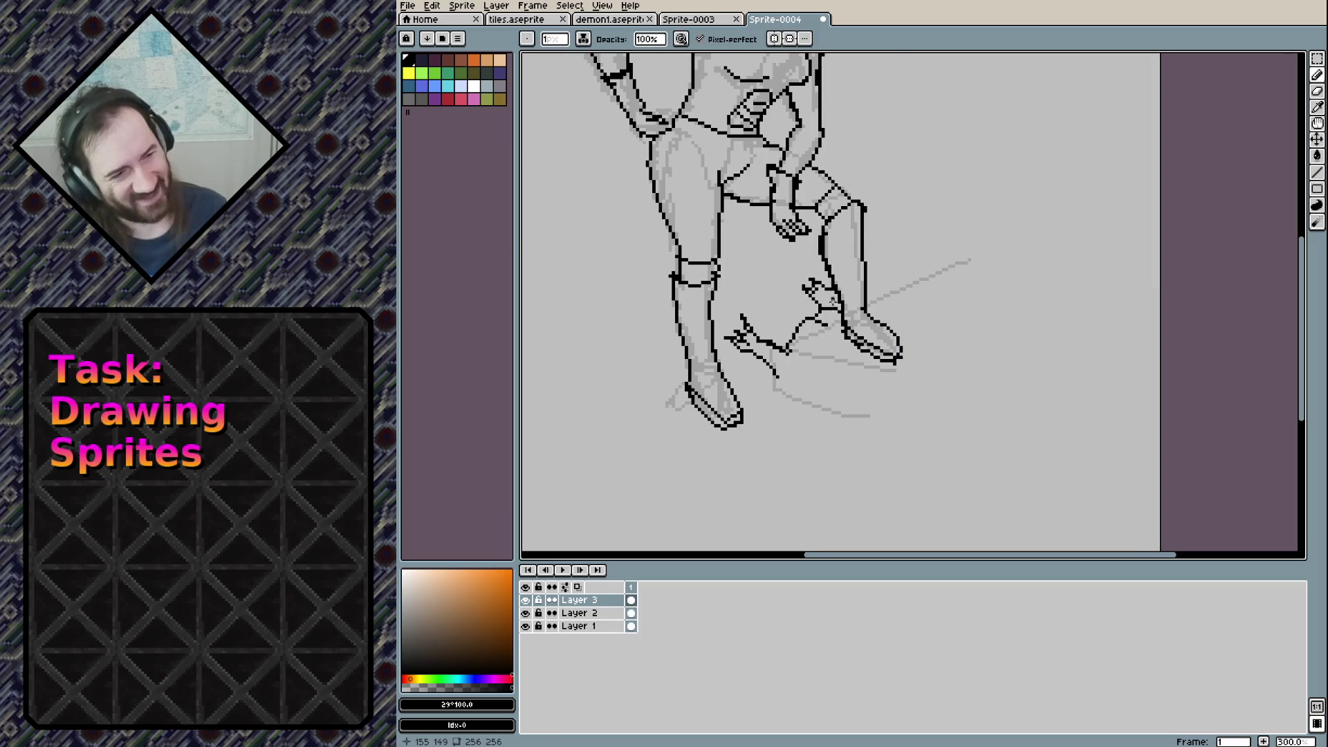
mouse_move(776, 379)
left_mouse_down()
mouse_move(856, 422)
mouse_move(910, 480)
mouse_move(951, 479)
left_mouse_up()
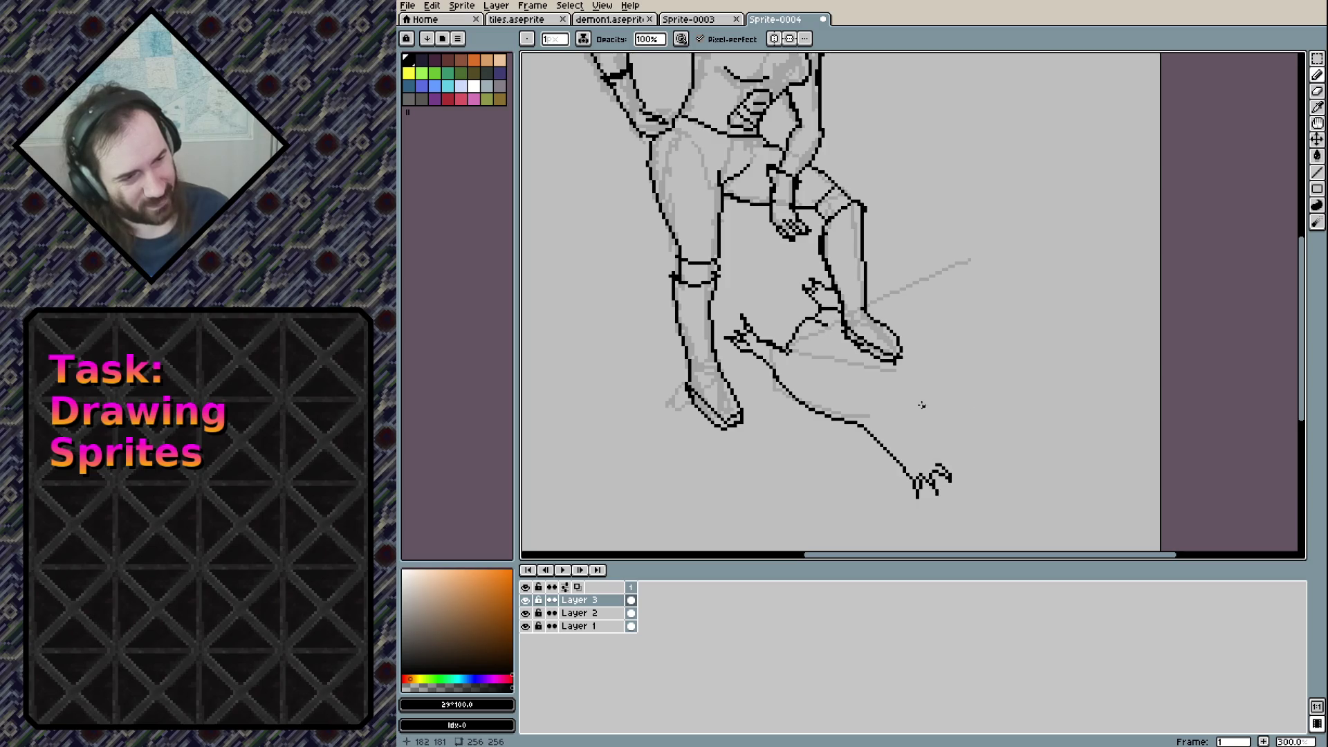
left_click_drag(897, 420, 915, 453)
Draw the lizard's snout, head outline and lower jaw, linking the foot to the head
left_click_drag(961, 374, 1016, 379)
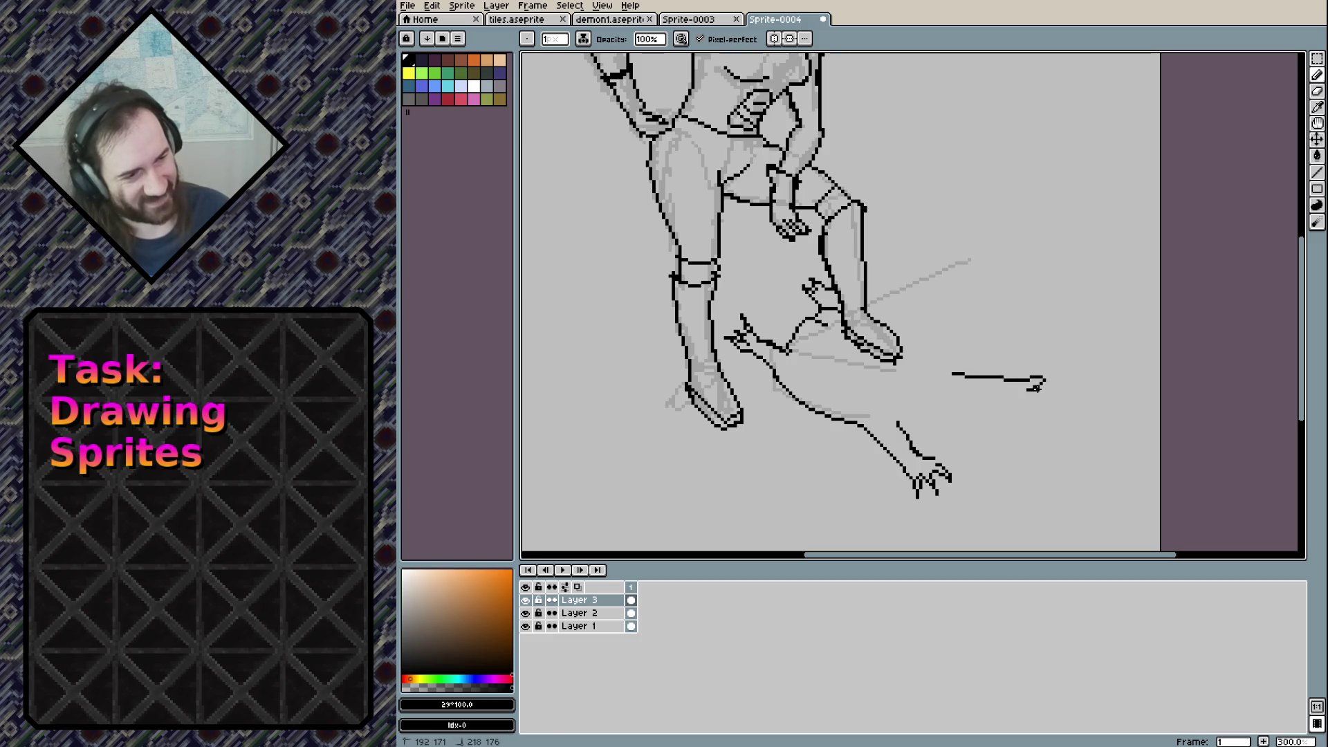
key("ctrl+z")
mouse_move(939, 361)
left_mouse_down()
mouse_move(1024, 373)
mouse_move(997, 392)
left_mouse_up()
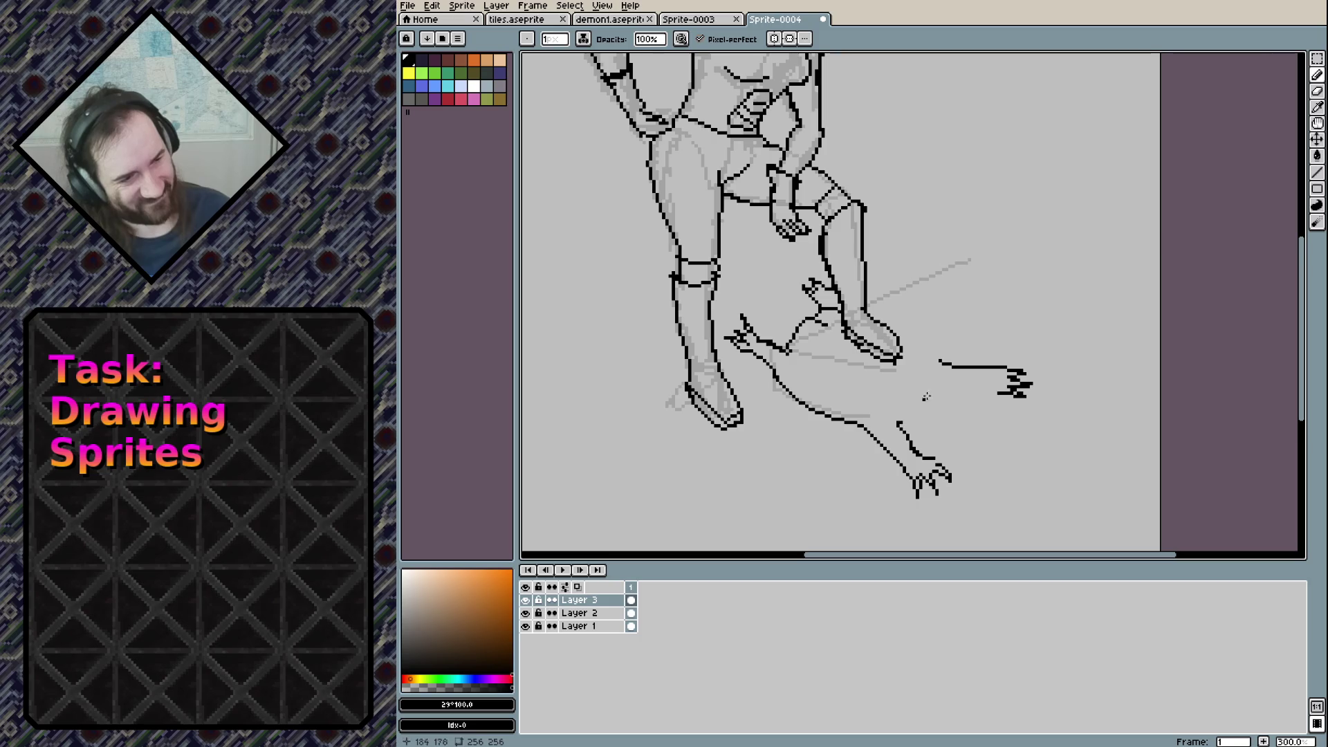
mouse_move(932, 367)
left_mouse_down()
mouse_move(984, 409)
mouse_move(990, 454)
mouse_move(911, 422)
left_mouse_up()
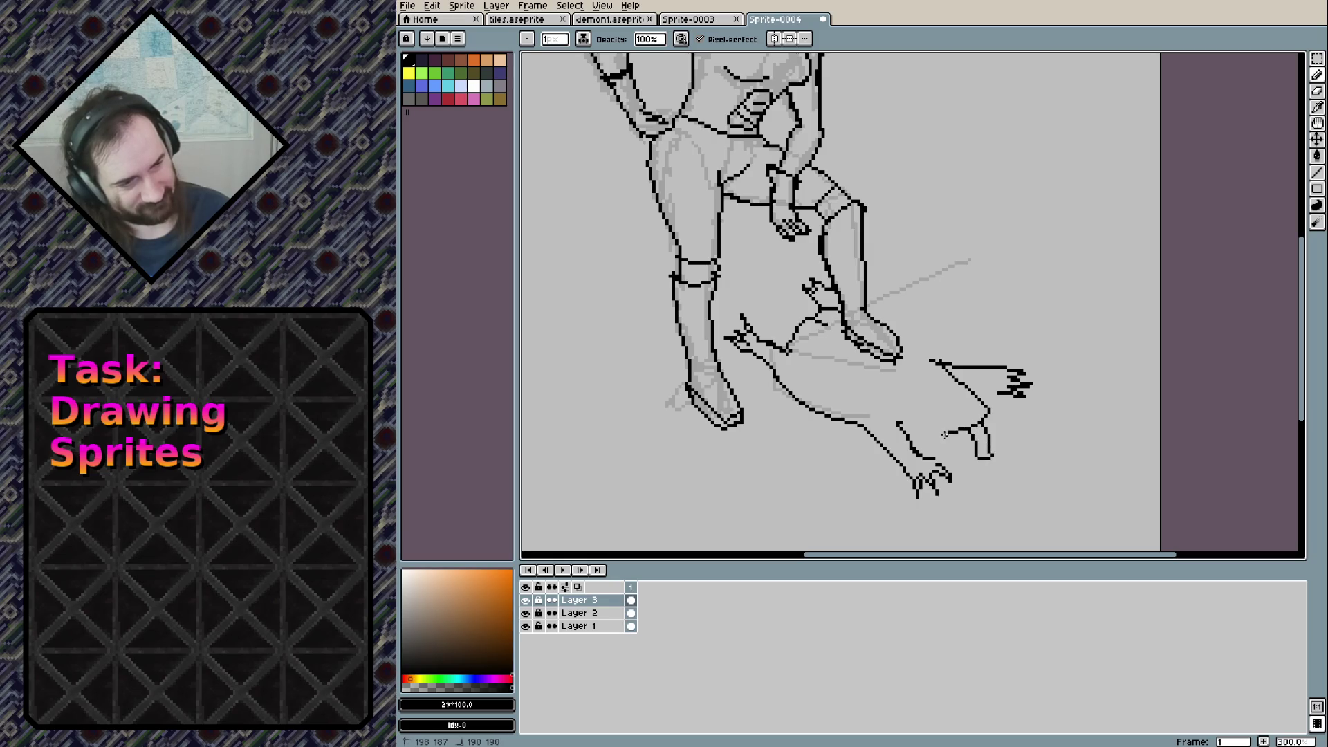
key("ctrl+z")
mouse_move(899, 423)
left_mouse_down()
mouse_move(958, 436)
mouse_move(971, 428)
mouse_move(924, 394)
mouse_move(961, 389)
left_mouse_up()
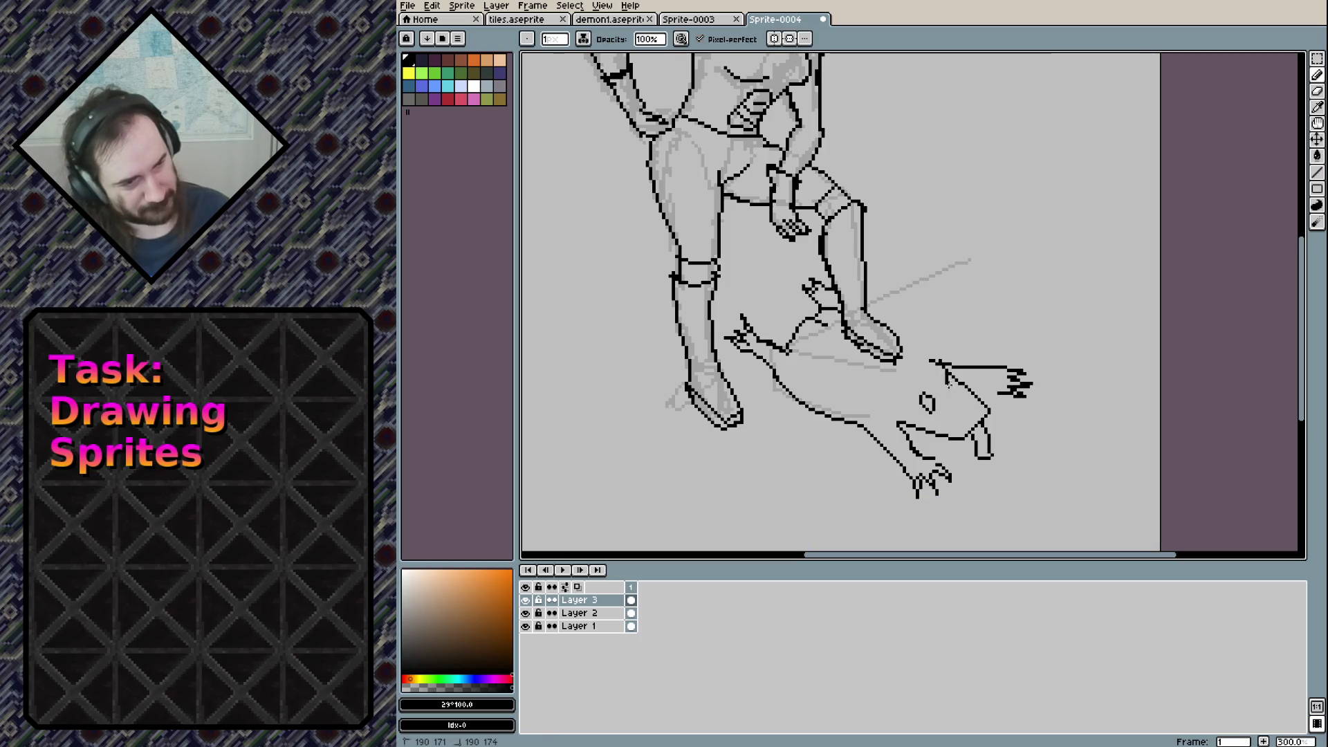
left_click_drag(900, 338, 945, 364)
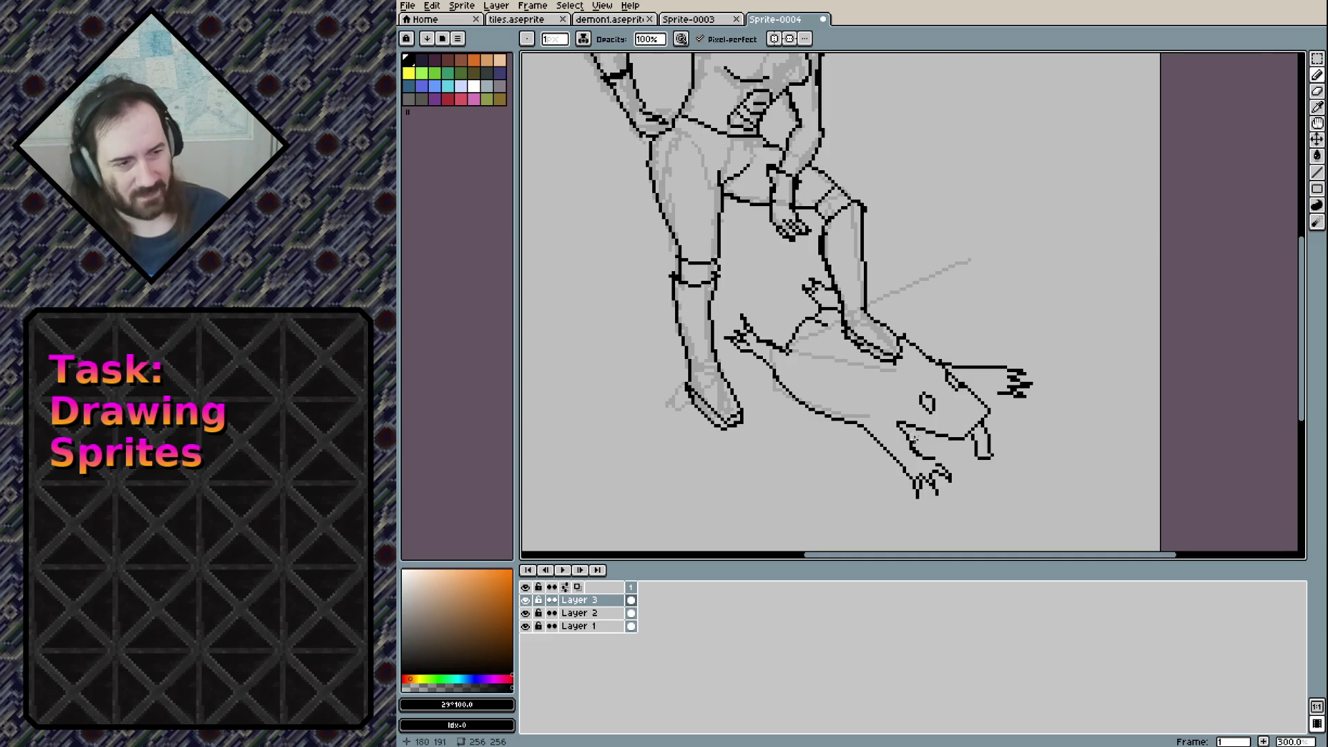
left_click_drag(899, 425, 890, 409)
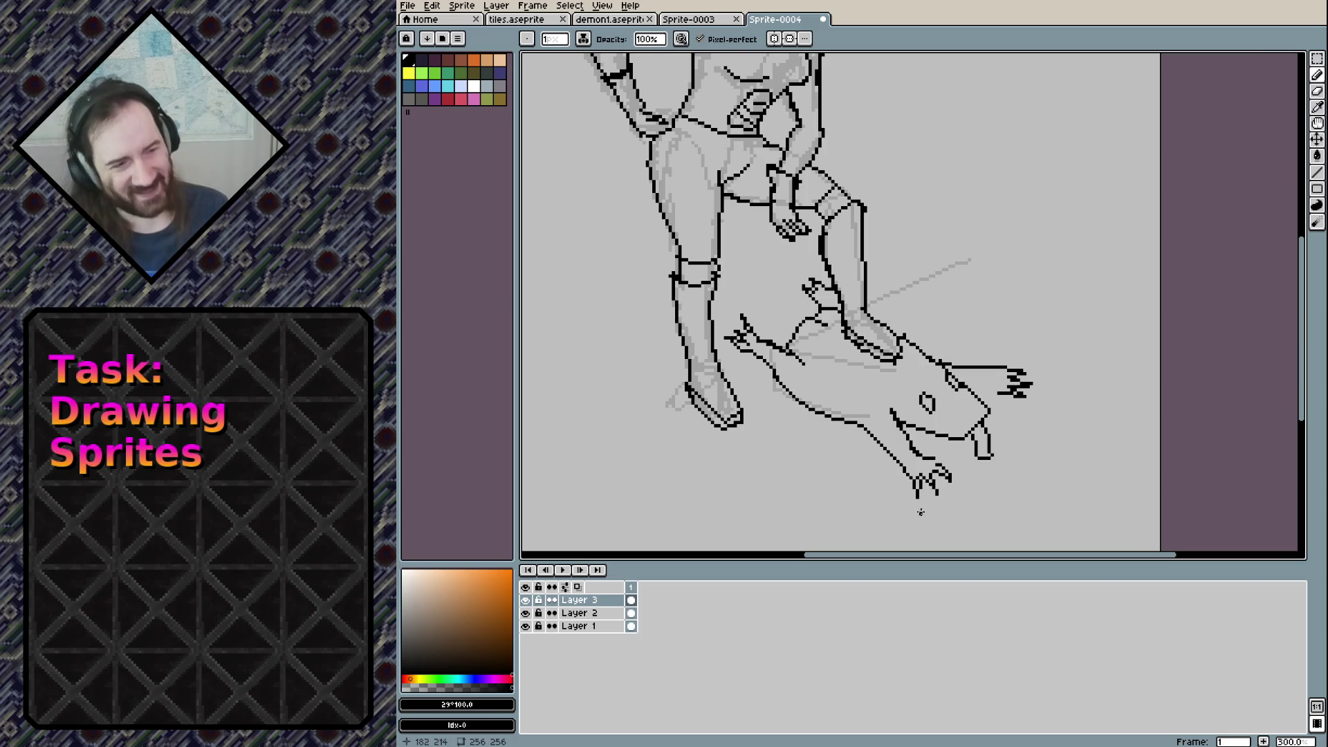
scroll(920, 512, "down", 2)
scroll(928, 275, "up", 2)
scroll(928, 276, "down", 1)
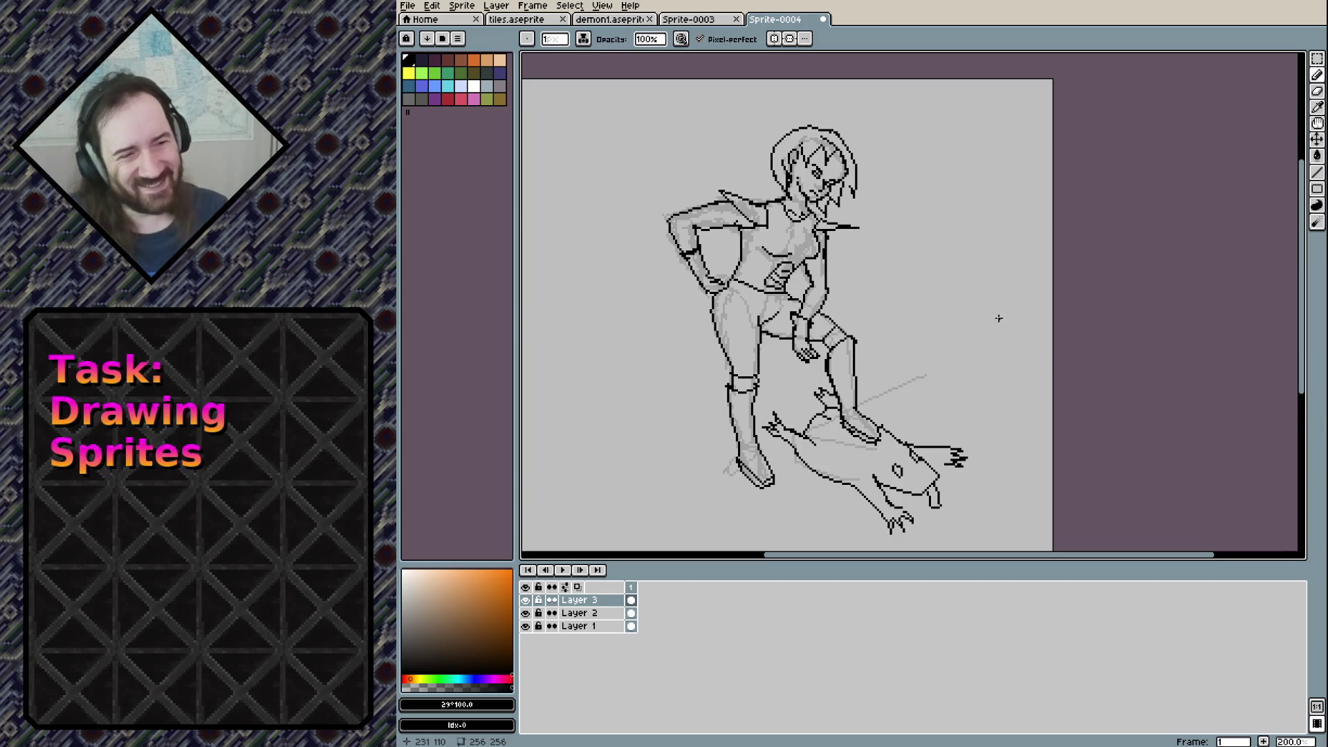
Hide the grey sketch Layer 2 and add a new empty Layer 4
left_click(581, 613)
left_click(525, 613)
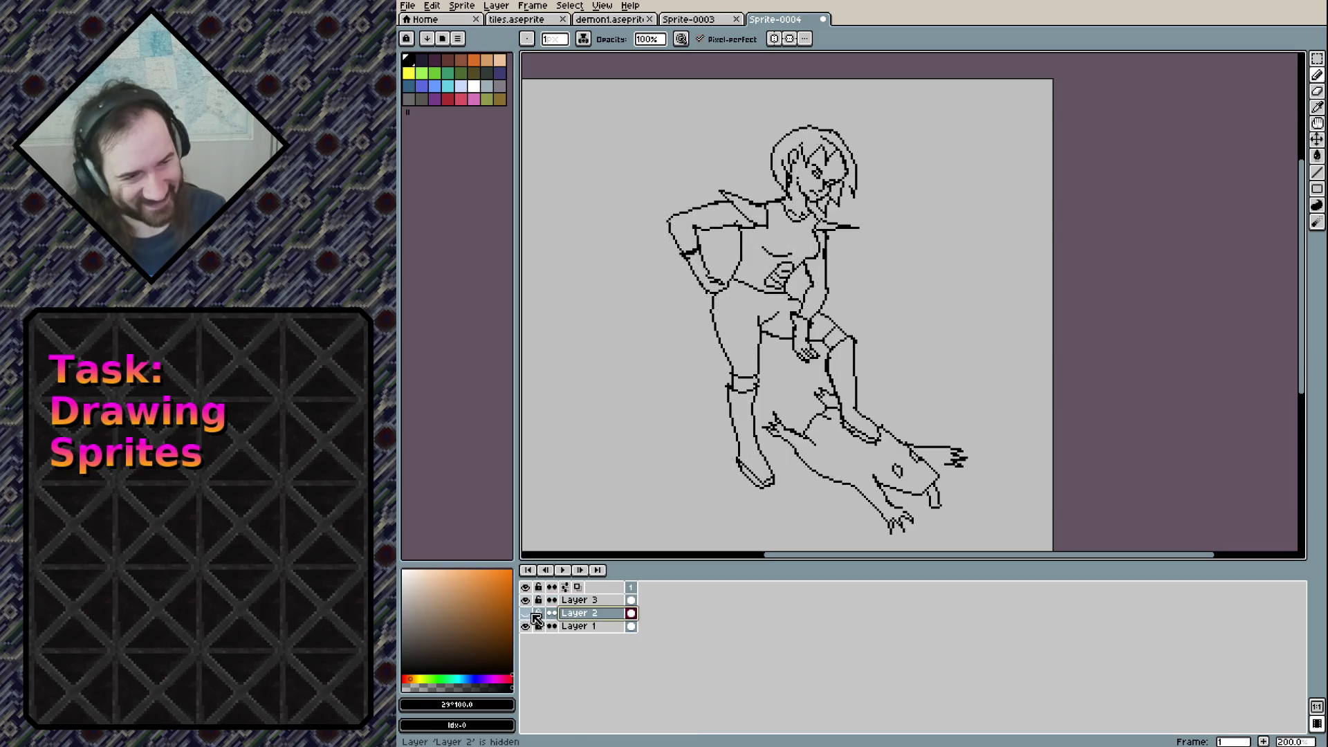
right_click(595, 616)
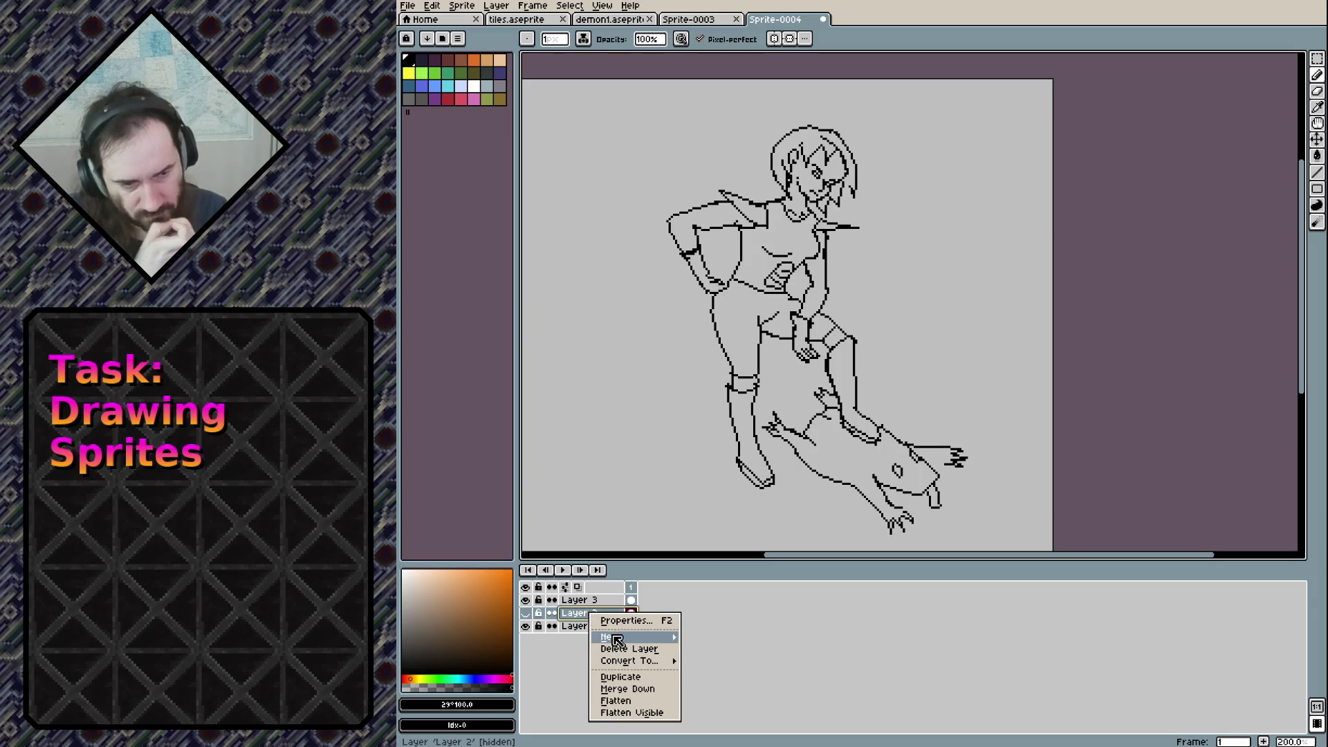
mouse_move(651, 637)
left_click(729, 637)
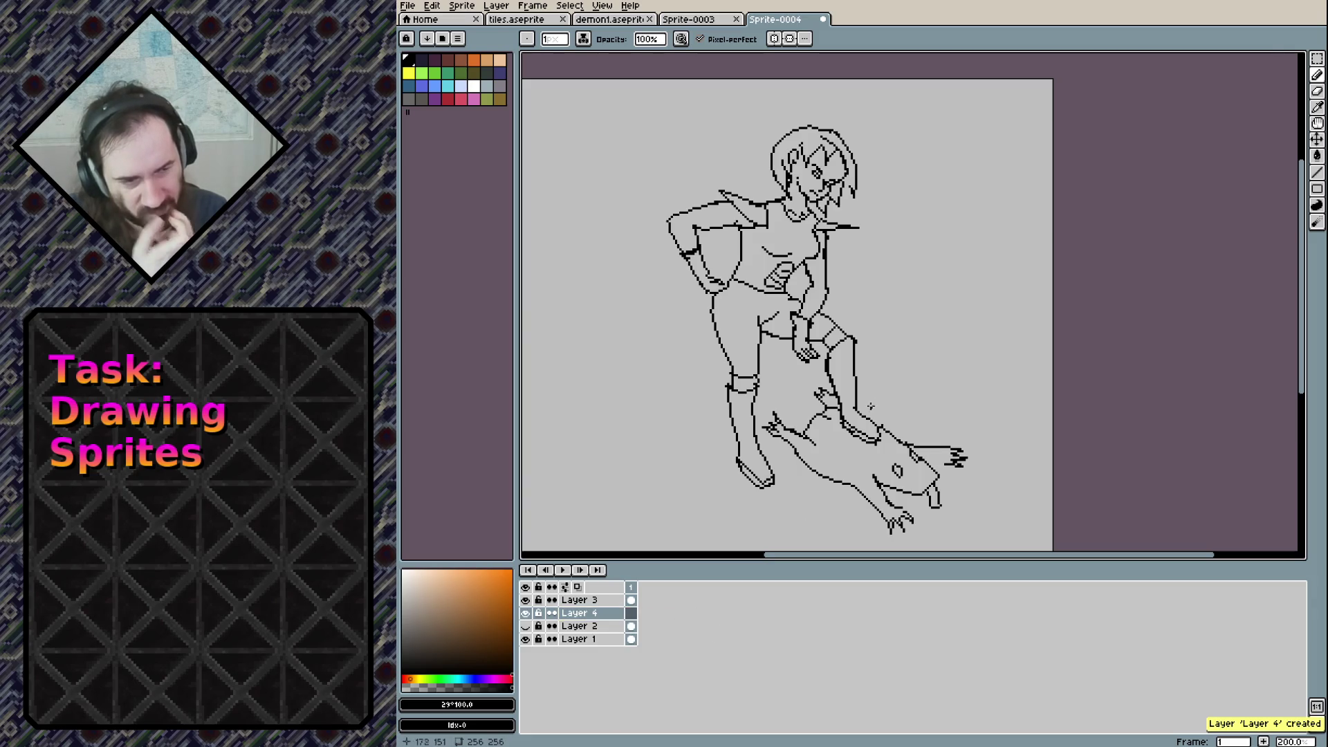
Try a Paint Bucket fill on the canvas, then undo the accidental black fill
scroll(846, 465, "up", 1)
scroll(857, 435, "up", 1)
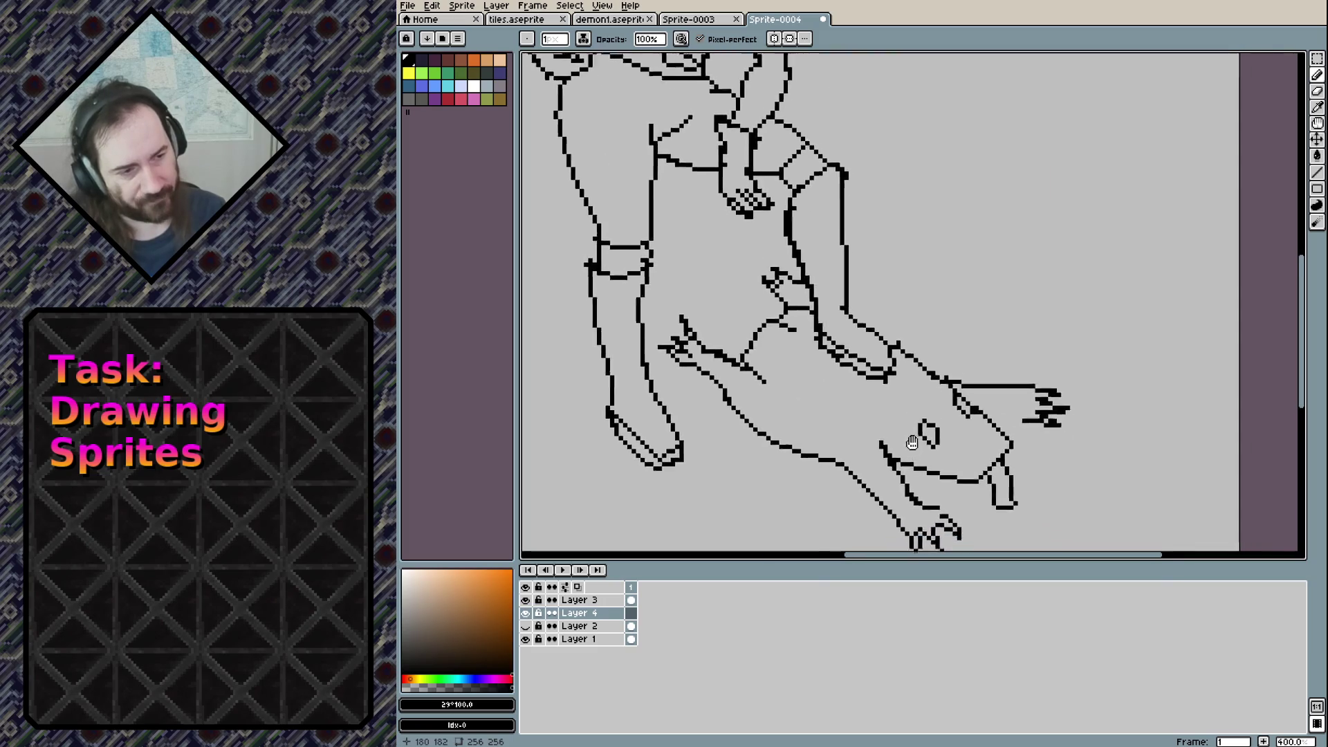
scroll(883, 384, "up", 1)
key("g")
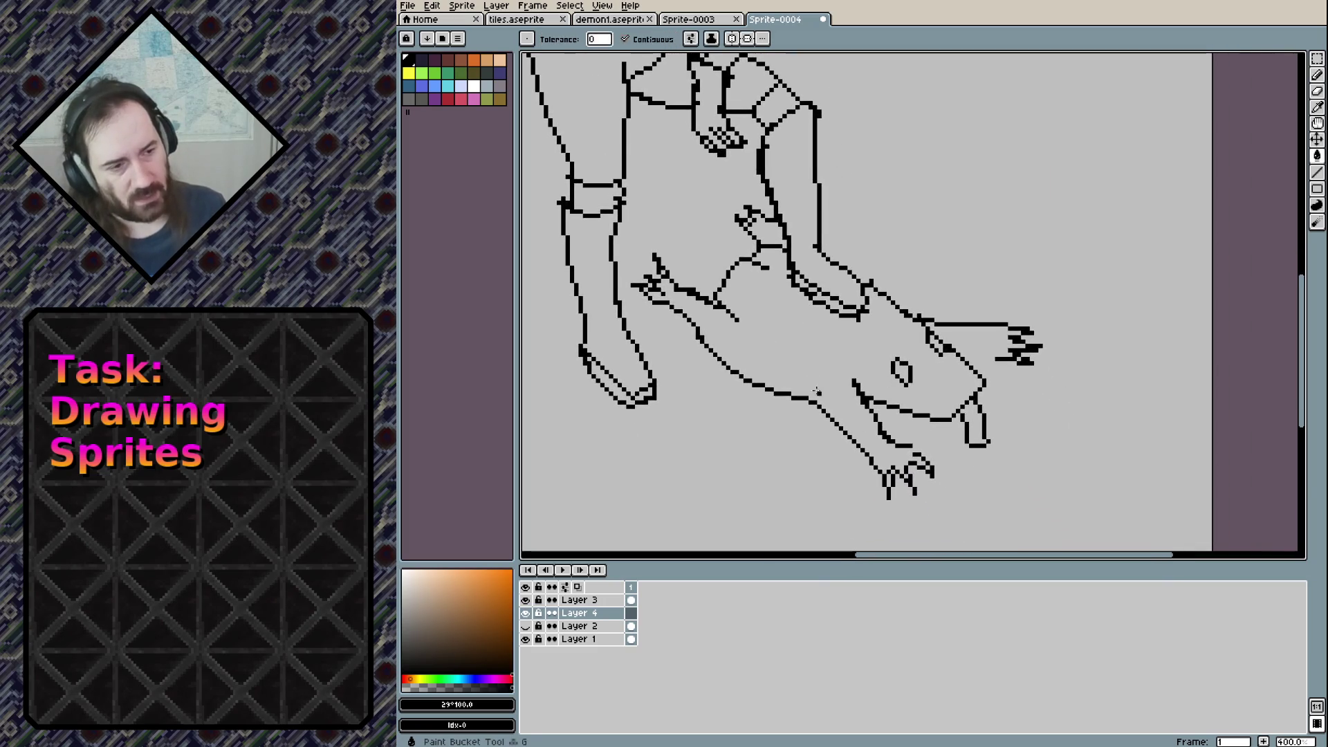
left_click(794, 361)
key("ctrl+z")
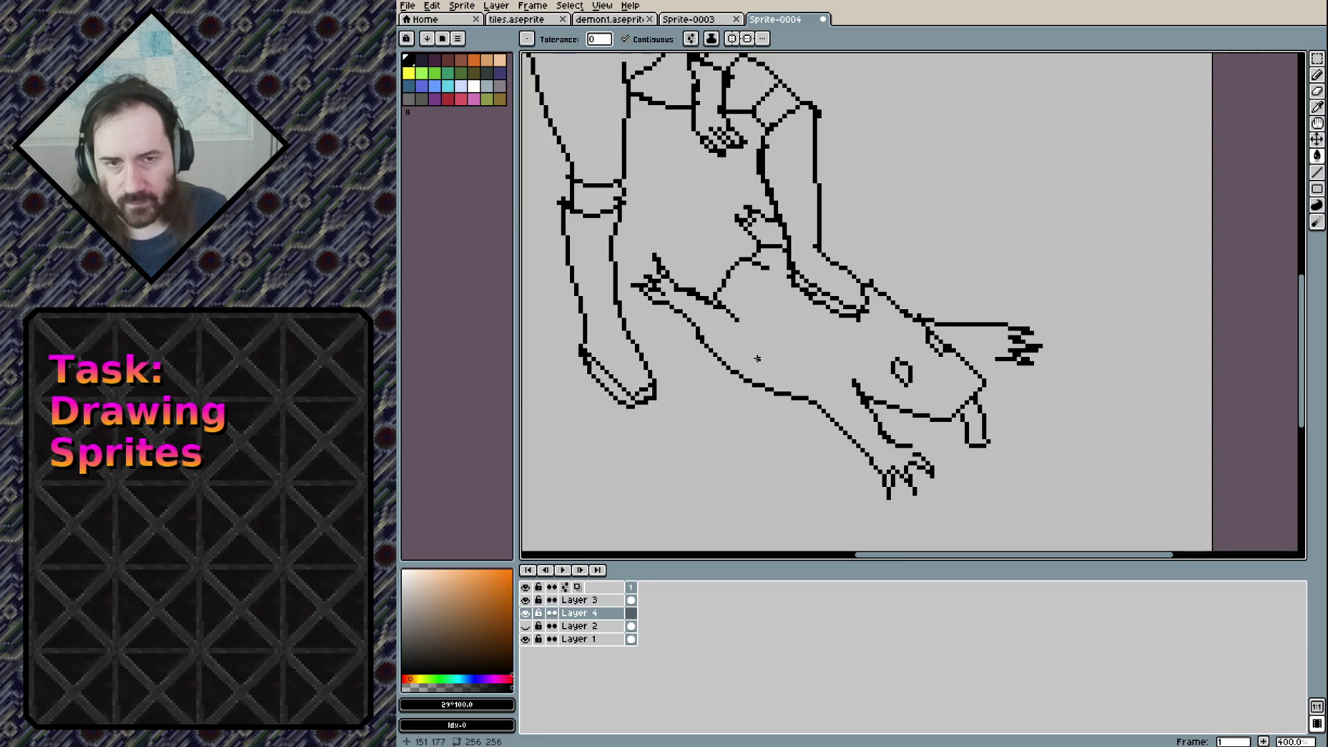
Pick light green and set the paint bucket's extra option to Refer visible layers
left_click(421, 73)
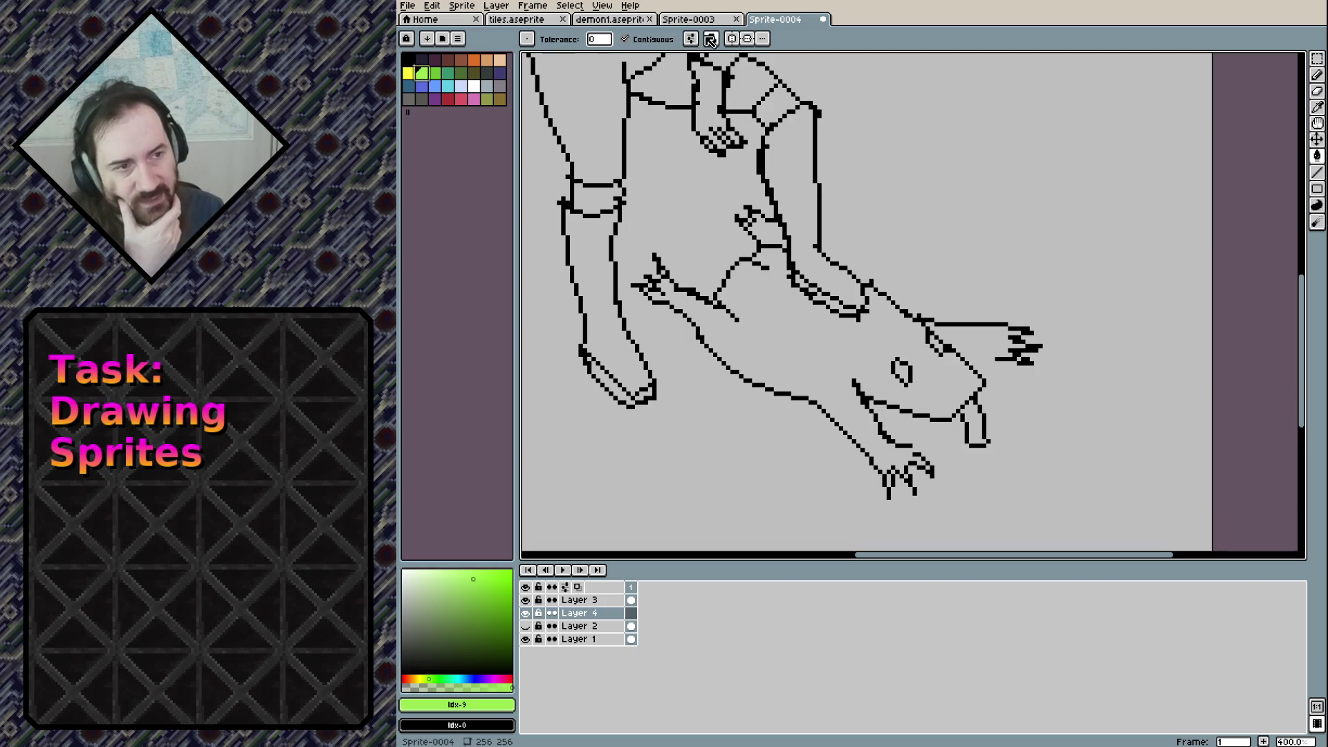
left_click(695, 40)
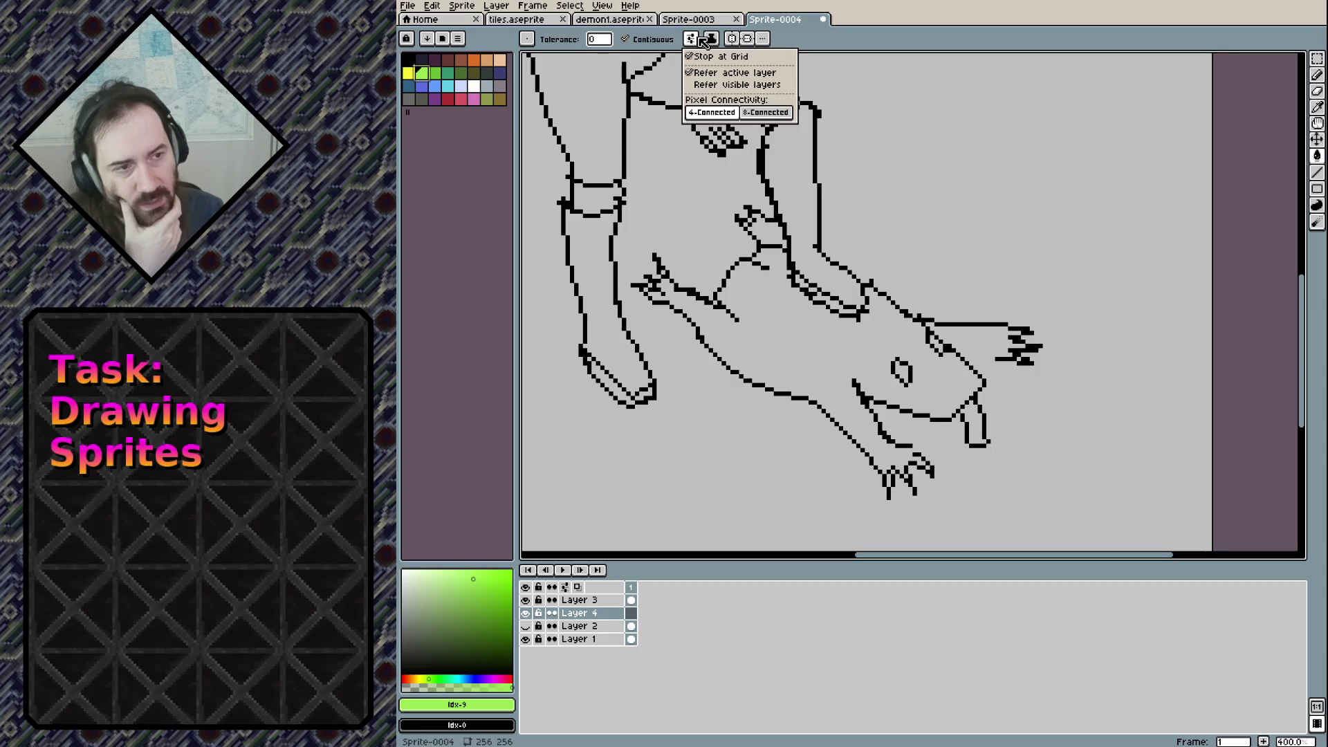
left_click(695, 85)
left_click(702, 41)
key("Escape")
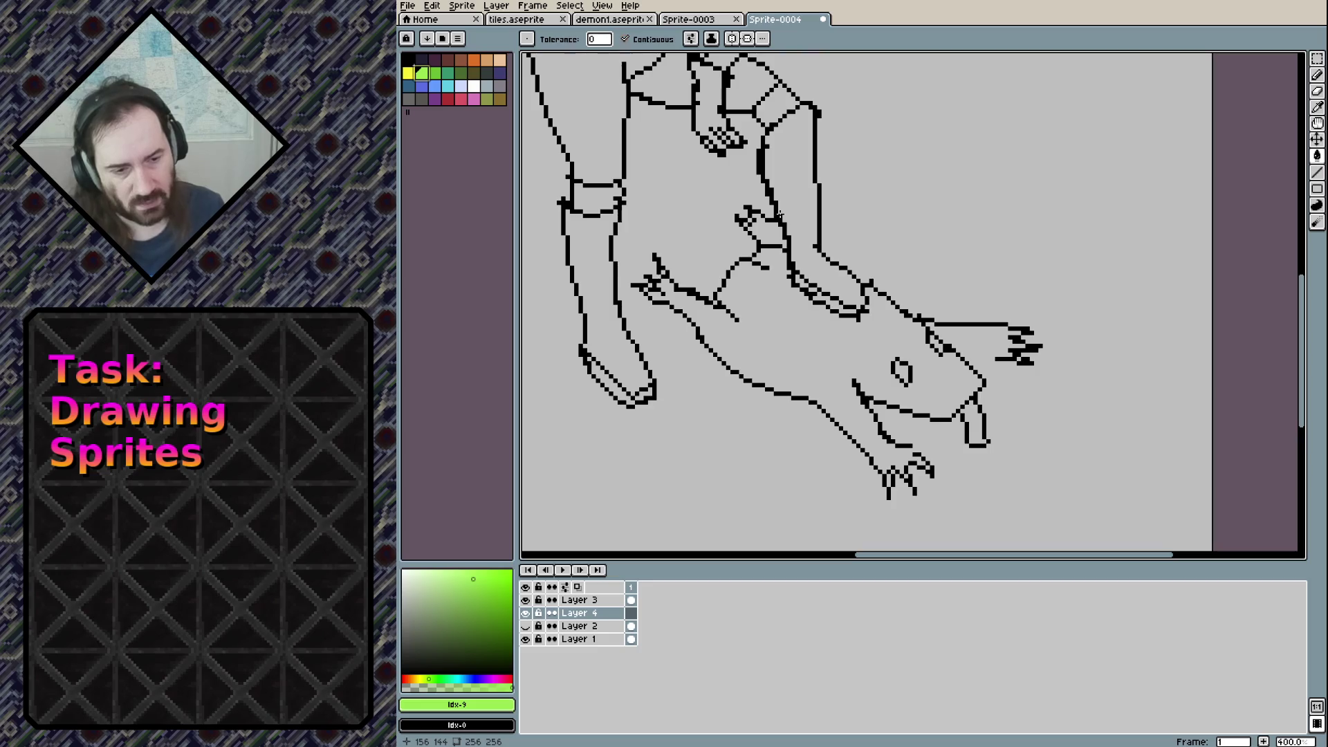
Test green fills on the background, undoing each one
left_click(805, 362)
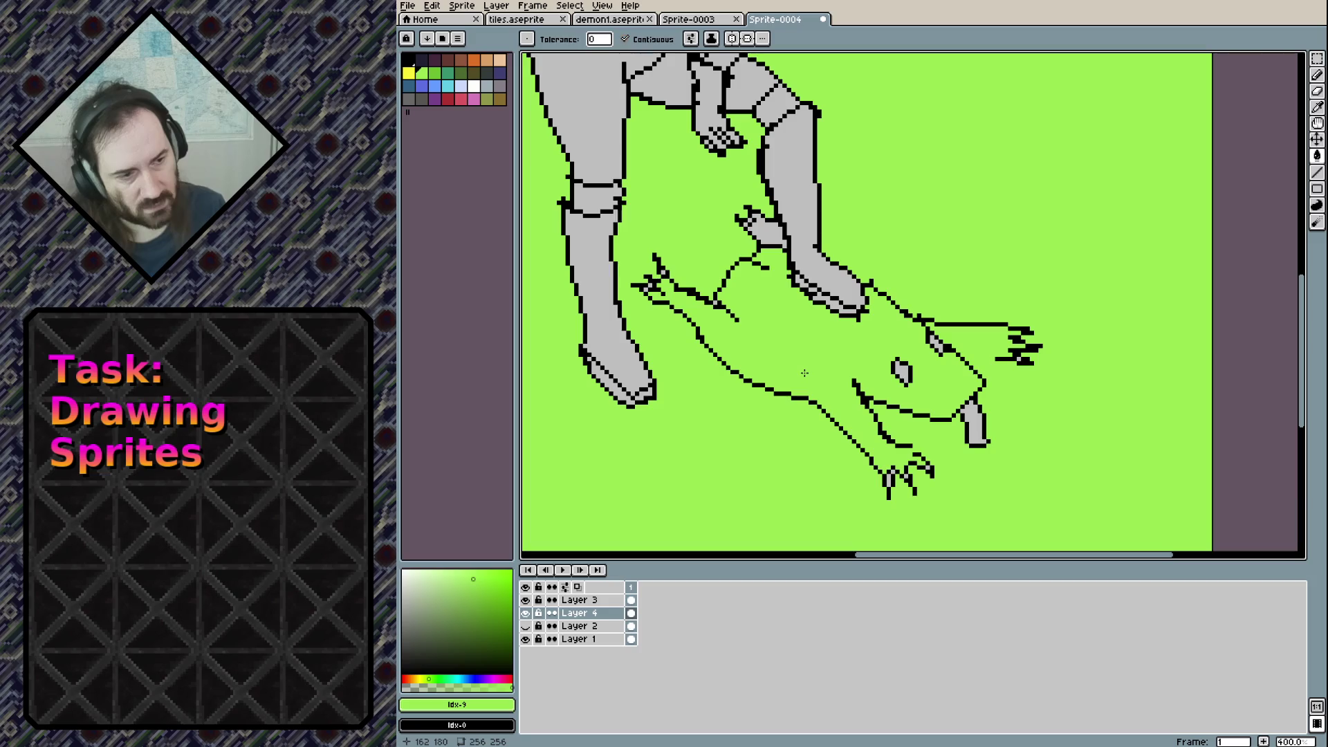
key("ctrl+z")
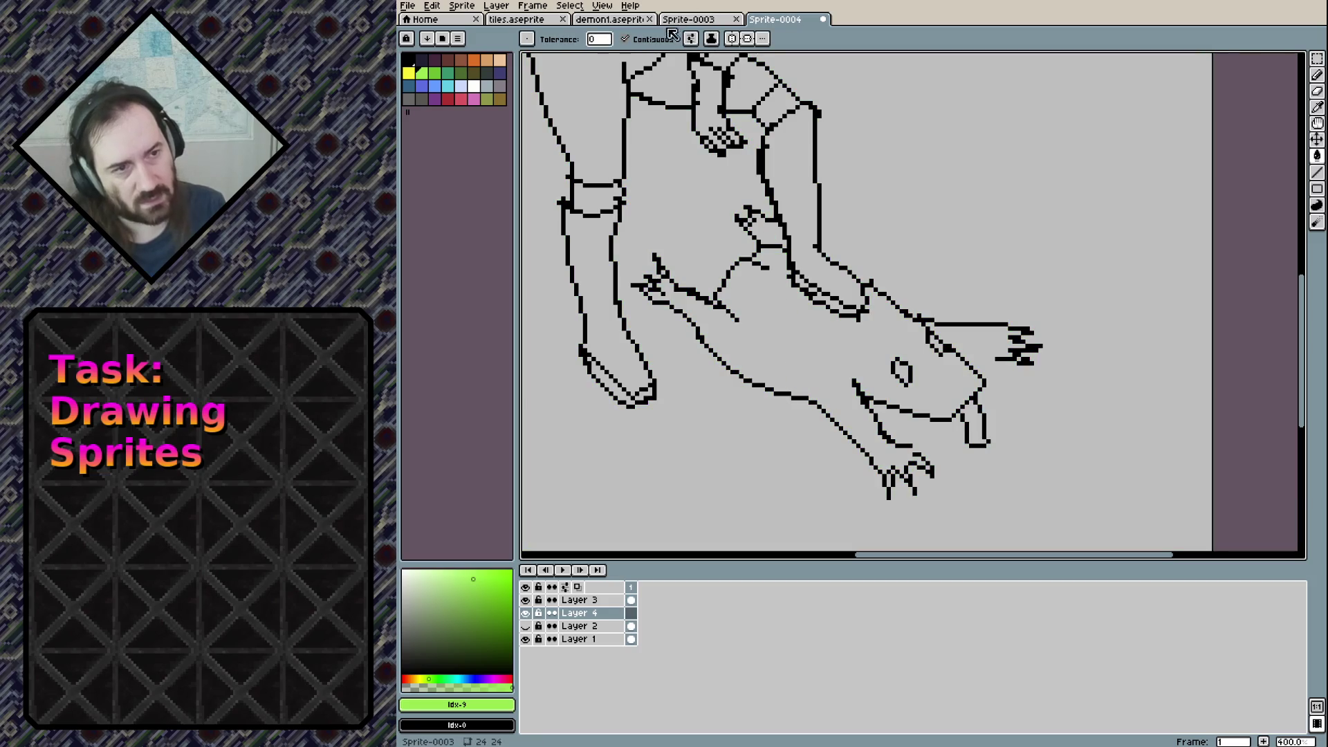
left_click(529, 40)
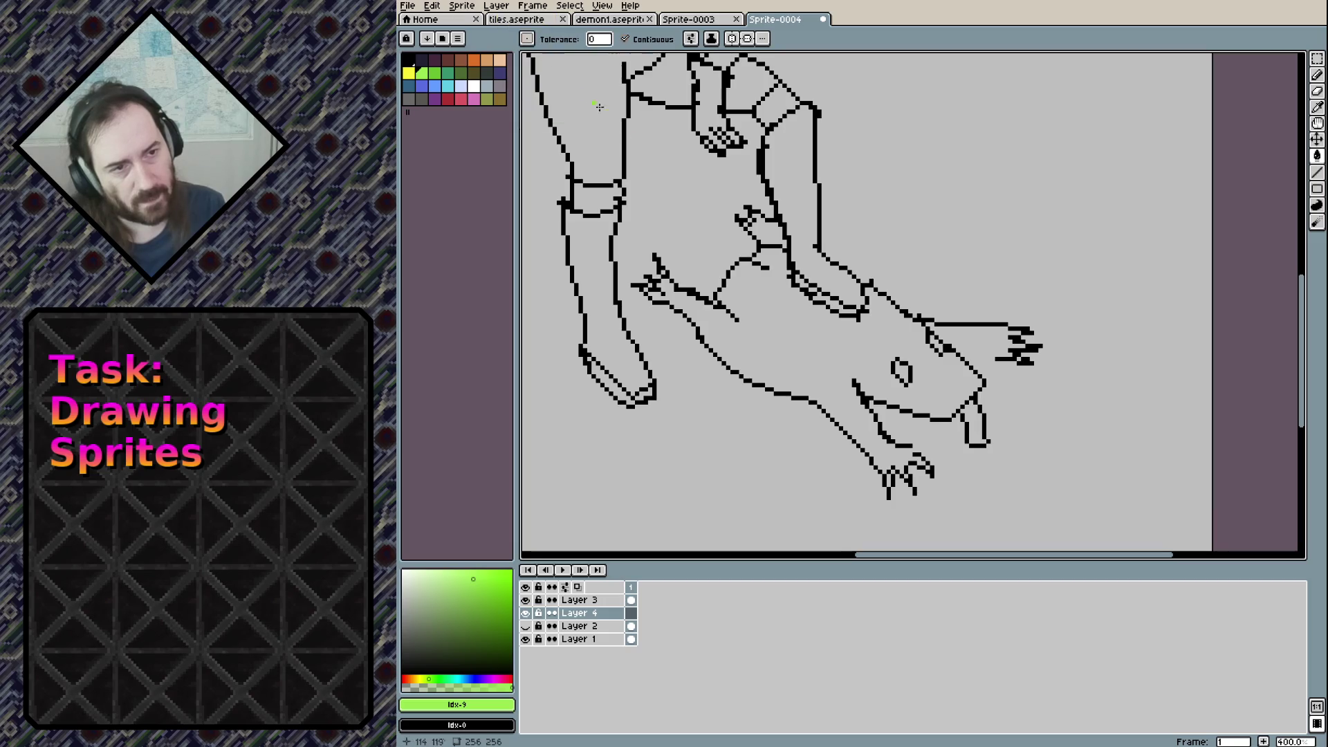
left_click(835, 361)
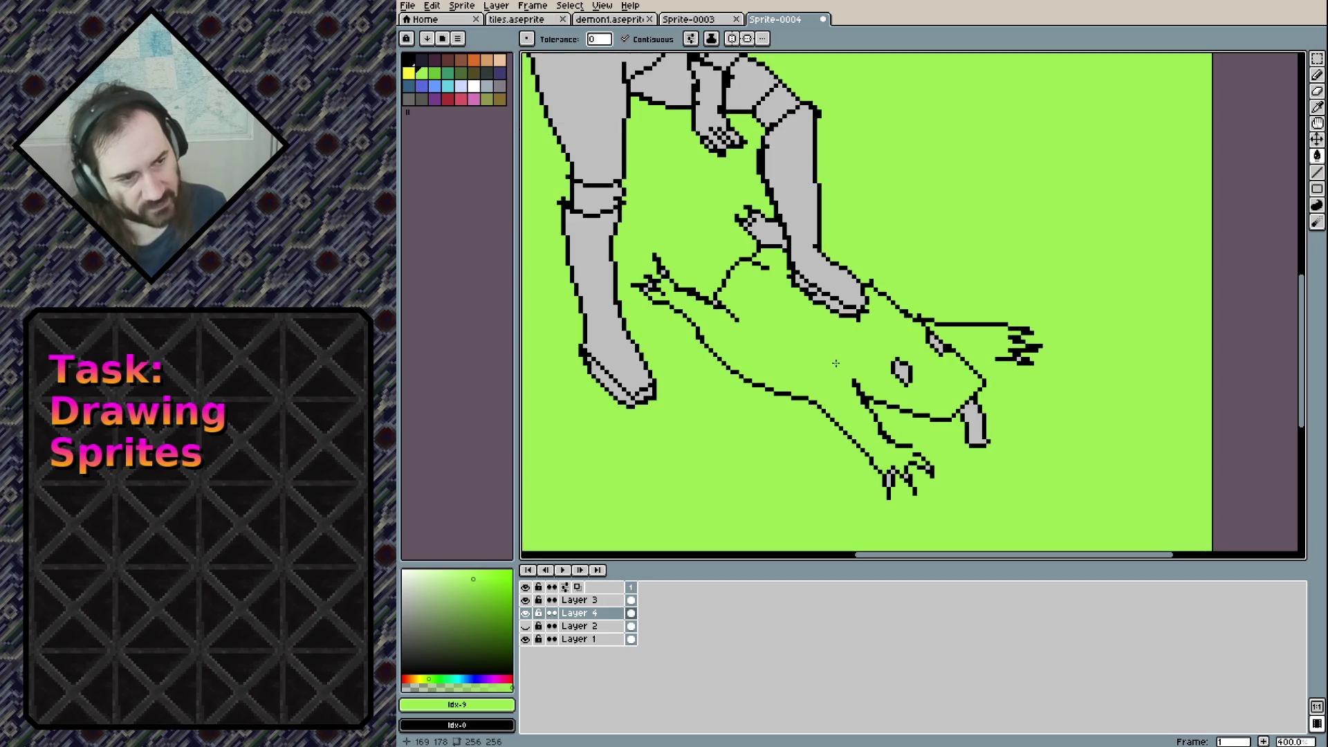
key("ctrl+z")
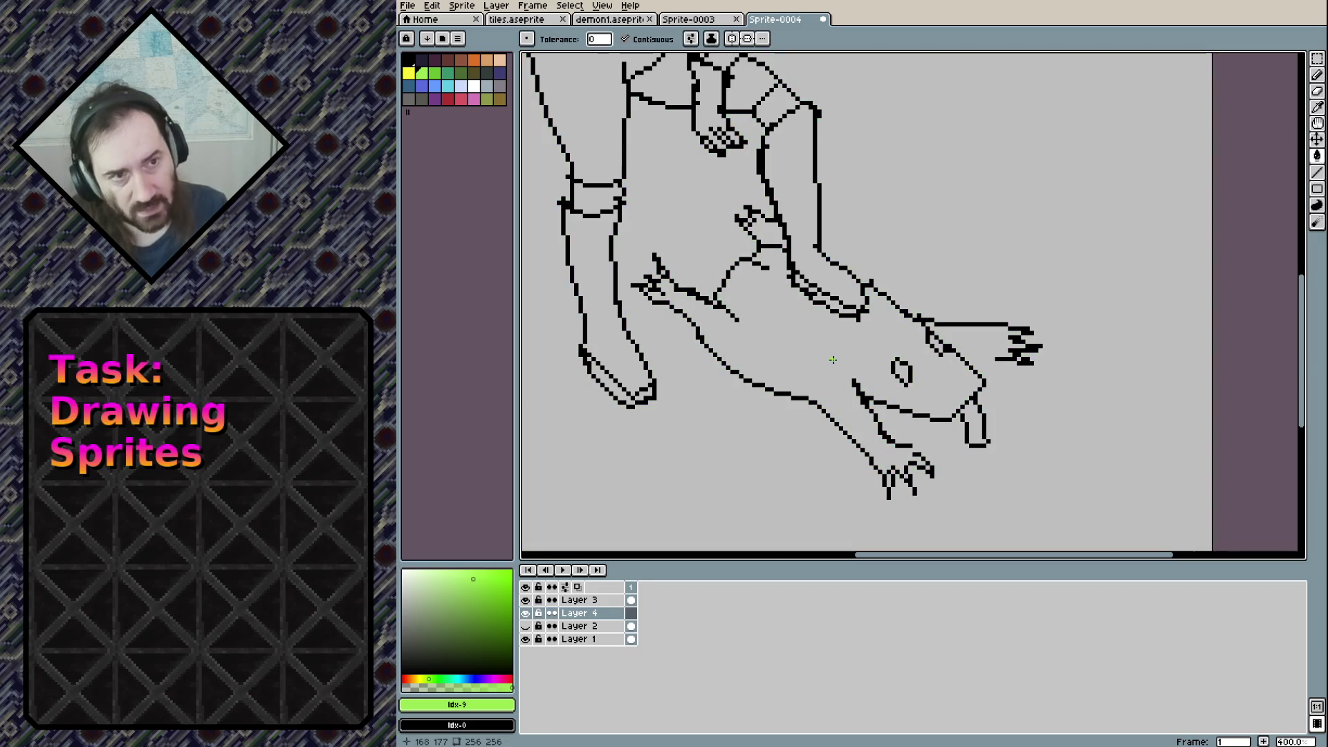
left_click(833, 361)
key("ctrl+z")
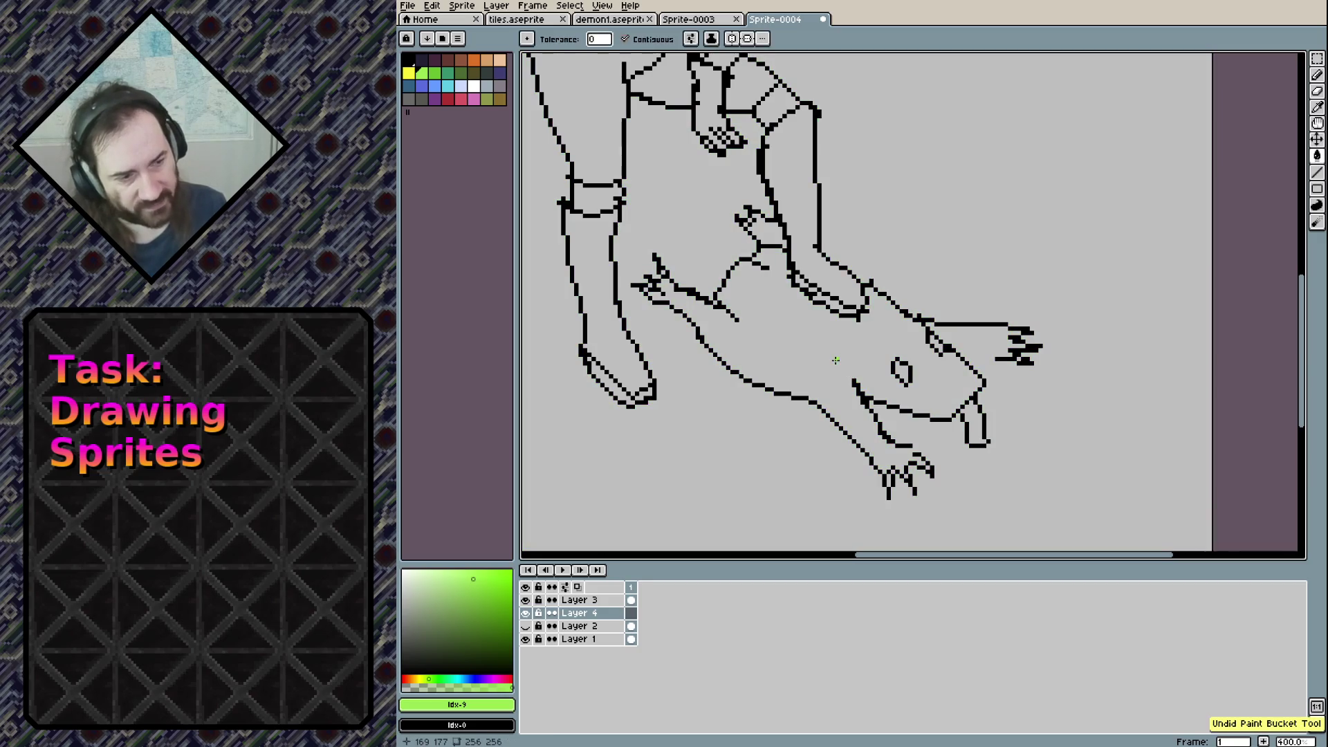
key("ctrl+y")
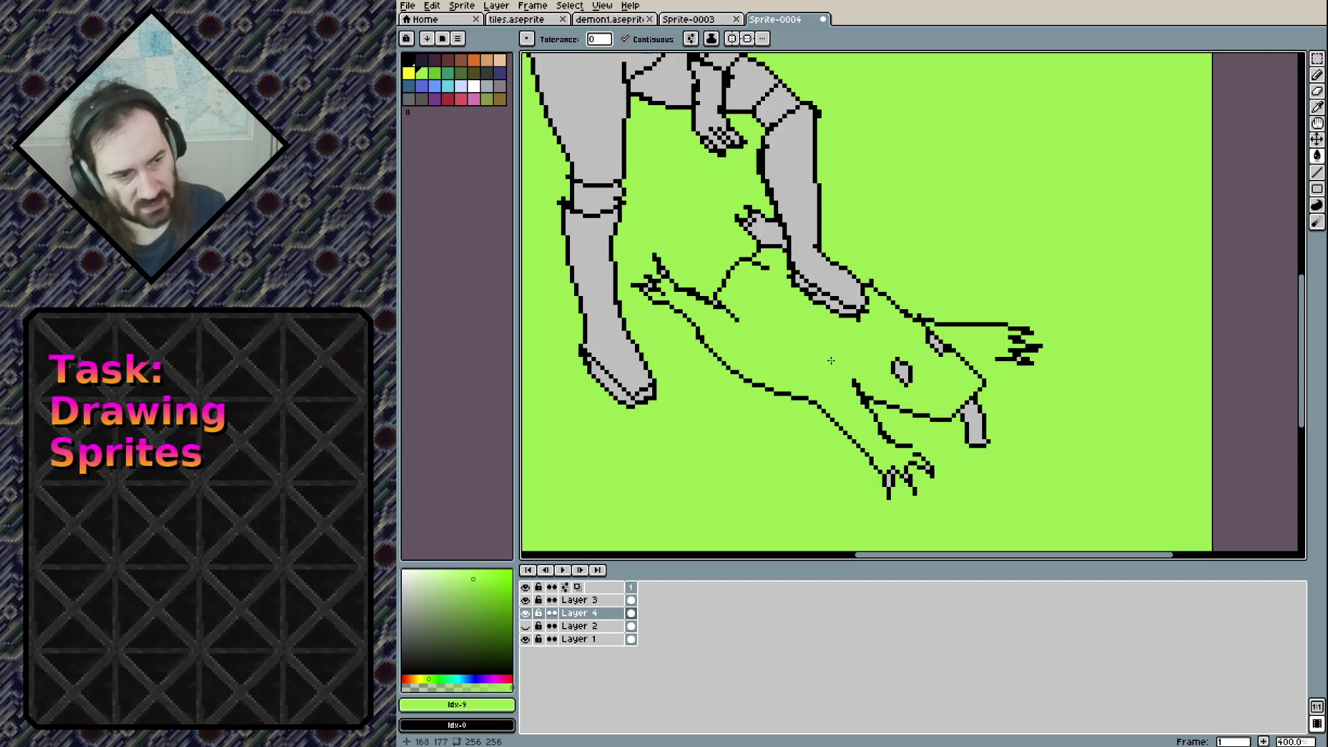
key("ctrl+z")
Recheck the fill options, try one more background fill, undo it and return to the pencil
left_click(693, 39)
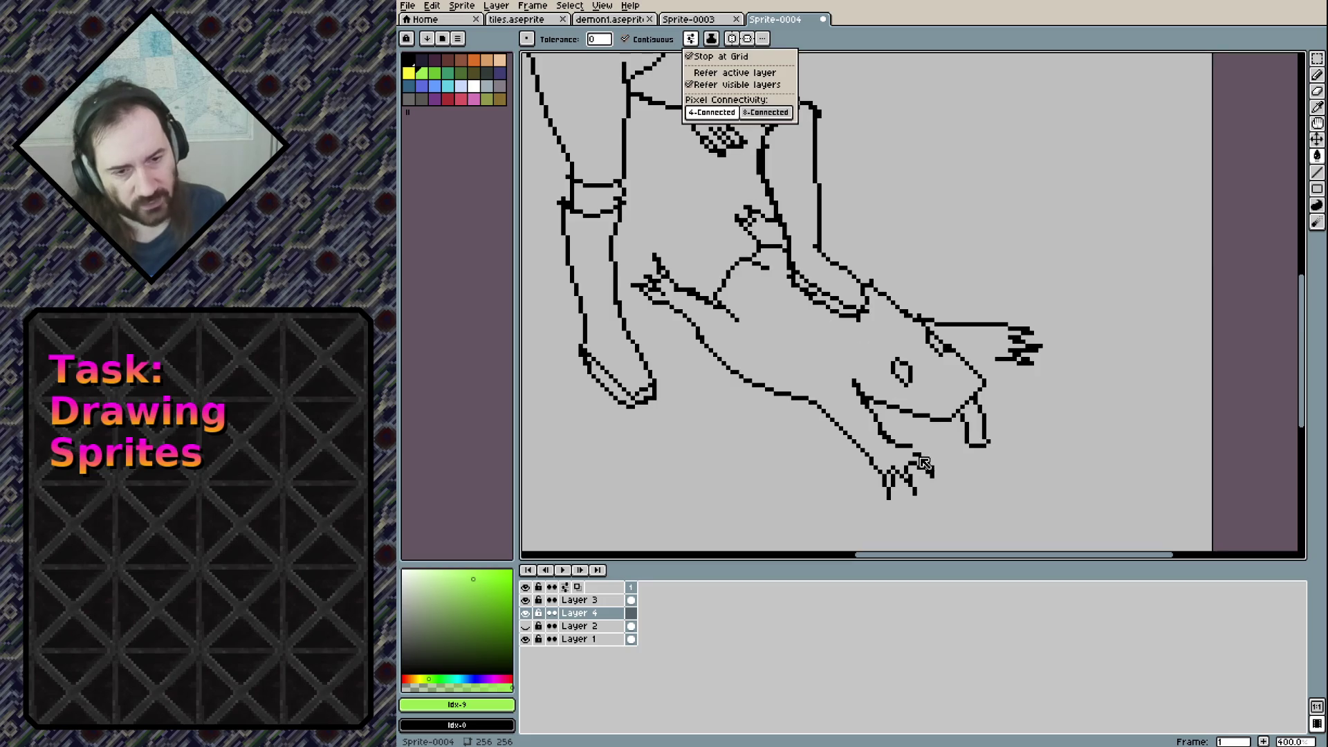
left_click(920, 38)
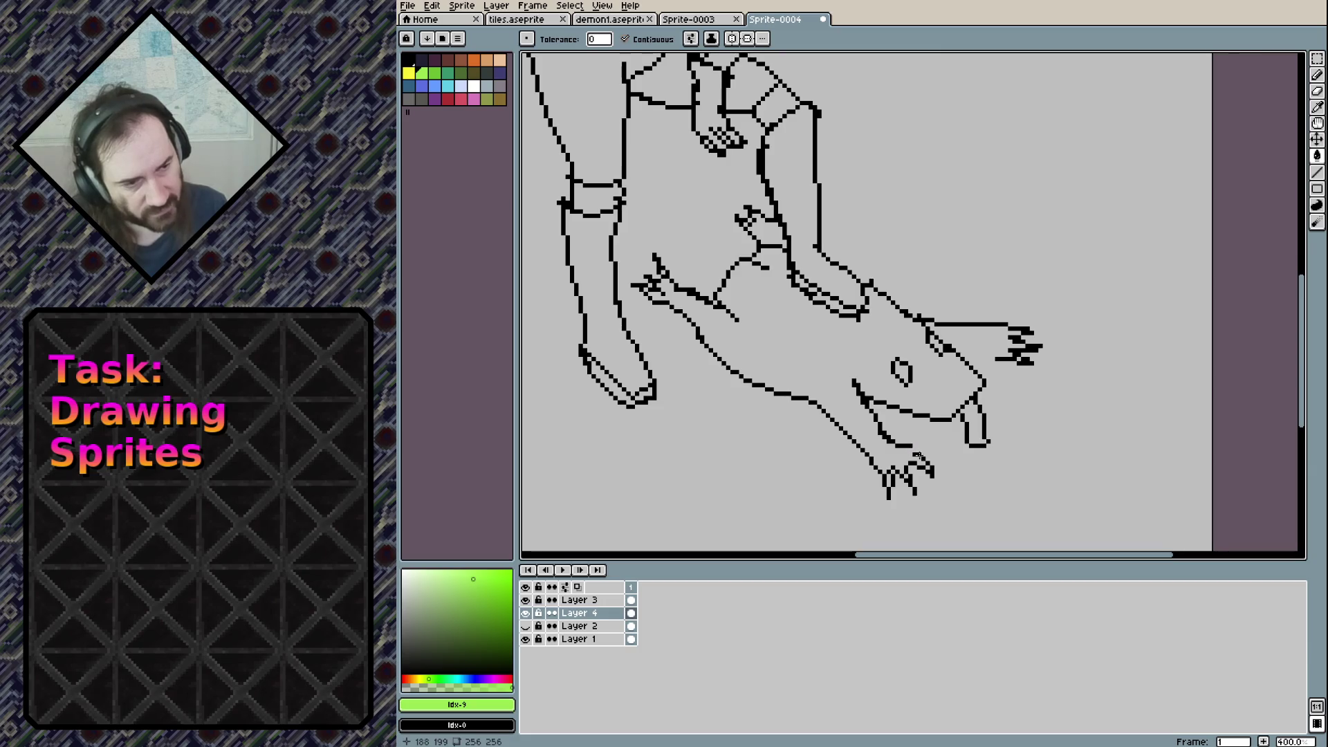
left_click(915, 451)
key("ctrl+z")
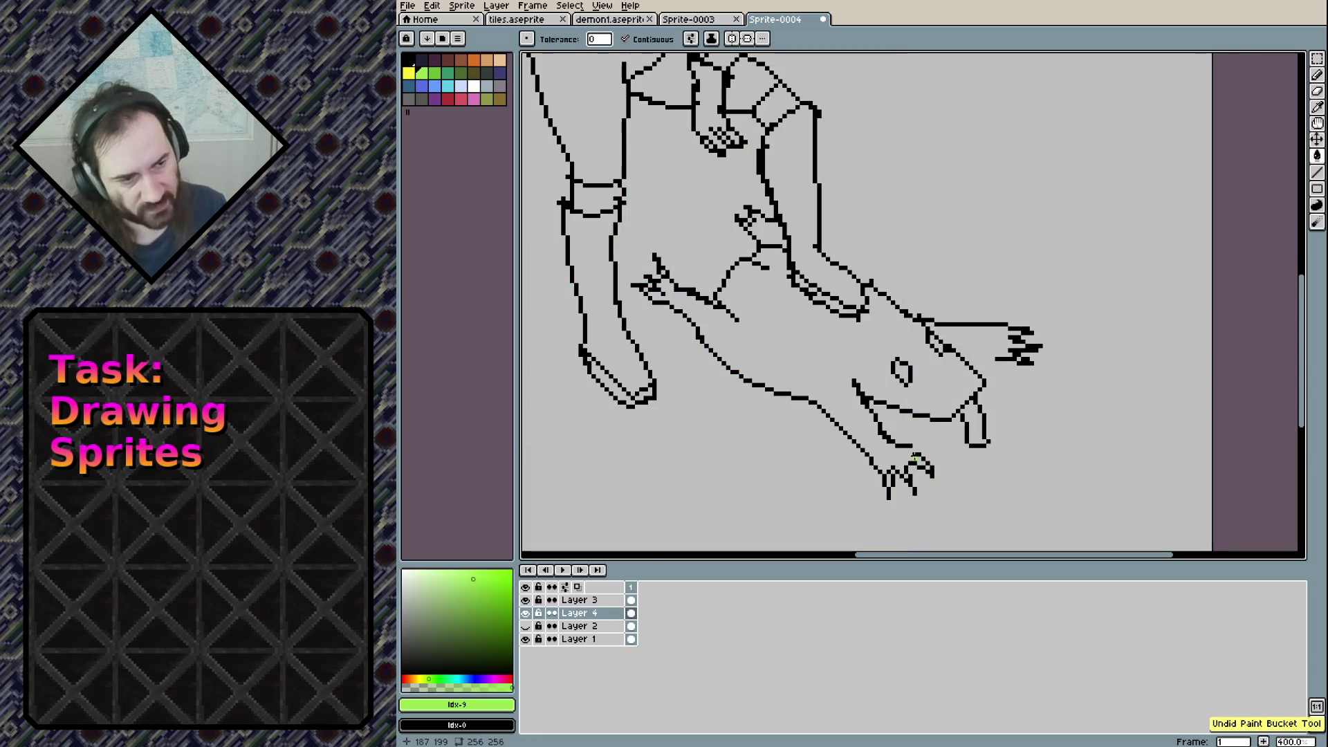
key("b")
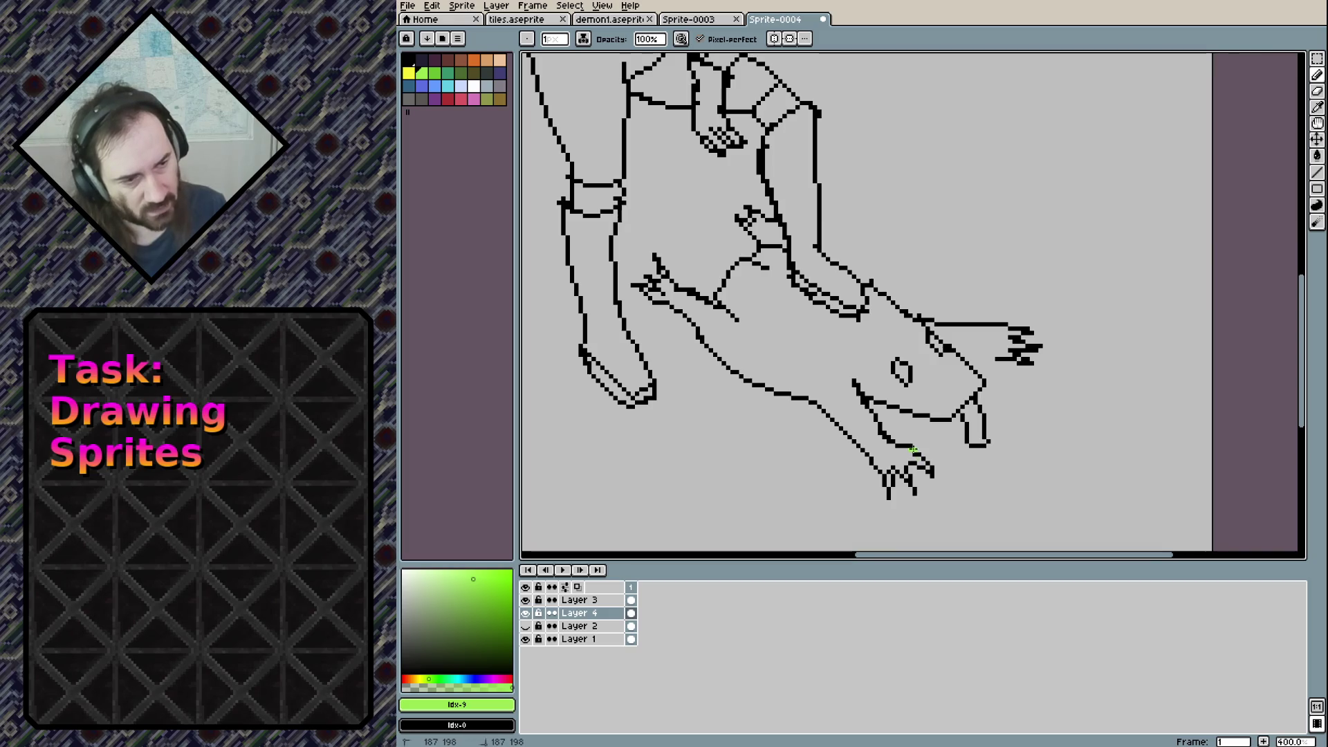
Close the snout gap, then flood-fill the lizard's body, snout and neck light green
left_click_drag(967, 359, 996, 358)
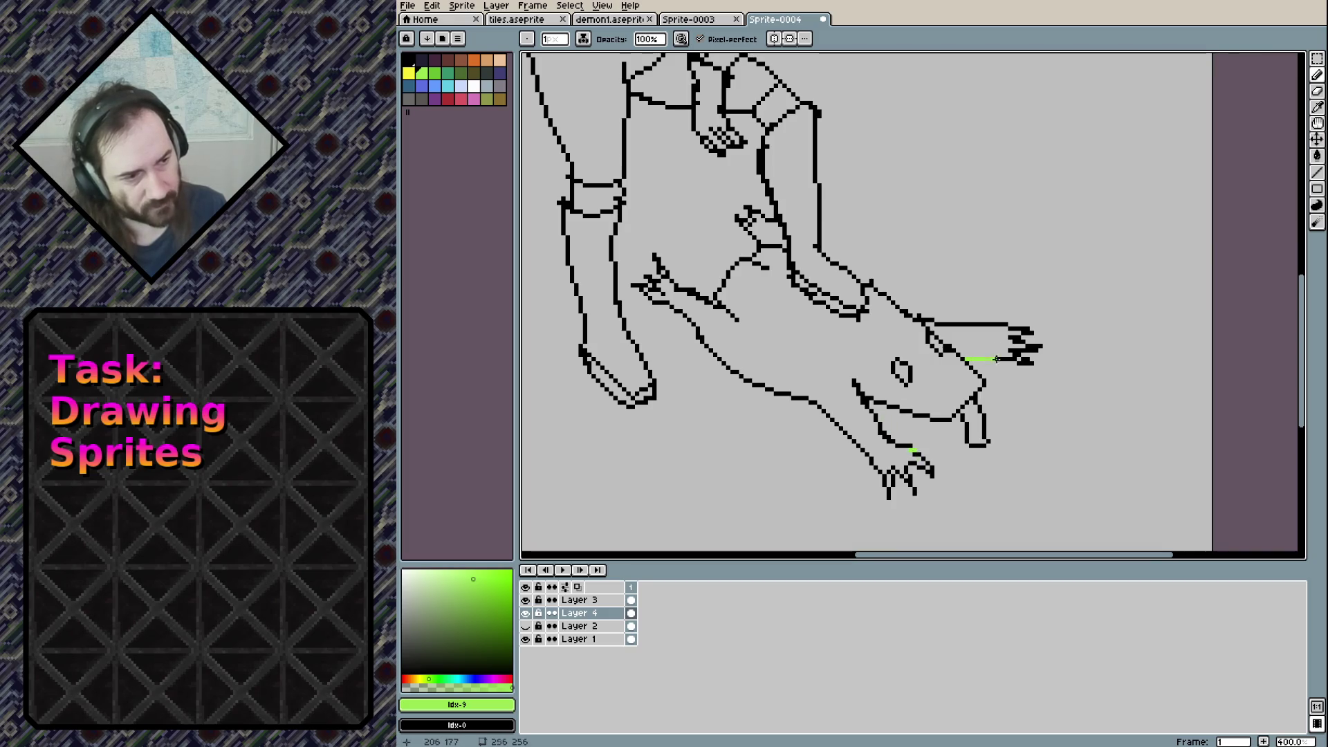
key("g")
left_click(840, 357)
left_click(971, 344)
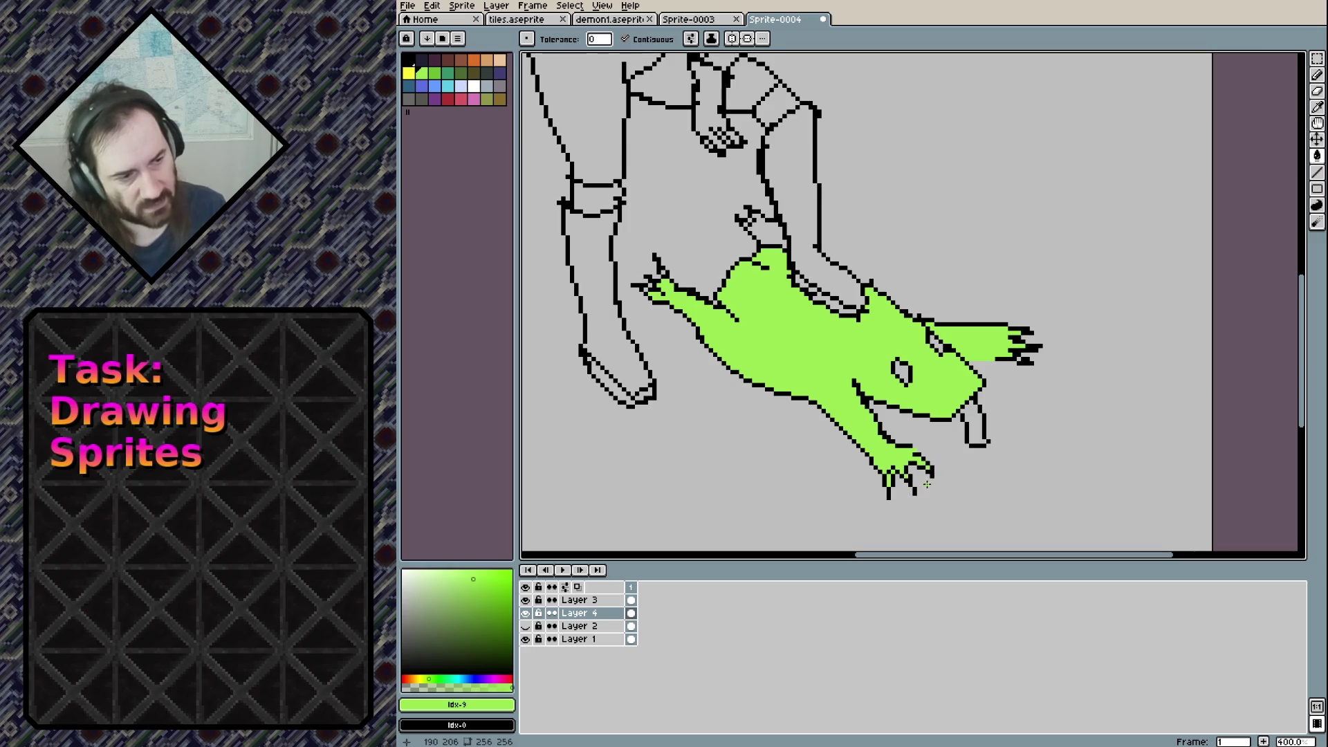
left_click(746, 221)
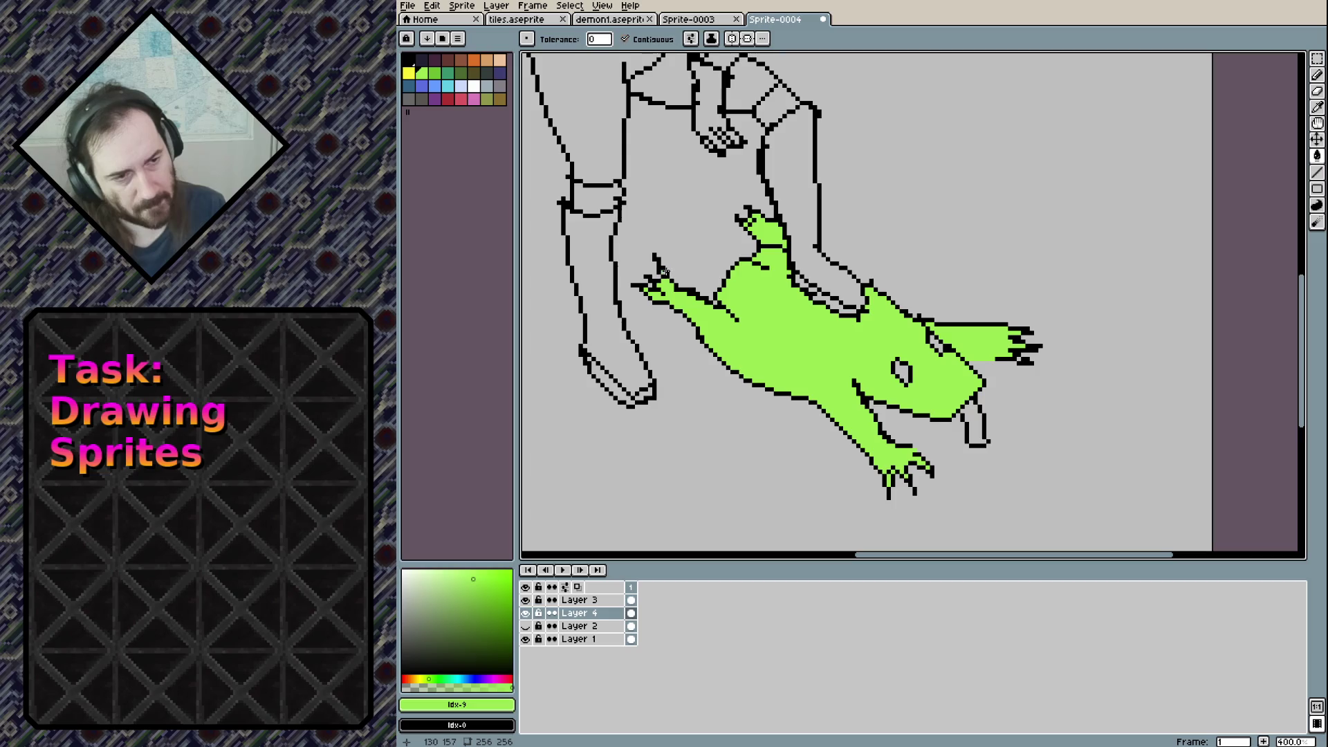
Choose a dark olive shade and switch to a larger pencil for shading
left_click(506, 641)
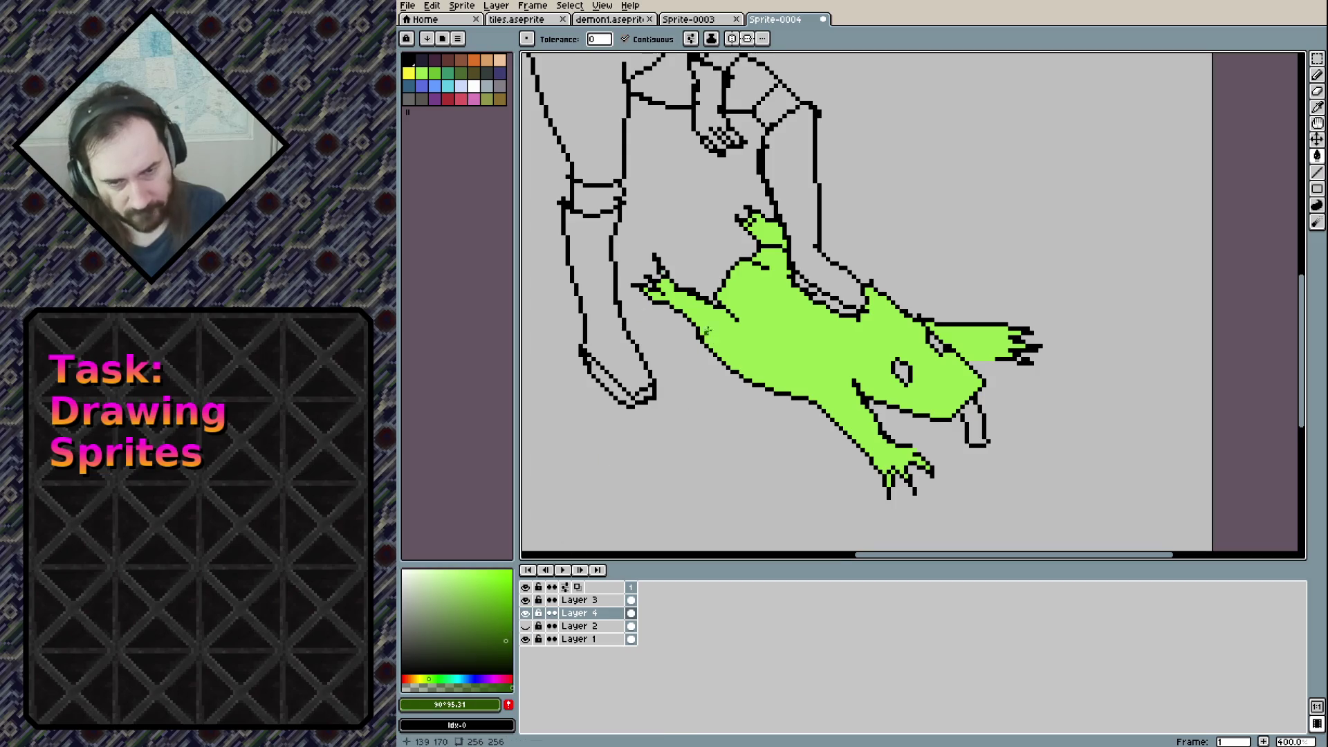
key("b")
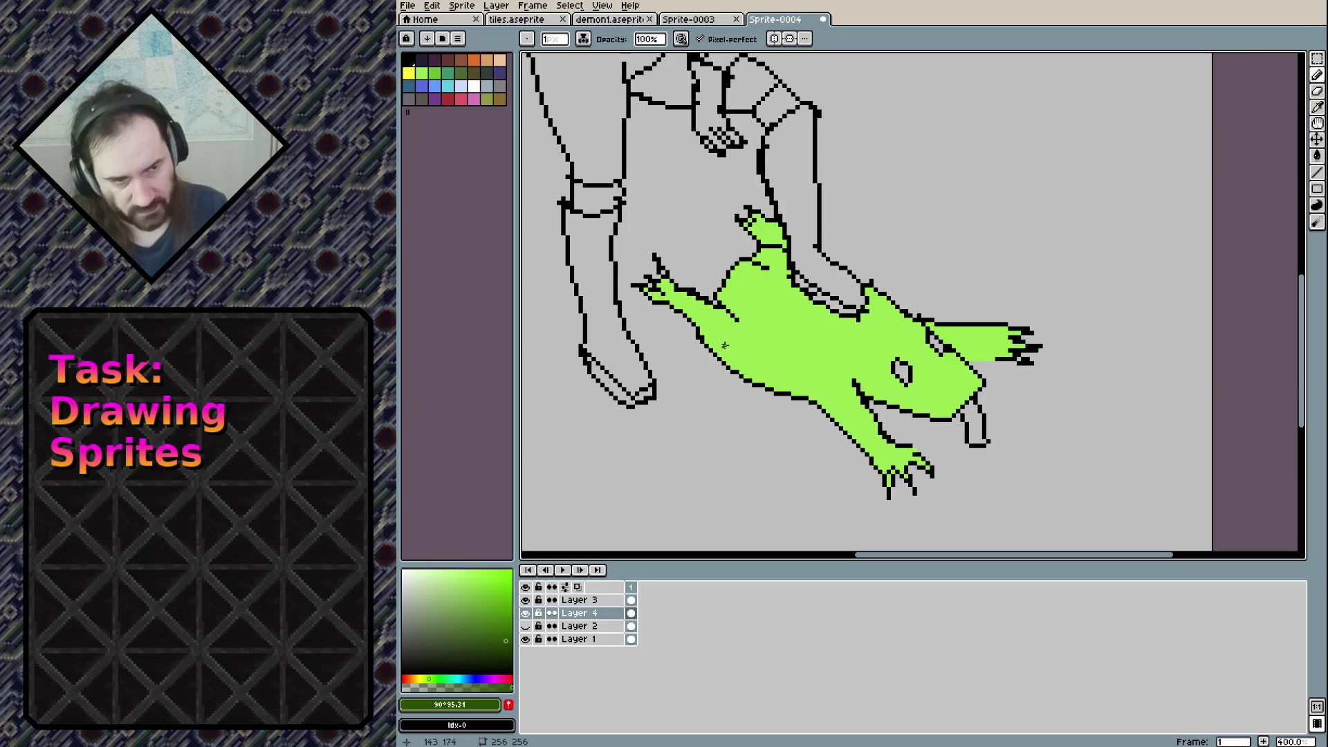
key("plus")
key("plus")
key("plus")
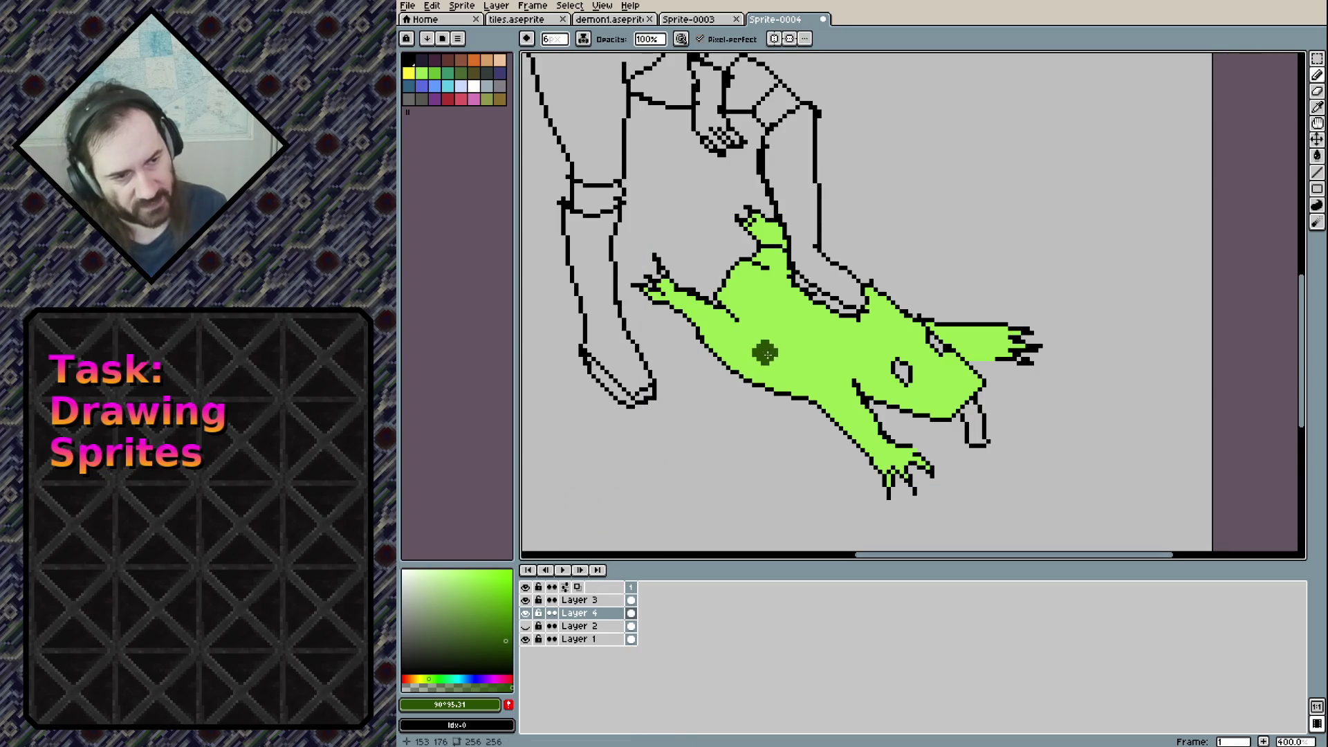
Pick a darker green and paint shading strokes along the lizard's arm and neck
left_click(782, 332, "alt")
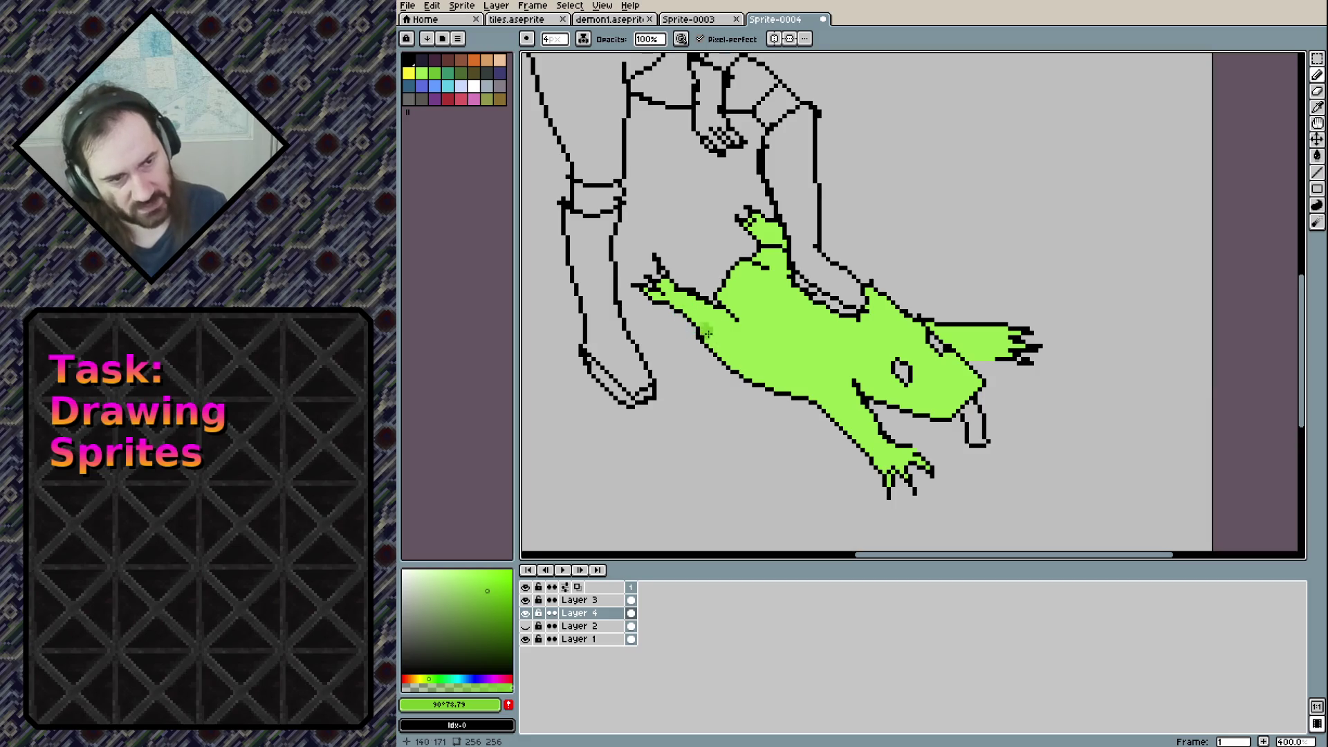
mouse_move(704, 332)
left_mouse_down()
mouse_move(800, 382)
mouse_move(857, 432)
mouse_move(873, 419)
mouse_move(864, 388)
mouse_move(931, 408)
mouse_move(969, 393)
mouse_move(999, 354)
left_mouse_up()
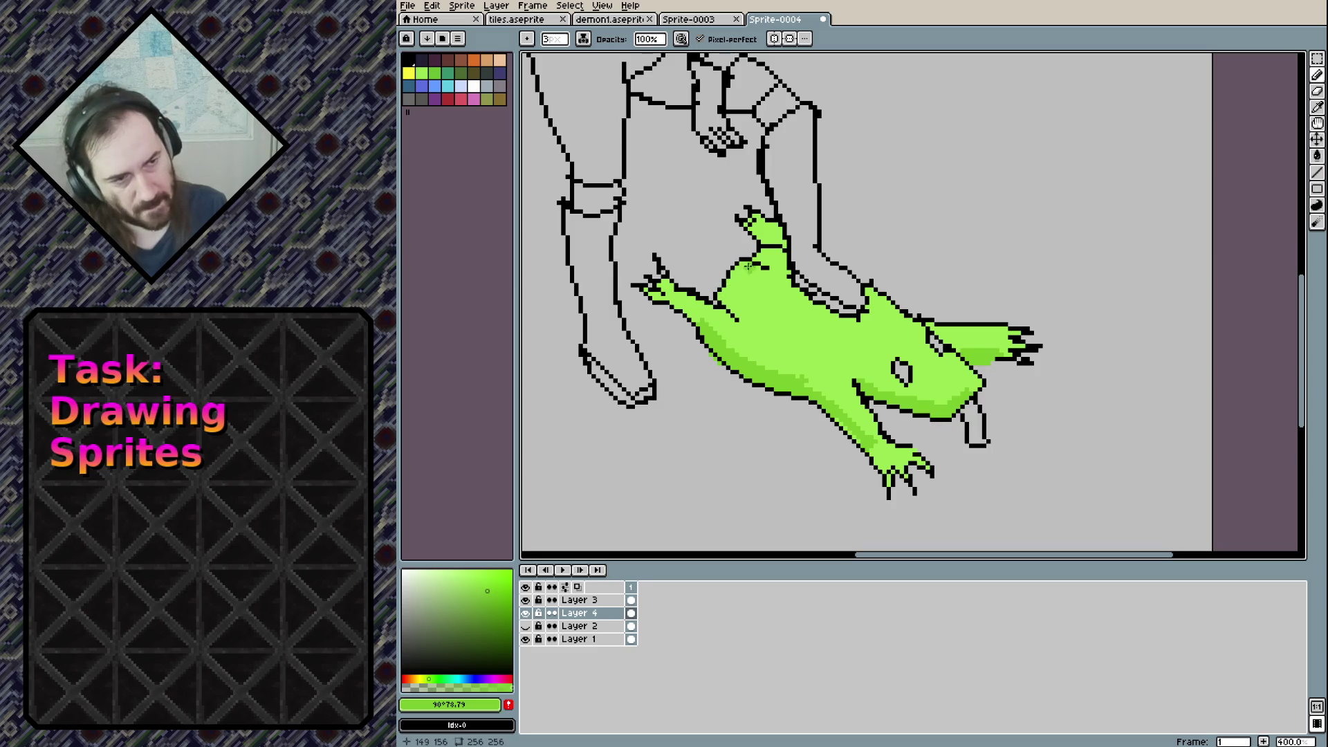
left_click_drag(742, 266, 761, 256)
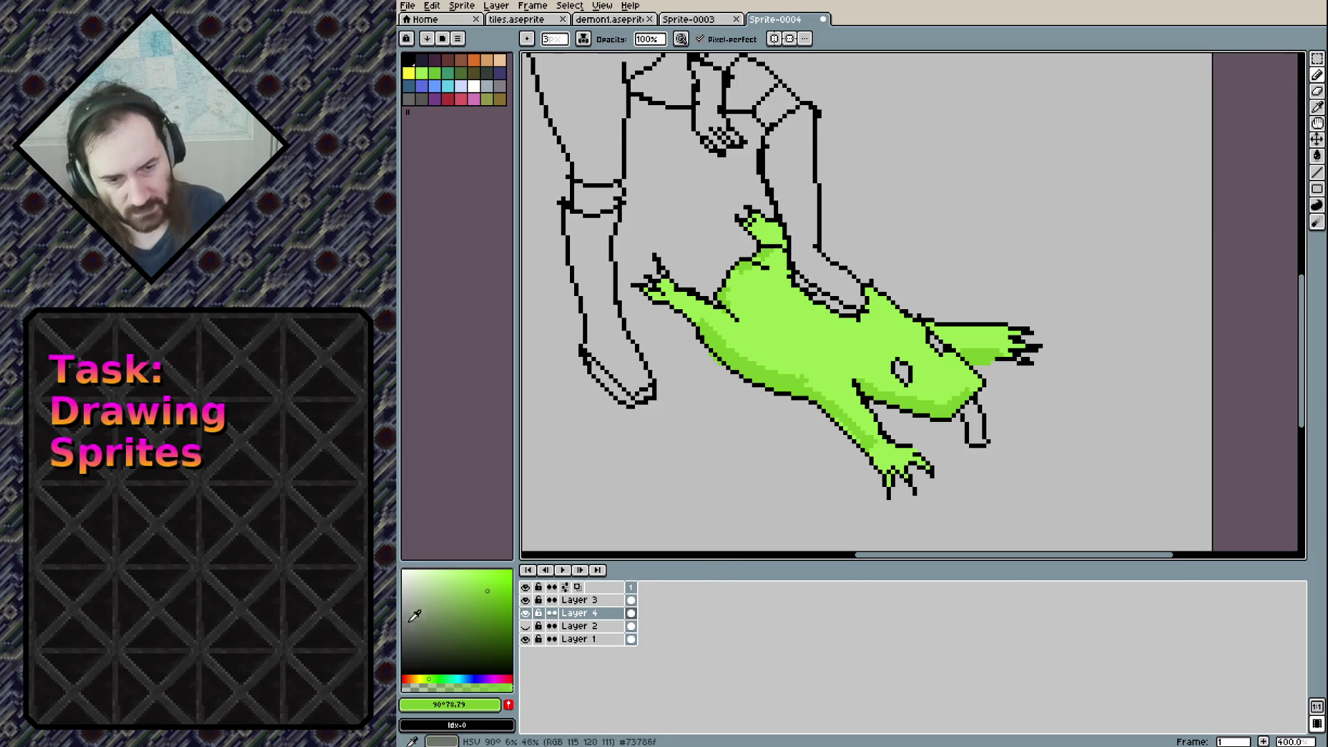
Mix a yellow and colour the lizard's eyes with it
left_click(420, 678)
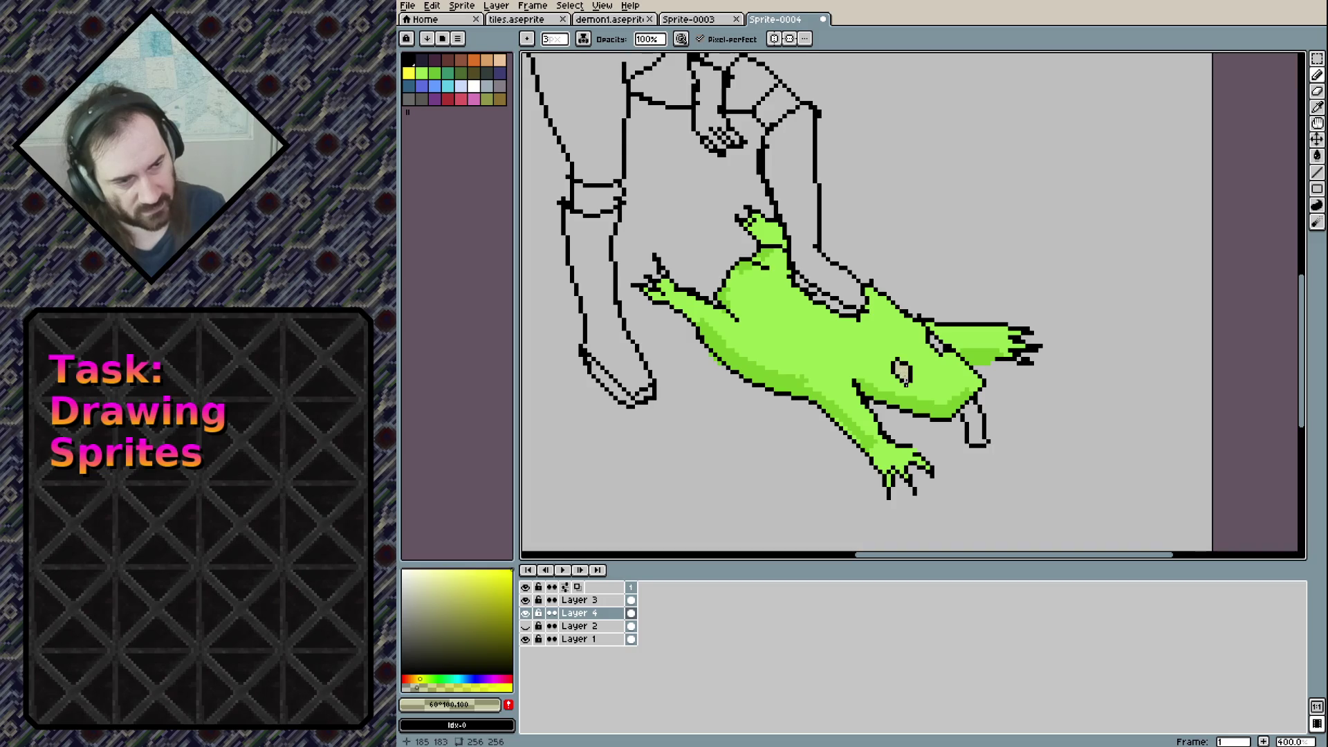
left_click(505, 583)
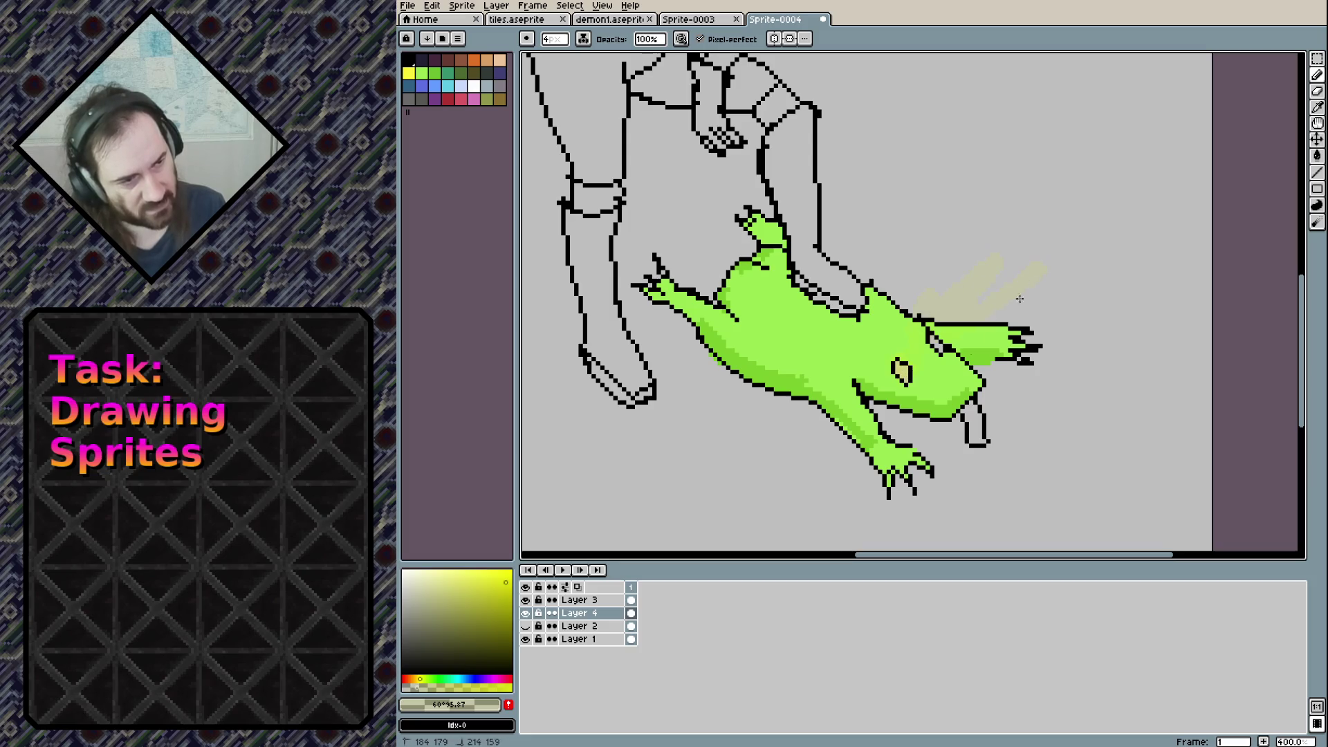
key("ctrl+z")
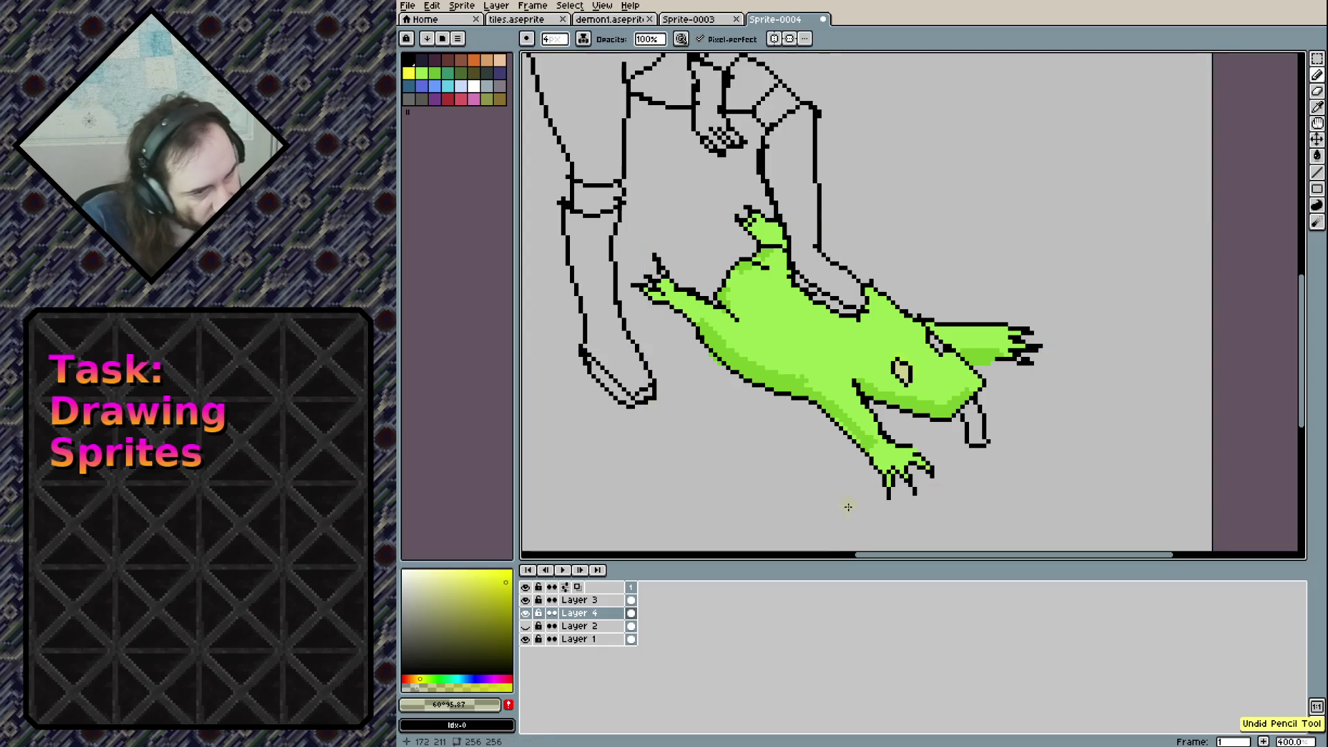
left_click(525, 613)
left_click(526, 614)
left_click(505, 570)
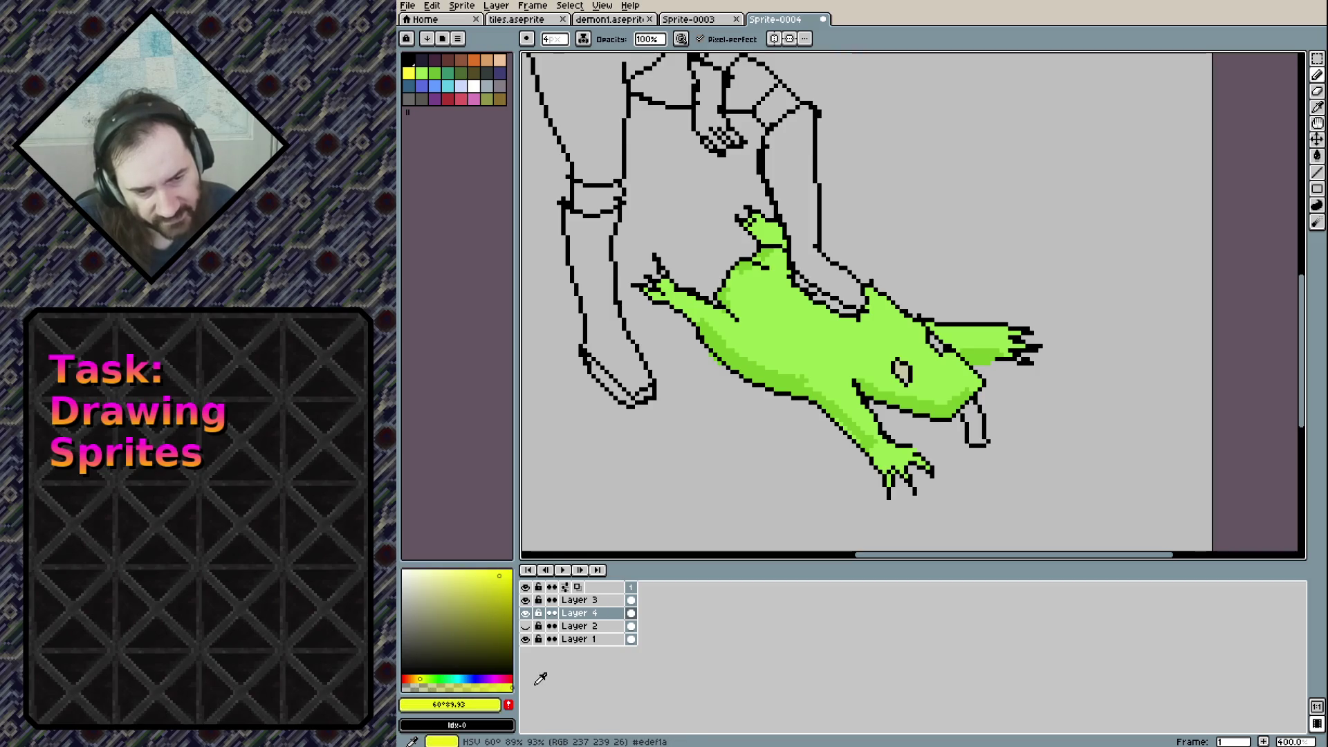
left_click(902, 368)
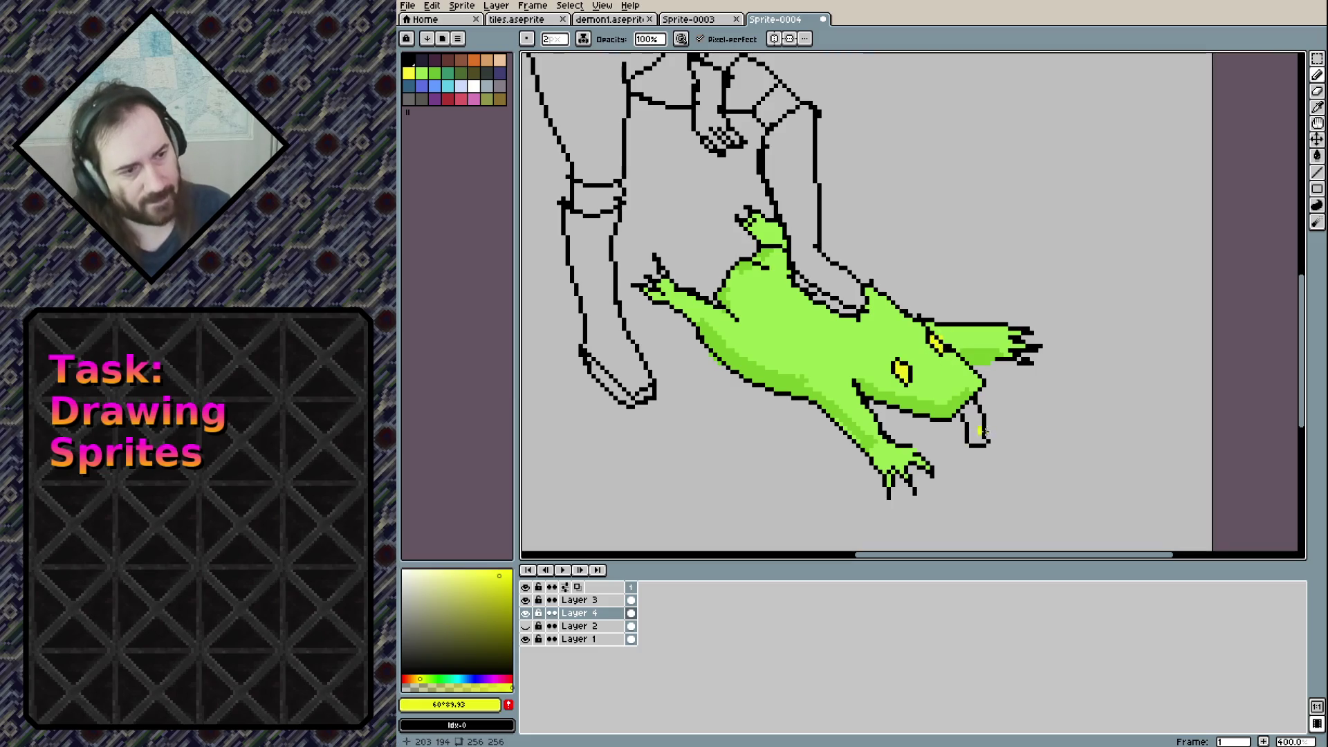
Paint the lizard's tongue pale pink, then sample the body green
left_click(493, 679)
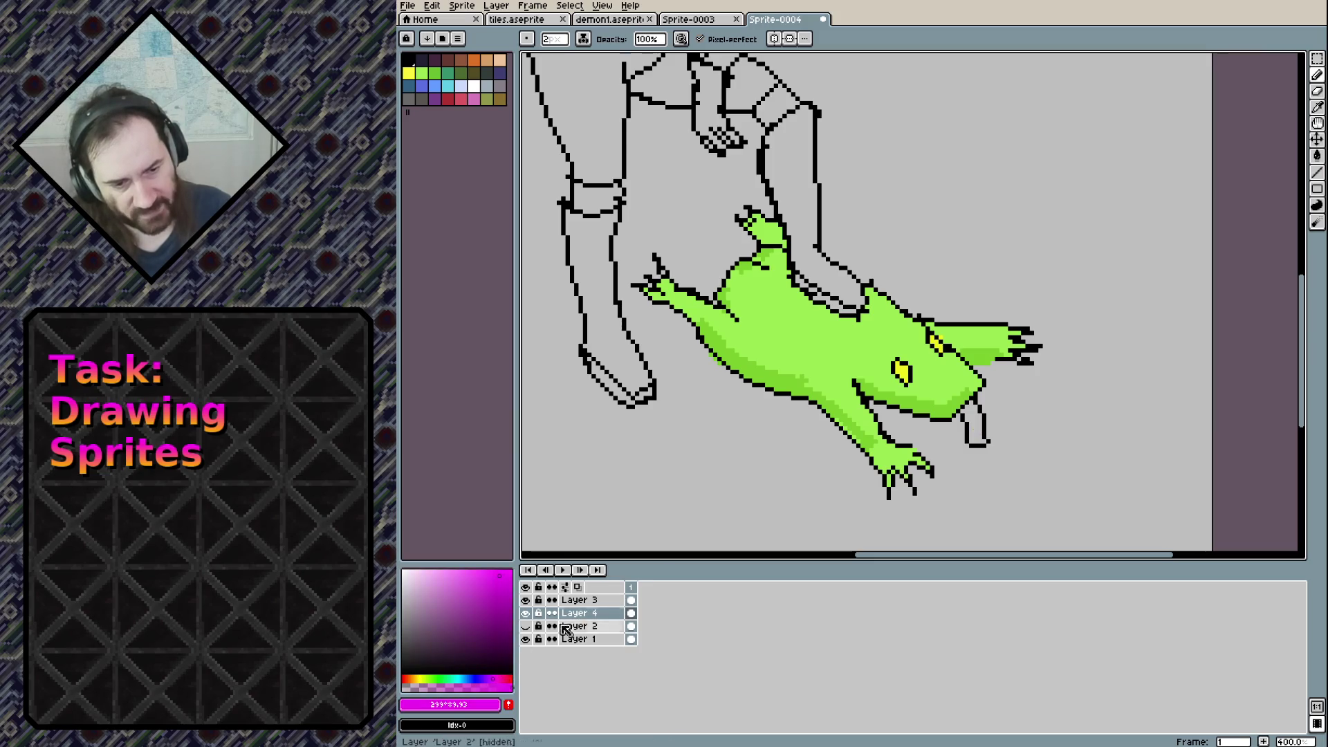
left_click(434, 574)
left_click_drag(969, 411, 973, 419)
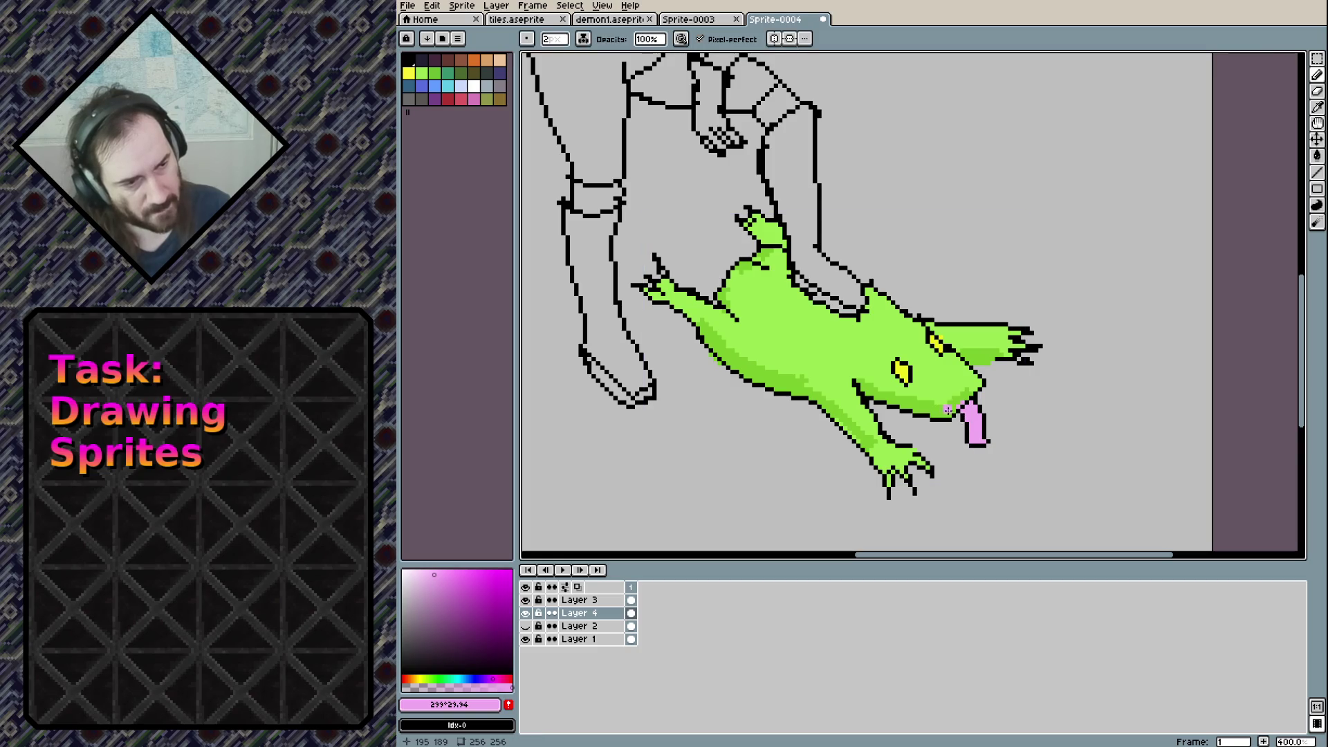
left_click(951, 404, "alt")
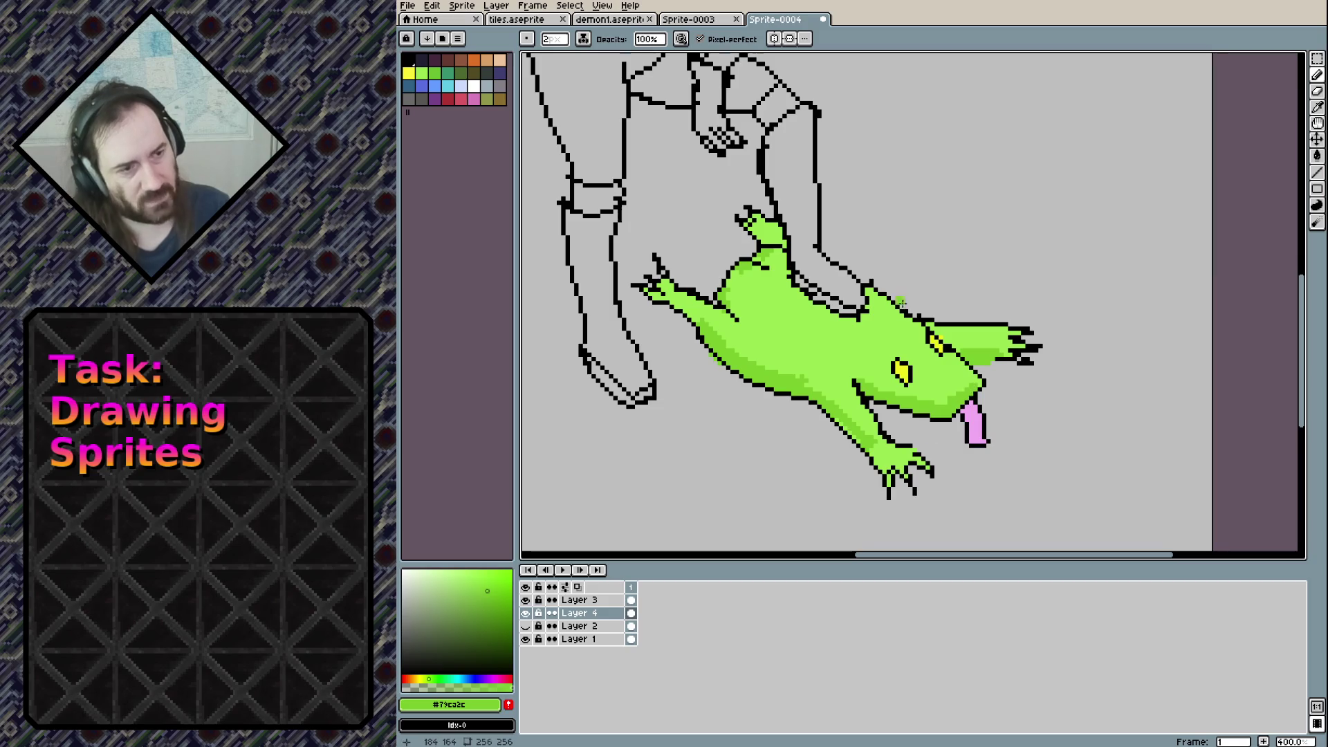
left_click_drag(901, 302, 981, 355)
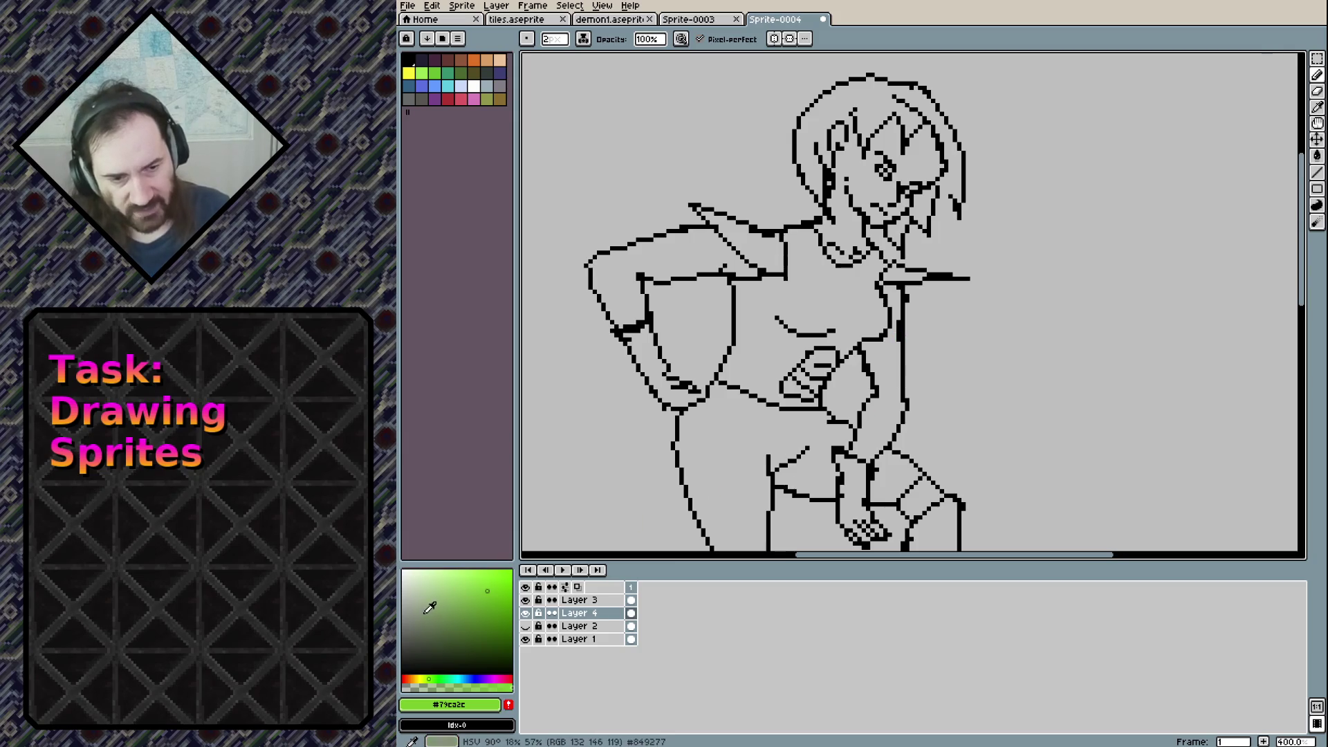
Choose an orange-brown skin colour, paint the neck and fill the face orange
left_click(423, 581)
left_click_drag(426, 679, 416, 678)
mouse_move(484, 593)
left_mouse_down()
mouse_move(474, 620)
mouse_move(503, 590)
left_mouse_up()
left_click(416, 679)
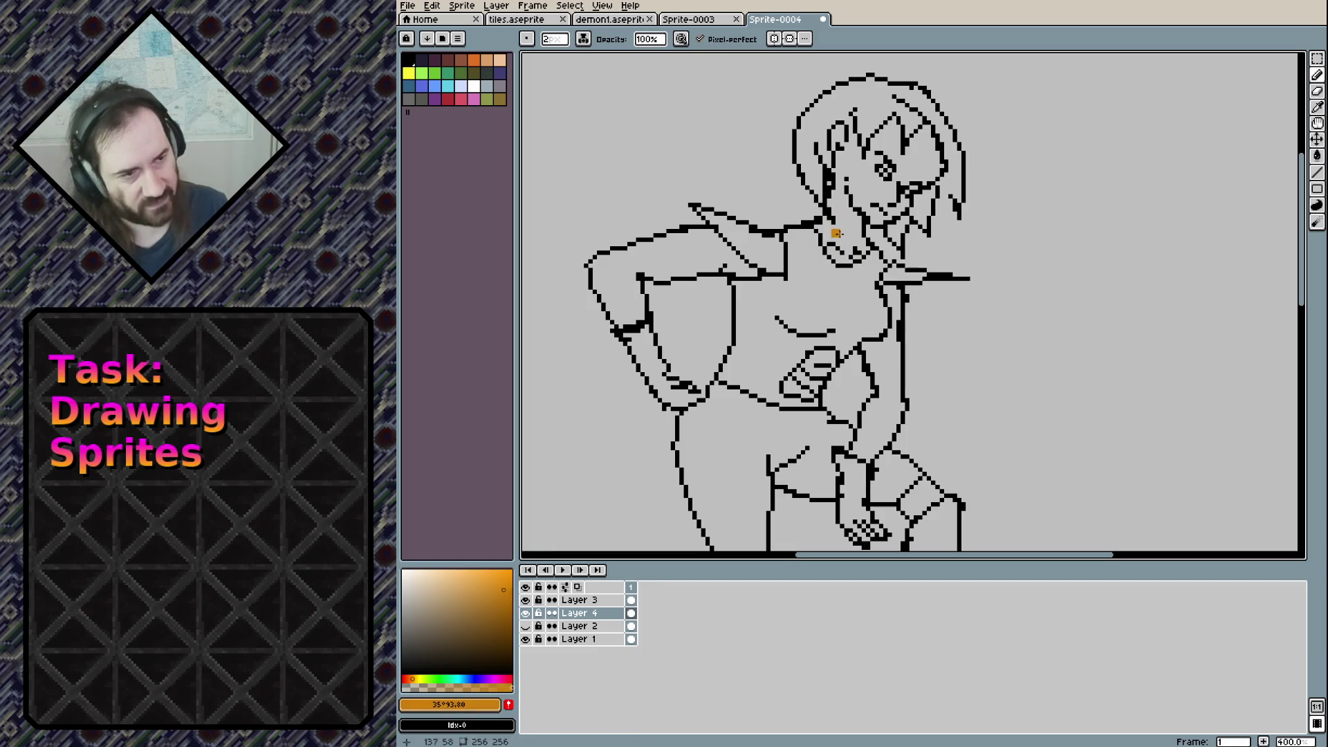
mouse_move(823, 228)
left_mouse_down()
mouse_move(836, 254)
mouse_move(831, 232)
mouse_move(866, 238)
mouse_move(872, 209)
left_mouse_up()
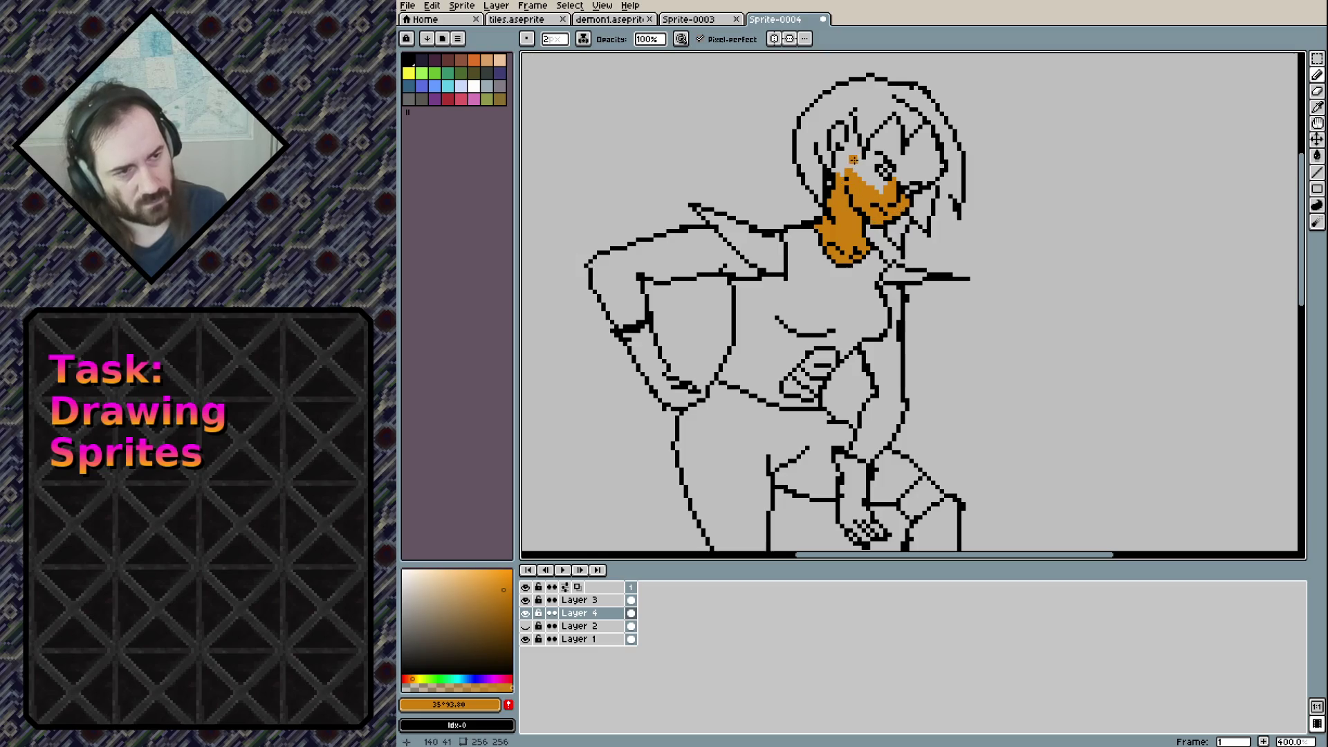
left_click(844, 119)
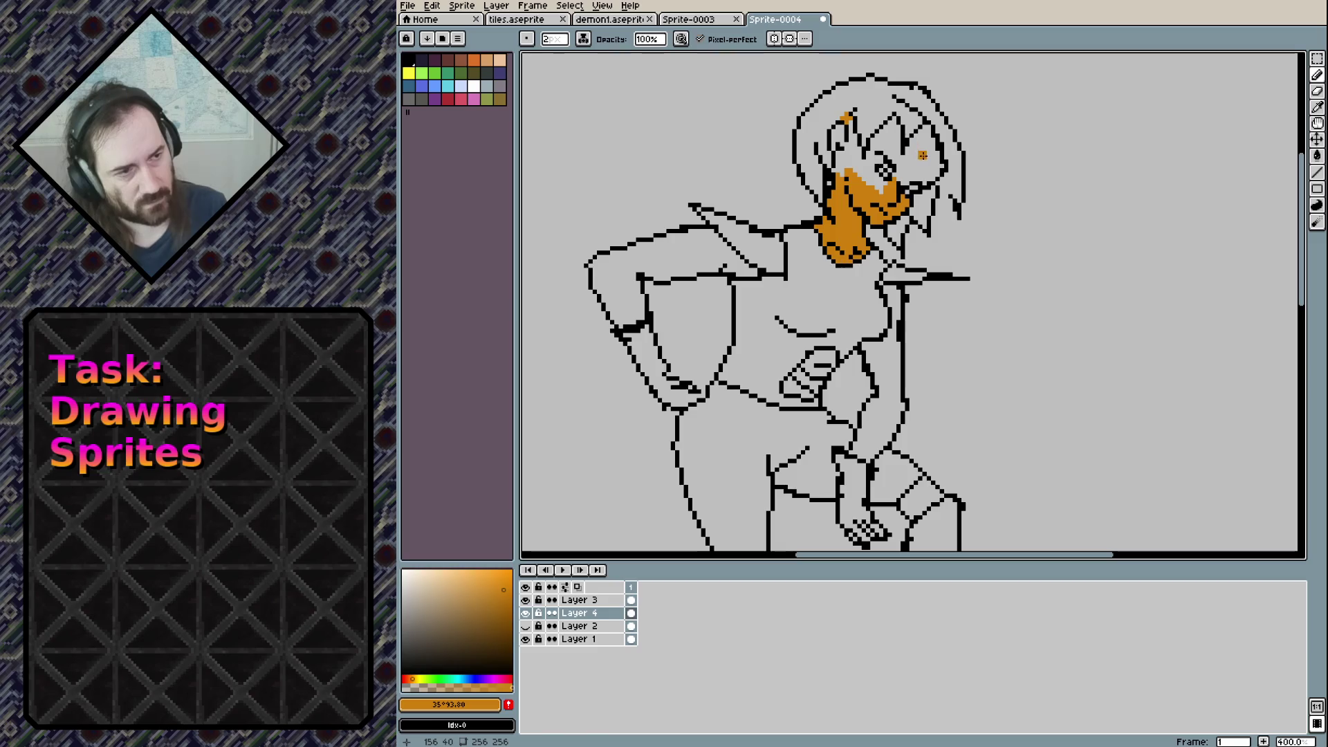
key("g")
left_click(920, 159)
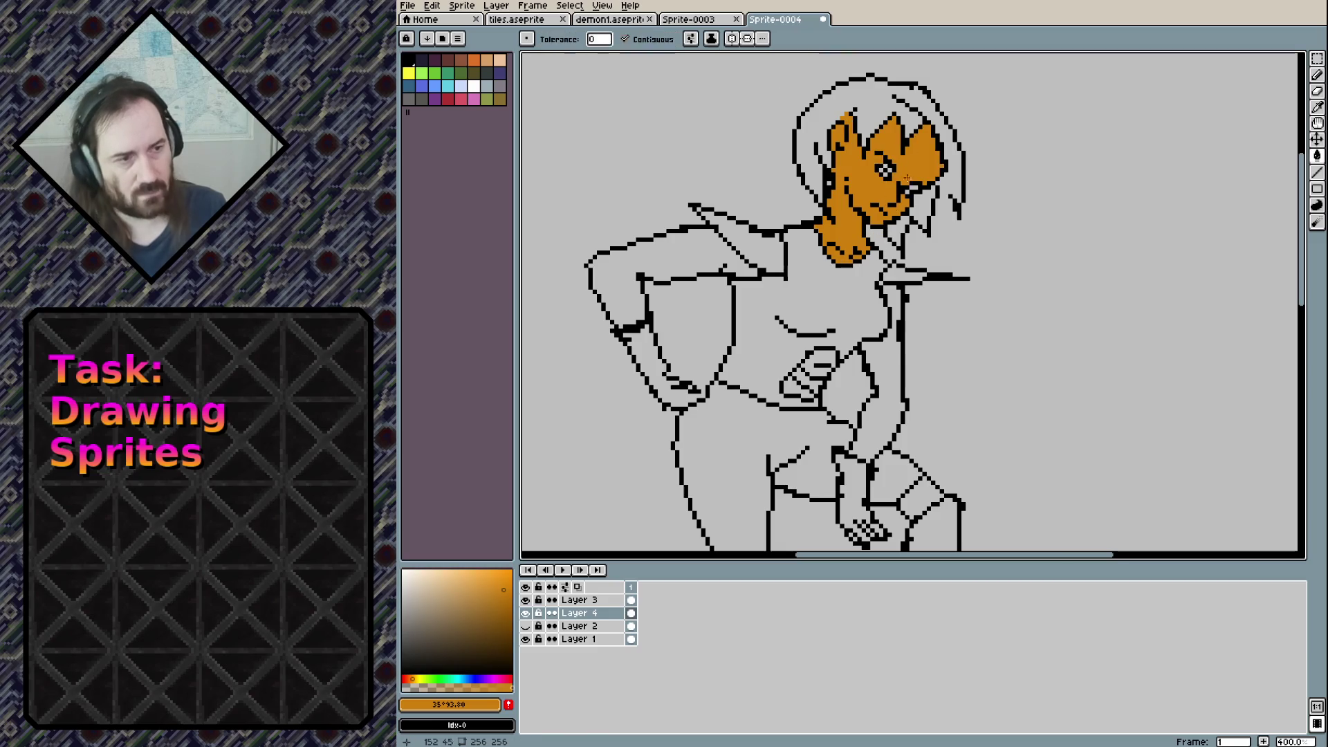
scroll(873, 227, "up", 3)
key("b")
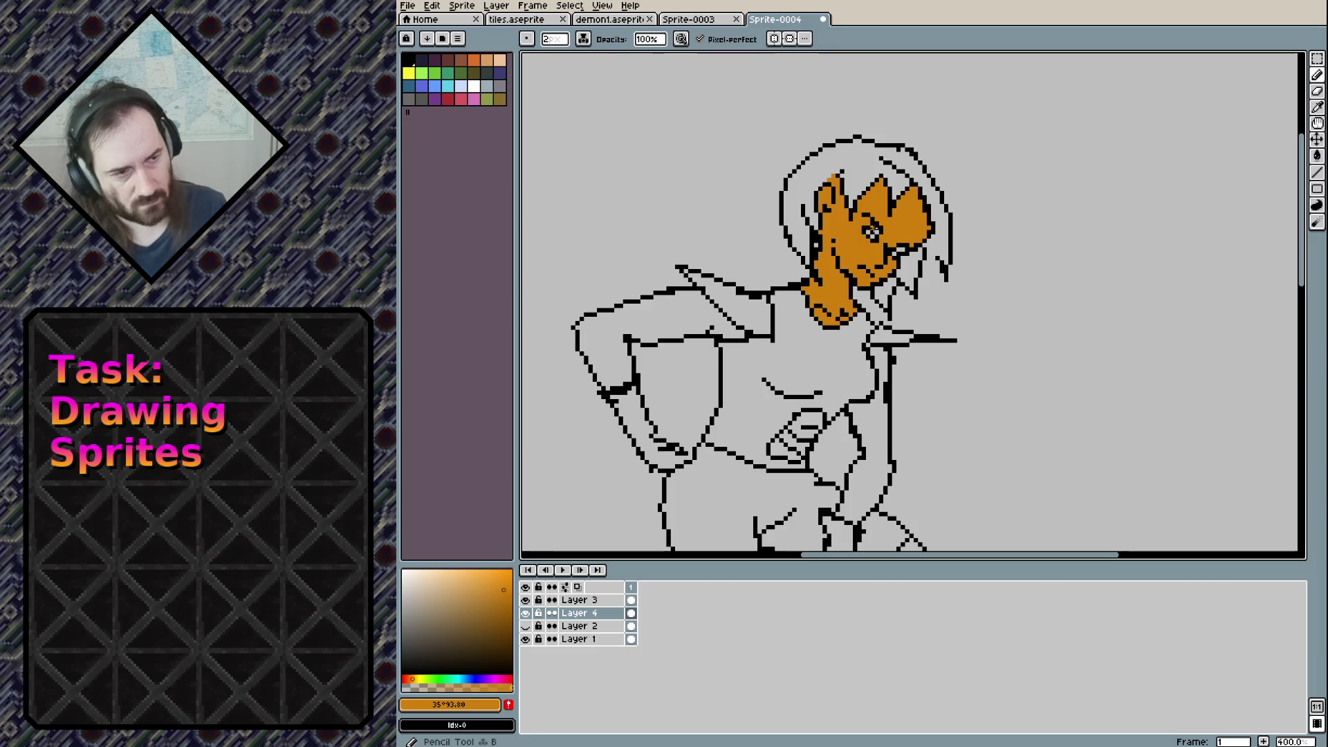
left_click(902, 244)
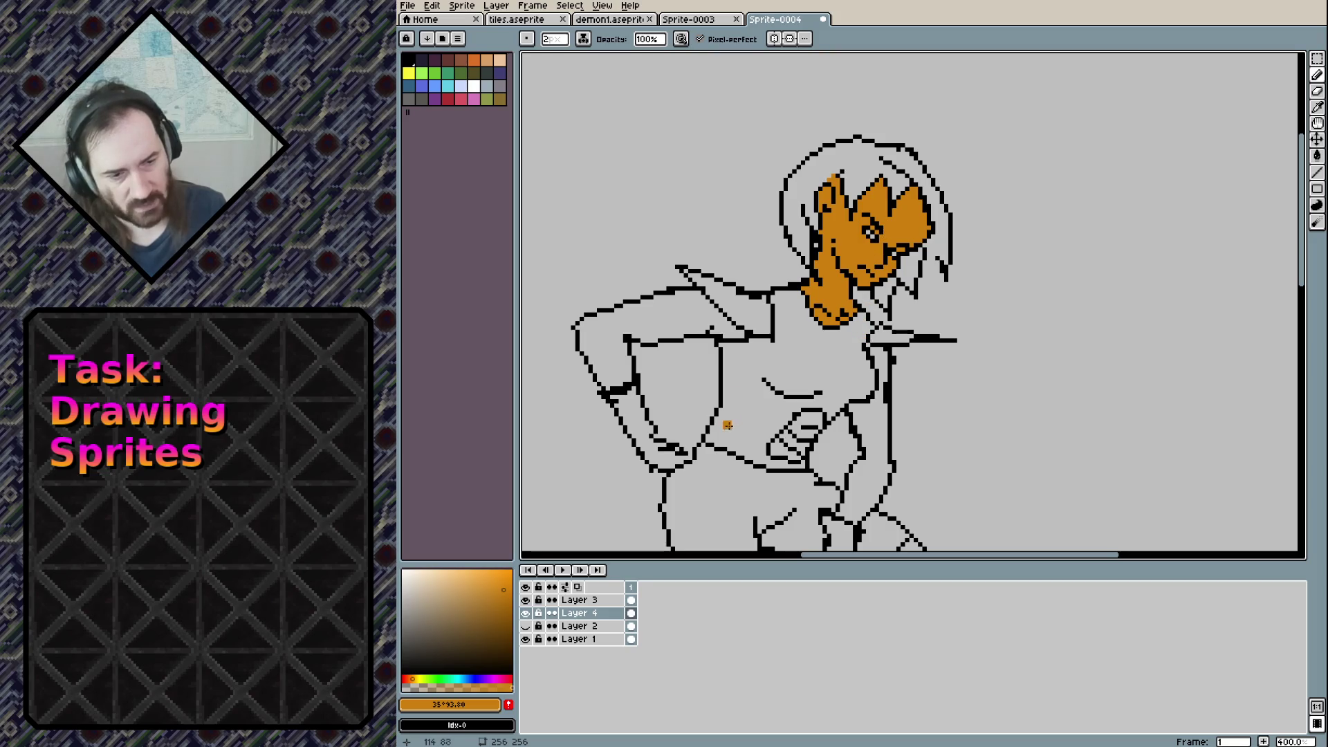
With a 1px pencil, add blue eye pixels and white highlights to the face
key("x")
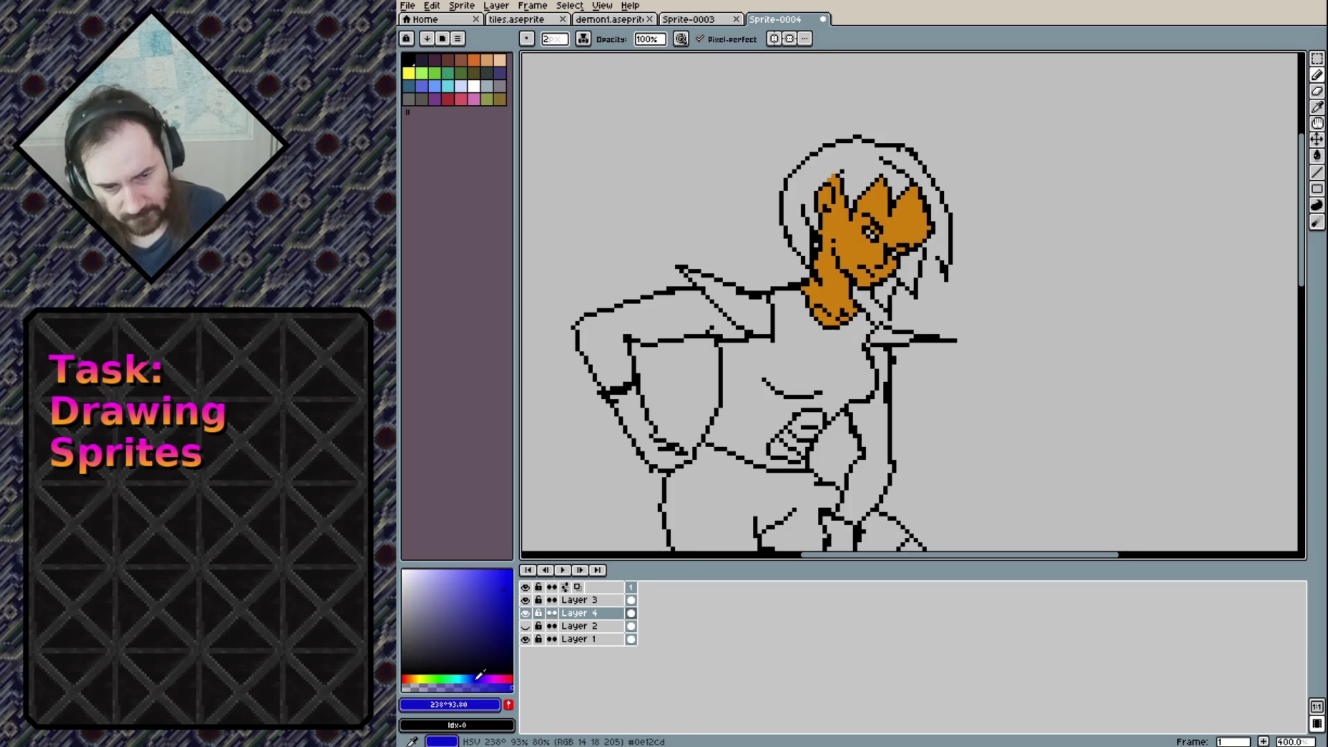
scroll(886, 199, "up", 2)
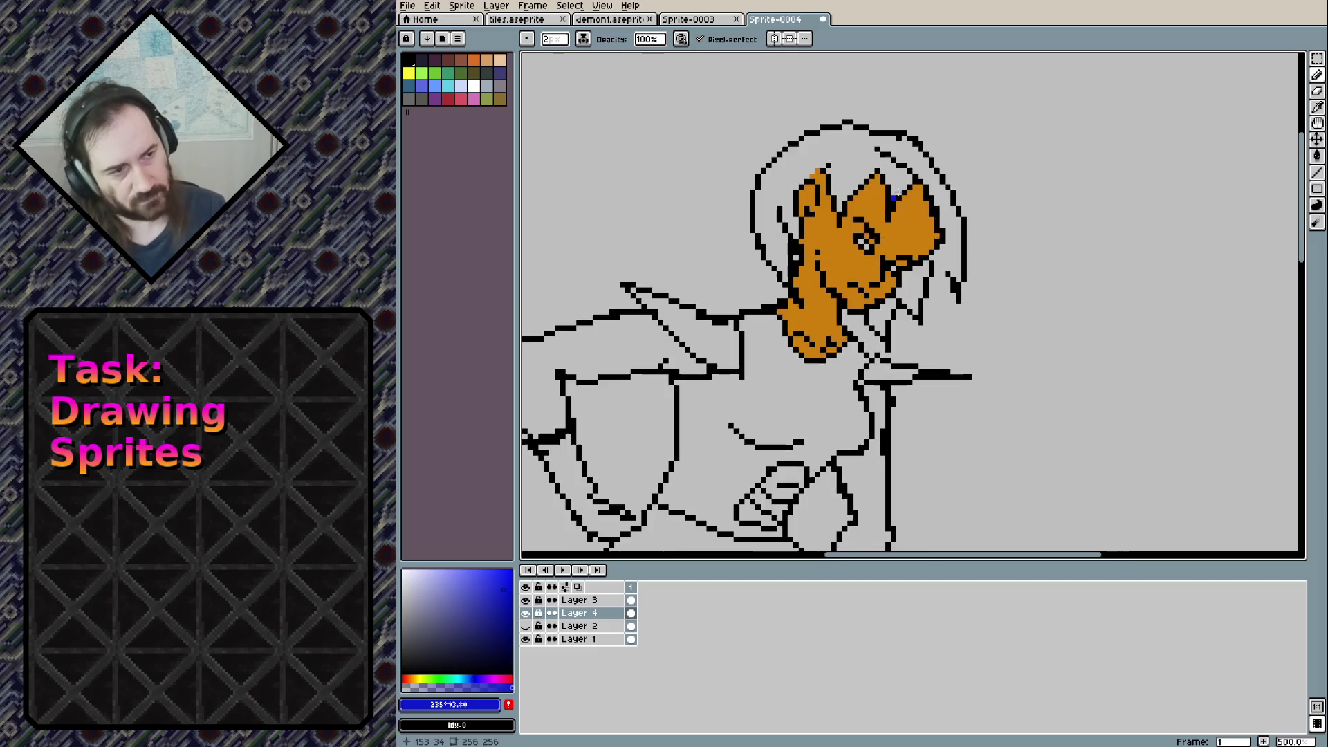
scroll(886, 199, "up", 3)
scroll(886, 200, "up", 3)
key("minus")
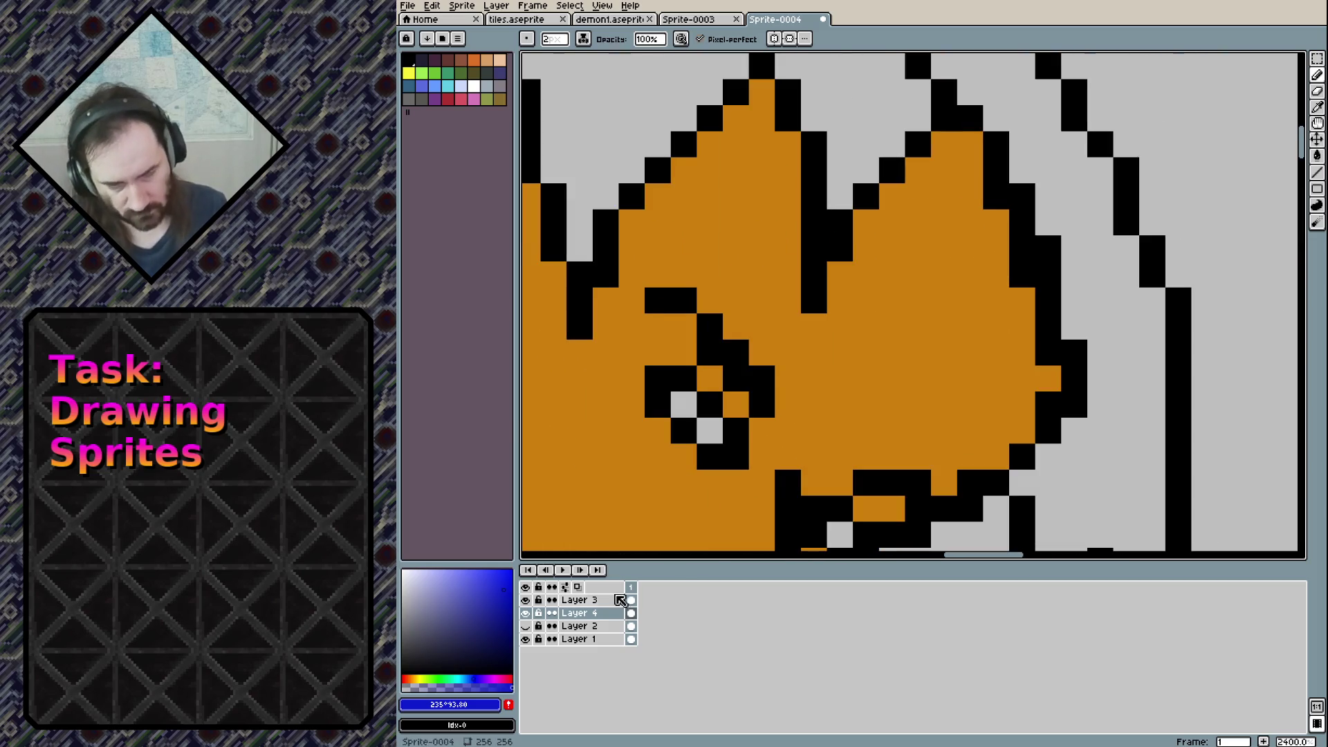
left_click(709, 431)
left_click_drag(823, 360, 735, 203)
left_click(752, 377)
left_click(673, 377)
key("ctrl+z")
left_click(726, 300)
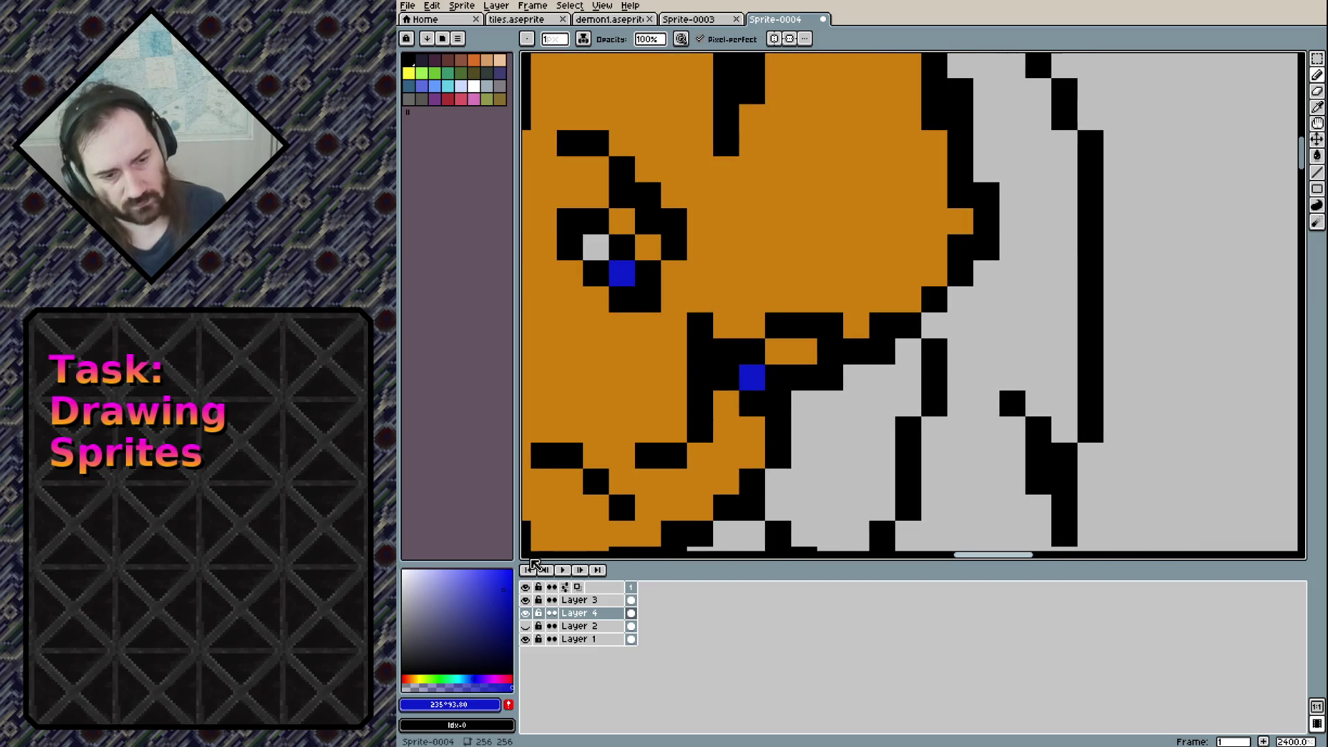
left_click(473, 86)
left_click(597, 250)
left_click(673, 377)
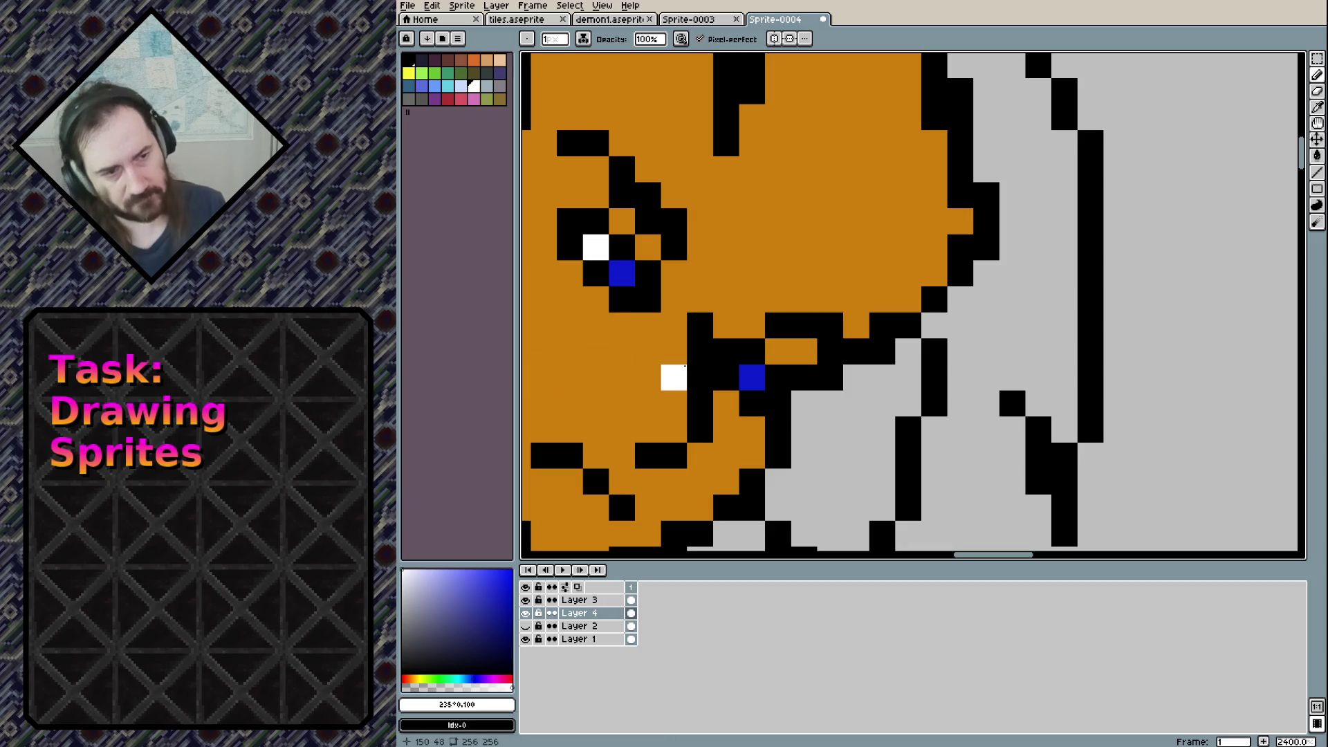
Shade under the jaw and on the neck with darker orange, then select dark magenta
scroll(699, 388, "down", 4)
scroll(699, 388, "up", 2)
left_click_drag(700, 388, 834, 361)
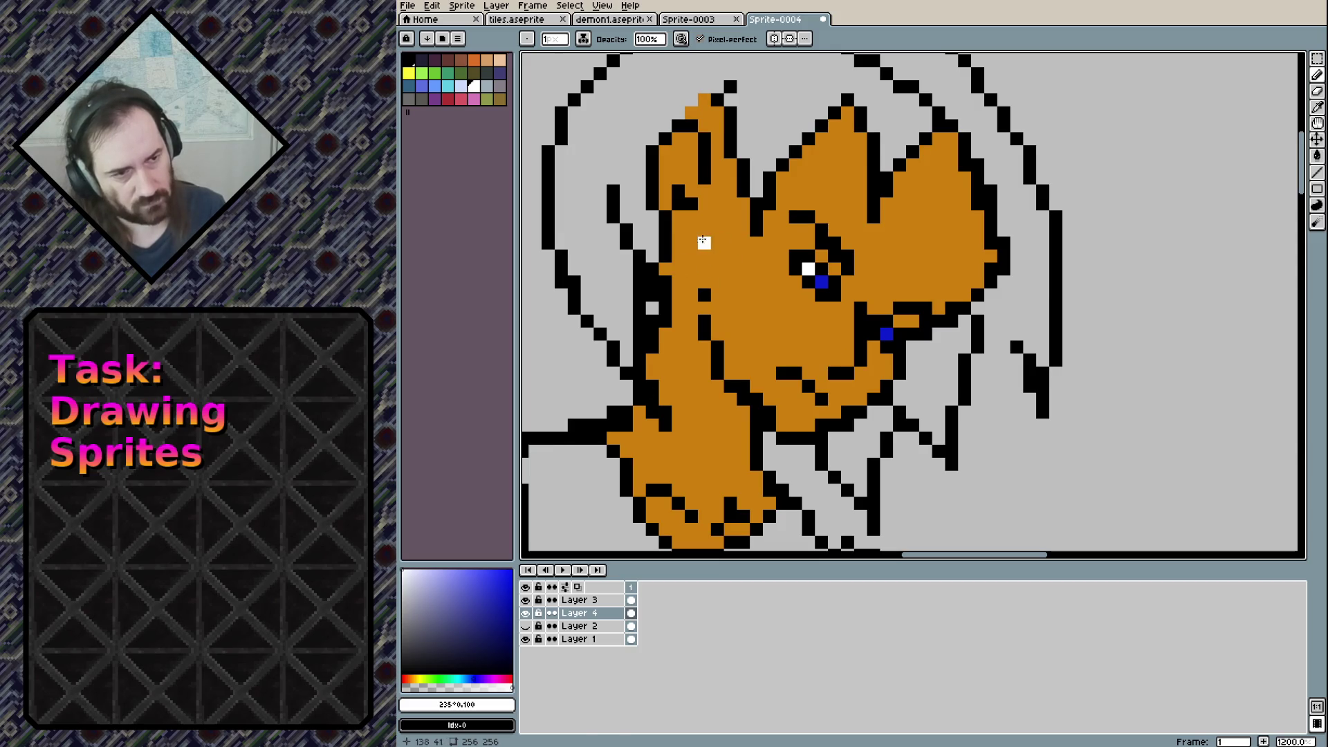
left_click(680, 315, "alt")
left_click(512, 604)
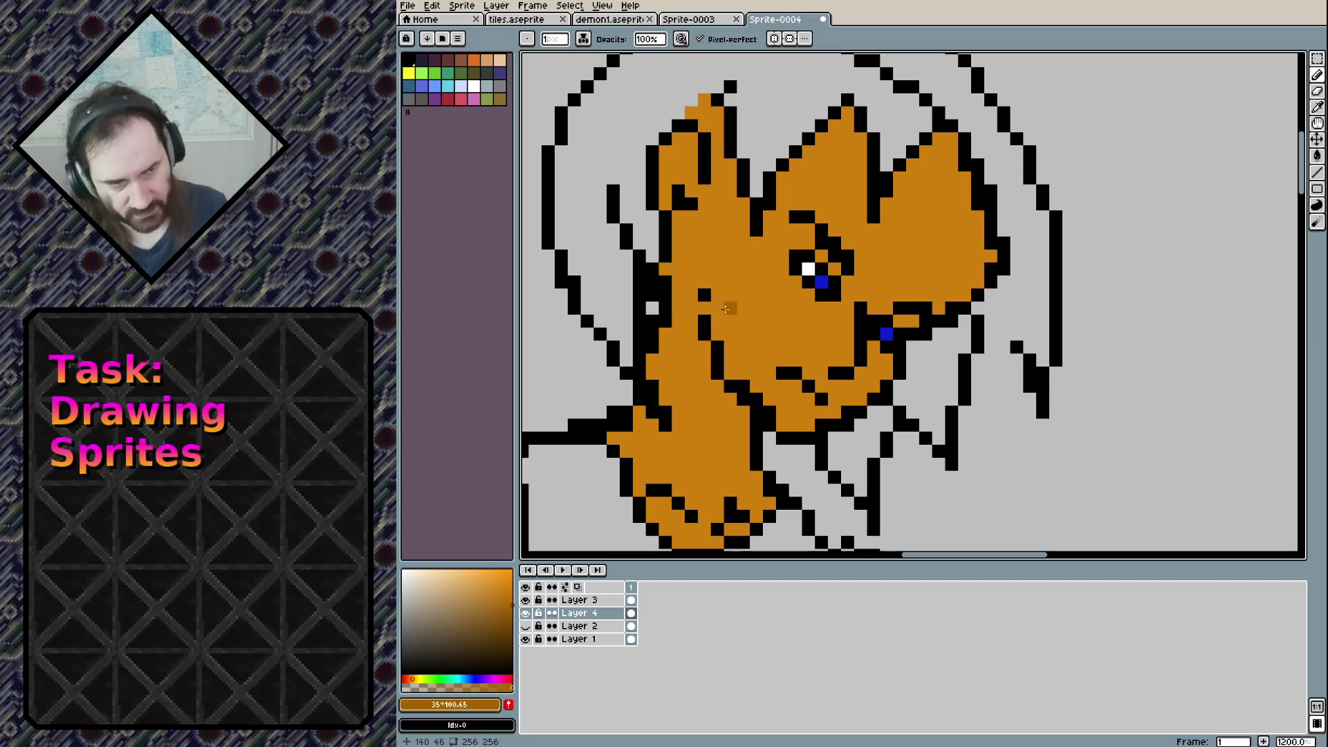
key("plus")
key("plus")
mouse_move(720, 308)
left_mouse_down()
mouse_move(721, 337)
mouse_move(785, 409)
left_mouse_up()
key("ctrl+z")
key("ctrl+z")
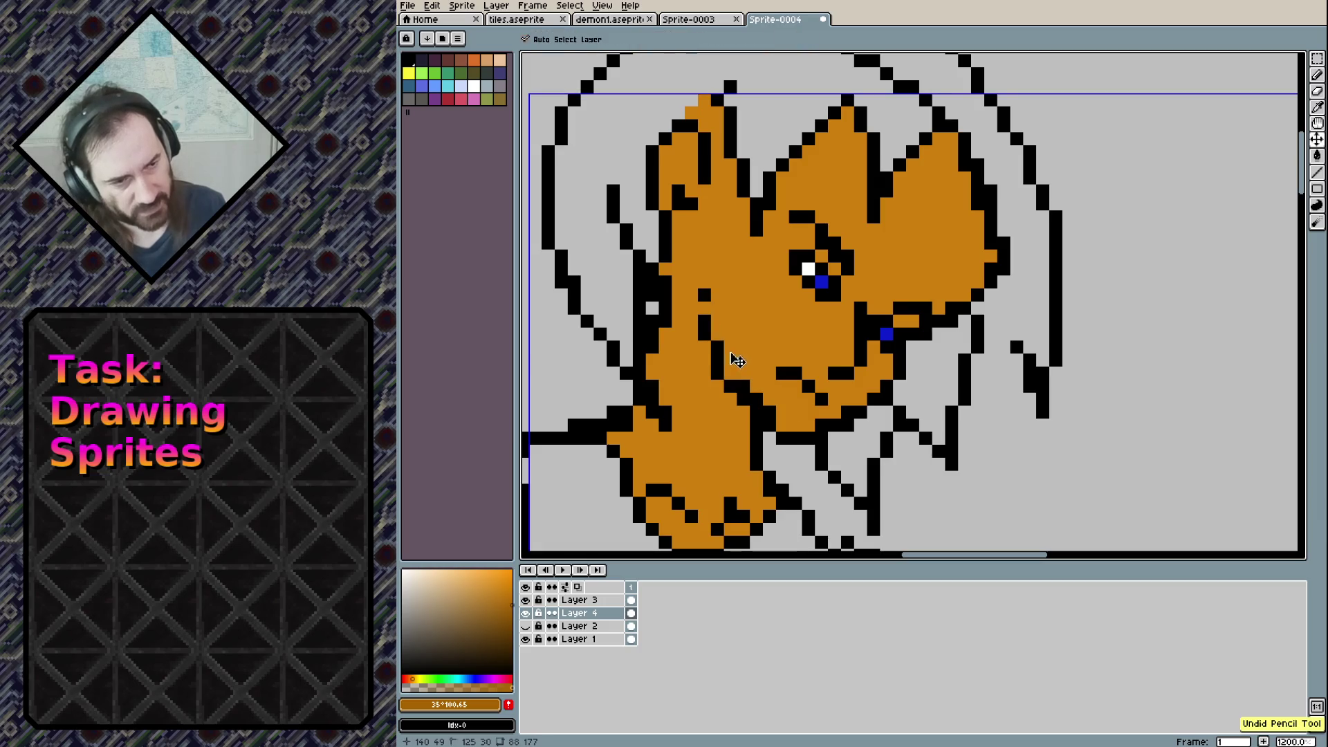
key("minus")
mouse_move(708, 308)
left_mouse_down()
mouse_move(723, 346)
mouse_move(802, 422)
left_mouse_up()
mouse_move(642, 422)
left_mouse_down()
mouse_move(656, 441)
mouse_move(615, 437)
mouse_move(671, 322)
left_mouse_up()
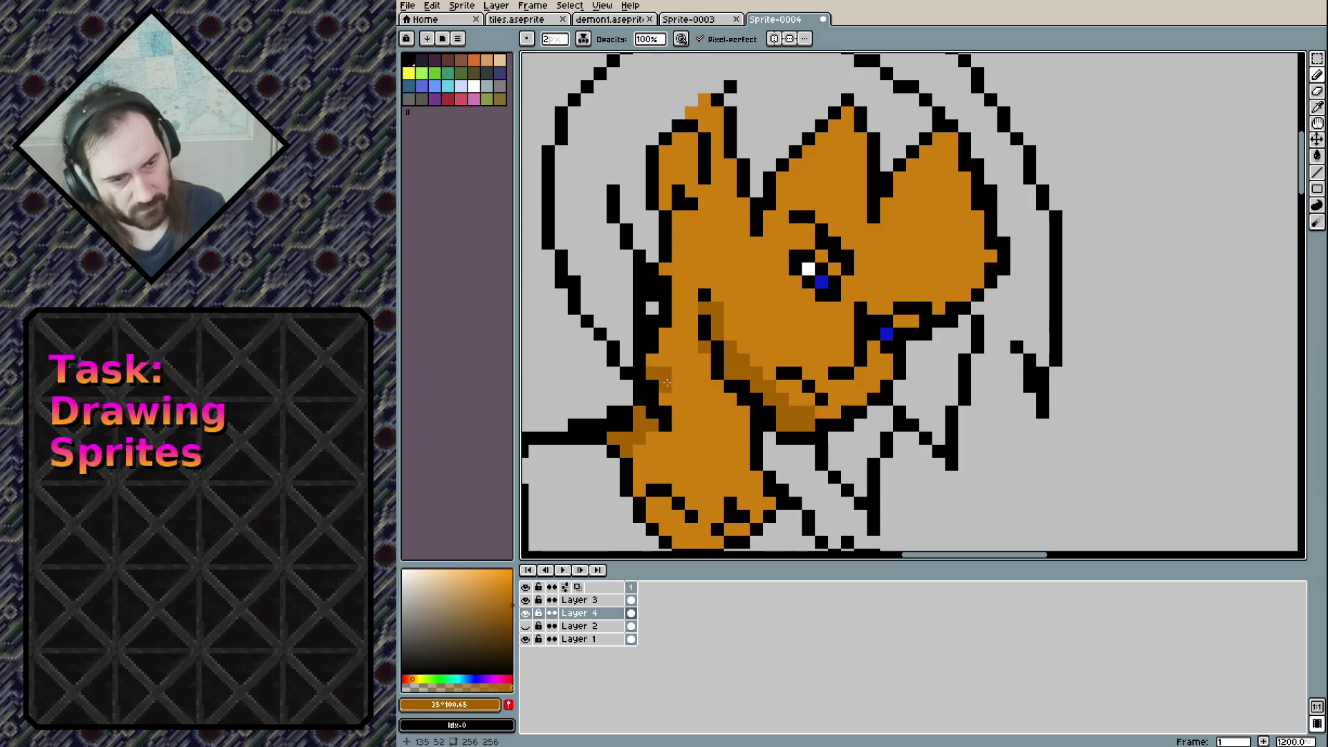
mouse_move(720, 376)
left_mouse_down()
mouse_move(741, 414)
mouse_move(730, 410)
left_mouse_up()
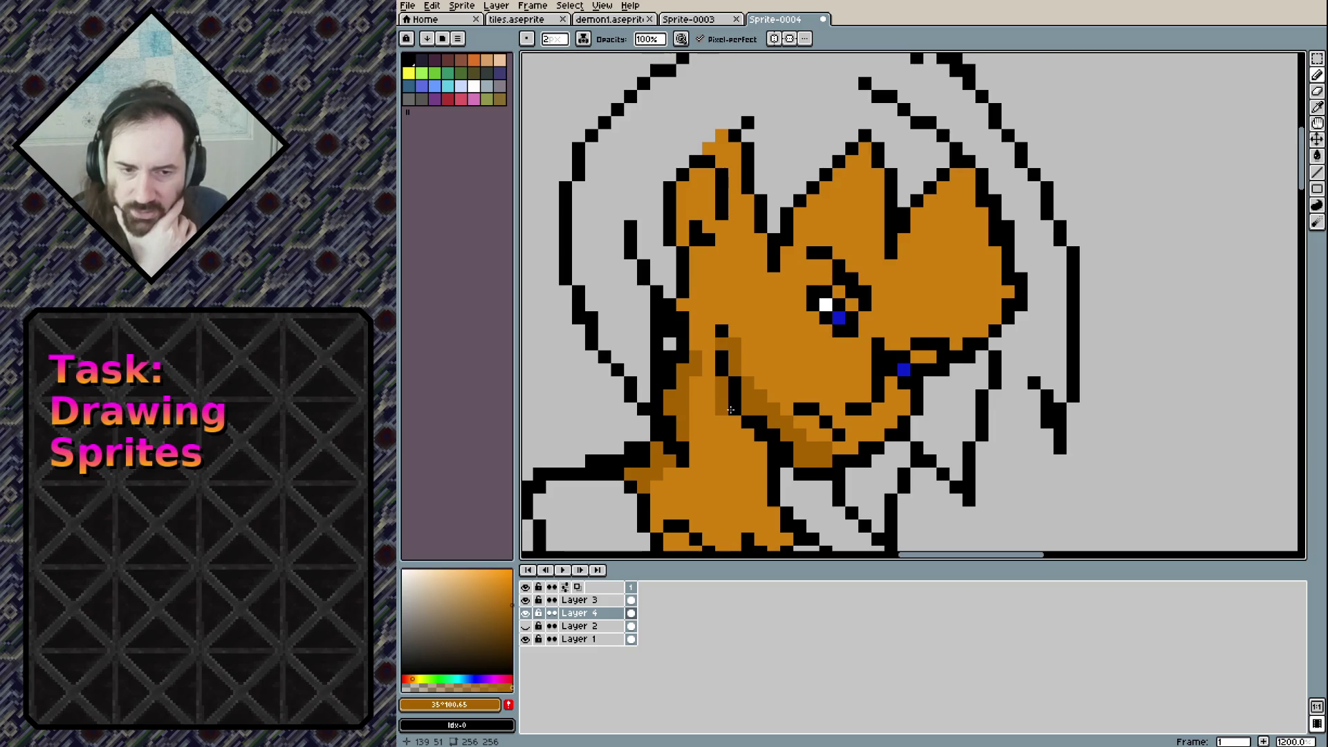
left_click(498, 680)
left_click(499, 659)
Paint magenta into the hair and beside the jaw, undoing stray background fills
mouse_move(606, 202)
left_mouse_down()
mouse_move(635, 367)
mouse_move(658, 153)
left_mouse_up()
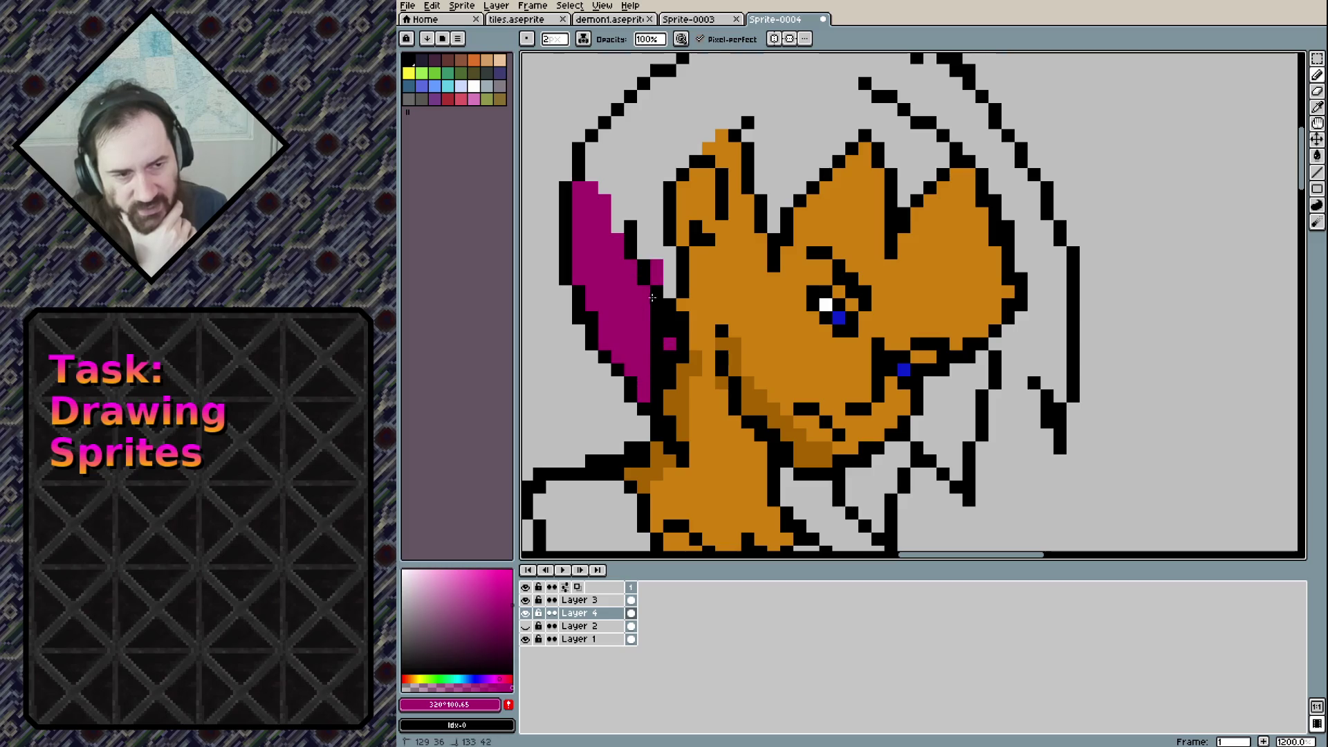
scroll(692, 166, "up", 3)
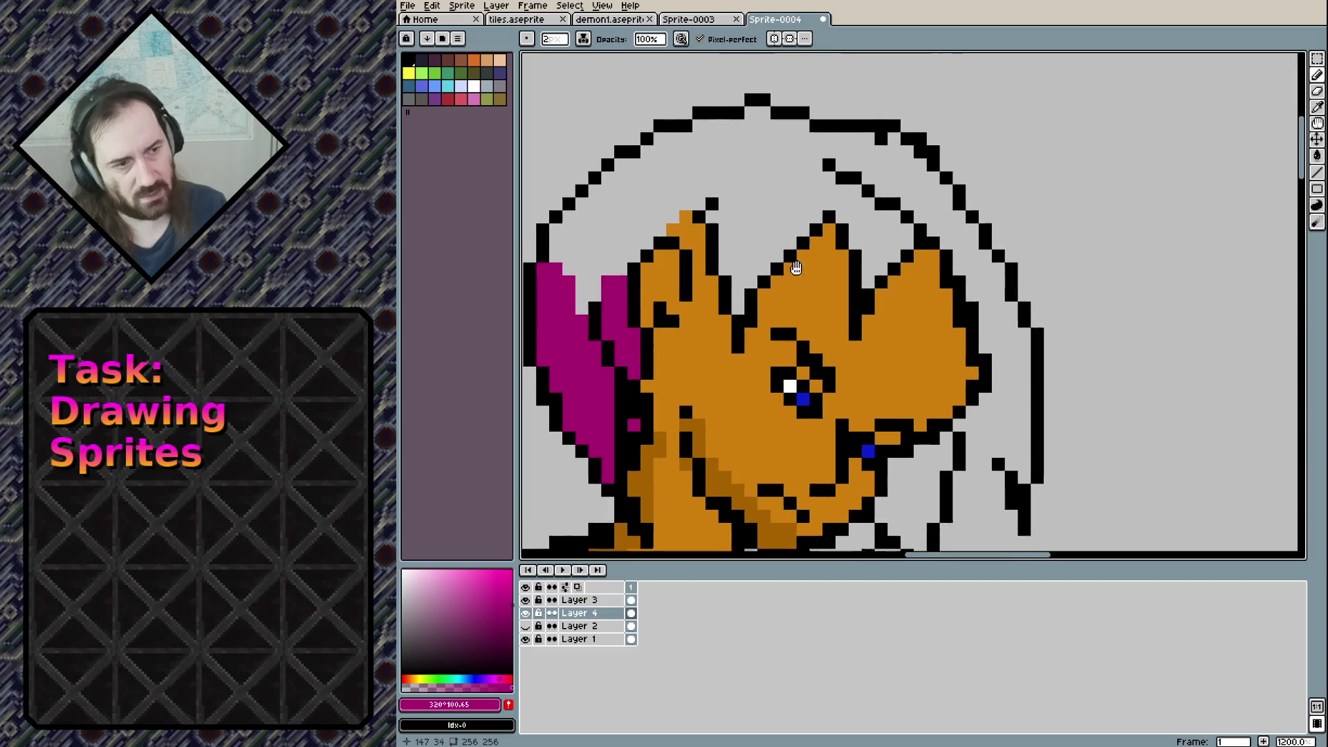
key("g")
left_click(761, 202)
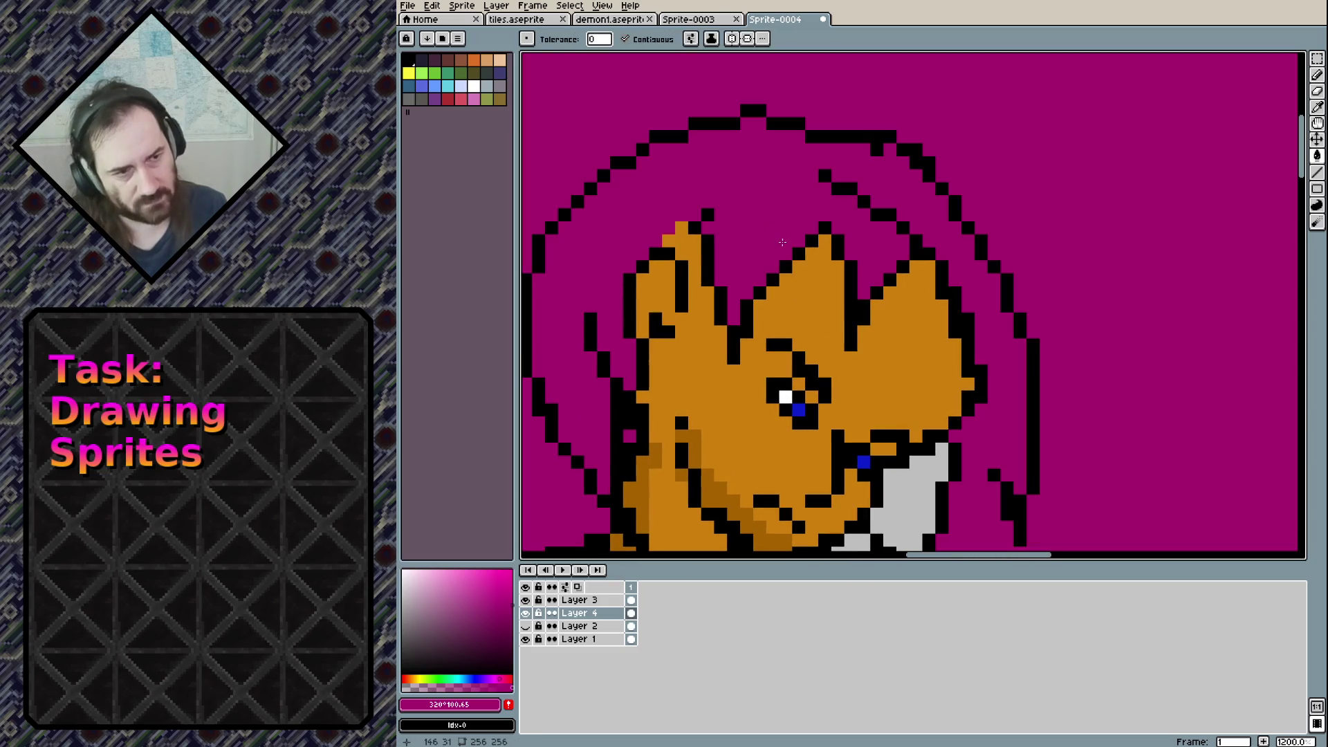
key("ctrl+z")
scroll(927, 134, "down", 3)
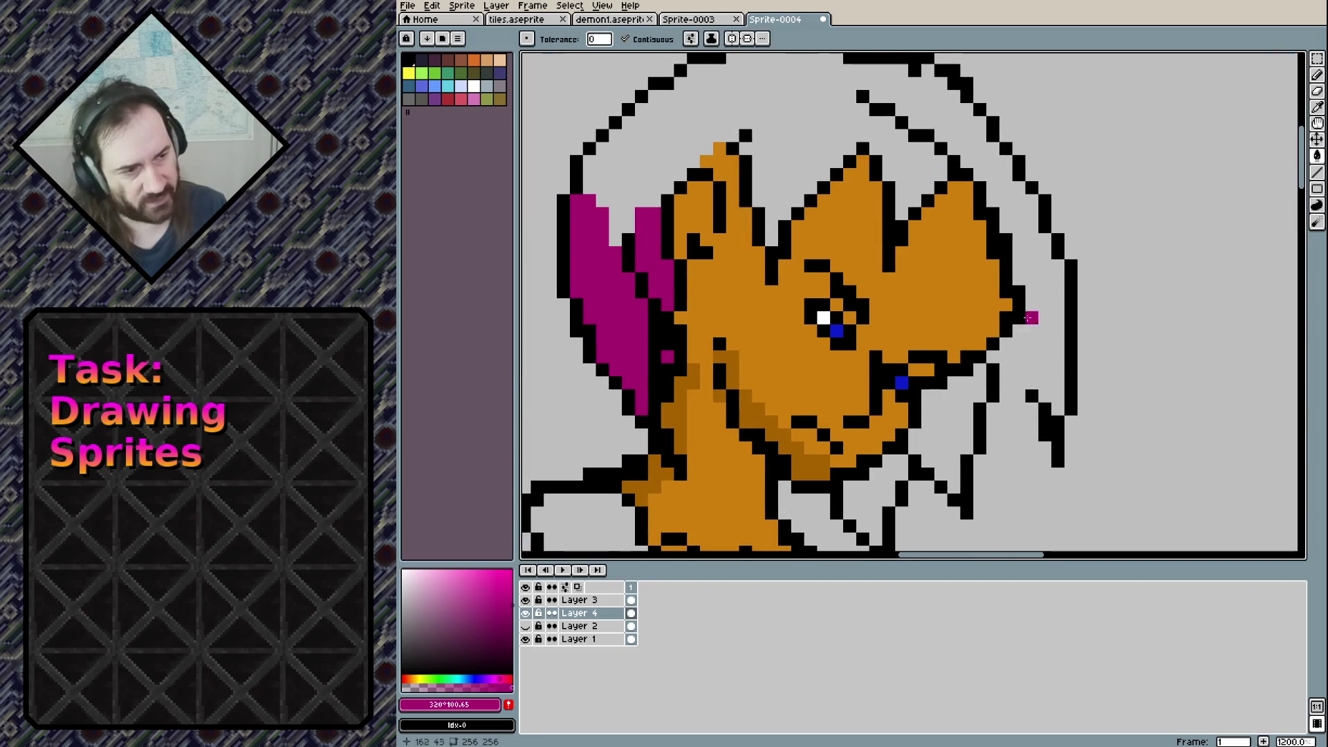
left_click(1030, 304)
key("v")
key("ctrl+z")
key("b")
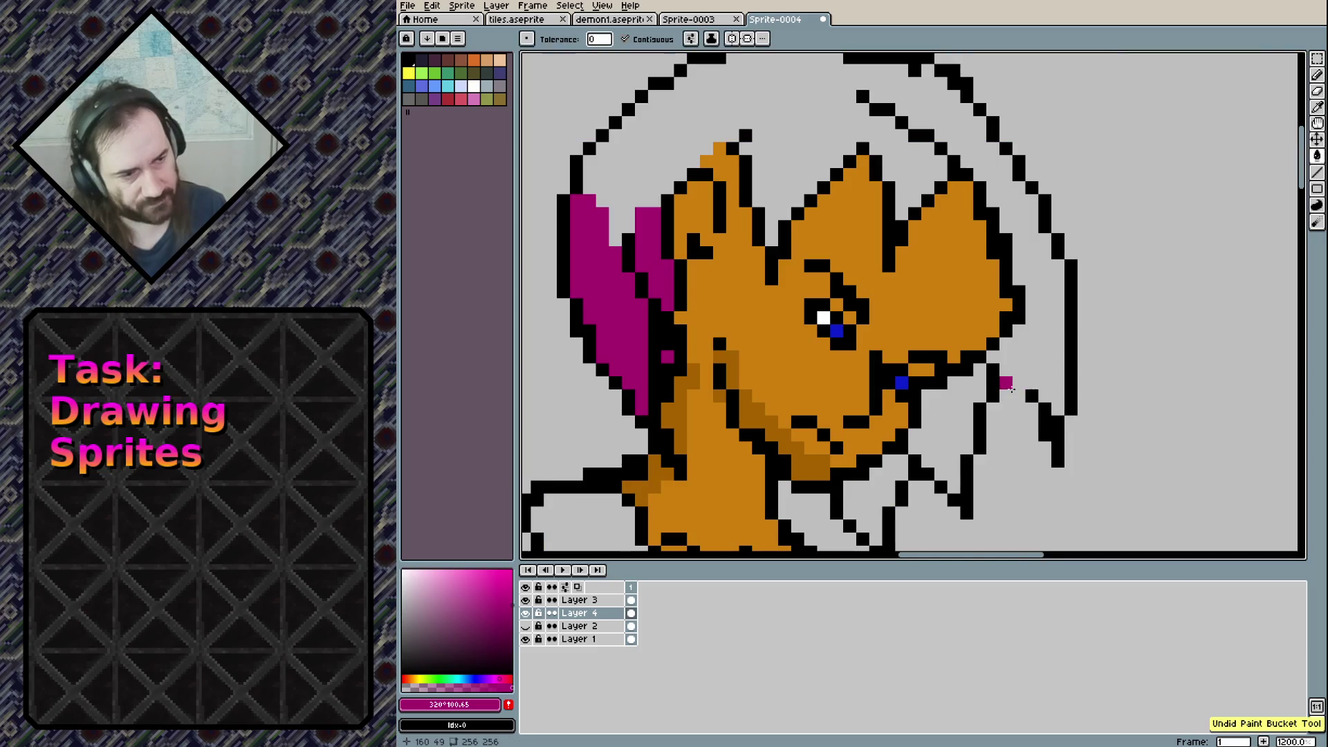
left_click(1005, 377)
left_click(1012, 388)
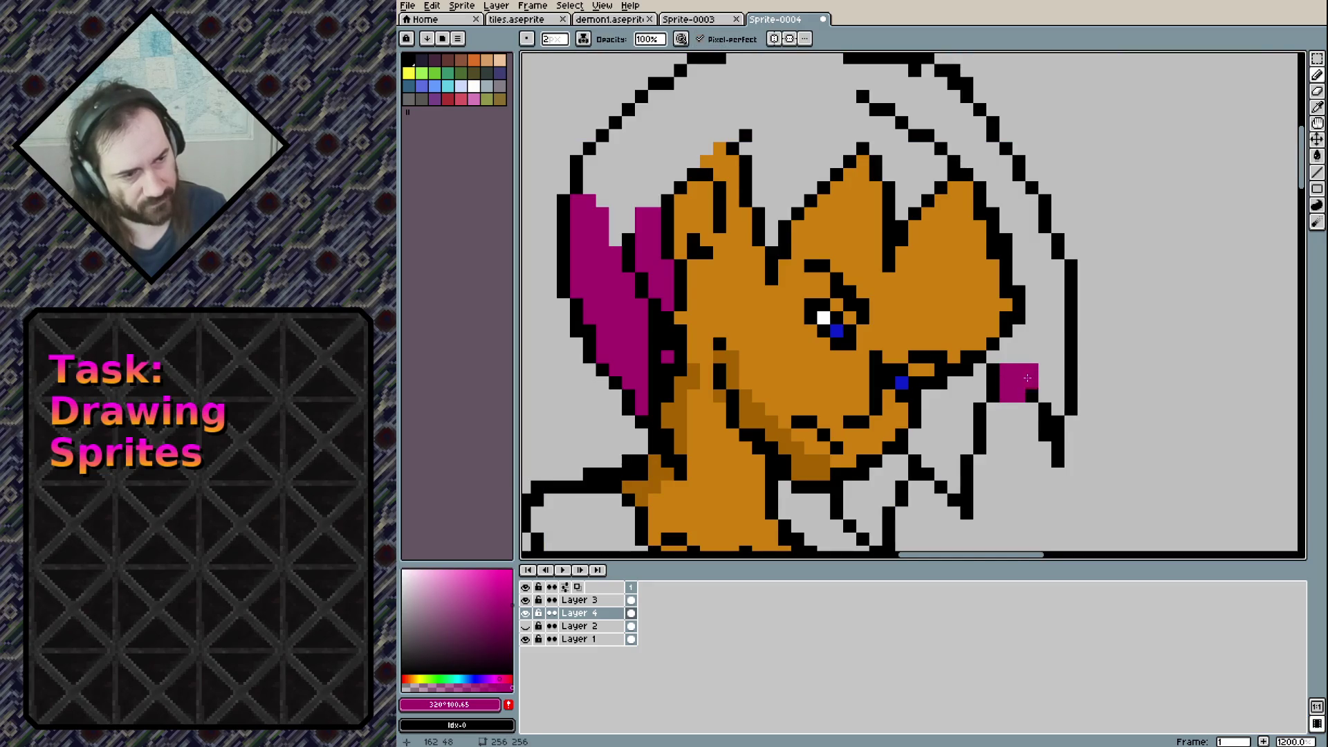
key("h")
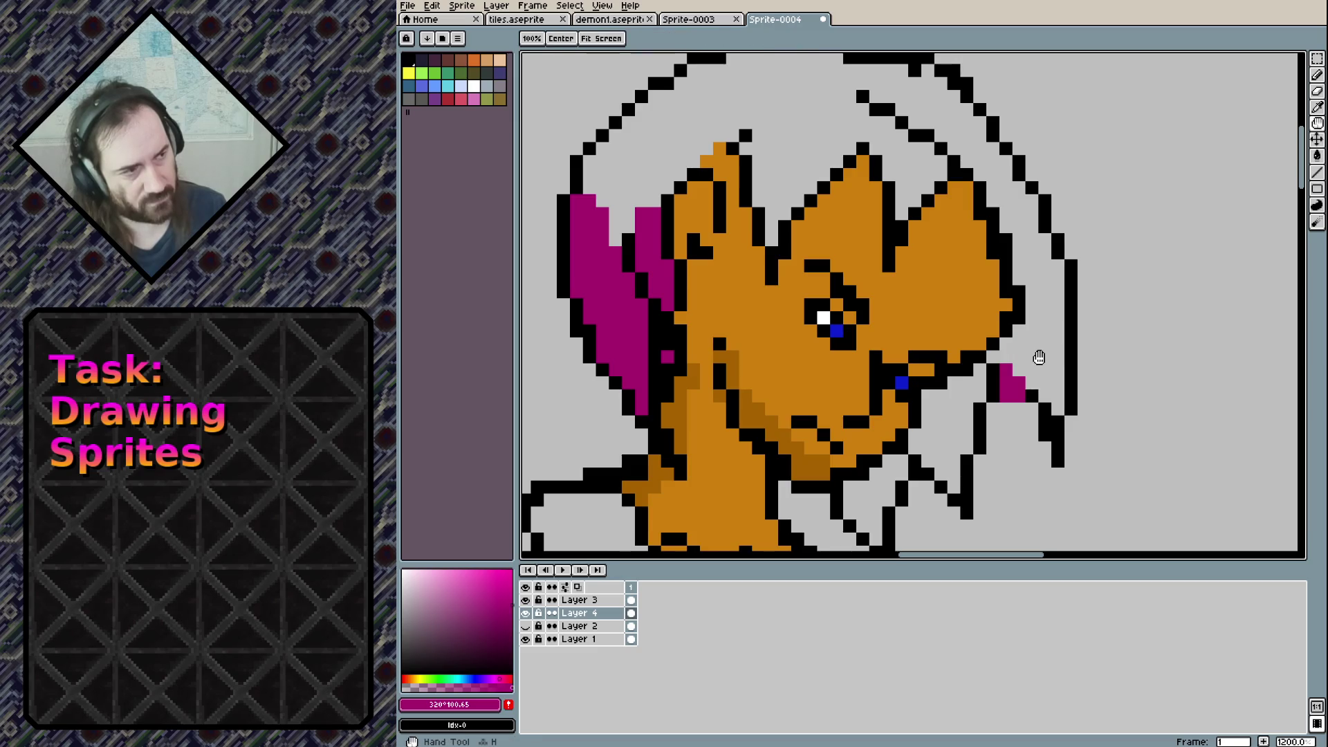
Flood-fill the upper hair, lower hair and the strand below the chin magenta
key("g")
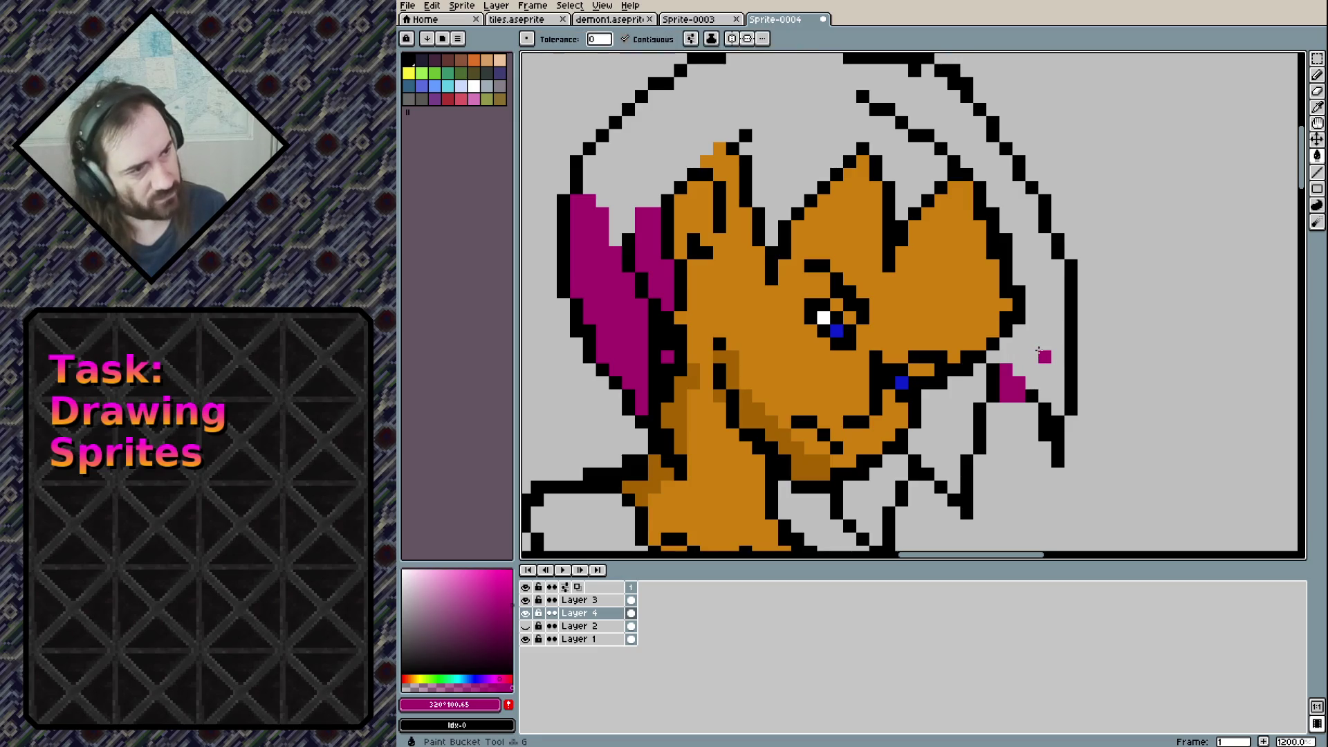
left_click(1035, 357)
left_click(913, 430)
left_click(861, 503)
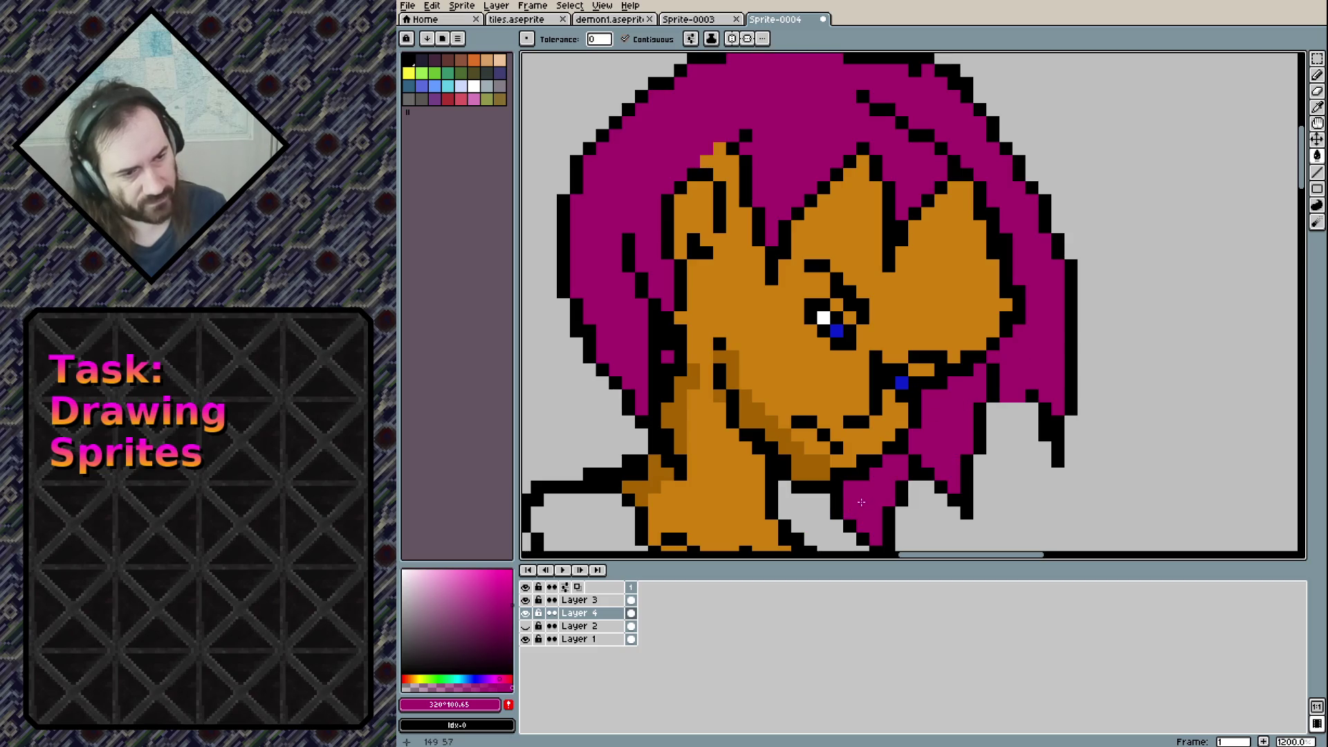
scroll(776, 415, "down", 1)
scroll(766, 395, "up", 1)
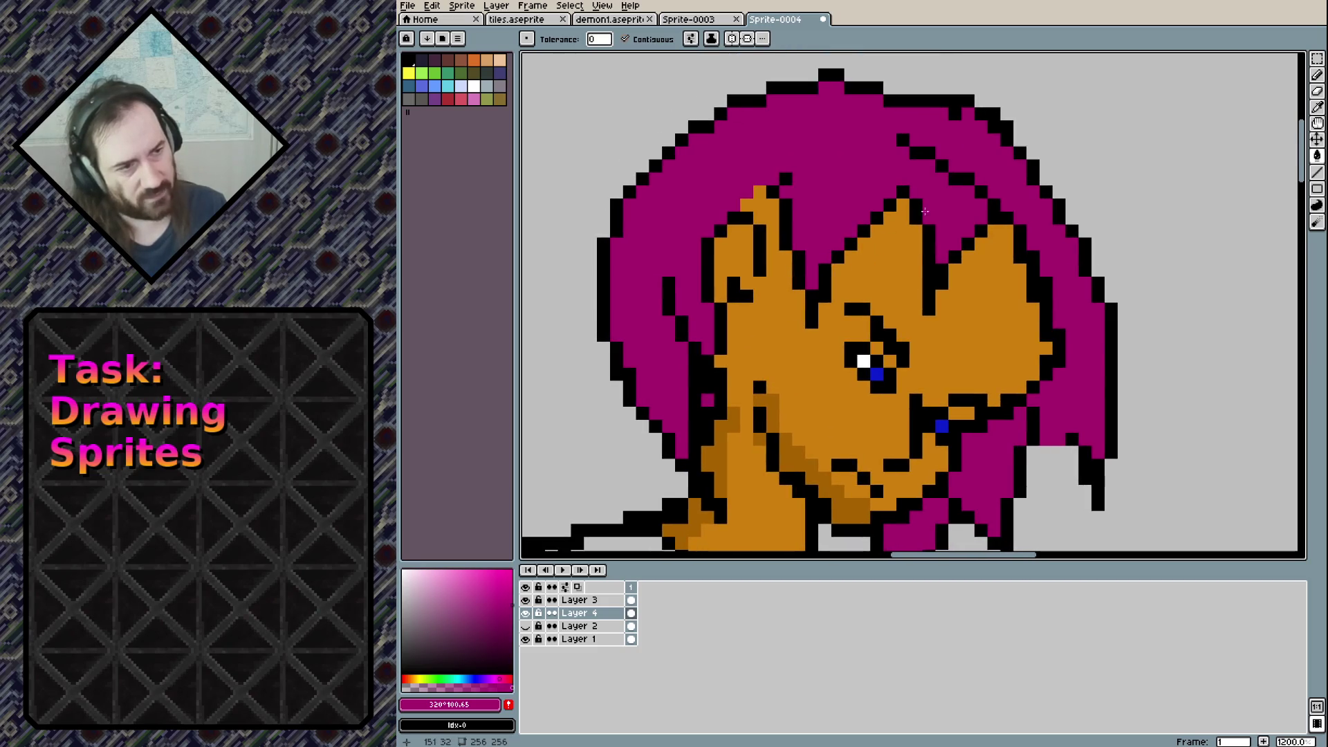
scroll(973, 141, "down", 4)
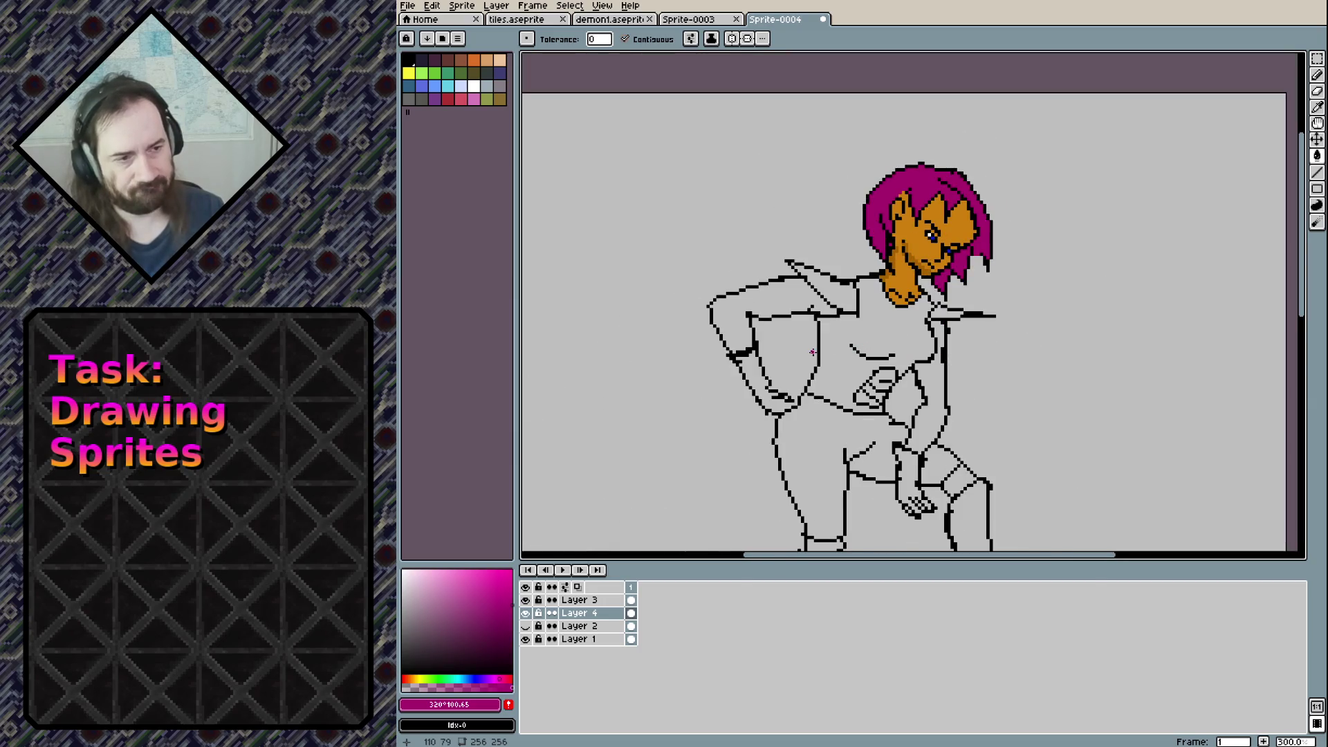
Bucket-fill both arms and both knee bands with skin orange
scroll(815, 354, "up", 1)
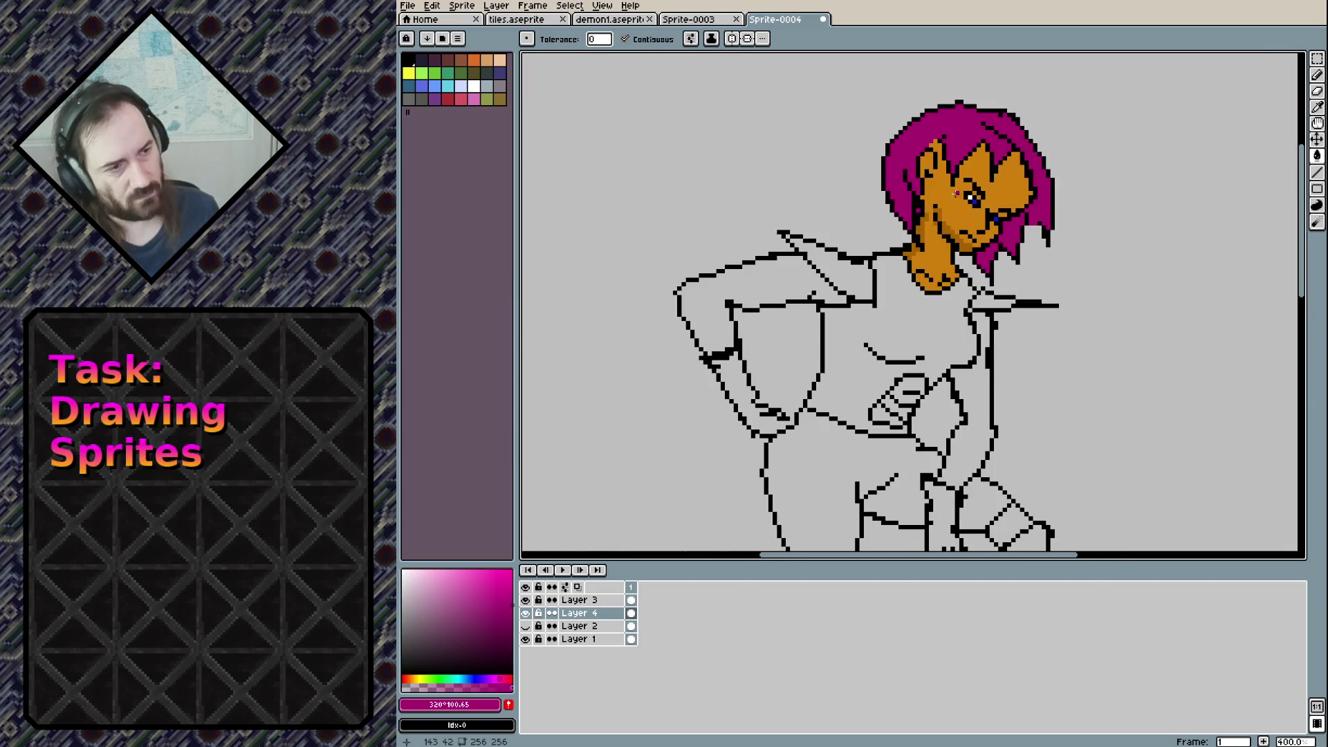
left_click(934, 196, "alt")
left_click(760, 295)
left_click(978, 413)
scroll(978, 413, "down", 4)
left_click(992, 366)
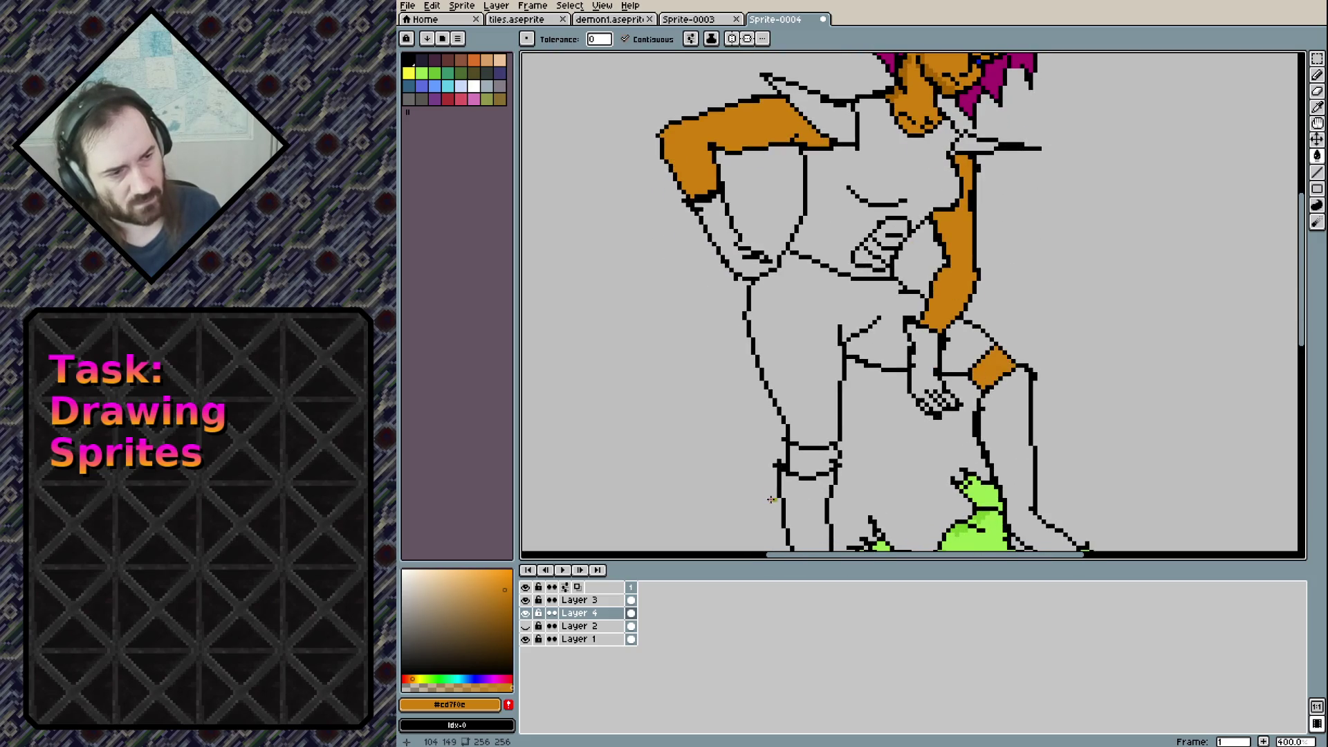
left_click(803, 461)
scroll(897, 251, "up", 4)
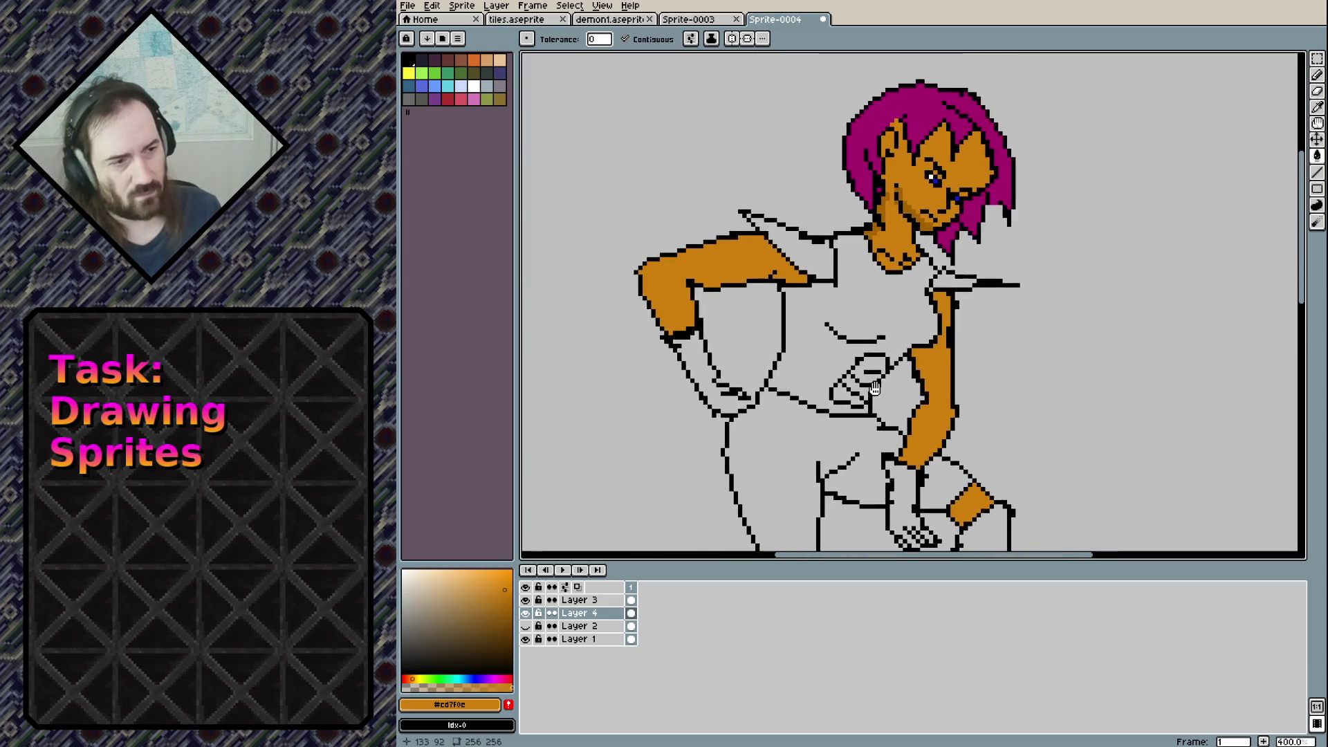
Shade the outer edges of the left and right arms with darker orange
left_click(878, 200, "alt")
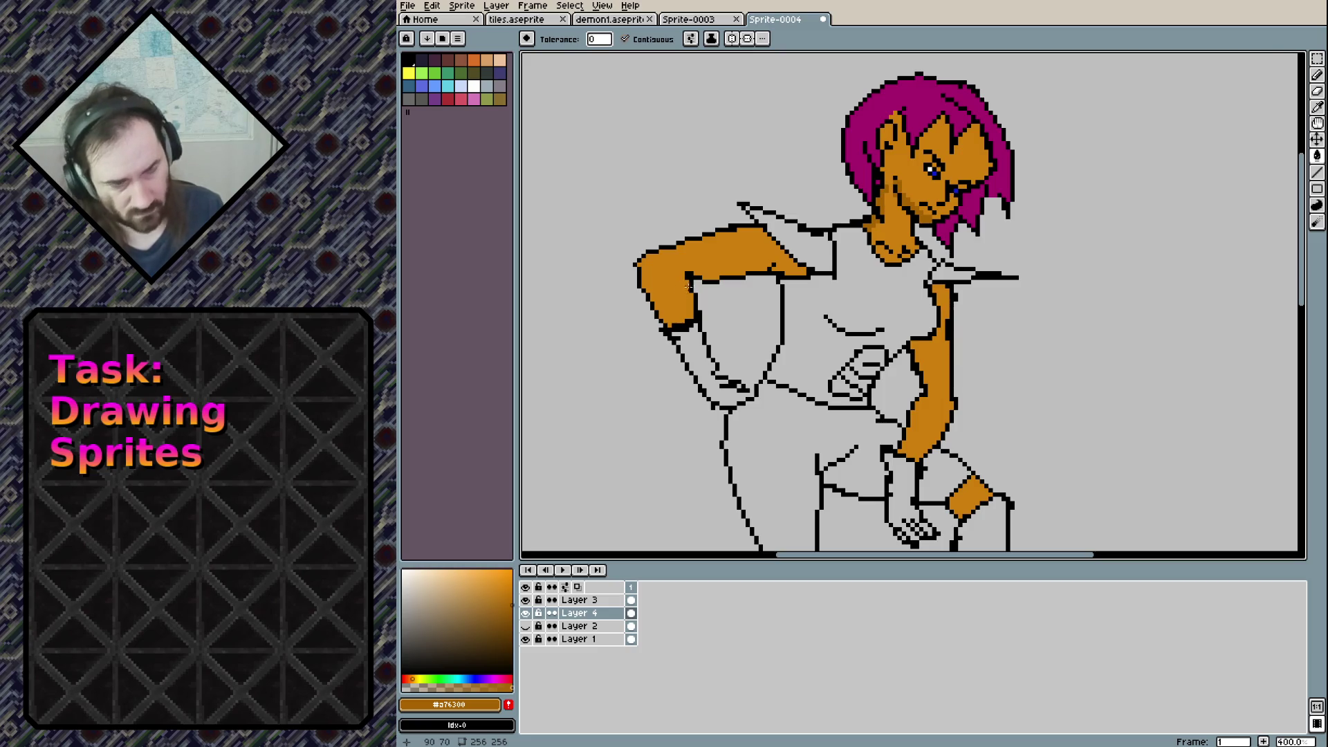
left_click(679, 276)
key("ctrl+z")
key("b")
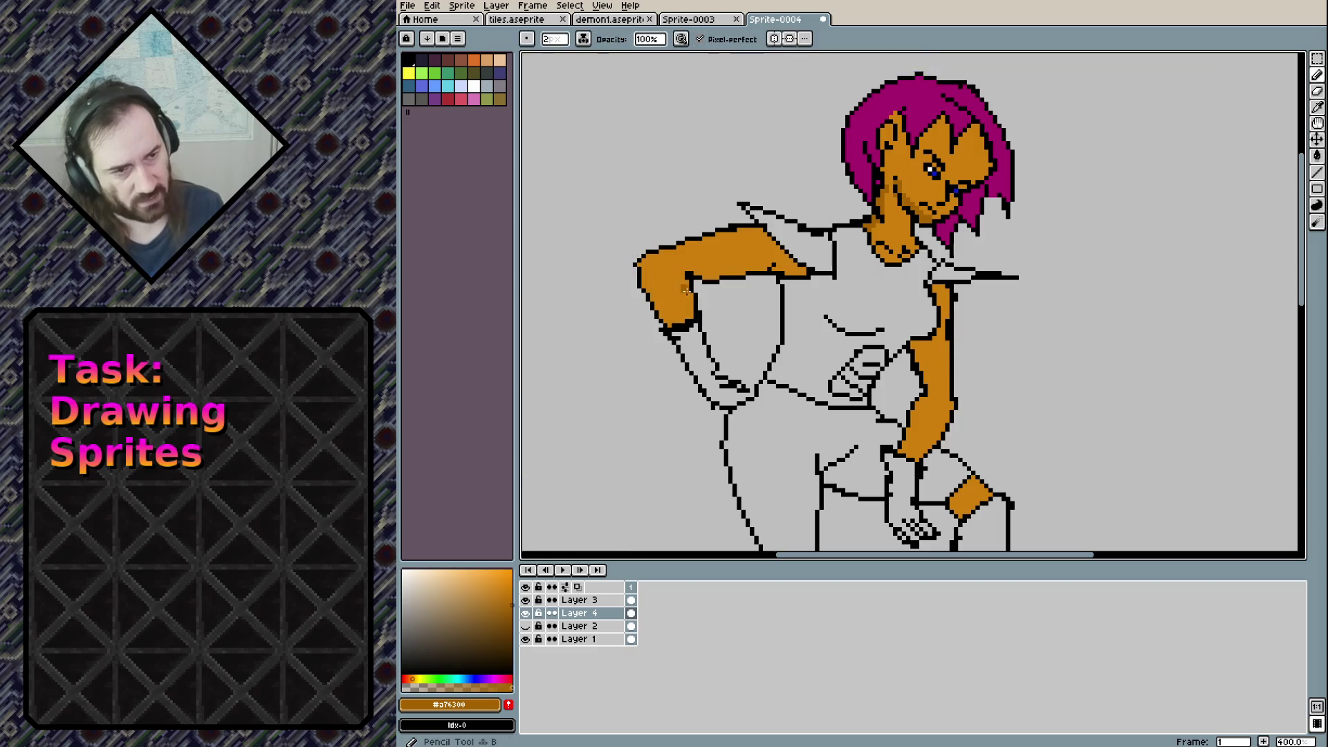
mouse_move(643, 279)
left_mouse_down()
mouse_move(659, 301)
mouse_move(774, 263)
left_mouse_up()
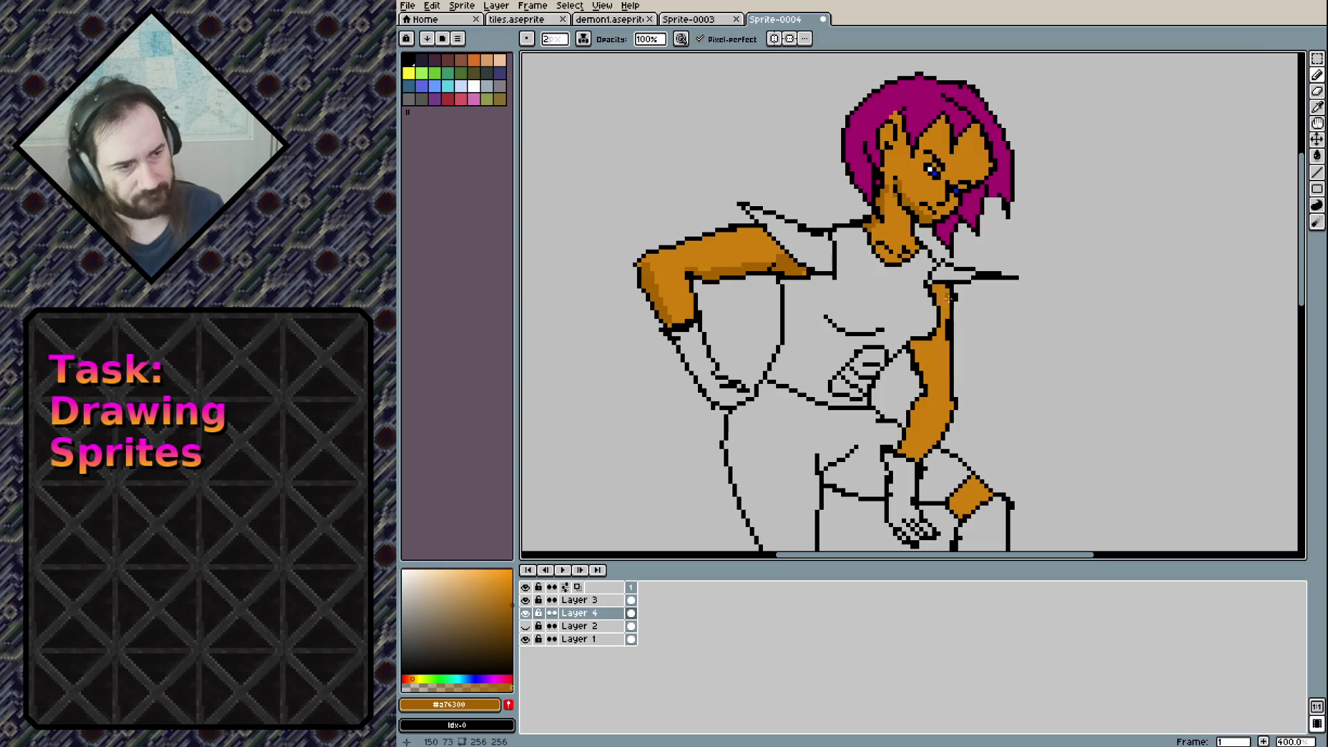
mouse_move(918, 357)
left_mouse_down()
mouse_move(915, 346)
mouse_move(907, 419)
left_mouse_up()
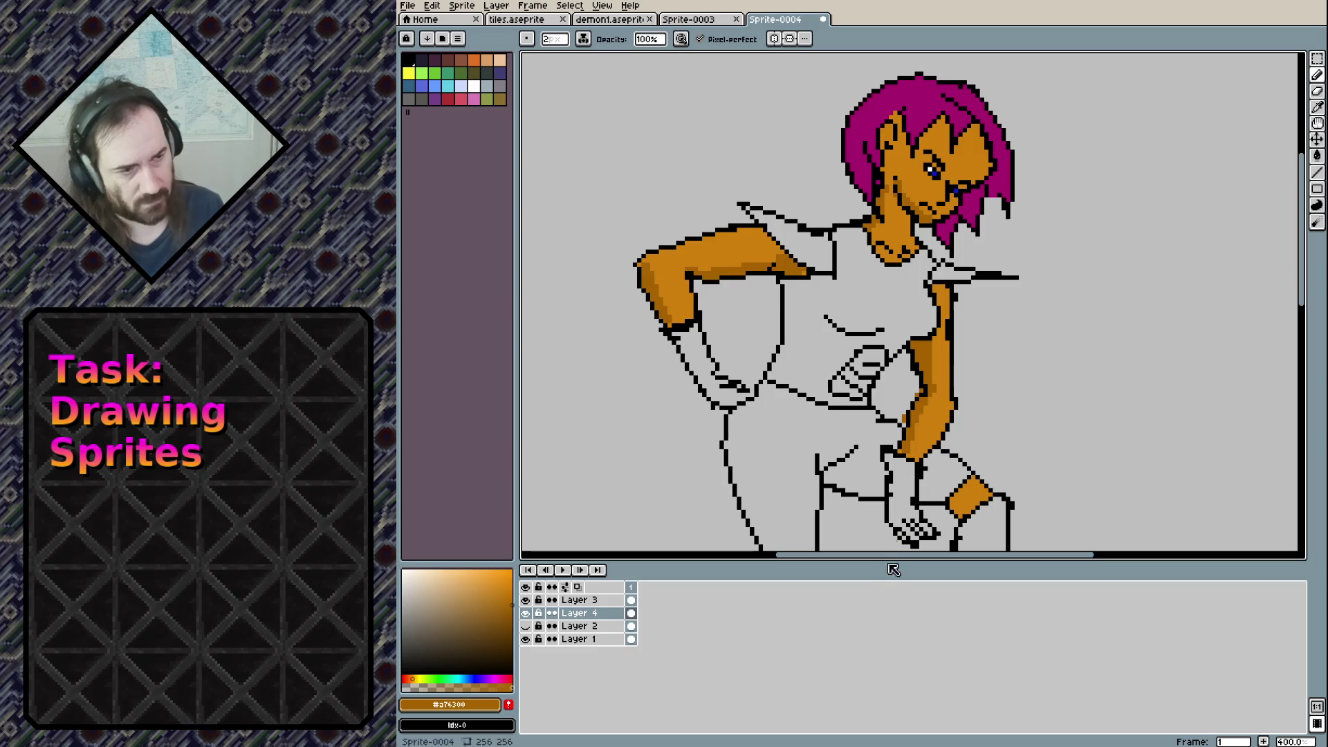
key("ctrl+z")
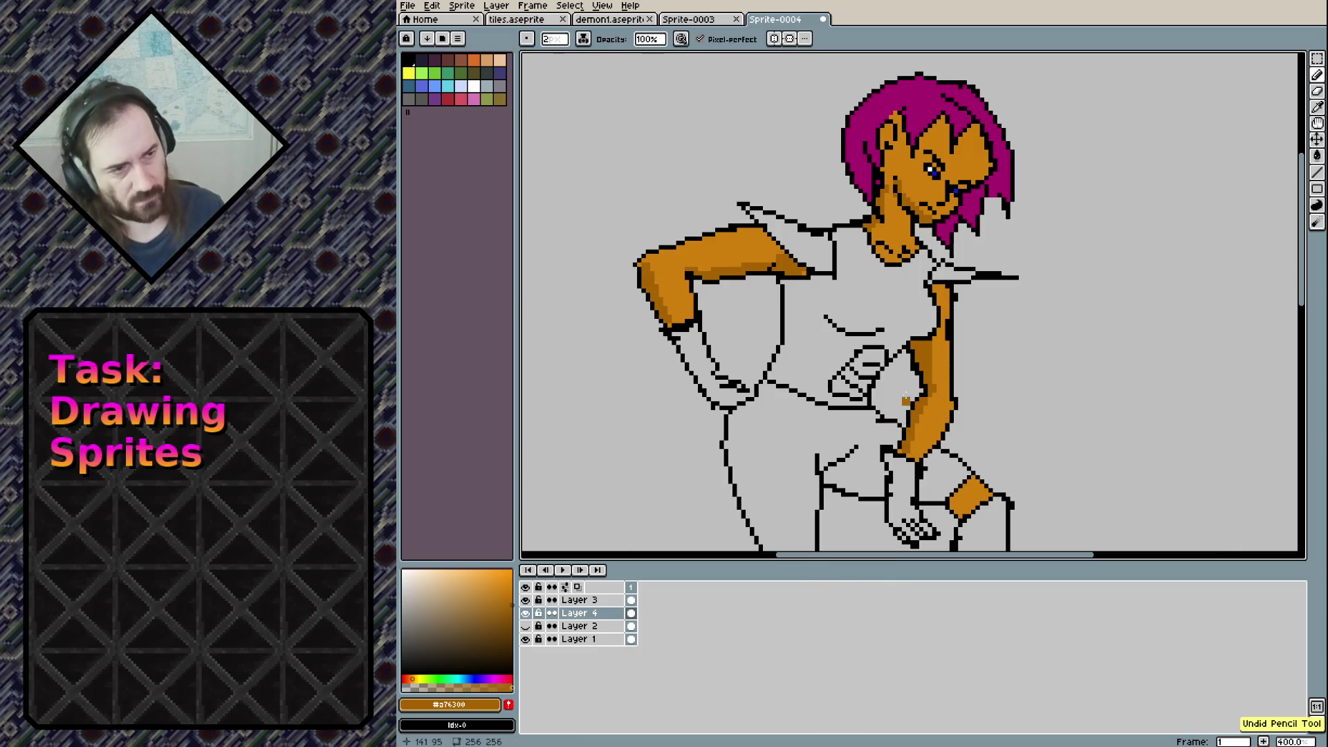
Shade the knee band darker orange, then touch it up with the lighter skin orange
scroll(904, 409, "right", 3)
scroll(892, 413, "down", 3)
mouse_move(867, 421)
left_mouse_down()
mouse_move(891, 395)
mouse_move(897, 429)
left_mouse_up()
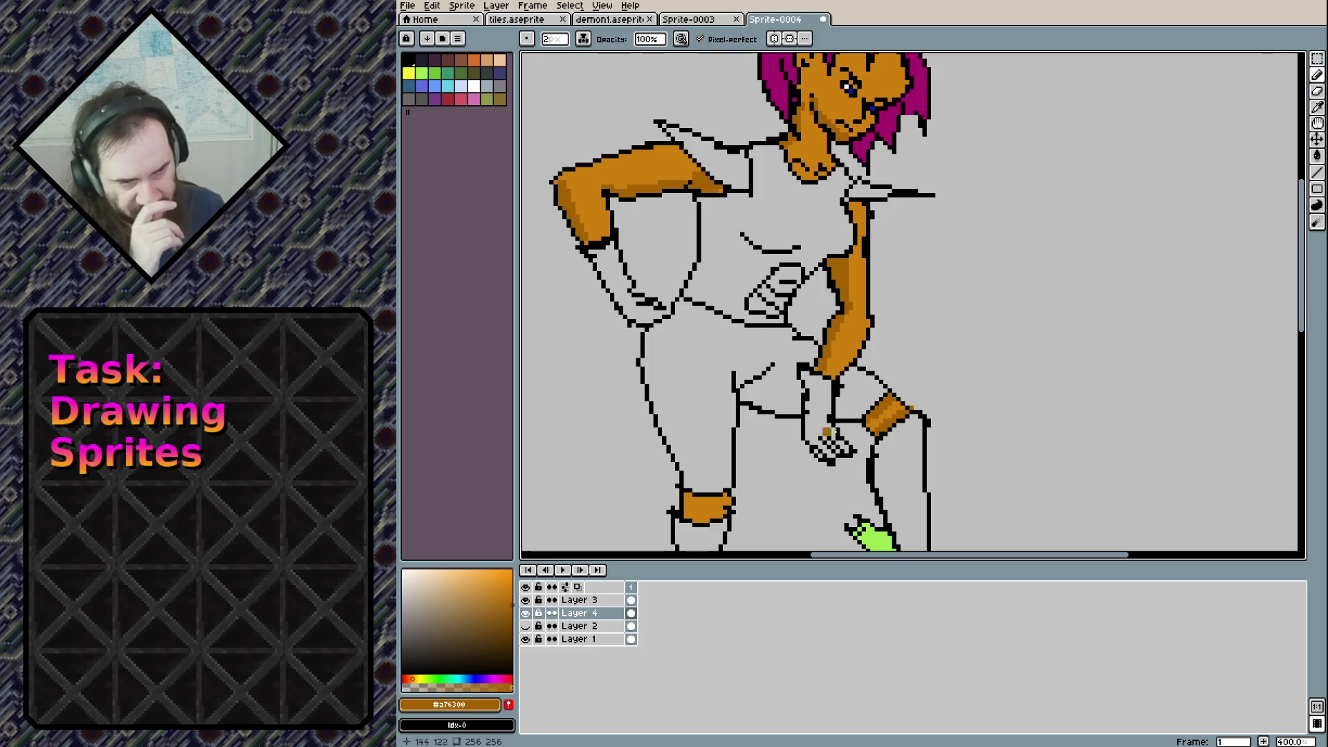
scroll(866, 457, "down", 5)
scroll(866, 457, "left", 3)
left_click_drag(776, 358, 805, 365)
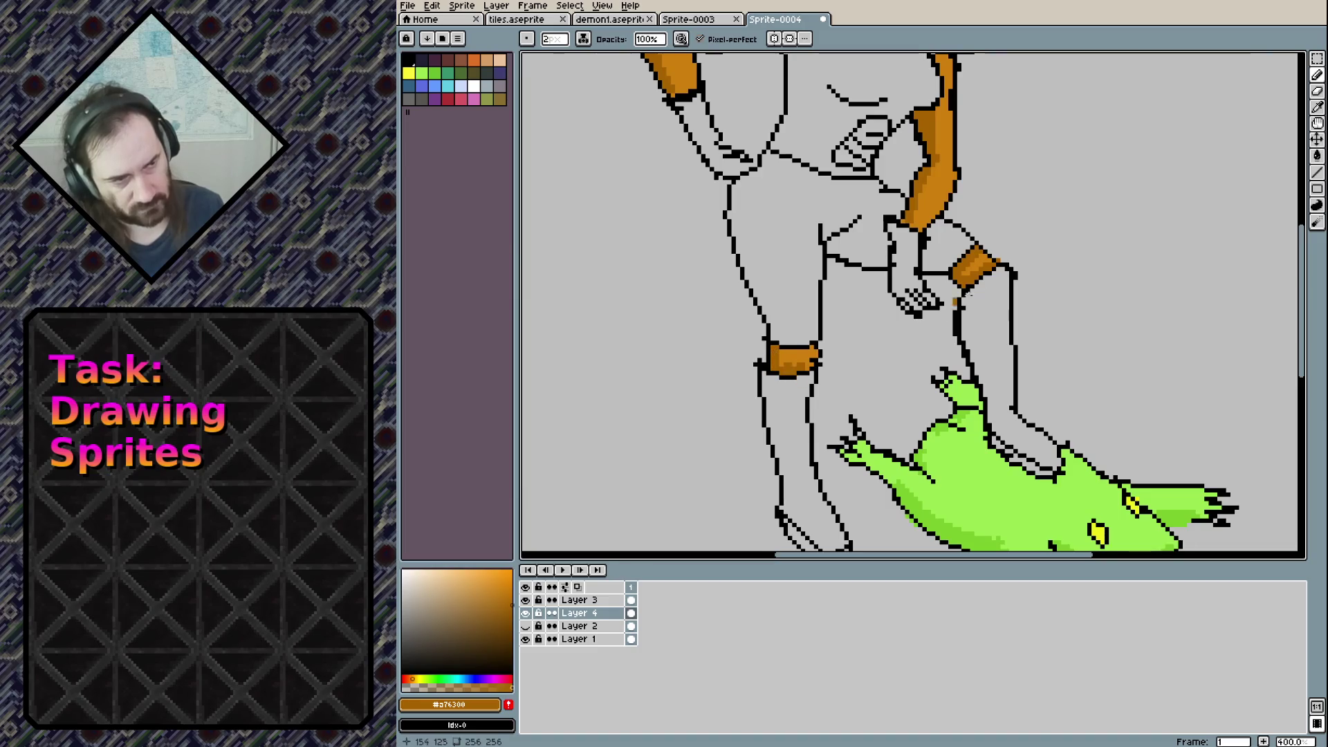
key("e")
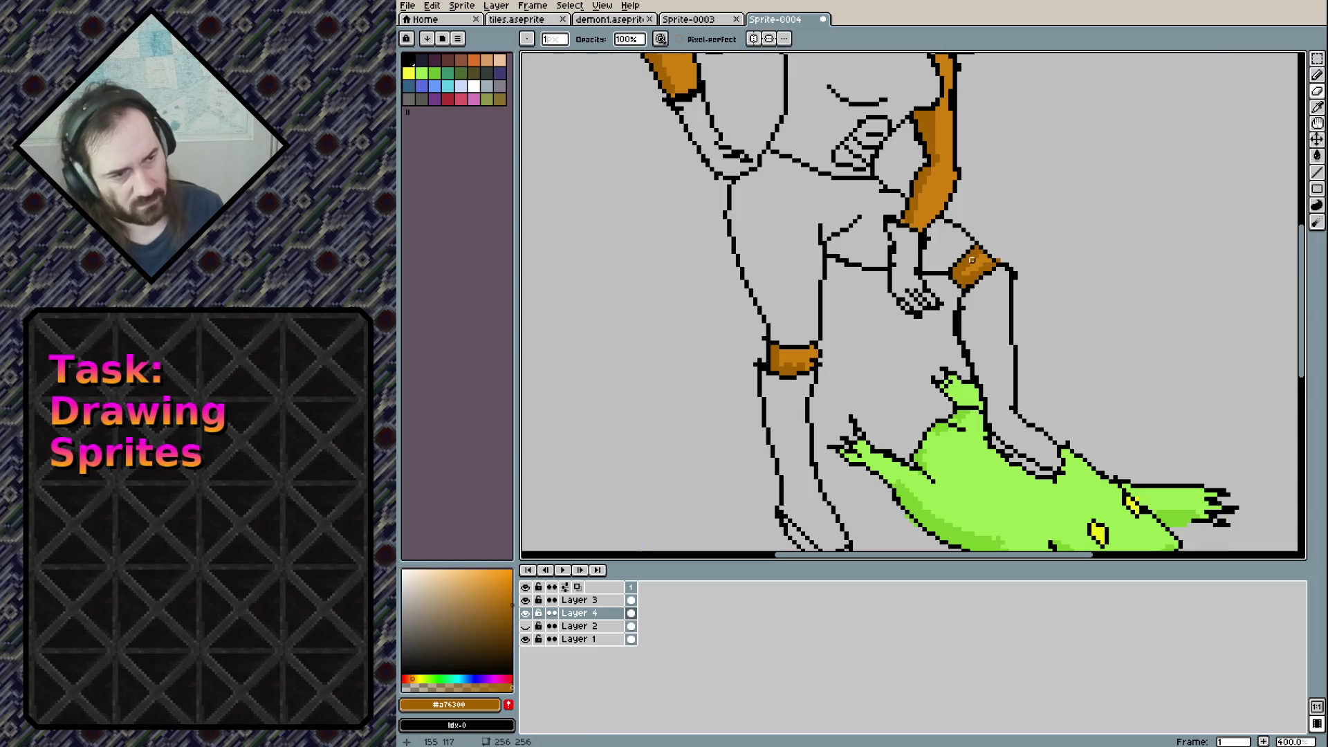
left_click(977, 263, "alt")
left_click_drag(977, 264, 957, 423)
left_click_drag(974, 314, 993, 252)
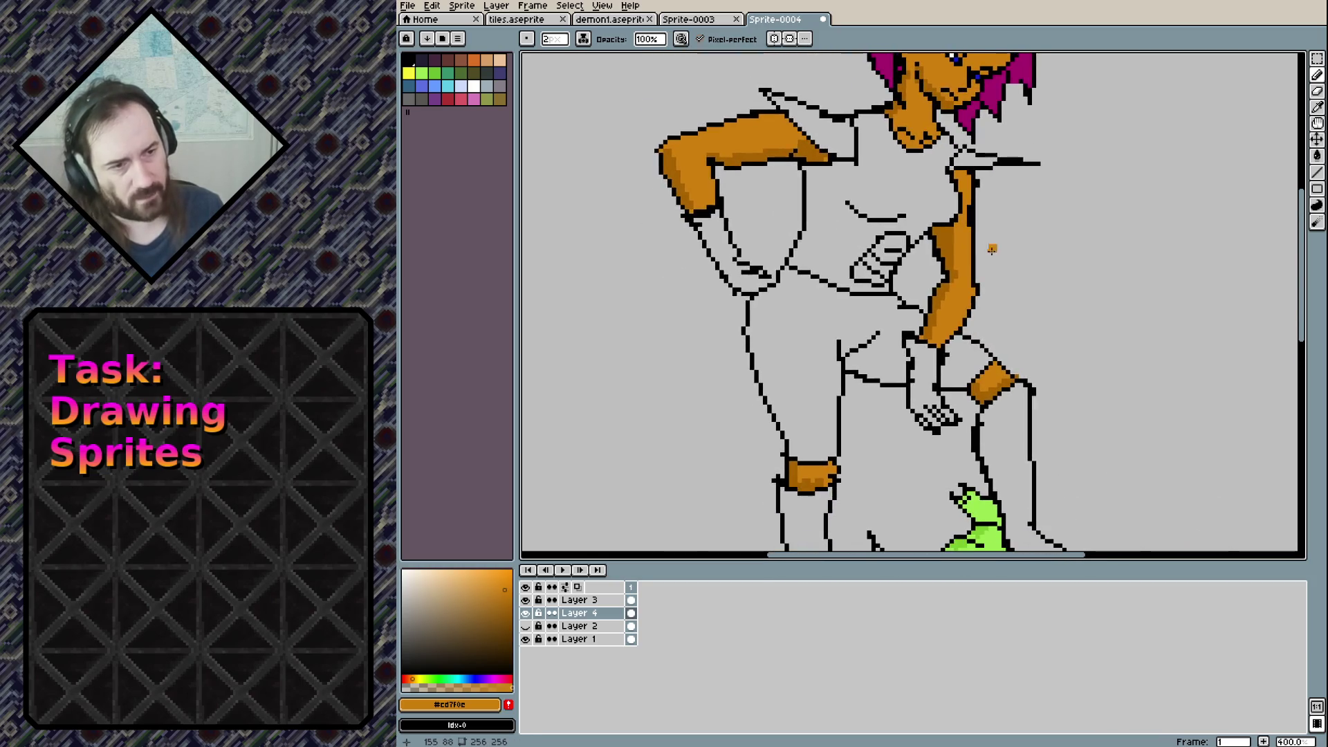
Select white and bucket-fill the left and right gloves, retrying the left after undos
left_click(474, 90)
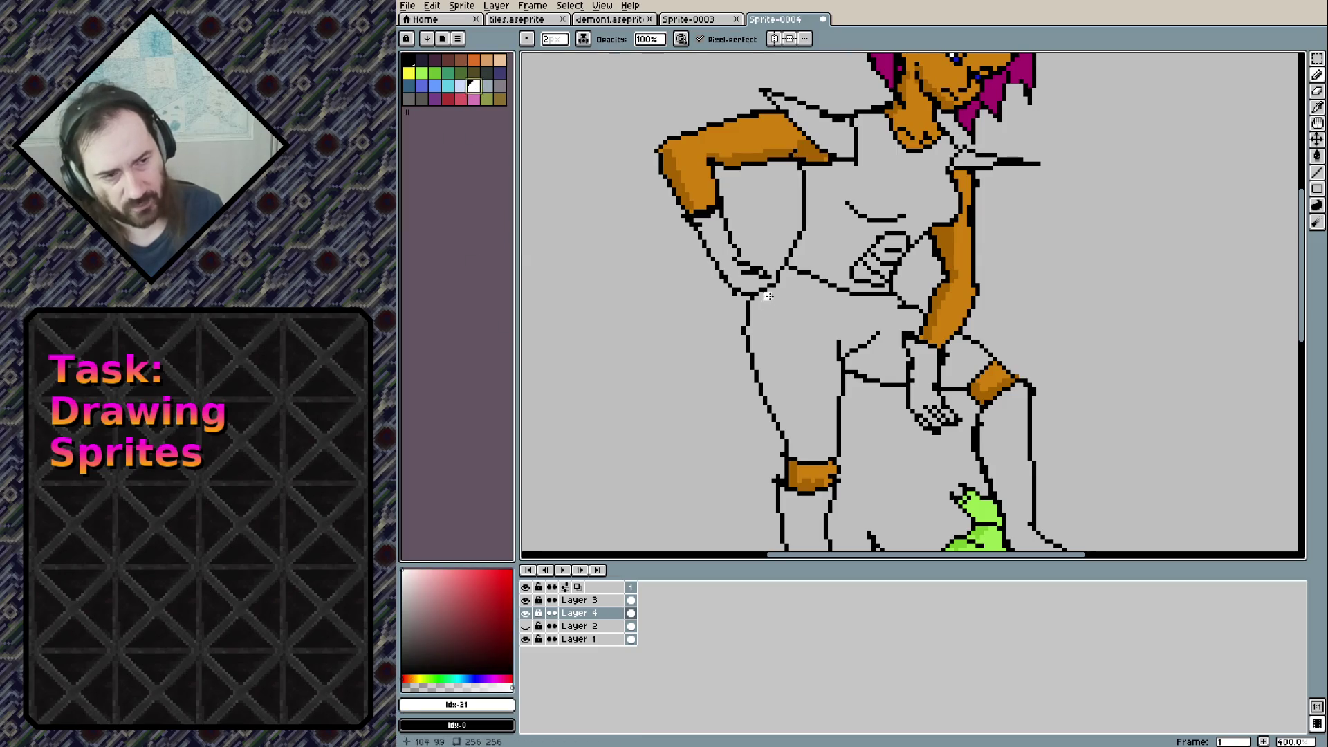
key("g")
left_click(748, 280)
key("ctrl+z")
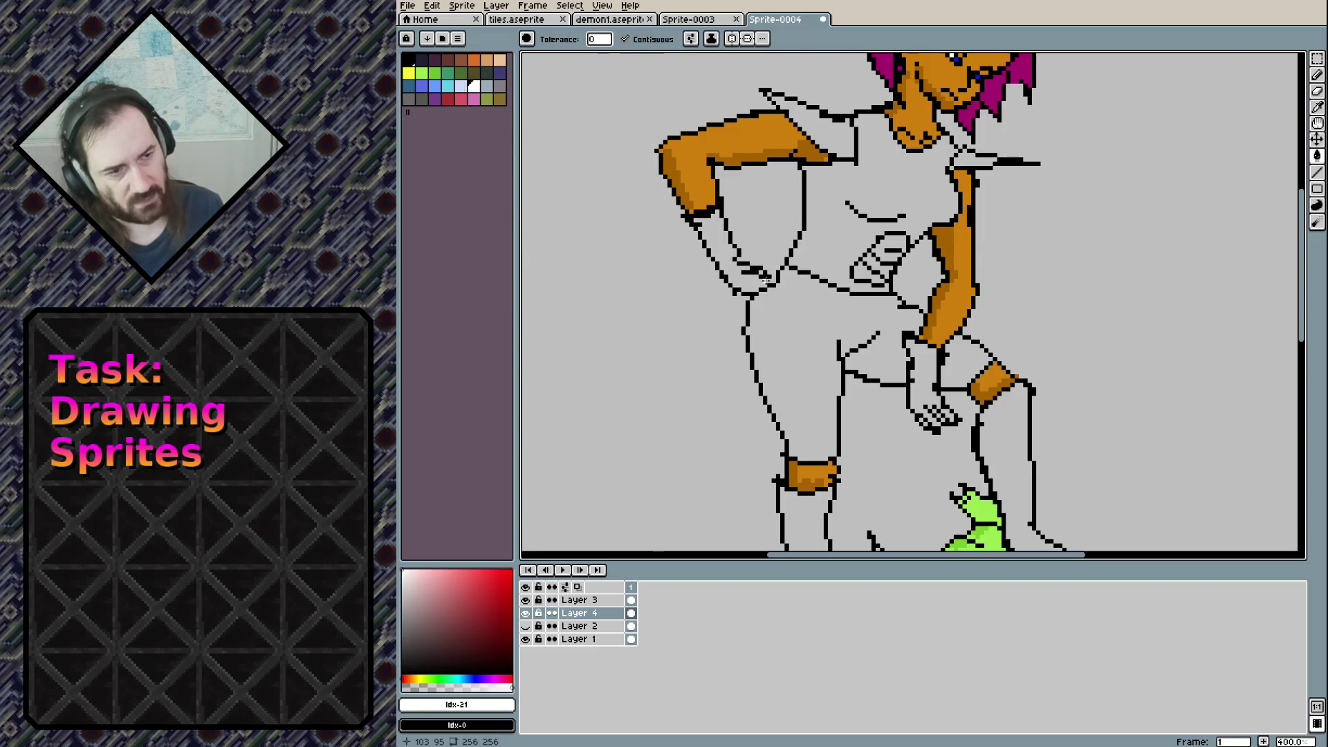
left_click(768, 279)
key("ctrl+z")
key("b")
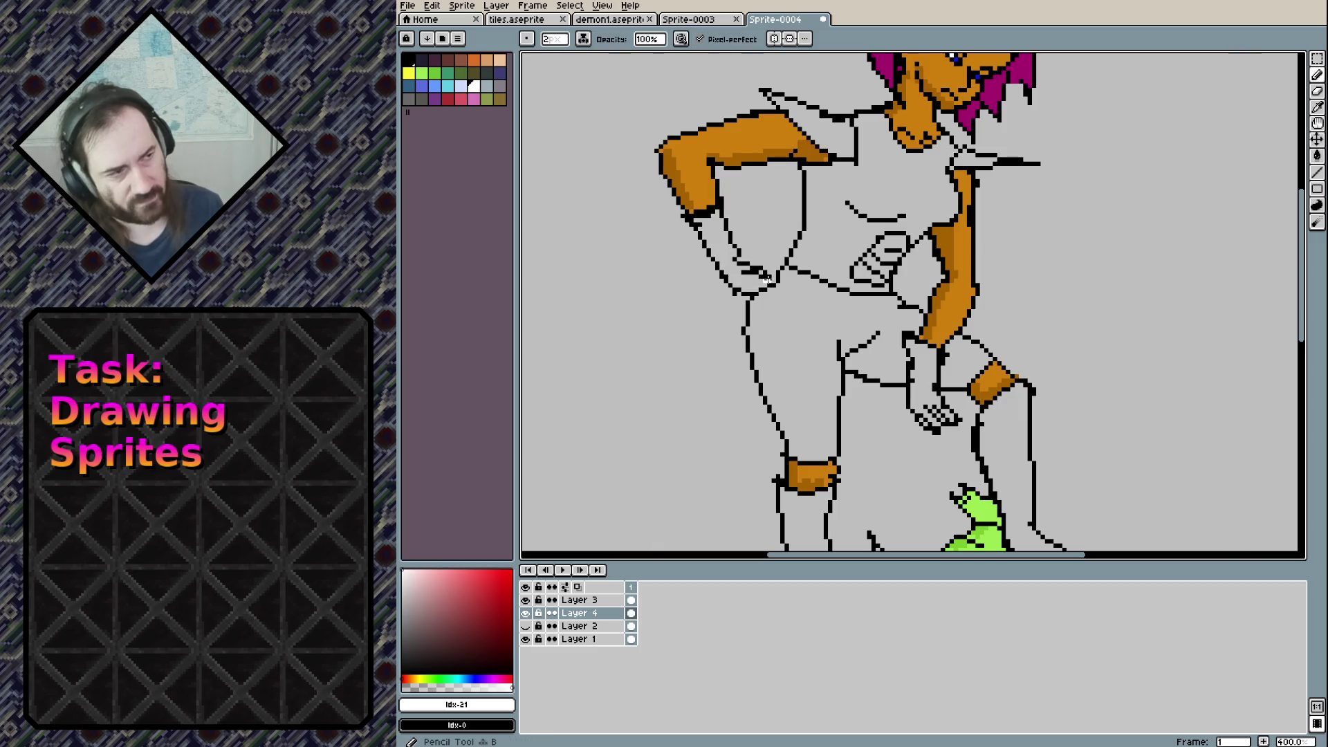
key("g")
left_click(745, 277)
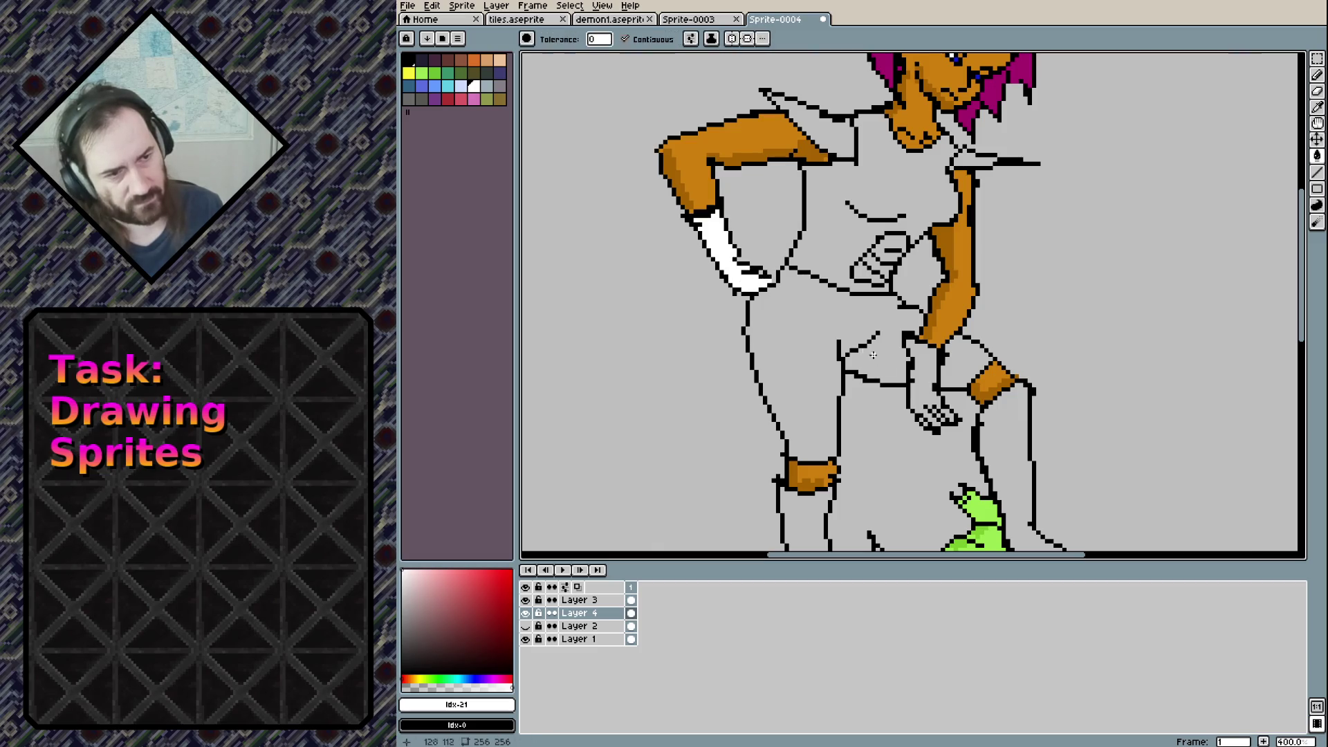
left_click(921, 377)
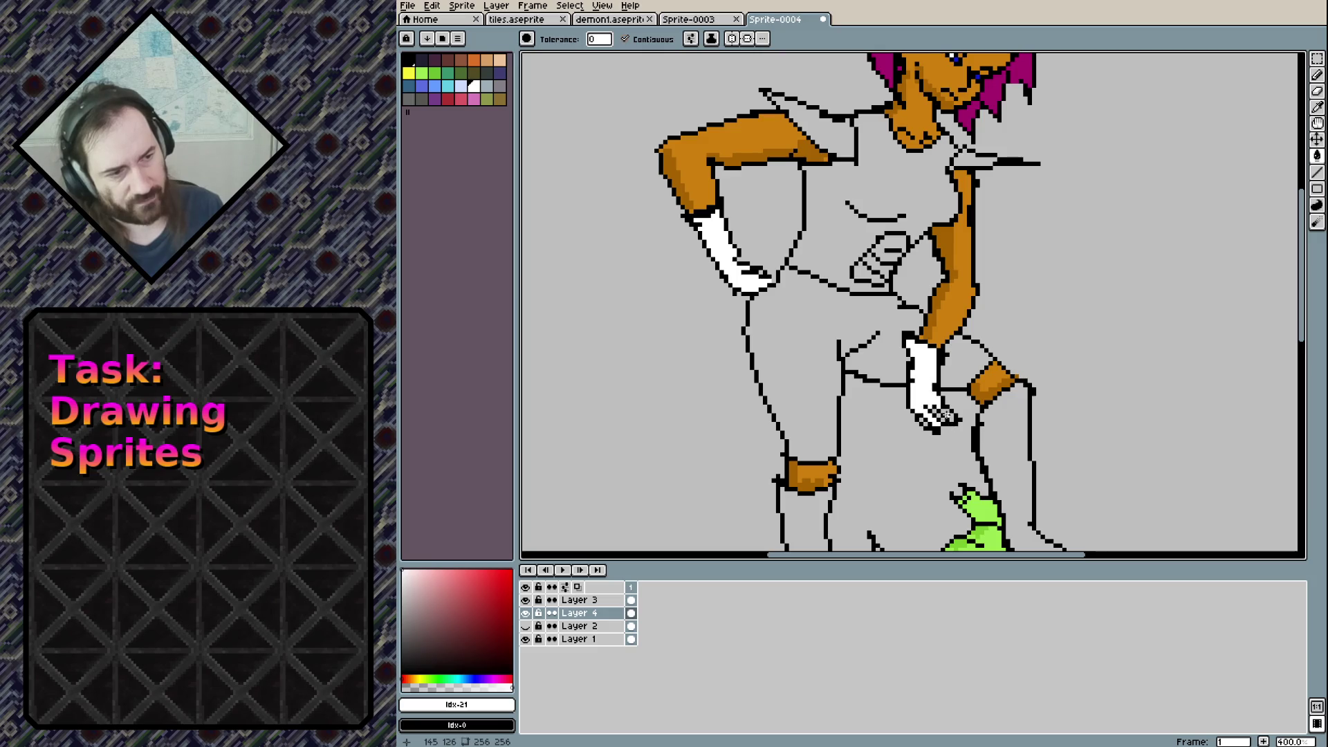
key("b")
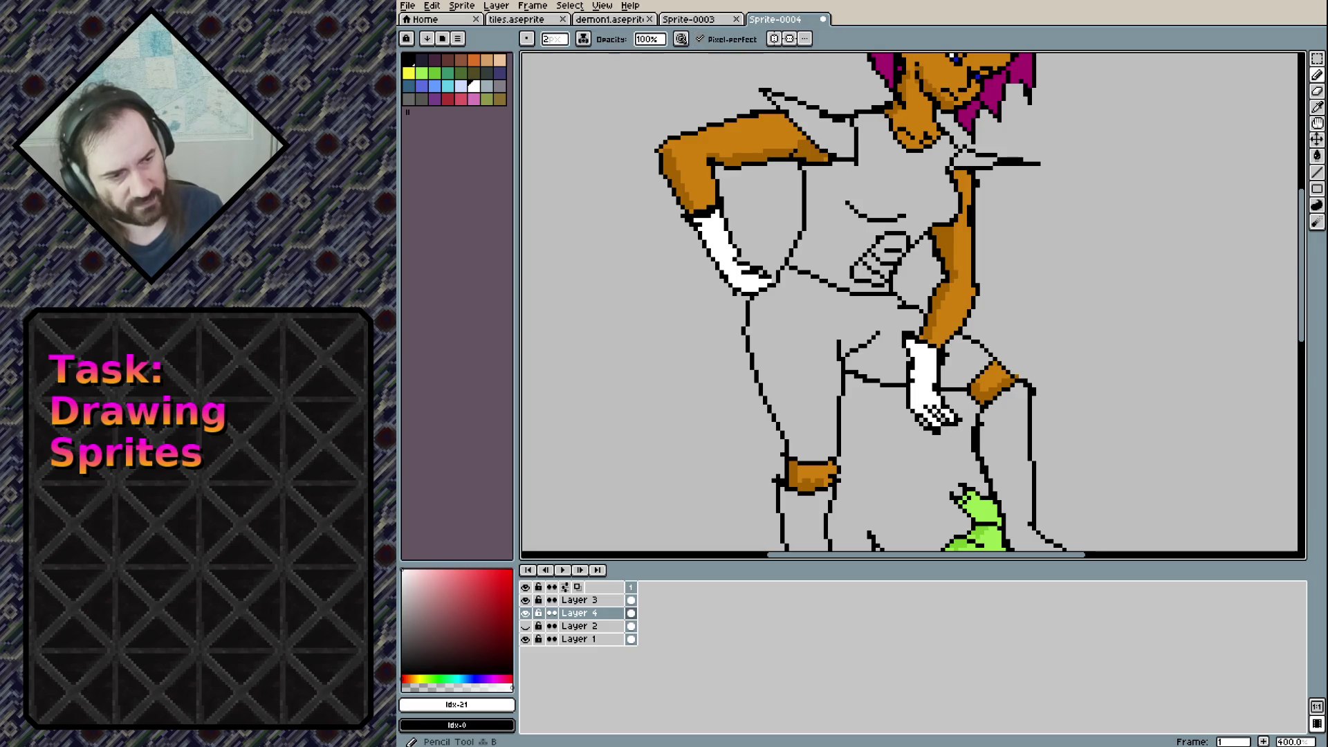
mouse_move(987, 261)
left_mouse_down()
mouse_move(965, 358)
mouse_move(966, 345)
left_mouse_up()
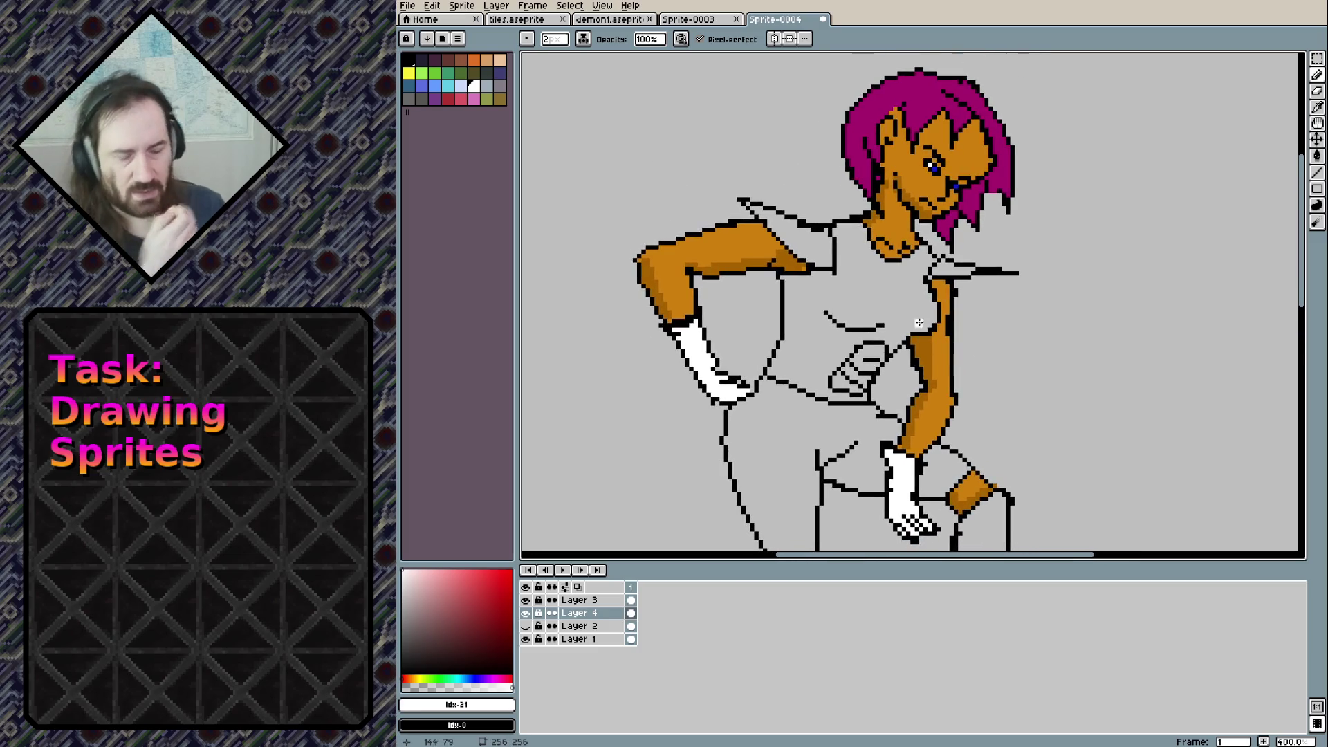
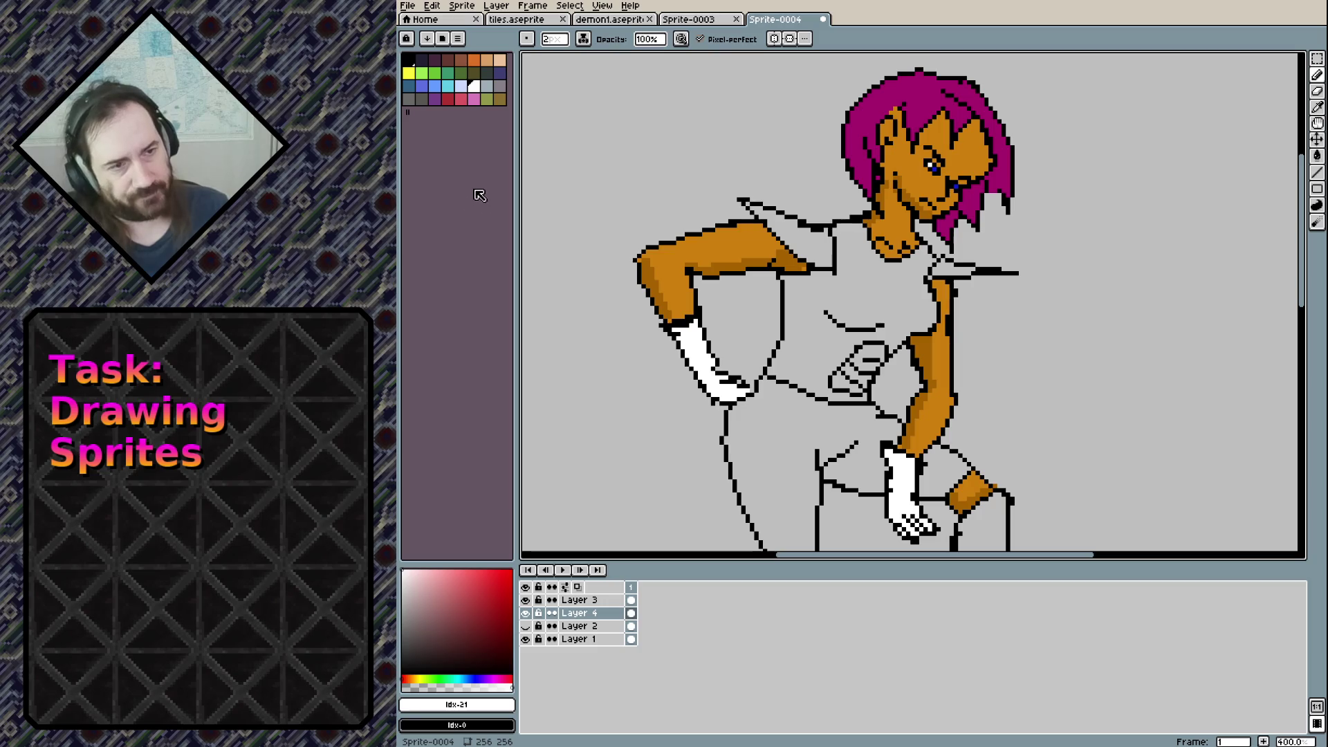
Bucket-fill the woman's shirt with a dark green
left_click(435, 73)
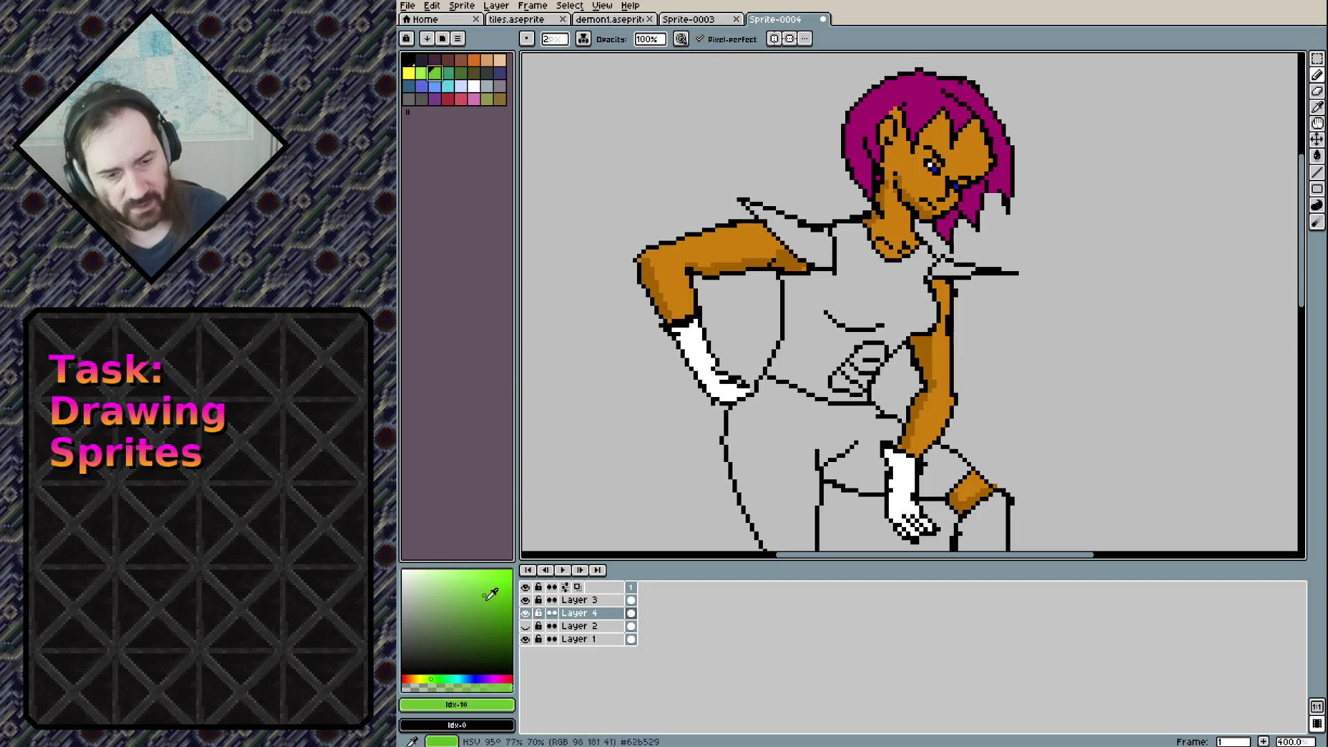
left_click(503, 626)
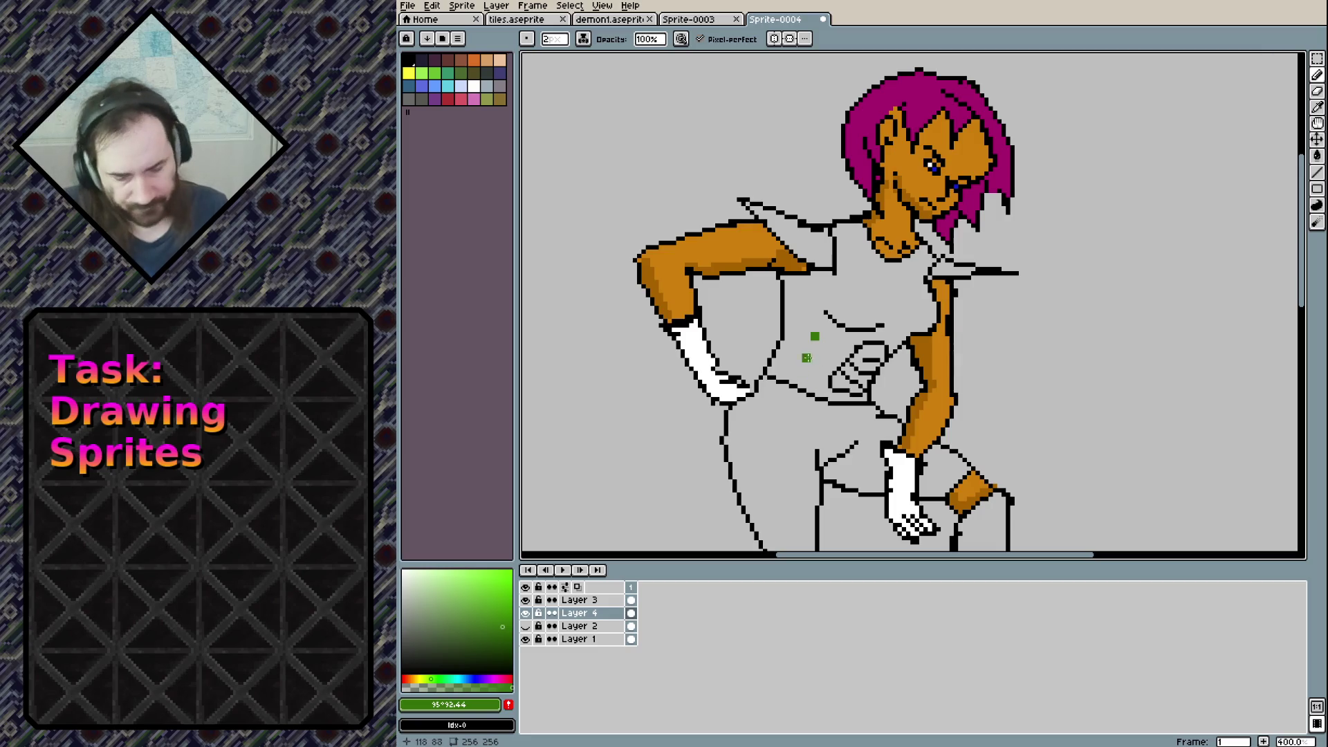
key("g")
left_click(809, 302)
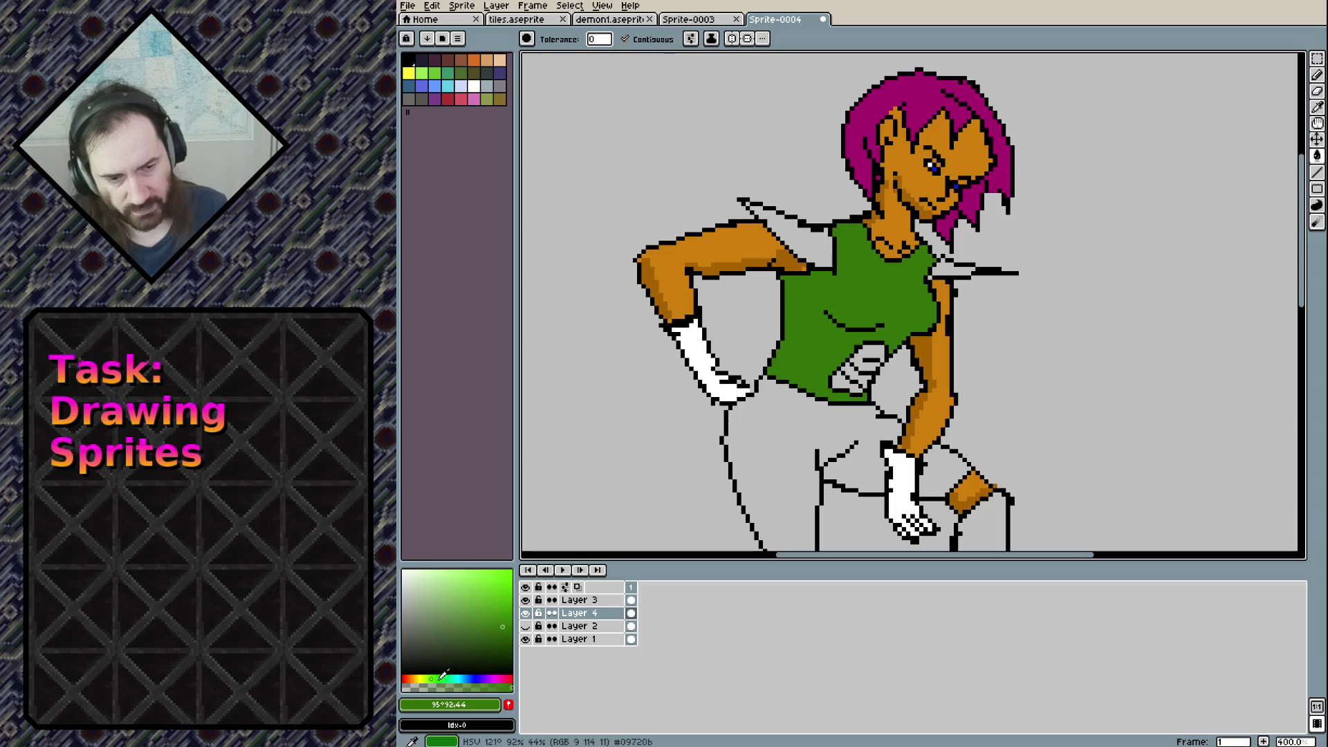
Fill the left shoulder pad light blue, discarding the yellow and dark-blue attempts
left_click_drag(429, 678, 417, 679)
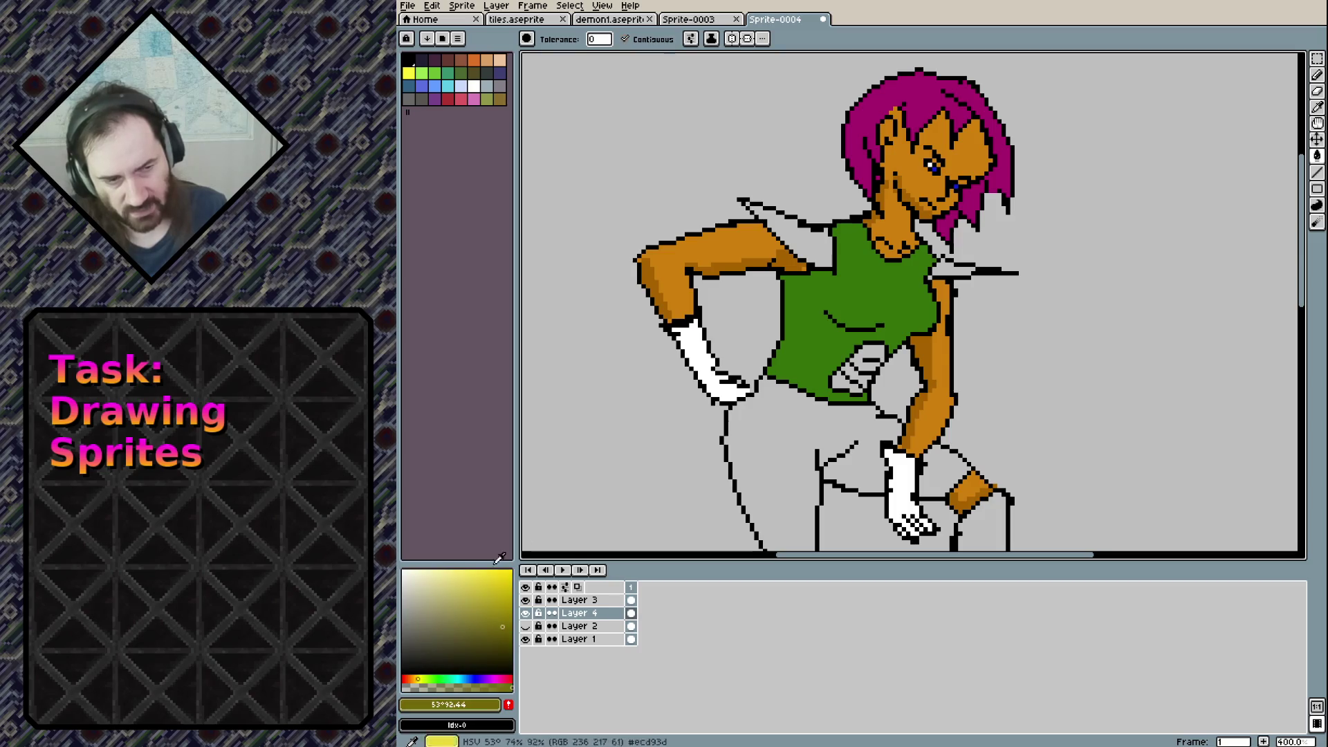
left_click(804, 229)
key("ctrl+z")
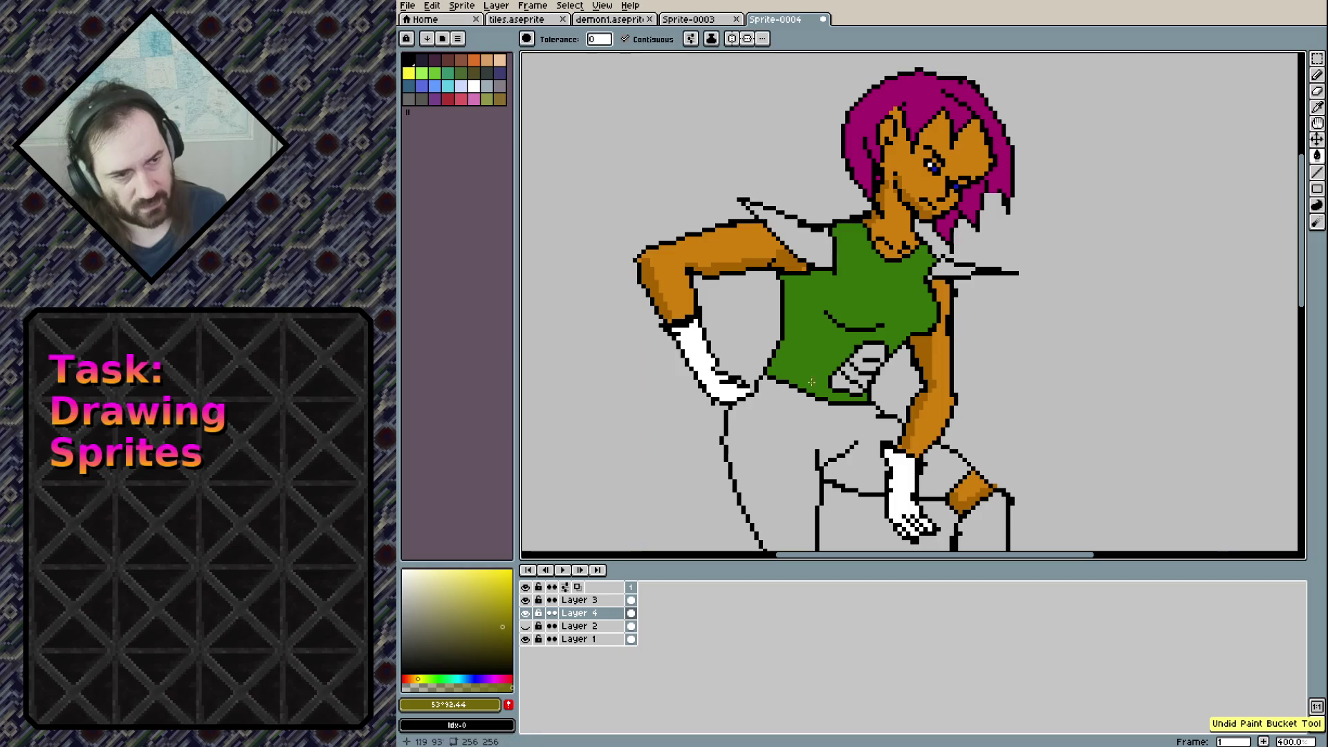
left_click(465, 679)
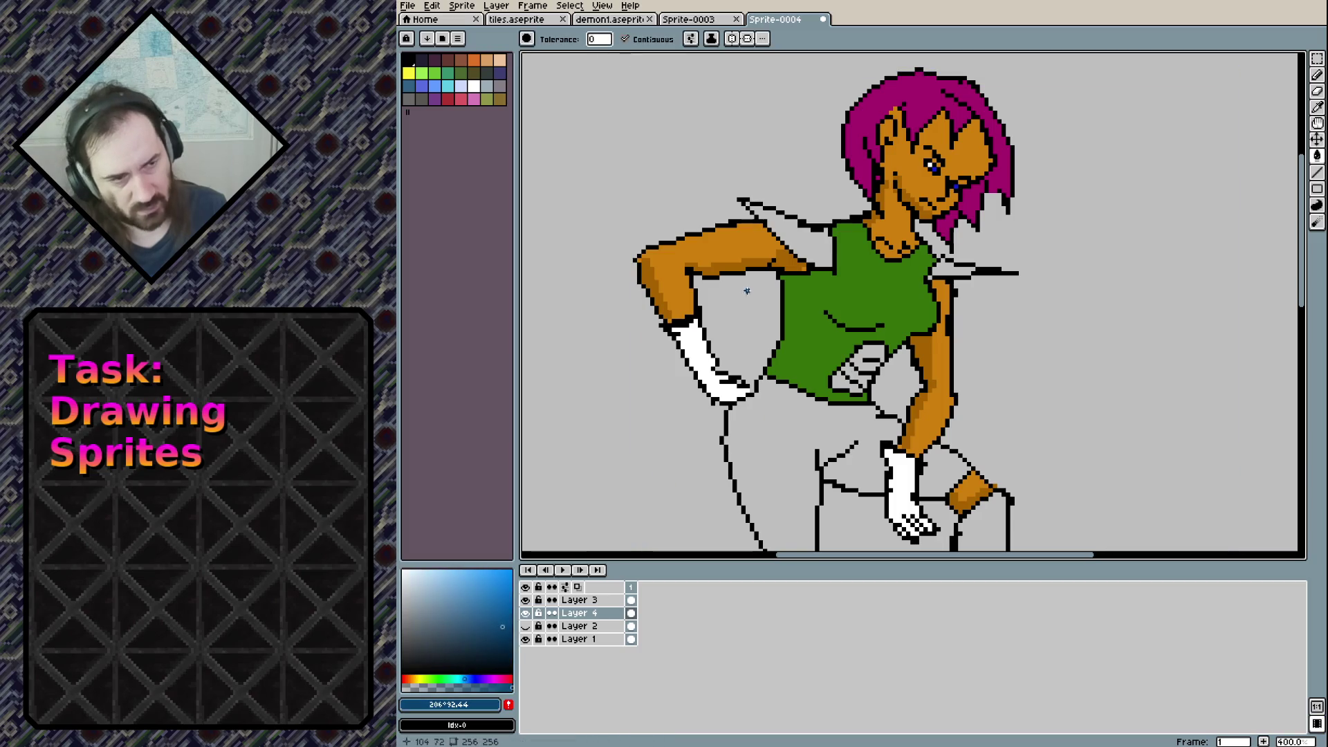
left_click(809, 250)
key("ctrl+z")
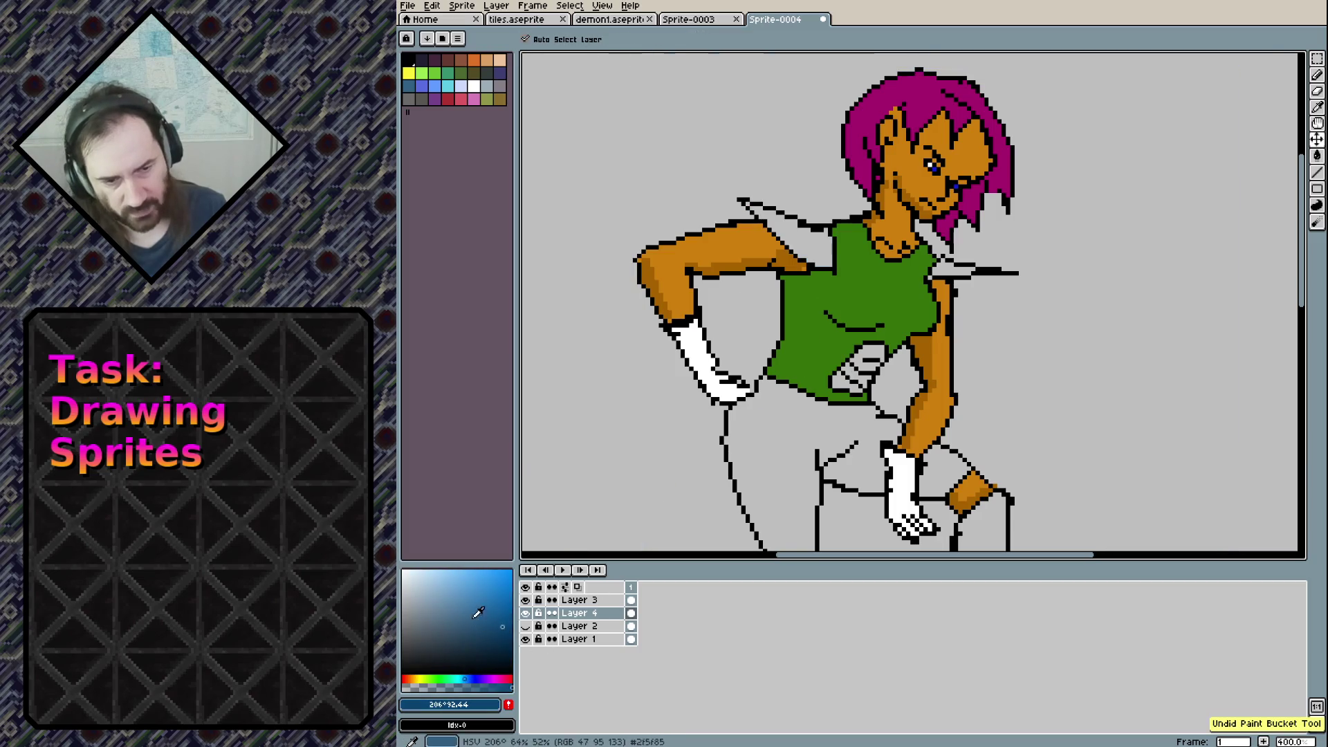
left_click(475, 590)
left_click(813, 238)
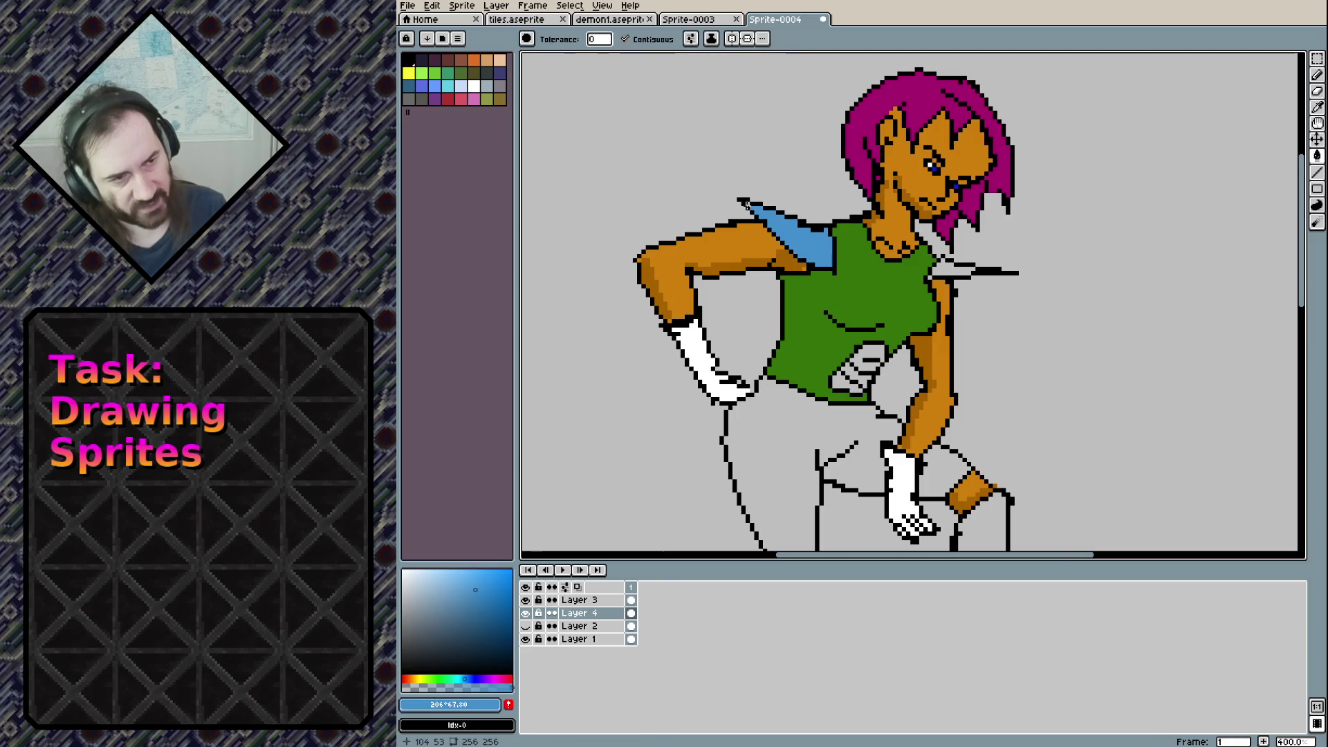
Fill the right shoulder pad and belt buckle light blue, then choose a darker shading green
left_click(940, 271)
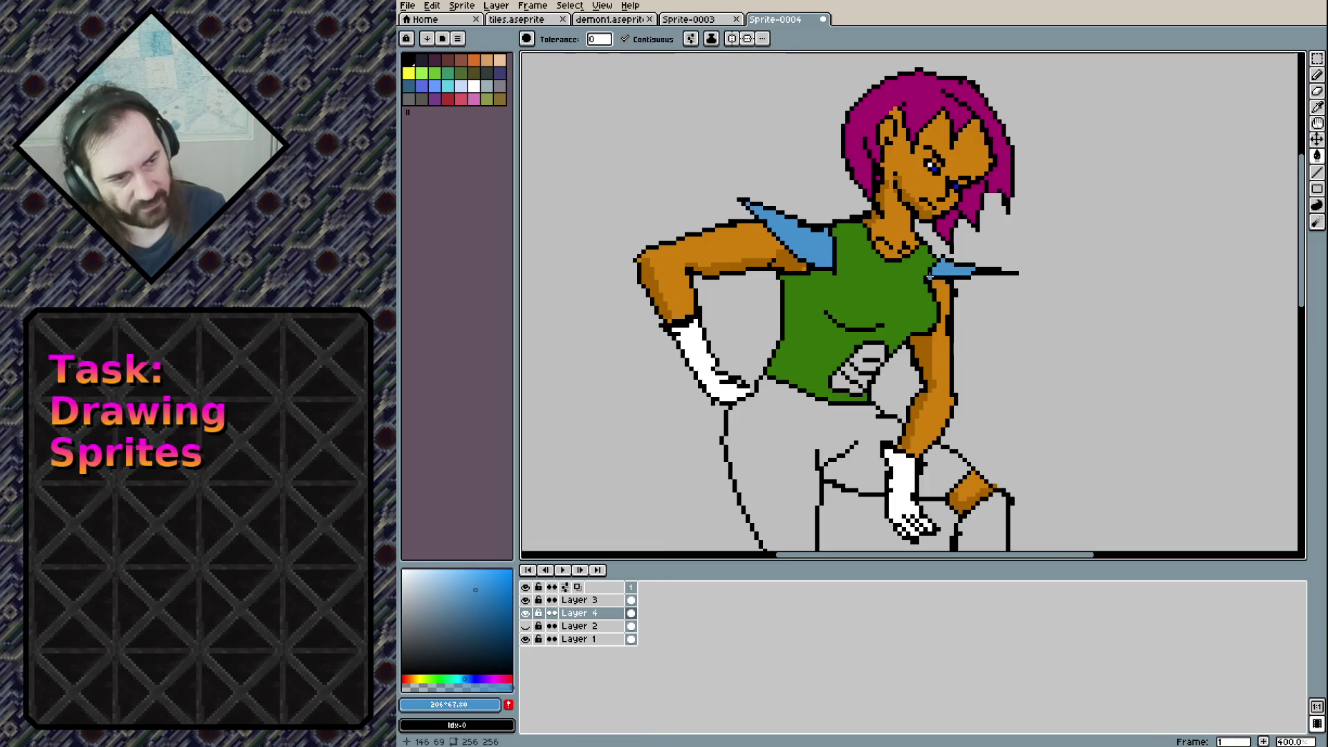
left_click(862, 361)
left_click(856, 377)
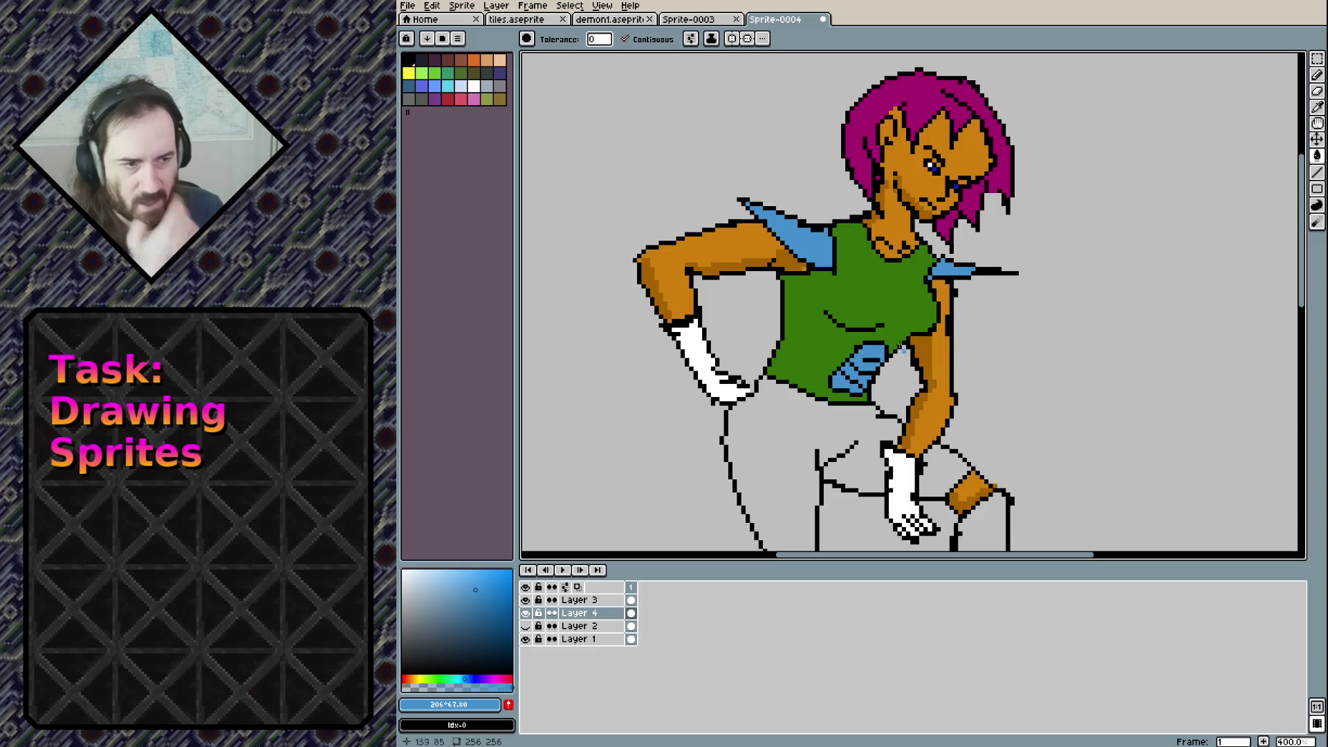
left_click(866, 281, "alt")
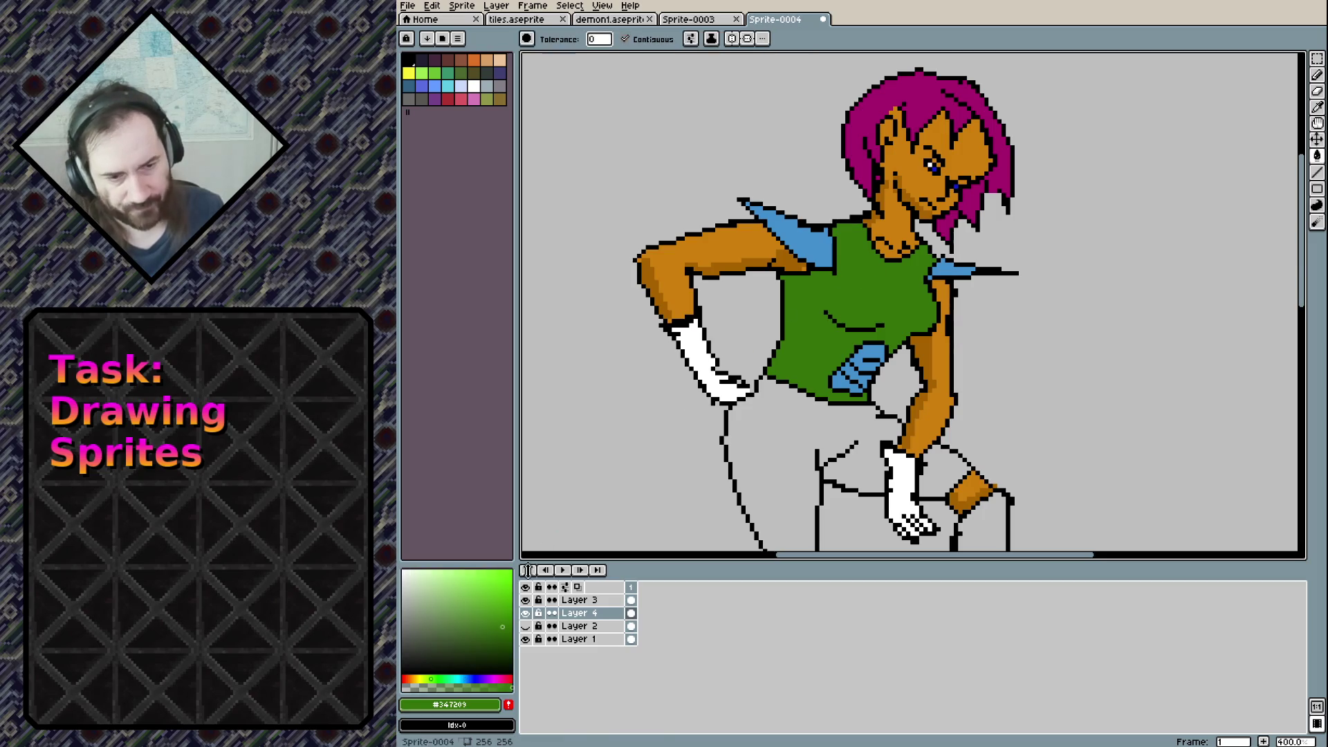
left_click(500, 638)
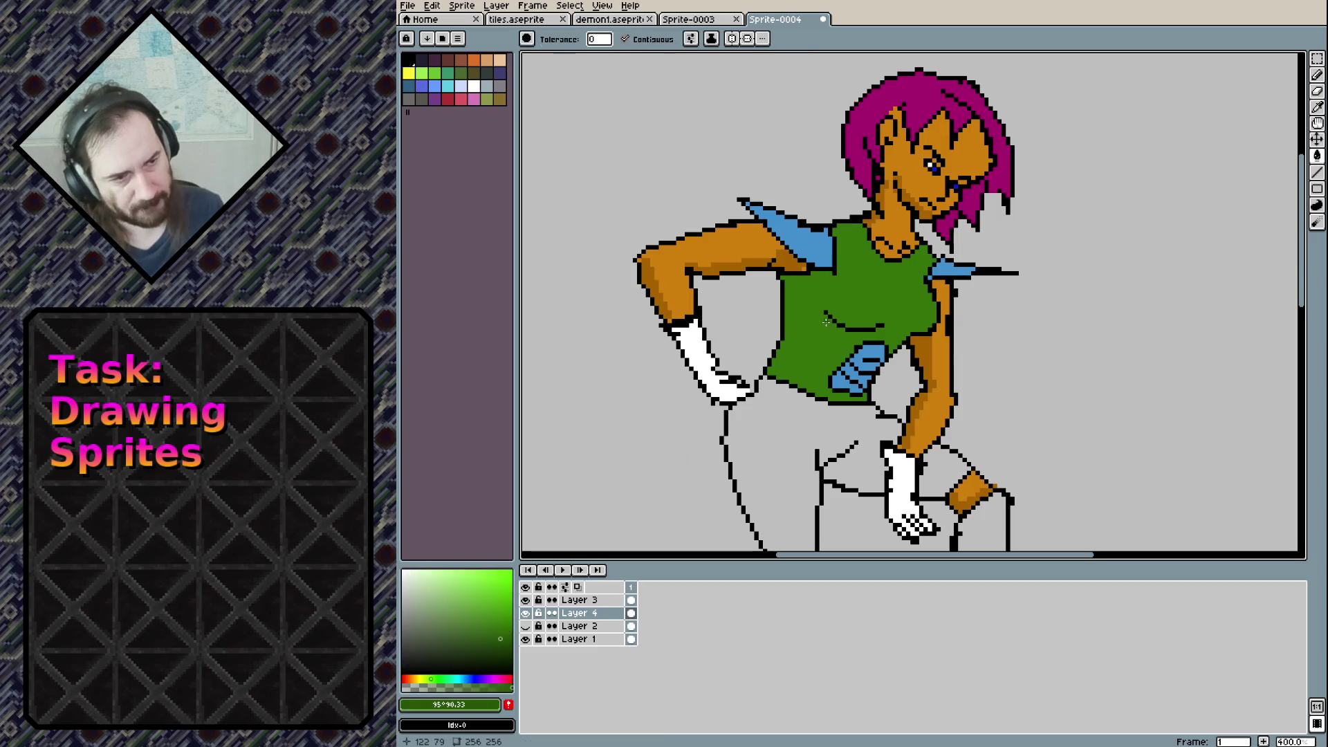
Pencil dark green shadow strokes across the chest and down the shirt's left edge
key("b")
left_click_drag(819, 316, 840, 334)
key("ctrl+z")
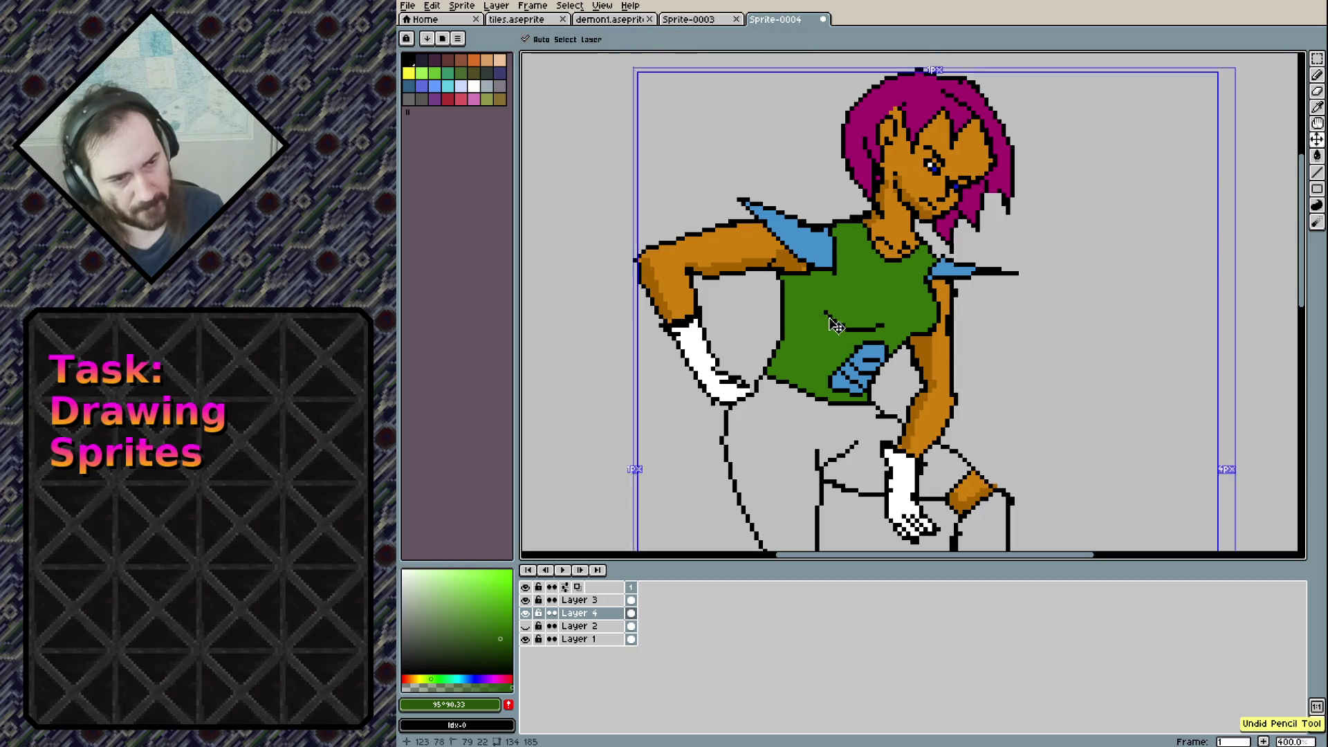
mouse_move(873, 329)
left_mouse_down()
mouse_move(908, 329)
mouse_move(913, 380)
left_mouse_up()
left_click_drag(771, 371, 790, 284)
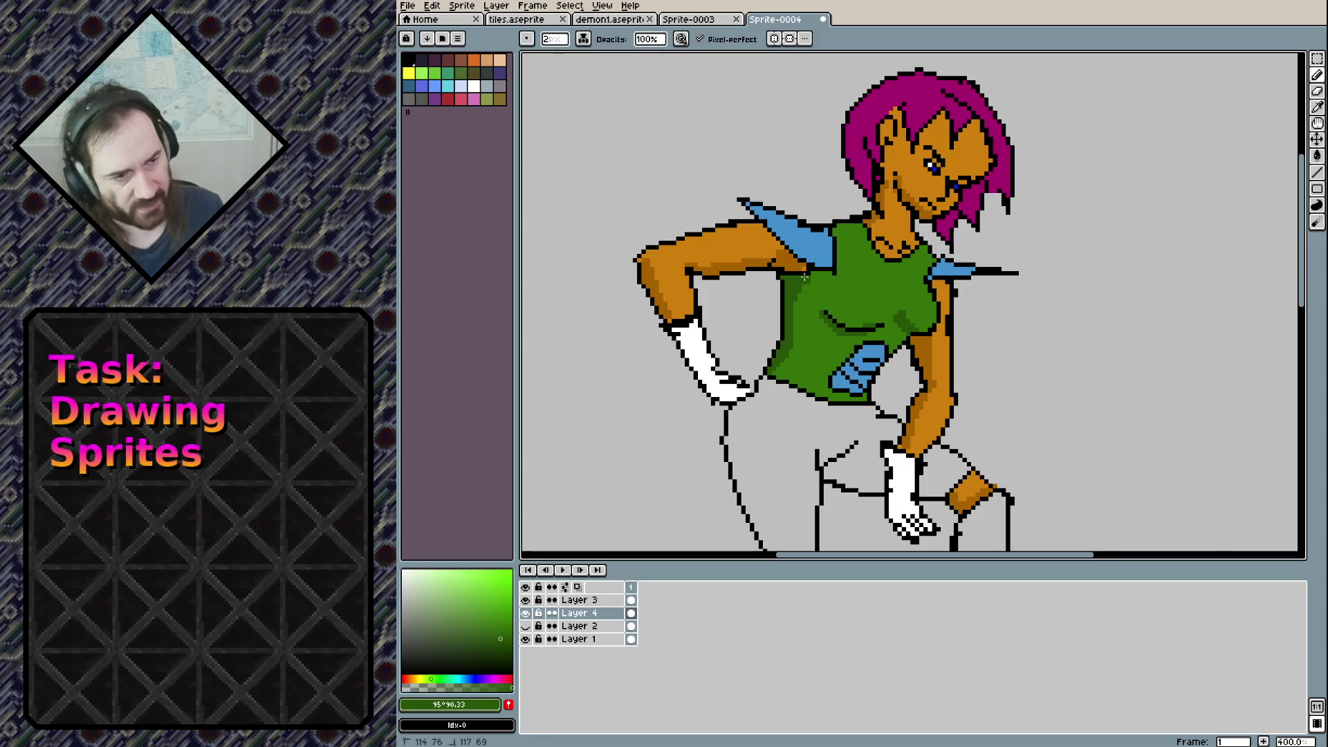
Touch up the shirt's right edge with skin orange and recentre the view on the torso
left_click(795, 267, "alt")
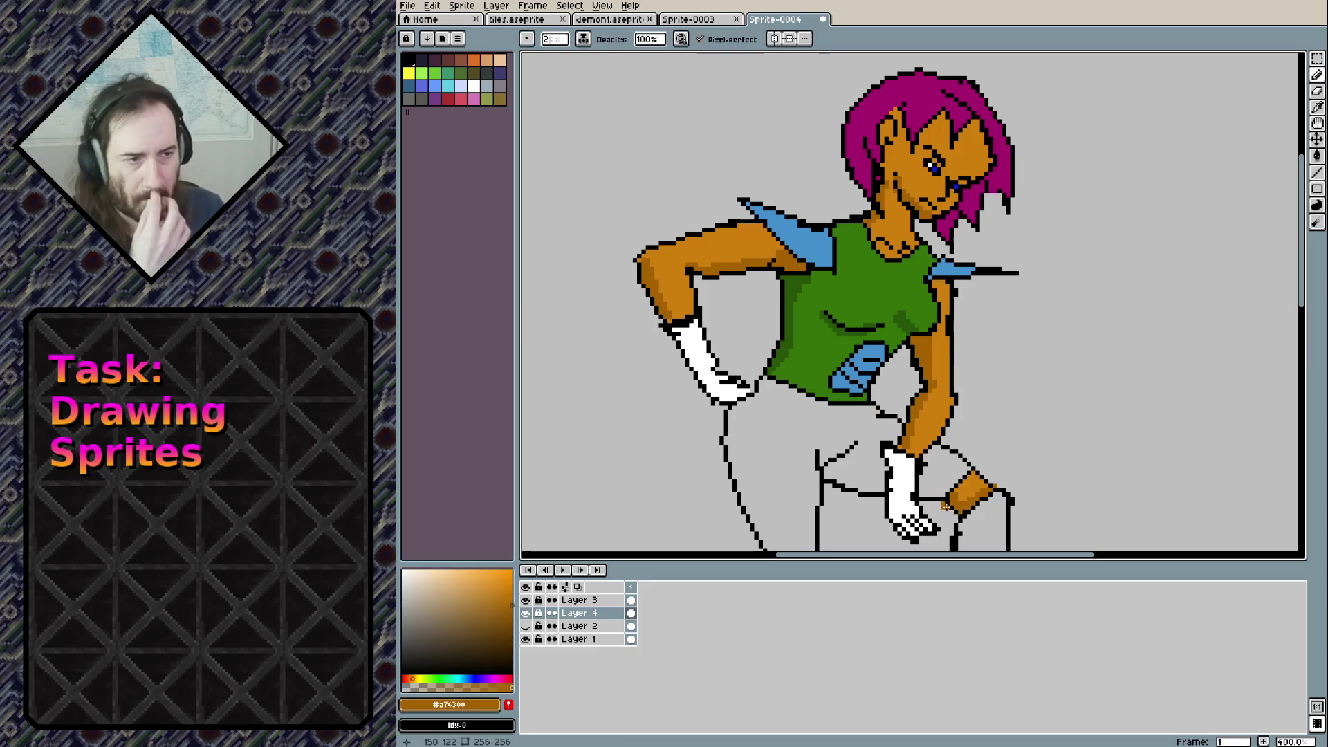
left_click(796, 278, "alt")
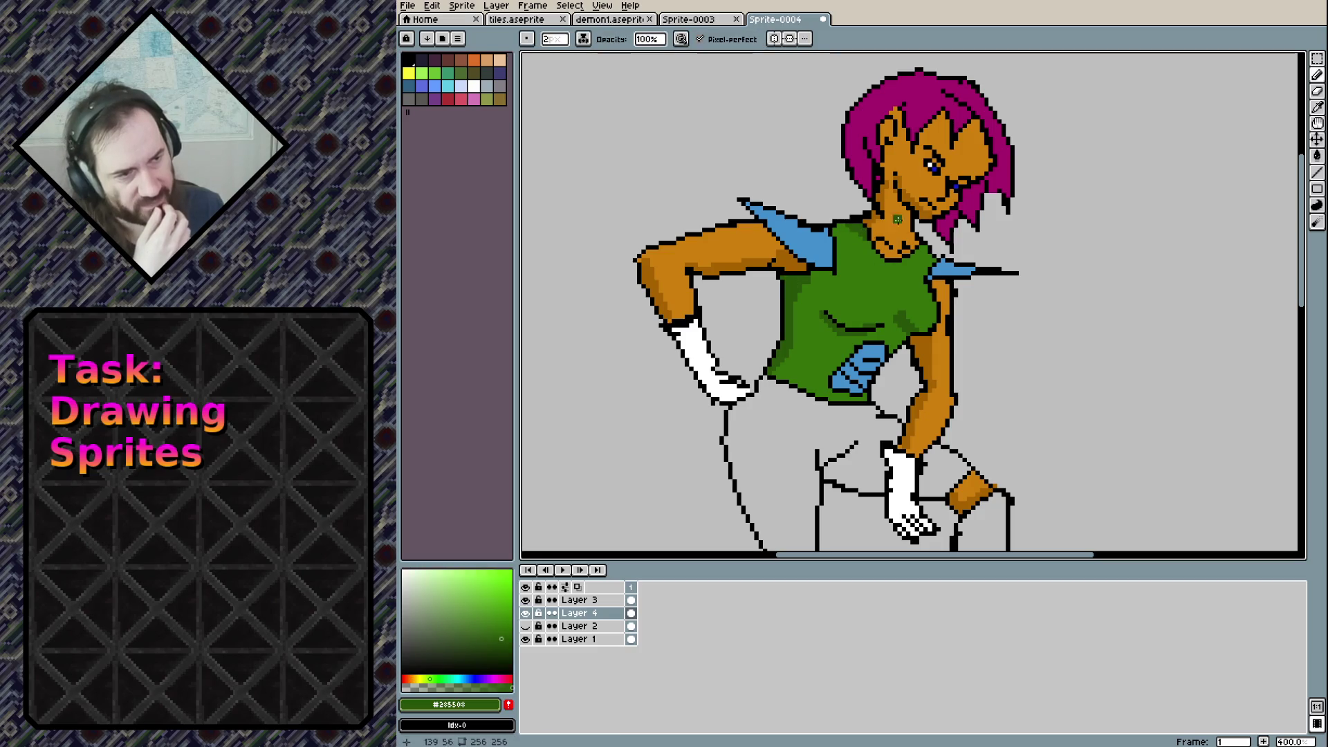
left_click(884, 197, "alt")
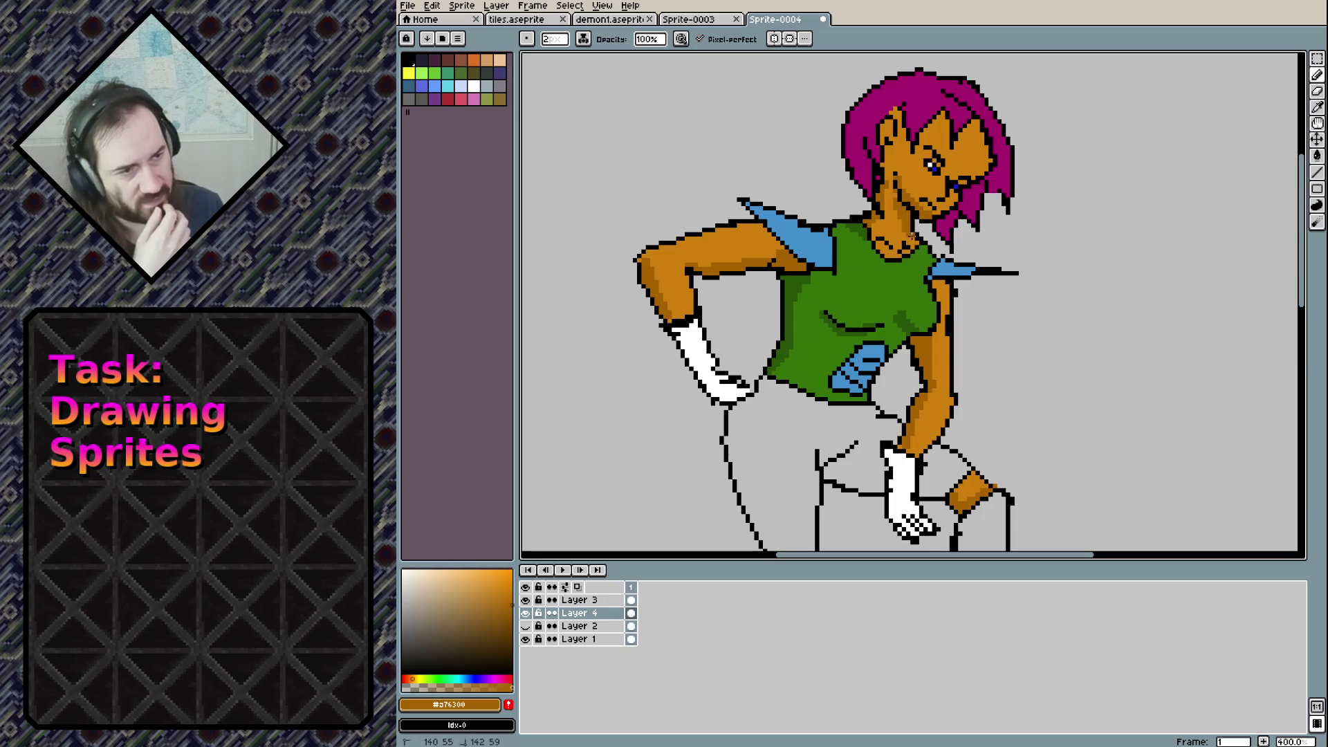
left_click_drag(919, 290, 944, 304)
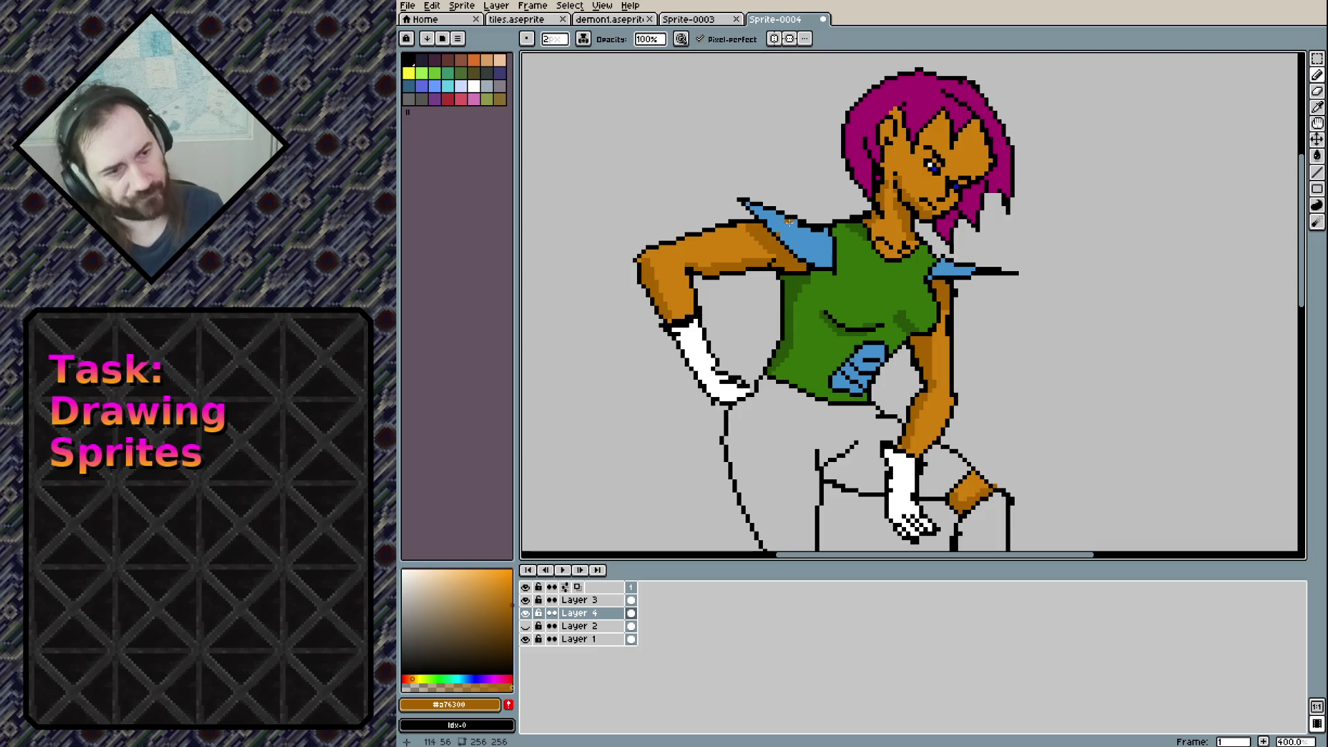
left_click(791, 225, "alt")
mouse_move(1011, 309)
left_mouse_down()
mouse_move(956, 343)
mouse_move(996, 237)
left_mouse_up()
mouse_move(904, 421)
left_mouse_down()
mouse_move(946, 296)
mouse_move(877, 272)
left_mouse_up()
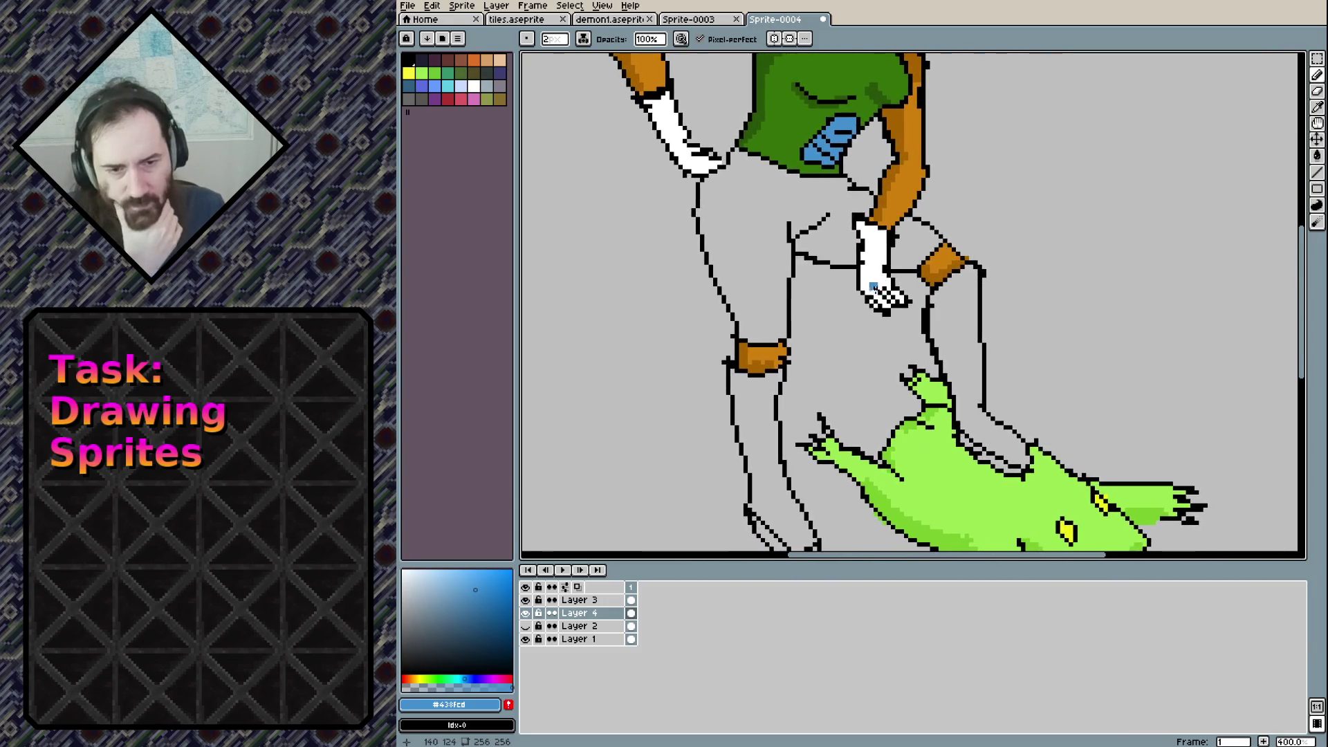
left_click_drag(941, 339, 980, 549)
left_click_drag(917, 504, 910, 421)
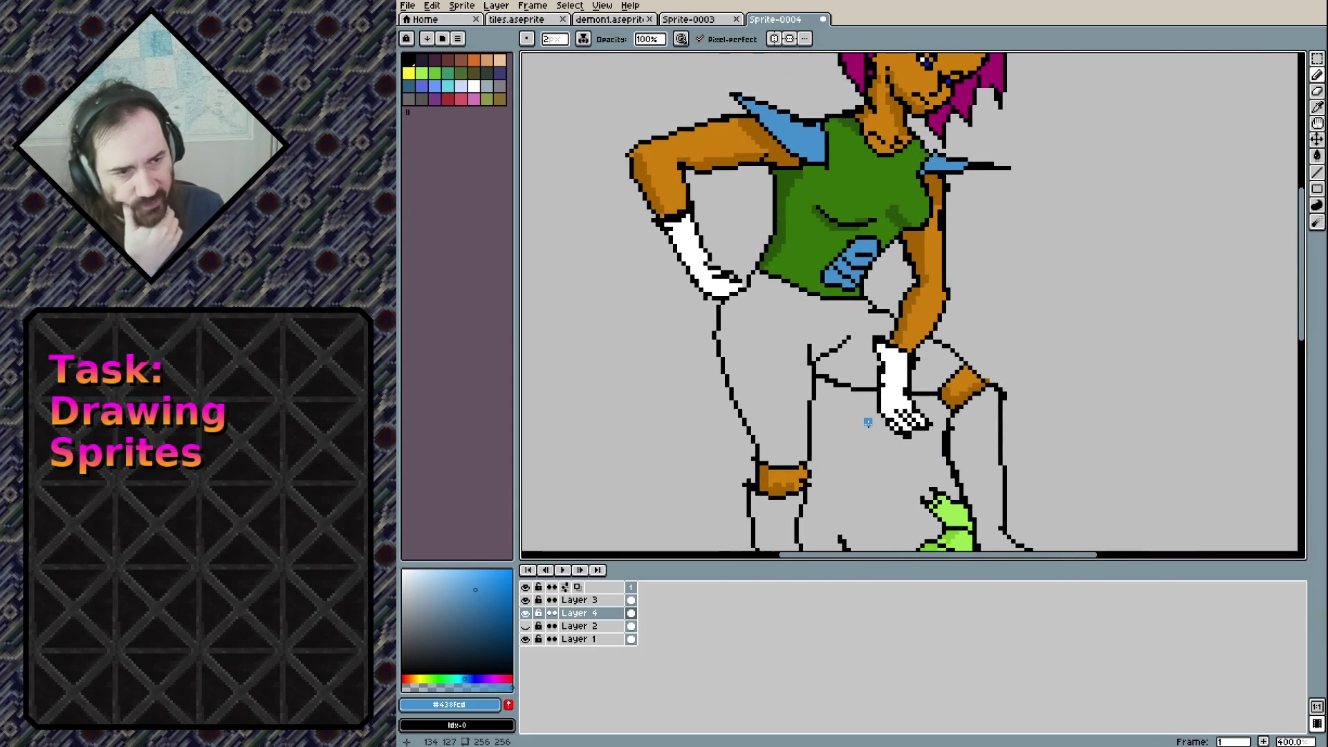
On Layer 3, draw a black pencil outline along the woman's waist
left_click(576, 601)
left_click(525, 600)
left_click(525, 600)
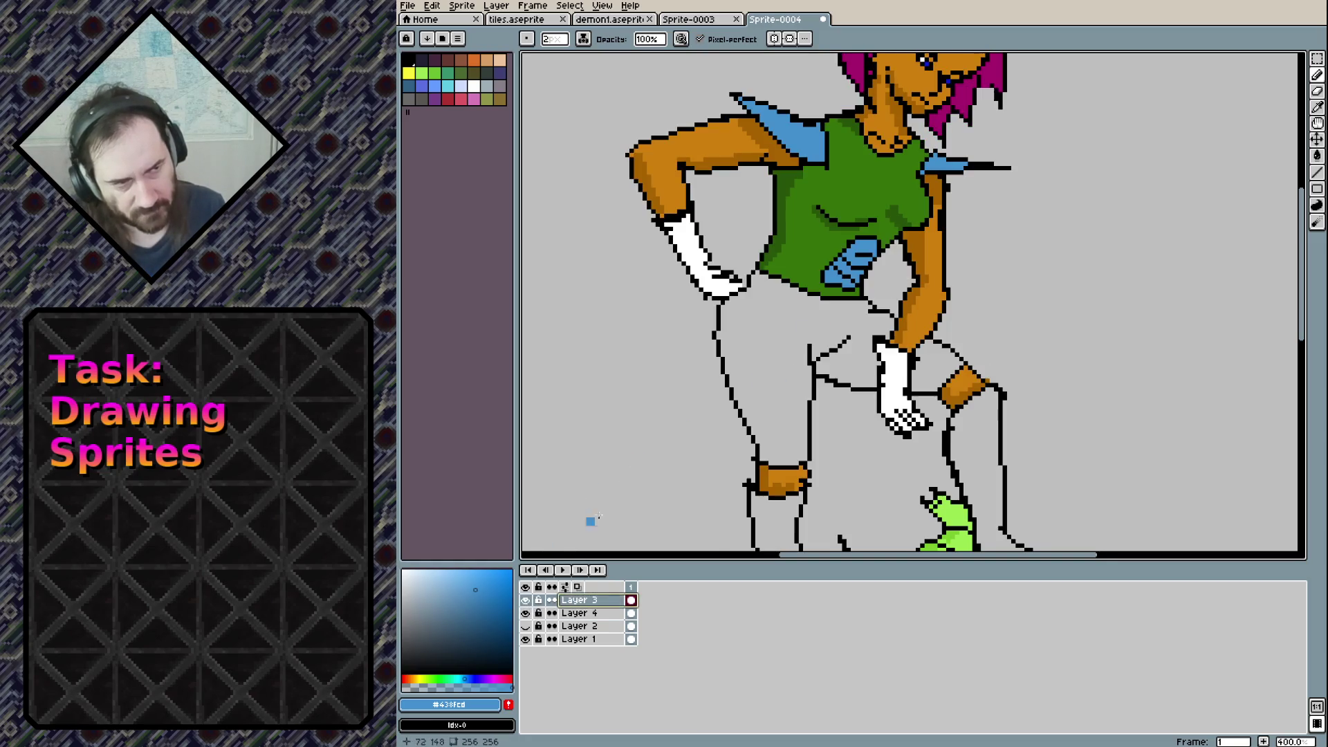
left_click(781, 335, "alt")
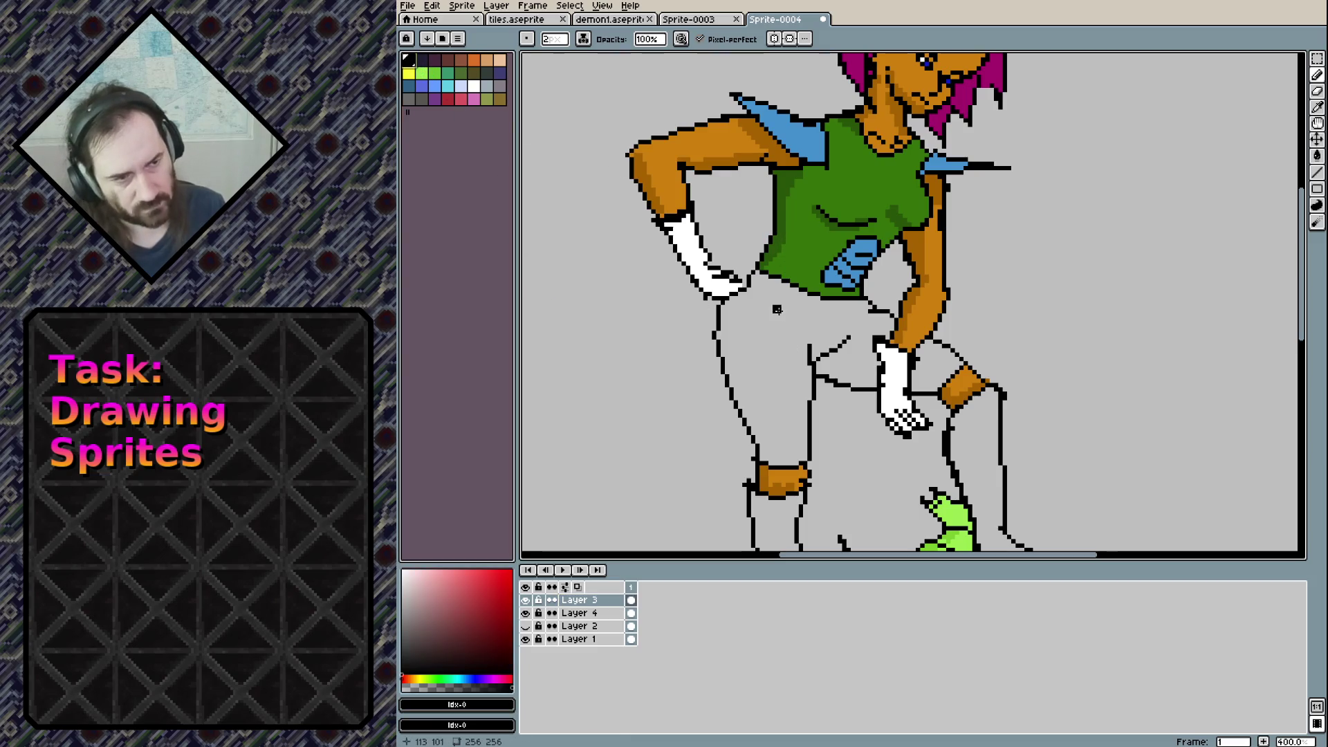
key("p")
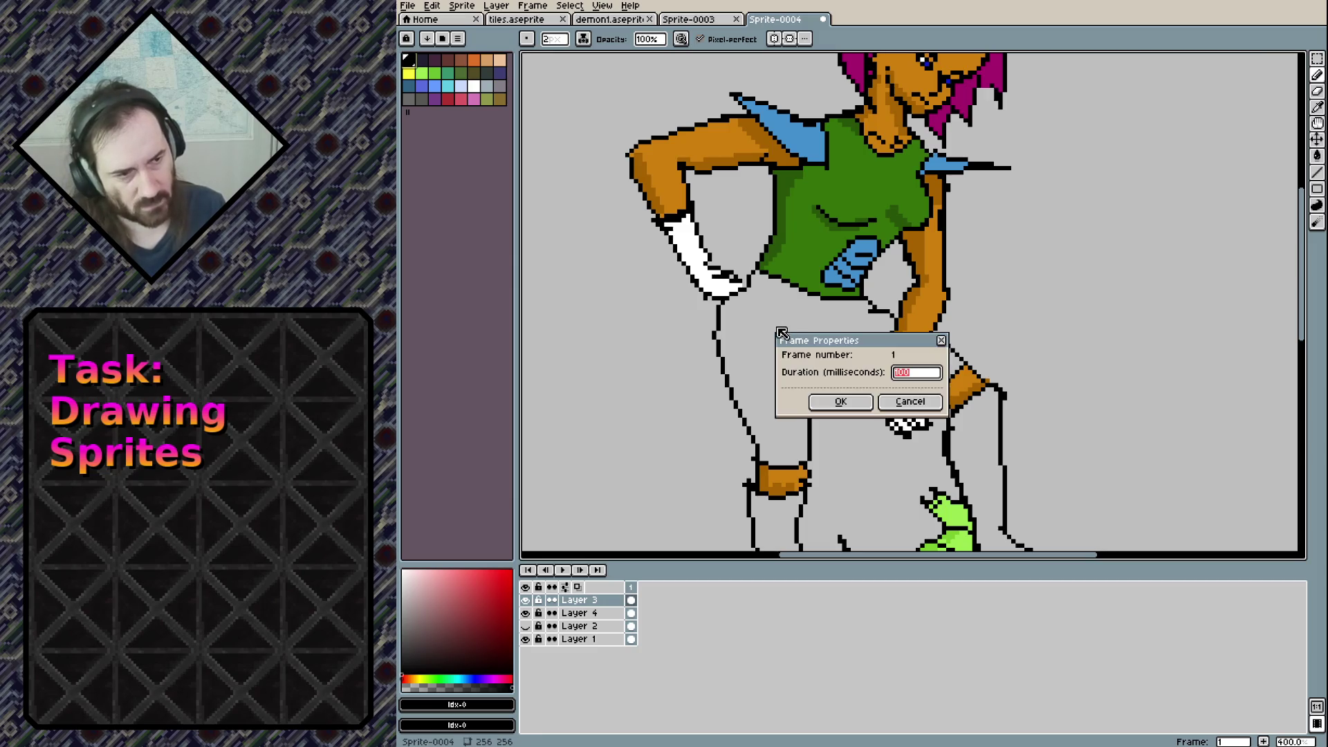
key("Escape")
left_click_drag(747, 287, 857, 315)
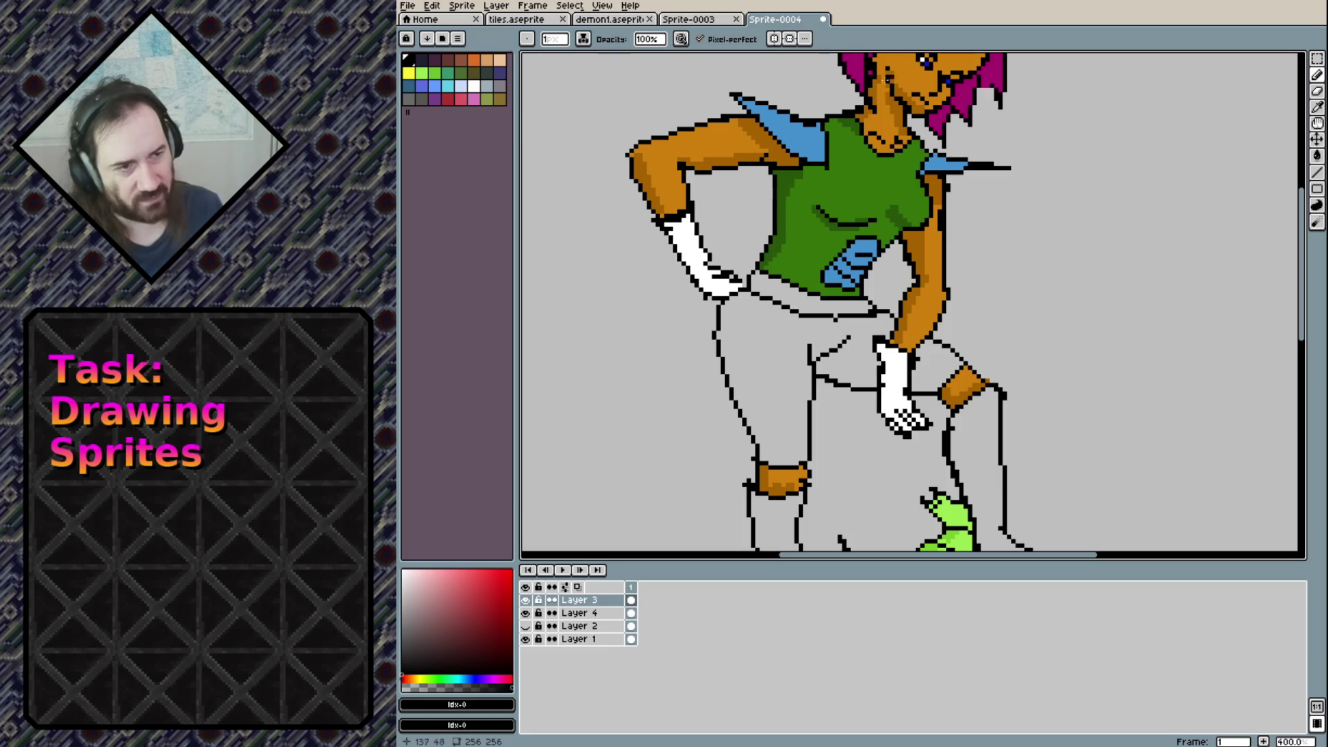
Toggle Layer 4's visibility to check, then touch up the top of the head in skin orange
left_click_drag(893, 73, 827, 197)
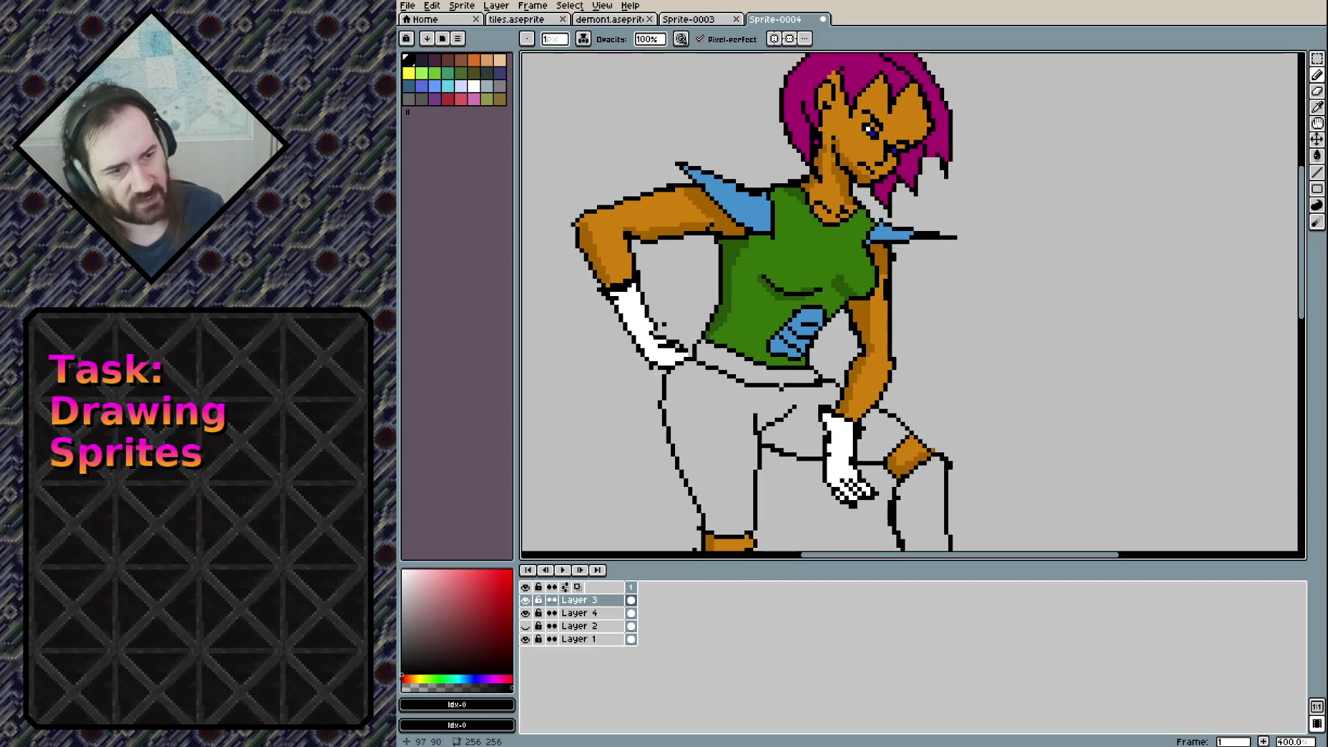
left_click(579, 612)
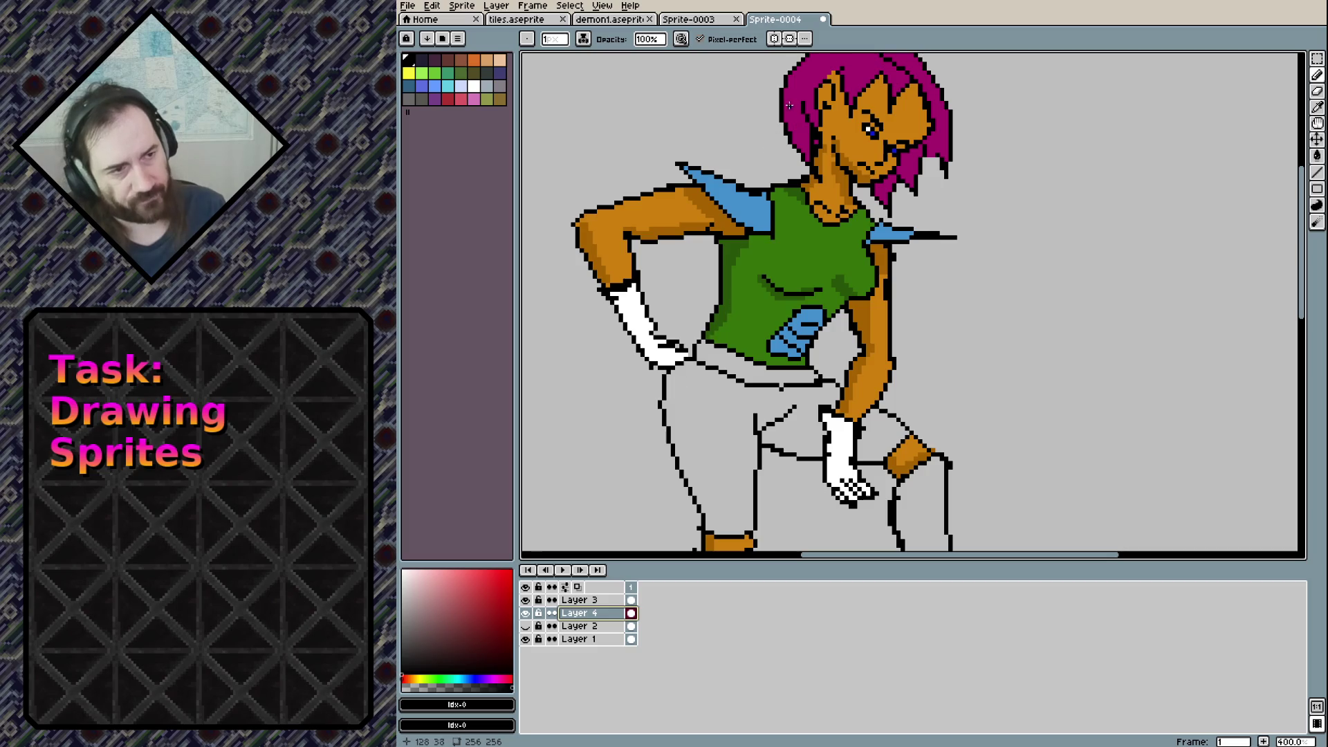
left_click(527, 613)
left_click(526, 613)
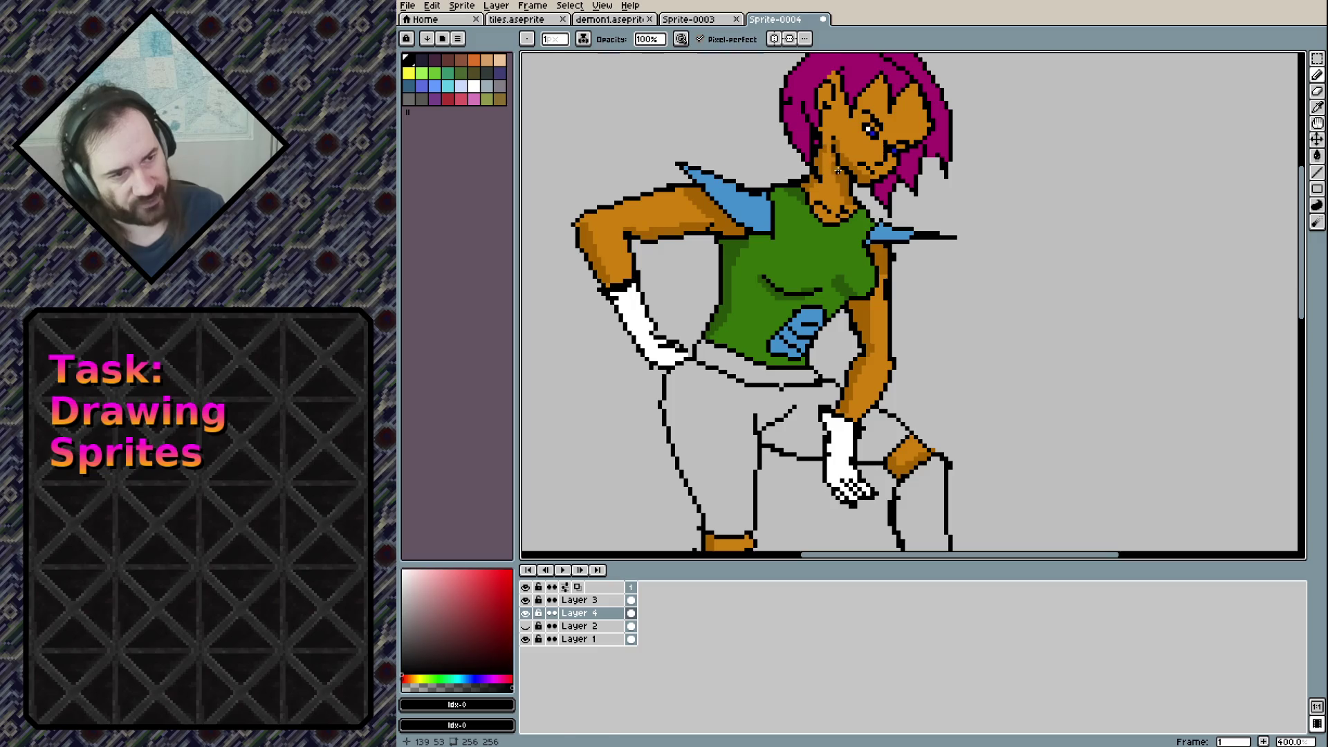
left_click(814, 93, "alt")
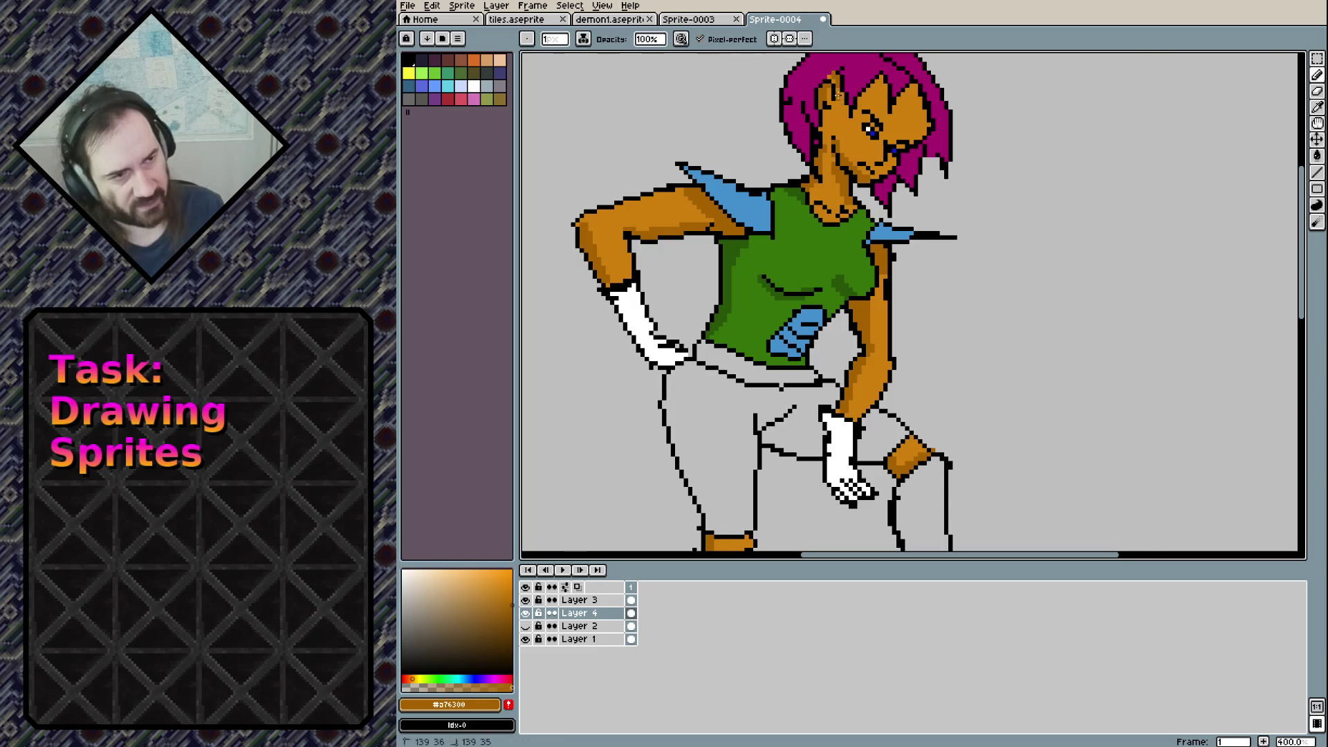
left_click_drag(876, 101, 882, 90)
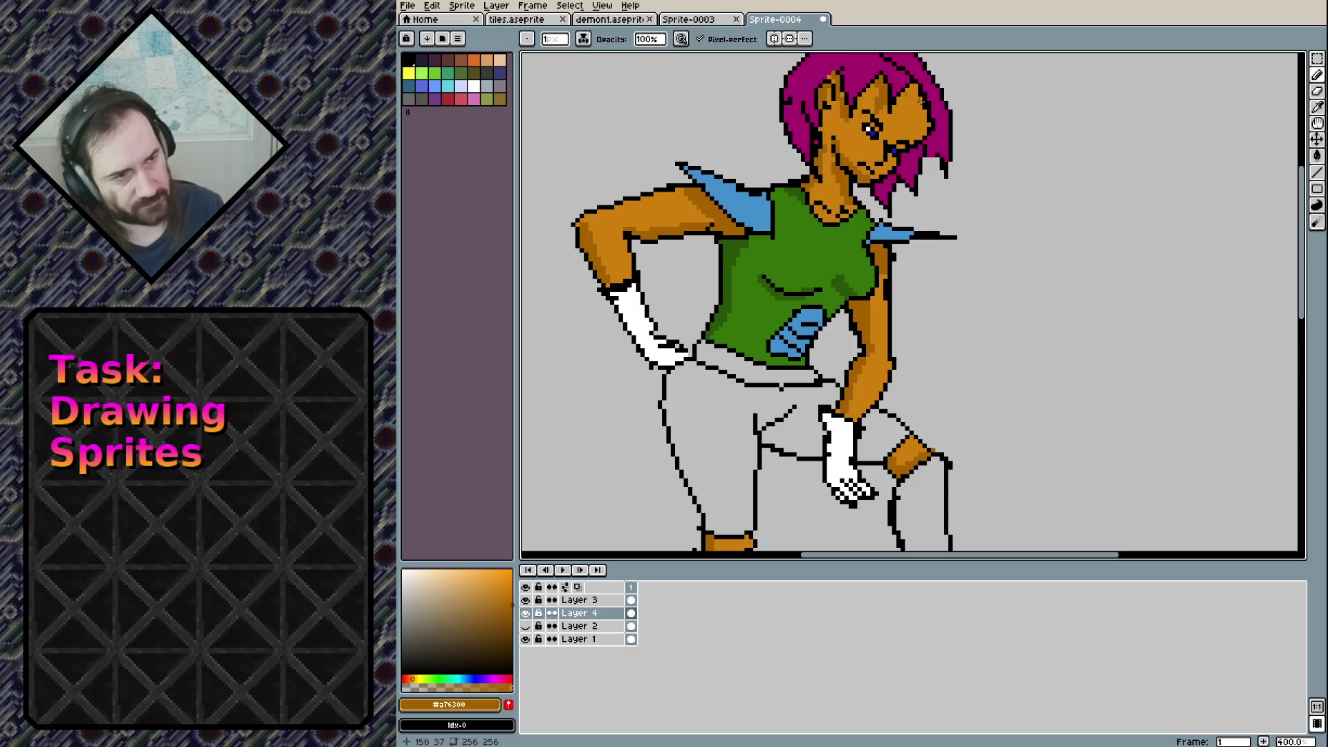
left_click_drag(914, 137, 913, 83)
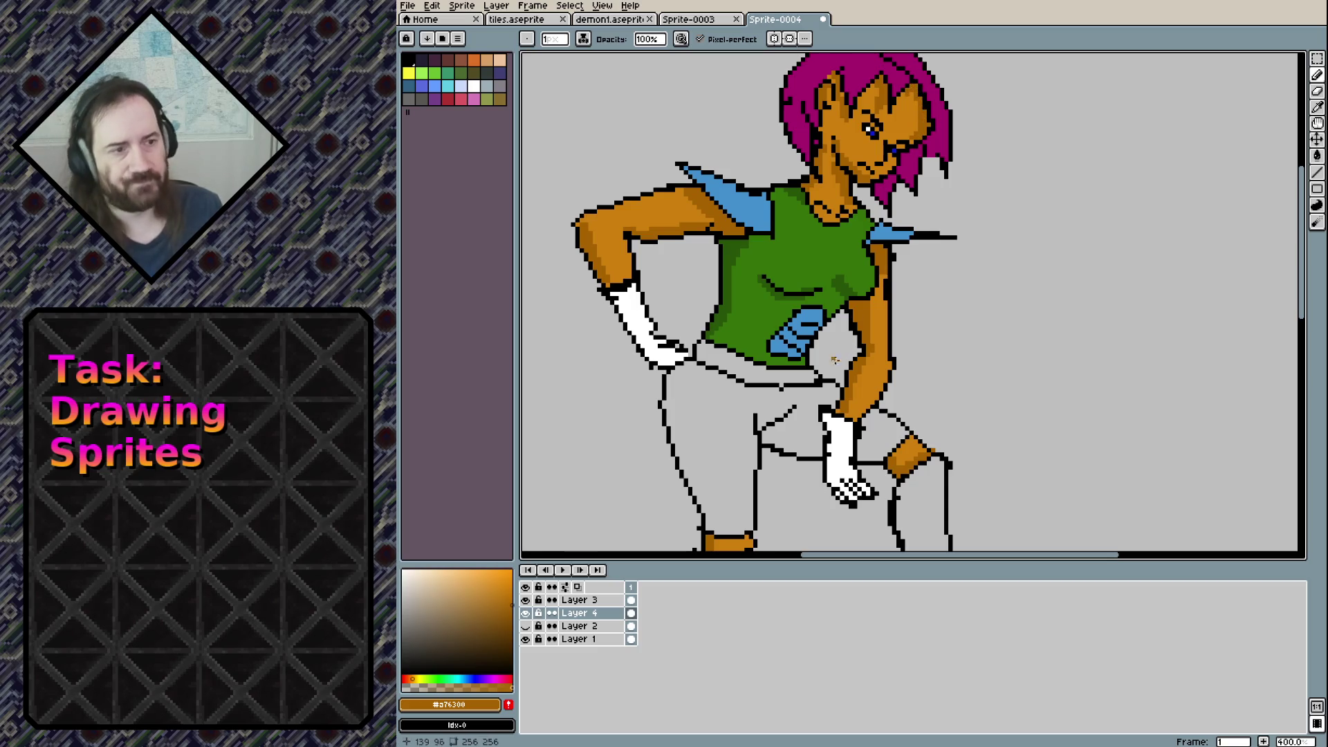
Shade the green creature's body and shoulder with darker green
scroll(980, 246, "down", 2)
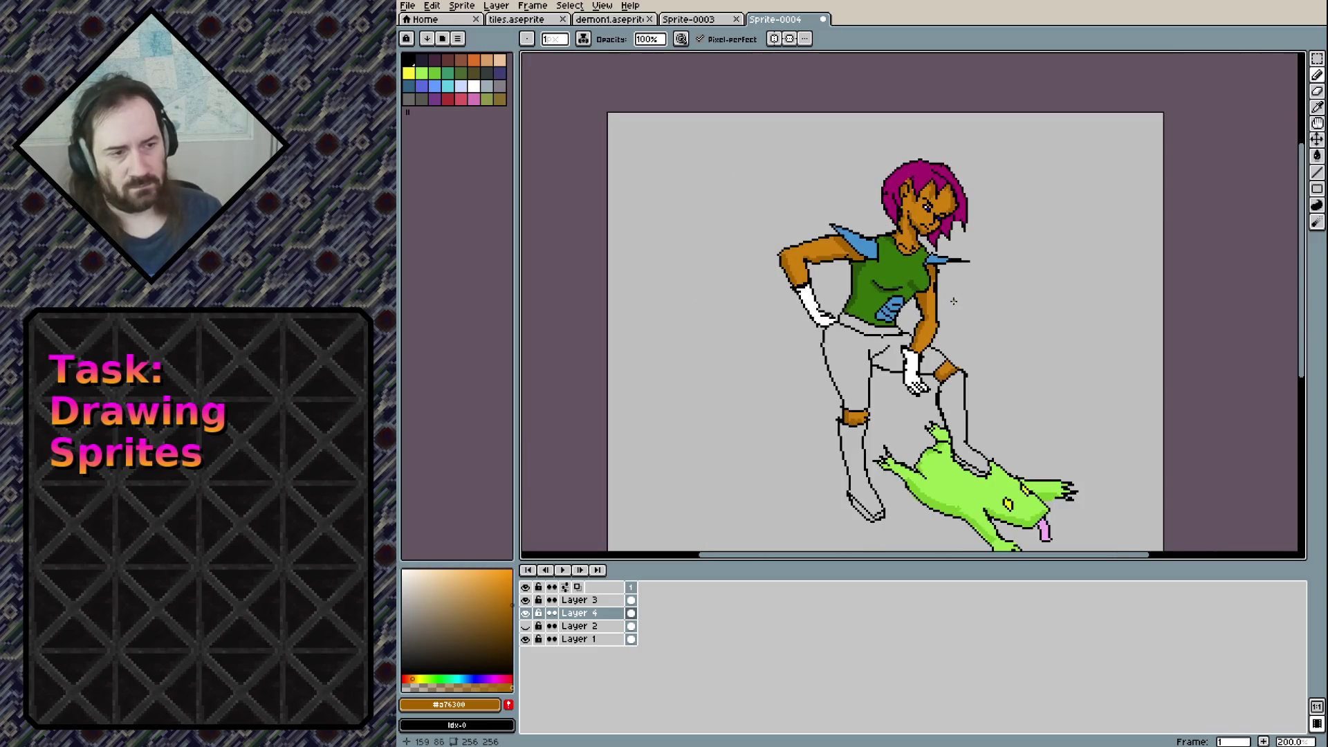
scroll(955, 301, "down", 1)
scroll(942, 303, "up", 2)
left_click_drag(951, 379, 926, 248)
scroll(940, 269, "down", 1)
scroll(962, 298, "up", 1)
scroll(982, 325, "up", 1)
mouse_move(1024, 440)
left_mouse_down()
mouse_move(996, 343)
mouse_move(949, 285)
left_mouse_up()
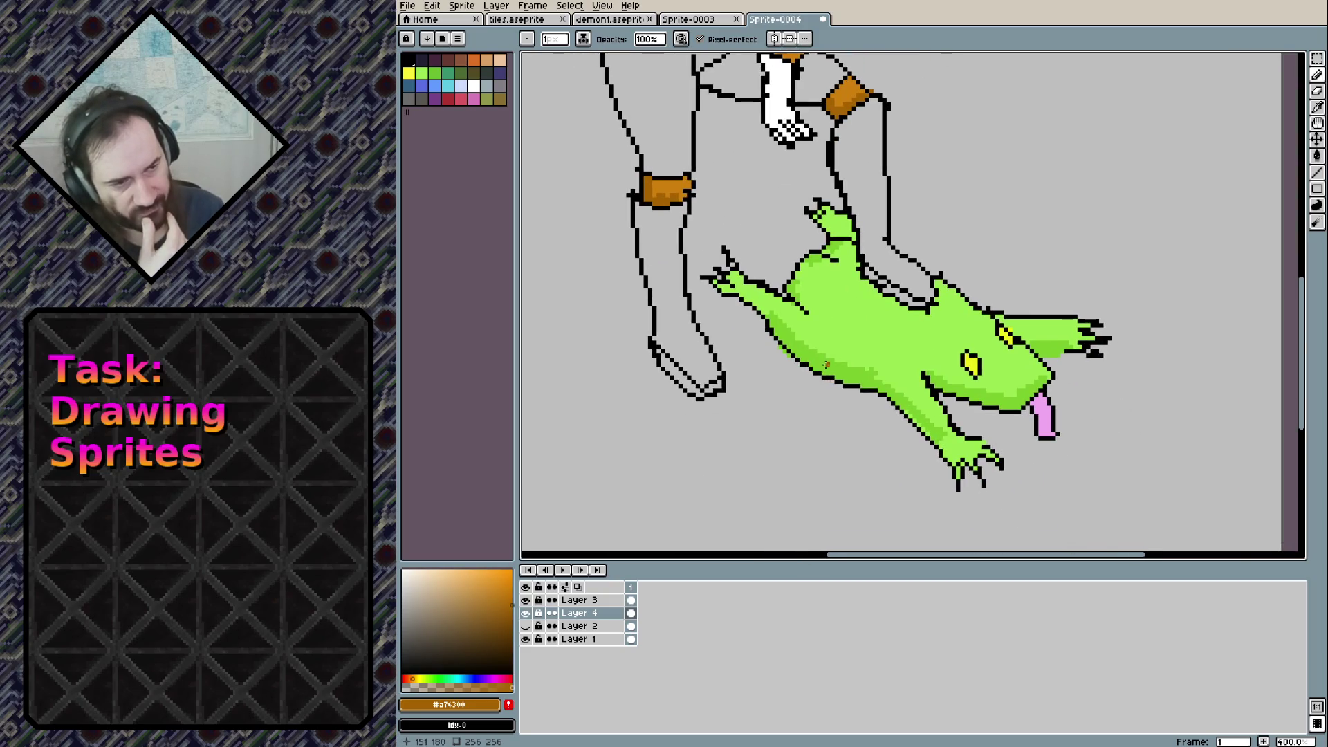
left_click(850, 266, "alt")
mouse_move(861, 302)
left_mouse_down()
mouse_move(873, 295)
mouse_move(815, 275)
left_mouse_up()
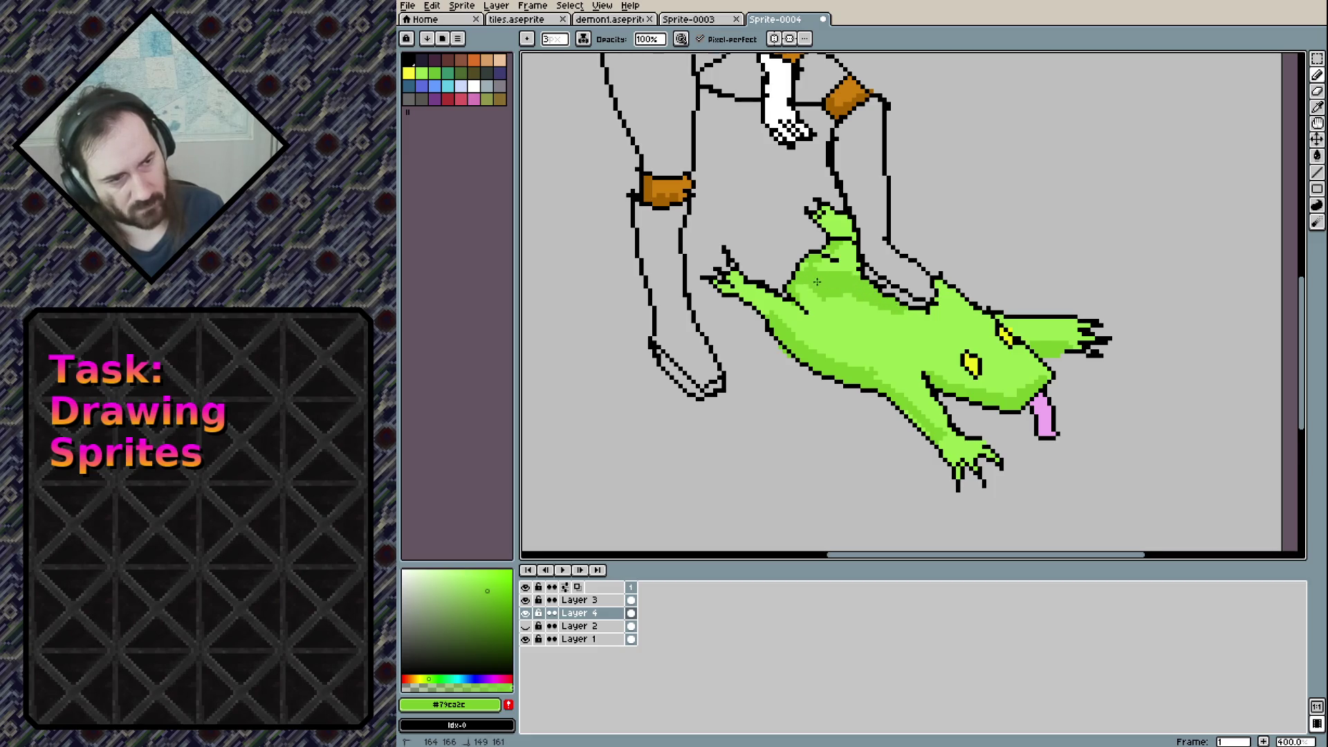
left_click_drag(808, 289, 913, 310)
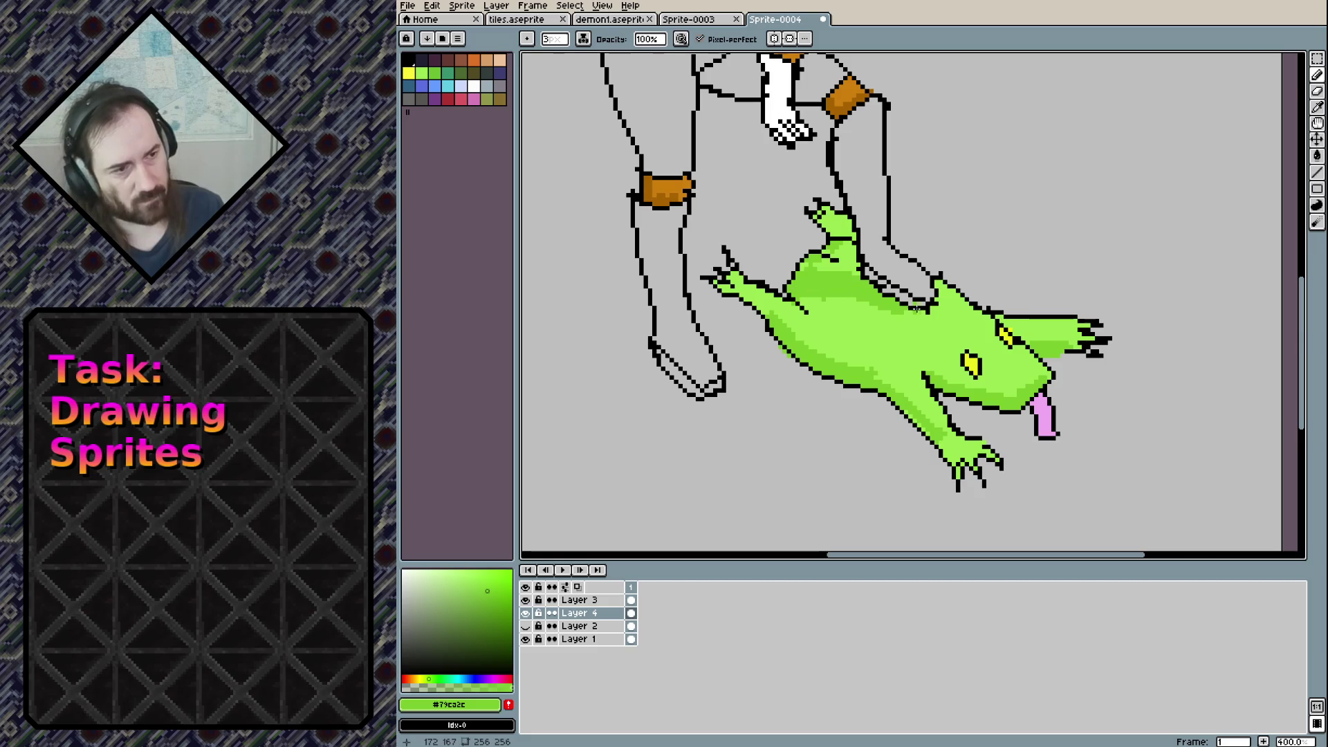
Set the brush to 1 pixel, frame the woman's head, and open the Save File dialog
key("minus")
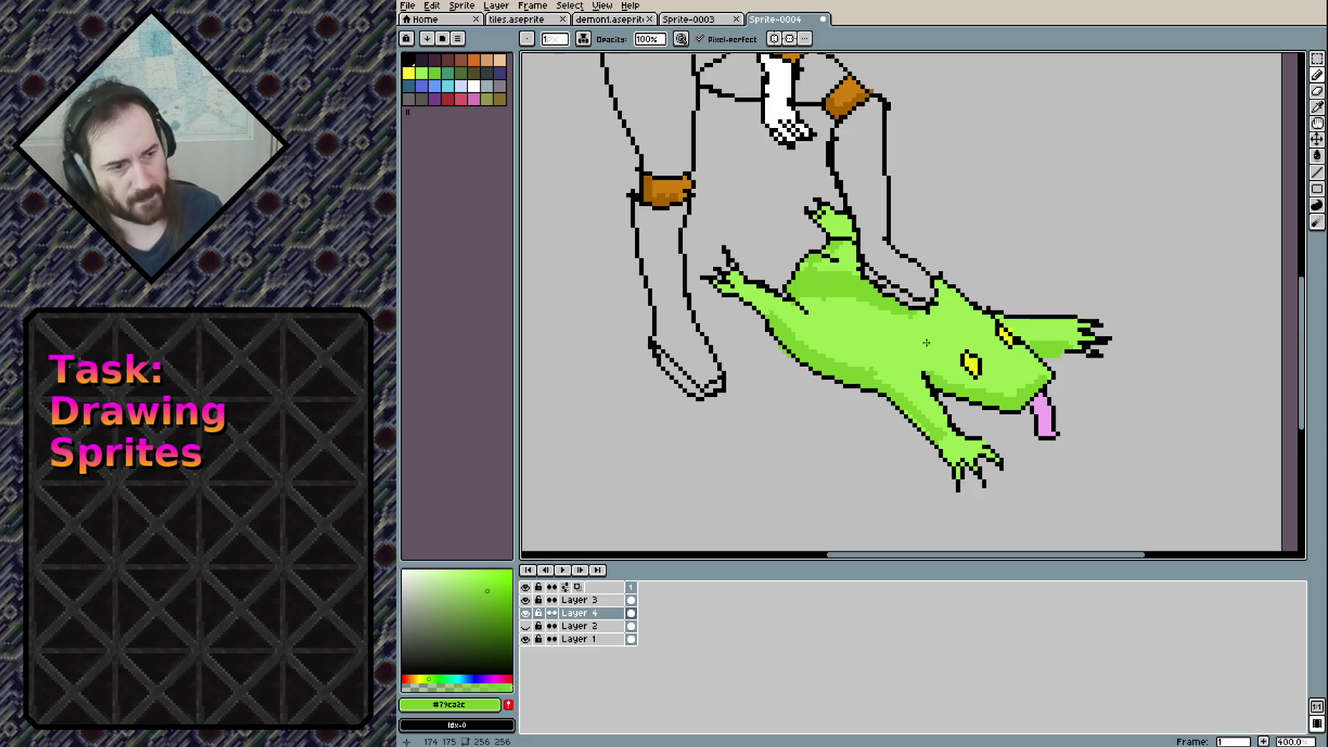
scroll(980, 270, "down", 4)
scroll(979, 180, "up", 2)
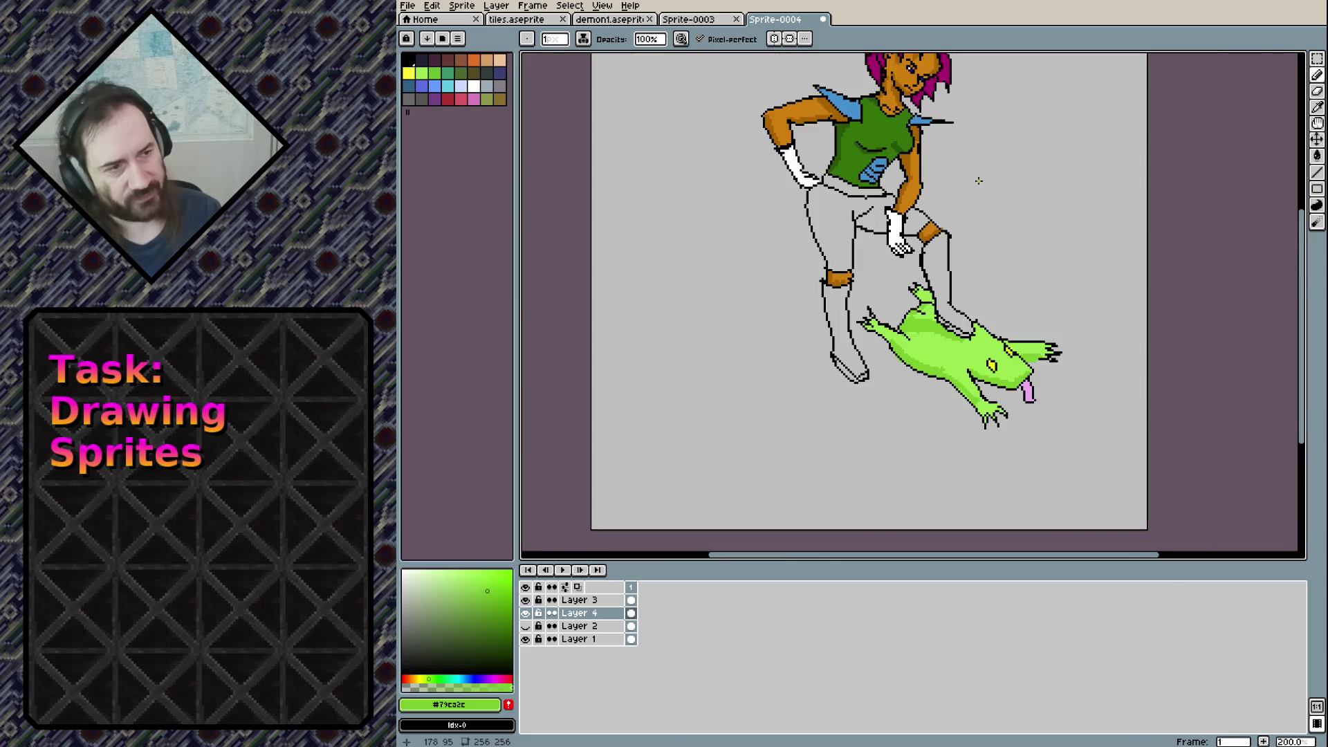
left_click_drag(969, 161, 955, 282)
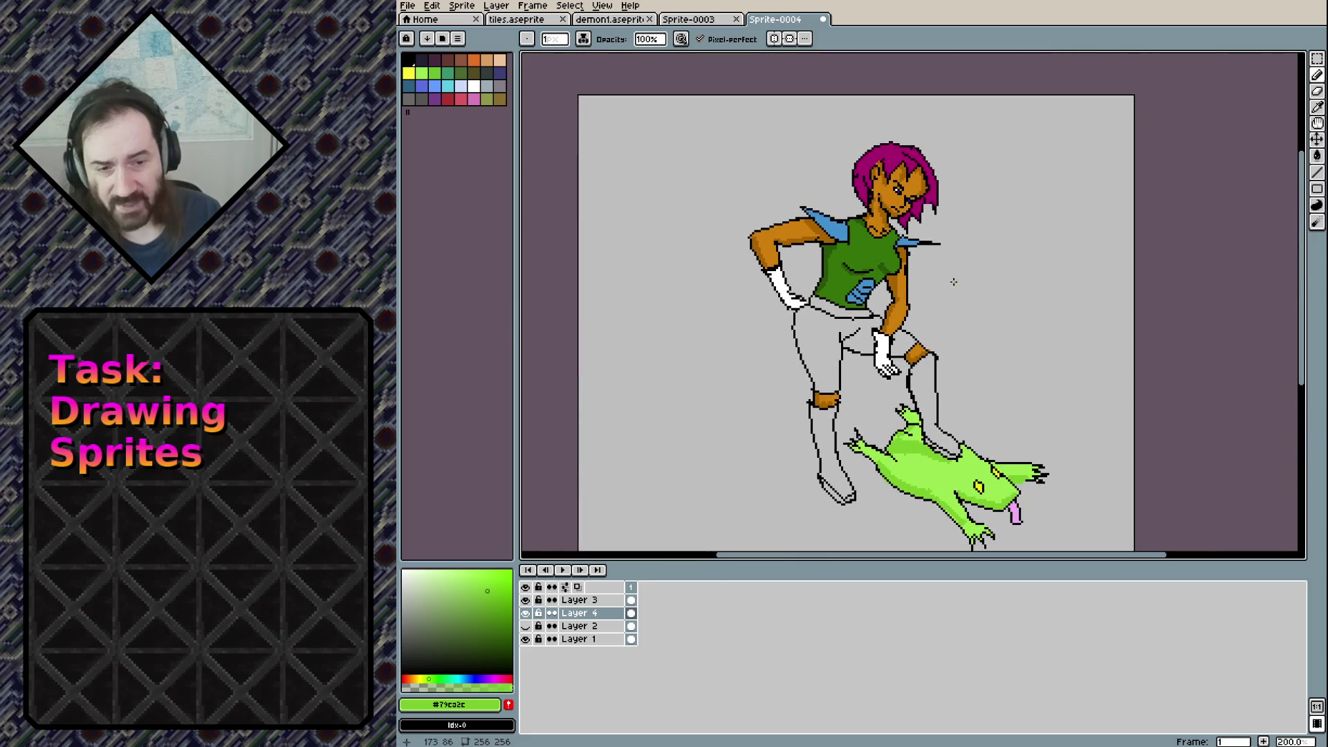
scroll(931, 247, "up", 1)
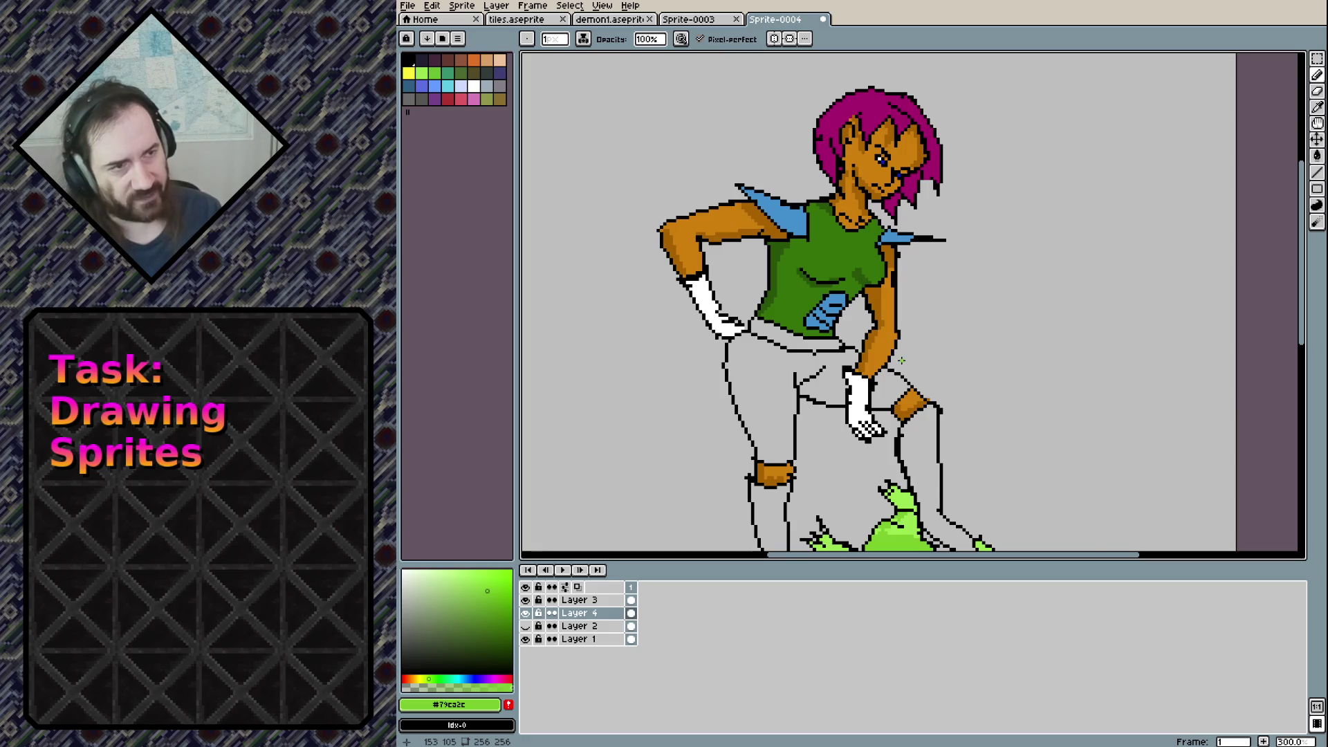
key("ctrl+s")
double_click(529, 683)
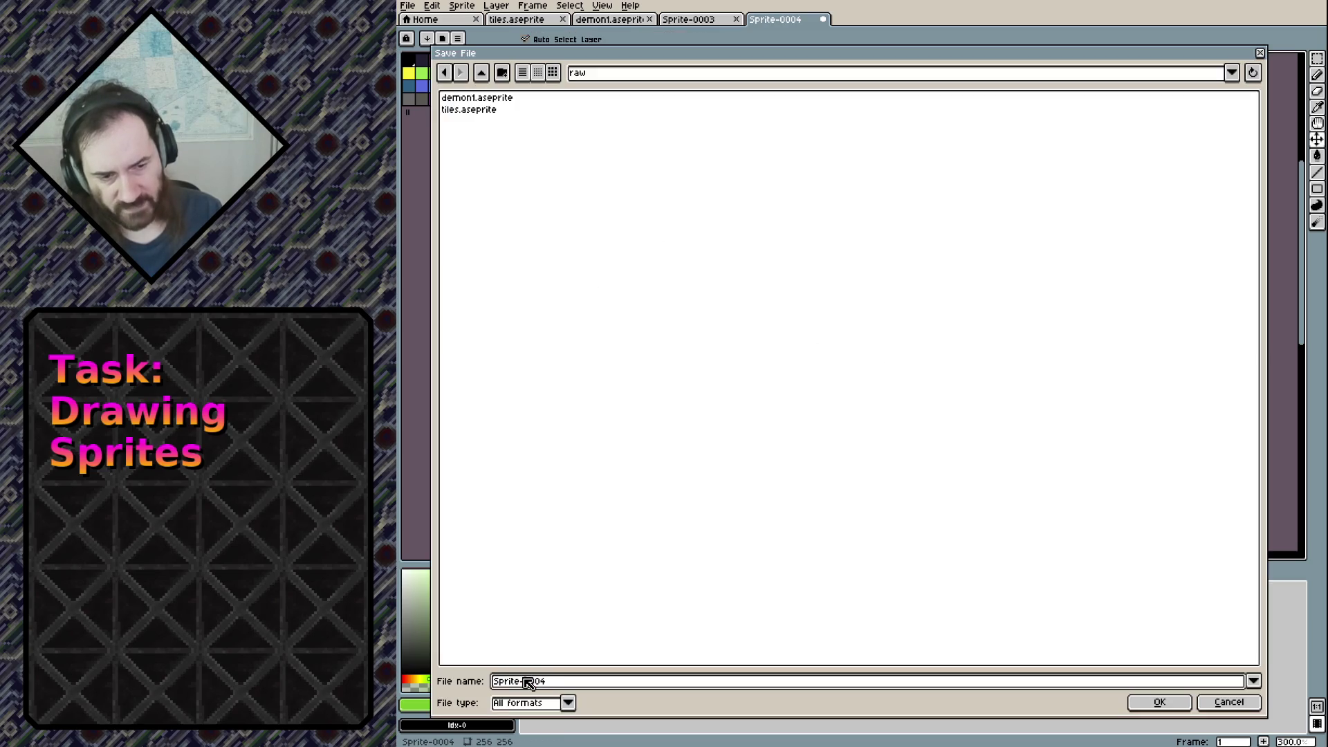
Save the sprite as player_ref.aseprite in the raw folder
left_click_drag(529, 683, 491, 681)
type("player_ref")
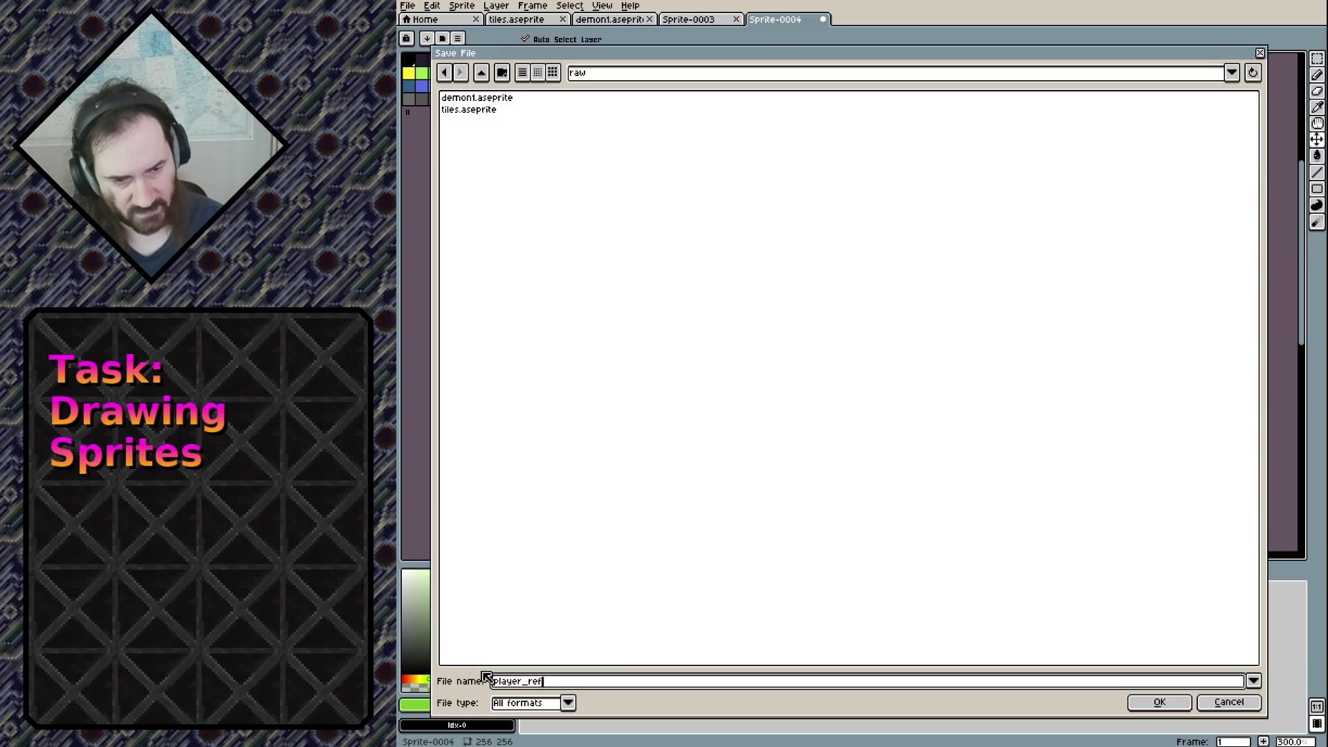
key("Return")
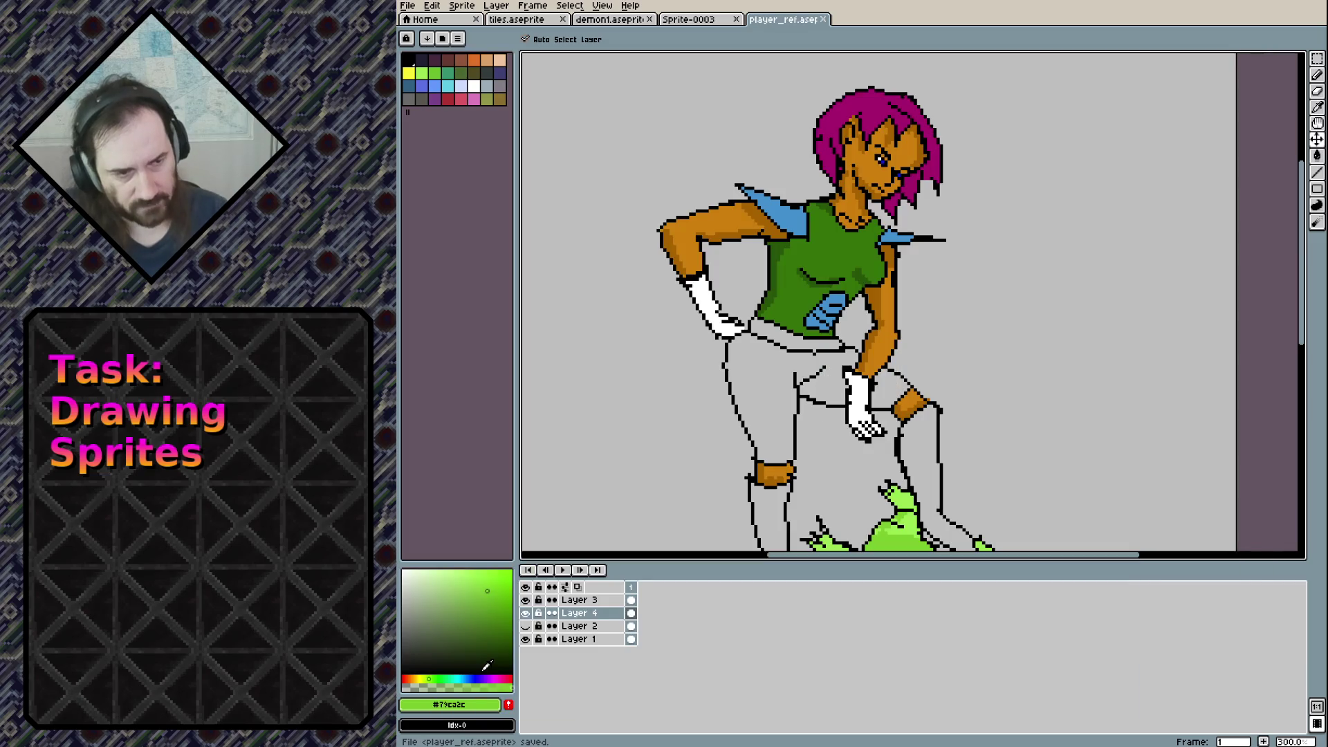
left_click_drag(888, 461, 884, 390)
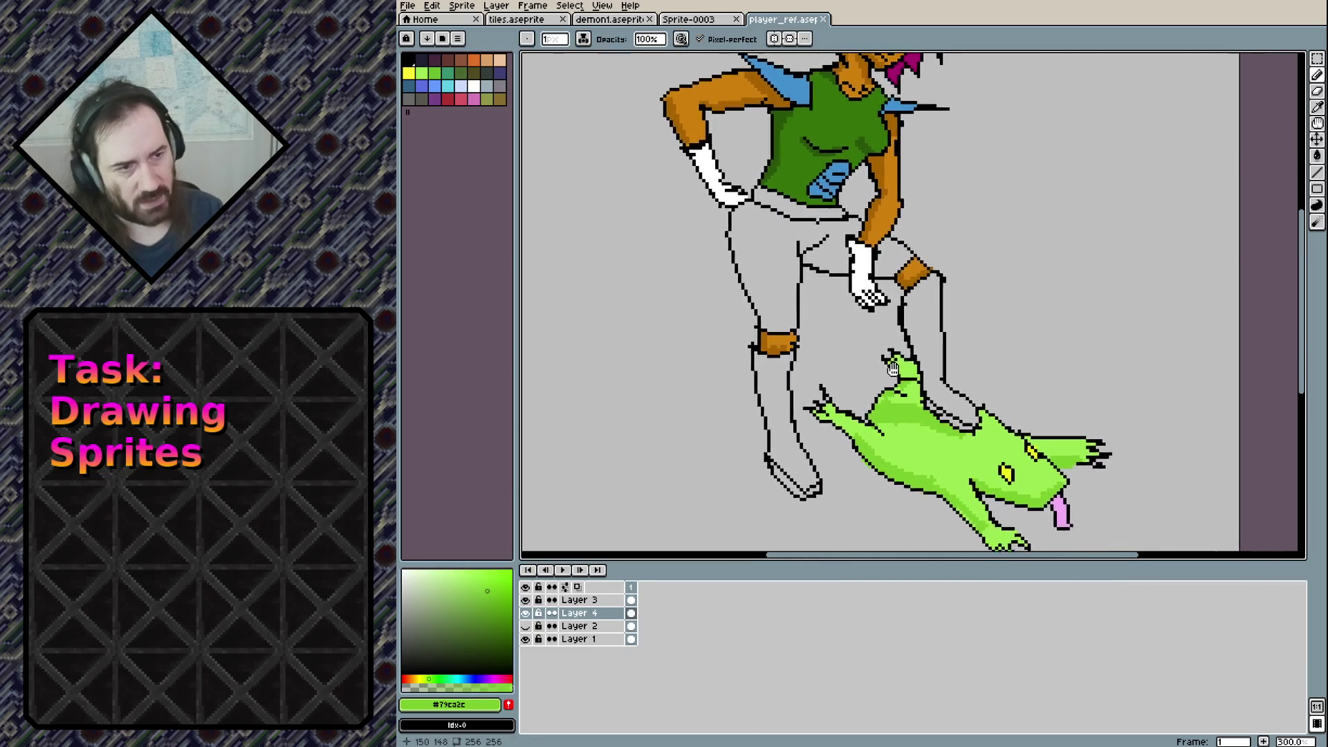
Zoom in on the waist and bucket-fill the belt white
left_click_drag(761, 180, 761, 270)
scroll(761, 269, "up", 1)
scroll(761, 269, "up", 2)
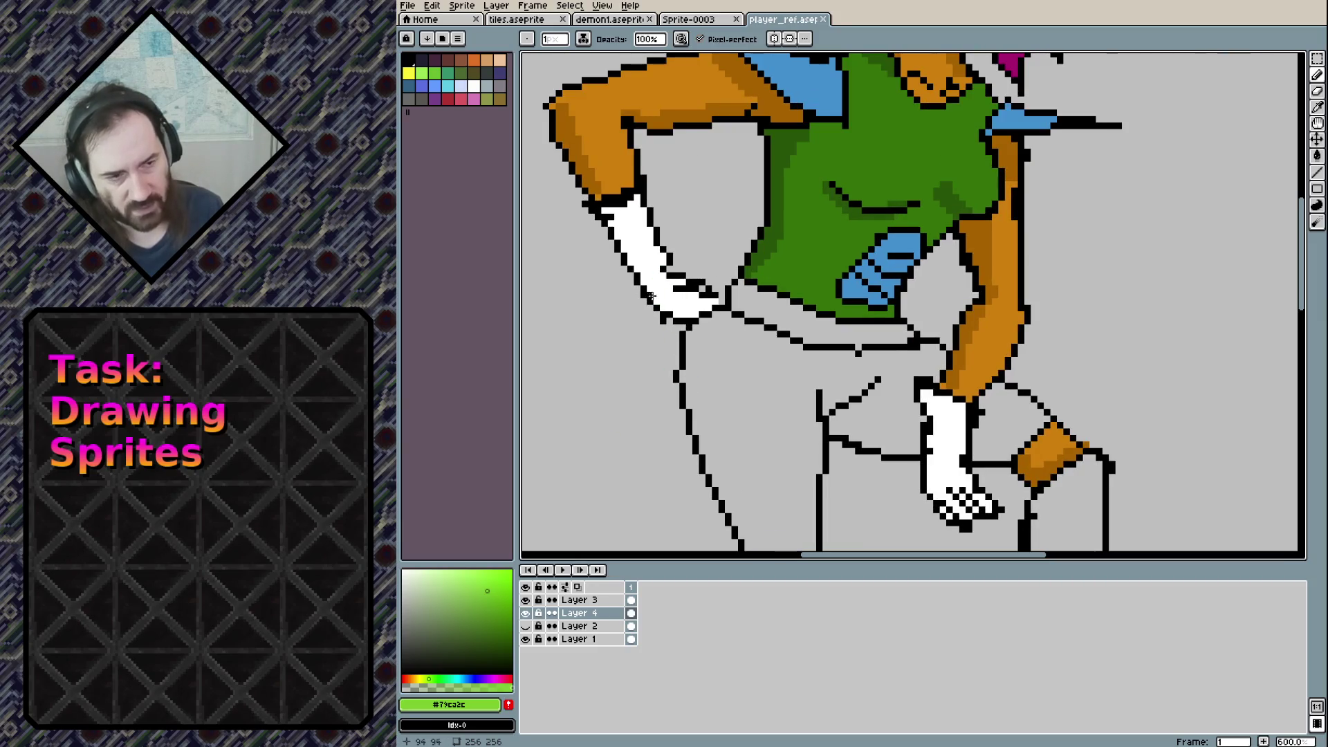
left_click(631, 256, "alt")
key("g")
left_click(830, 332)
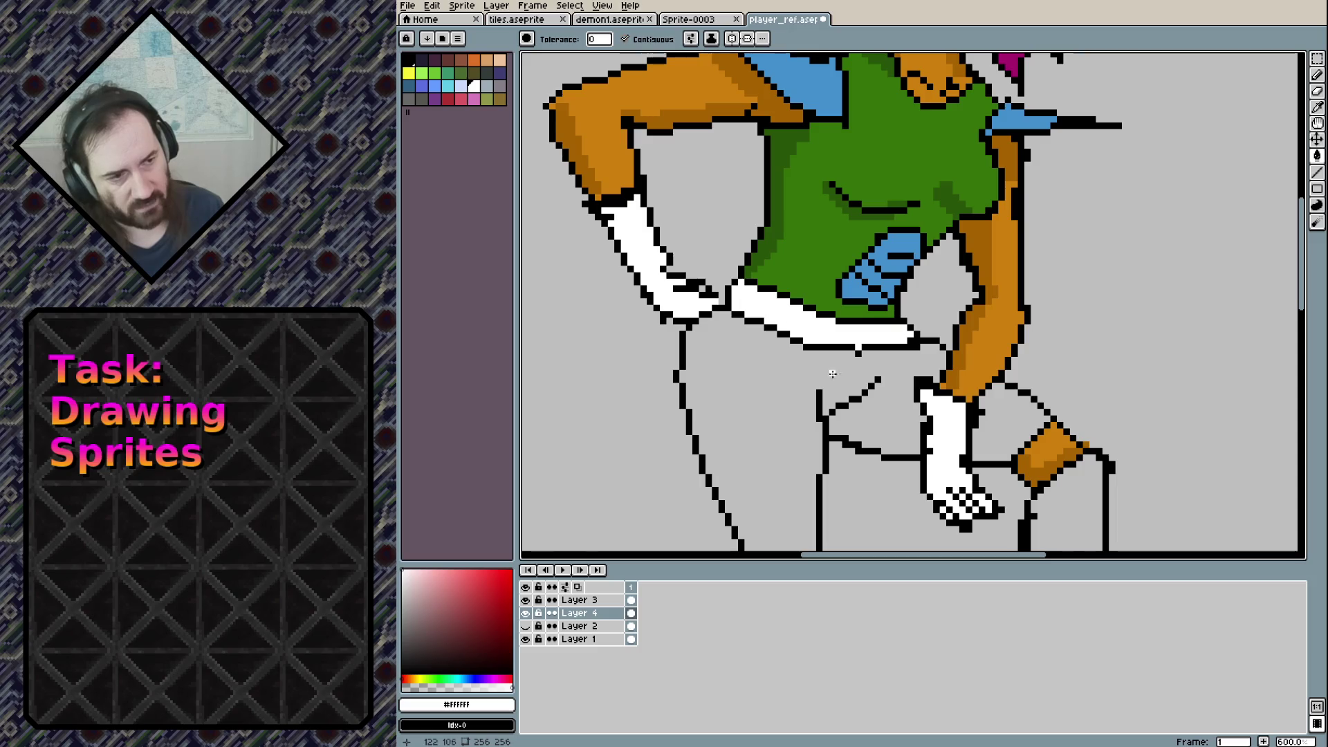
Pencil light-grey shading on the belt's left part and both white gloves
left_click(407, 589)
left_click(404, 581)
key("b")
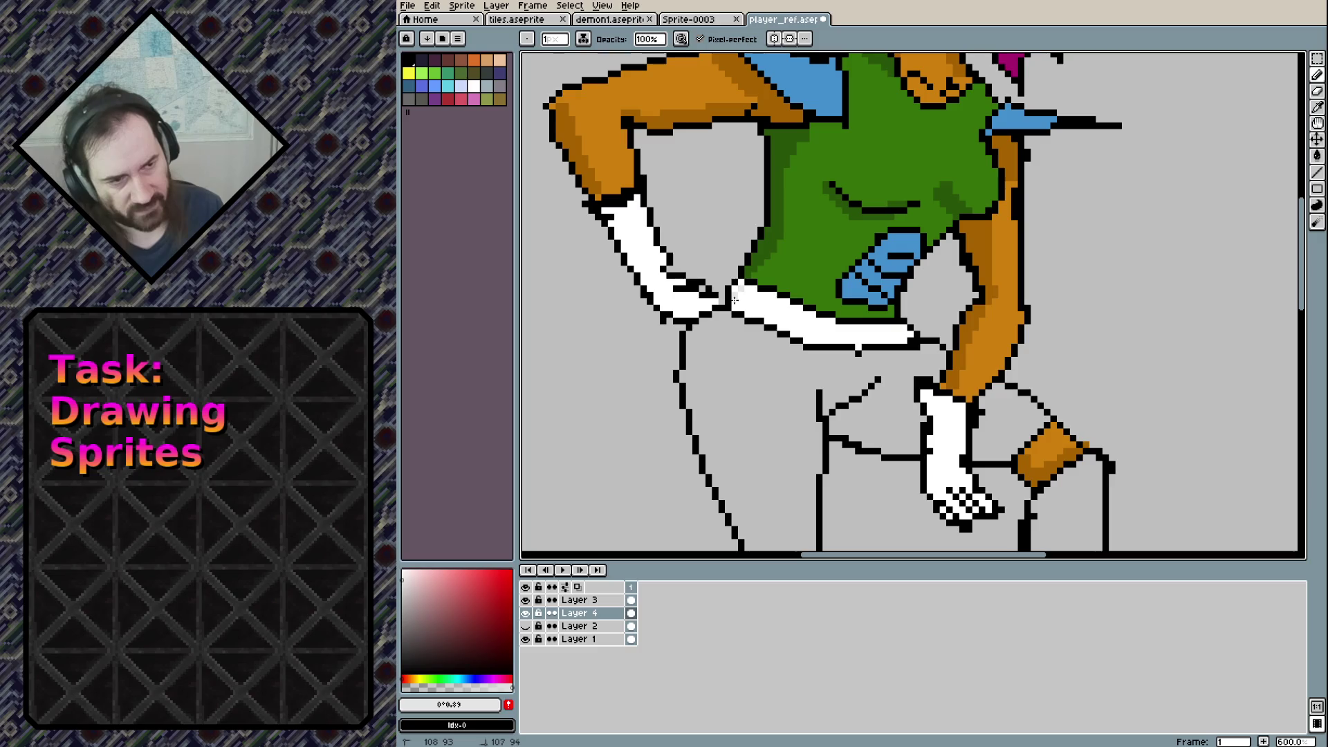
left_click_drag(738, 293, 782, 308)
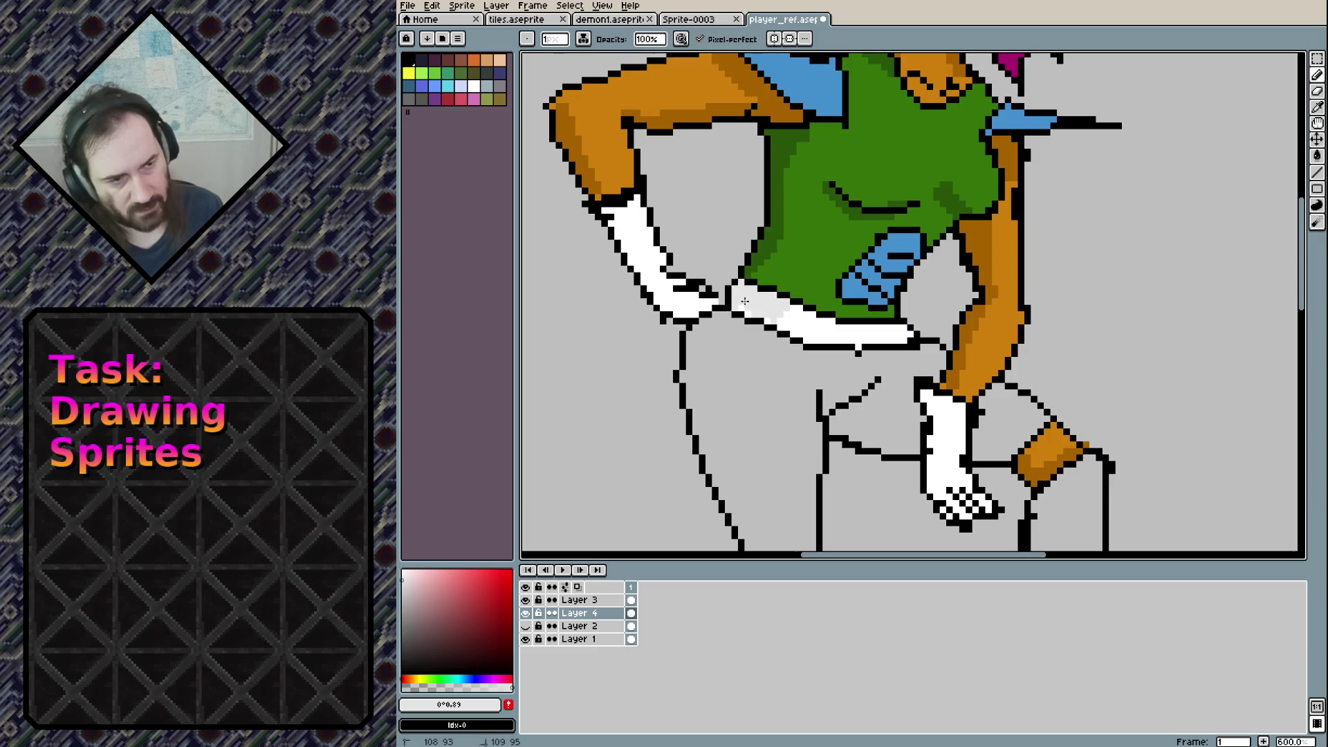
left_click(610, 218)
left_click_drag(605, 209, 614, 211)
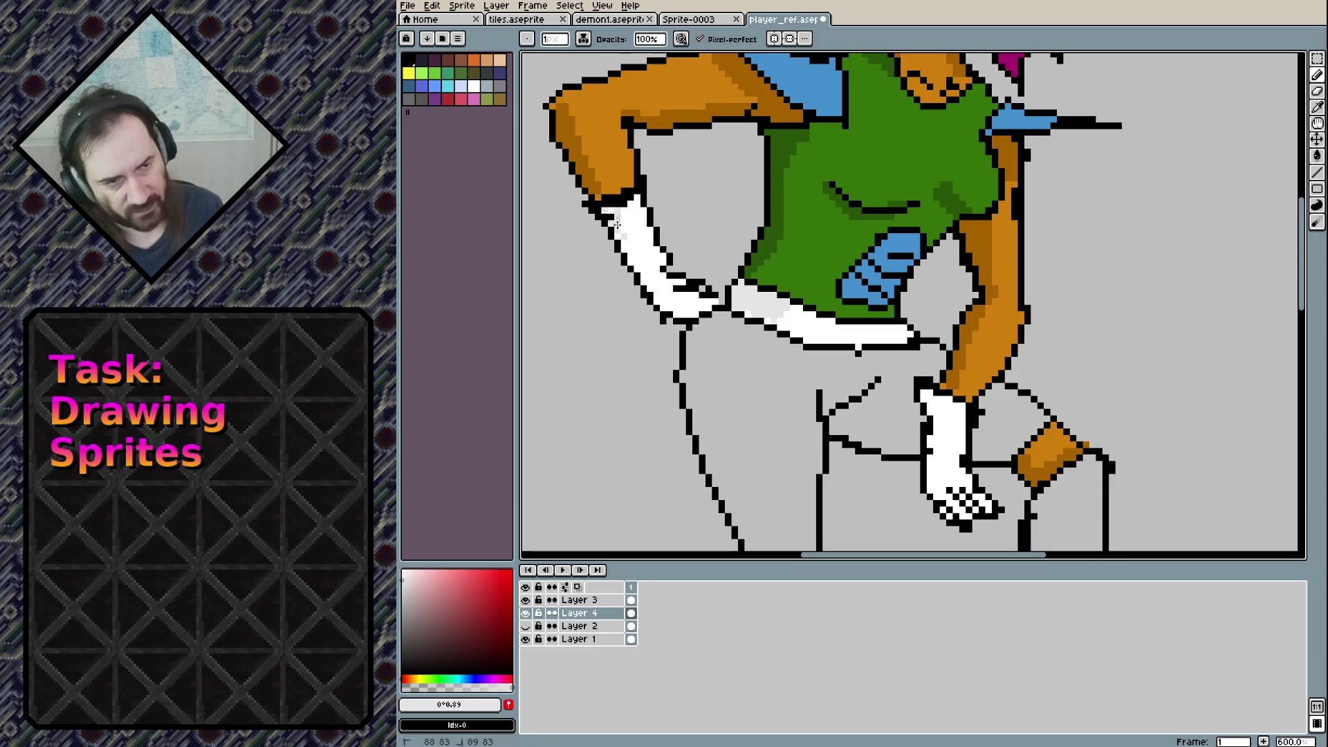
mouse_move(629, 262)
left_mouse_down()
mouse_move(656, 296)
mouse_move(699, 312)
left_mouse_up()
mouse_move(927, 394)
left_mouse_down()
mouse_move(827, 290)
mouse_move(836, 391)
mouse_move(858, 368)
left_mouse_up()
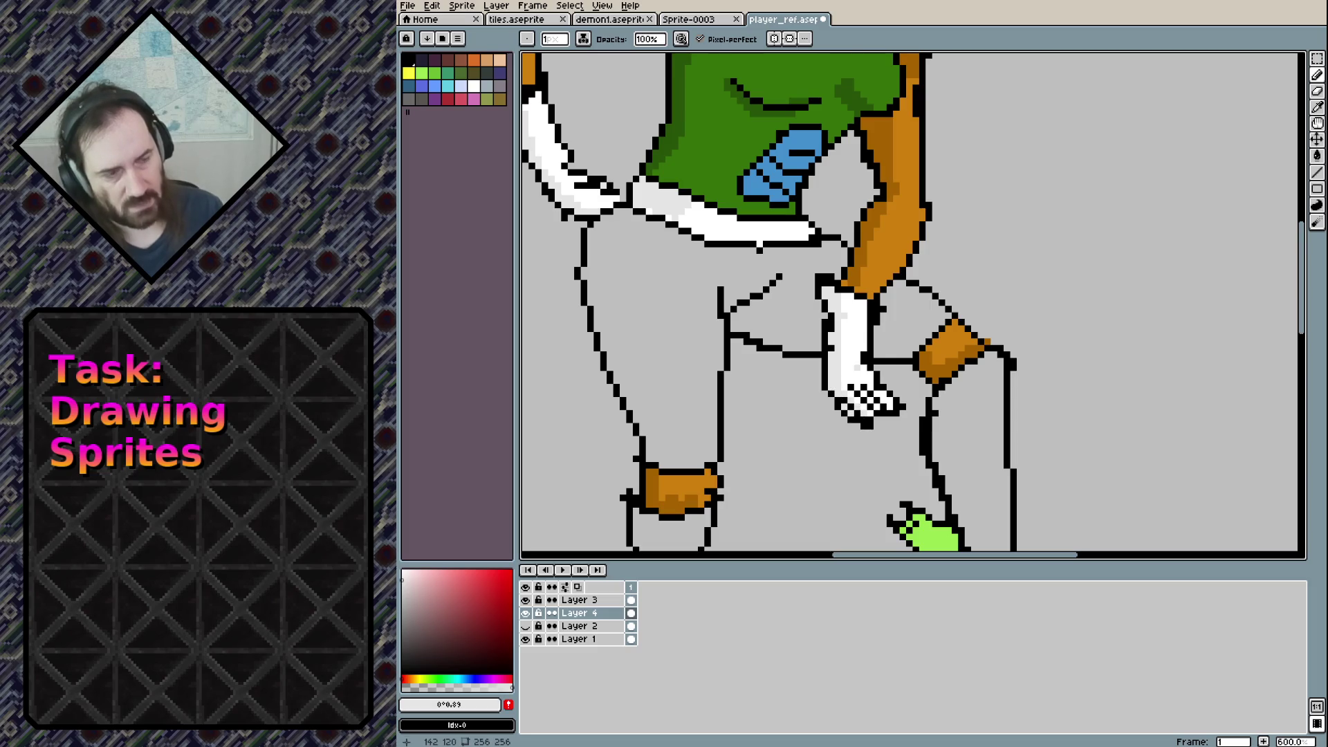
Bucket-fill both of the woman's boots white, including the leftover grey gaps
scroll(871, 346, "down", 4)
scroll(807, 292, "up", 2)
scroll(807, 292, "up", 2)
scroll(807, 292, "up", 3)
scroll(807, 292, "down", 3)
scroll(851, 289, "down", 4)
scroll(849, 287, "up", 1)
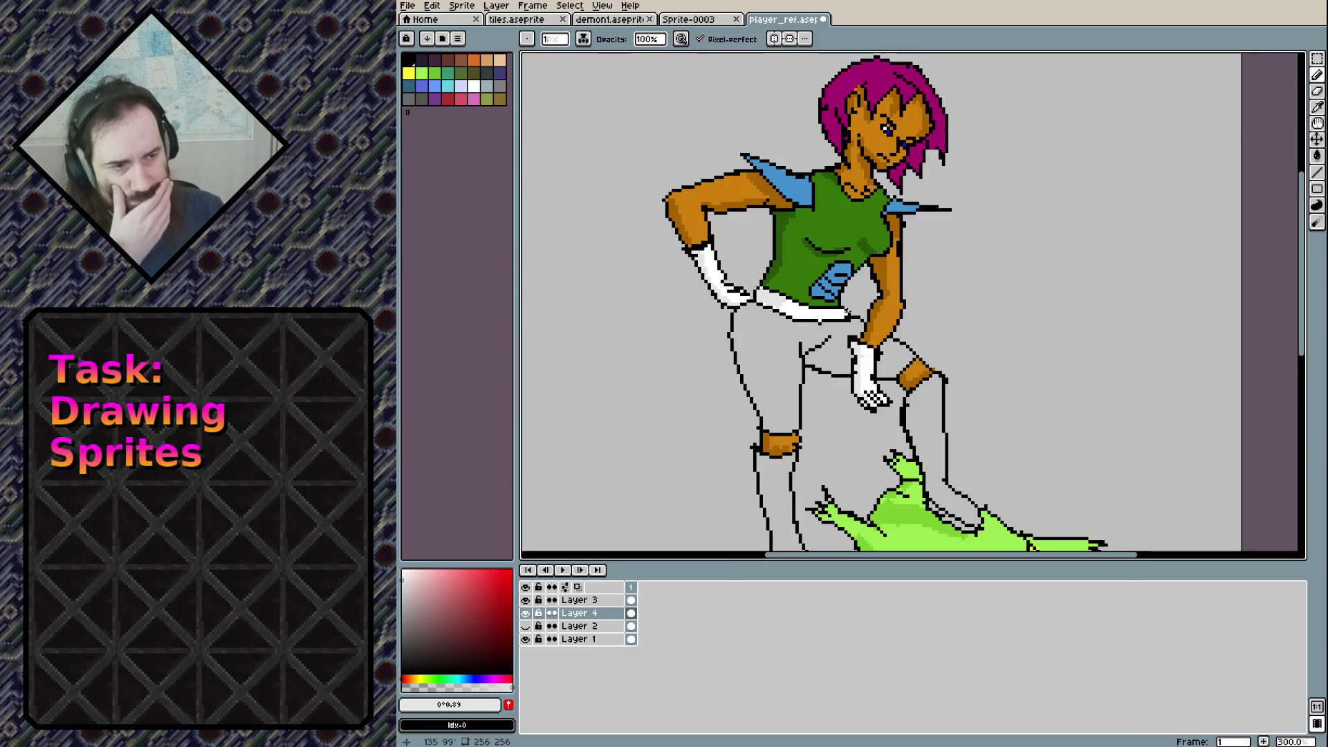
scroll(812, 285, "up", 1)
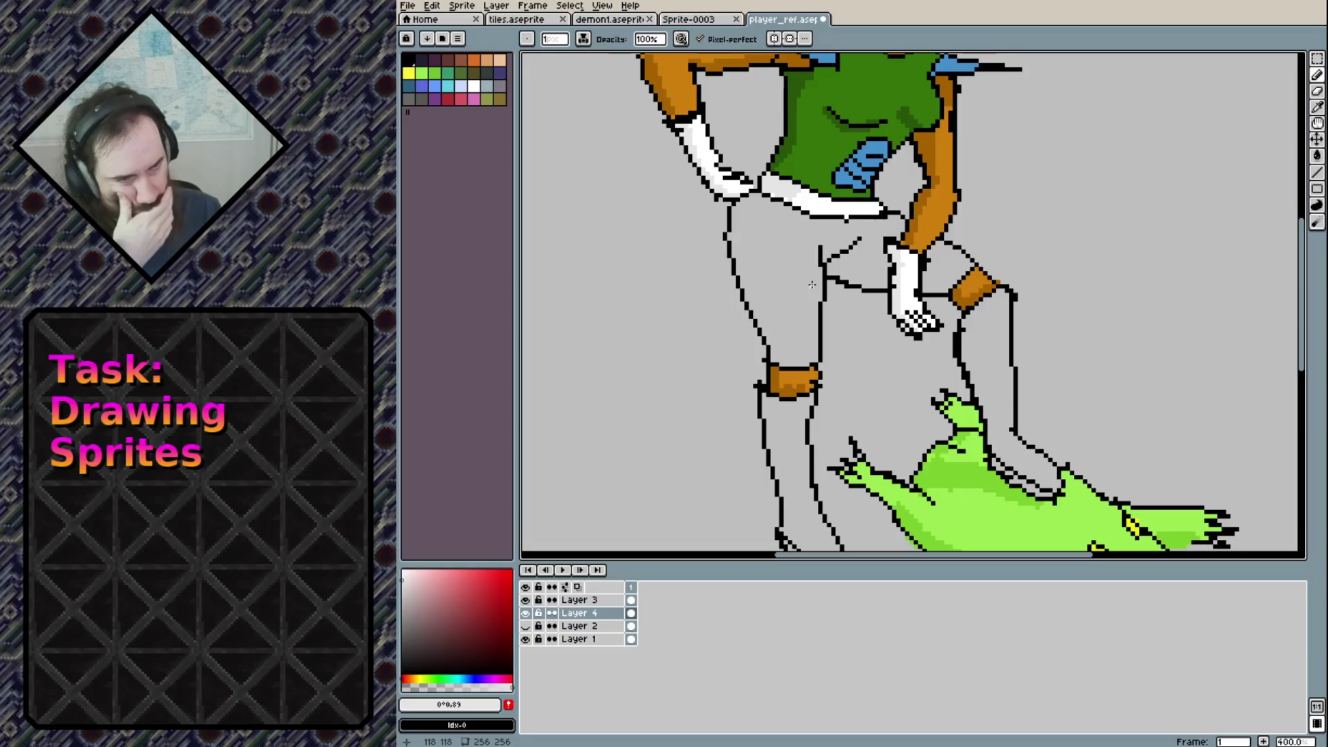
mouse_move(811, 285)
left_mouse_down()
mouse_move(755, 405)
mouse_move(762, 252)
left_mouse_up()
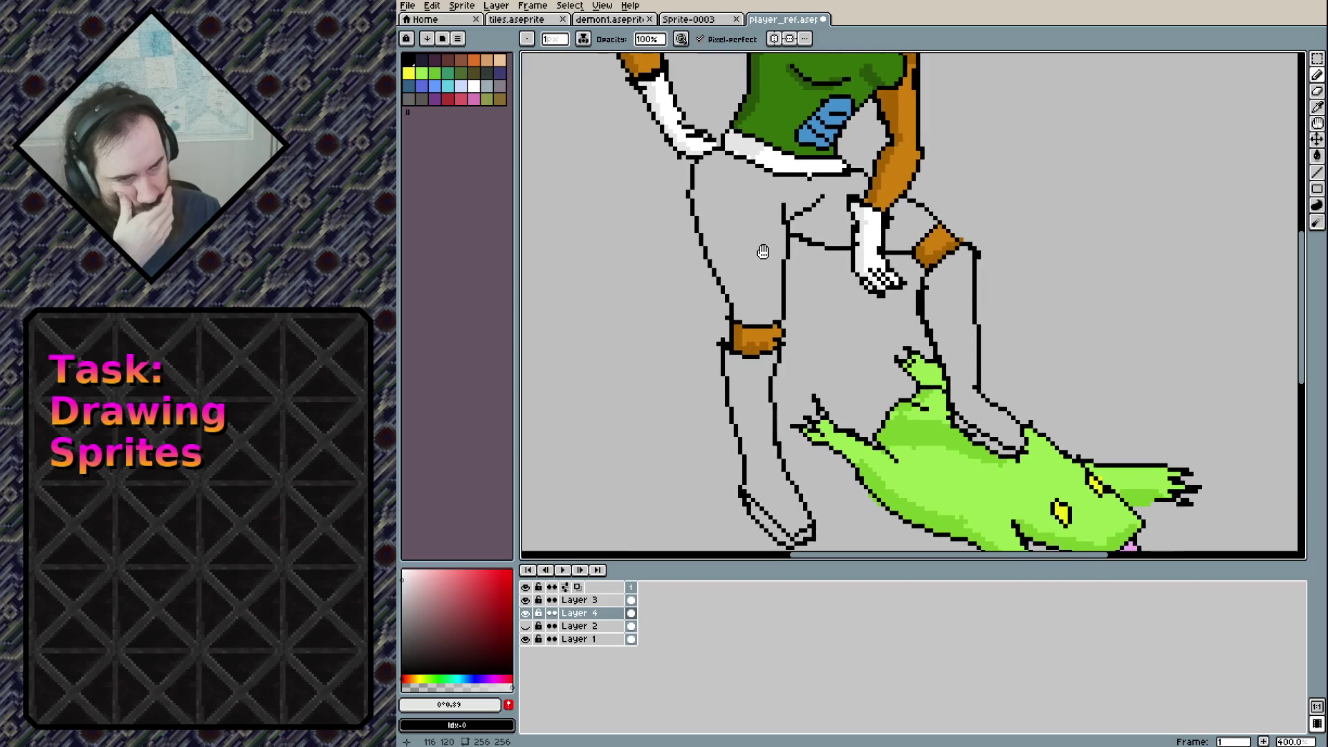
left_click(869, 236, "alt")
key("g")
left_click(758, 456)
left_click(961, 366)
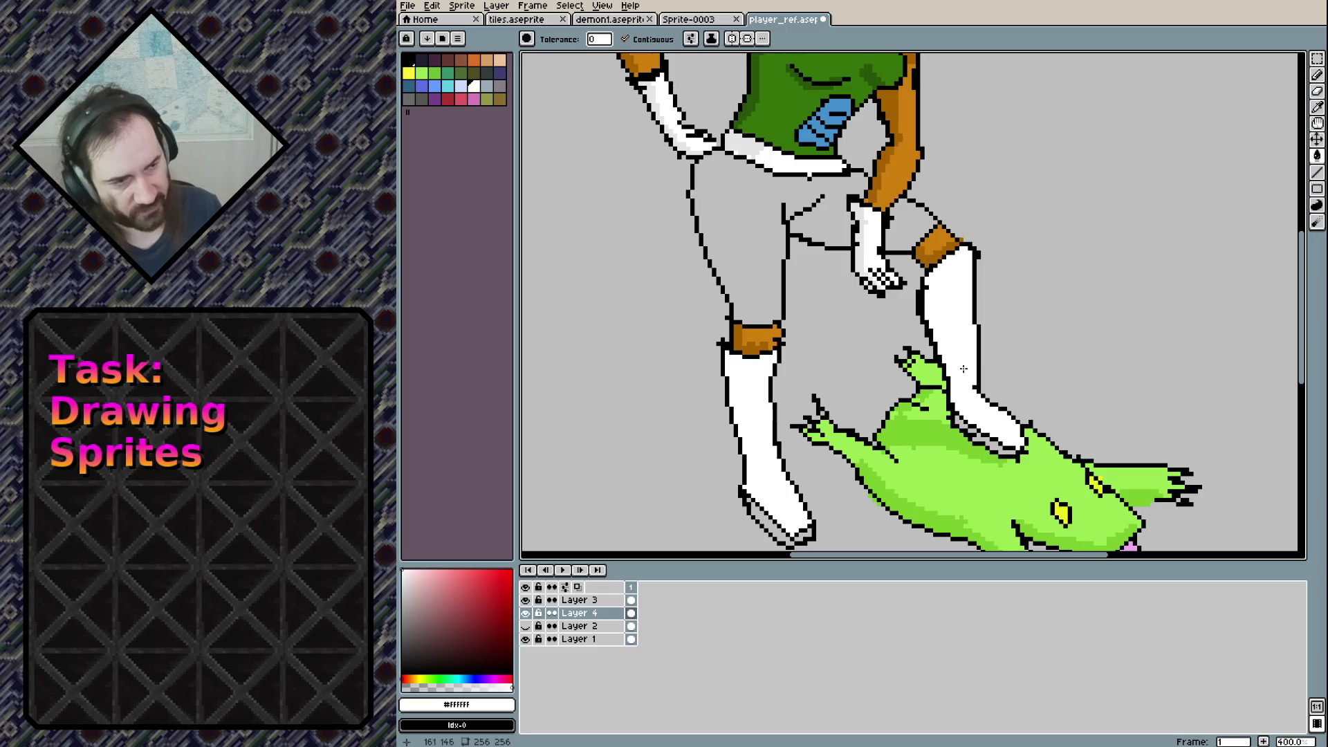
left_click(770, 526)
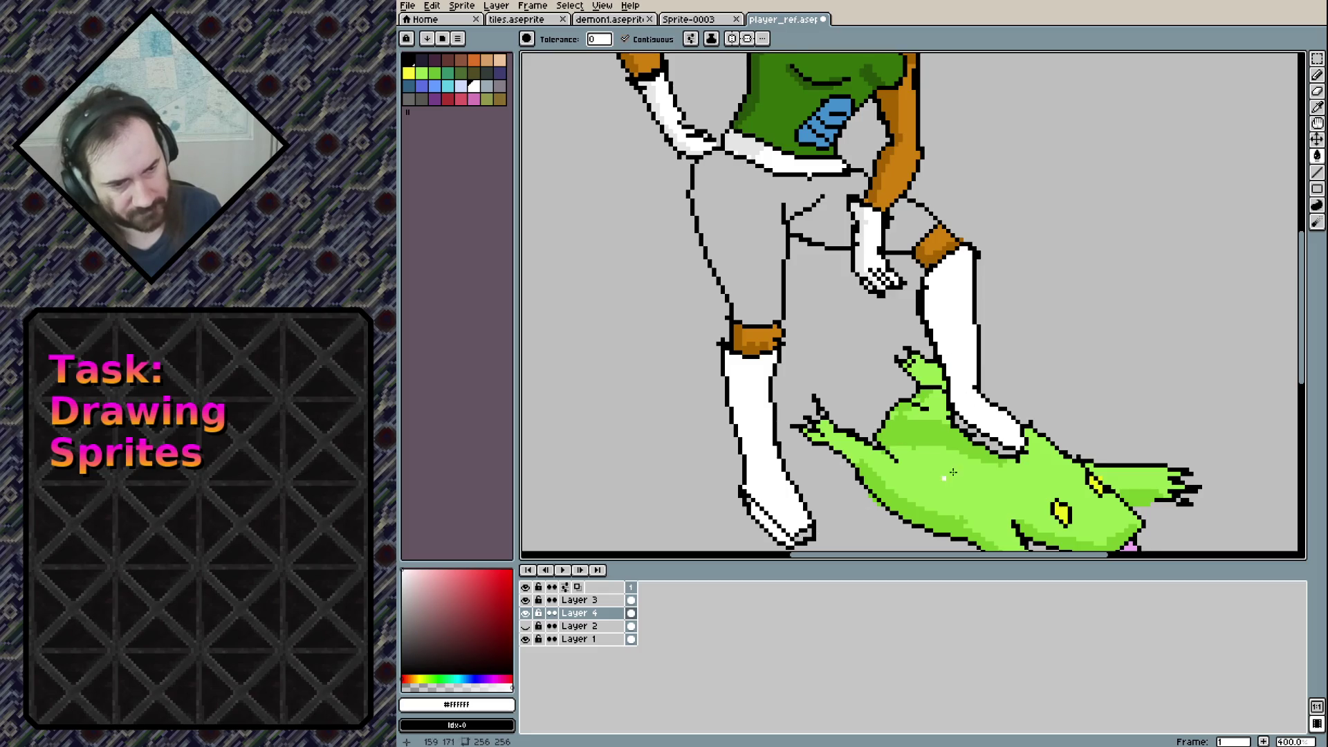
left_click(995, 442)
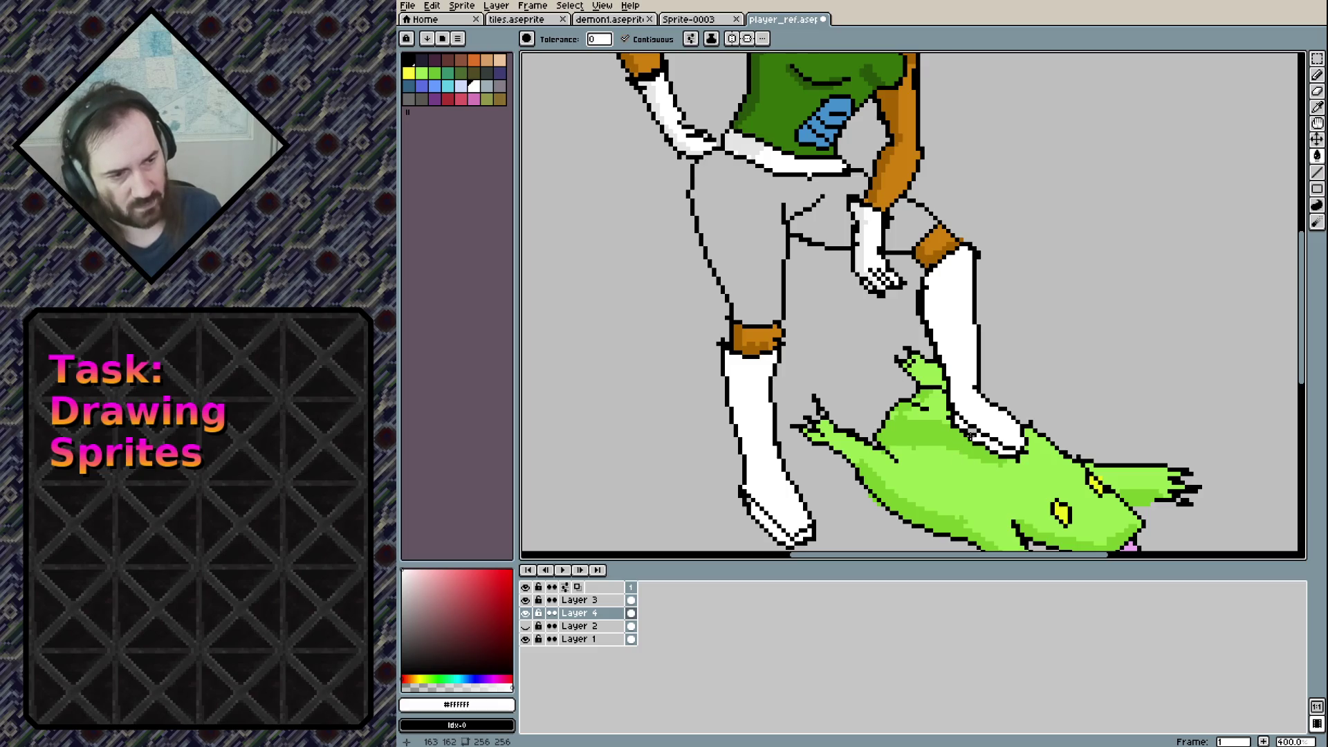
Fill the toes and soles of both boots dark purple
left_click(436, 62)
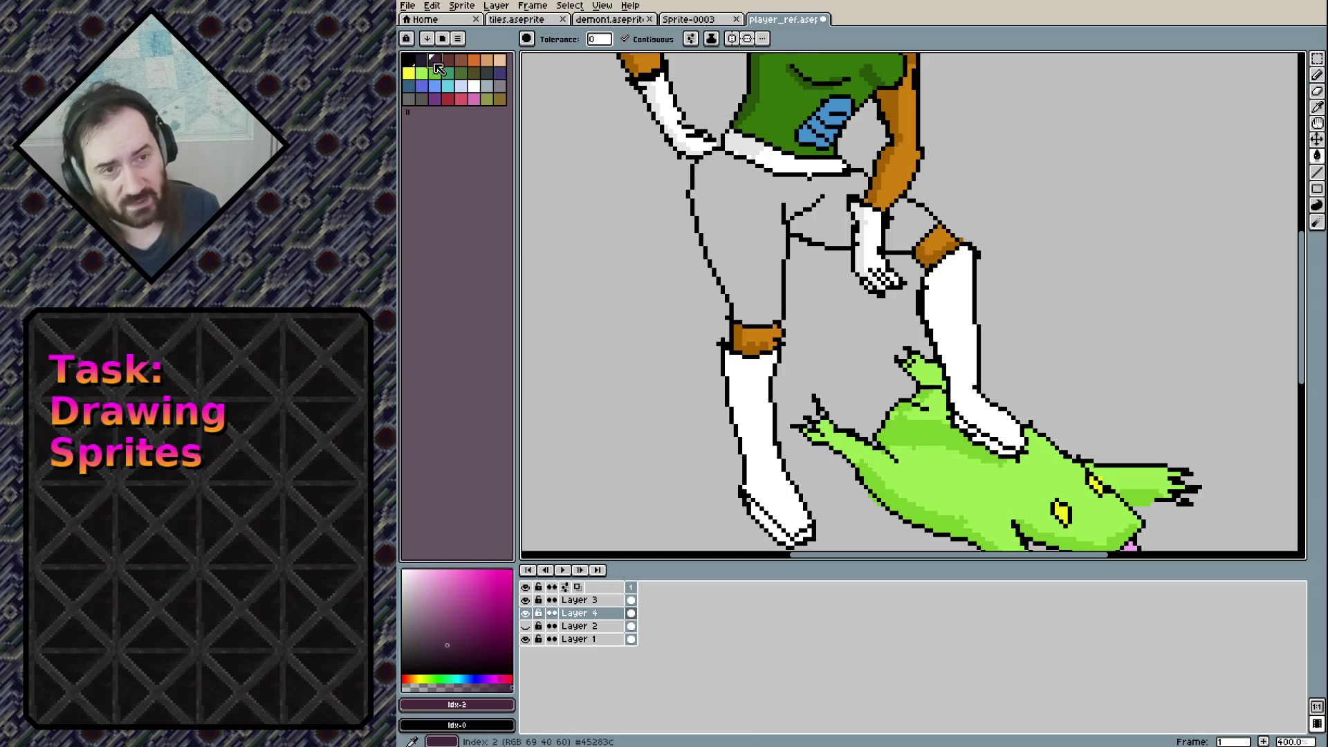
left_click(761, 520)
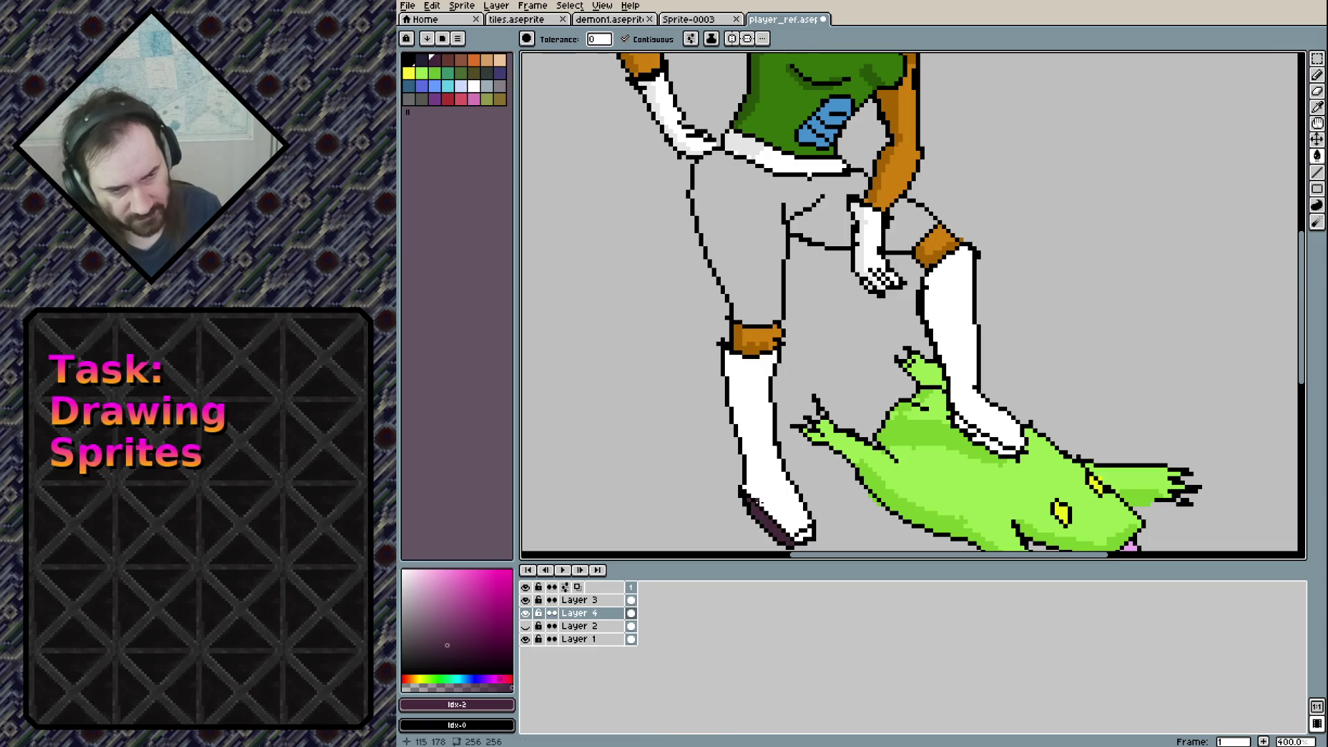
left_click(808, 534)
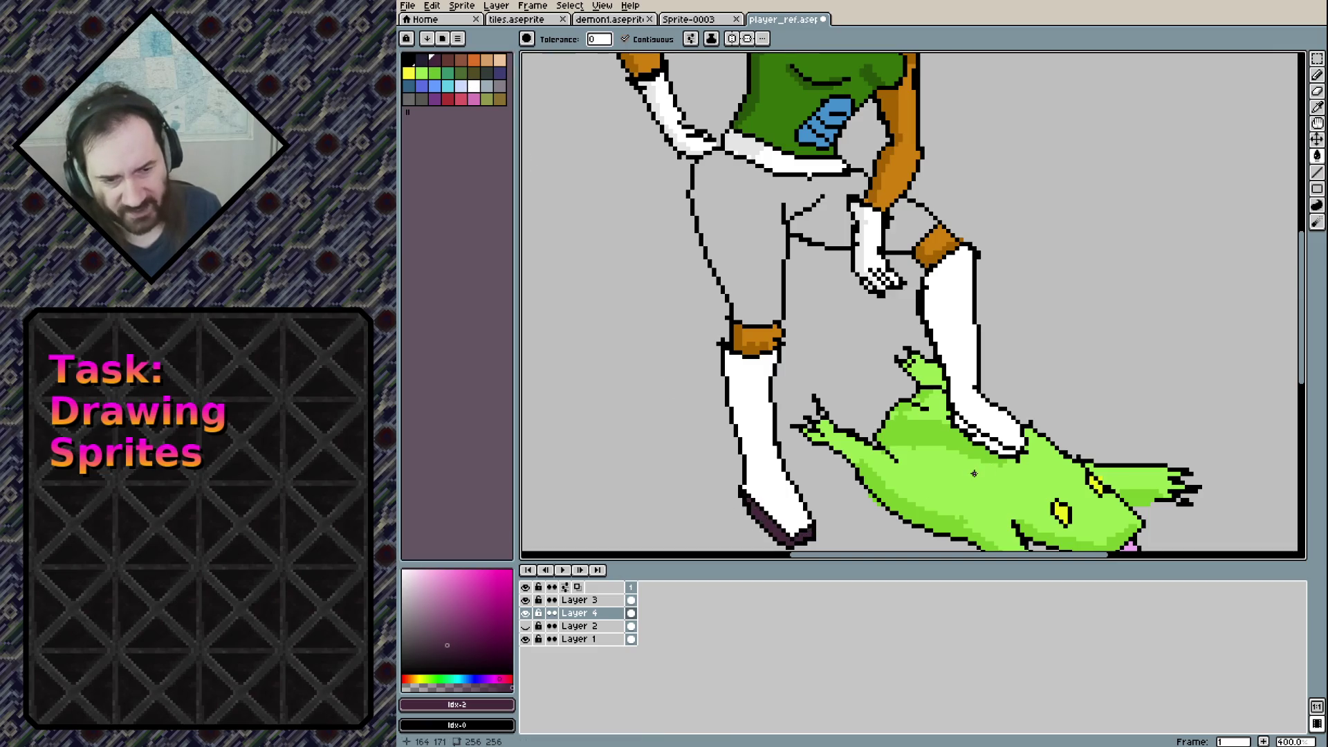
left_click(963, 421)
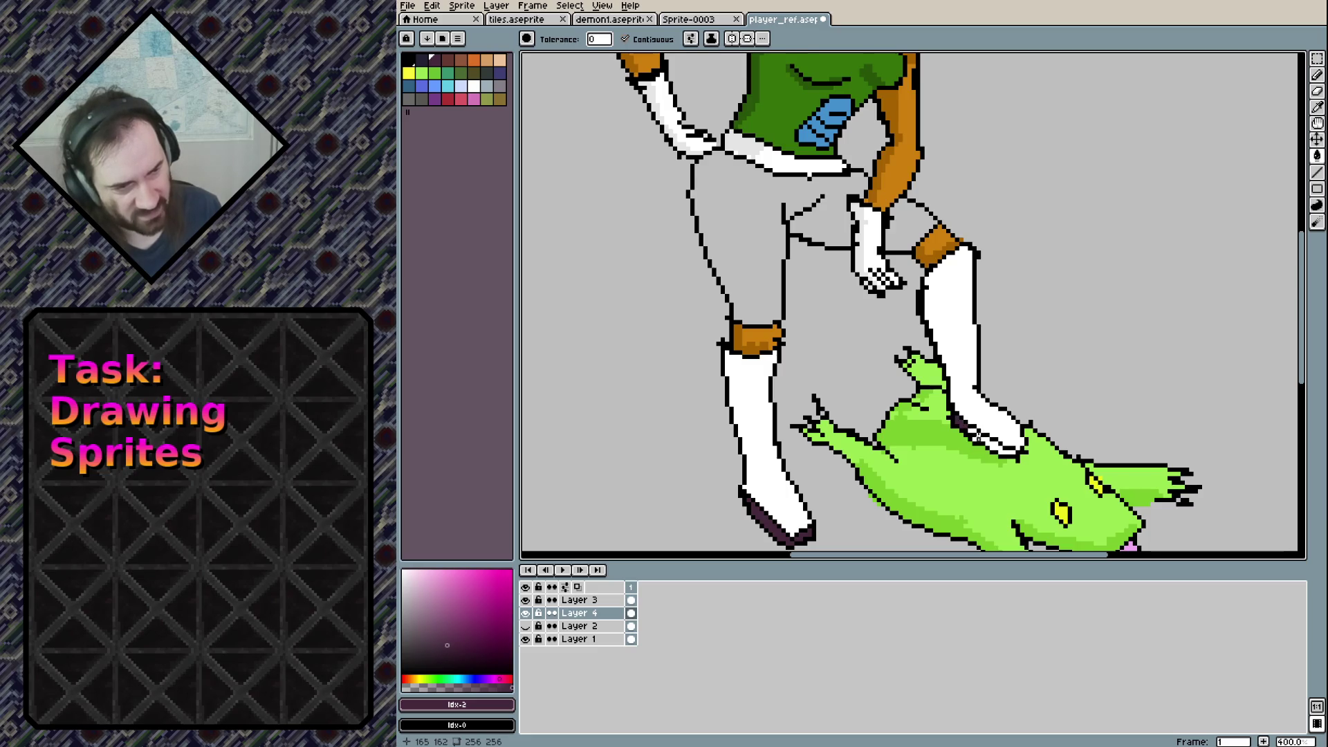
left_click(980, 437)
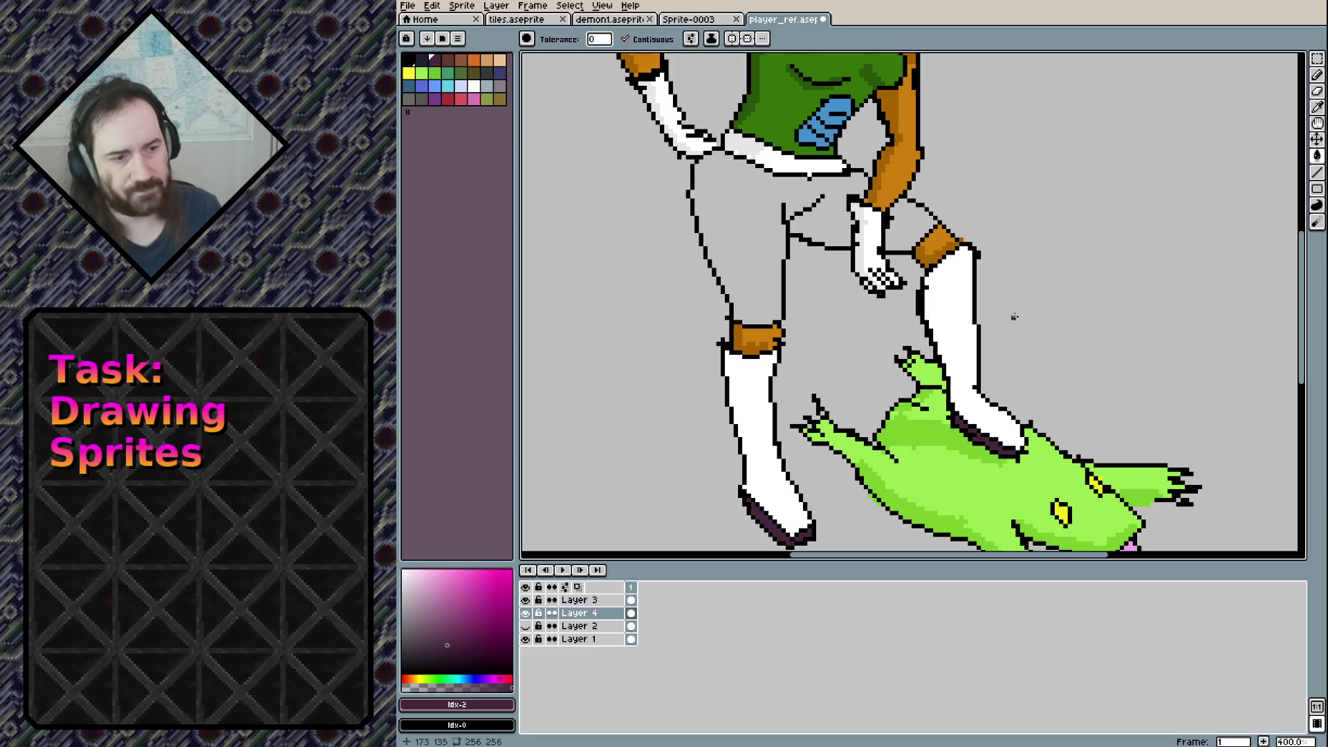
scroll(1010, 320, "up", 3)
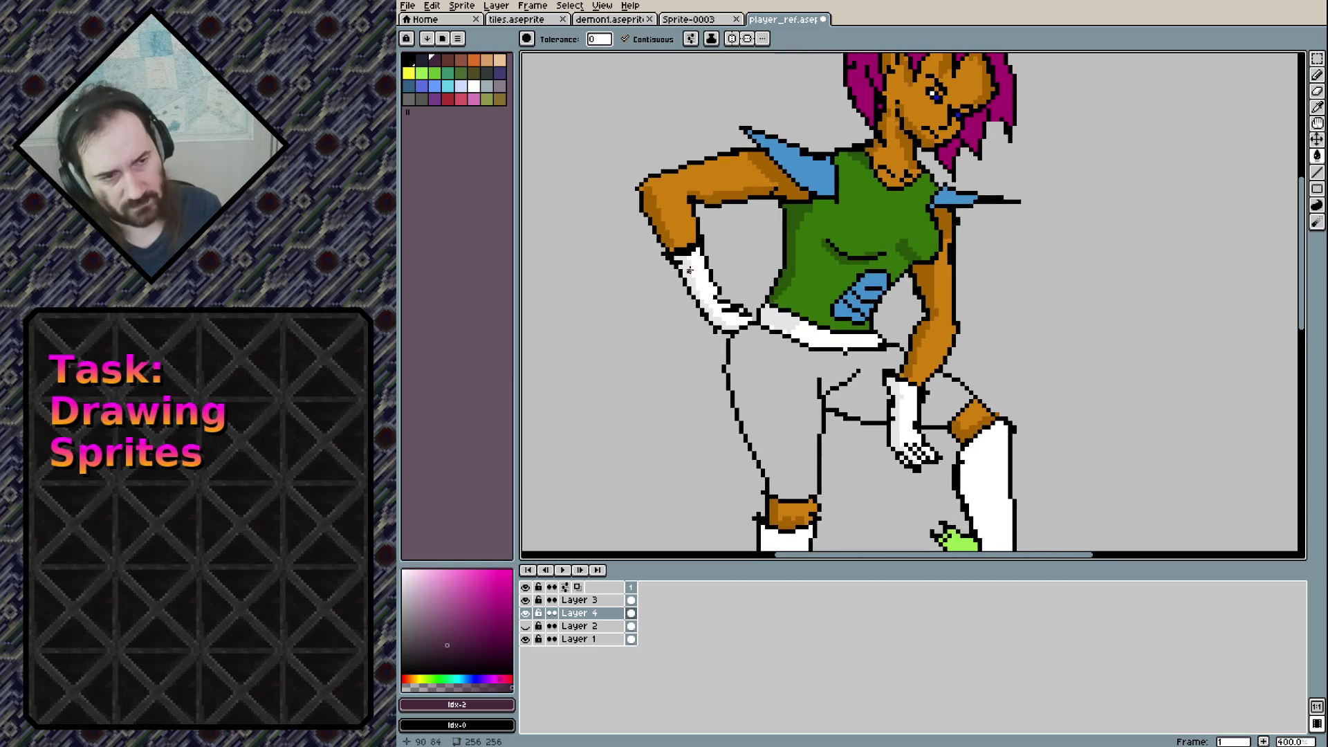
Undo a trial grey boot fill and pan the view to the outlined, uncoloured trousers
left_click(688, 269, "alt")
scroll(748, 283, "down", 3)
left_click(724, 351)
key("ctrl+z")
key("b")
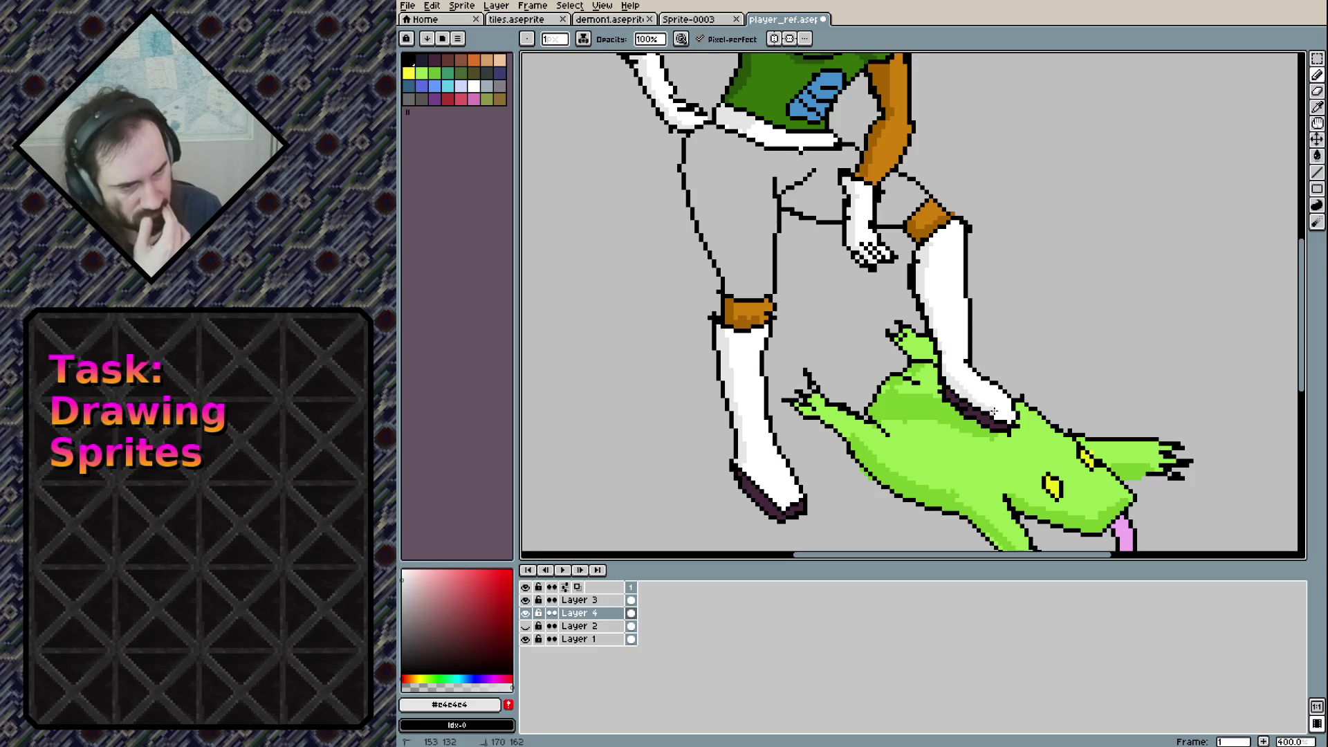
scroll(899, 489, "up", 5)
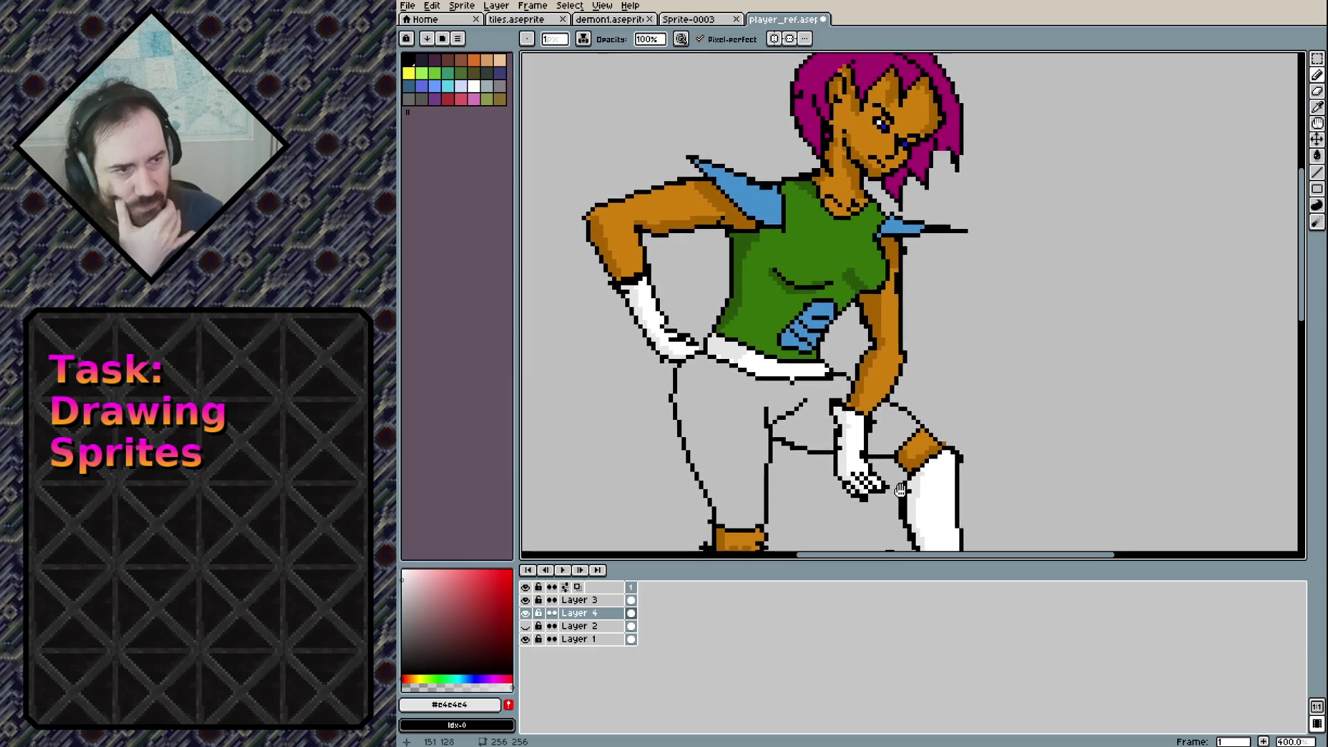
left_click_drag(900, 490, 888, 423)
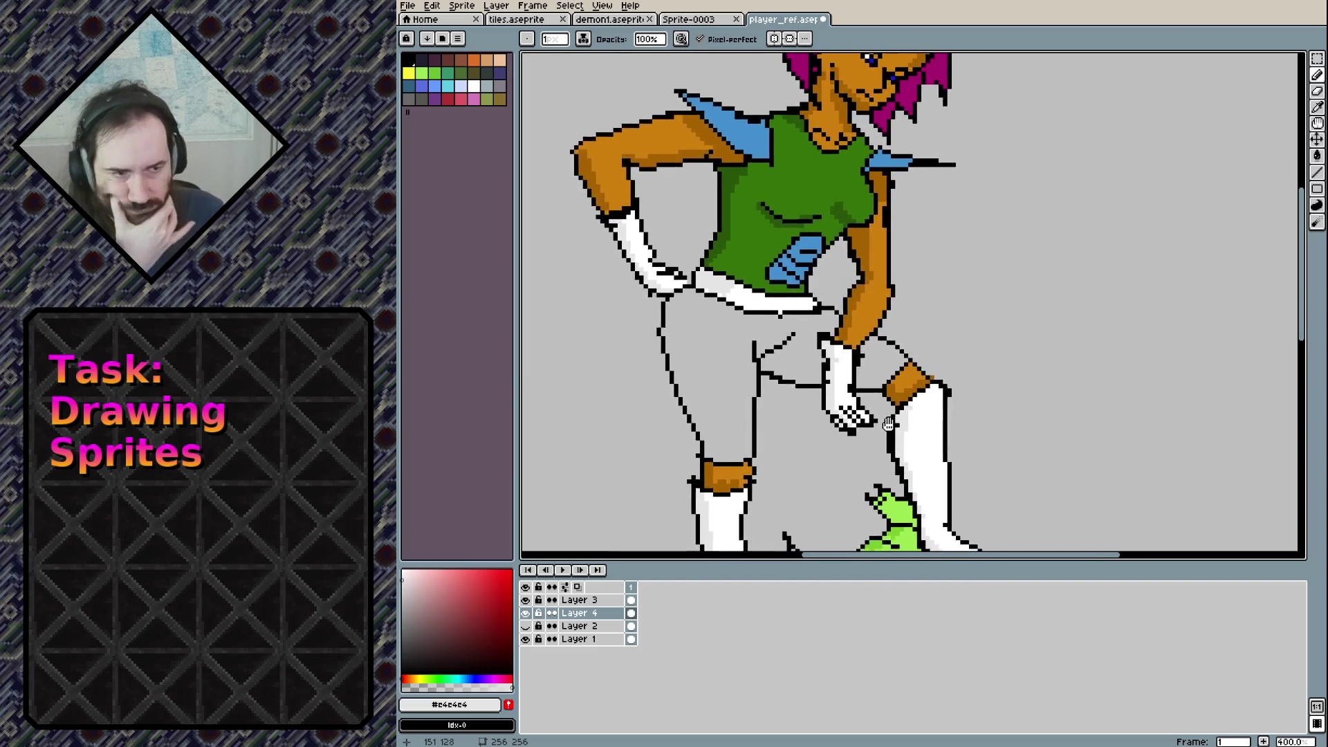
mouse_move(888, 424)
left_mouse_down()
mouse_move(924, 297)
mouse_move(914, 307)
left_mouse_up()
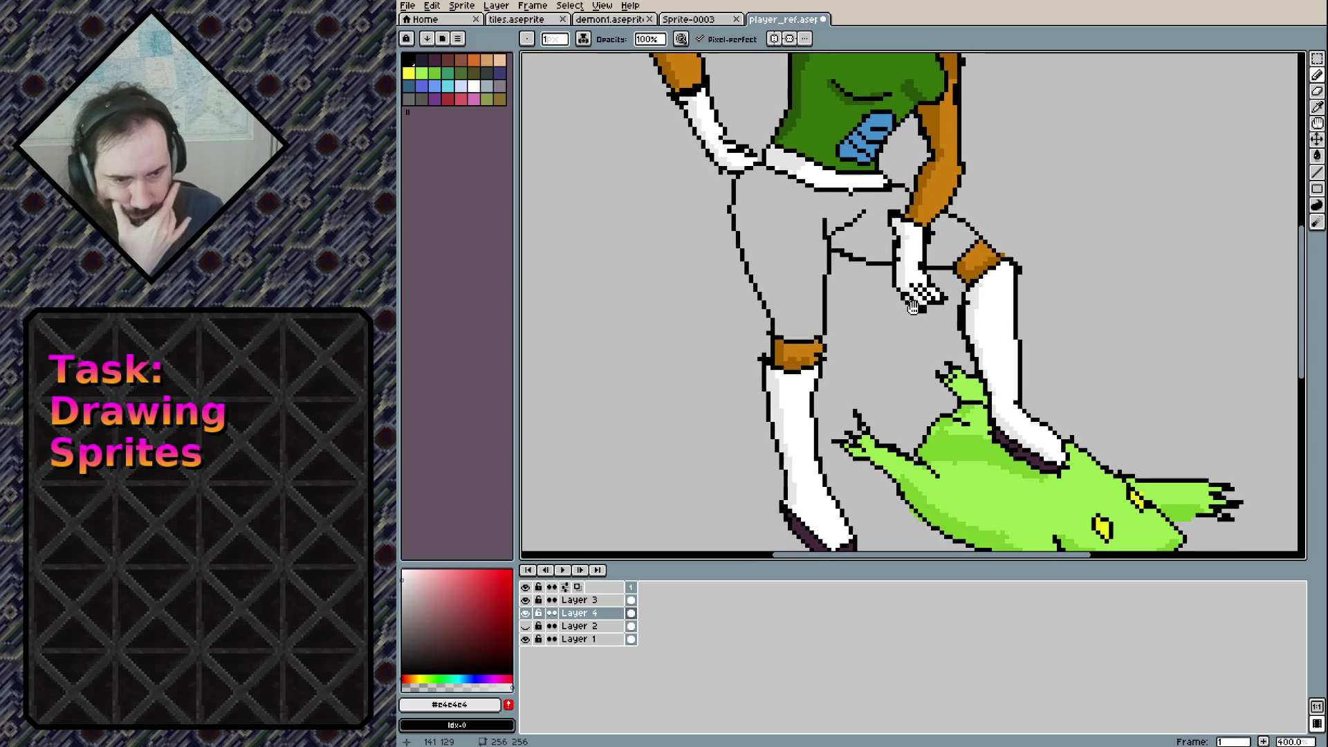
left_click_drag(913, 307, 797, 444)
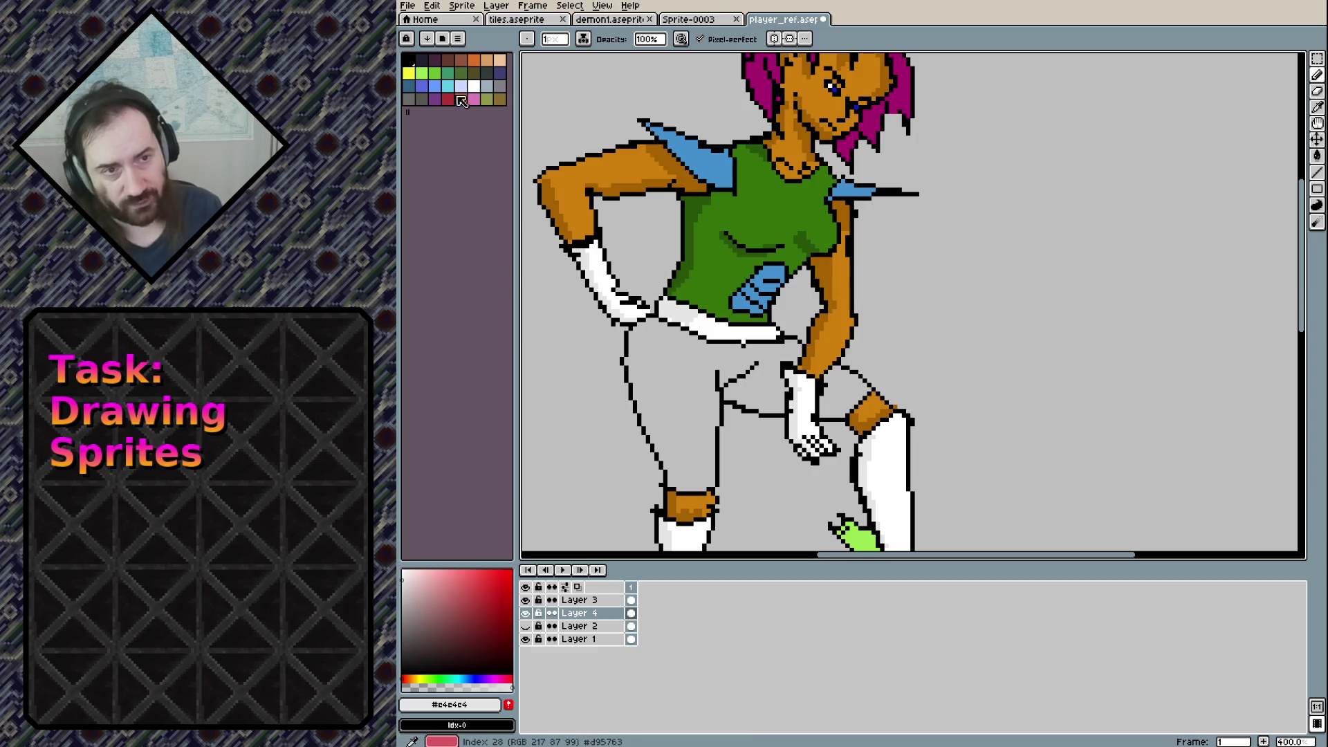
Bucket-fill the trousers red, including the gap between glove and knee, replacing an orange try
left_click(474, 61)
key("g")
left_click(649, 429)
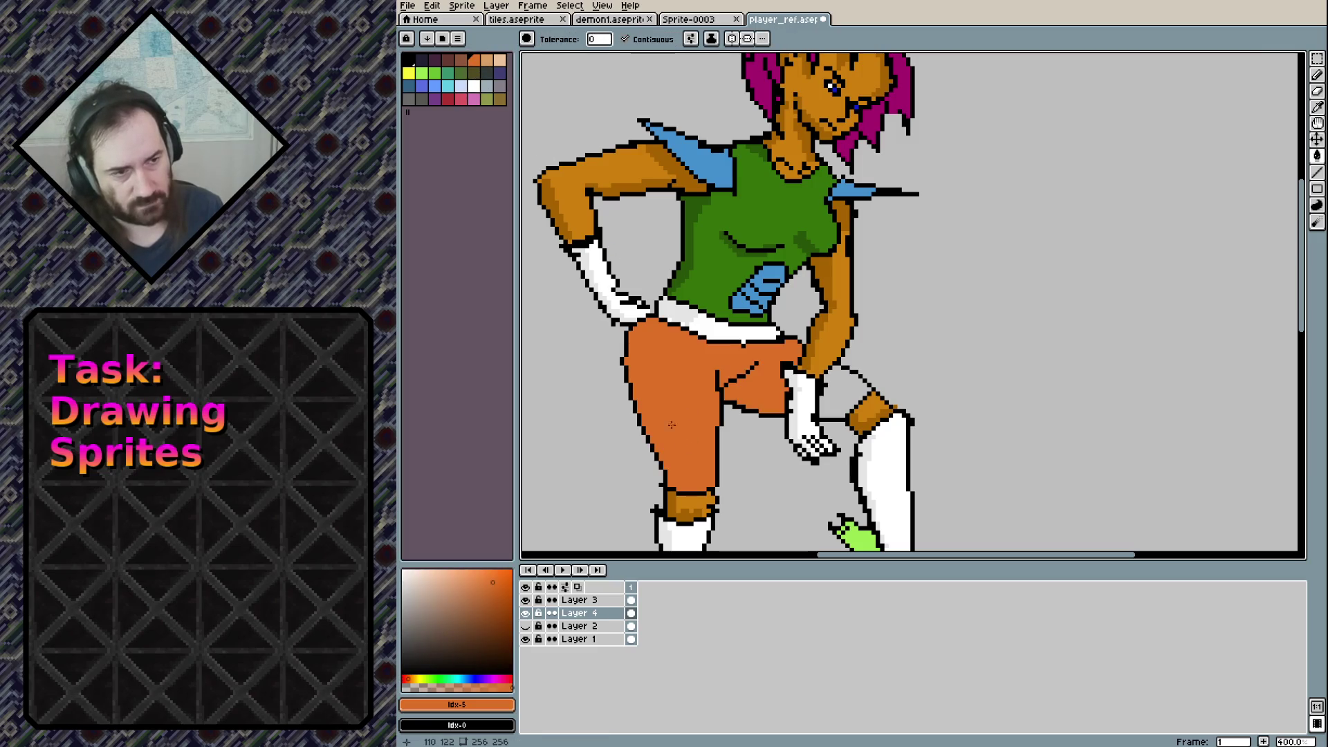
key("ctrl+z")
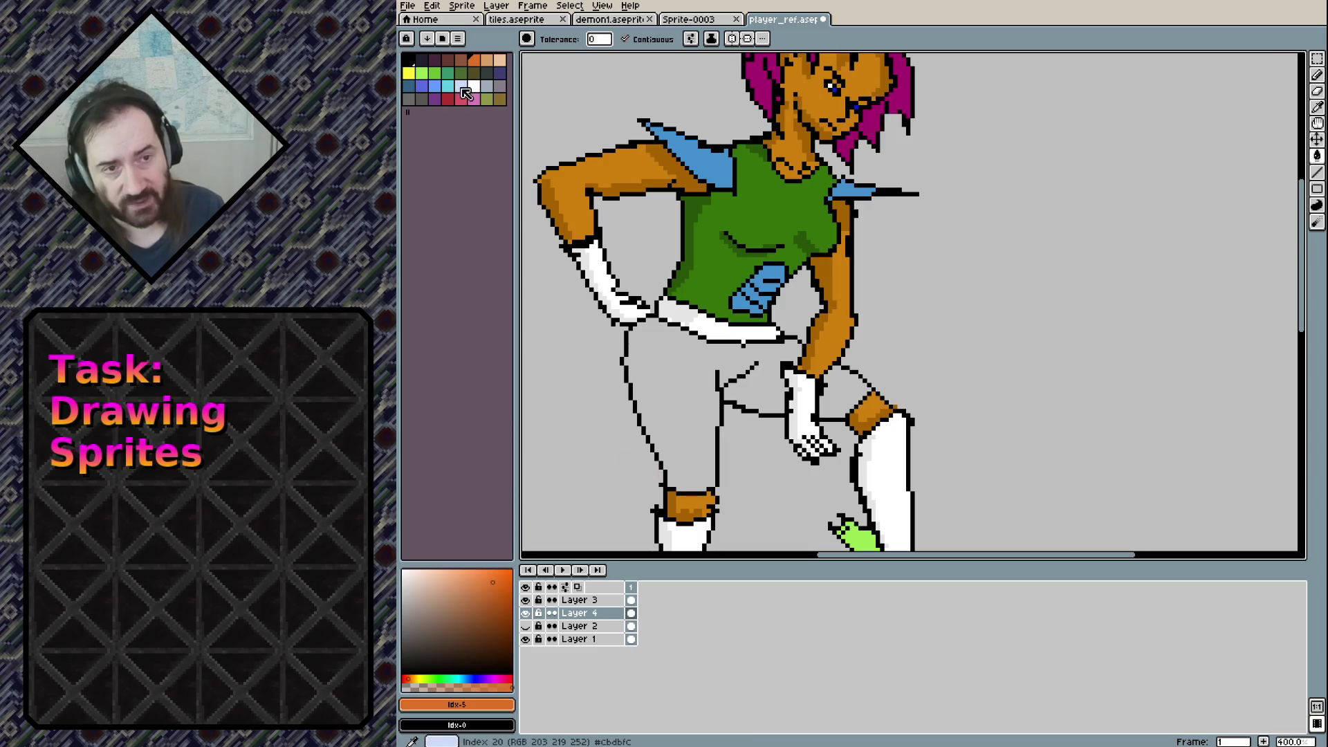
left_click(449, 101)
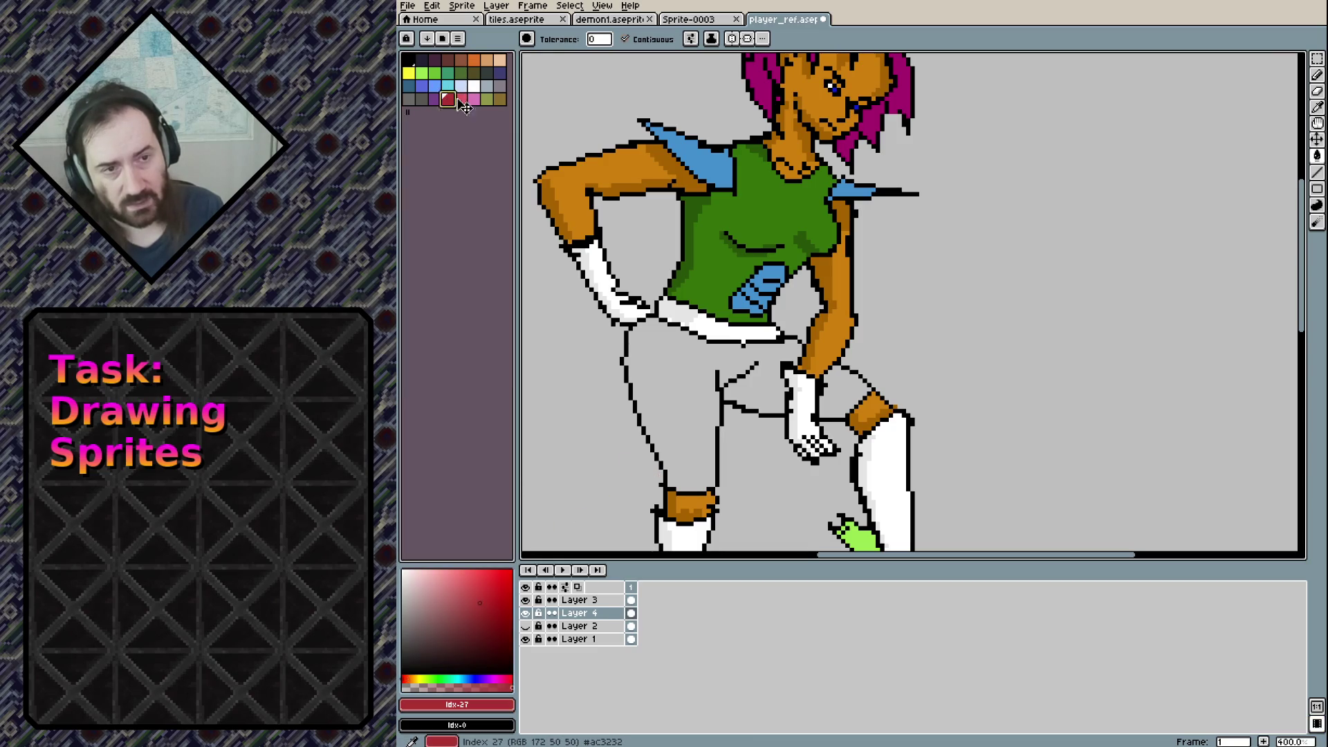
left_click(695, 484)
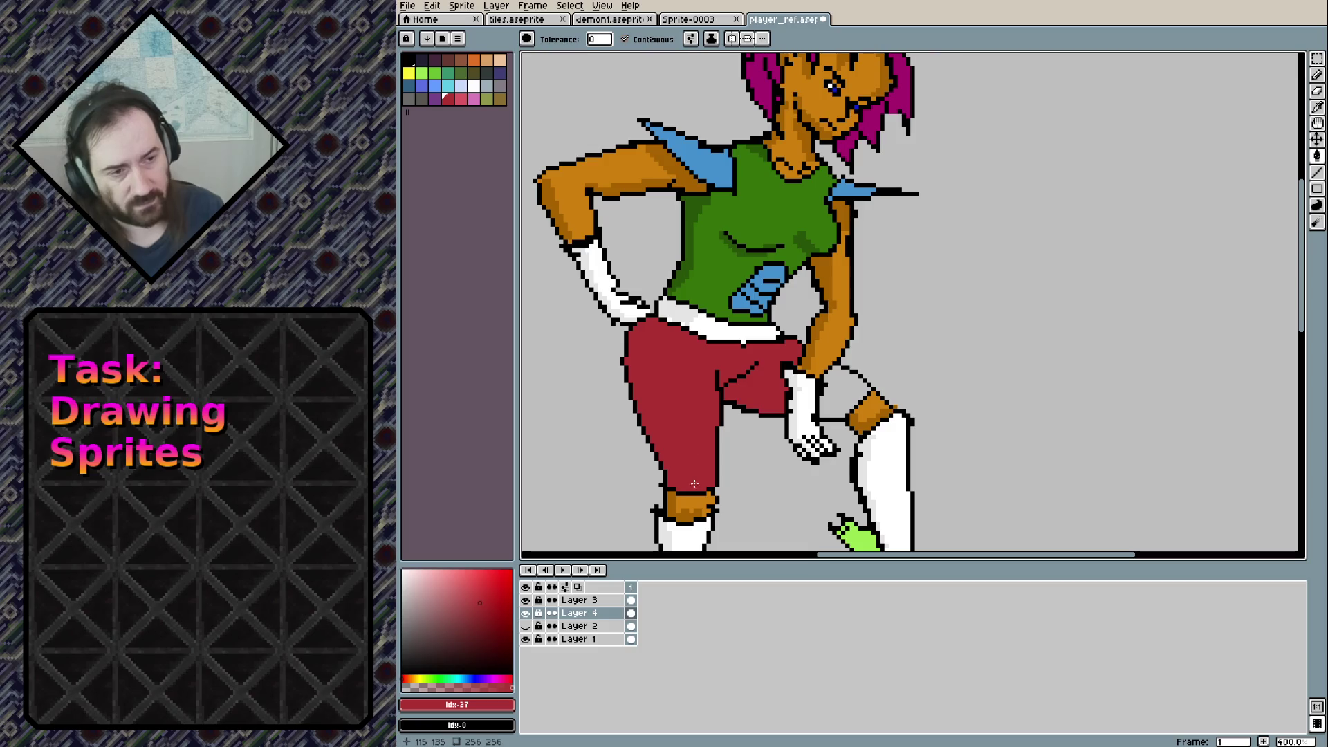
left_click(842, 396)
scroll(760, 455, "down", 4)
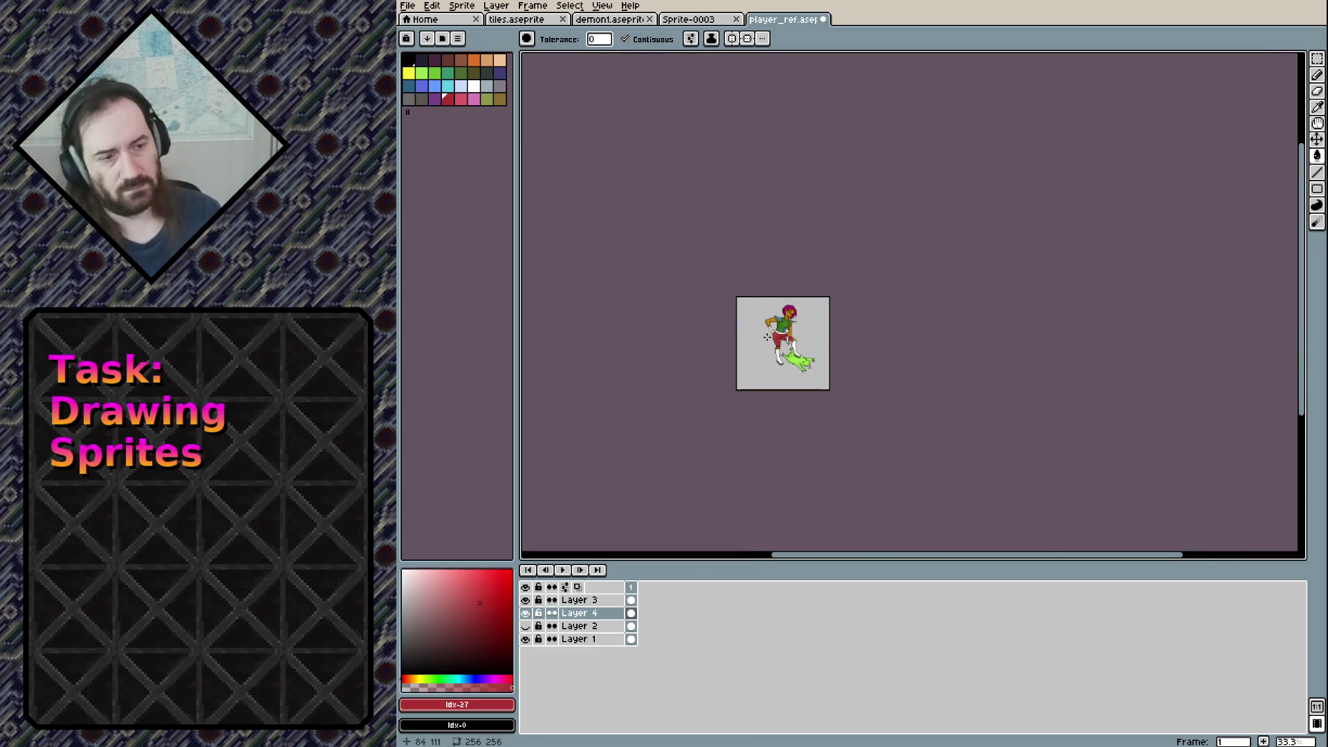
scroll(878, 384, "up", 3)
scroll(883, 384, "up", 2)
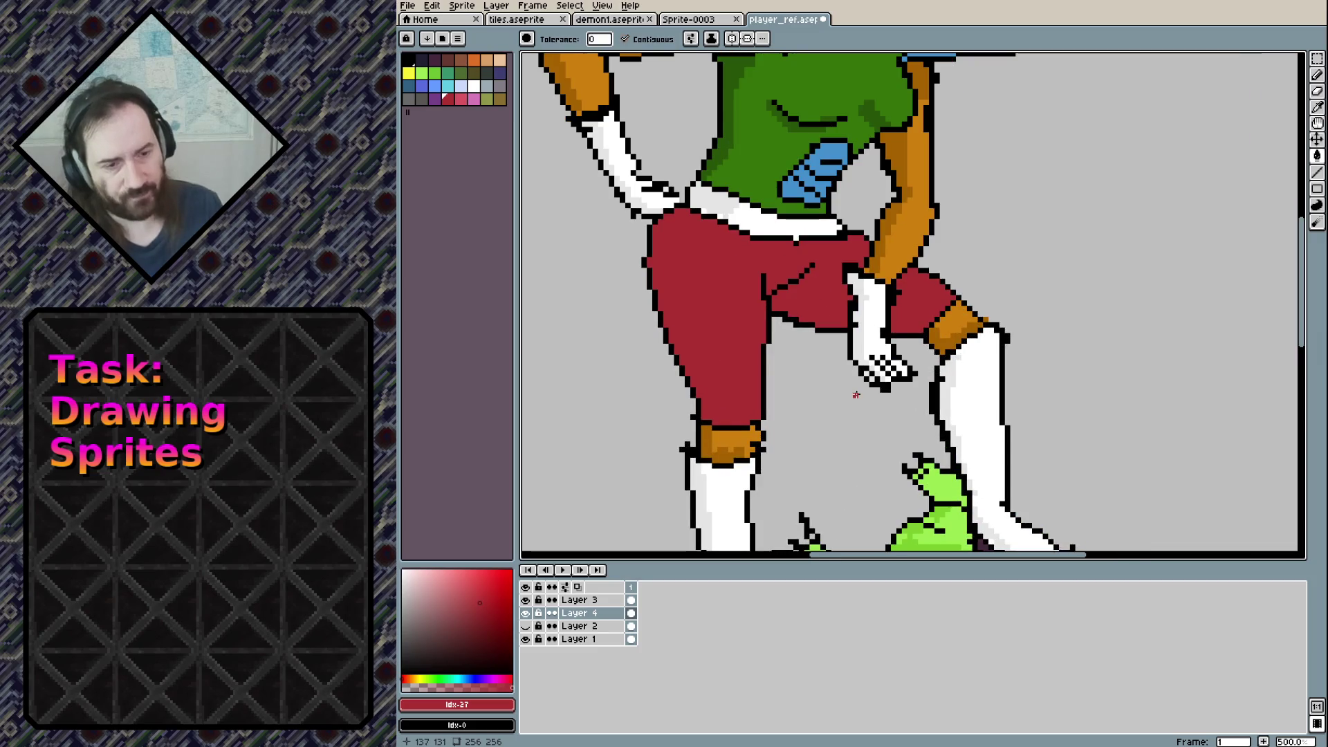
Pencil darker red shading along the trousers' left edge, crotch and waistband
left_click(482, 617)
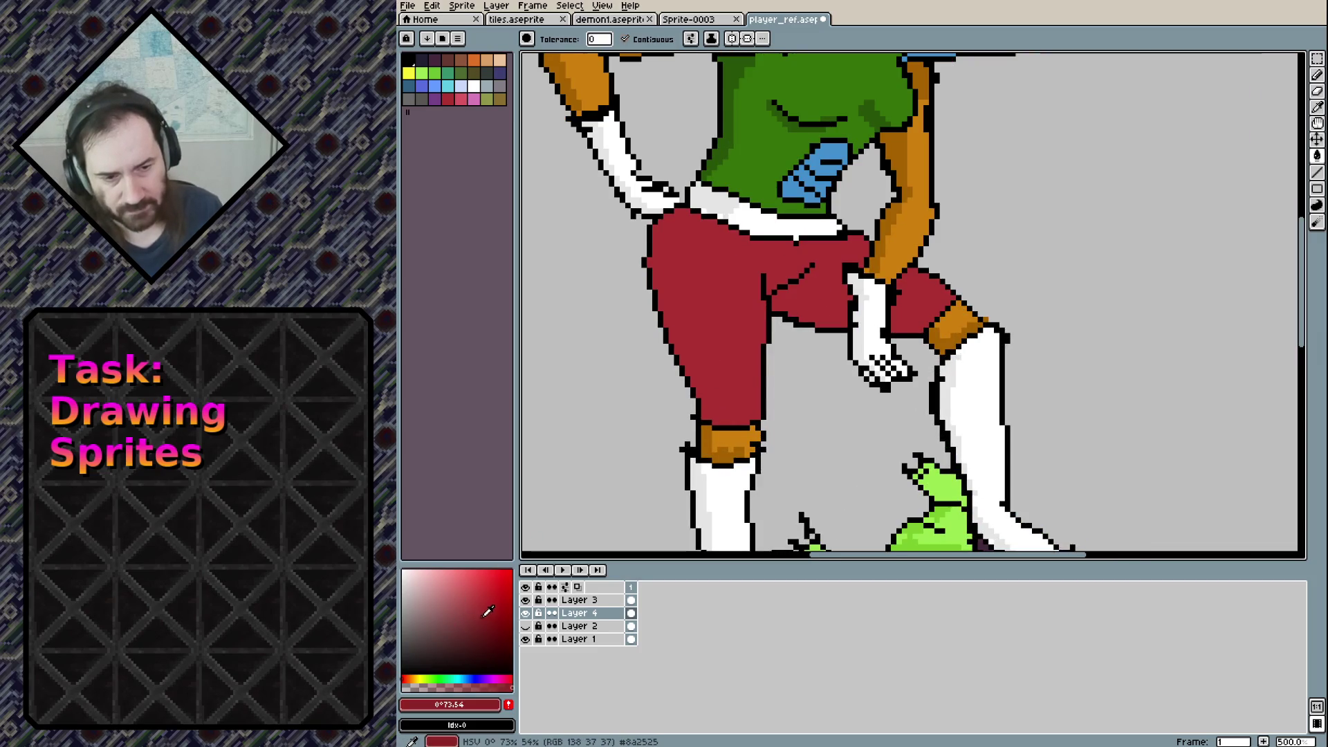
left_click(670, 239)
key("ctrl+z")
key("b")
mouse_move(659, 263)
left_mouse_down()
mouse_move(664, 291)
mouse_move(679, 224)
left_mouse_up()
key("plus")
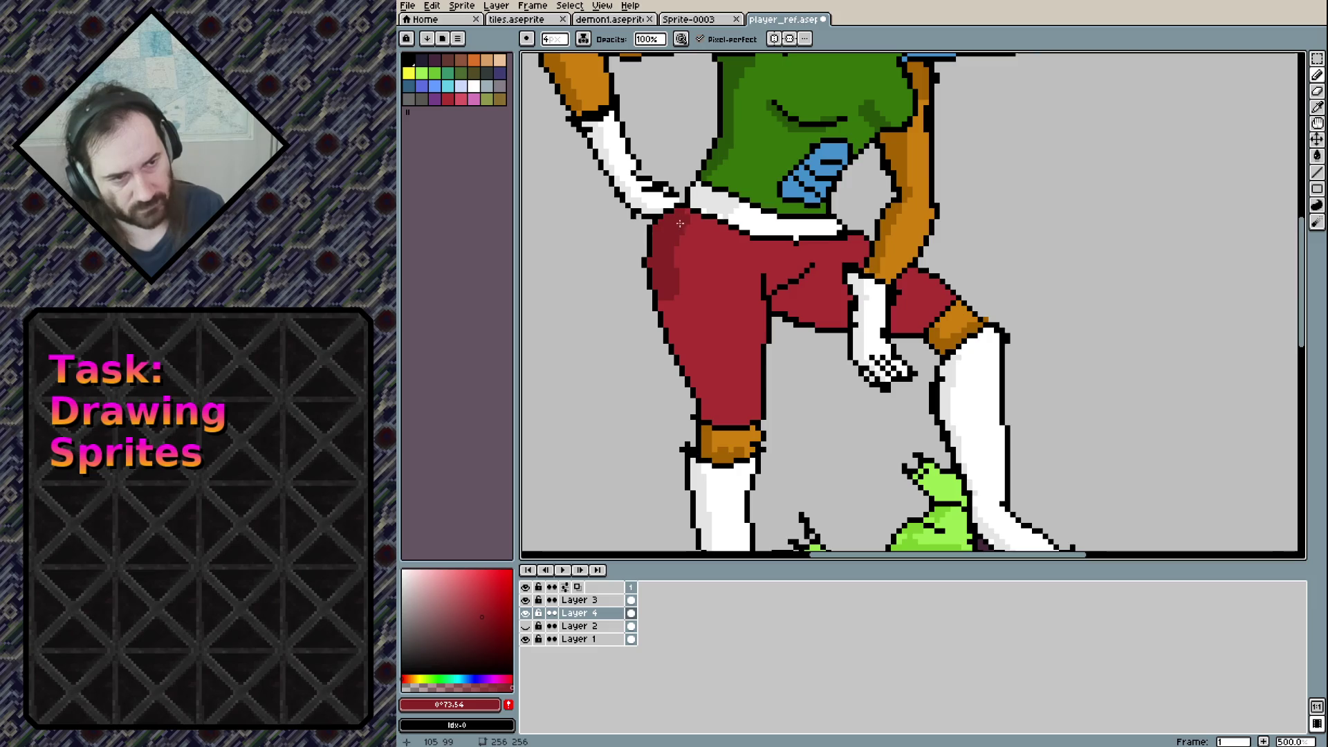
left_click_drag(662, 297, 714, 419)
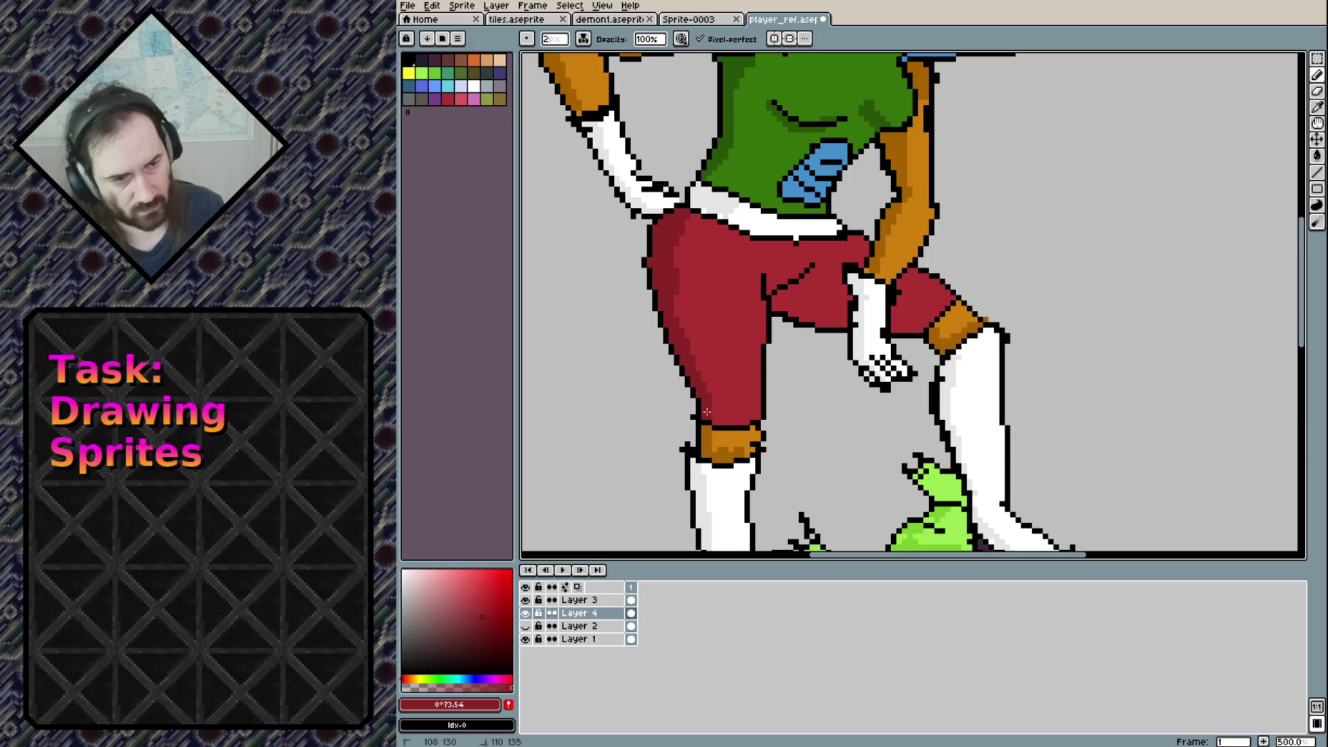
mouse_move(767, 304)
left_mouse_down()
mouse_move(809, 317)
mouse_move(795, 284)
left_mouse_up()
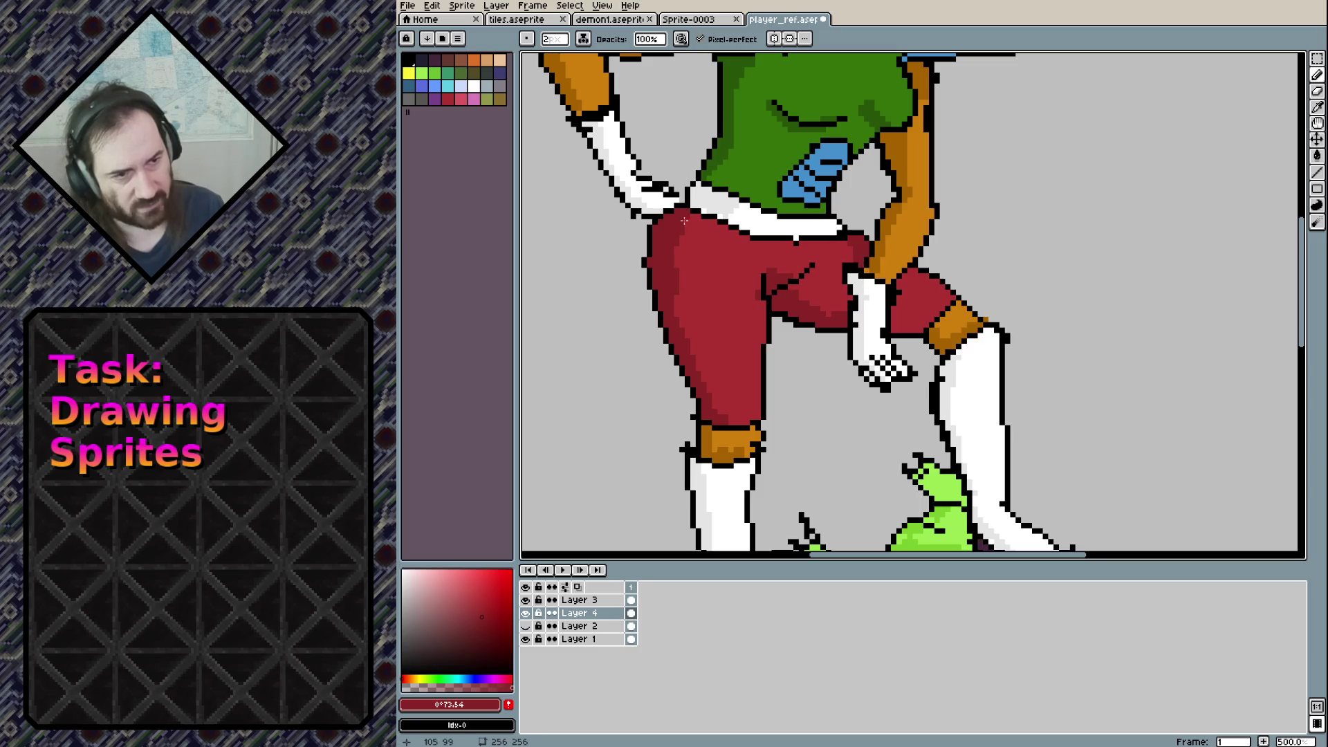
left_click_drag(685, 231, 722, 222)
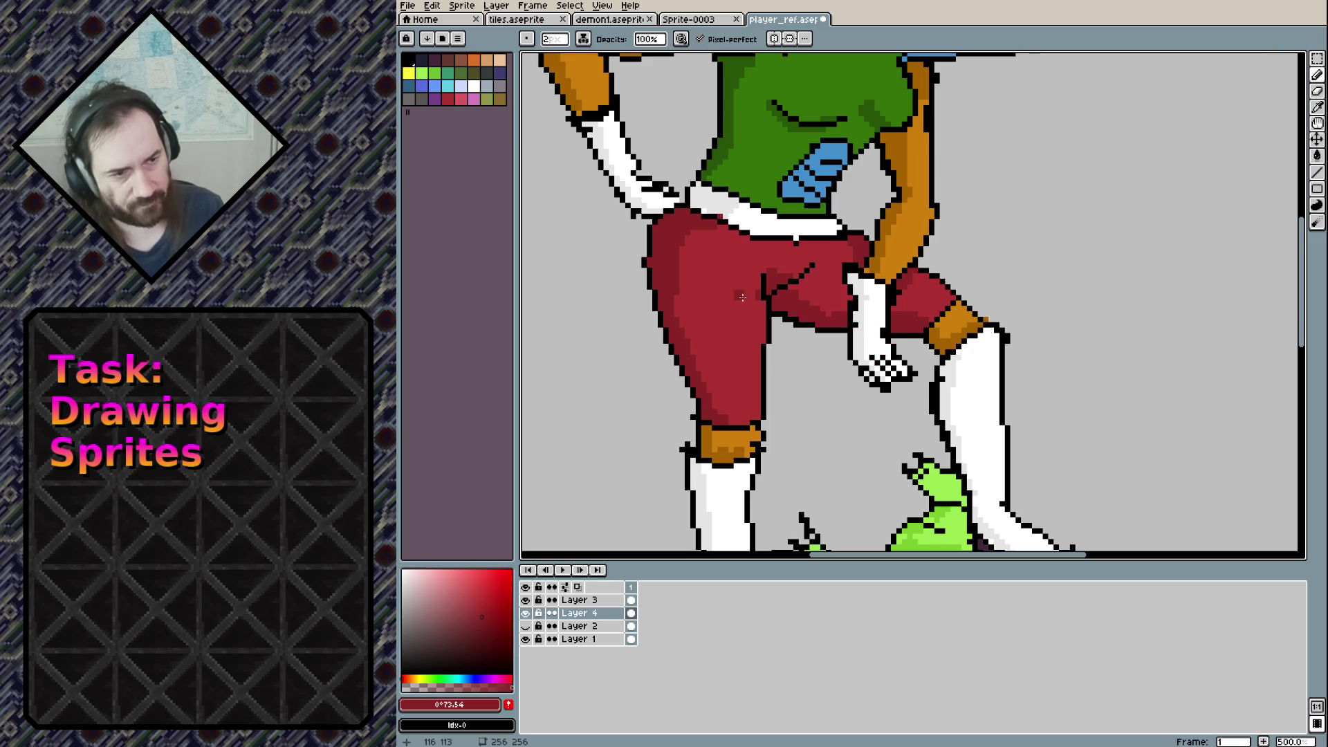
Sample the trousers' red back from the canvas while zooming around the legs
scroll(742, 287, "up", 2)
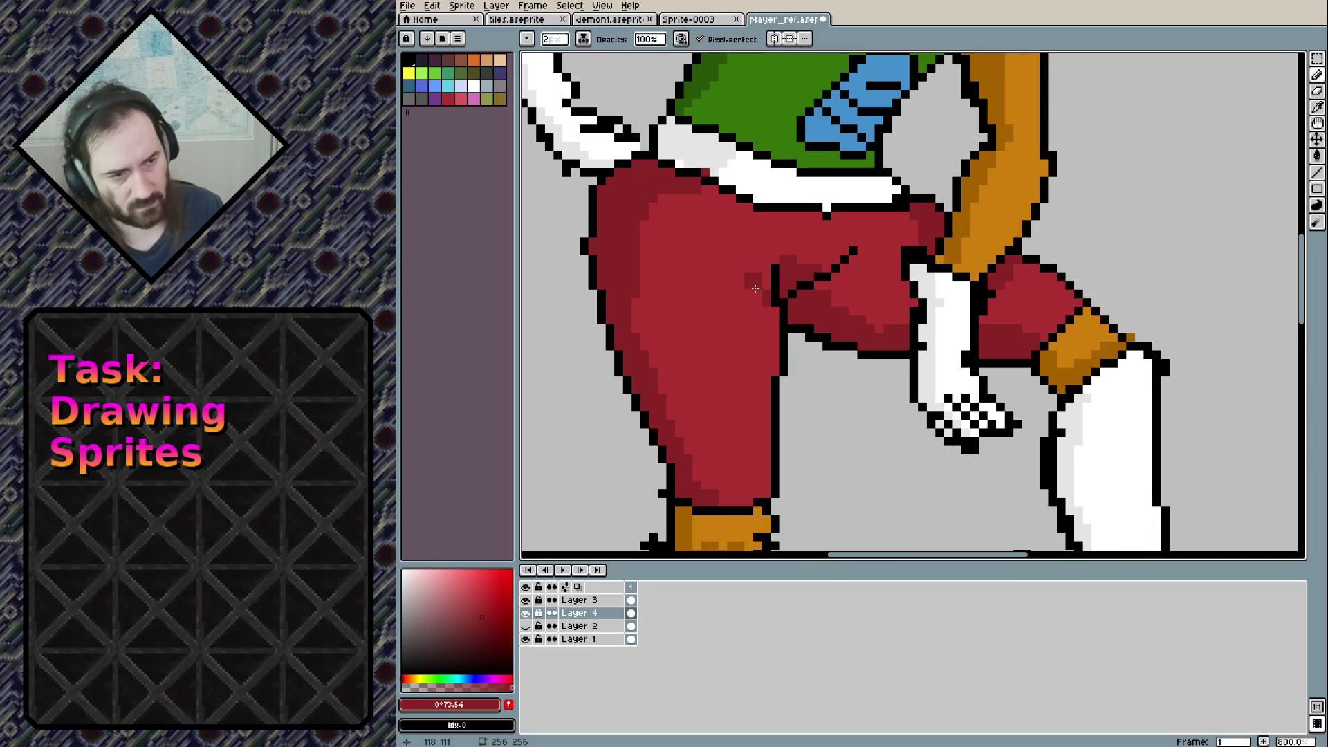
left_click(720, 303, "alt")
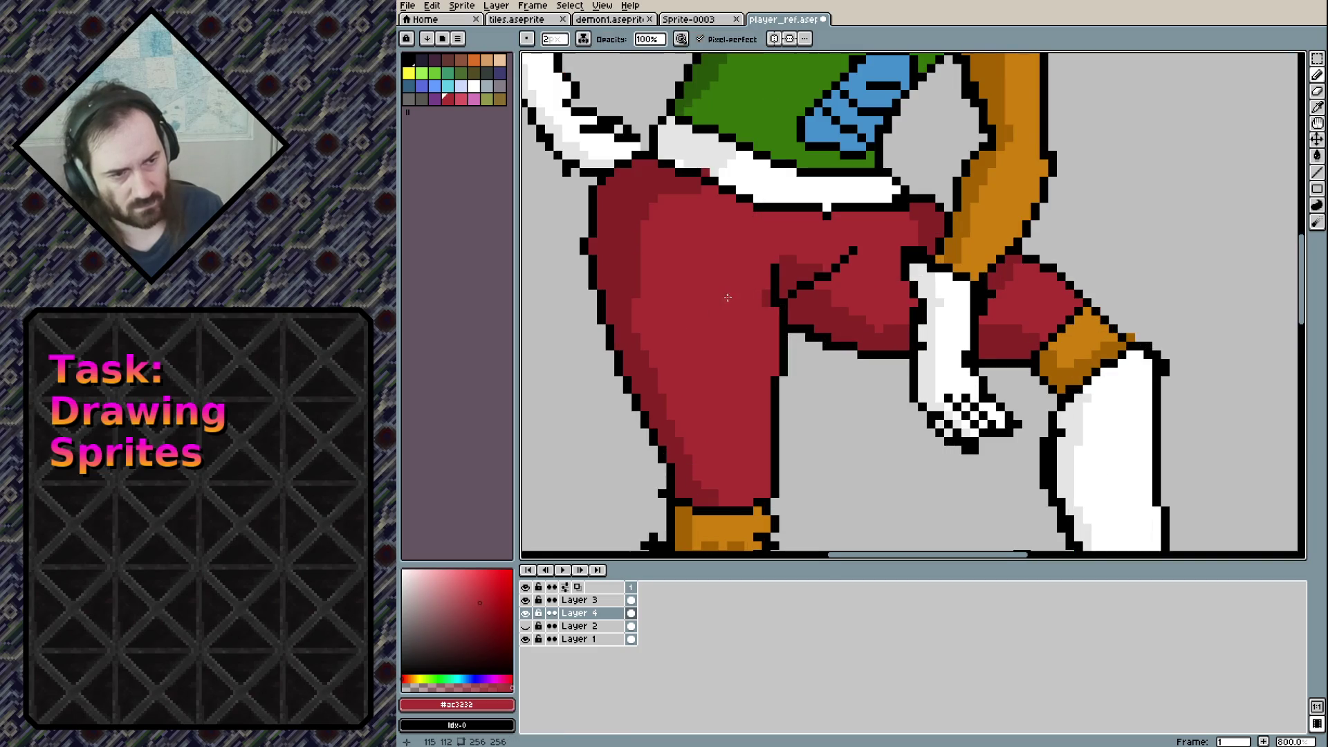
scroll(764, 304, "down", 5)
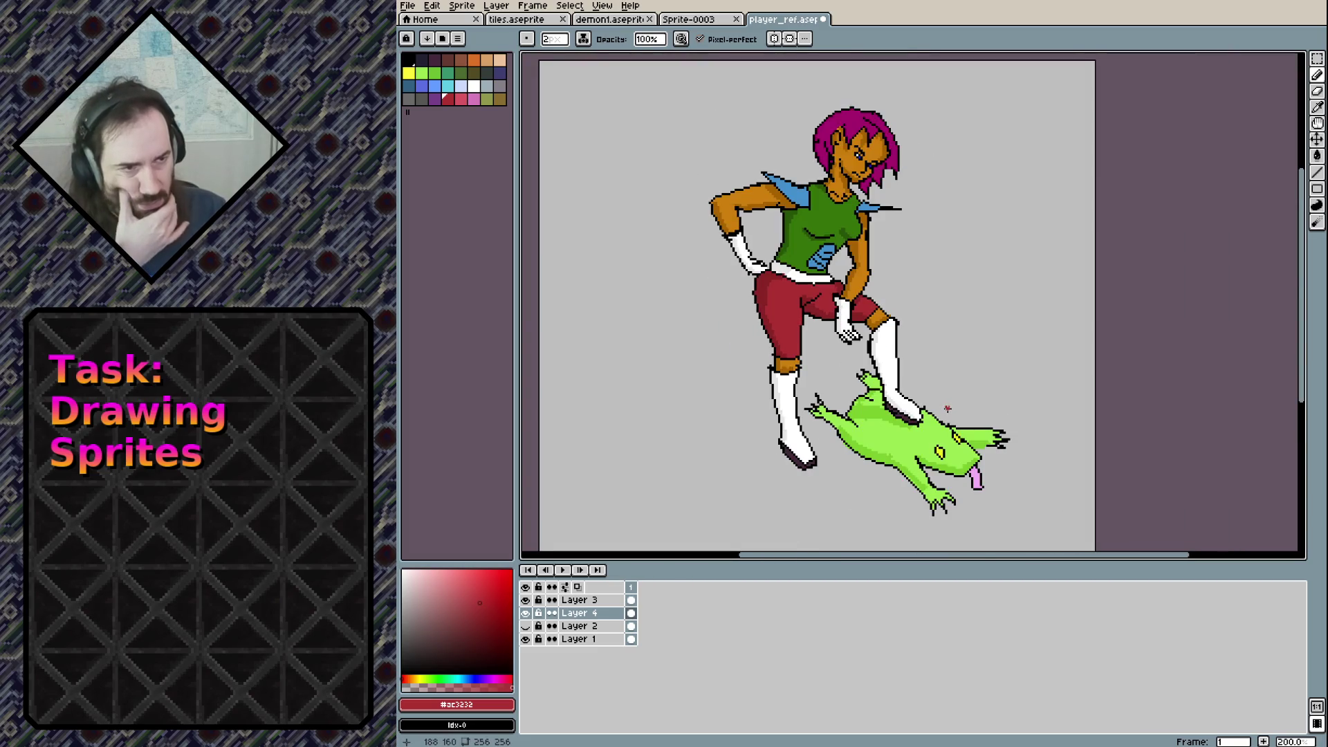
scroll(899, 204, "up", 4)
scroll(900, 204, "up", 5)
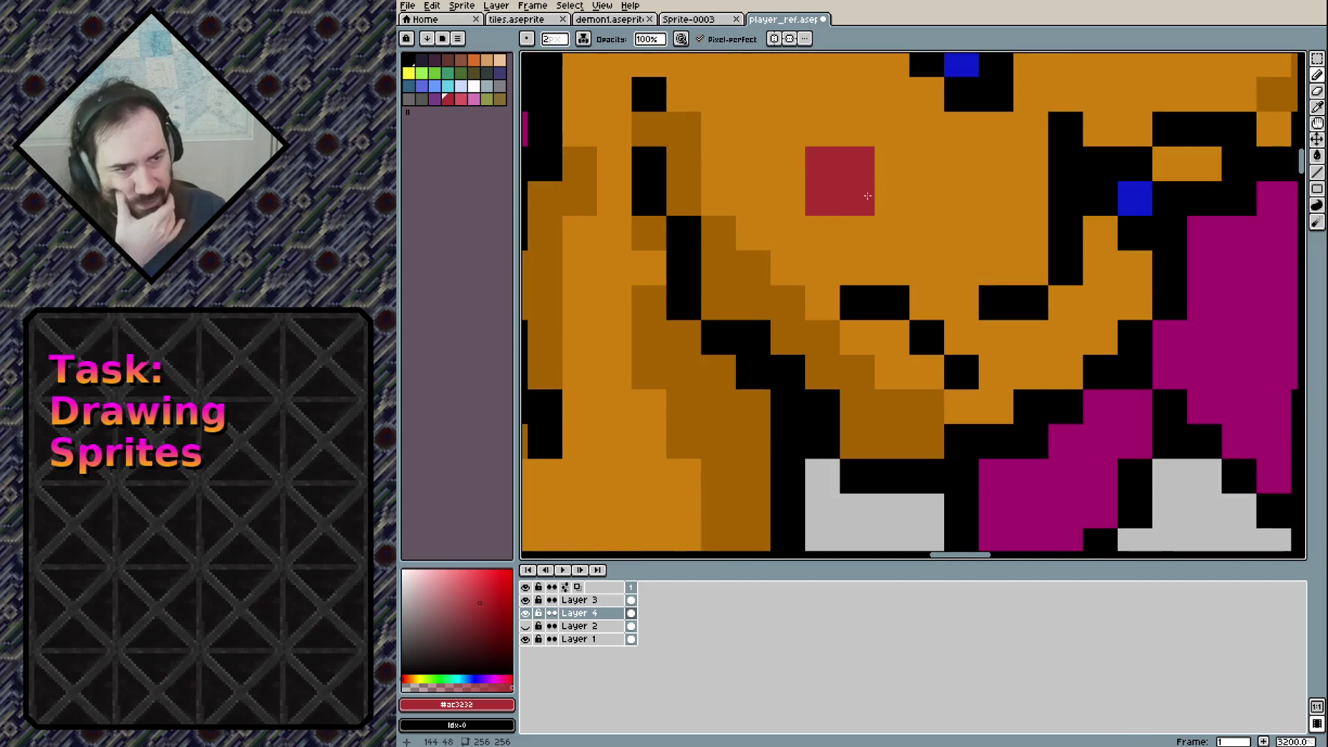
With a 1-pixel pencil, paint red lip pixels beneath the woman's nose, undoing misplaced ones
key("minus")
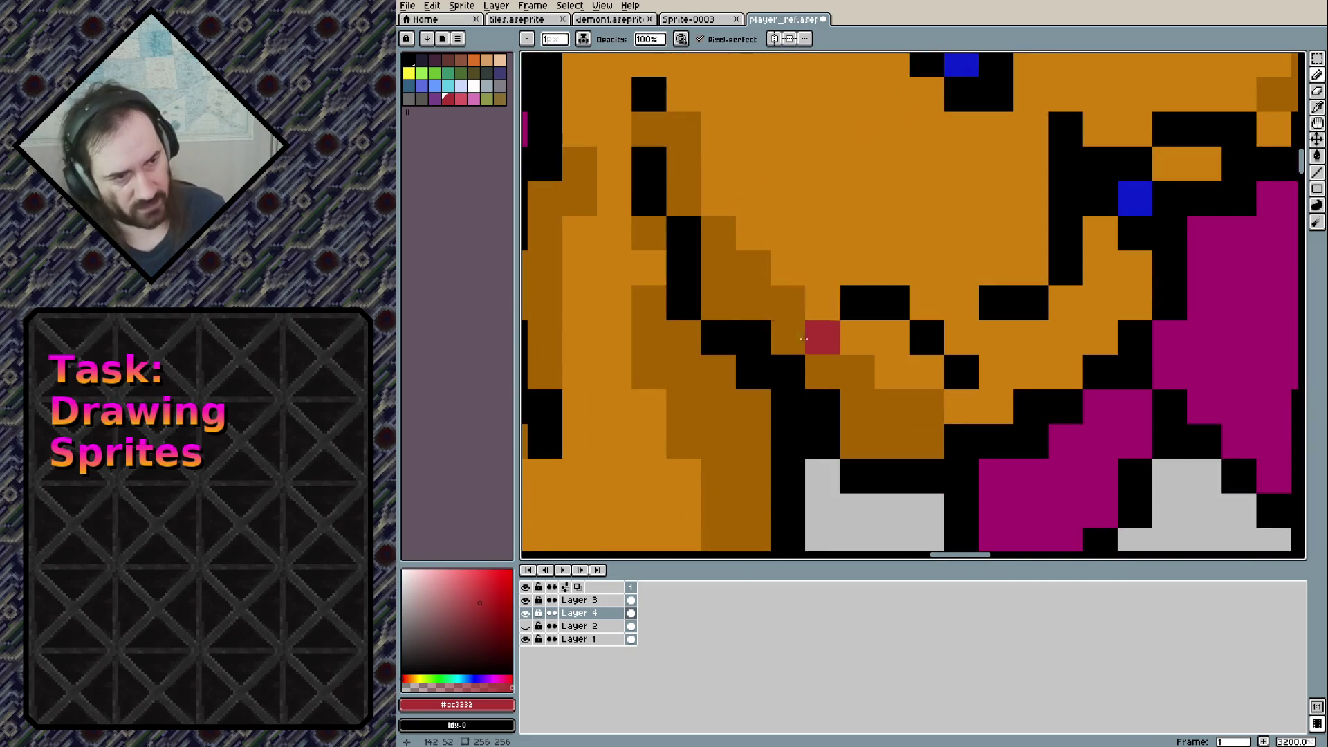
left_click(892, 337)
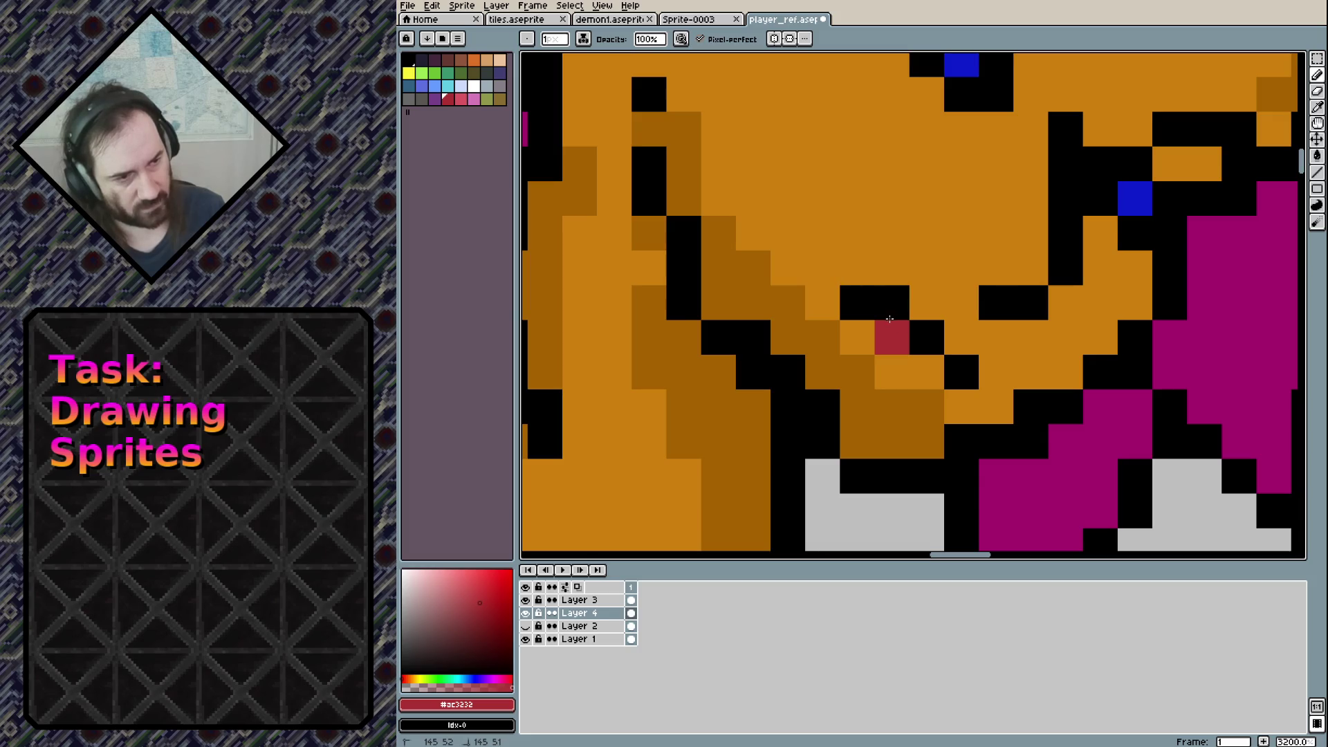
left_click(927, 371)
left_click(975, 410)
key("ctrl+z")
left_click(927, 303)
left_click(892, 337)
left_click(924, 450)
key("ctrl+z")
left_click(926, 372)
left_click(961, 407)
key("ctrl+z")
Sample the skin's dark orange and add a few shading pixels to the face
scroll(1203, 303, "down", 6)
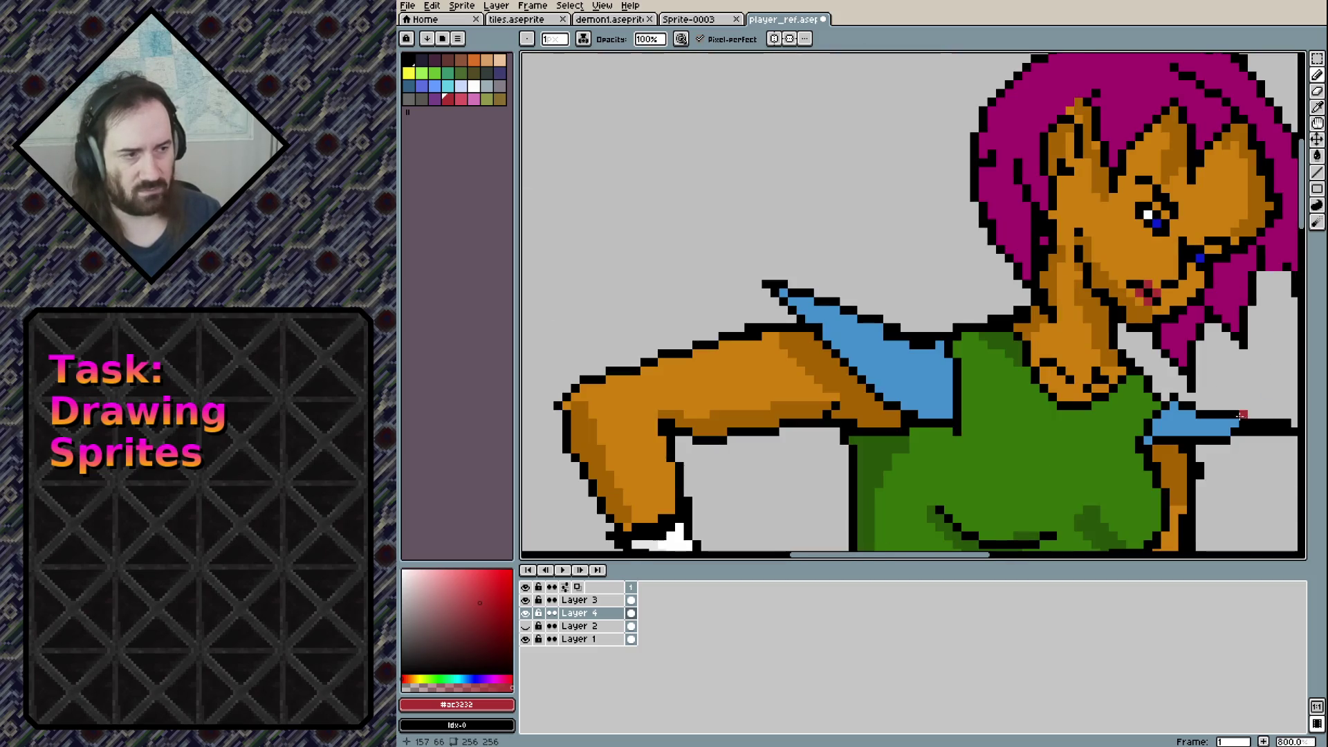
scroll(1243, 415, "down", 2)
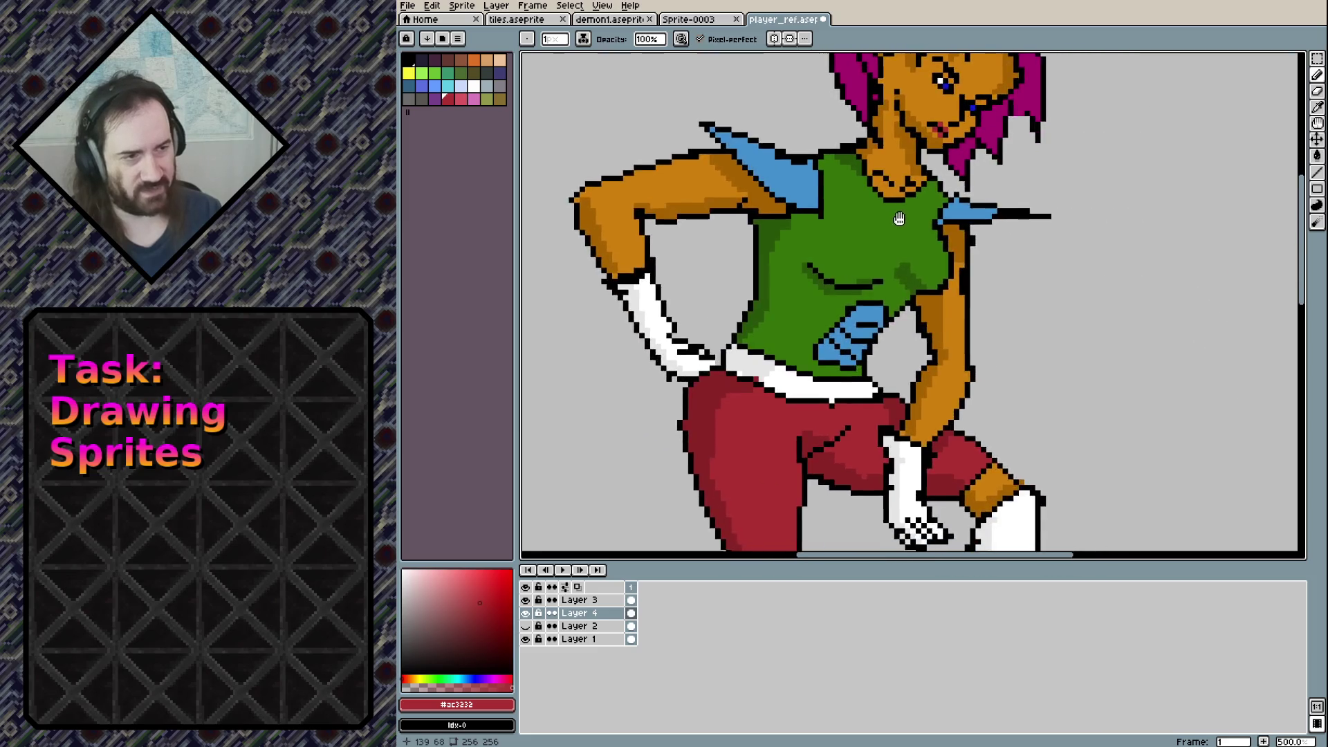
scroll(898, 194, "up", 7)
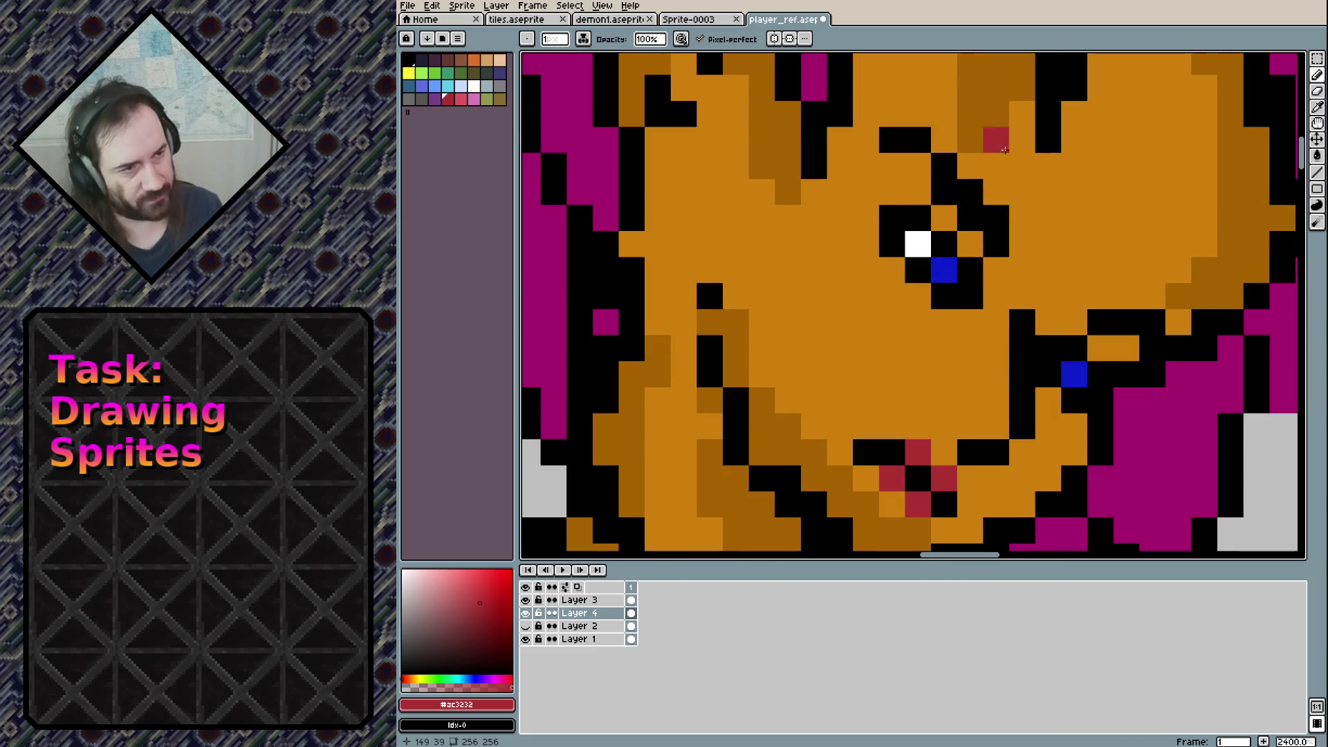
left_click(970, 111, "alt")
left_click_drag(947, 401, 945, 426)
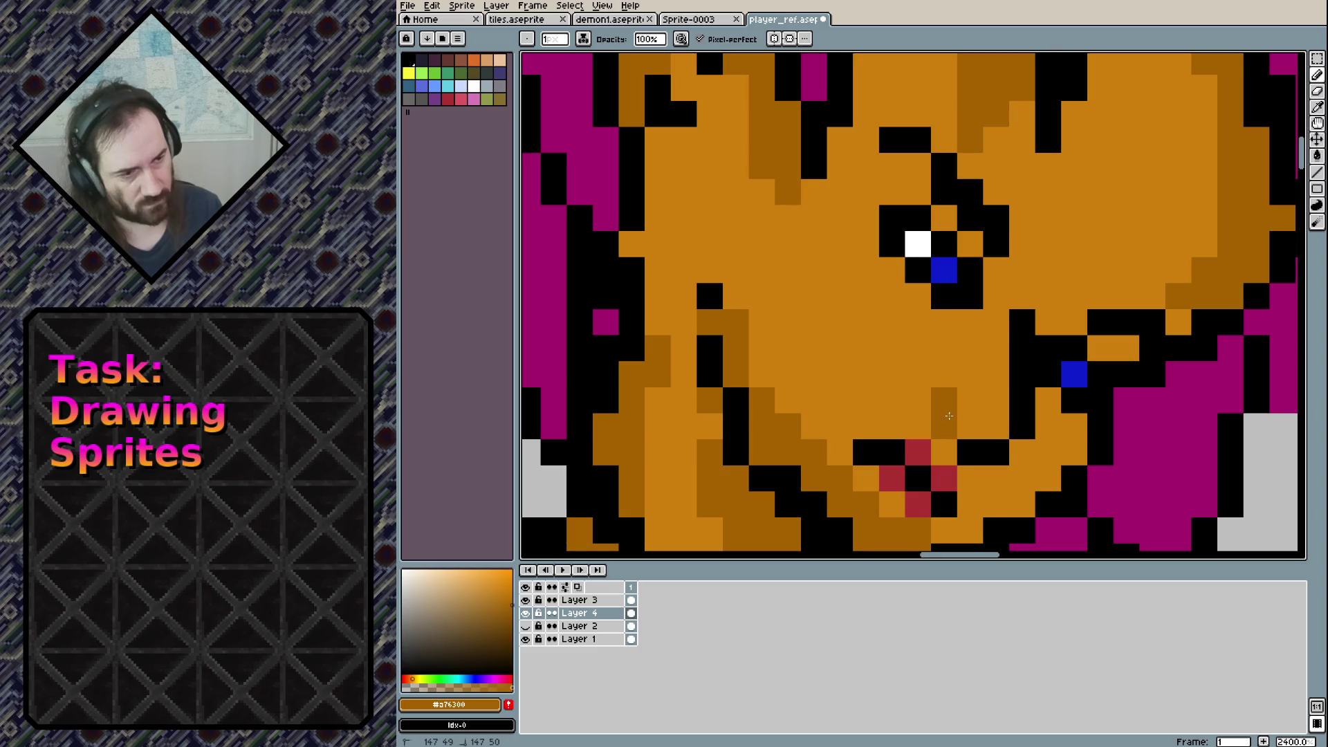
left_click_drag(996, 321, 997, 374)
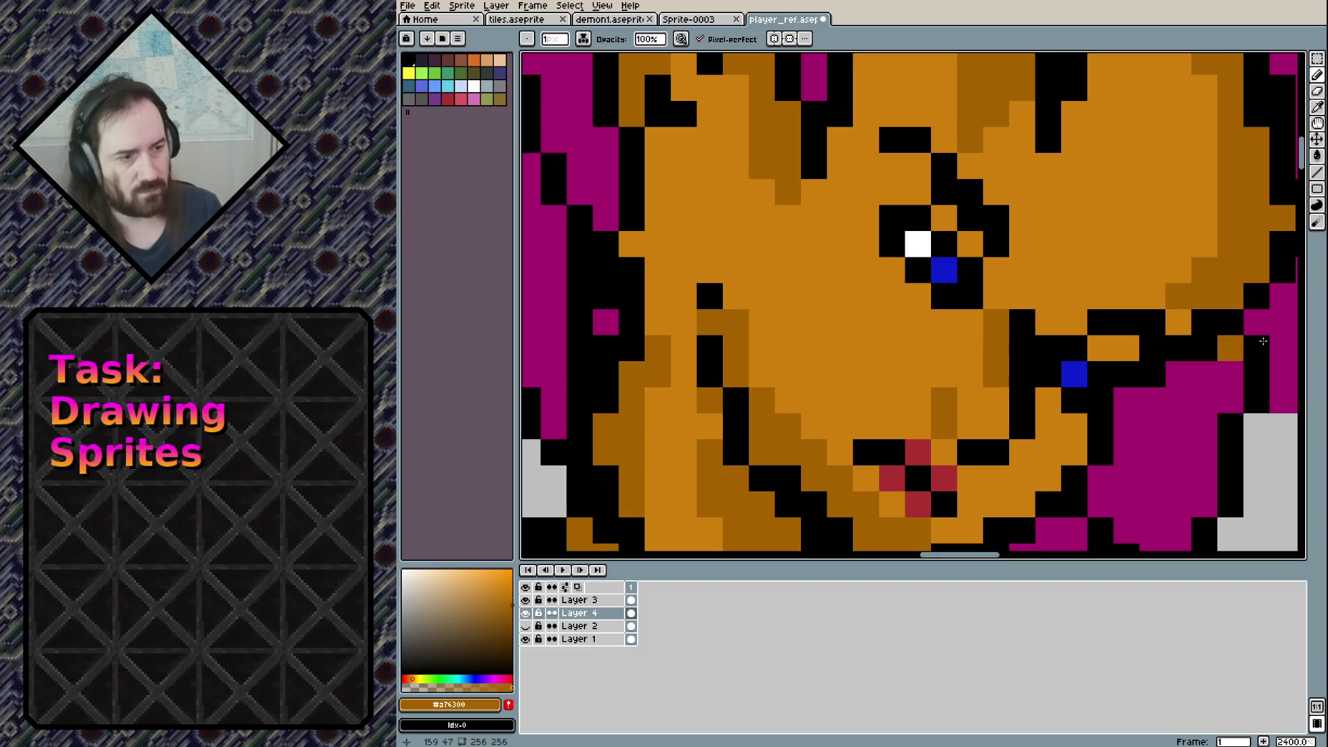
scroll(1195, 491, "down", 6)
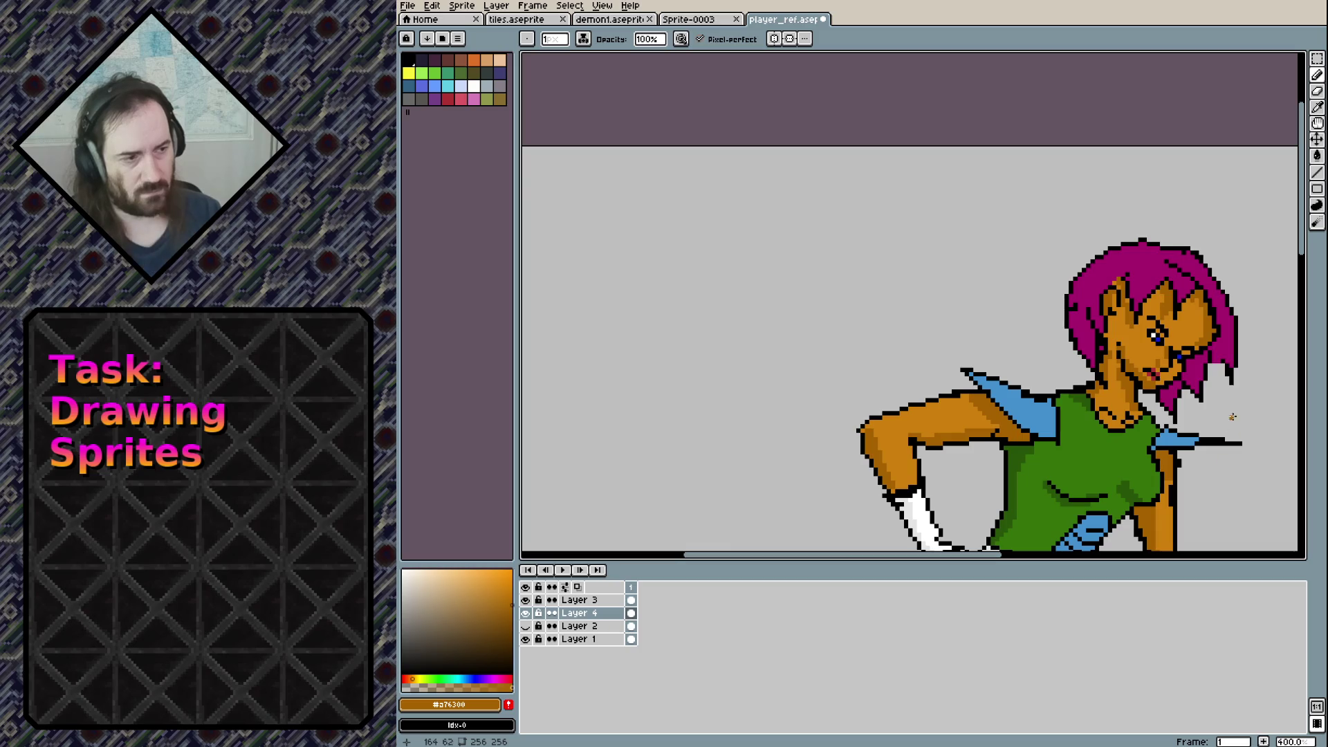
scroll(1174, 455, "down", 1)
scroll(1153, 453, "down", 1)
mouse_move(1153, 453)
left_mouse_down()
mouse_move(1042, 290)
mouse_move(975, 227)
left_mouse_up()
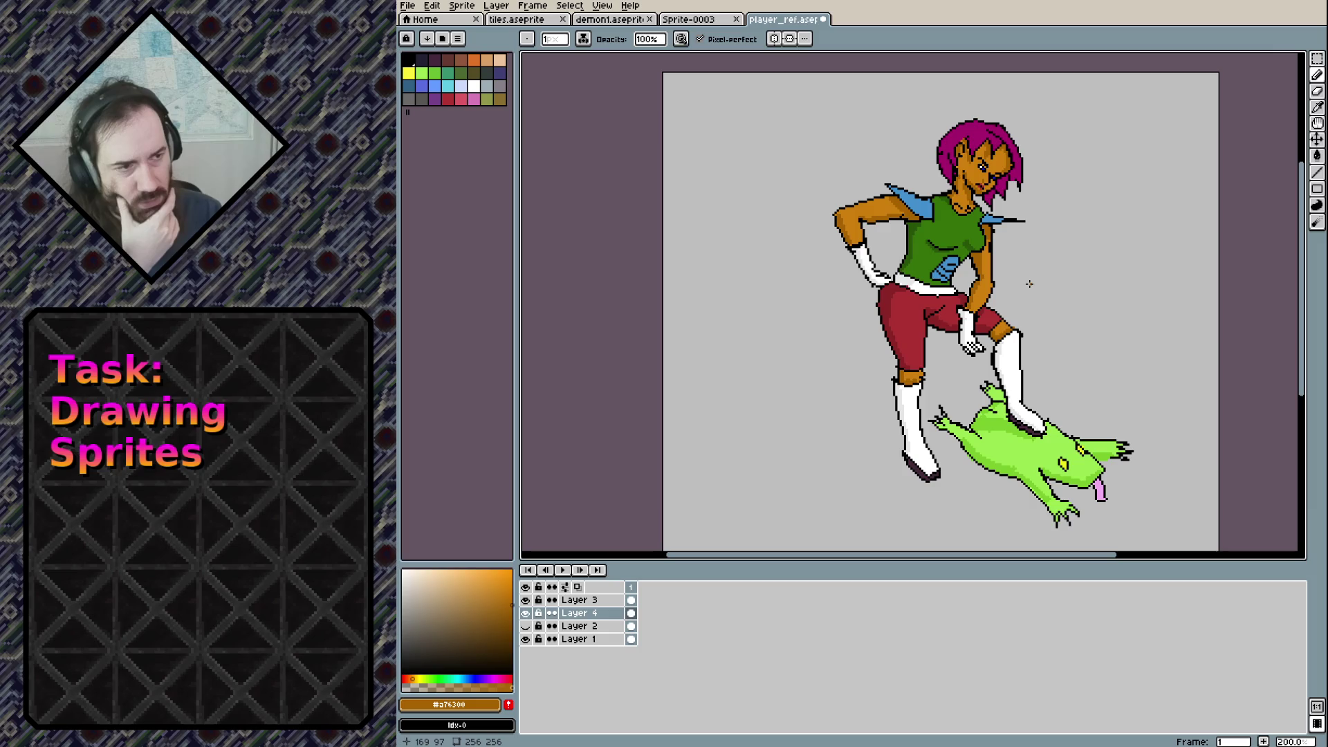
scroll(934, 176, "up", 1)
scroll(936, 181, "down", 1)
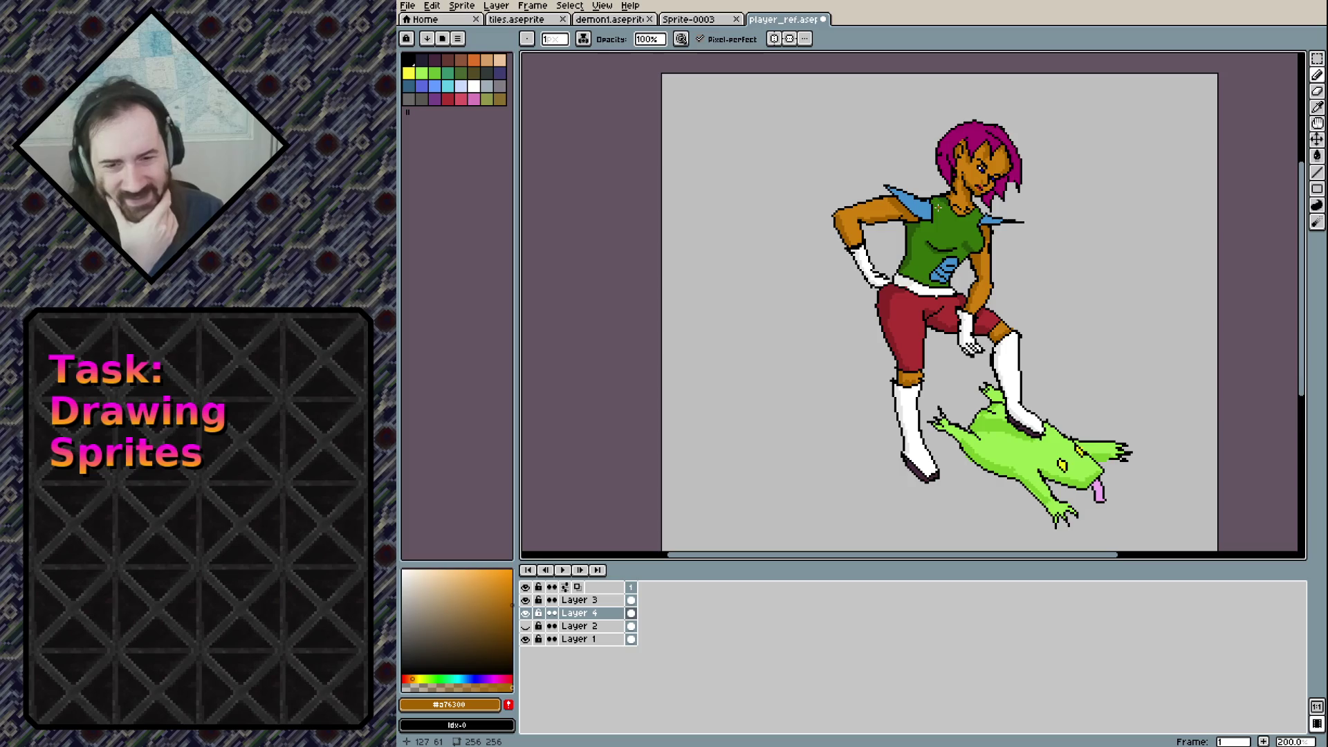
scroll(934, 291, "up", 1)
scroll(937, 305, "down", 1)
scroll(954, 381, "up", 1)
scroll(955, 384, "down", 1)
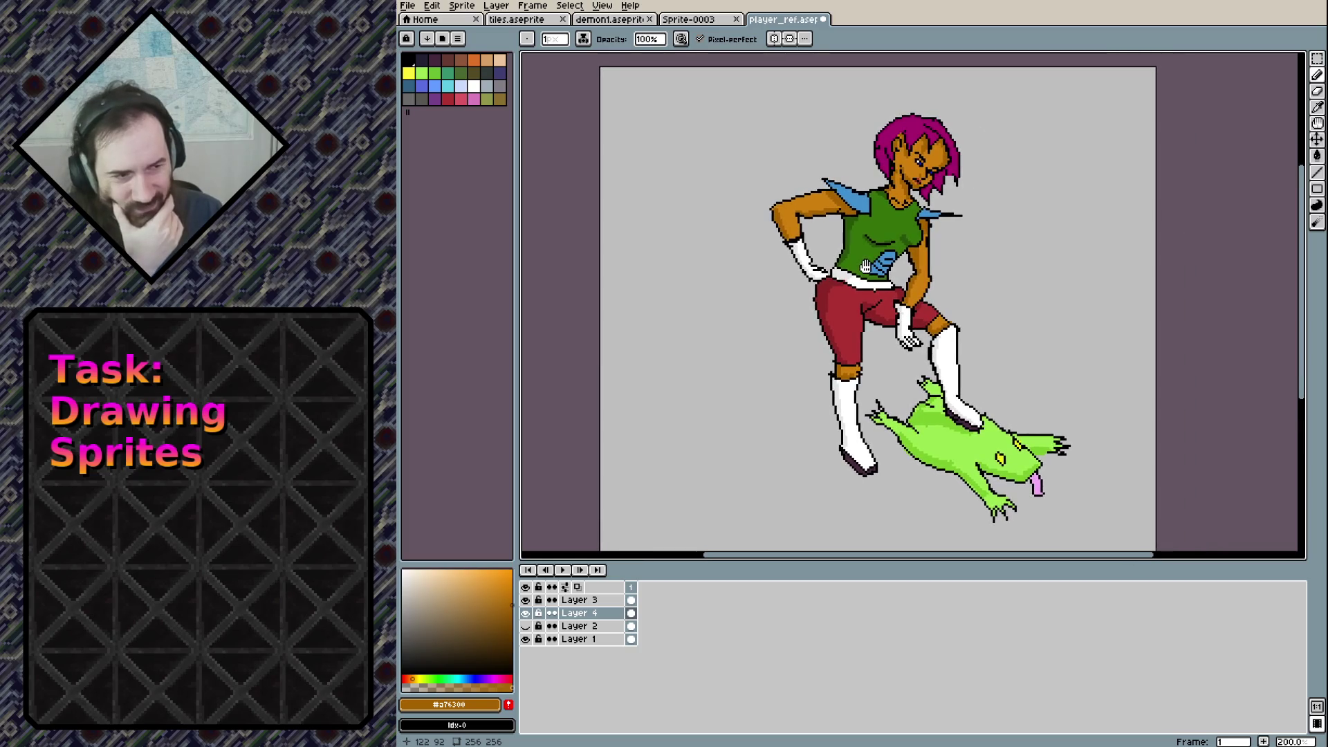
scroll(982, 484, "up", 1)
scroll(987, 496, "down", 1)
scroll(987, 496, "up", 4)
scroll(987, 497, "up", 3)
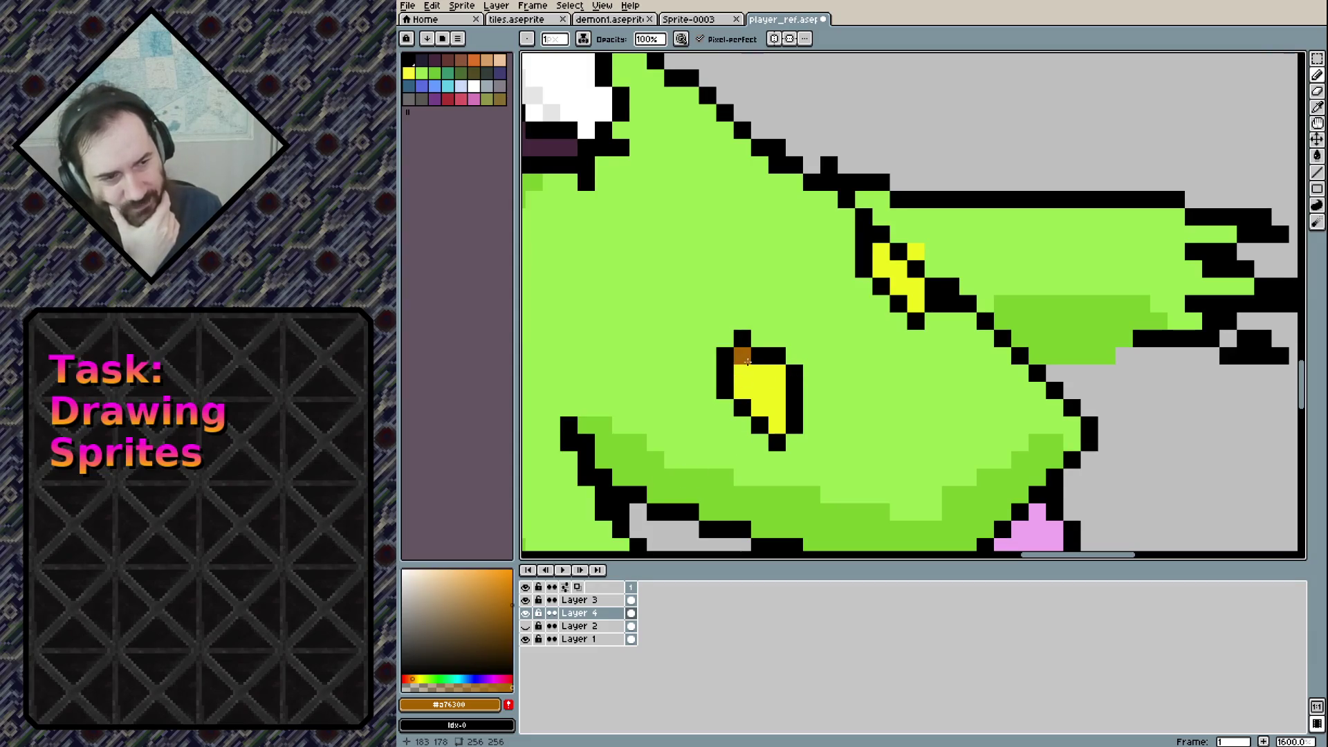
Sample the creature's green skin and paint over a stray yellow eye pixel
left_click(511, 665)
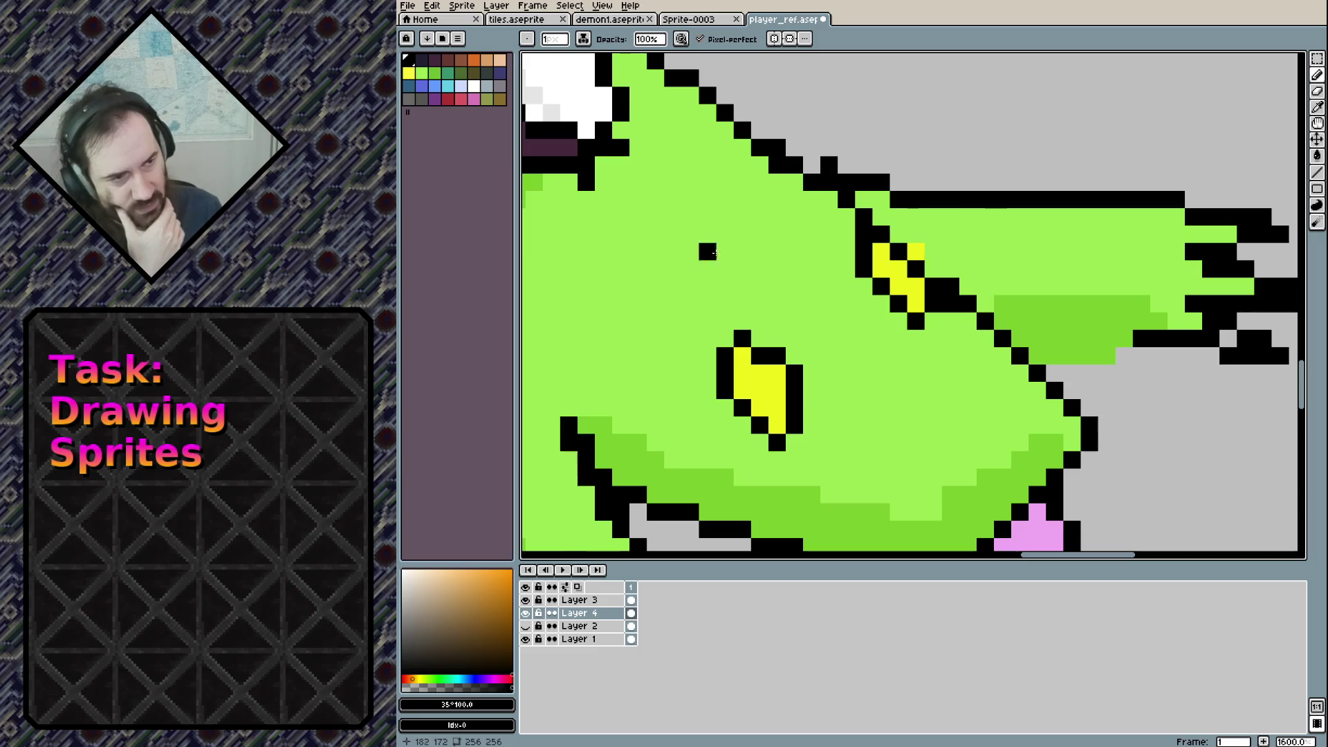
left_click(962, 256, "alt")
left_click(915, 251)
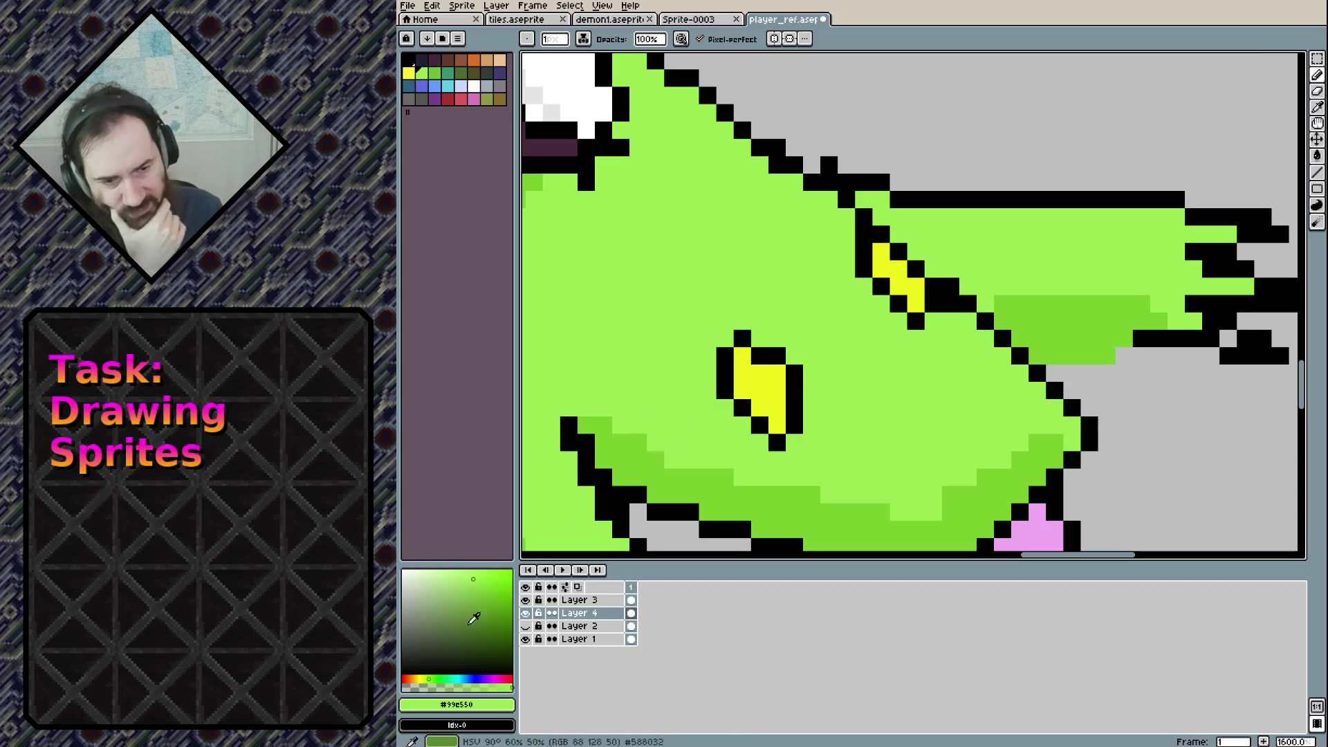
Pick red and dot red pixels into the creature's yellow eyes
left_click(403, 679)
left_click(742, 355)
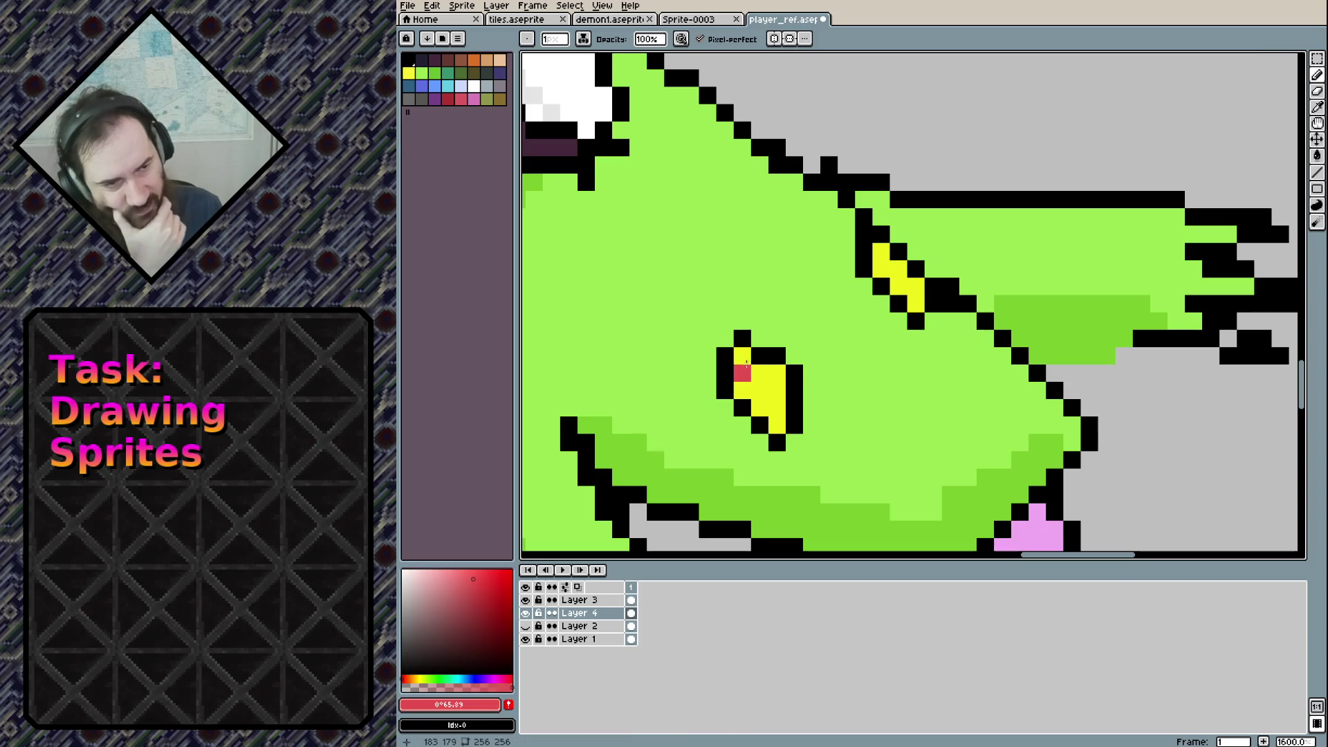
left_click(759, 374)
left_click(738, 373)
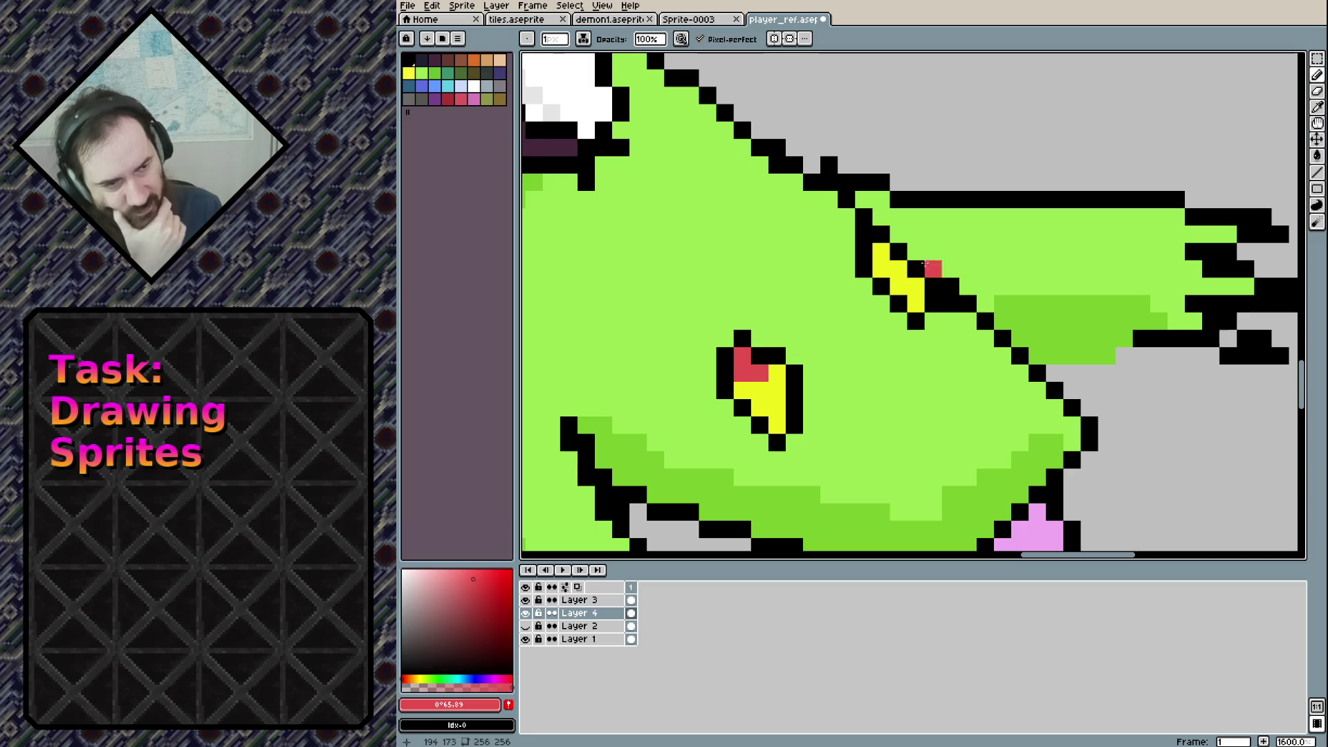
left_click(881, 251)
left_click(897, 268)
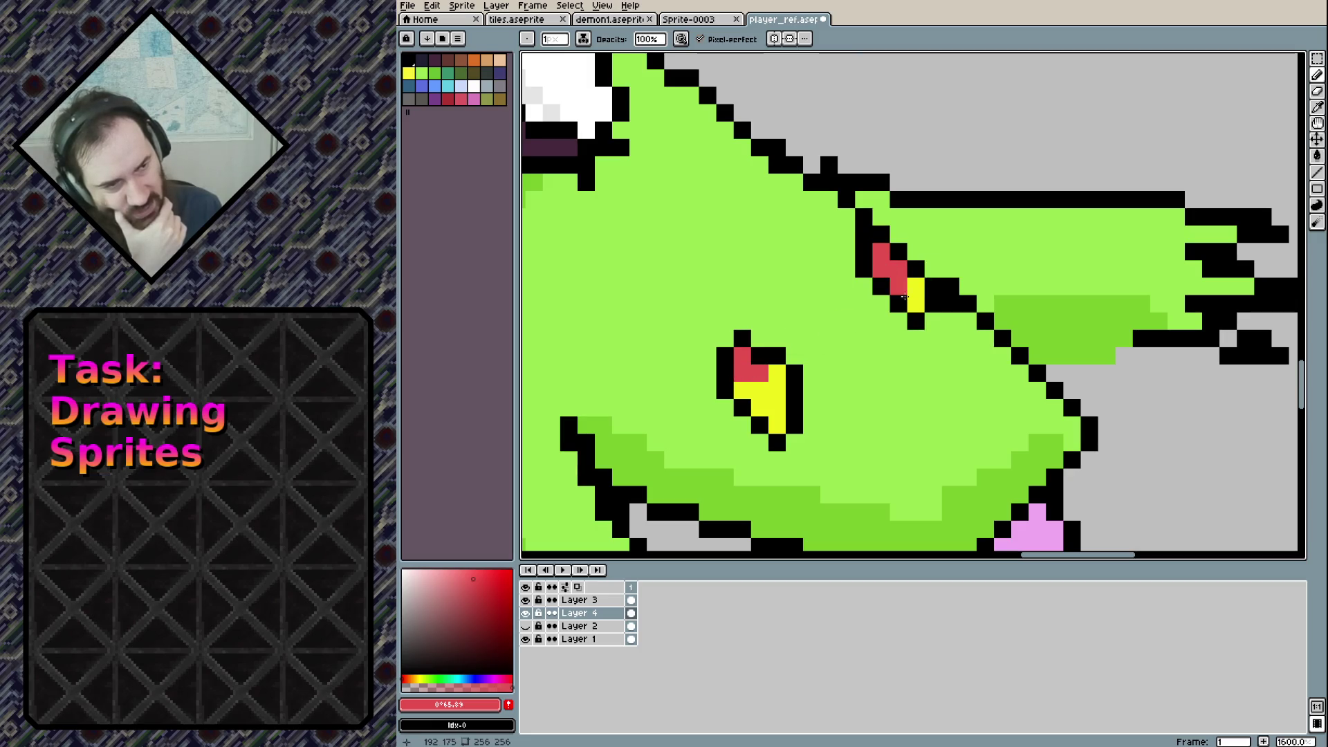
scroll(954, 290, "down", 4)
scroll(1037, 343, "down", 2)
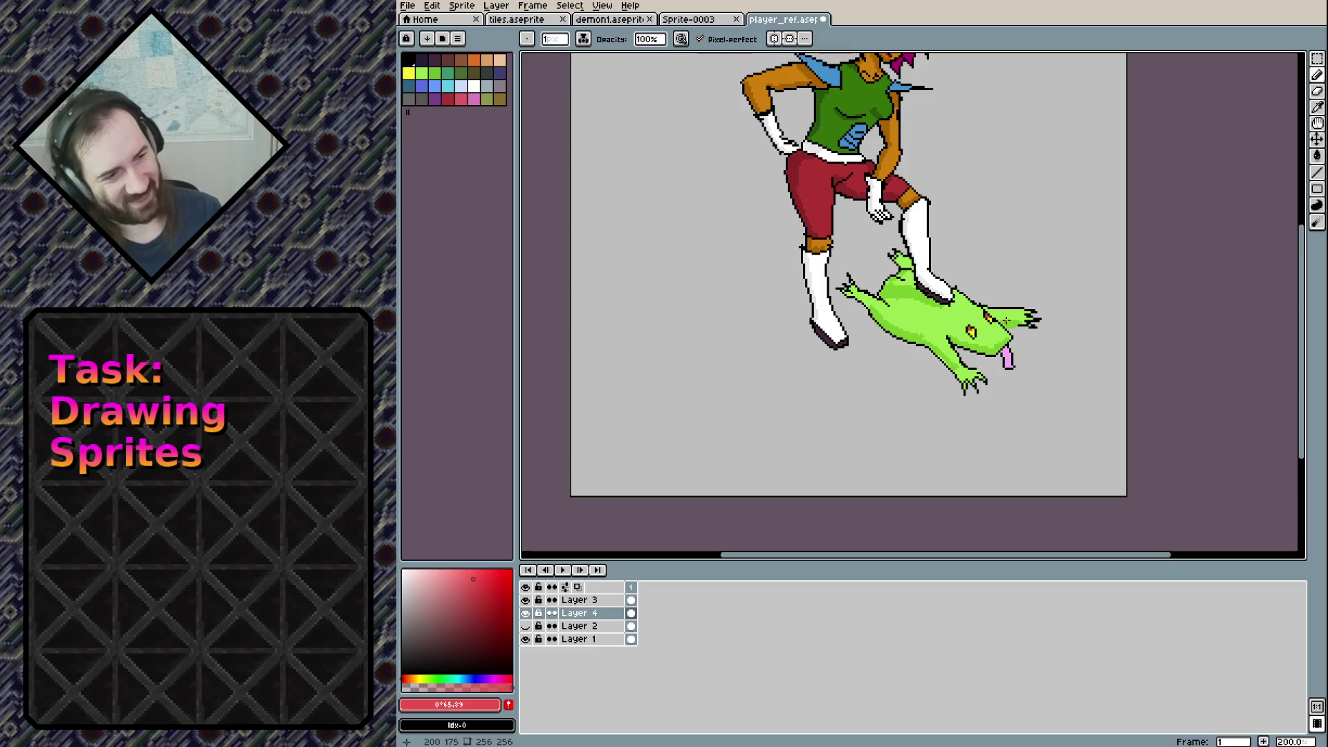
scroll(989, 323, "up", 2)
scroll(989, 324, "up", 3)
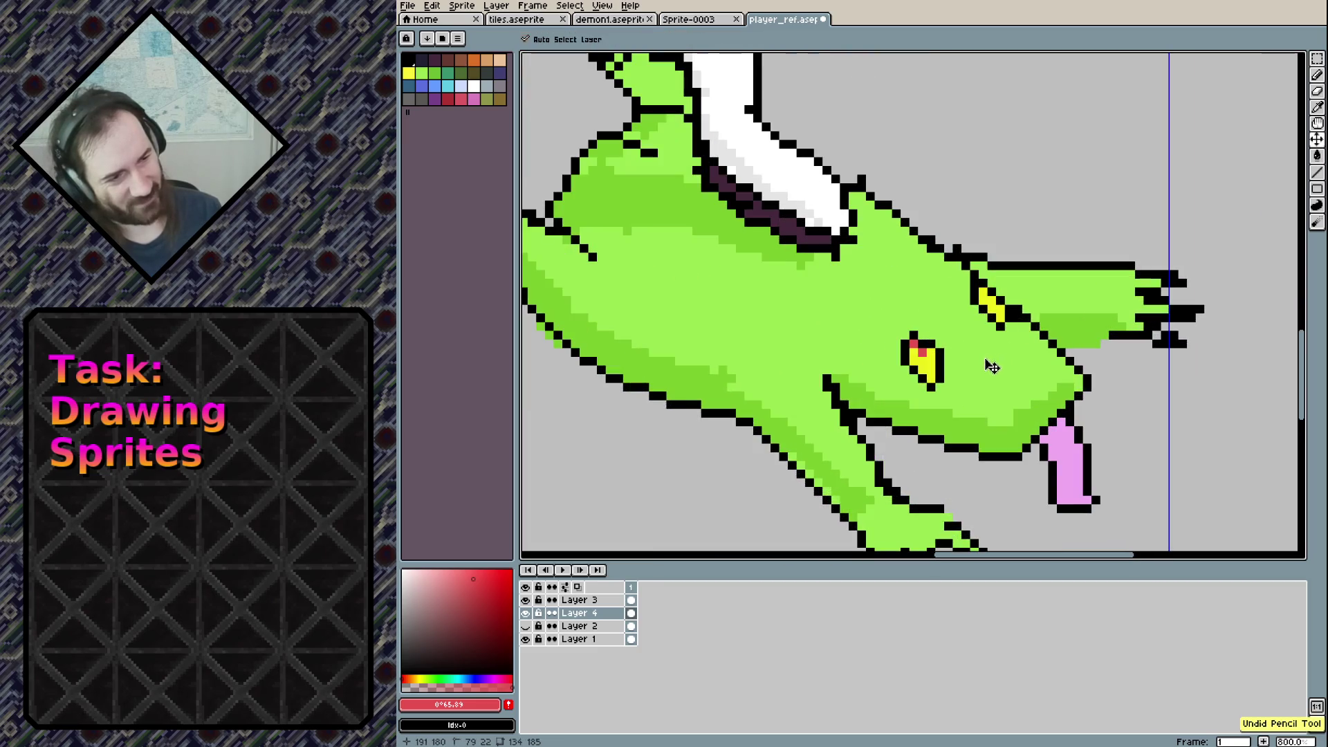
scroll(949, 369, "up", 3)
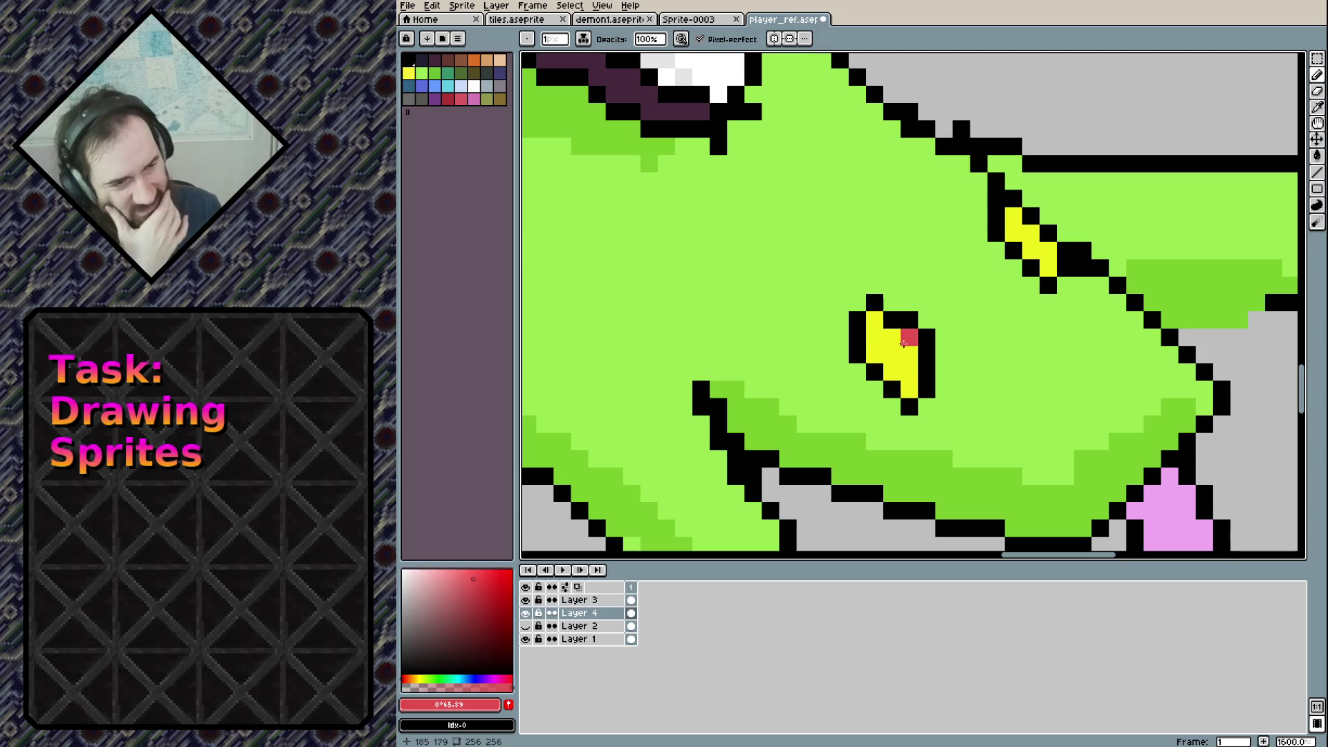
Add more red to the lower and upper yellow eyes, undoing a stray stroke
left_click(873, 338)
left_click(909, 372)
left_click(892, 354)
left_click(909, 337)
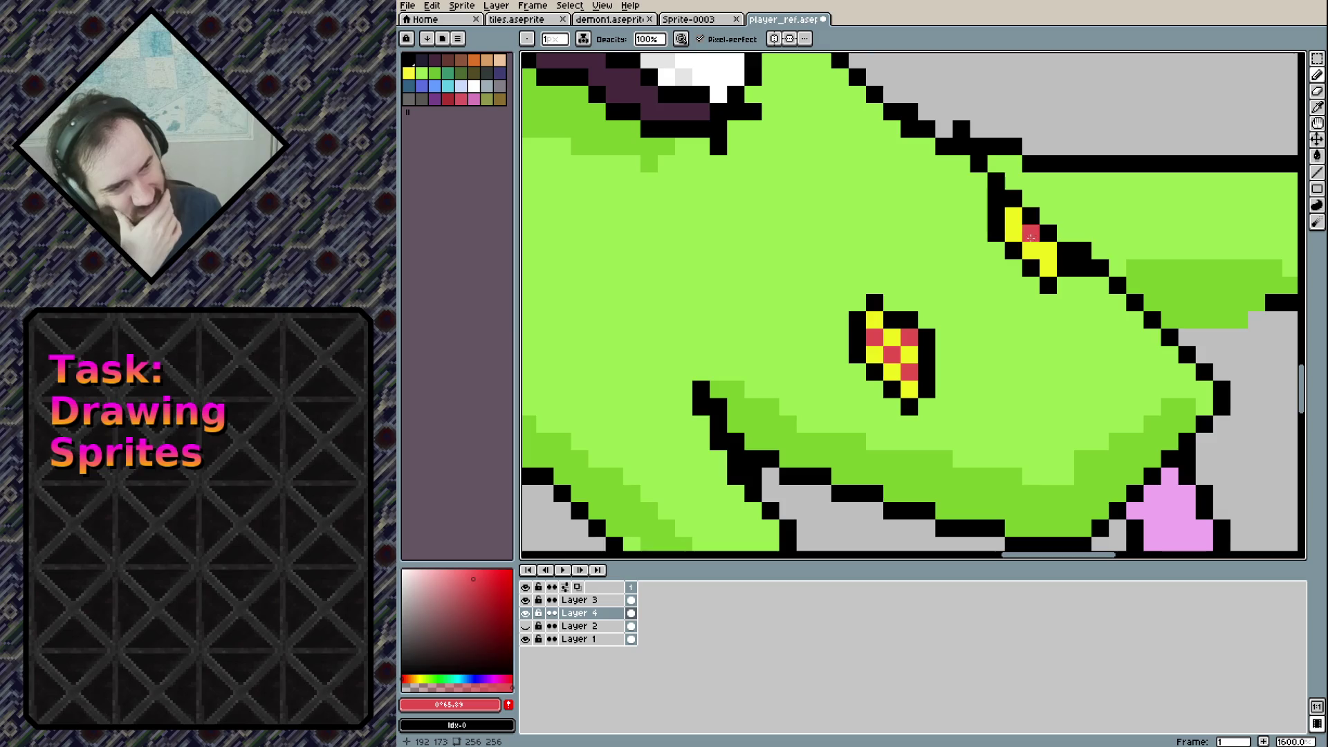
key("ctrl+z")
key("ctrl+z")
key("ctrl+z")
key("ctrl+z")
left_click_drag(873, 354, 892, 371)
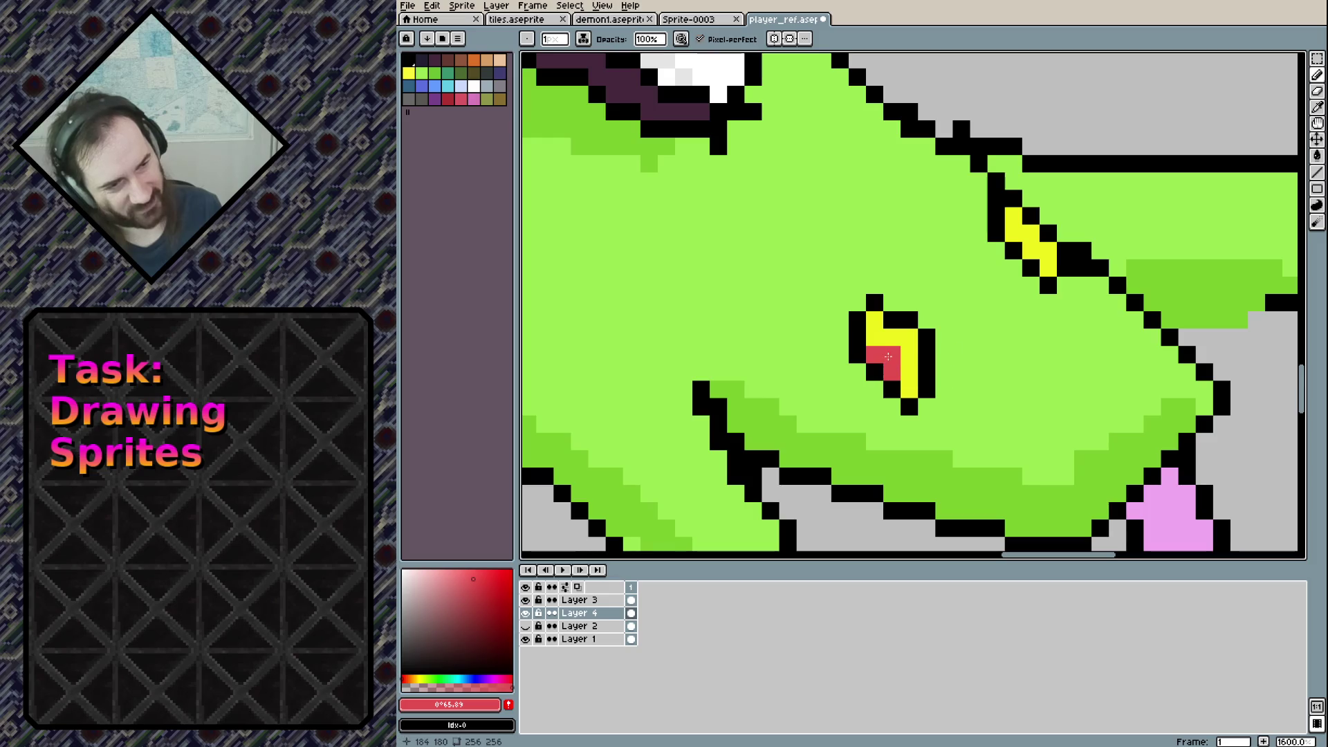
left_click_drag(1041, 234, 1059, 265)
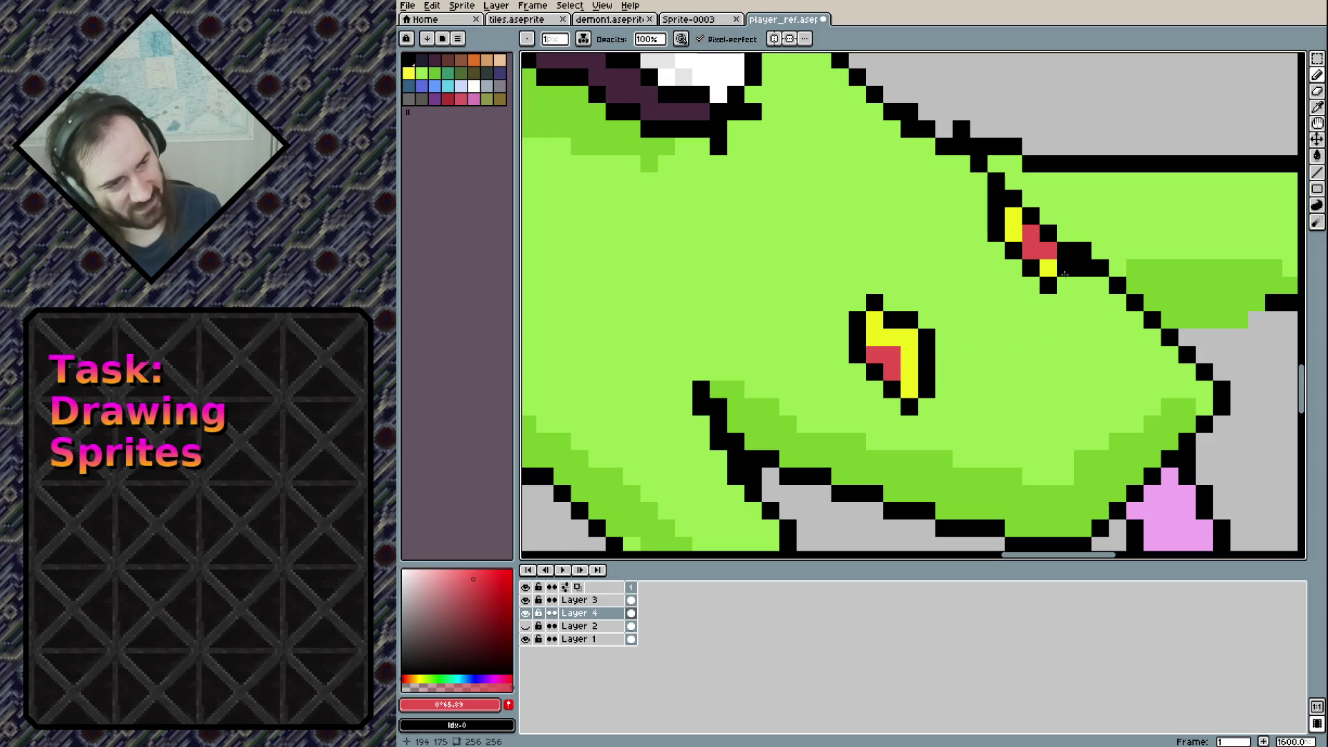
scroll(1142, 402, "down", 8)
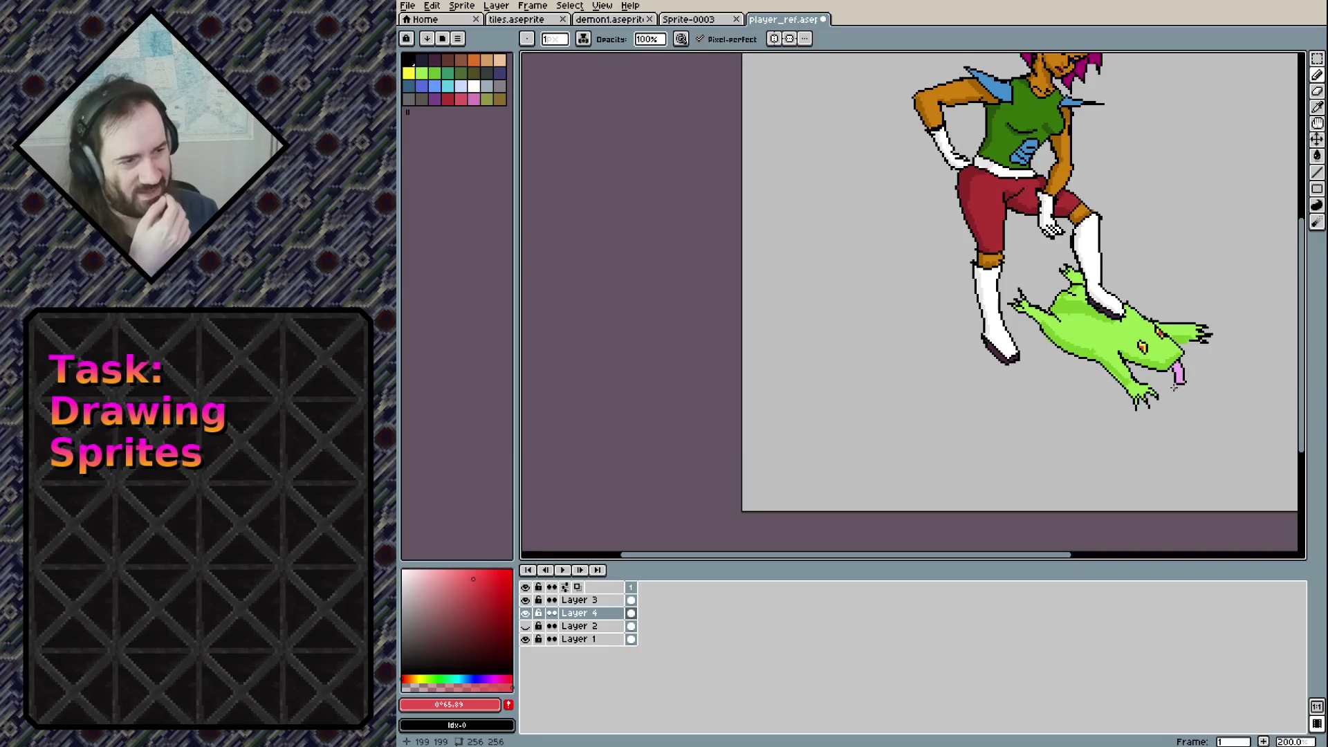
mouse_move(1133, 287)
left_mouse_down()
mouse_move(1056, 380)
mouse_move(1055, 333)
left_mouse_up()
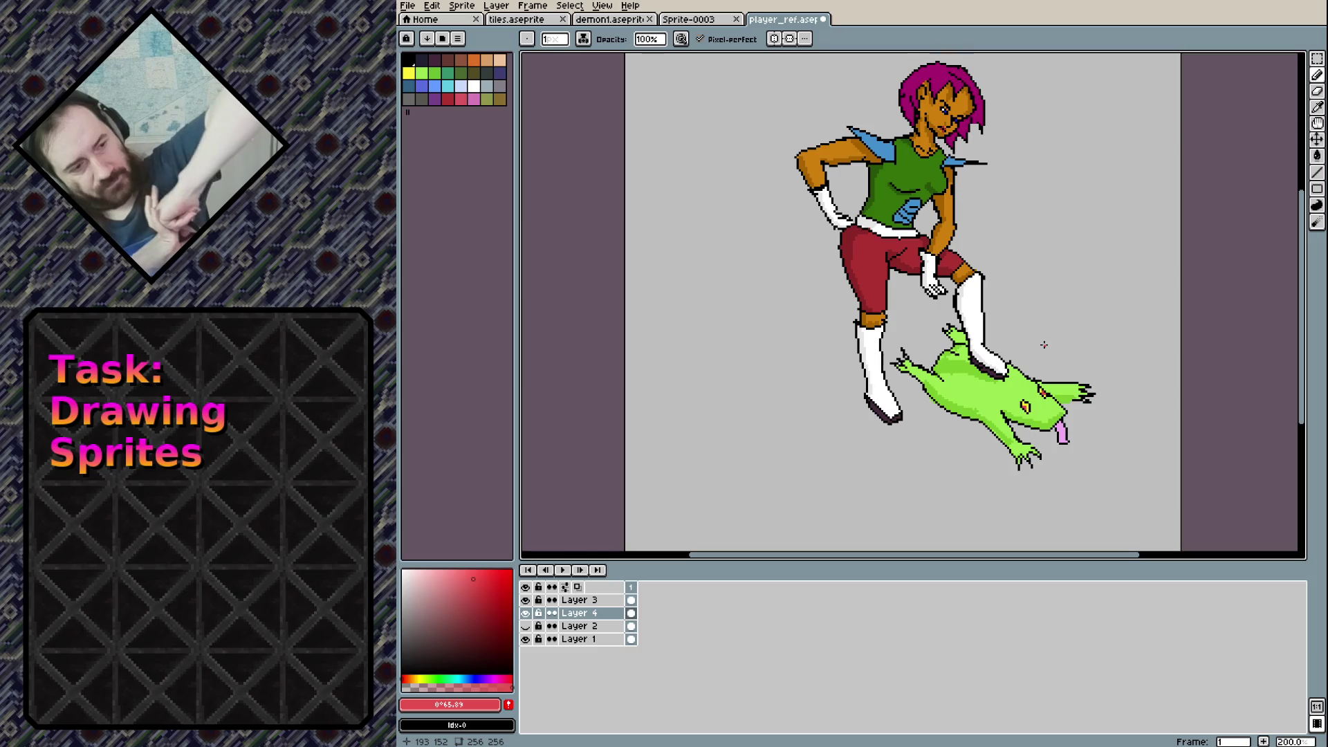
scroll(1061, 444, "up", 10)
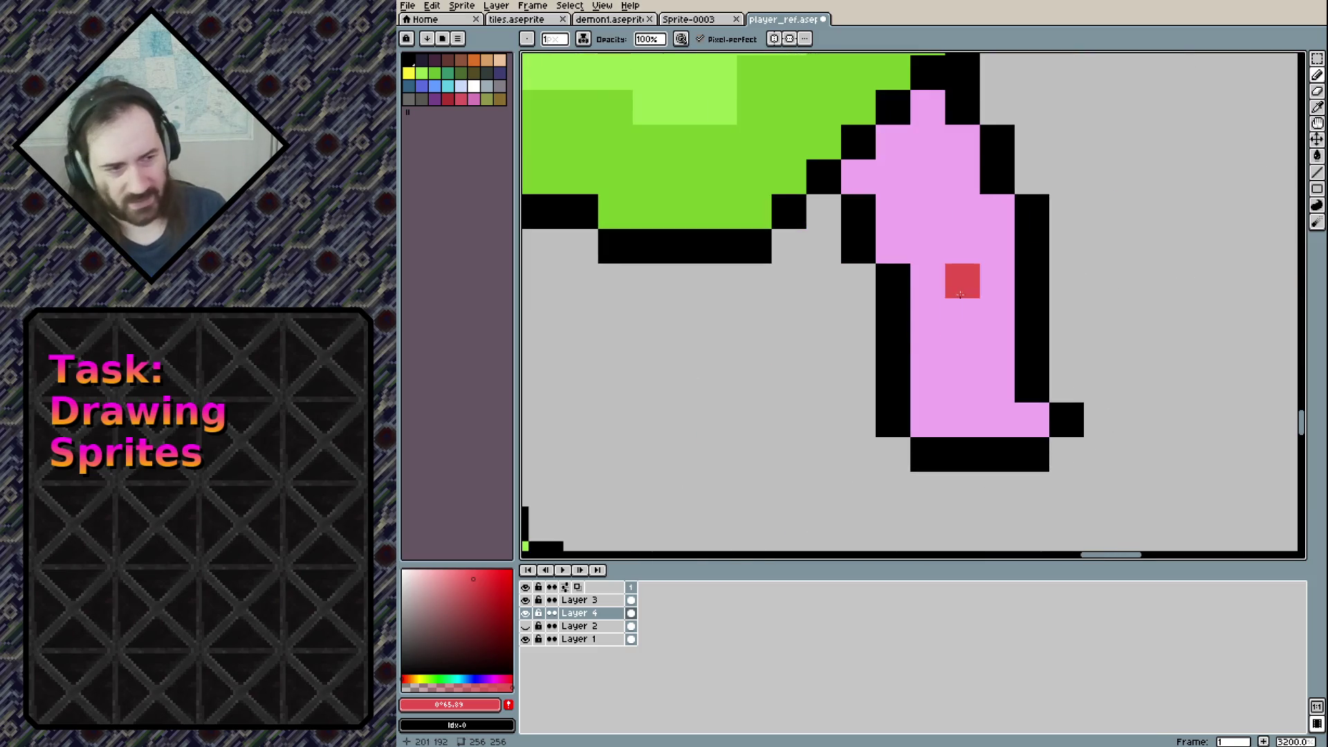
Eyedrop the tongue's pink, choose a darker pink, and paint a shading strip down the tongue
left_click(937, 270, "alt")
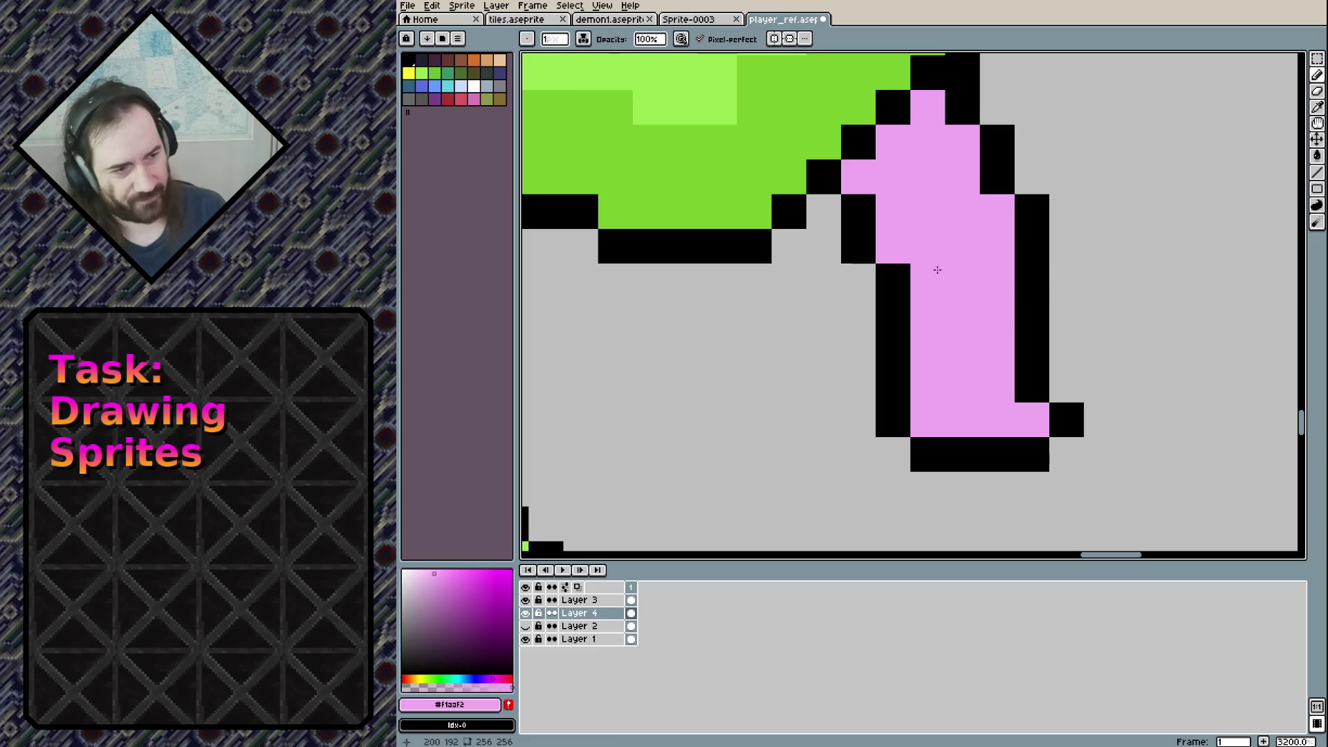
left_click(450, 581)
left_click(893, 142)
left_click_drag(927, 177, 997, 420)
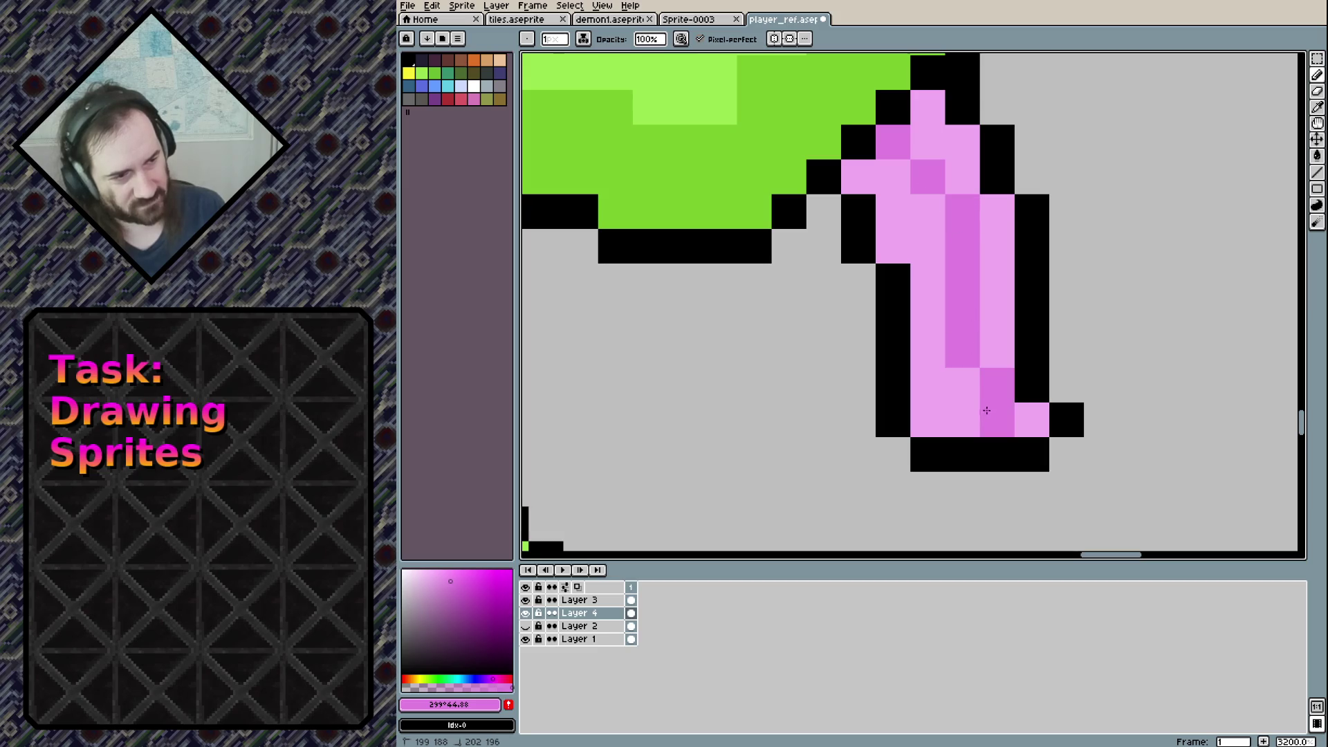
scroll(1008, 362, "down", 1)
scroll(1008, 362, "down", 5)
scroll(984, 249, "down", 3)
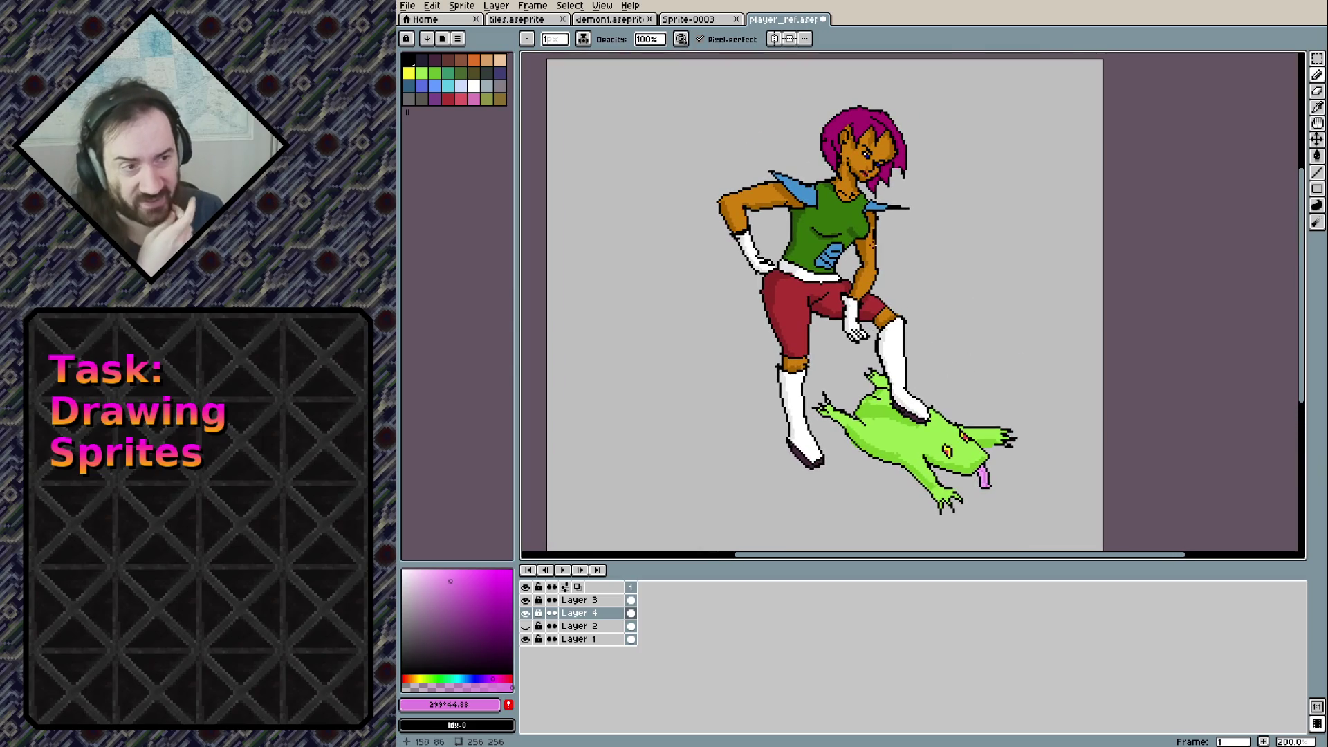
scroll(827, 157, "up", 3)
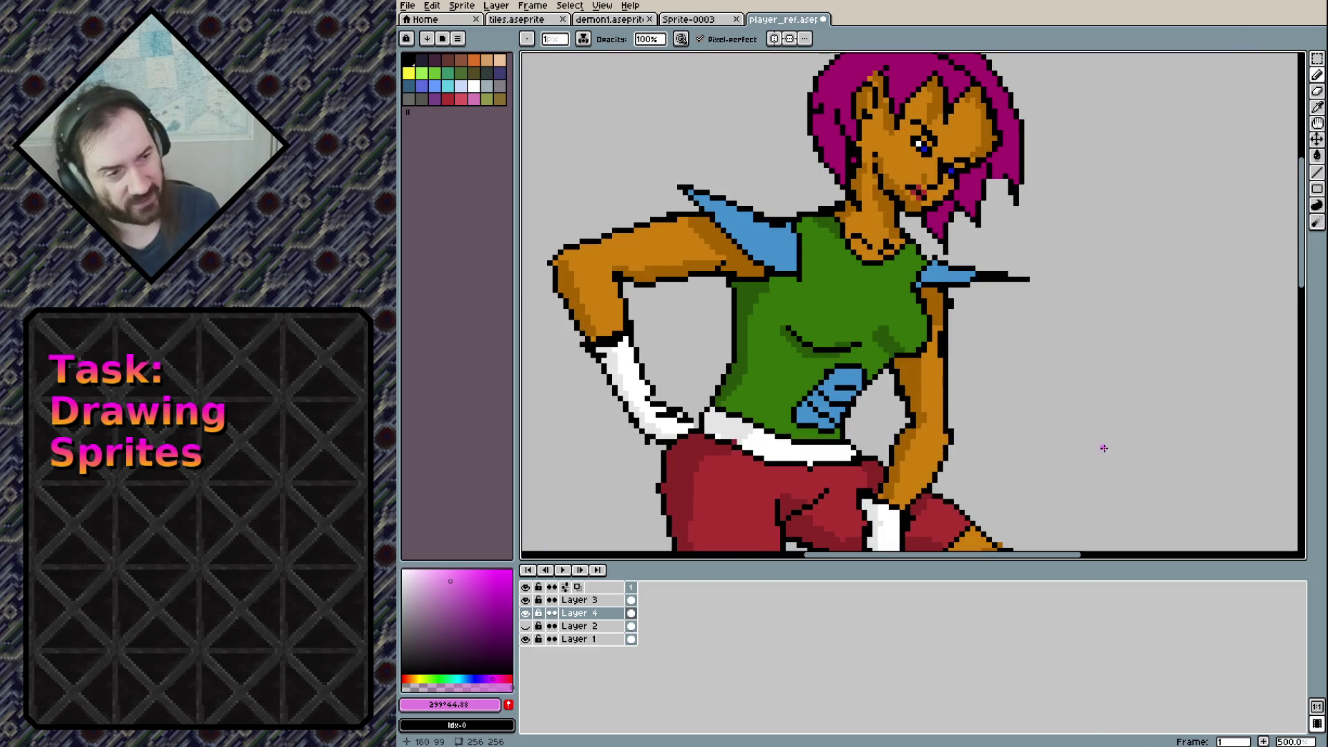
Shade the right shoulder pad and spike with a darker version of its blue
left_click(765, 249, "alt")
left_click(475, 608)
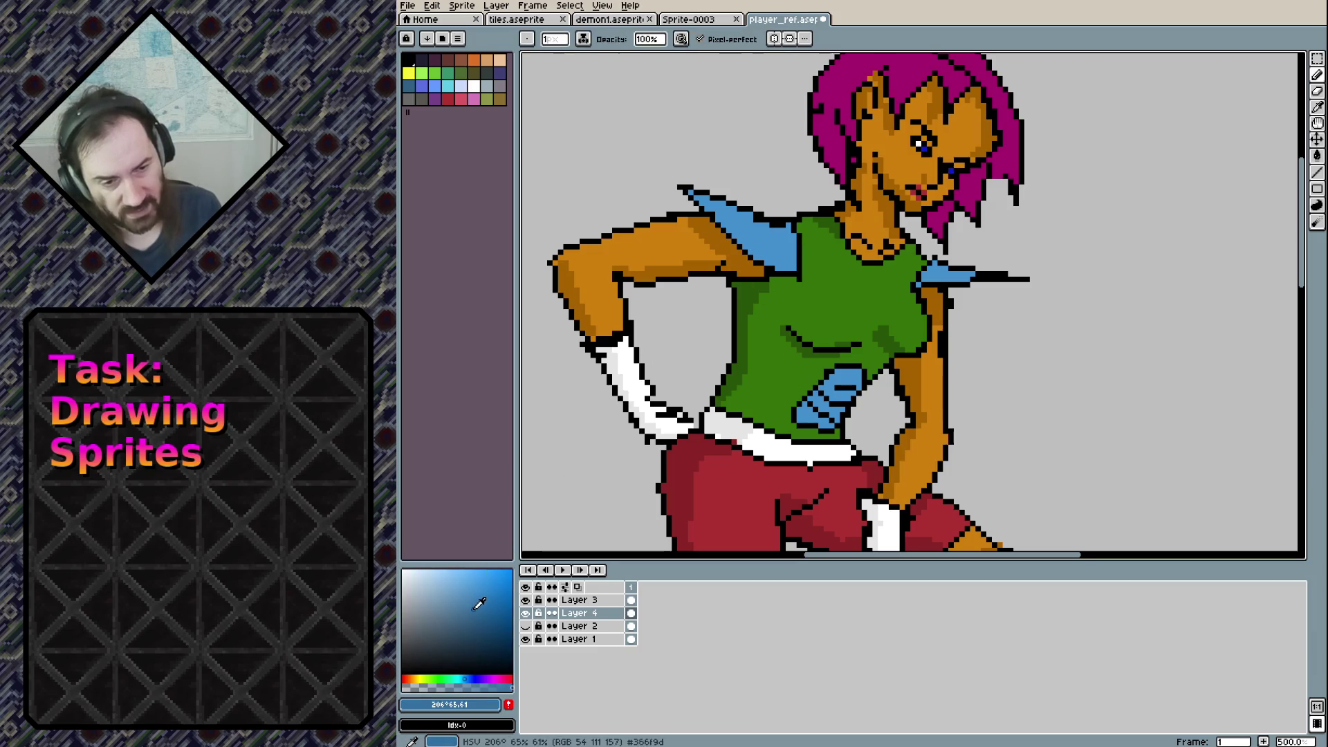
left_click_drag(697, 195, 735, 226)
left_click(762, 261, "shift")
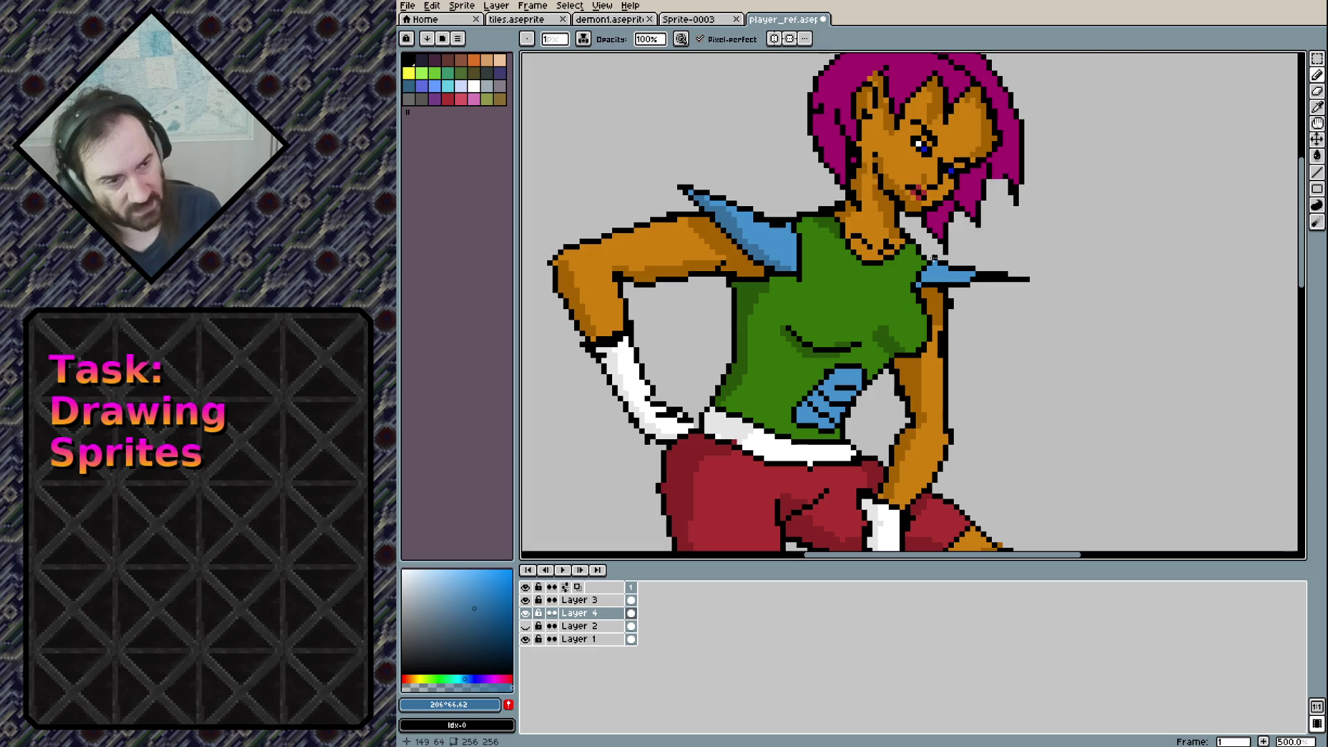
left_click_drag(952, 299, 1015, 279)
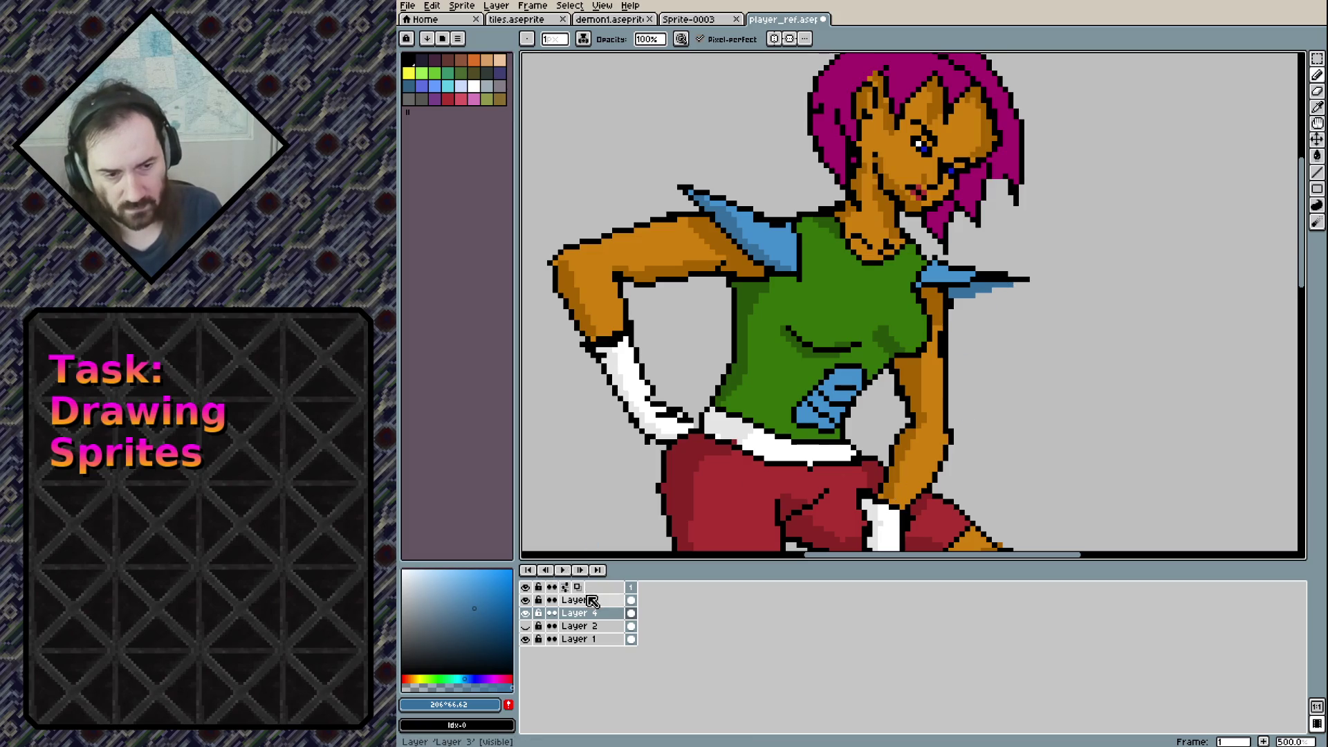
On Layer 3, outline the underside of the shoulder spike in black
left_click(585, 600)
left_click(794, 216, "alt")
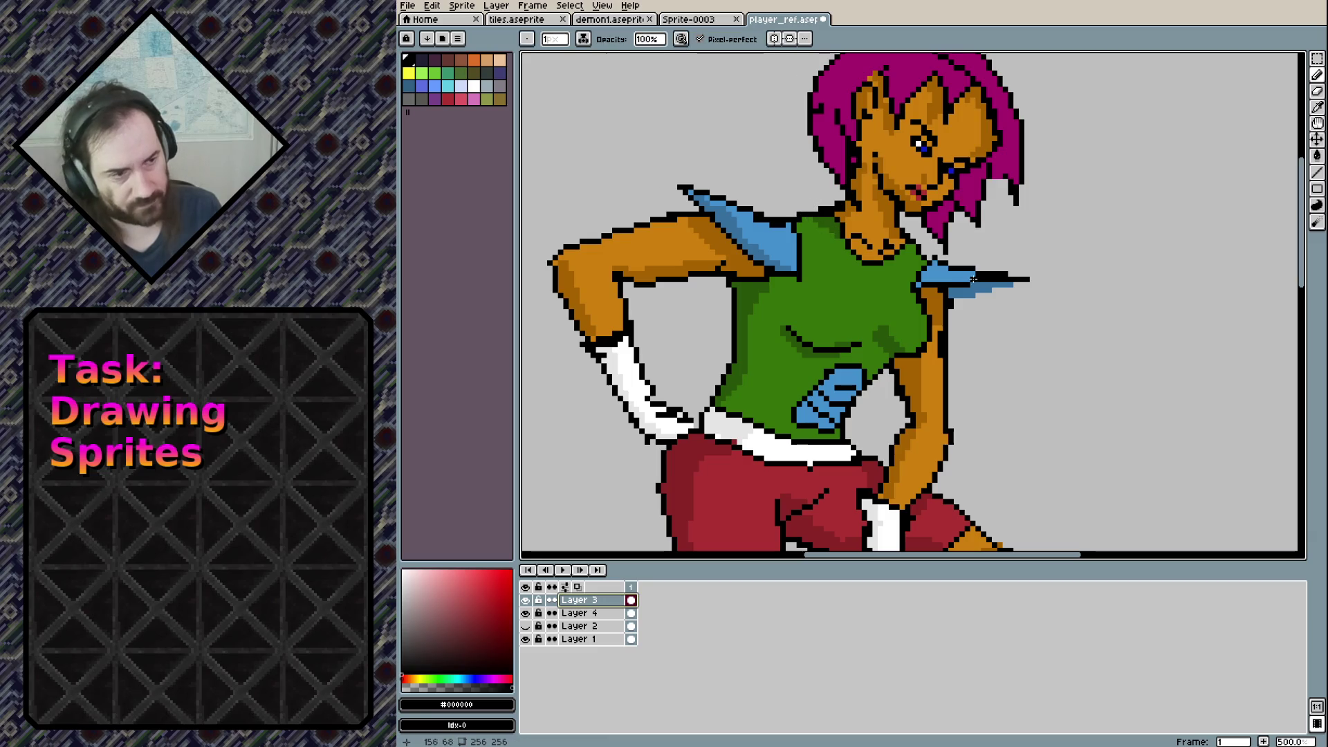
left_click_drag(955, 301, 1020, 280)
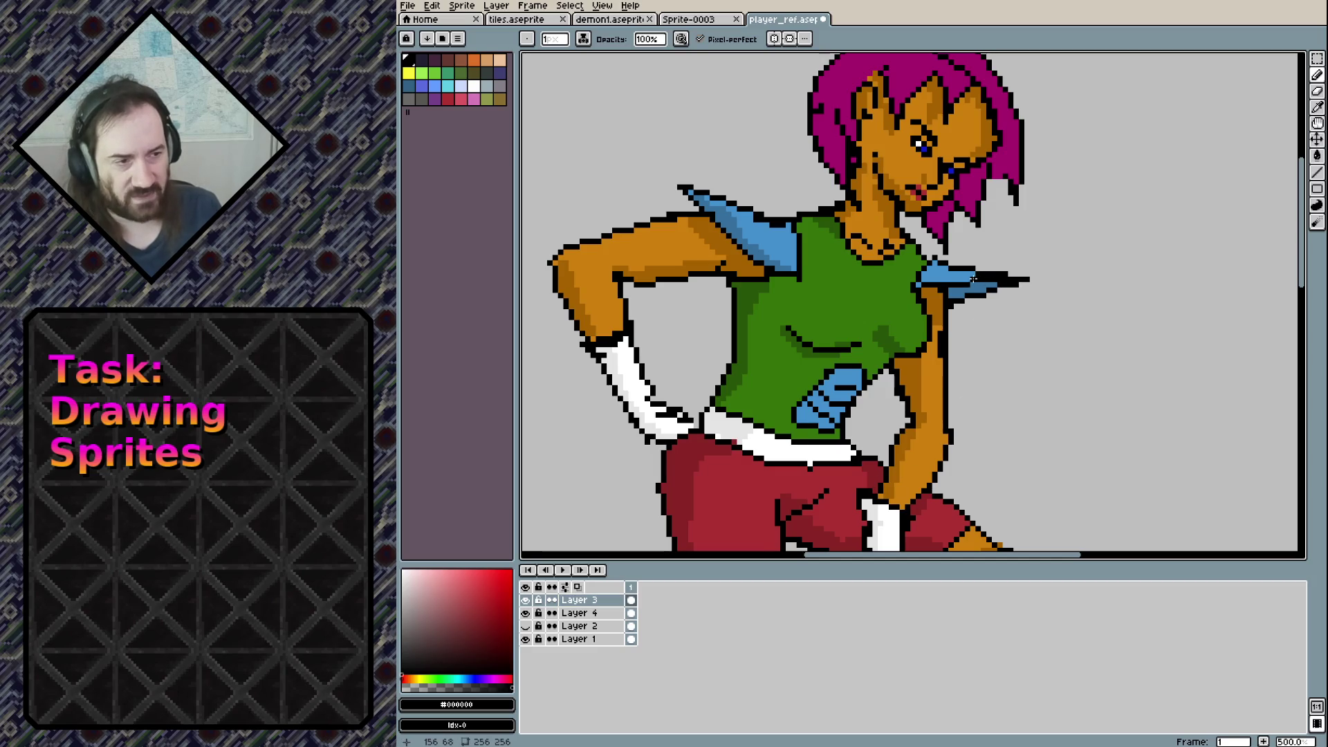
scroll(1024, 262, "down", 4)
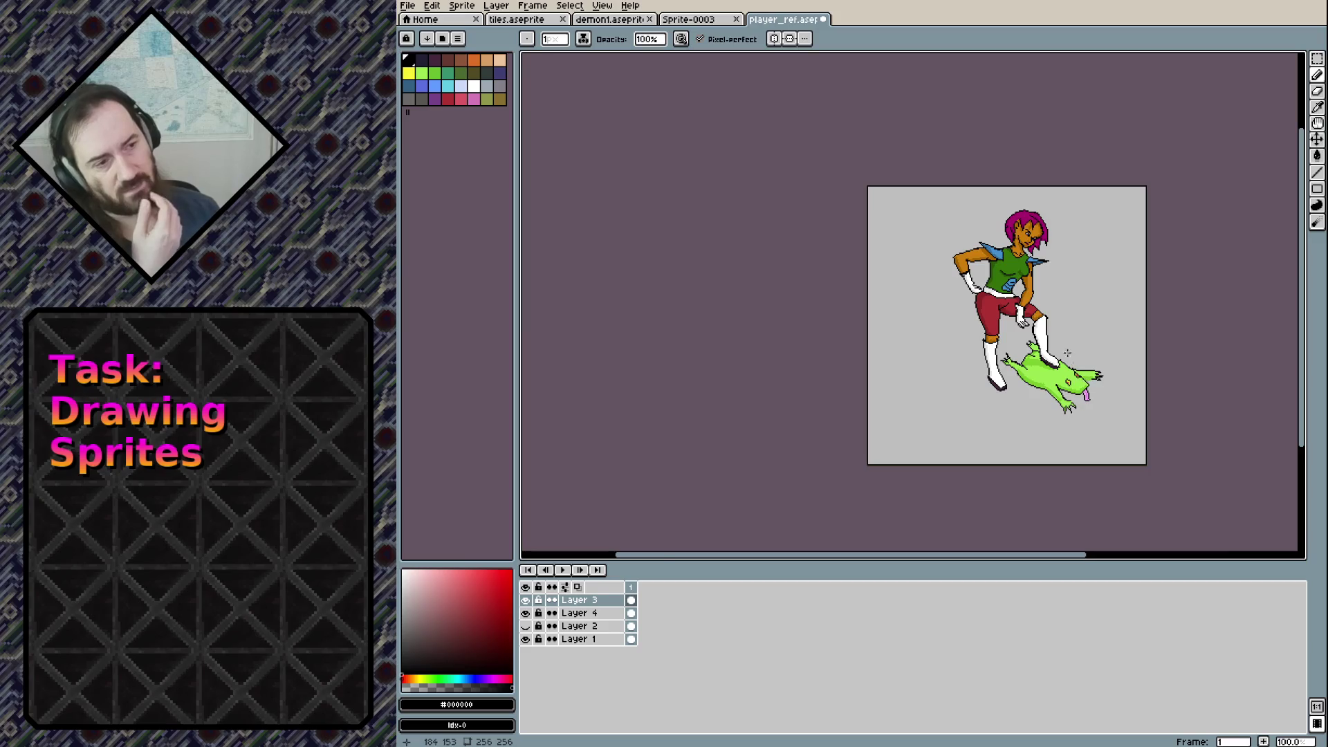
Undo the spike outline and redraw a black line from the shoulder toward the spike
scroll(1066, 347, "up", 1)
scroll(1059, 340, "up", 1)
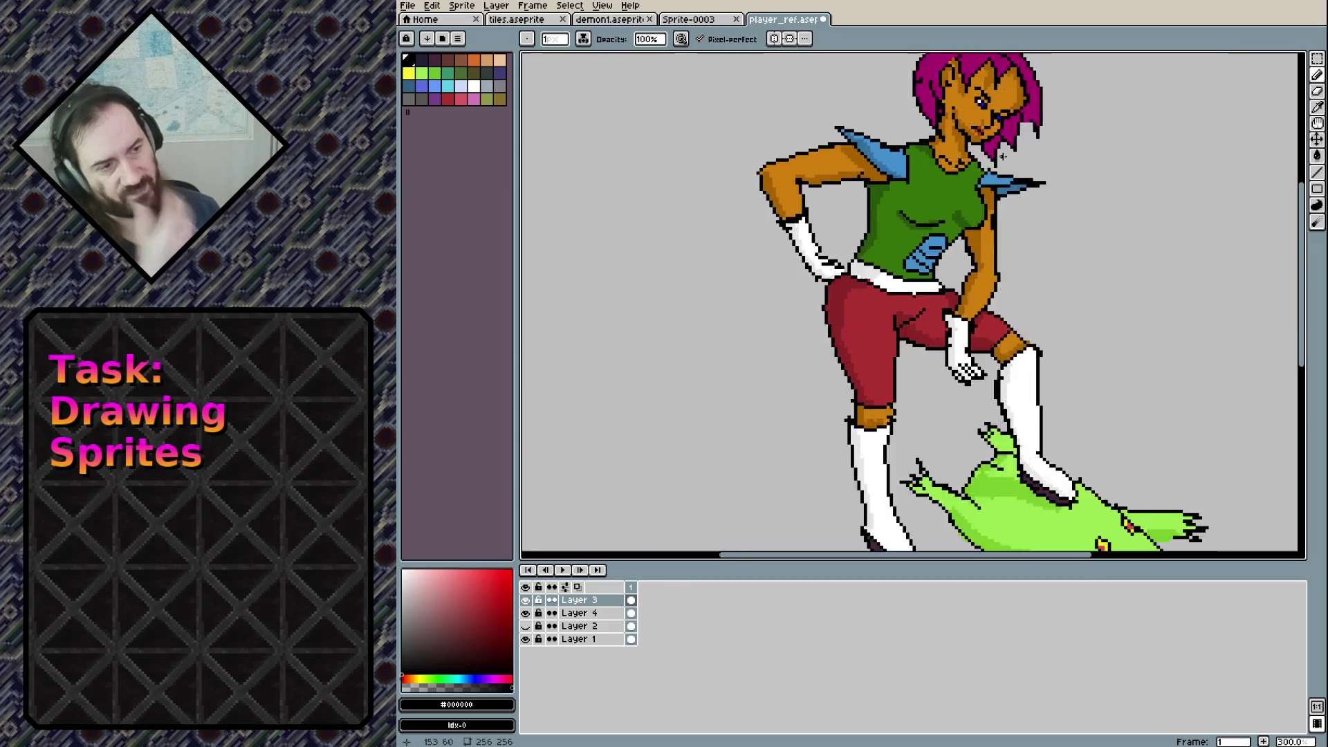
scroll(1058, 207, "up", 2)
key("ctrl+z")
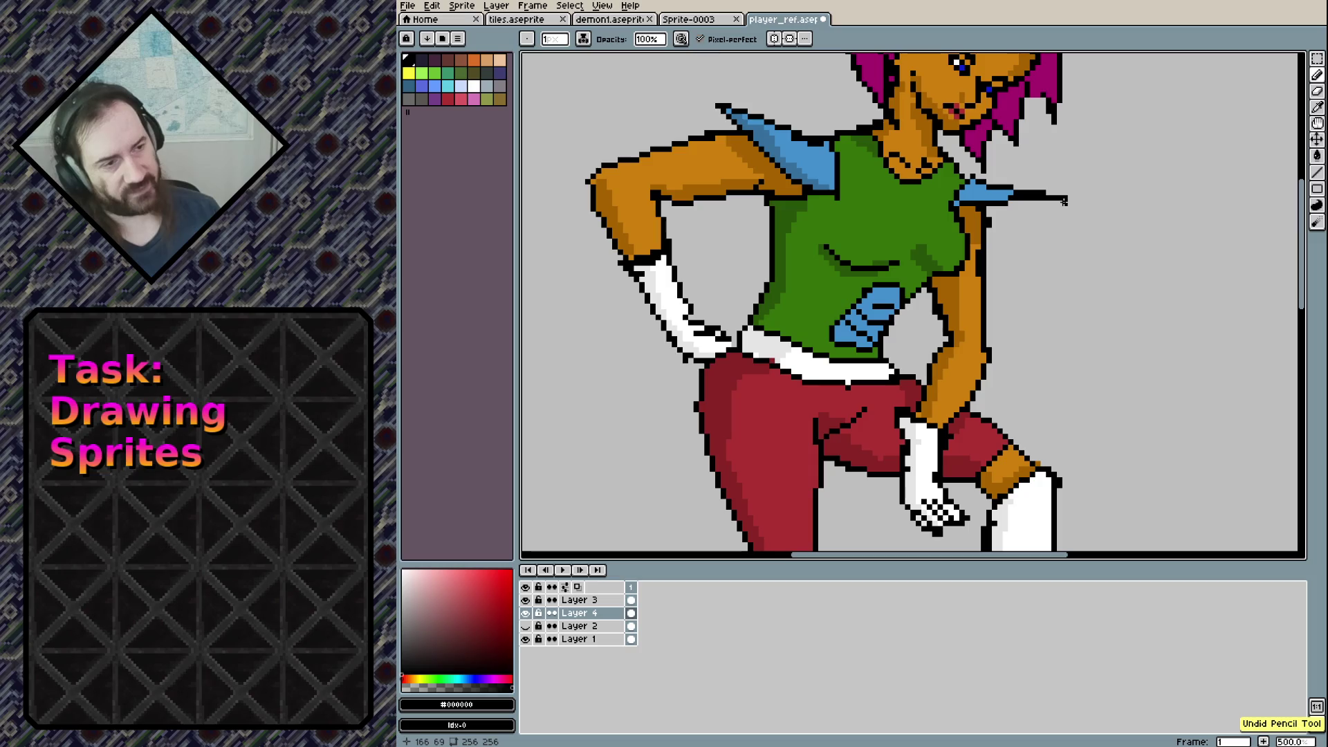
scroll(1037, 192, "up", 2)
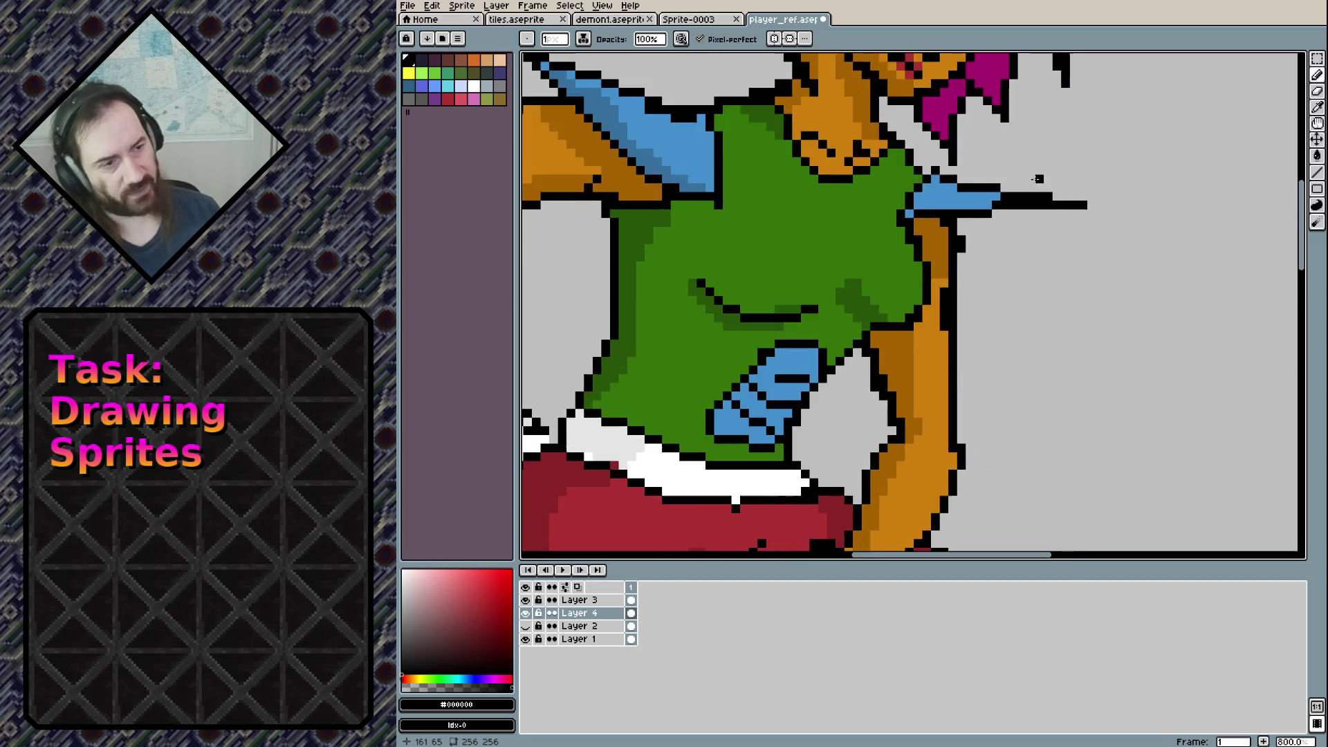
scroll(1030, 201, "up", 2)
left_click_drag(872, 258, 976, 239)
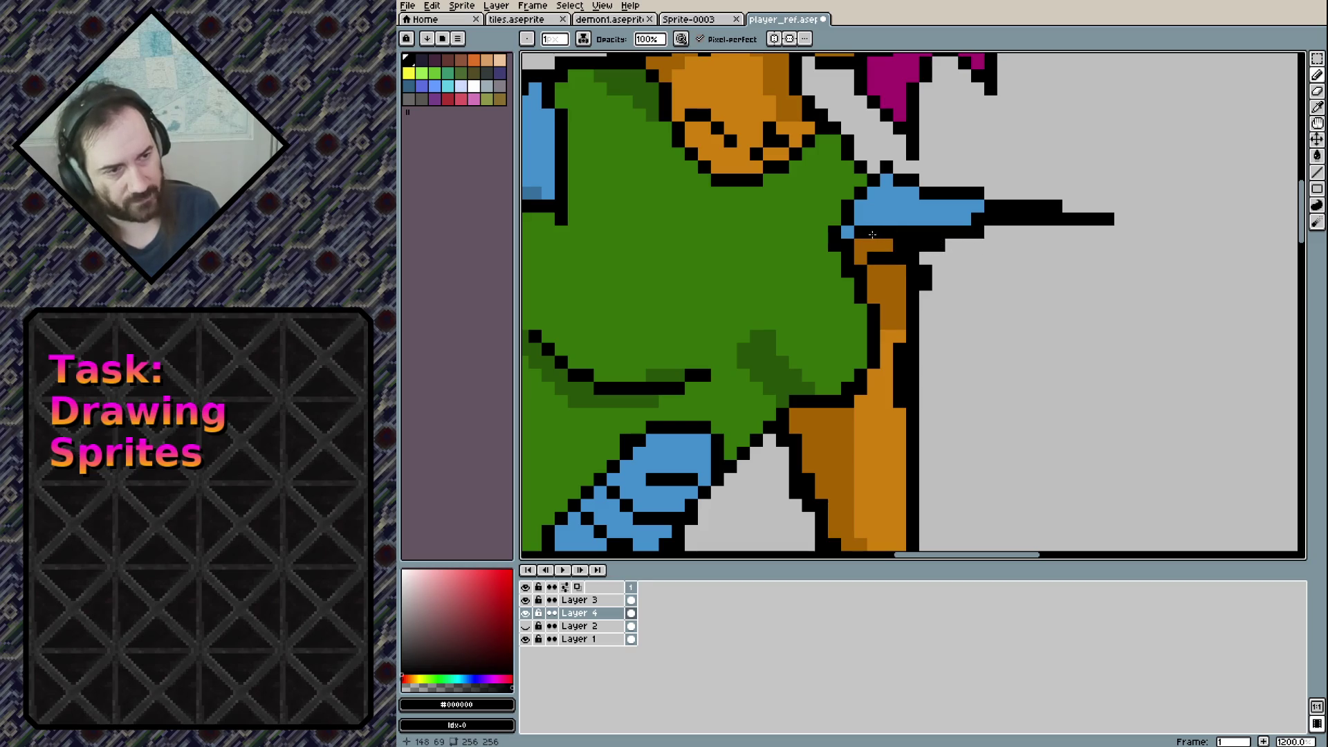
Erase stray pixels near the shoulder and the black outline across the spike on Layer 3
key("e")
left_click(861, 246)
left_click(886, 218)
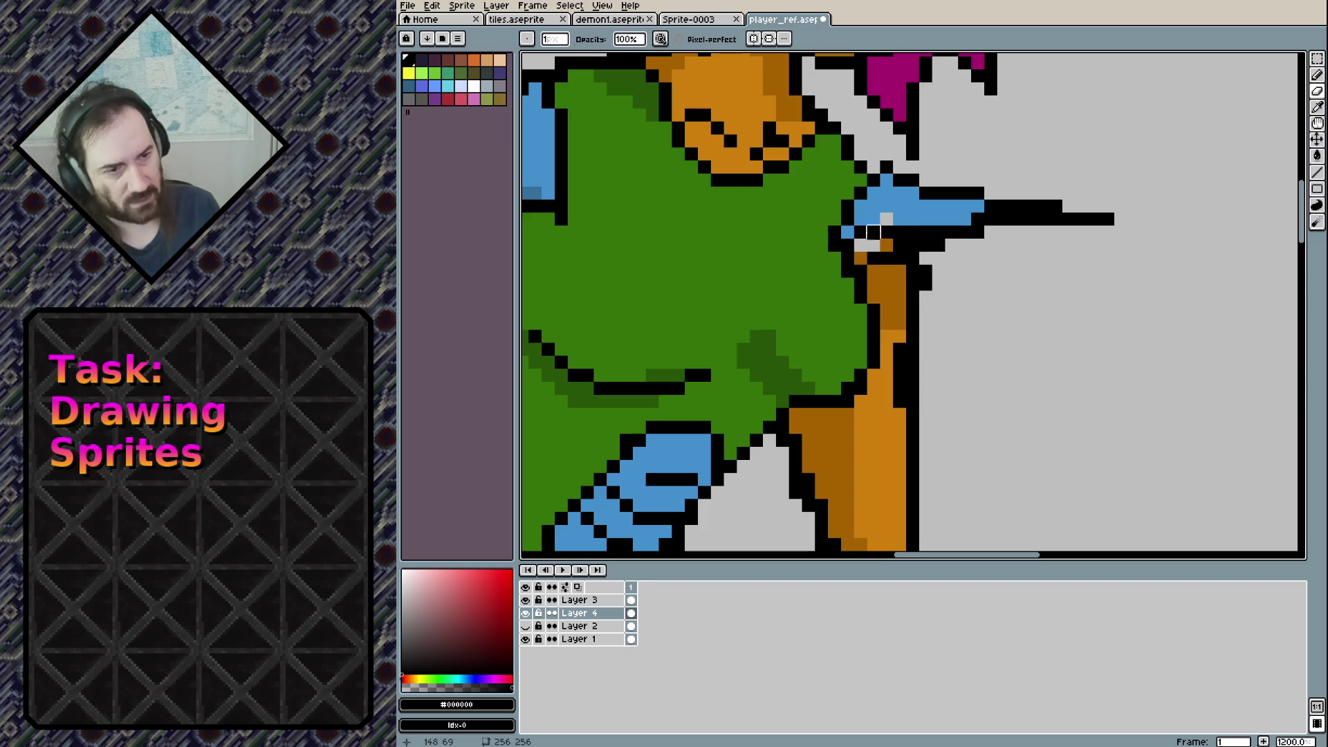
left_click(579, 600)
mouse_move(899, 232)
left_mouse_down()
mouse_move(913, 232)
mouse_move(859, 233)
left_mouse_up()
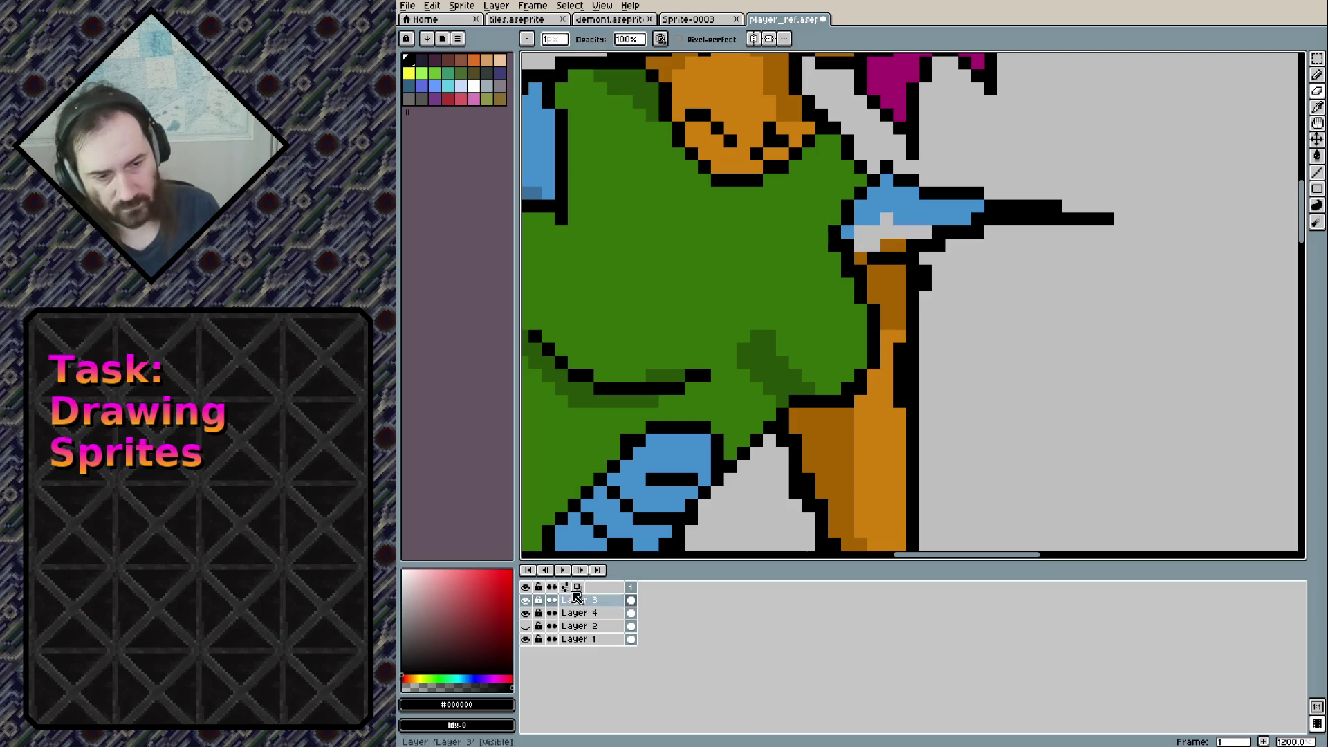
On Layer 4, redraw the spike's outline pixels and fill the remaining grey gaps with blue
left_click(574, 612)
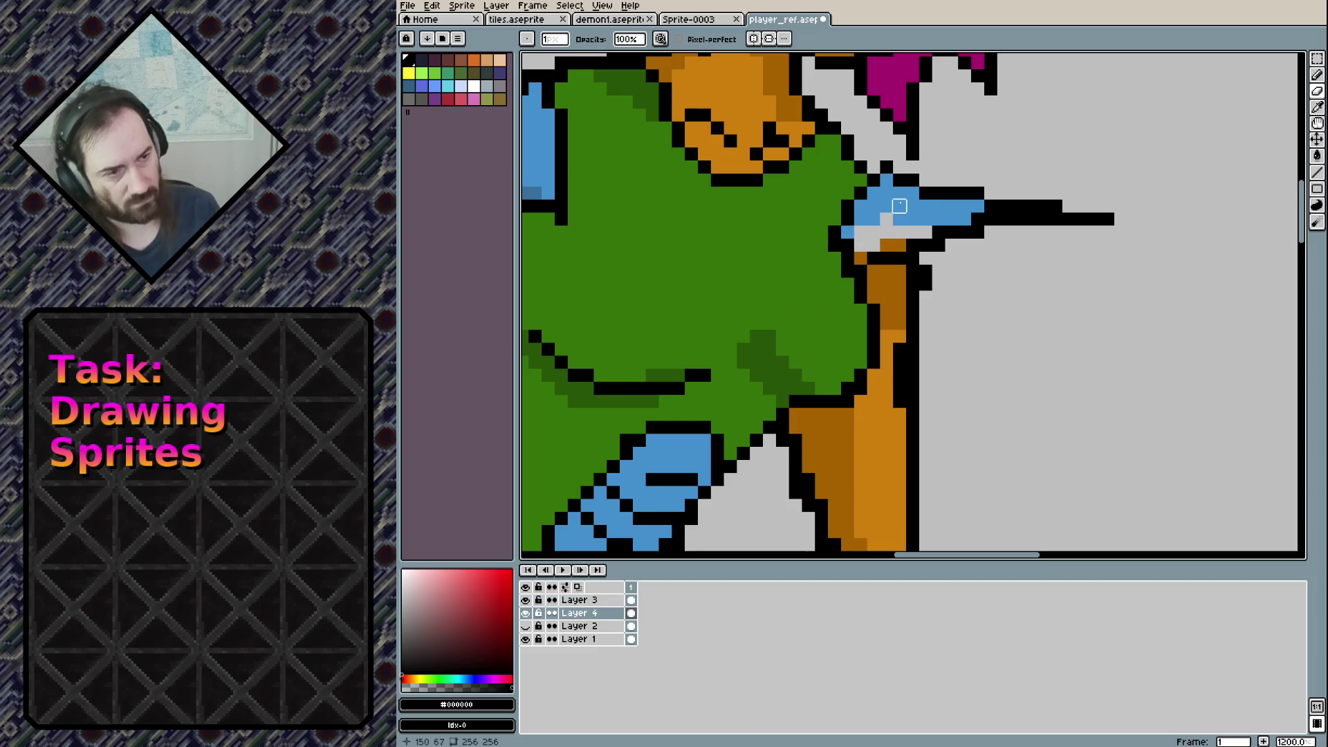
key("b")
mouse_move(886, 219)
left_mouse_down()
mouse_move(859, 239)
mouse_move(934, 209)
mouse_move(863, 249)
mouse_move(912, 233)
left_mouse_up()
left_click(937, 207, "alt")
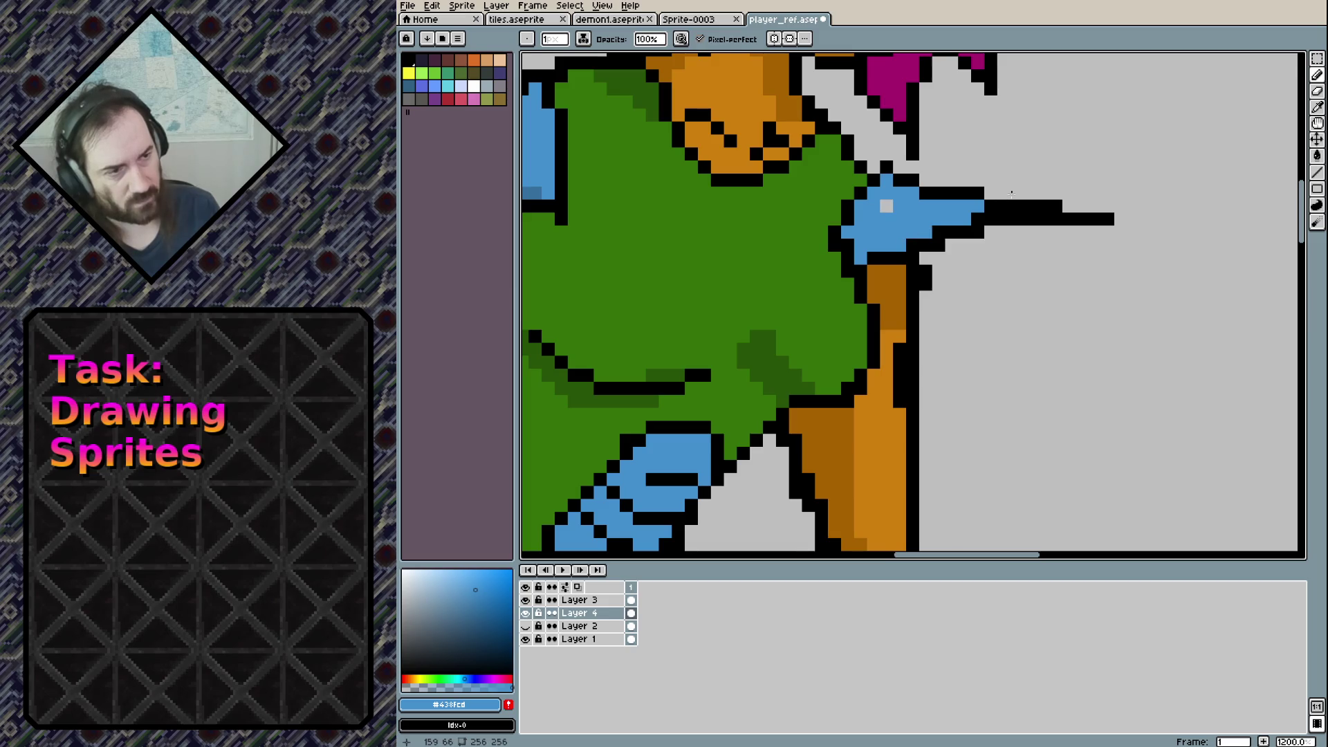
left_click(888, 206)
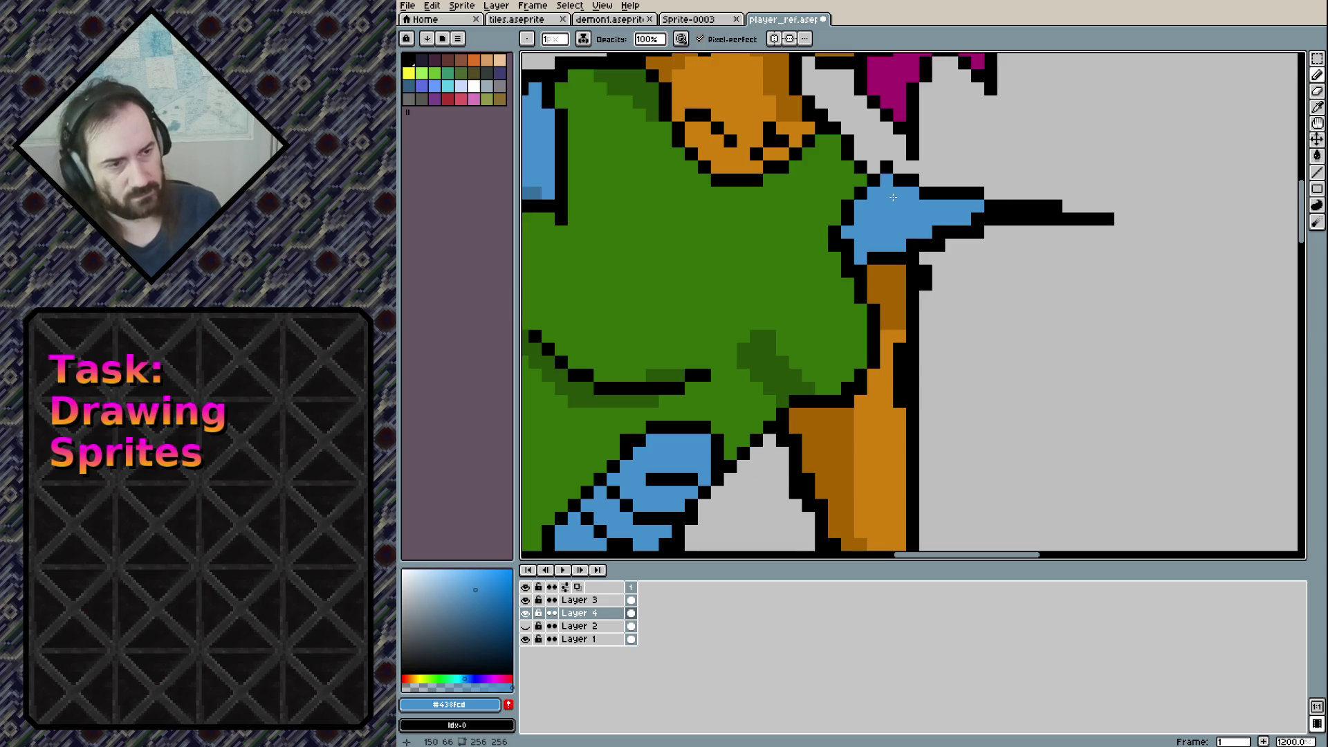
Save player_ref.aseprite
scroll(893, 197, "down", 6)
scroll(1035, 355, "down", 1)
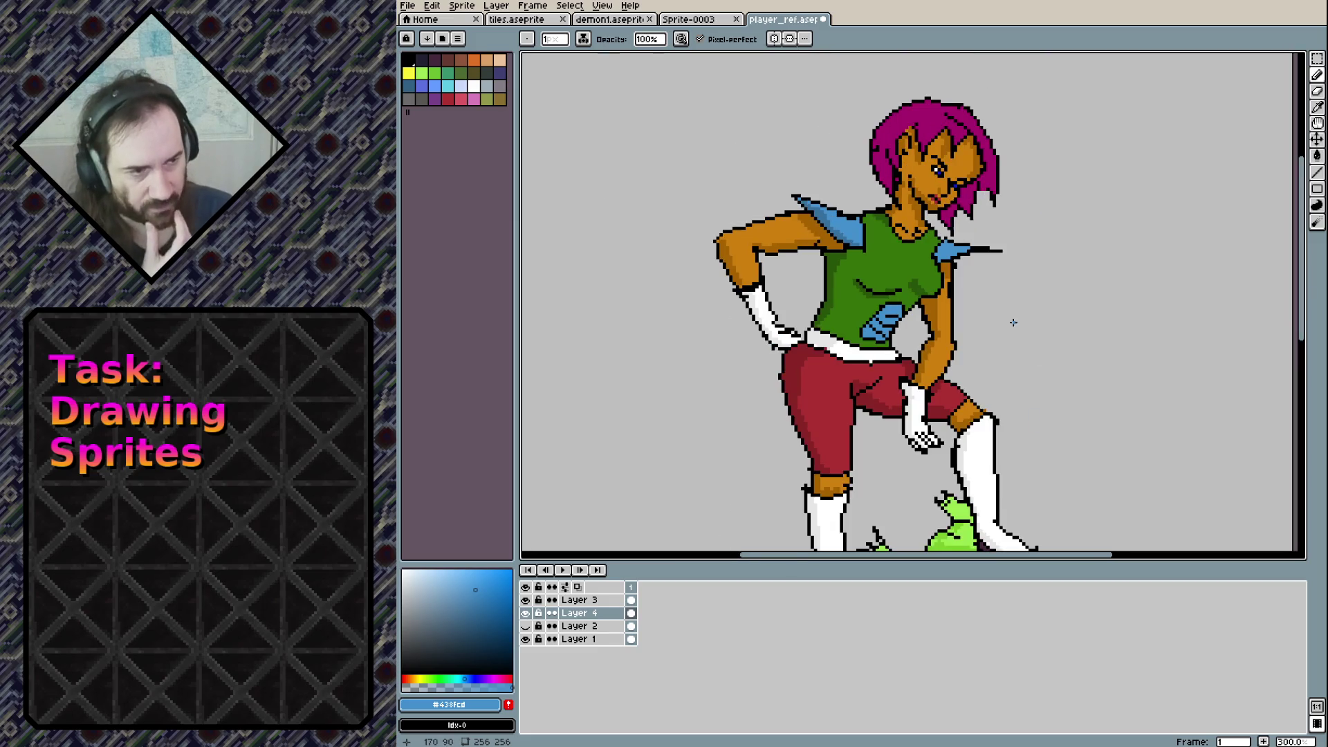
scroll(1010, 321, "up", 1)
left_click_drag(955, 282, 918, 273)
scroll(920, 265, "down", 1)
scroll(920, 265, "up", 1)
scroll(920, 265, "down", 1)
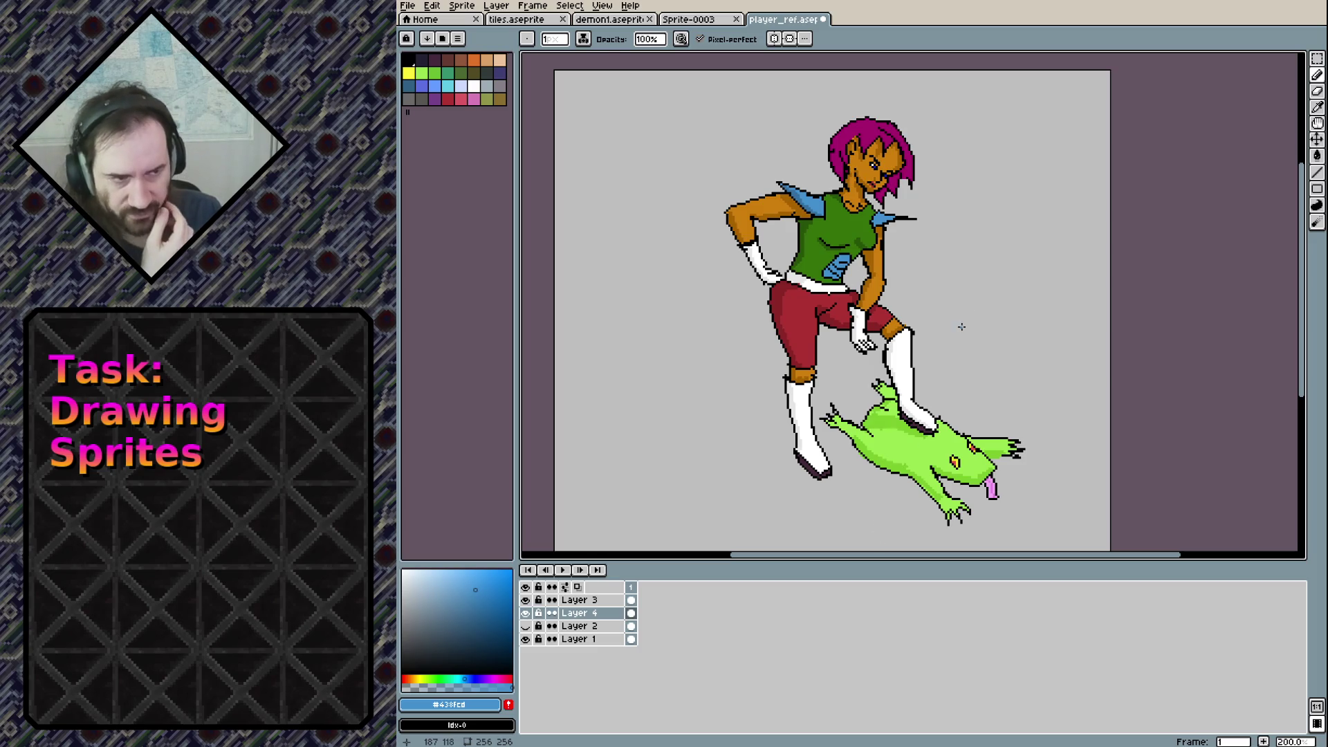
left_click_drag(963, 288, 896, 284)
key("v")
key("ctrl+s")
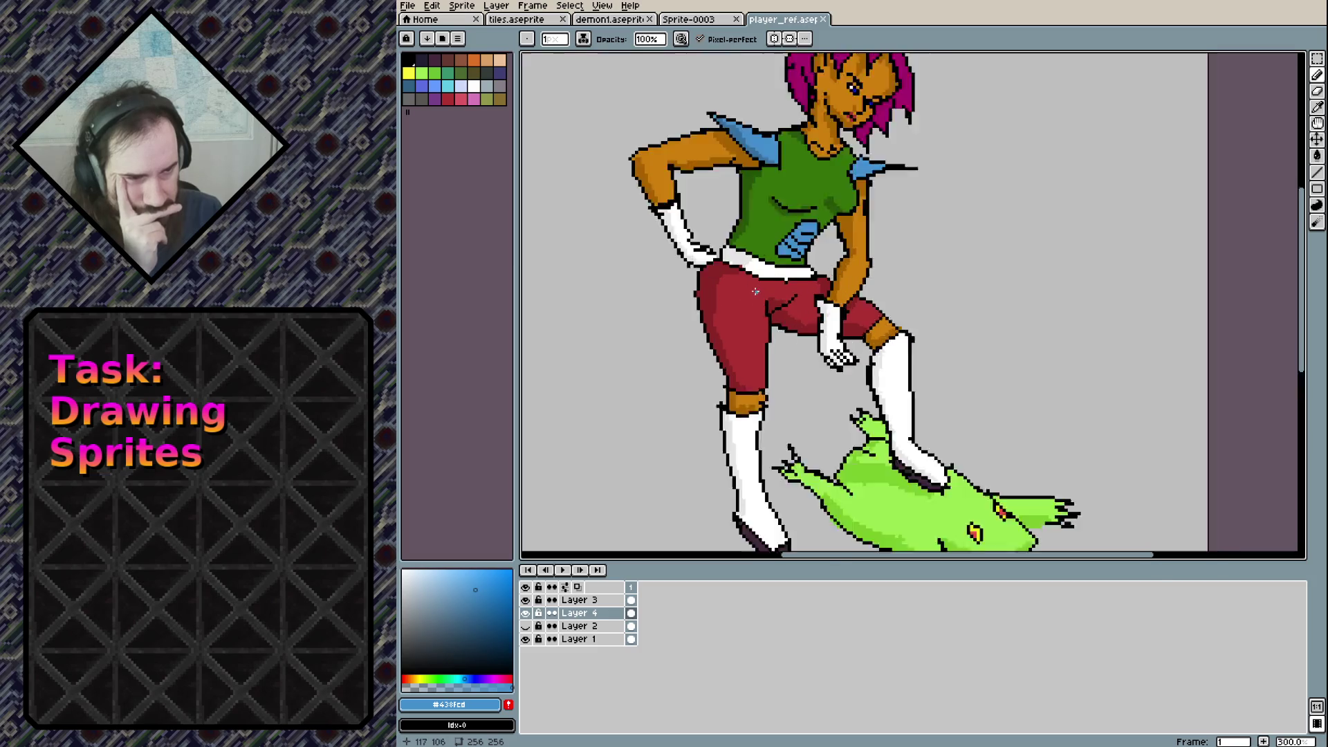
Erase the diagonal crease pixels above the knee on Layers 3 and 4
scroll(918, 334, "up", 8)
left_click(610, 603)
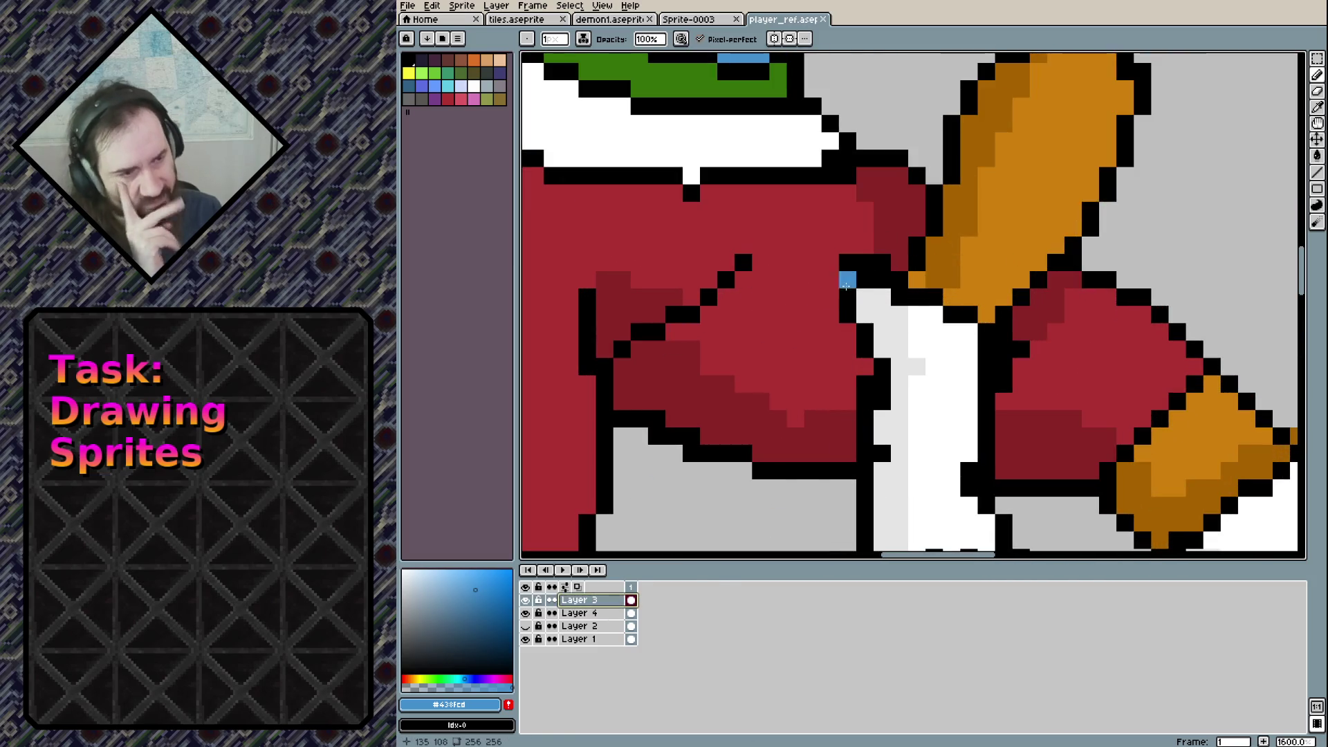
key("e")
left_click(743, 263)
left_click(726, 279)
left_click(708, 297)
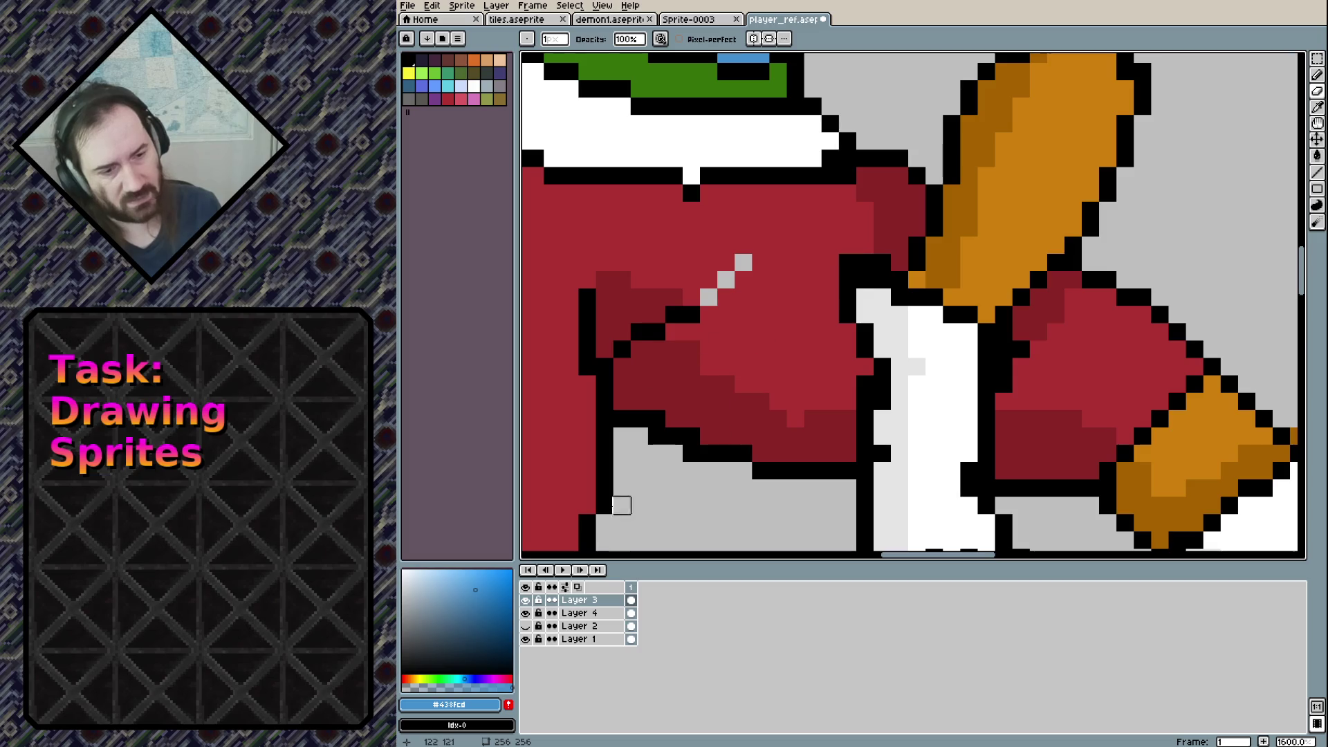
left_click(588, 612)
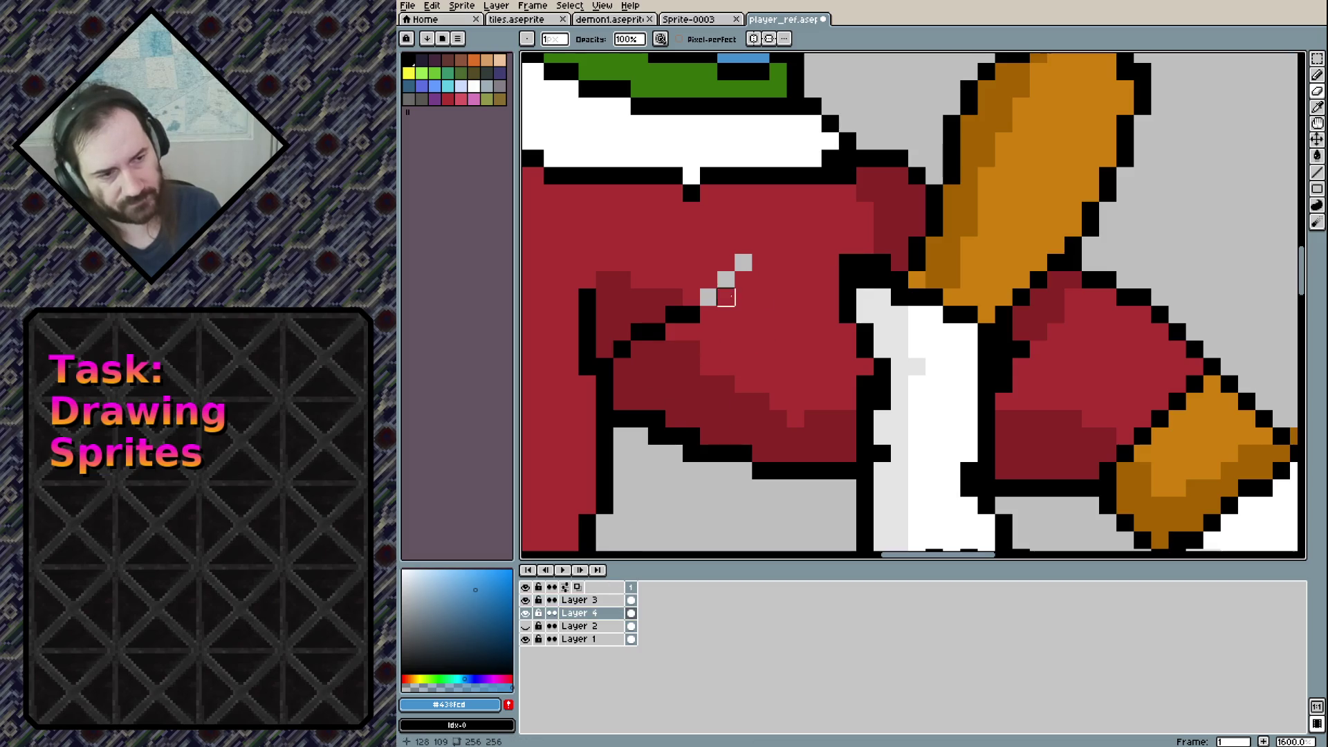
mouse_move(726, 296)
left_mouse_down()
mouse_move(760, 262)
mouse_move(708, 297)
mouse_move(760, 262)
left_mouse_up()
Repaint the crease in the trousers' red #ac3232, then set near-black on Layer 3
key("b")
left_click(773, 313, "alt")
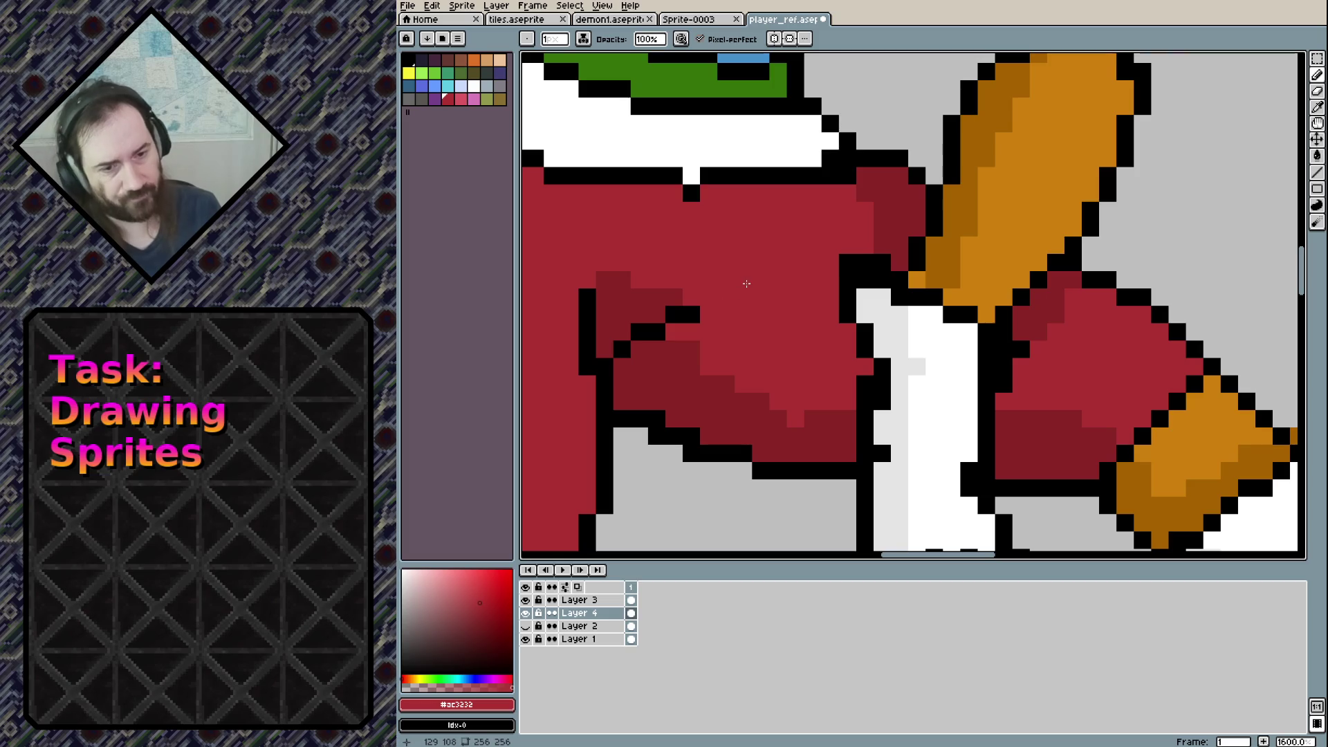
scroll(728, 297, "down", 5)
scroll(728, 297, "down", 2)
mouse_move(805, 330)
left_mouse_down()
mouse_move(808, 383)
mouse_move(808, 341)
left_mouse_up()
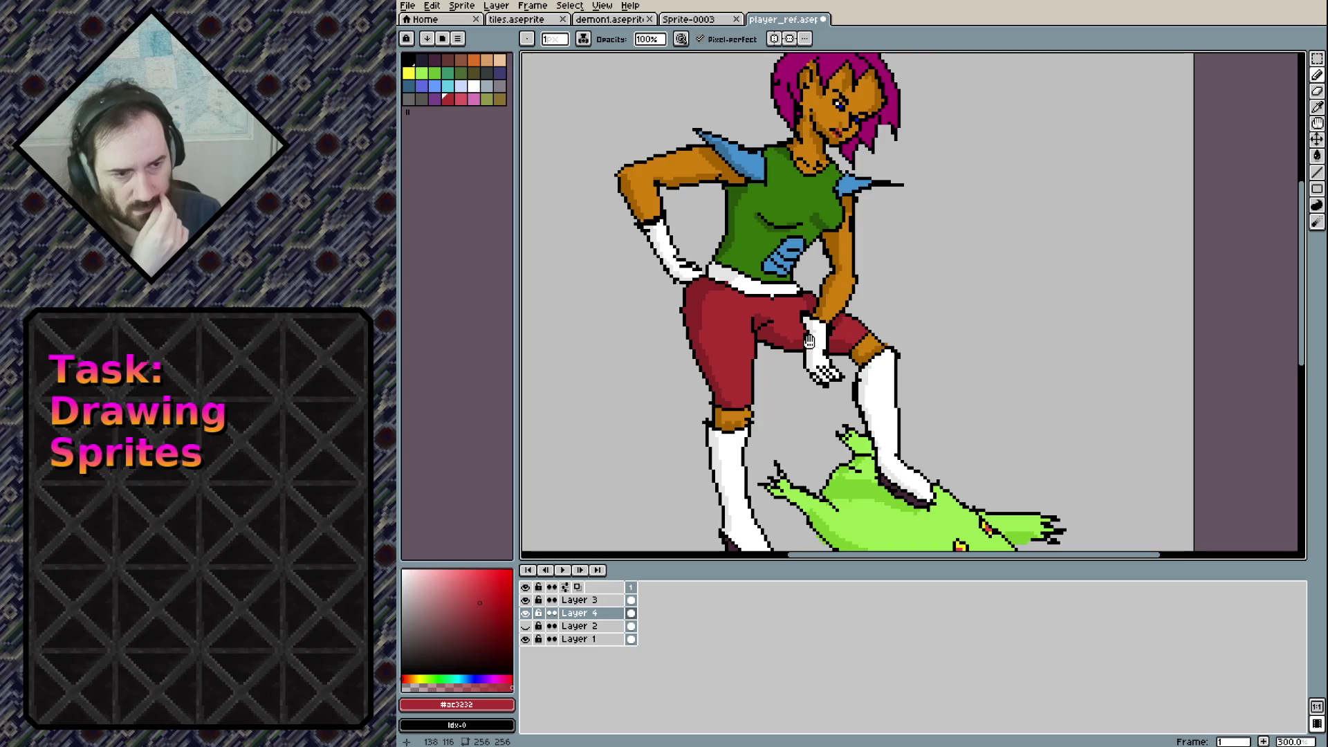
left_click_drag(808, 340, 855, 270)
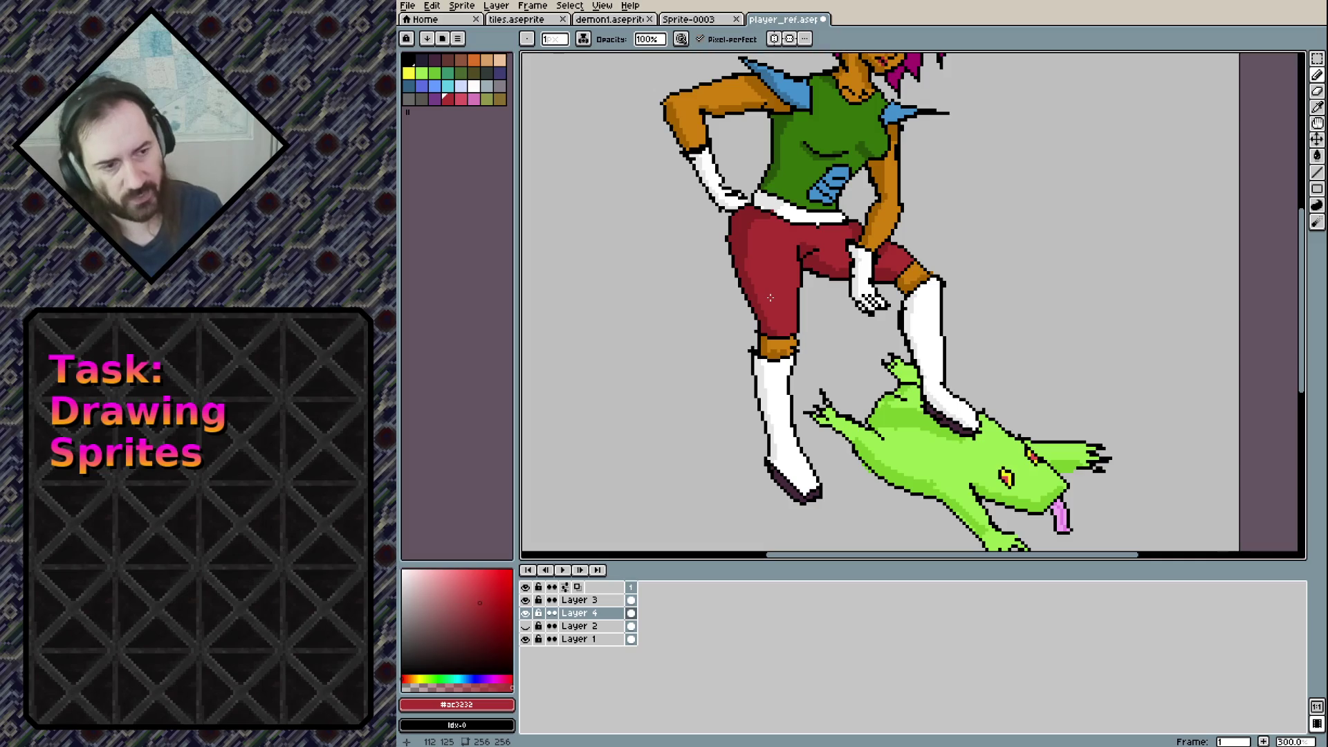
left_click(602, 601)
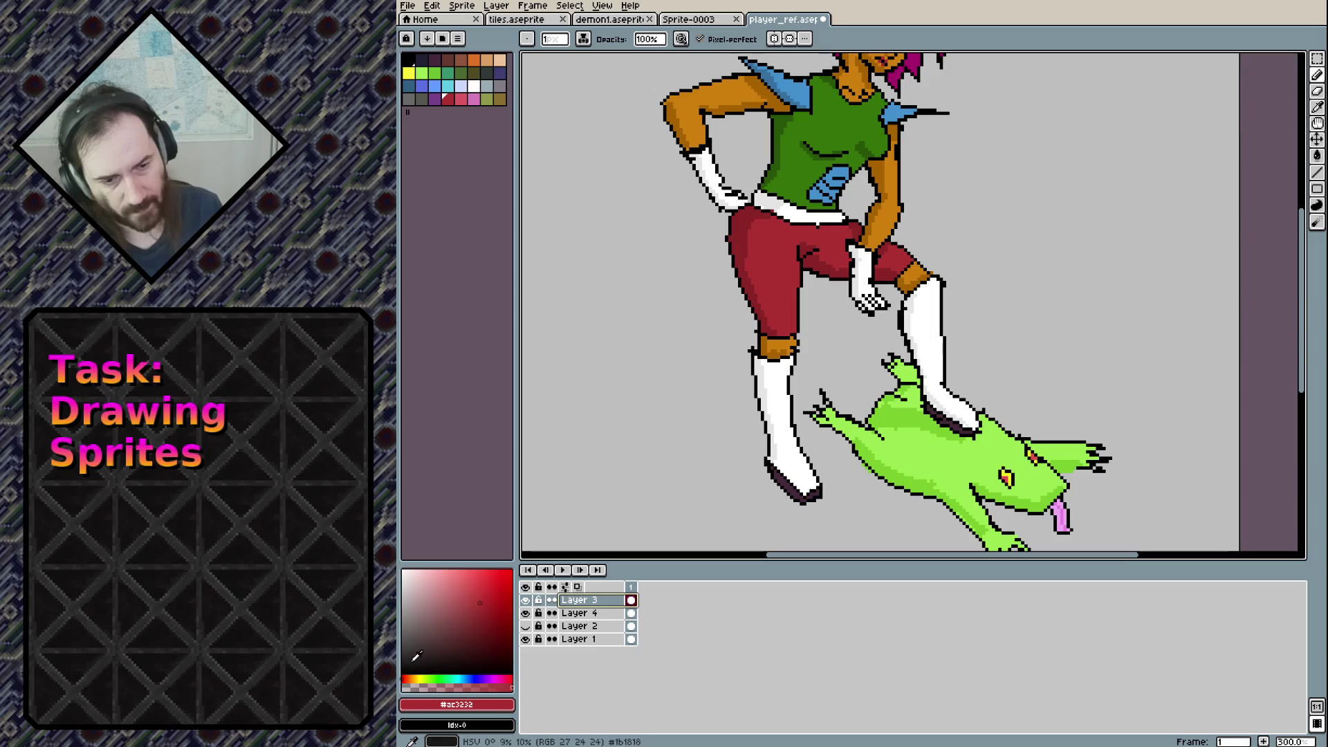
left_click(462, 664)
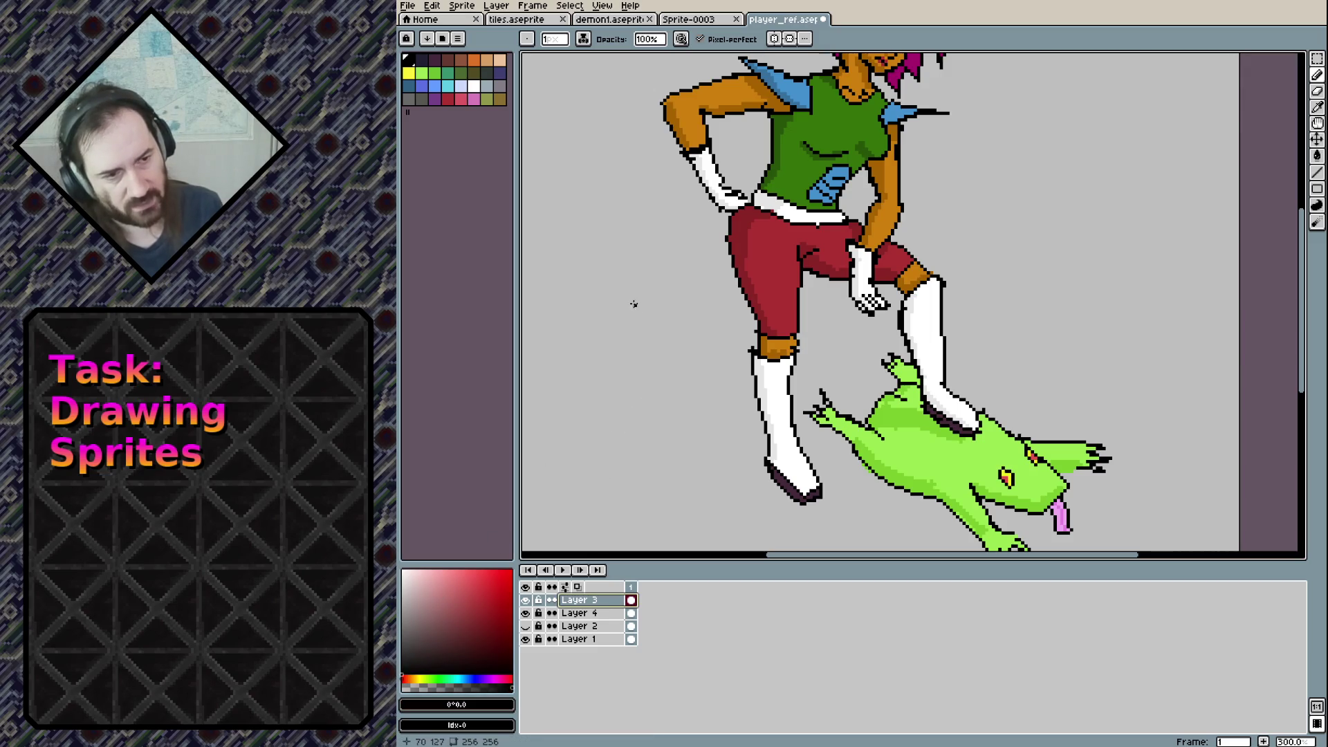
Sketch the padlock's shackle, body sides, lower part and inner post in black beside the woman
mouse_move(625, 296)
left_mouse_down()
mouse_move(681, 298)
mouse_move(648, 261)
mouse_move(682, 299)
mouse_move(630, 374)
left_mouse_up()
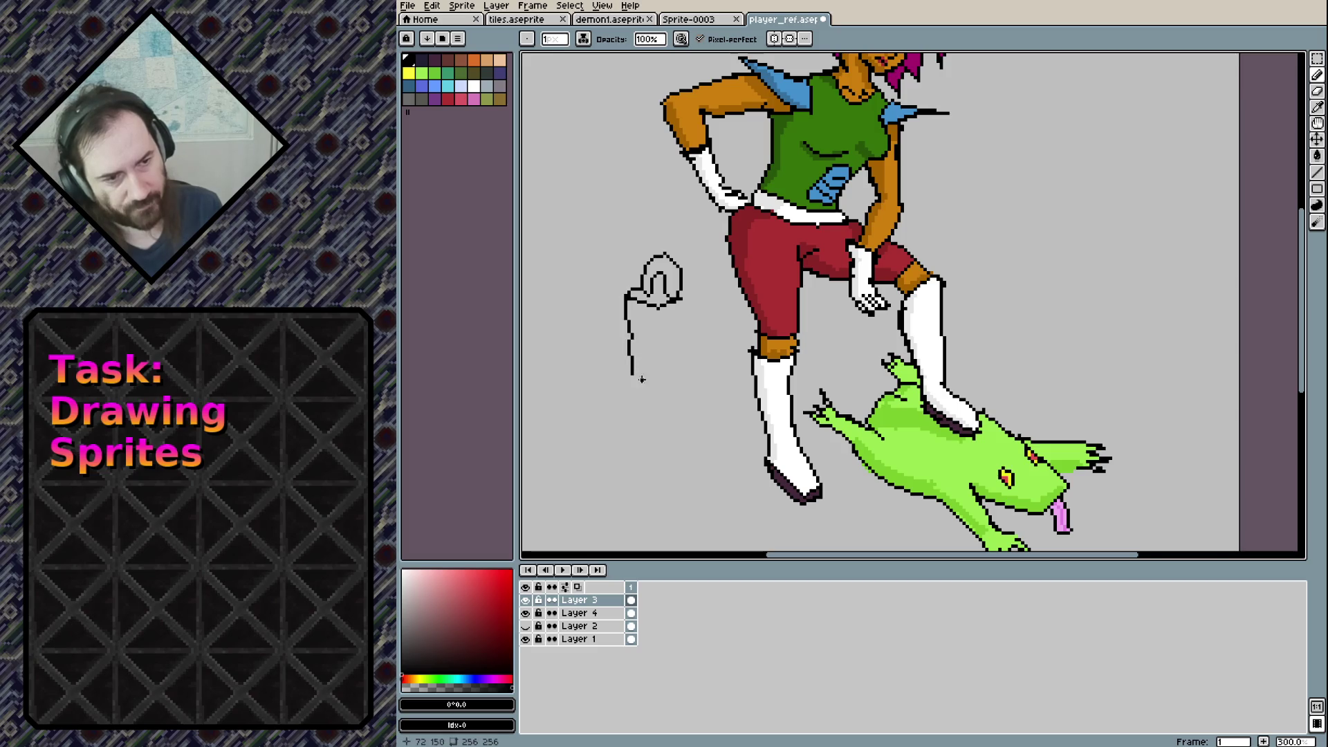
left_click_drag(658, 315, 662, 391)
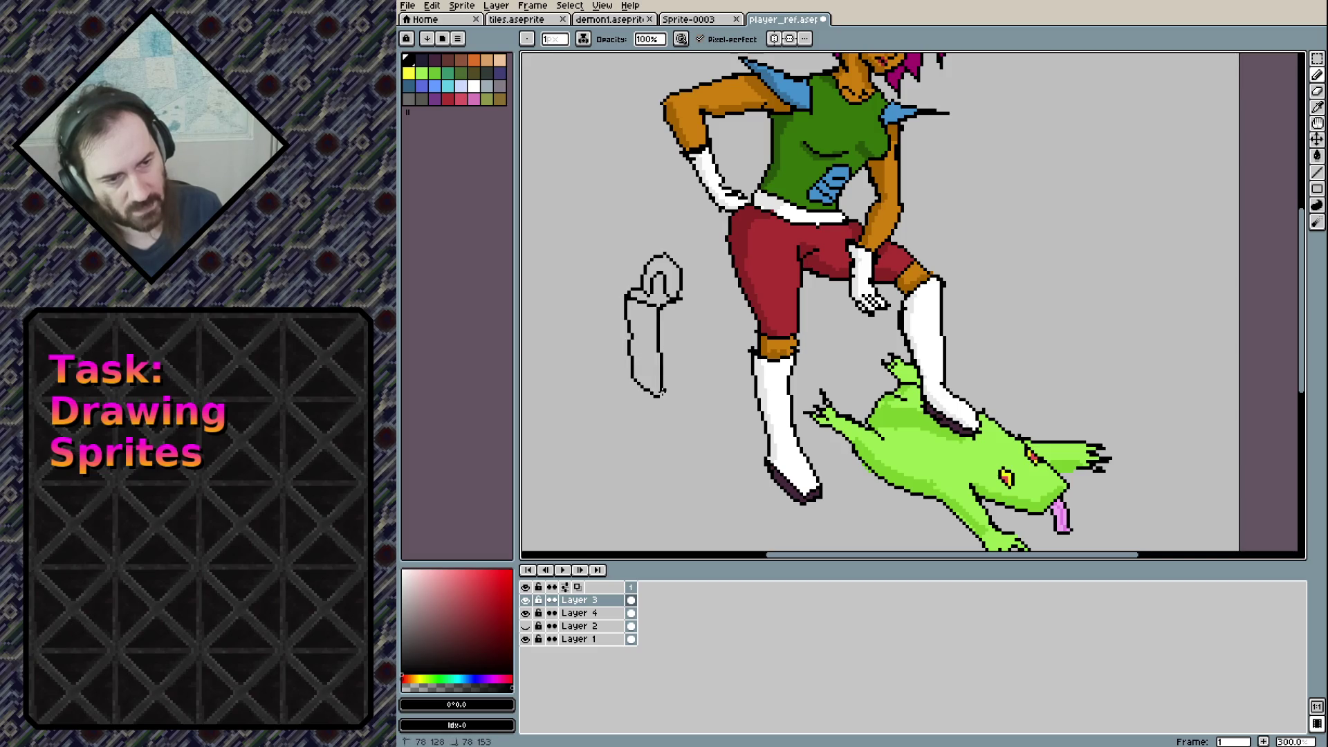
left_click_drag(682, 301, 681, 477)
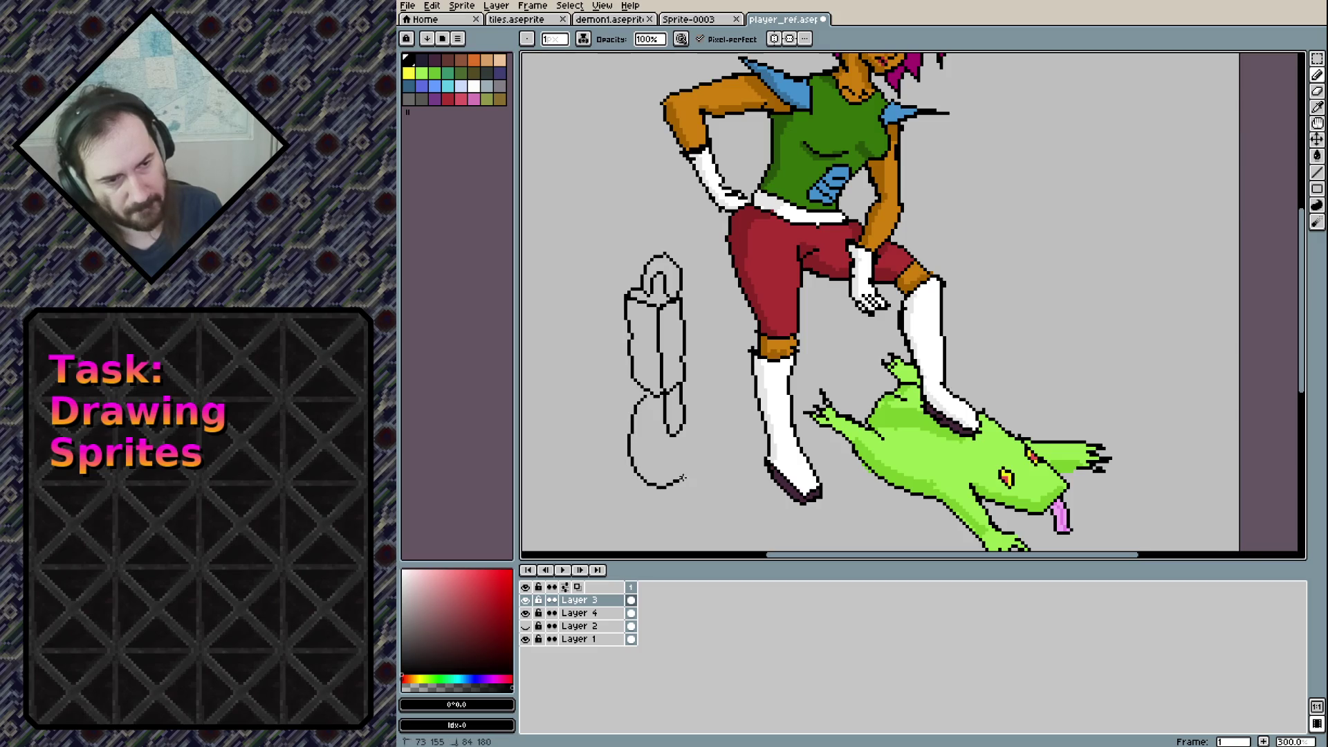
key("ctrl+z")
mouse_move(642, 391)
left_mouse_down()
mouse_move(661, 474)
mouse_move(700, 459)
left_mouse_up()
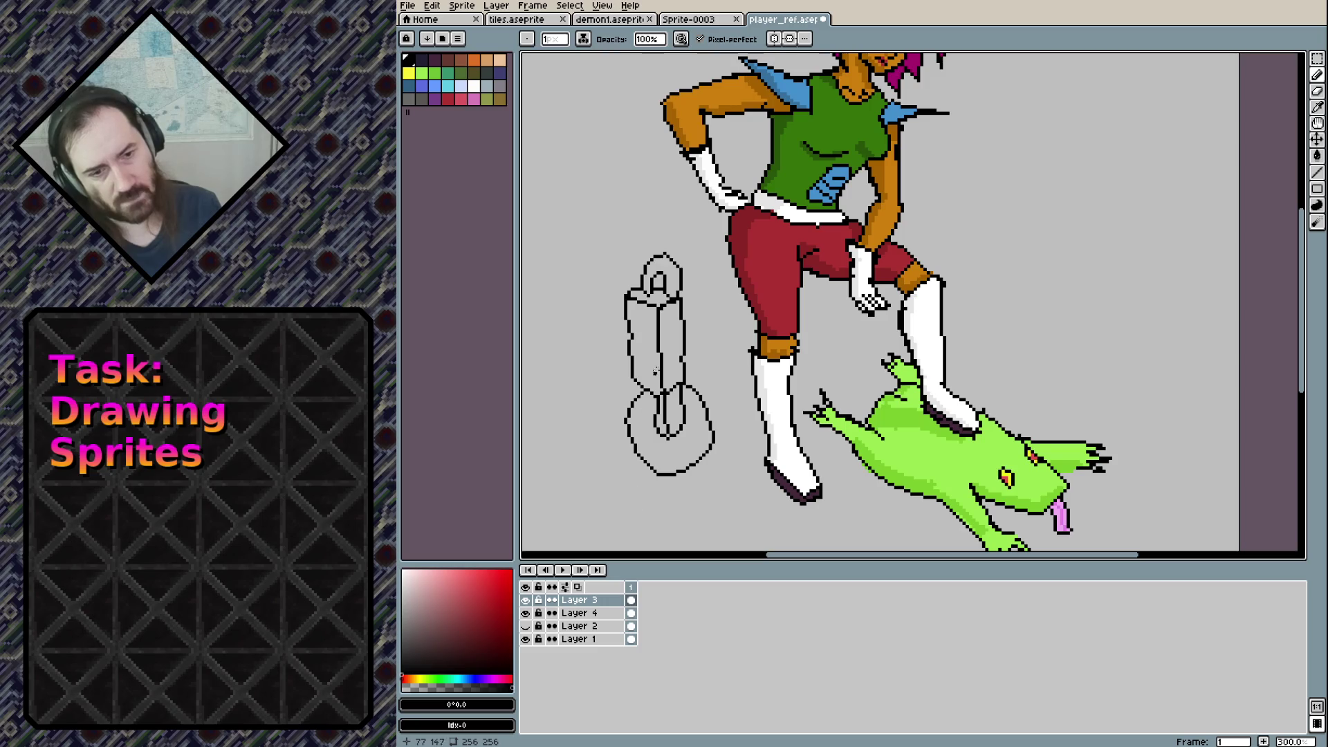
mouse_move(638, 348)
left_mouse_down()
mouse_move(641, 375)
mouse_move(632, 350)
left_mouse_up()
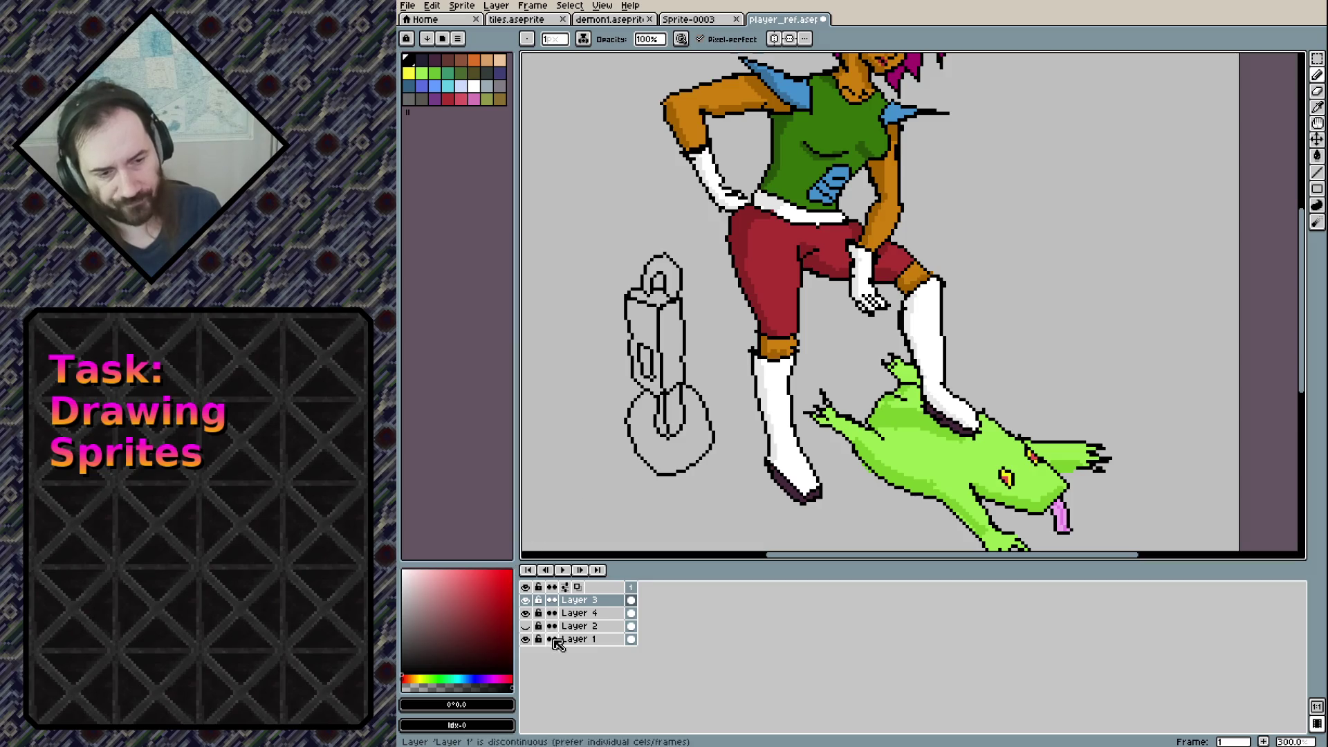
left_click(579, 613)
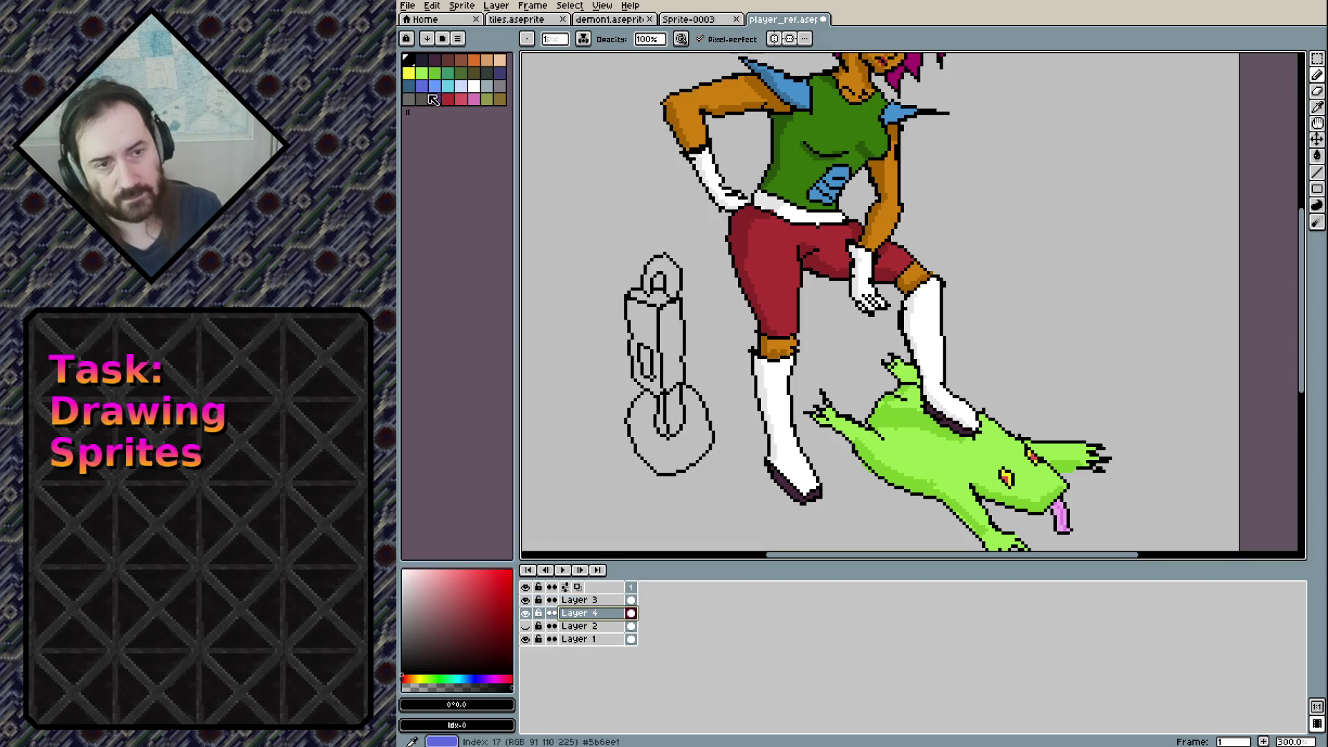
Bucket-fill the padlock's base, post, faces, shackle and top with blue-grey shades
left_click(487, 86)
key("g")
left_click(688, 461)
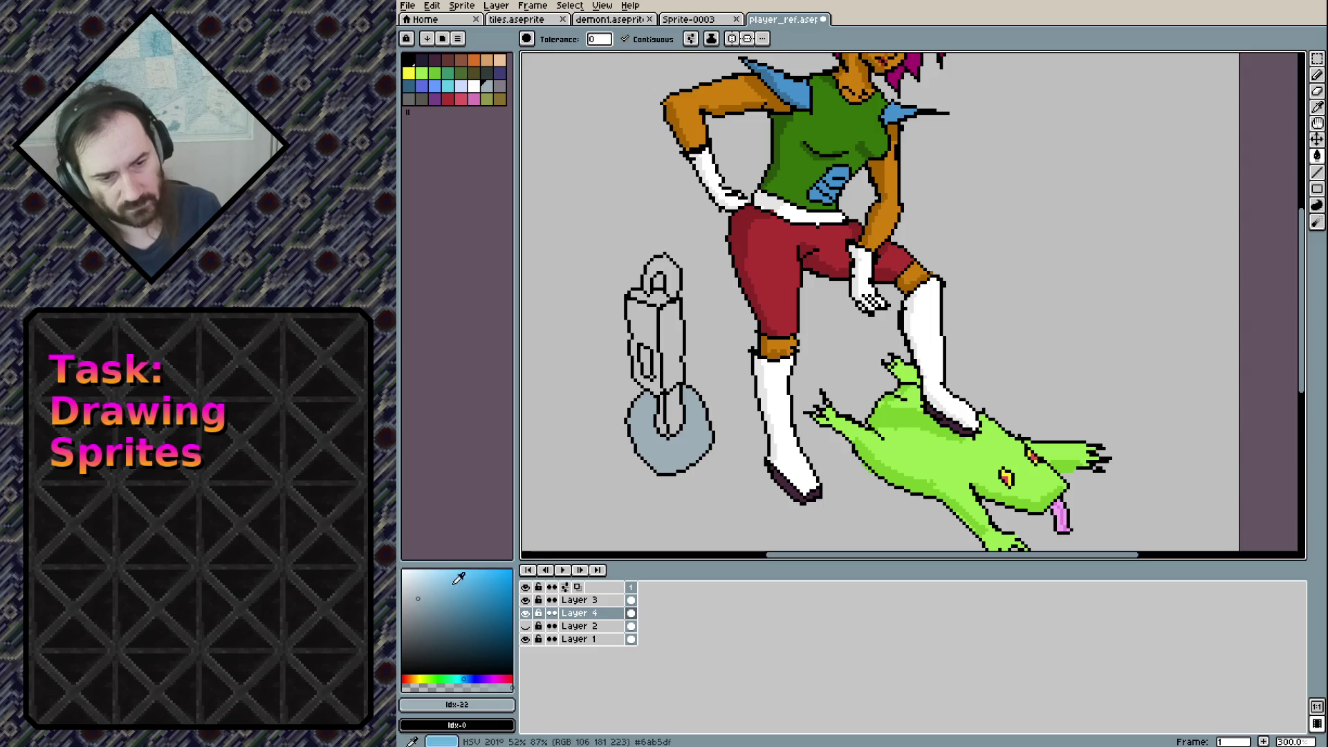
left_click(425, 606)
left_click(672, 411)
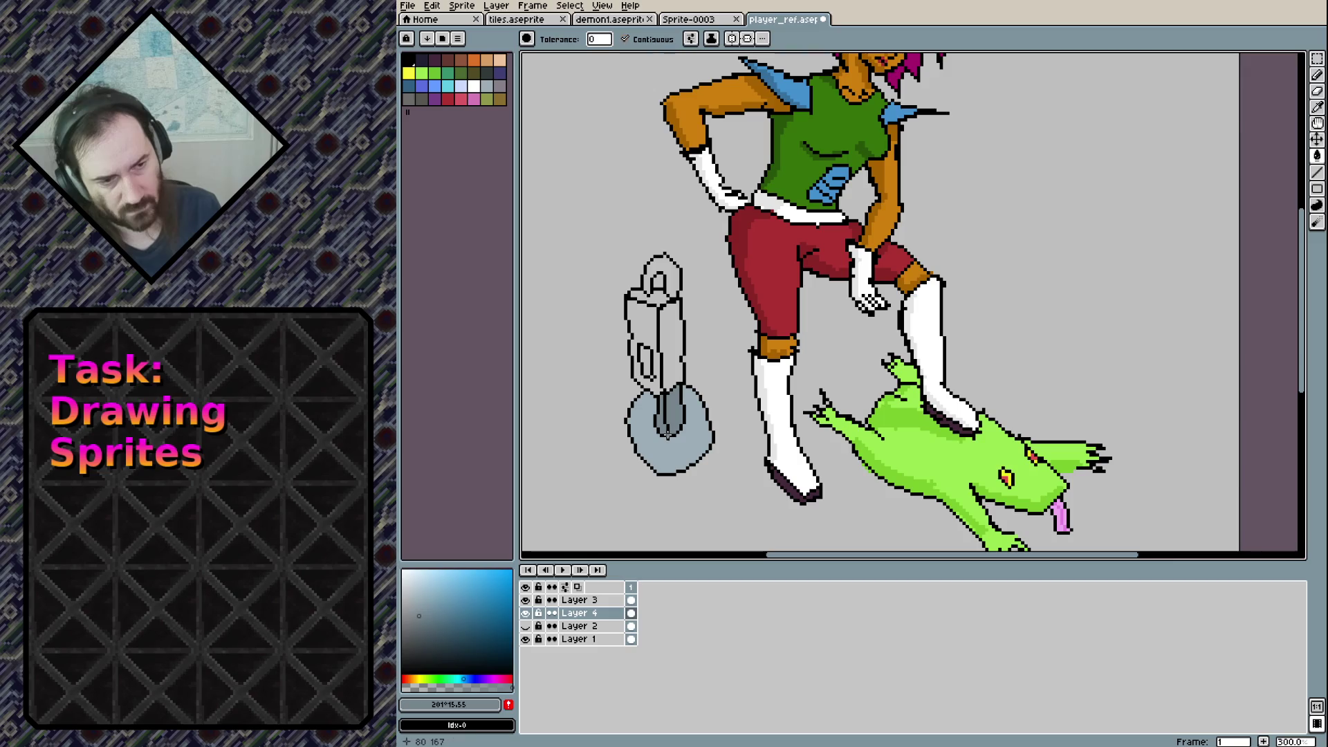
left_click(646, 330)
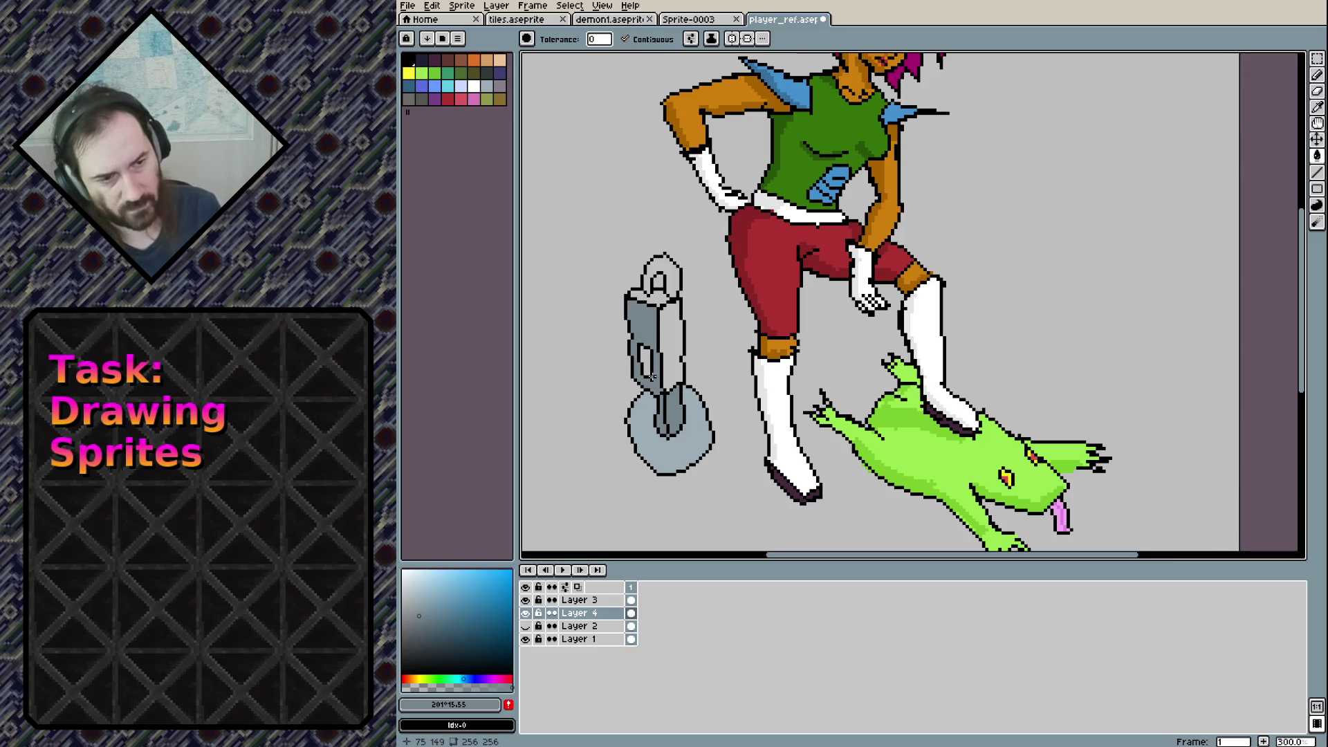
left_click(418, 608)
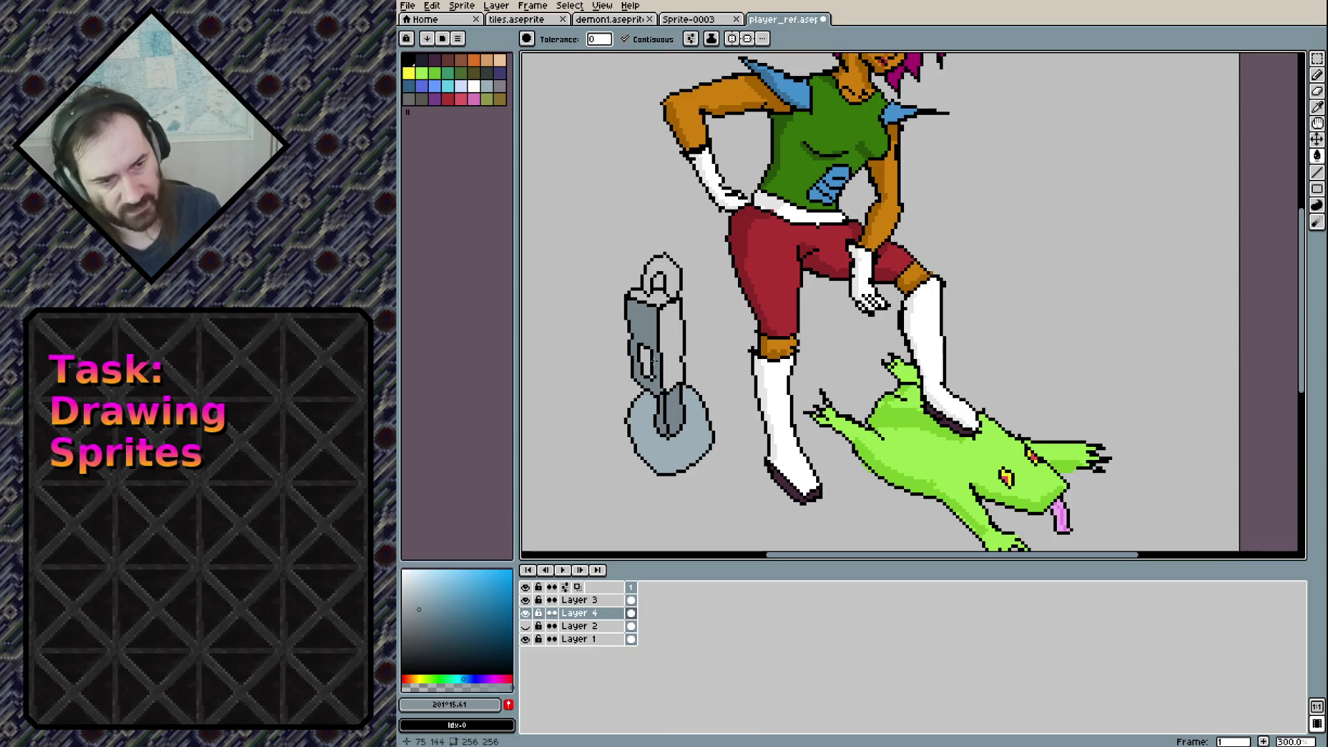
left_click(672, 329)
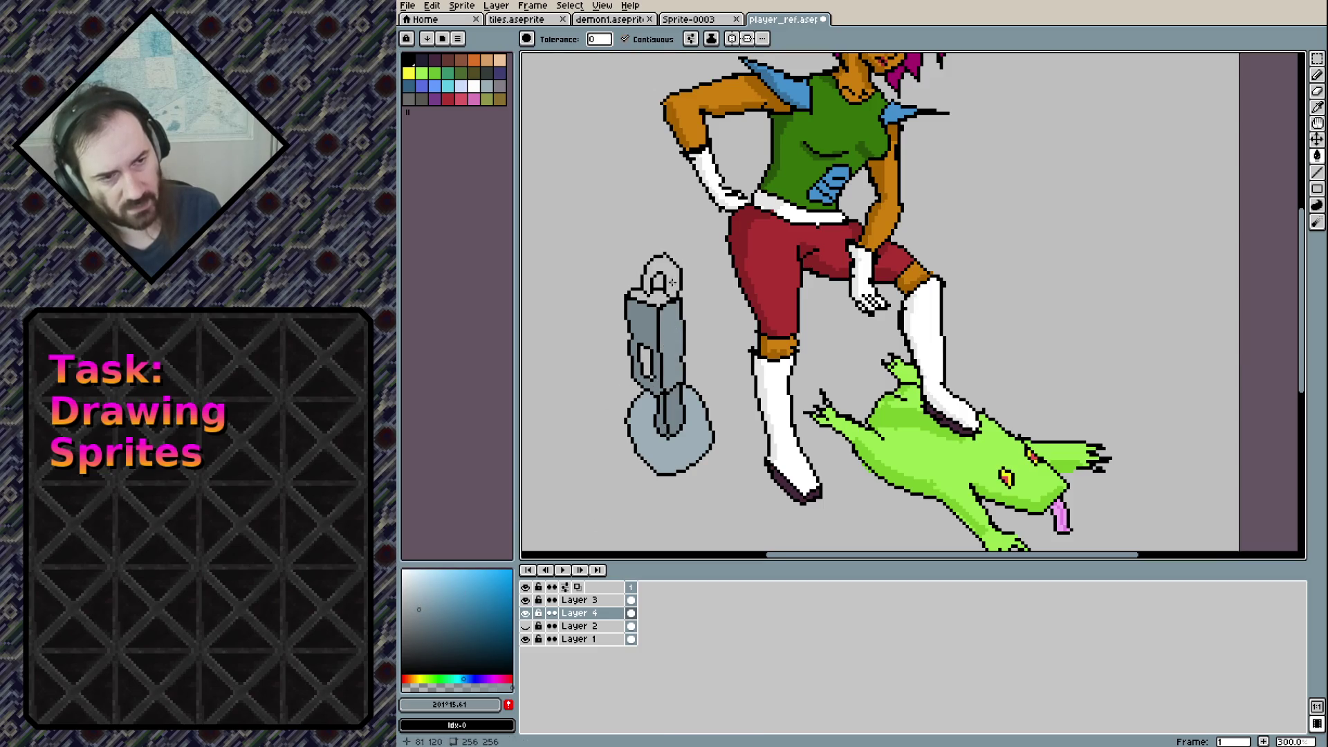
left_click(665, 295)
left_click(657, 299)
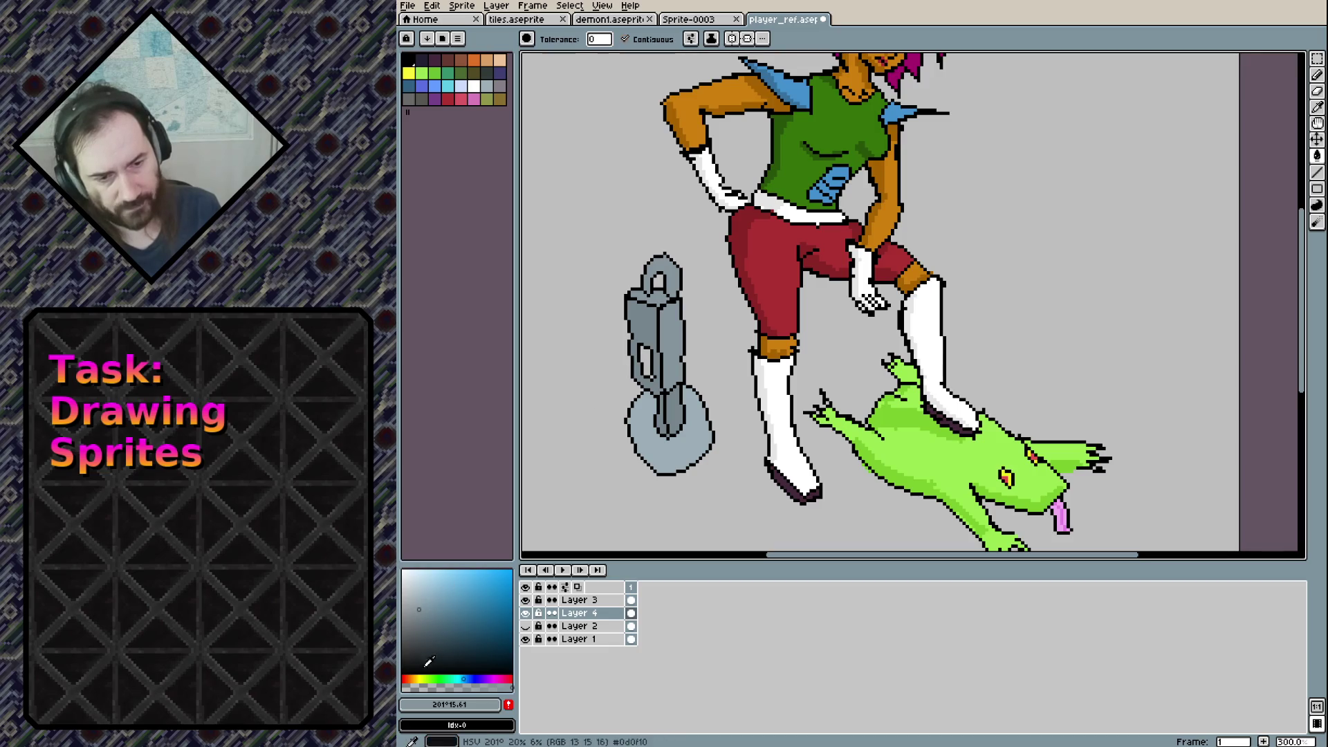
Mix a brown-orange colour and paint a small brown mark on the padlock body
left_click(408, 679)
left_click_drag(410, 677, 420, 678)
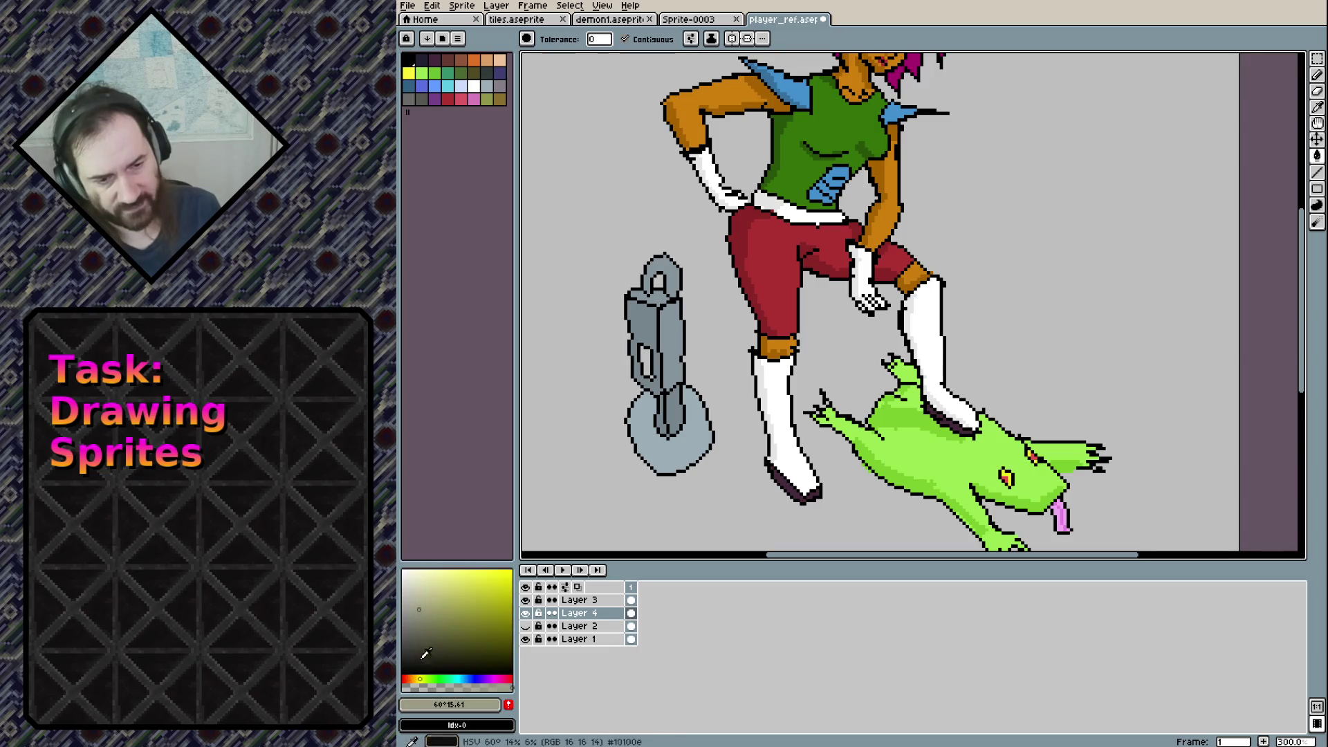
left_click_drag(483, 587, 465, 628)
left_click(409, 679)
left_click(478, 629)
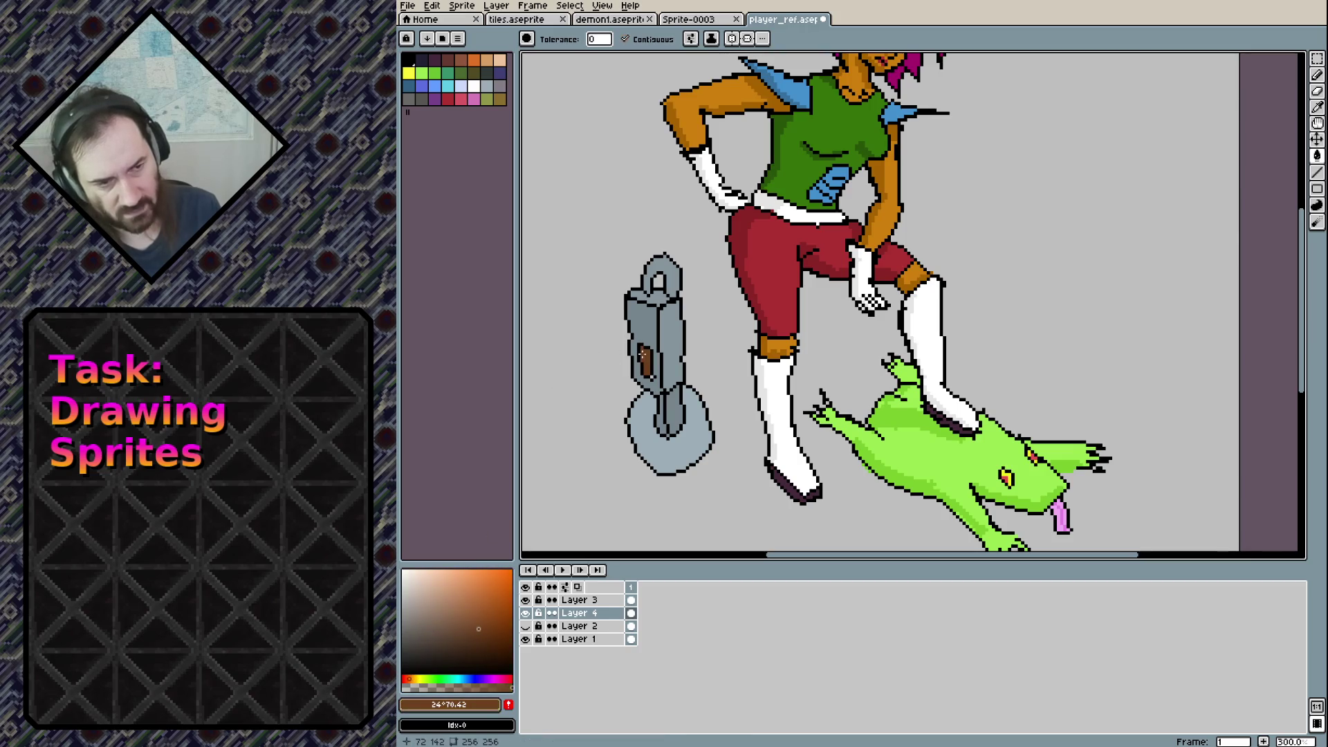
key("b")
left_click(645, 356)
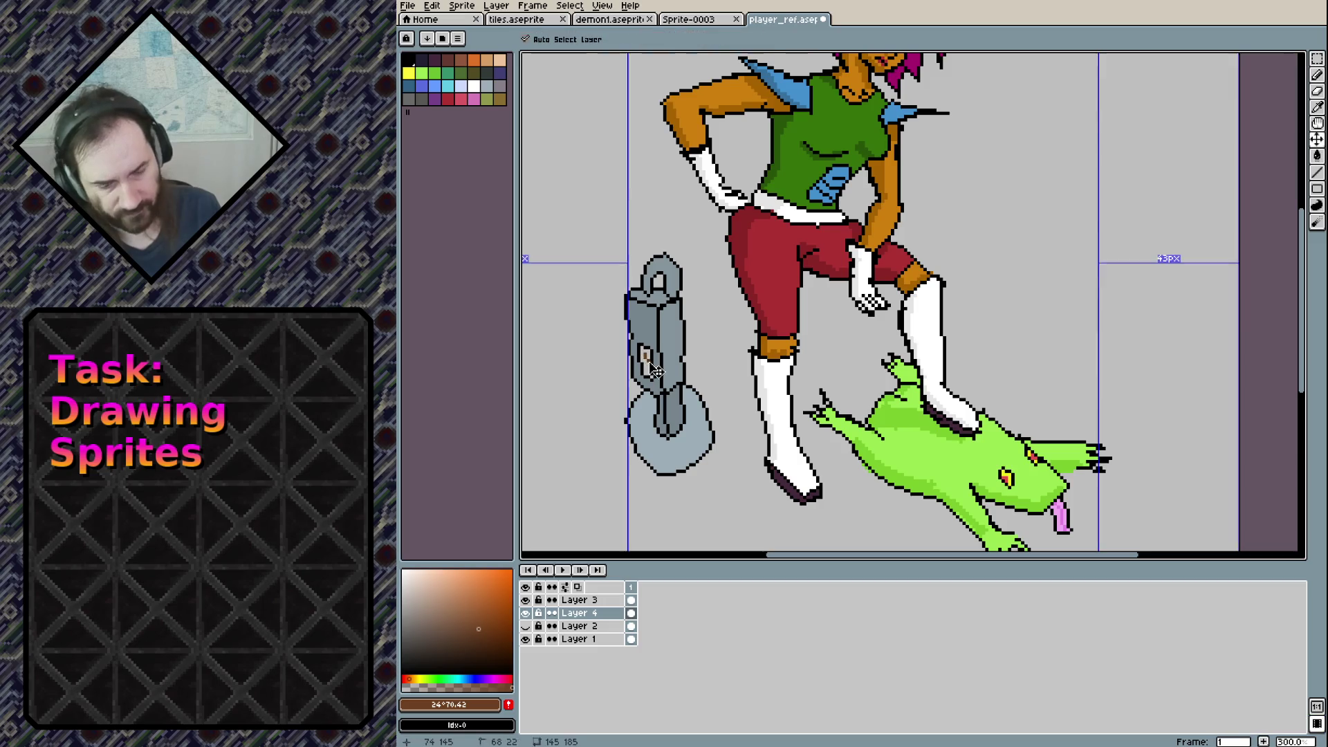
Undo the brown pixel and pick a bright orange drawing colour
key("ctrl+z")
left_click(469, 592)
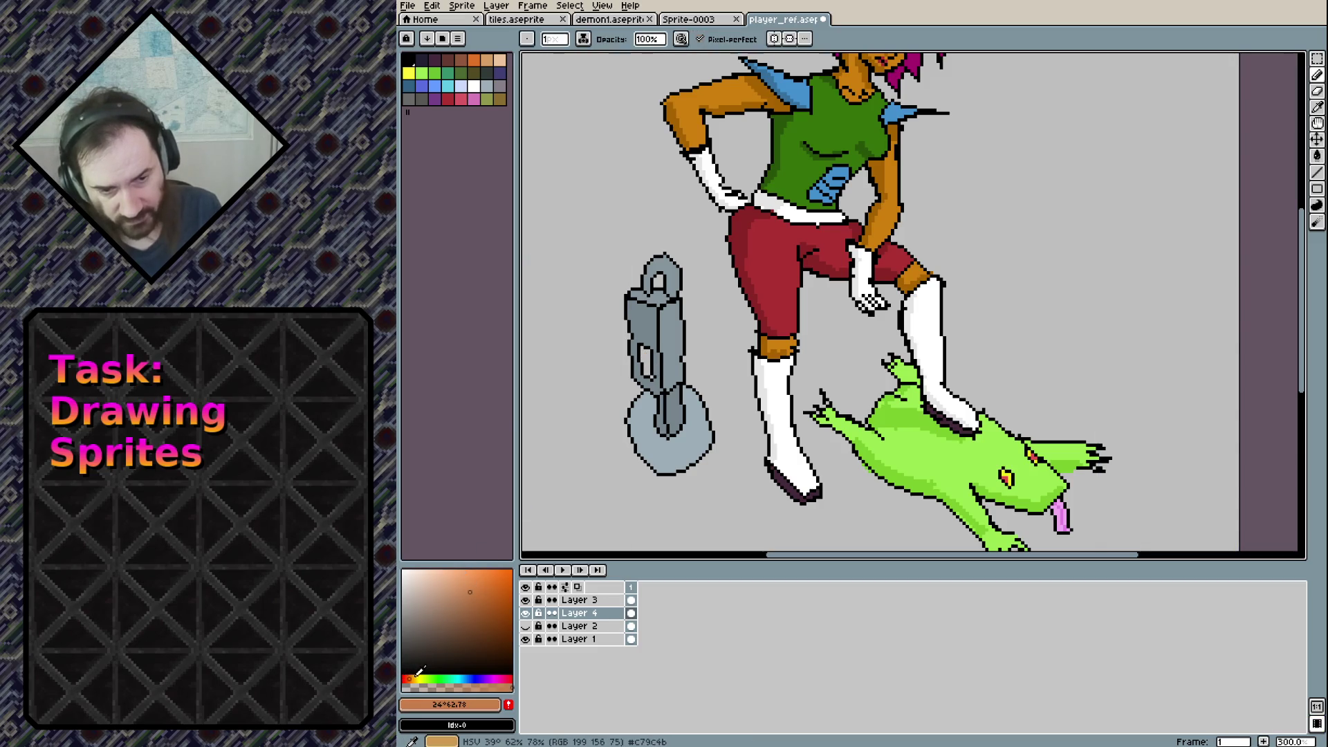
left_click(418, 678)
left_click_drag(423, 676, 414, 679)
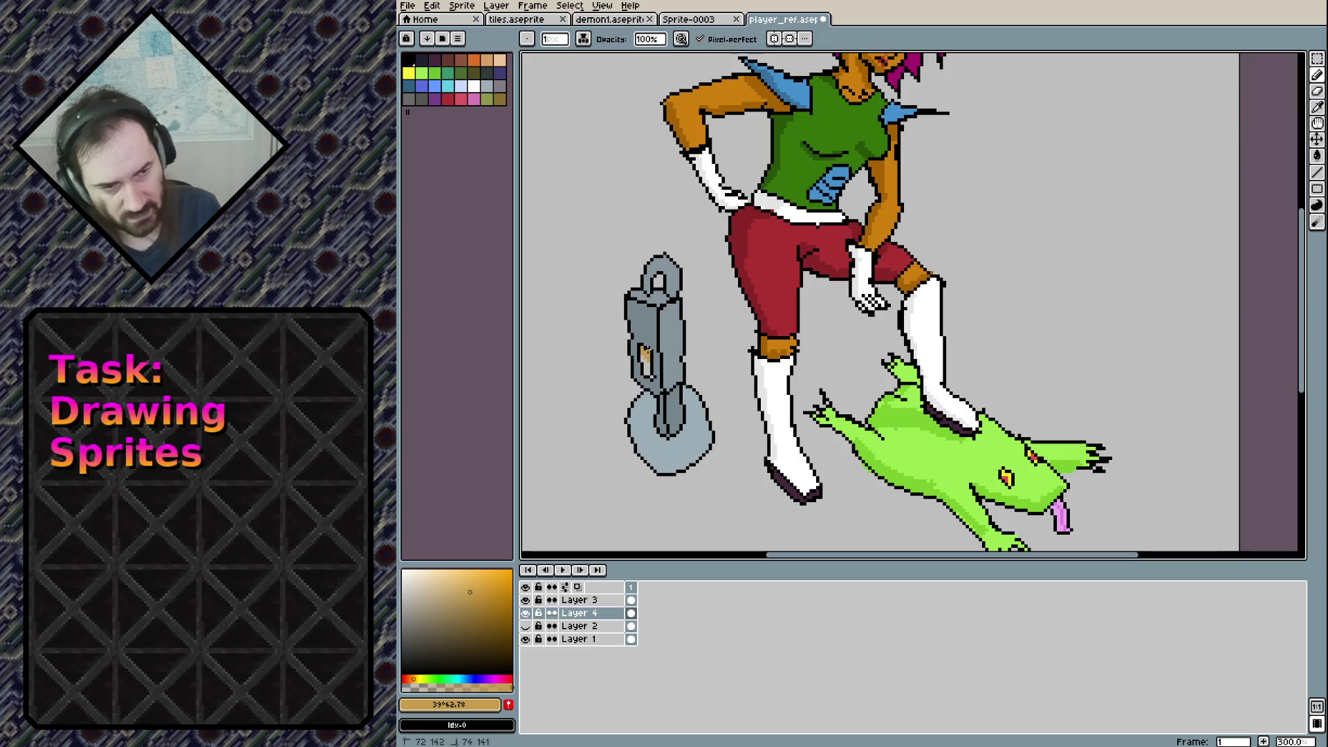
key("x")
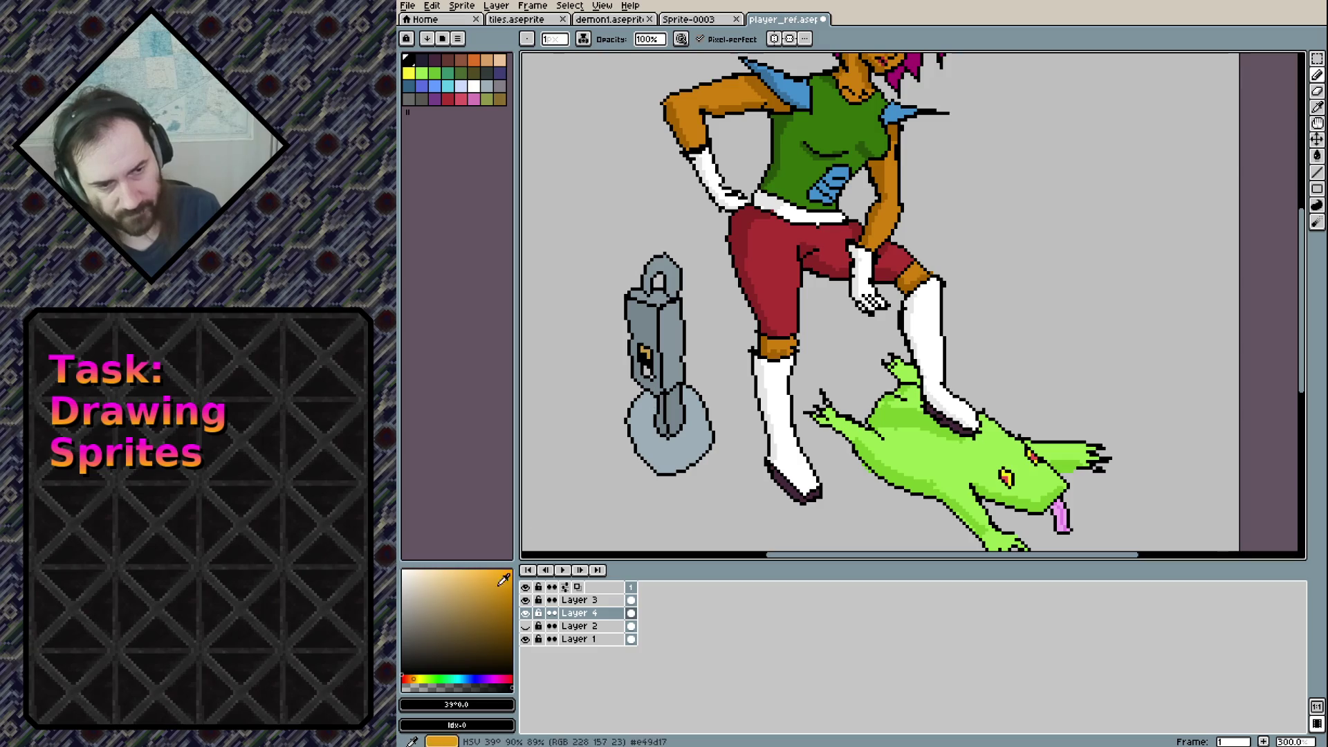
left_click_drag(480, 593, 512, 569)
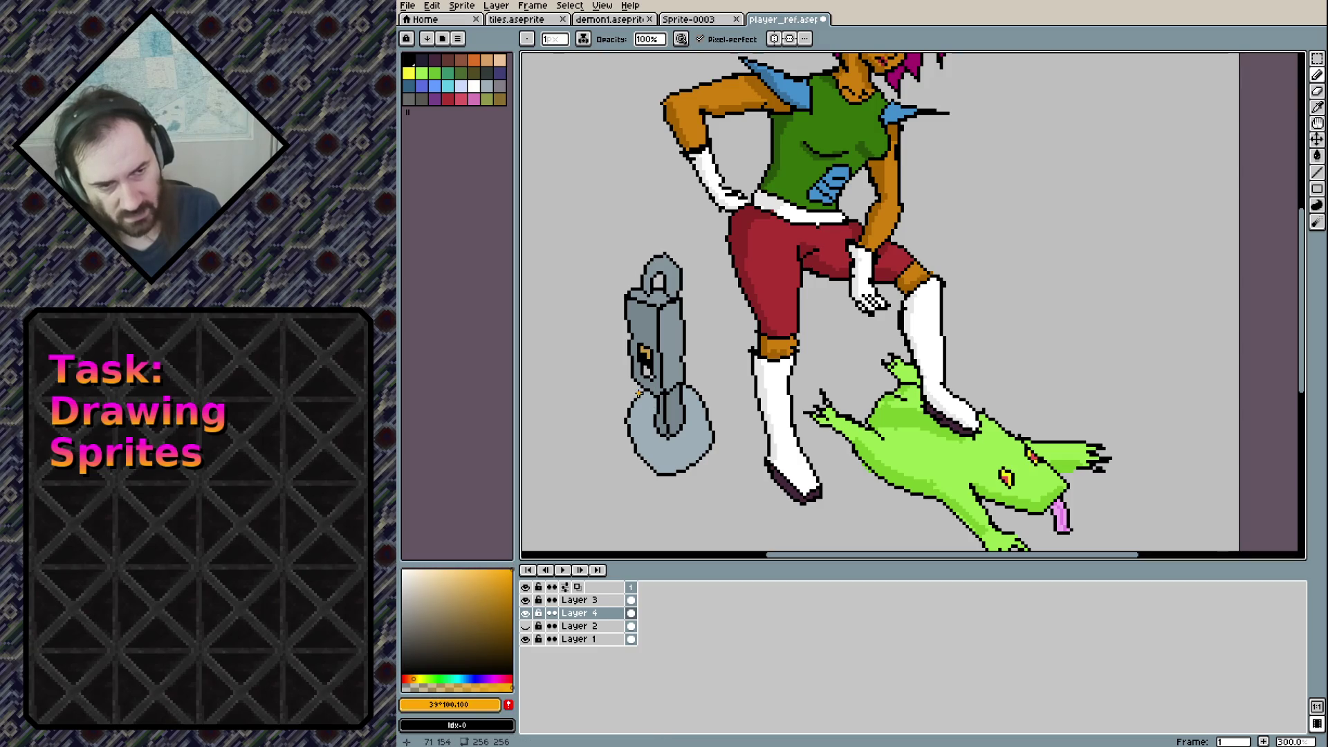
Paint an orange keyhole mark on the padlock's face, undoing the extra stroke
left_click_drag(648, 369, 645, 372)
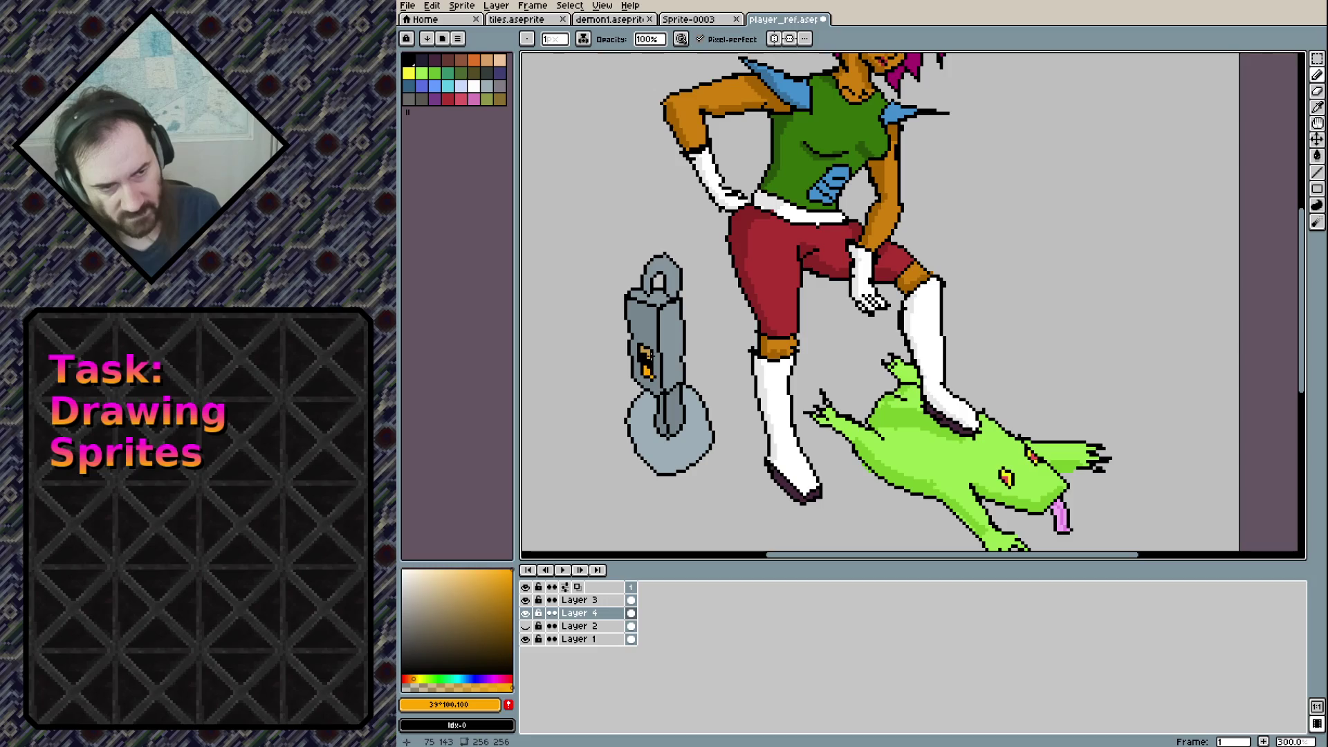
left_click(649, 357)
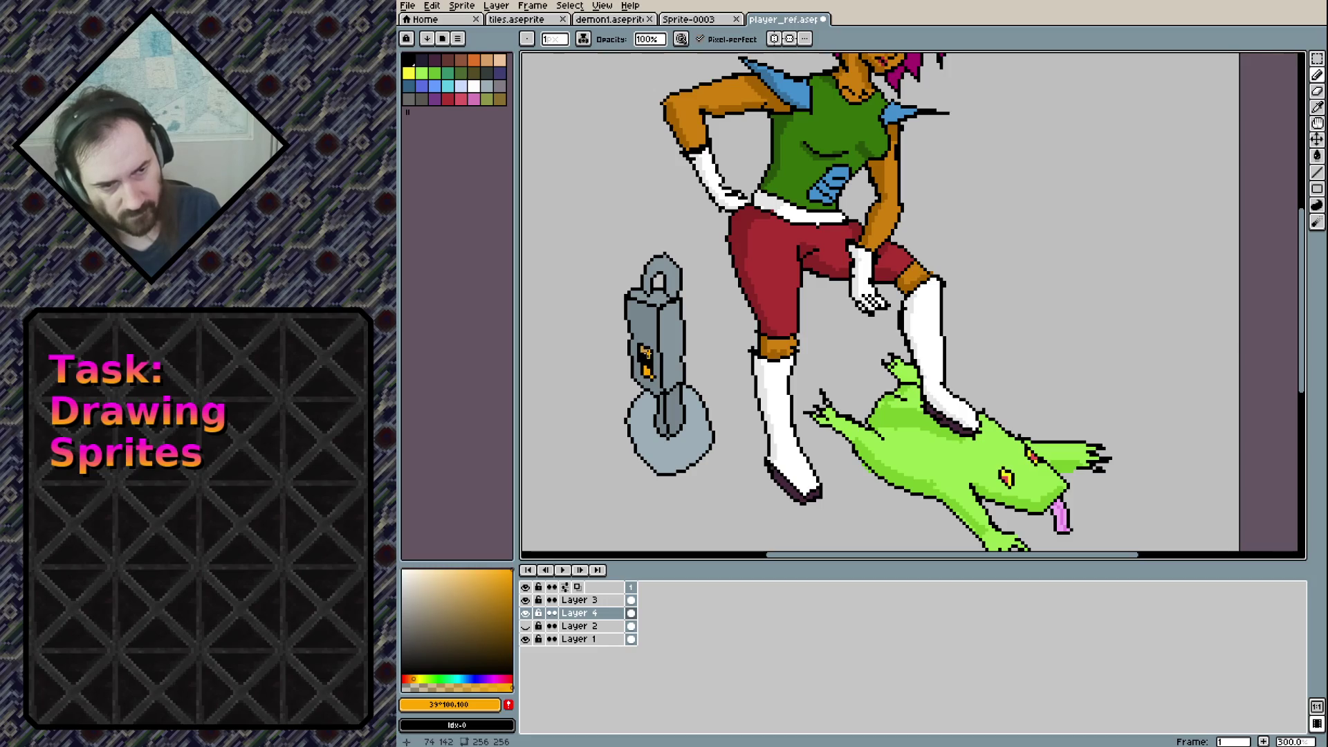
key("ctrl+z")
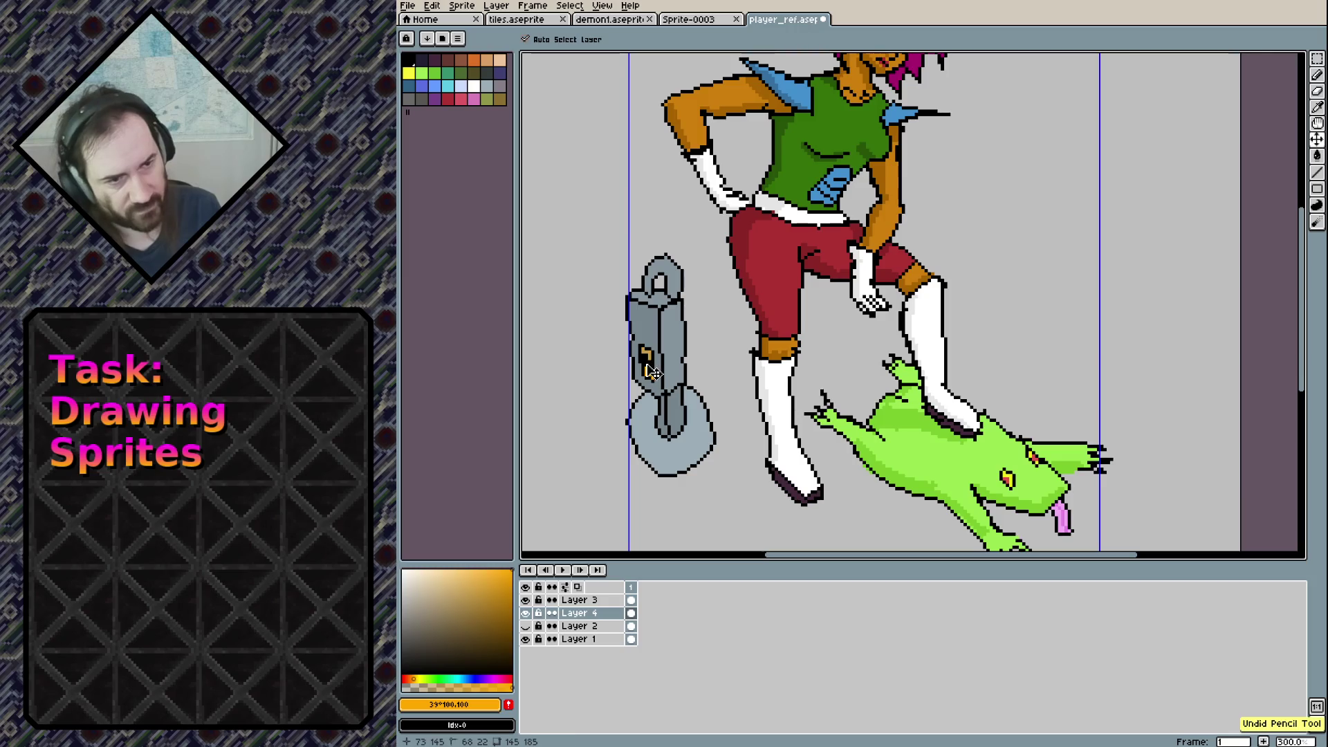
key("h")
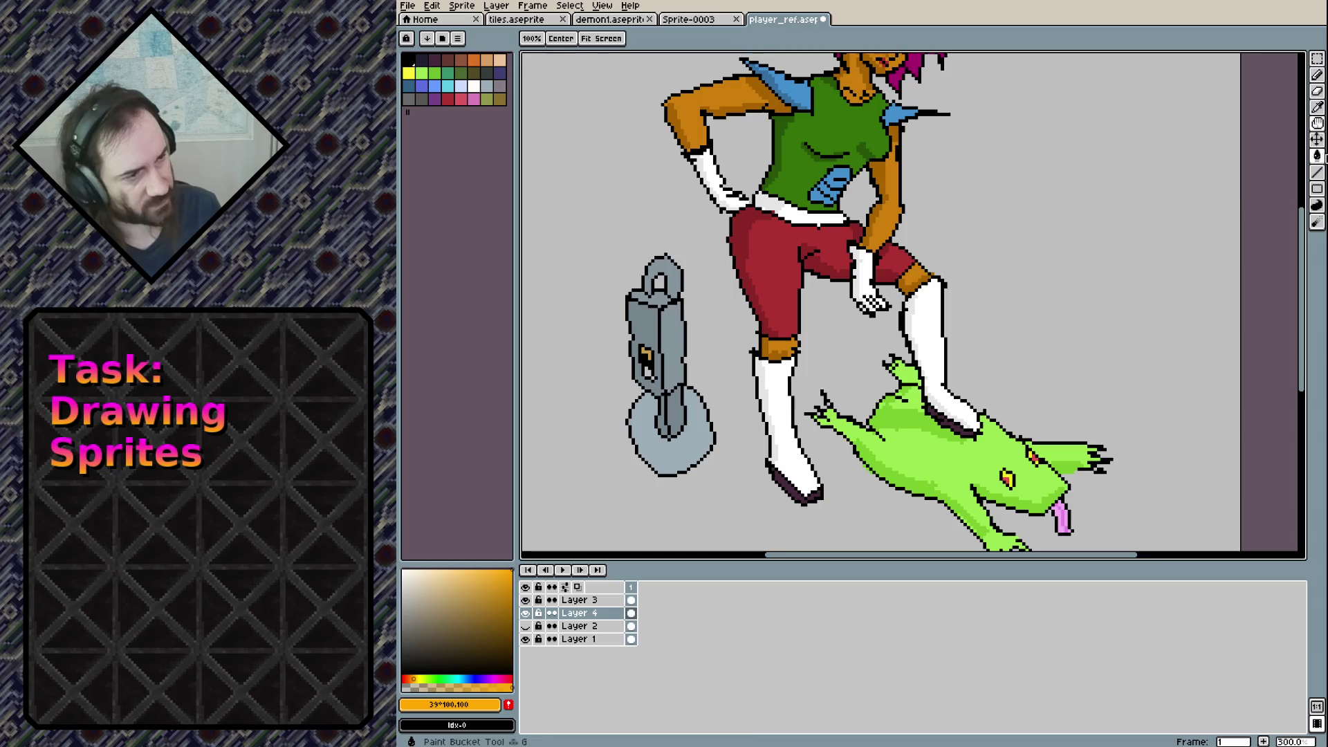
left_click(1321, 158)
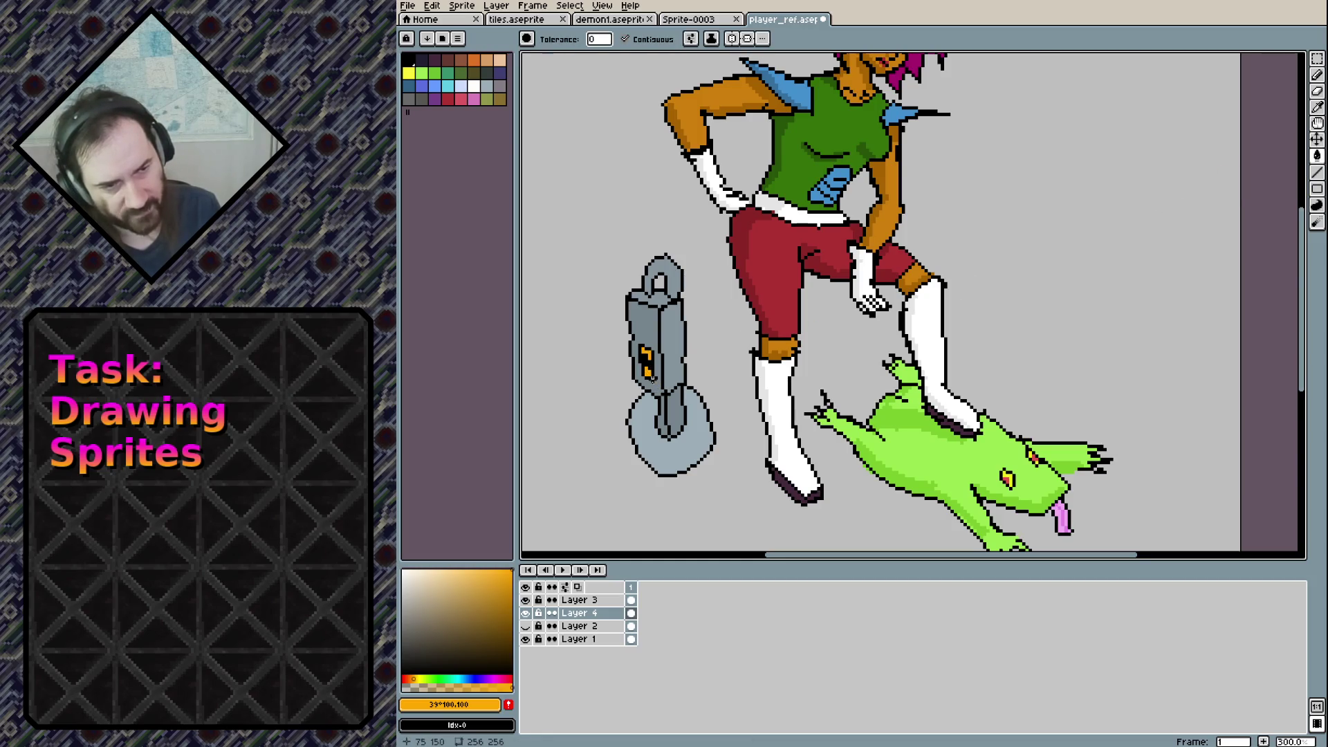
scroll(751, 230, "down", 1)
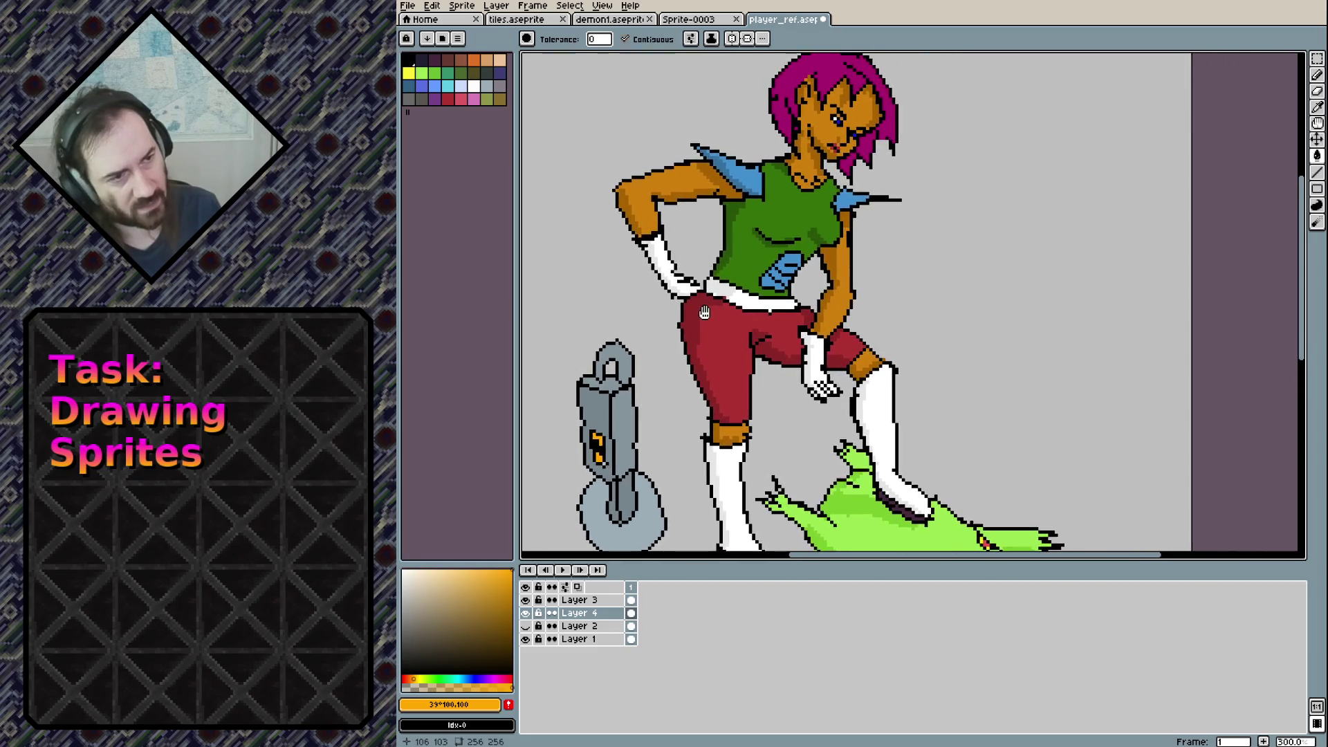
scroll(787, 261, "up", 1)
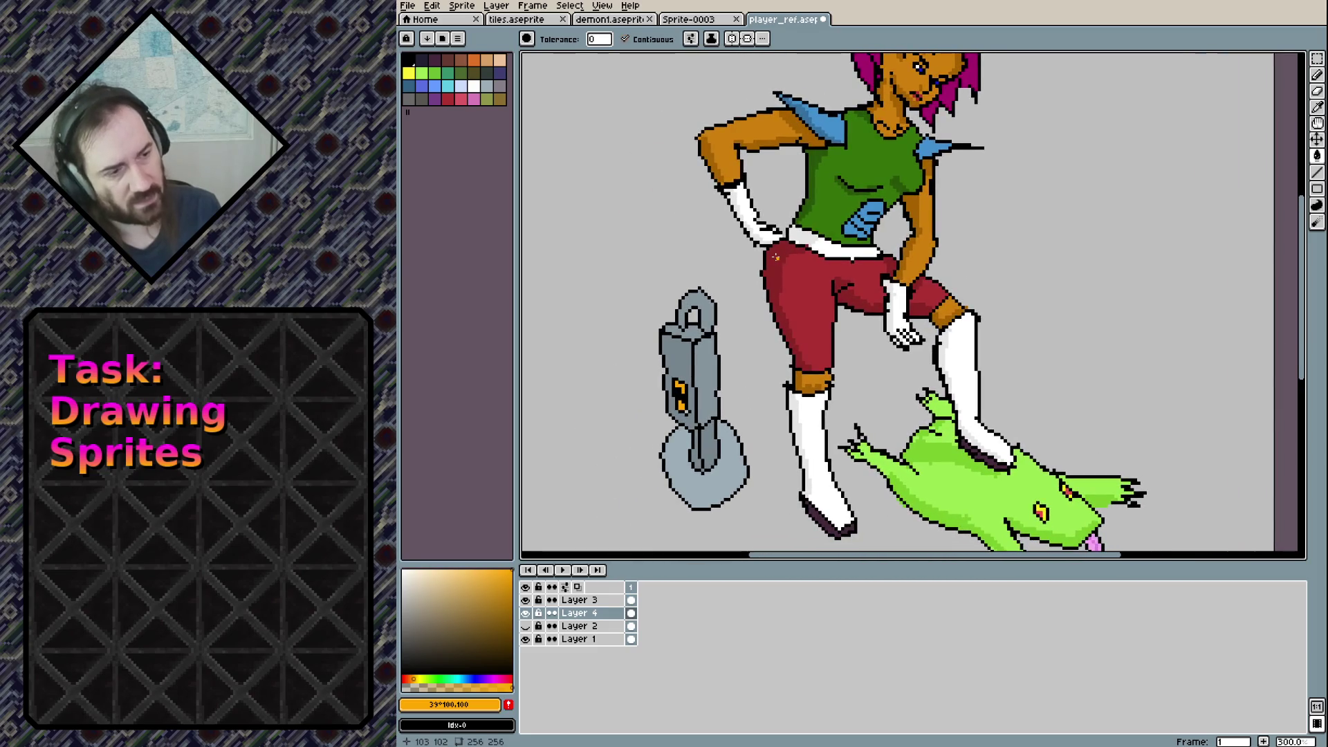
scroll(975, 236, "down", 2)
scroll(971, 247, "up", 2)
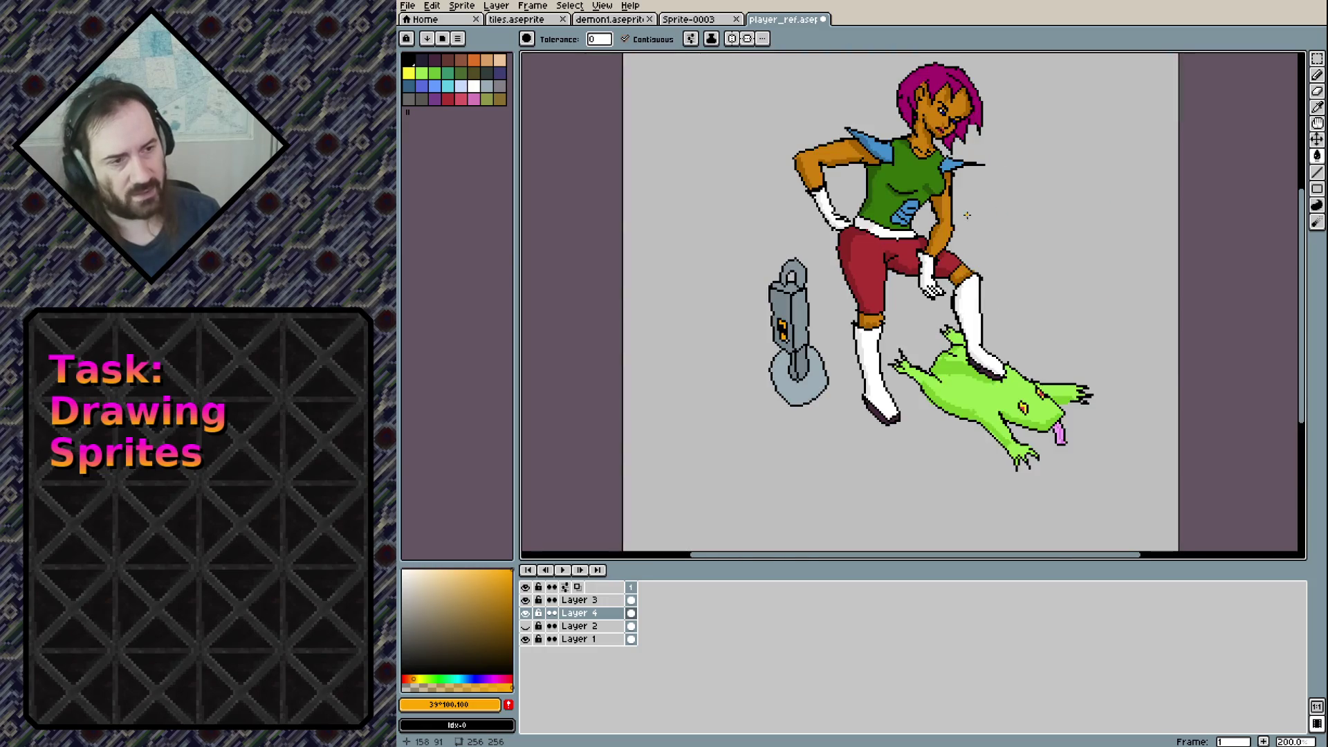
scroll(793, 401, "up", 5)
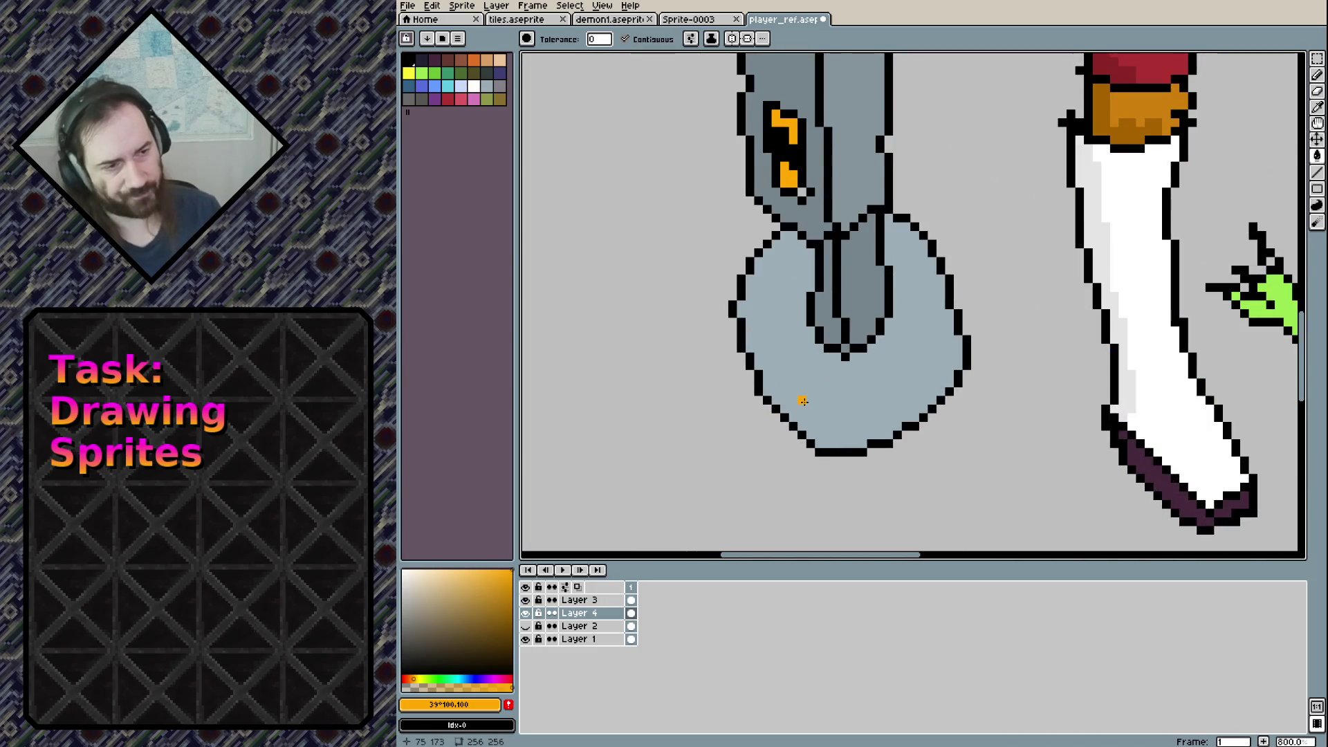
left_click(777, 354, "alt")
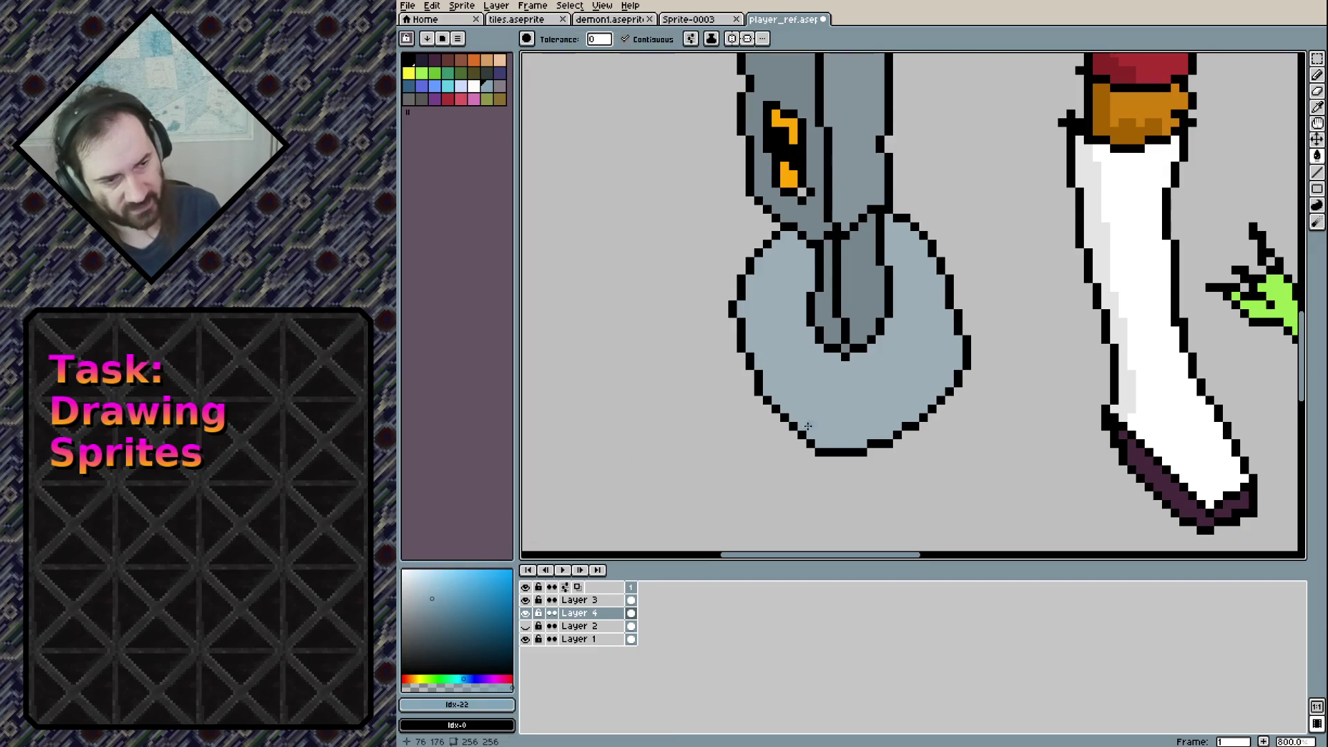
left_click(808, 402)
key("ctrl+z")
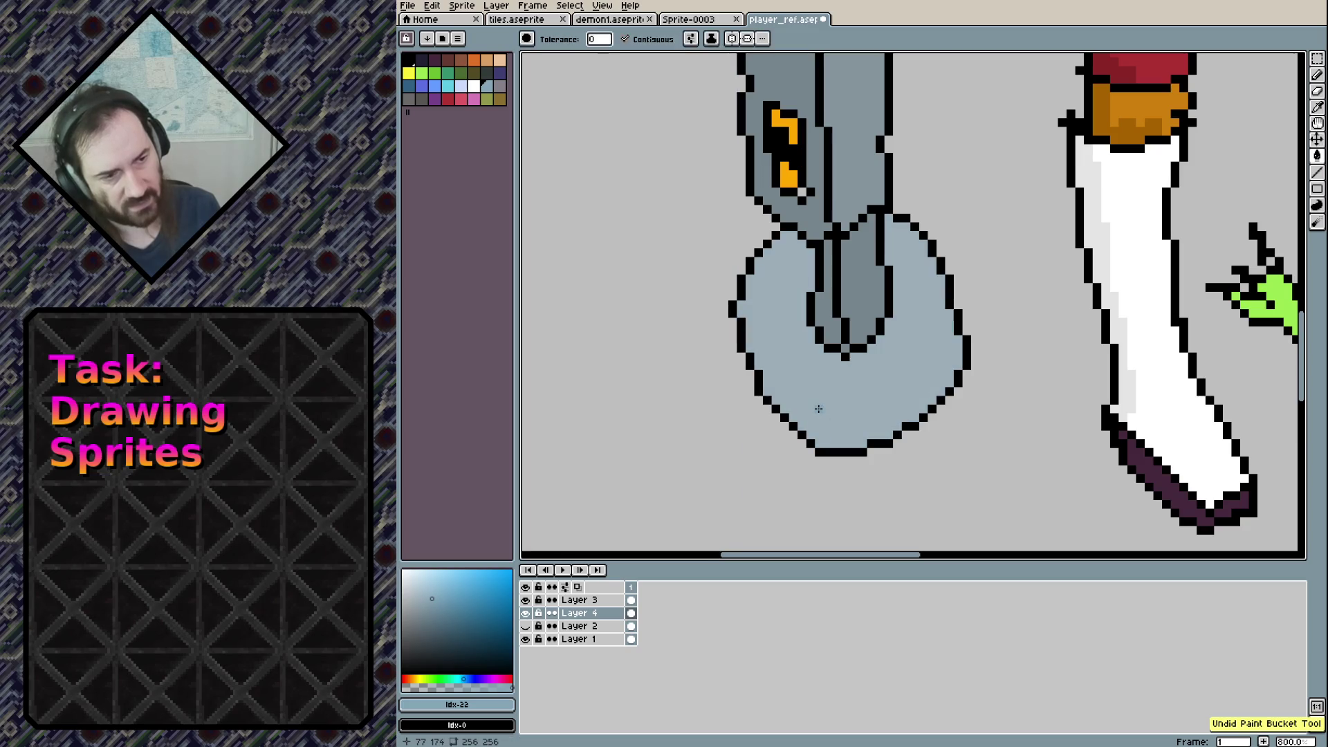
left_click(813, 402)
key("ctrl+z")
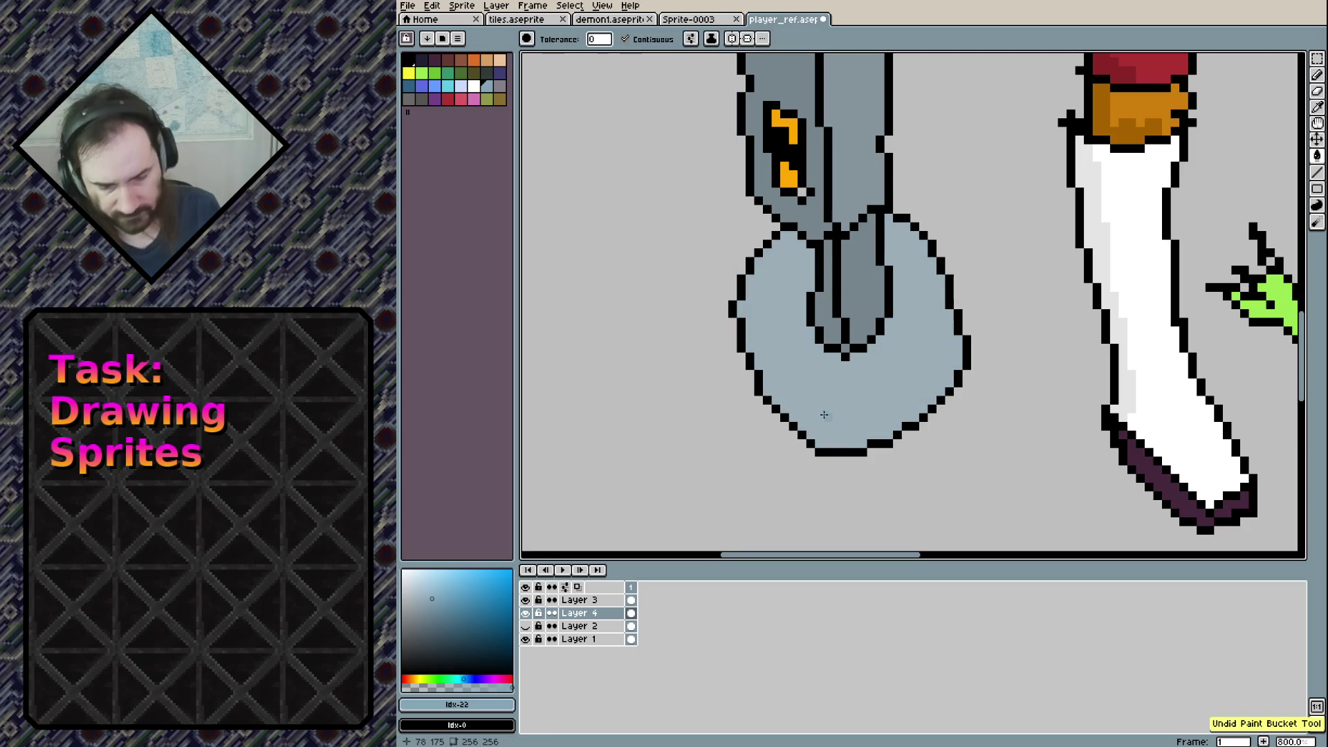
left_click(809, 404)
key("ctrl+z")
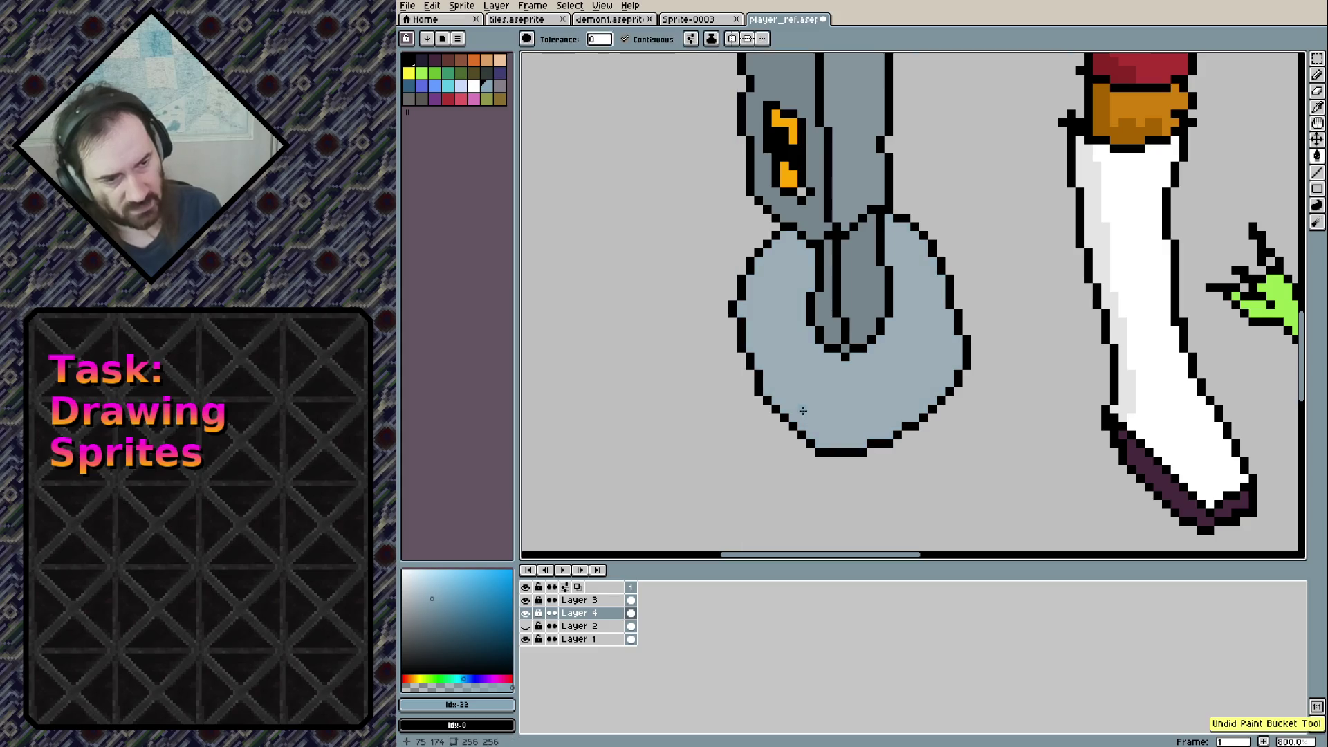
With the Pencil, draw darker blue shading strokes inside the padlock's oval base
key("b")
mouse_move(823, 443)
left_mouse_down()
mouse_move(818, 395)
mouse_move(784, 404)
mouse_move(772, 294)
mouse_move(790, 269)
left_mouse_up()
mouse_move(899, 253)
left_mouse_down()
mouse_move(919, 254)
mouse_move(941, 298)
mouse_move(955, 363)
mouse_move(897, 444)
left_mouse_up()
left_click(596, 599)
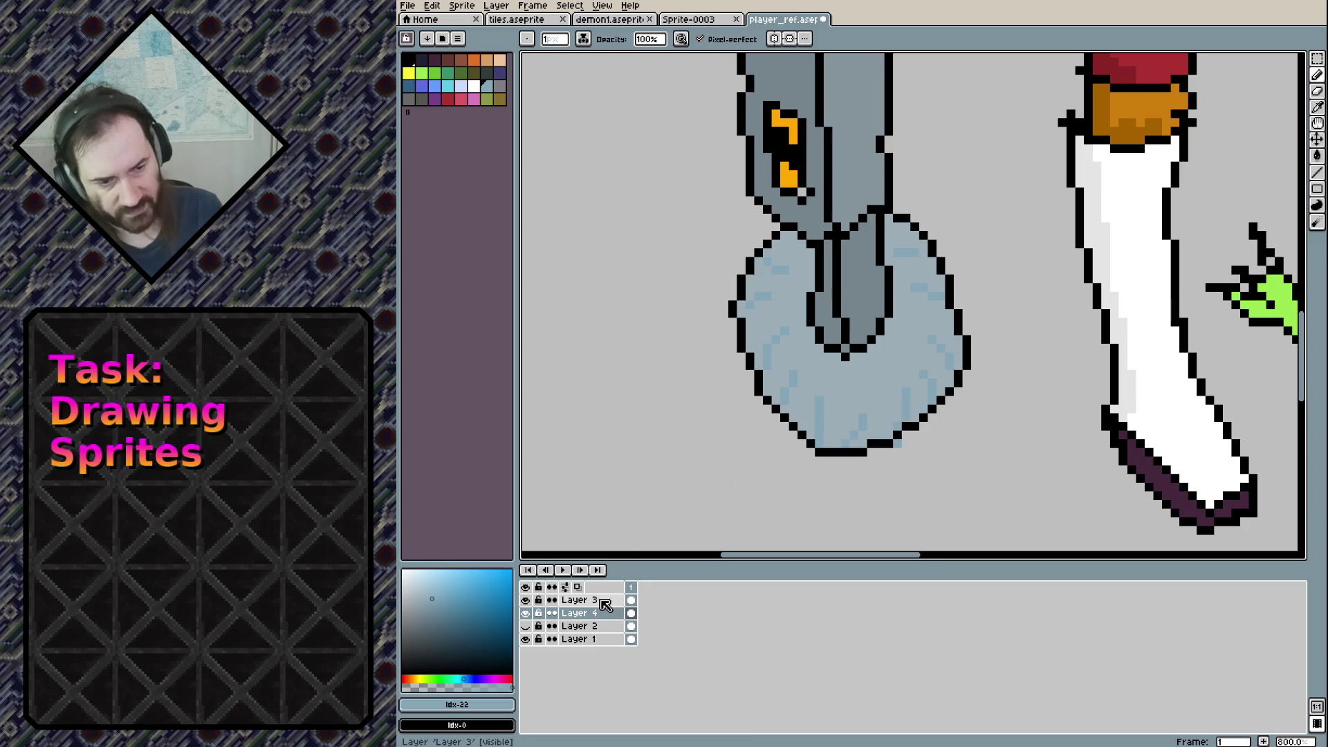
Eyedrop black from the outline and draw spikes on the base's left side
left_click(741, 334, "alt")
mouse_move(742, 263)
left_mouse_down()
mouse_move(696, 304)
mouse_move(722, 392)
left_mouse_up()
left_click_drag(740, 335, 754, 370)
Draw black spikes along the base's bottom and right edges
mouse_move(770, 416)
left_mouse_down()
mouse_move(776, 462)
mouse_move(776, 442)
mouse_move(863, 497)
mouse_move(854, 484)
left_mouse_up()
left_click_drag(892, 444, 935, 462)
mouse_move(932, 409)
left_mouse_down()
mouse_move(987, 400)
mouse_move(949, 395)
left_mouse_up()
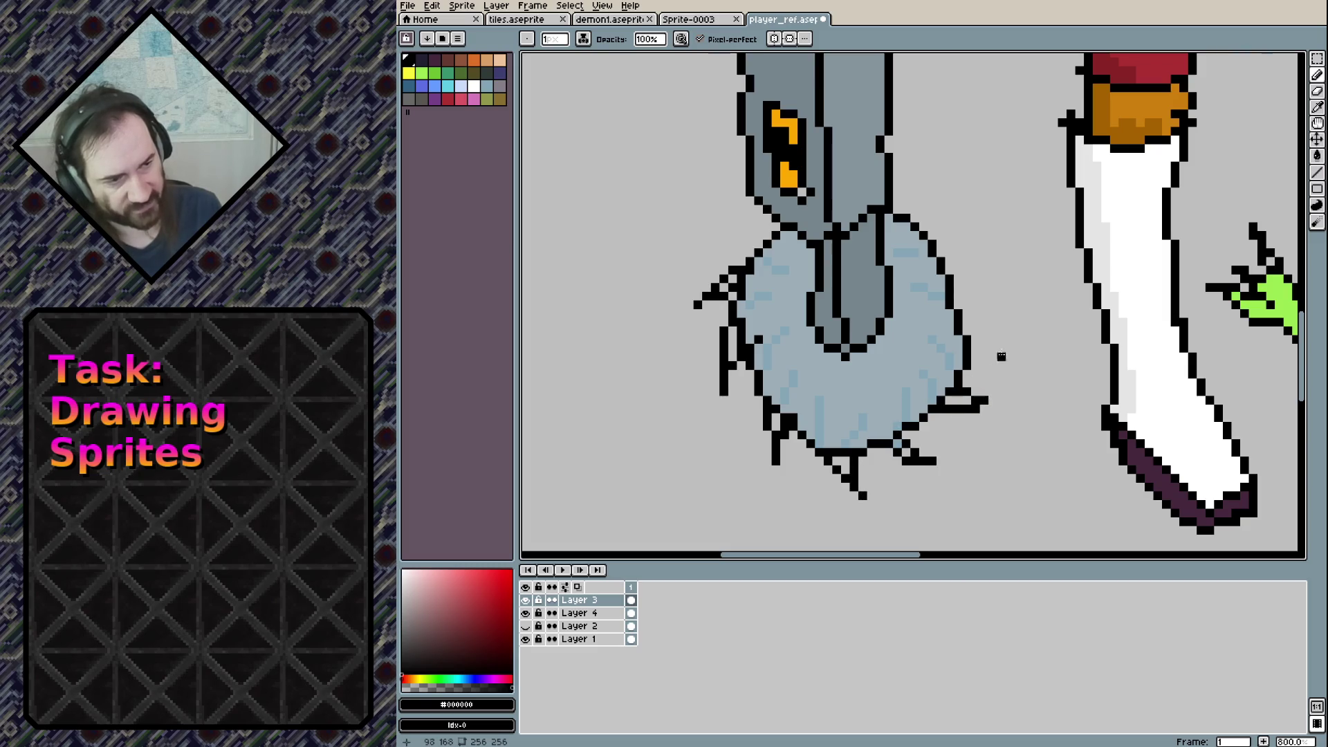
mouse_move(958, 324)
left_mouse_down()
mouse_move(1003, 305)
mouse_move(982, 315)
left_mouse_up()
mouse_move(942, 261)
left_mouse_down()
mouse_move(975, 201)
mouse_move(957, 273)
left_mouse_up()
Redraw the upper-right spike, add upper-left spike pixels, and eyedrop the base's light blue
key("ctrl+z")
mouse_move(913, 220)
left_mouse_down()
mouse_move(930, 173)
mouse_move(933, 235)
left_mouse_up()
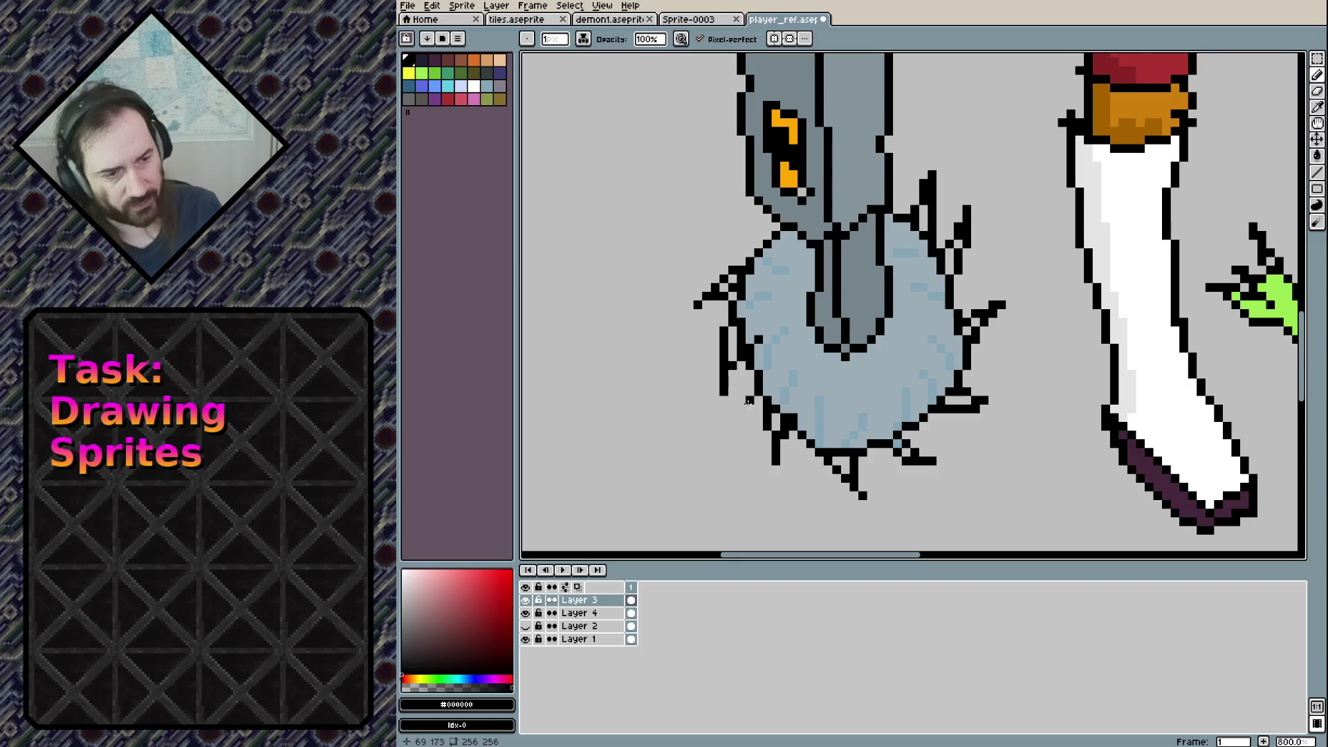
mouse_move(738, 226)
left_mouse_down()
mouse_move(757, 227)
mouse_move(740, 218)
left_mouse_up()
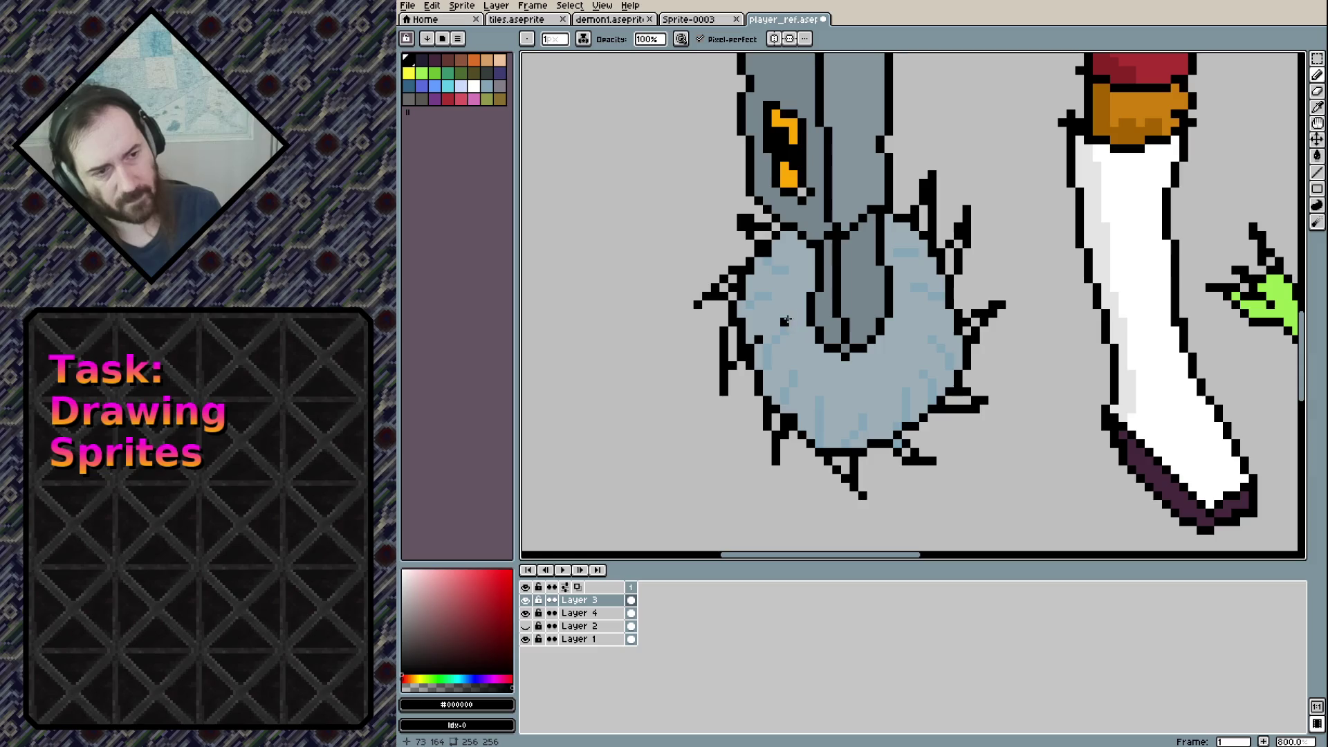
left_click(579, 612)
left_click(743, 344, "alt")
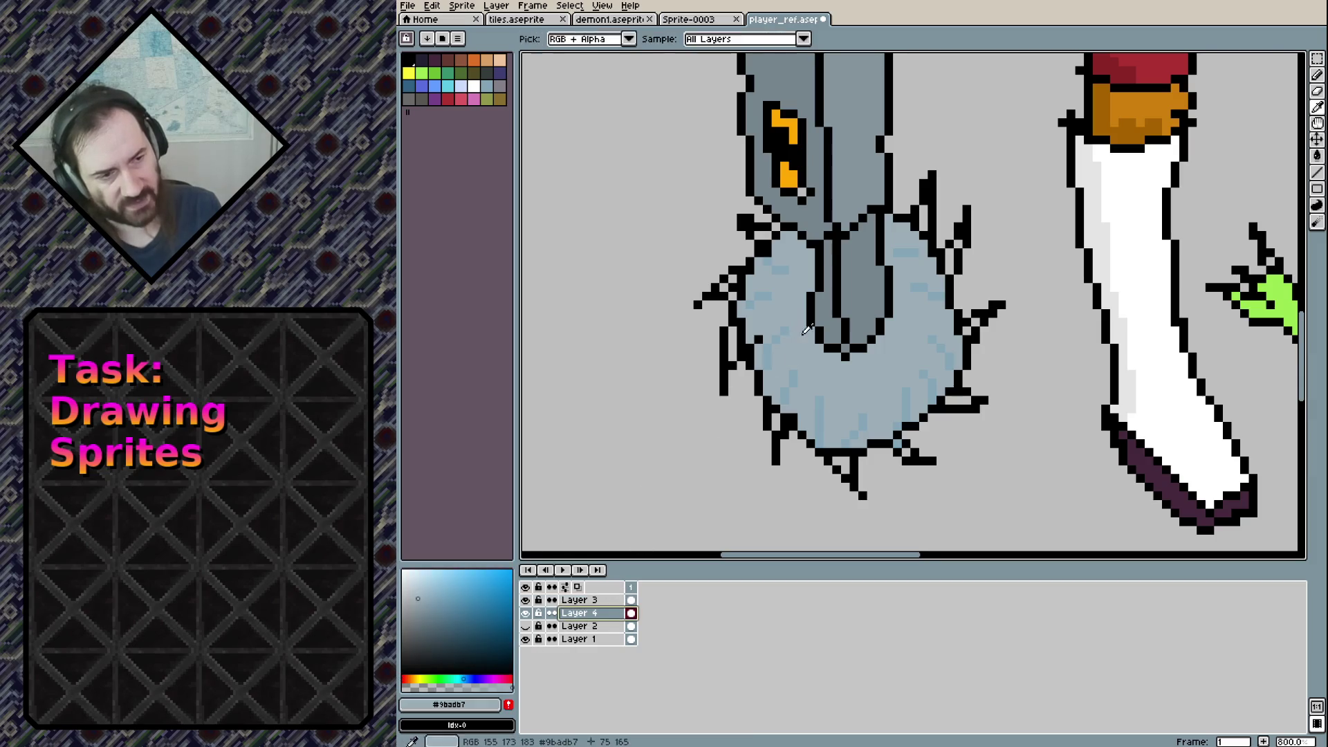
Bucket-fill the pockets inside the lower, lower-right and upper-right spikes light blue
key("g")
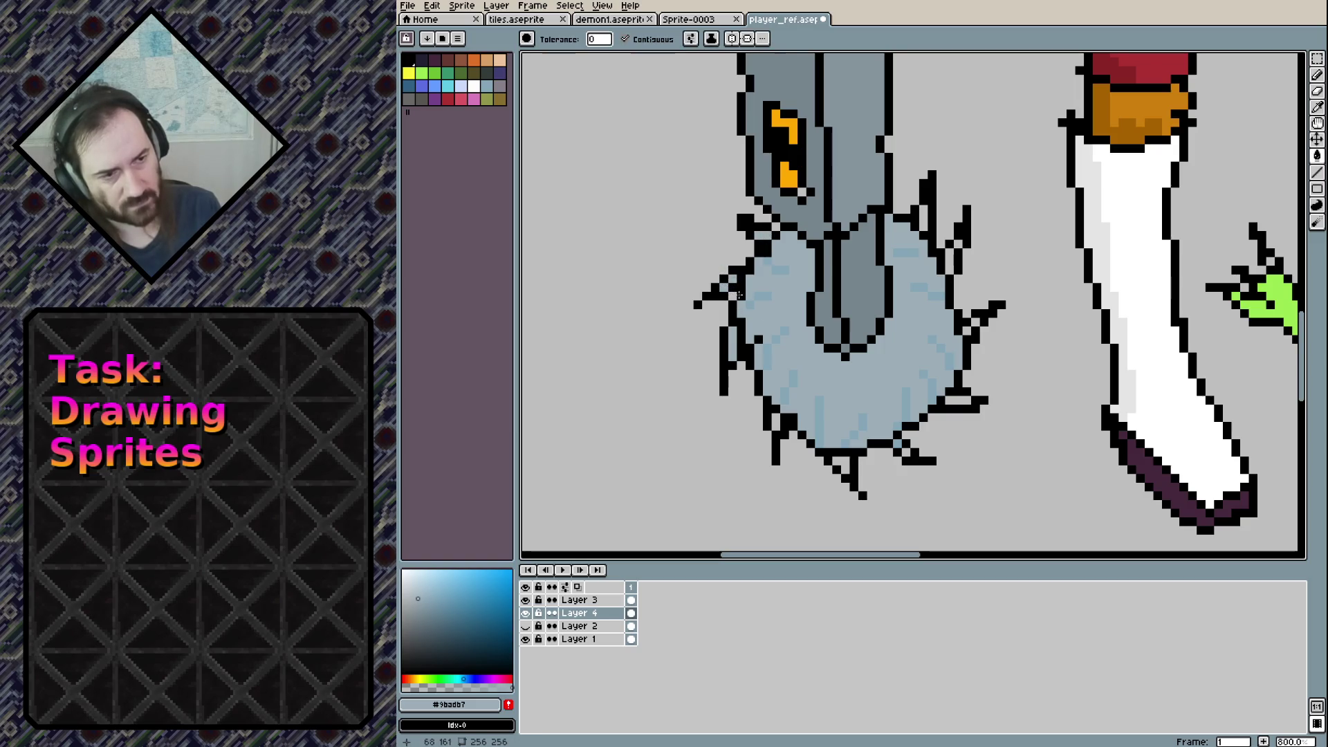
left_click(847, 473)
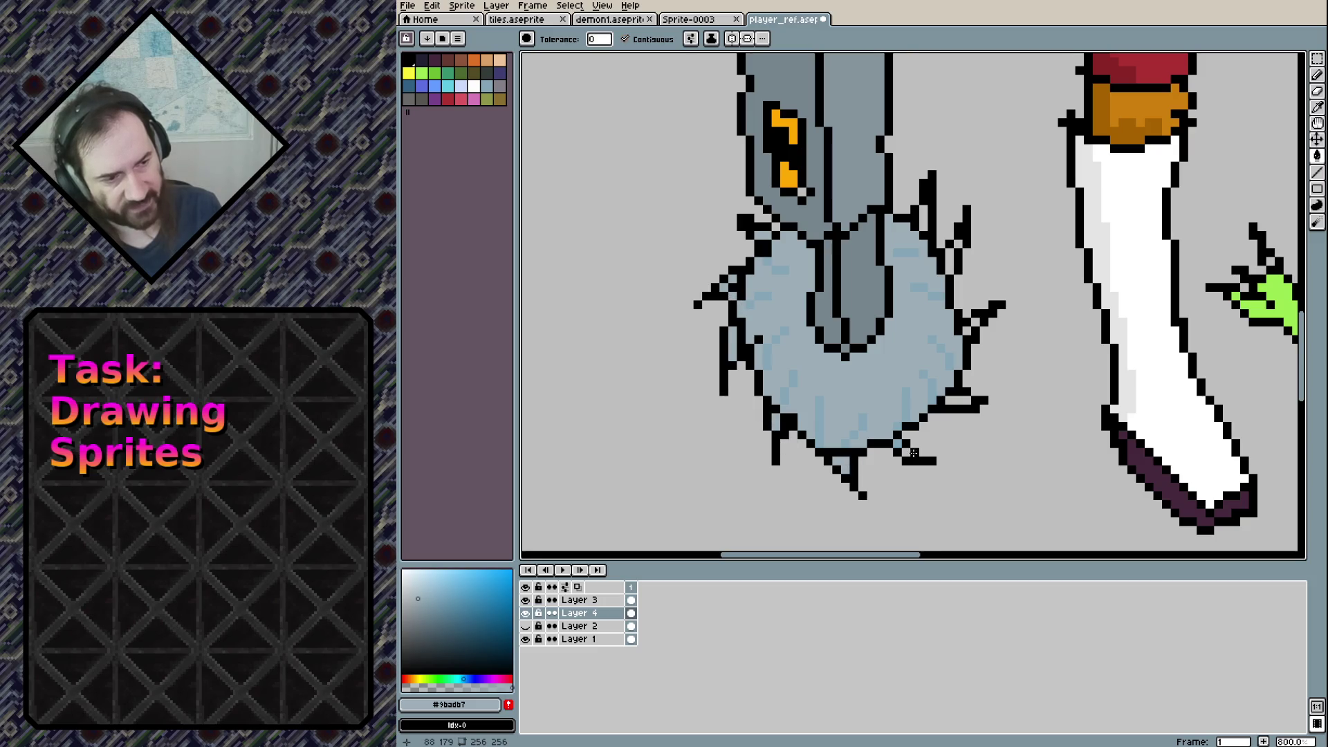
left_click(953, 400)
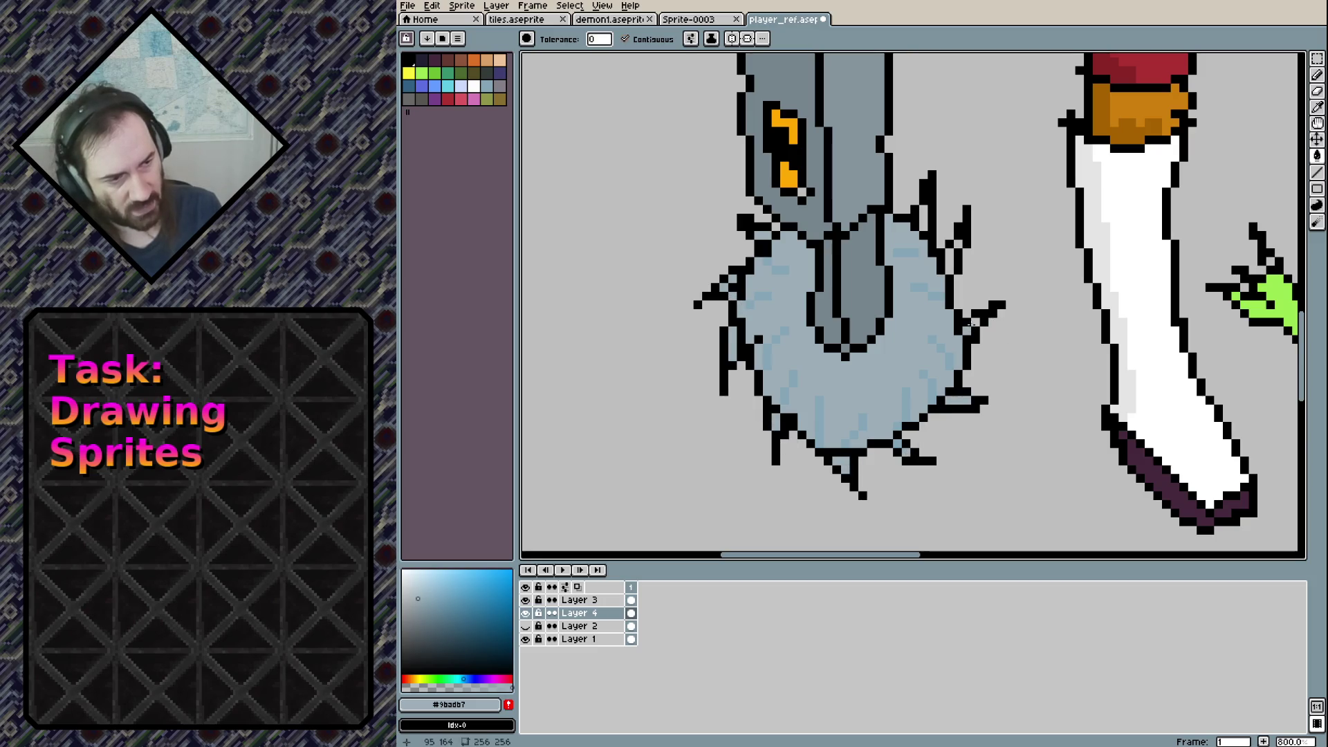
left_click(928, 217)
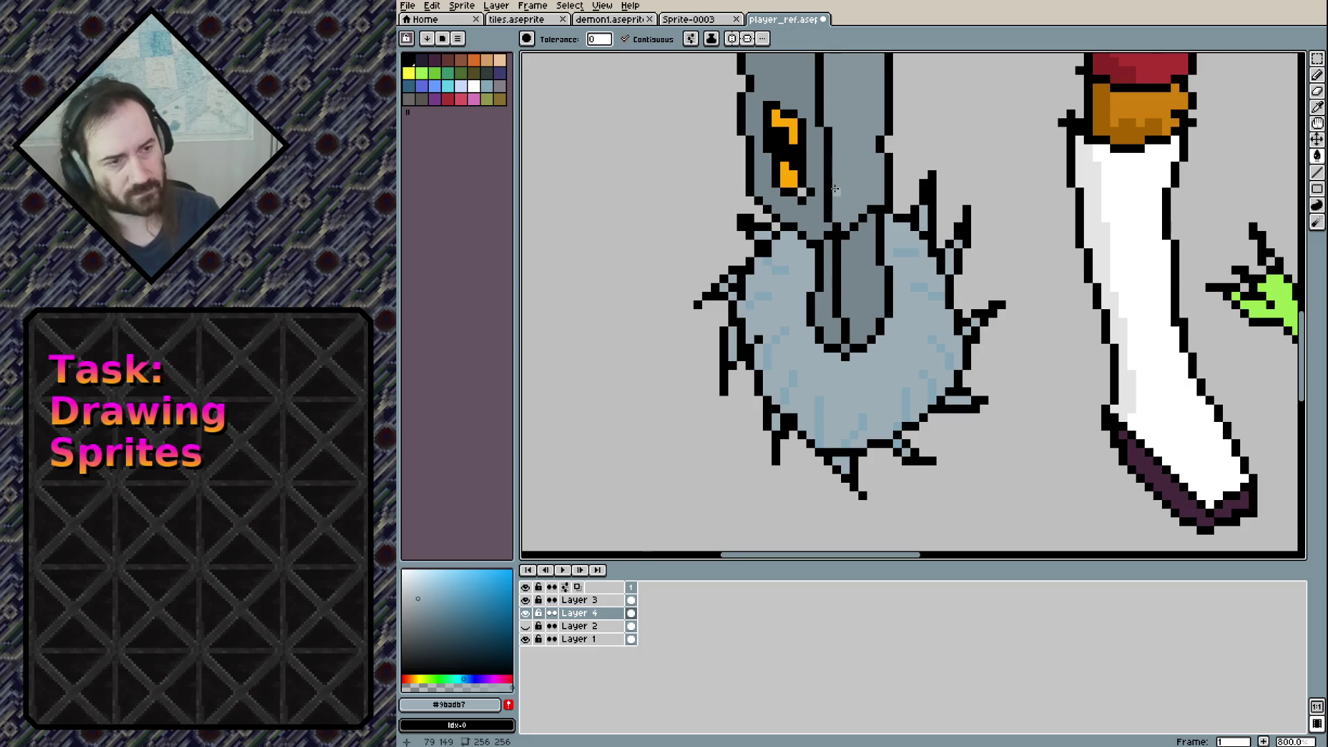
scroll(835, 188, "up", 2)
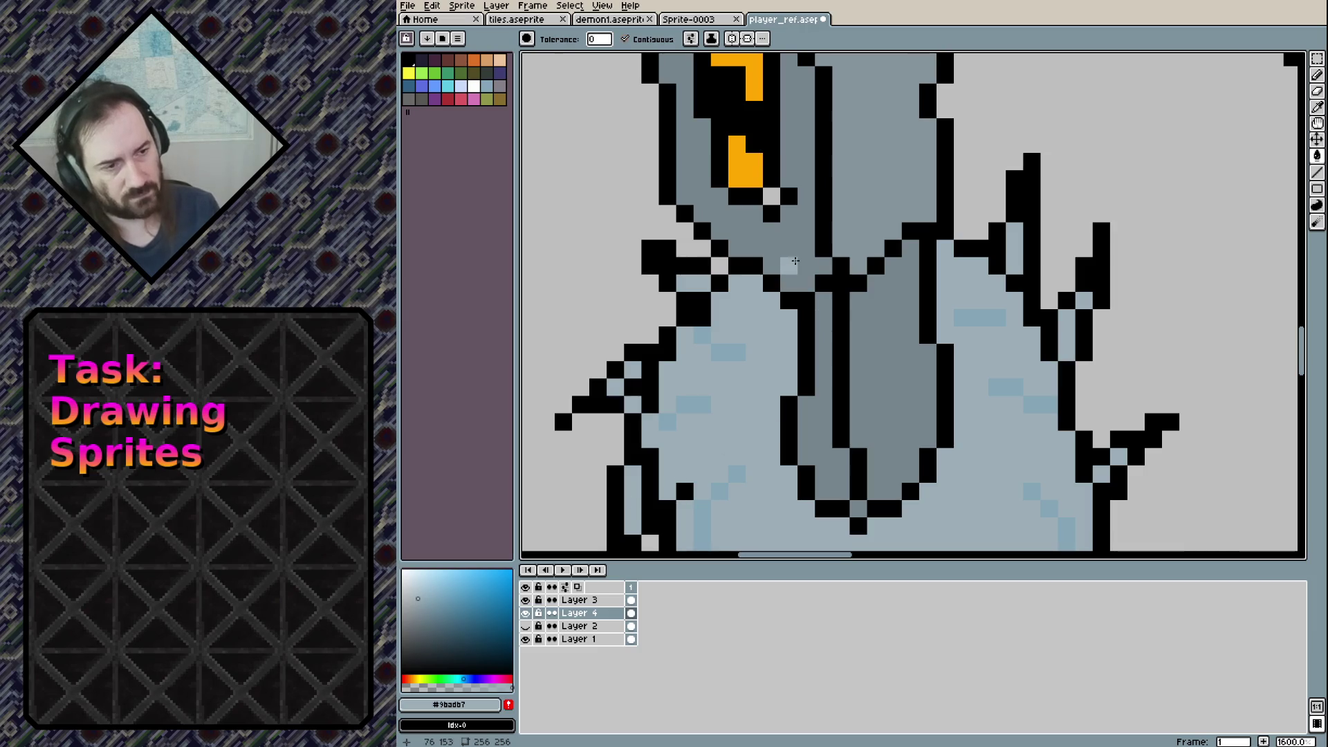
Eyedrop the padlock's dark grey and fill the light pixel by the orange slot
left_click(788, 269, "alt")
left_click(772, 196)
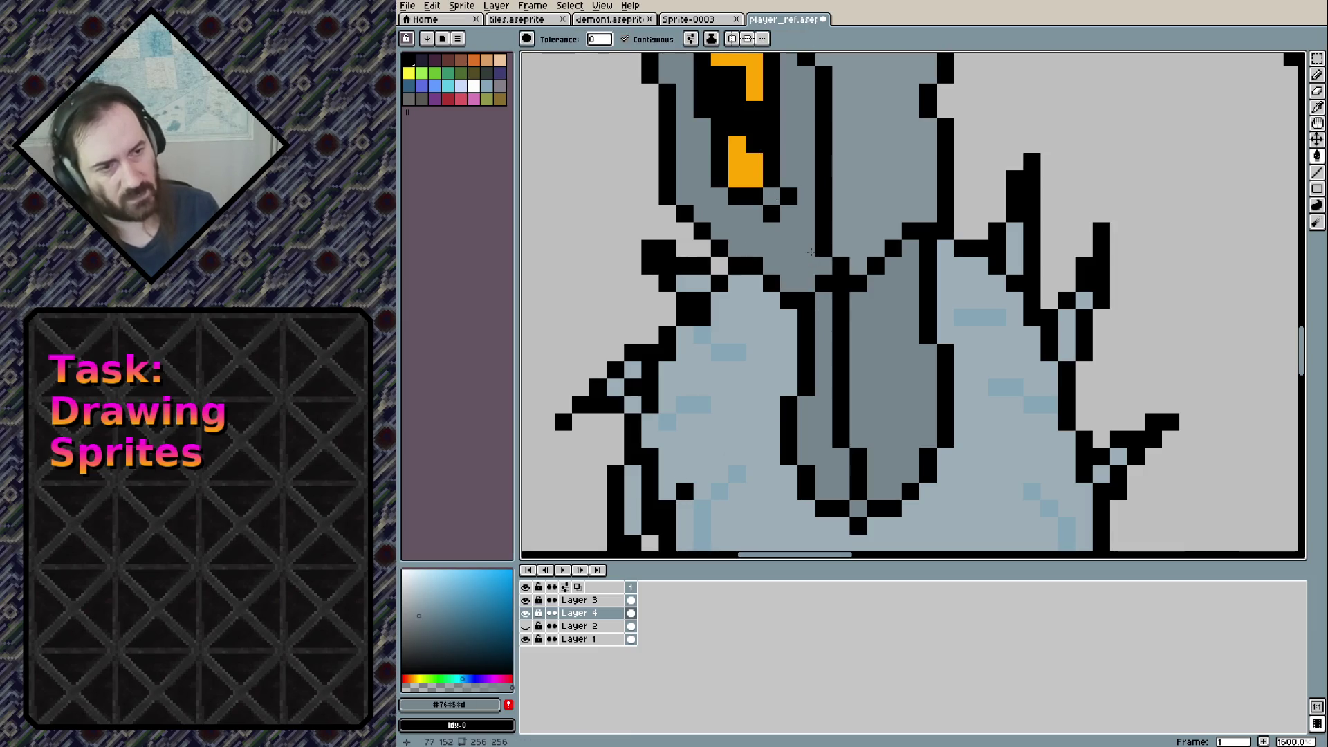
scroll(811, 252, "down", 3)
scroll(816, 263, "down", 3)
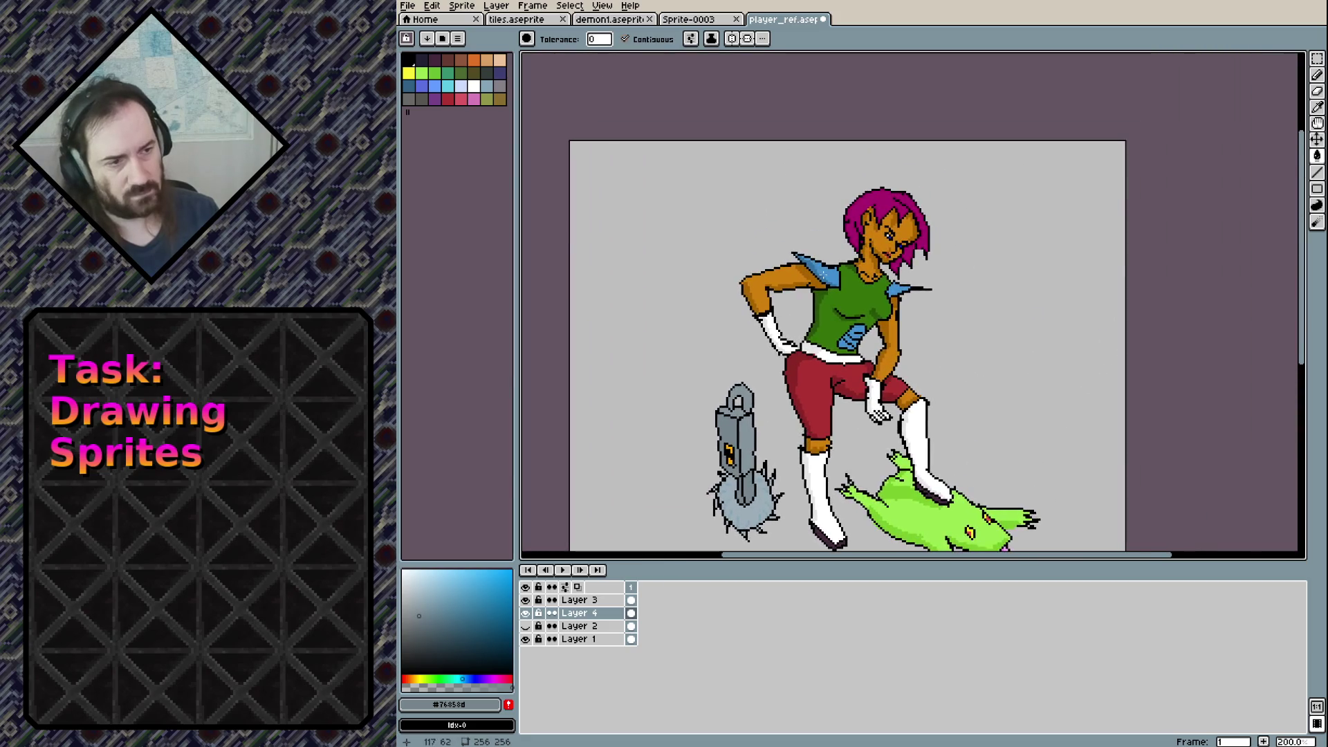
Try bright green and then cyan on the hair, undoing both fills
scroll(823, 280, "up", 2)
scroll(908, 297, "up", 1)
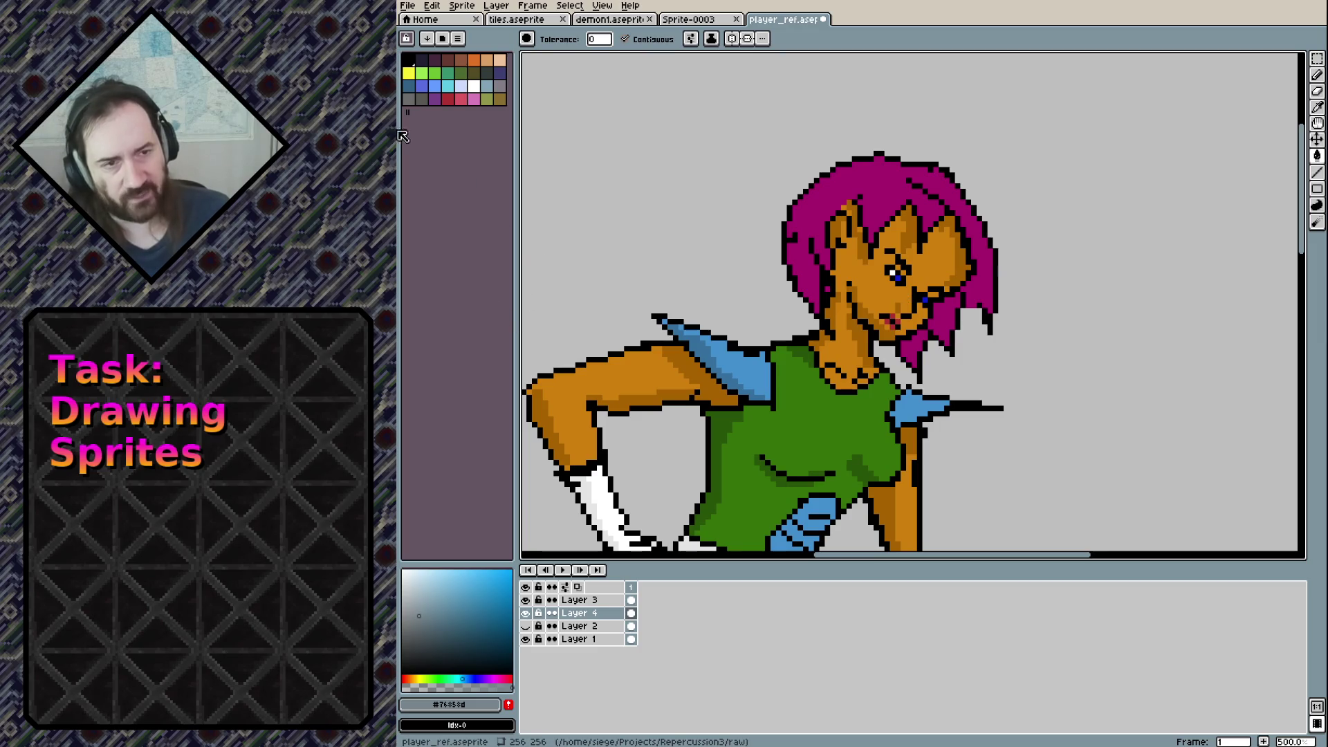
left_click(448, 73)
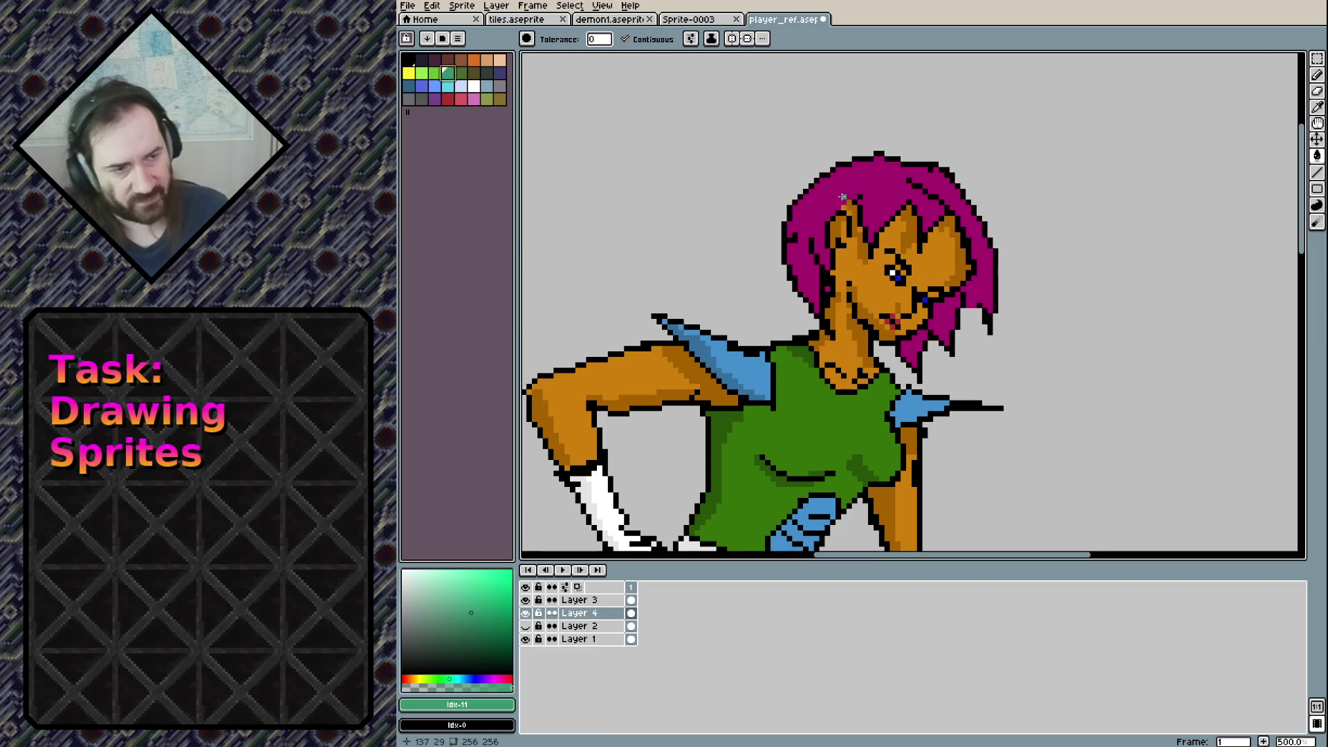
left_click_drag(488, 596, 502, 585)
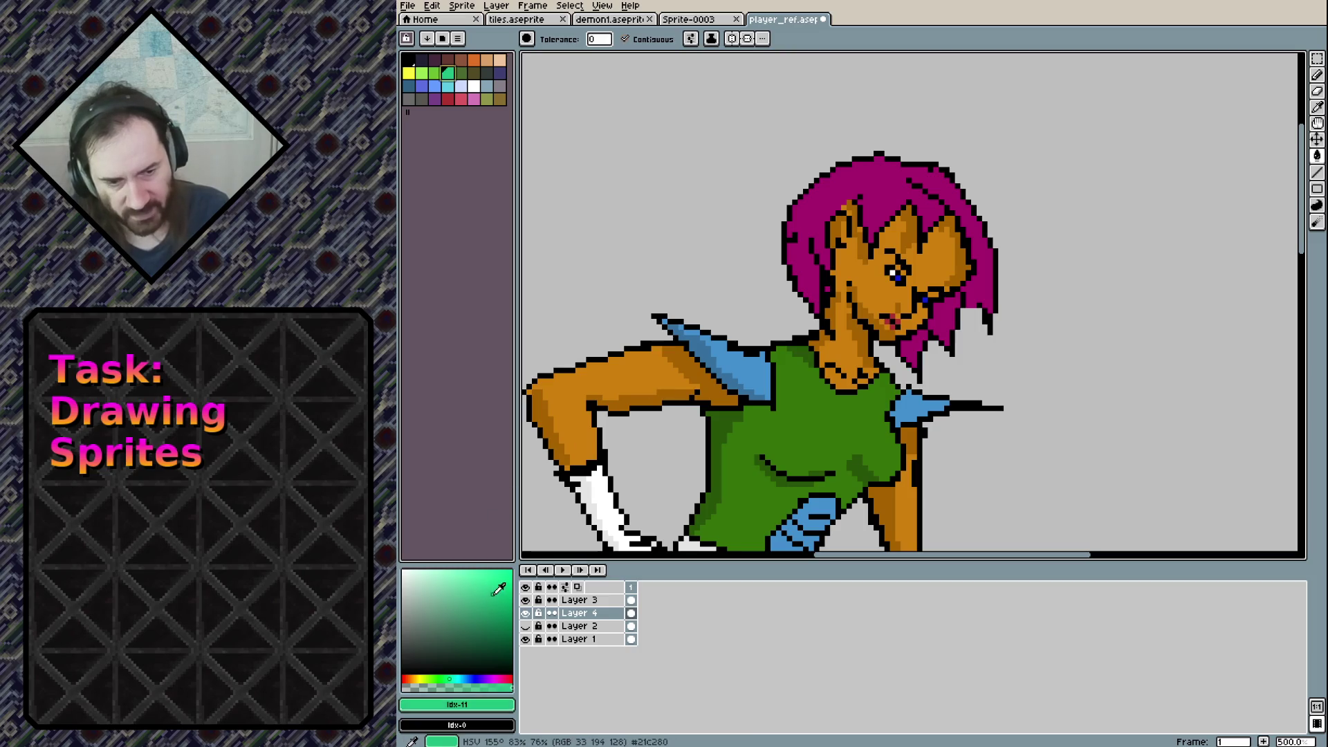
left_click(882, 240)
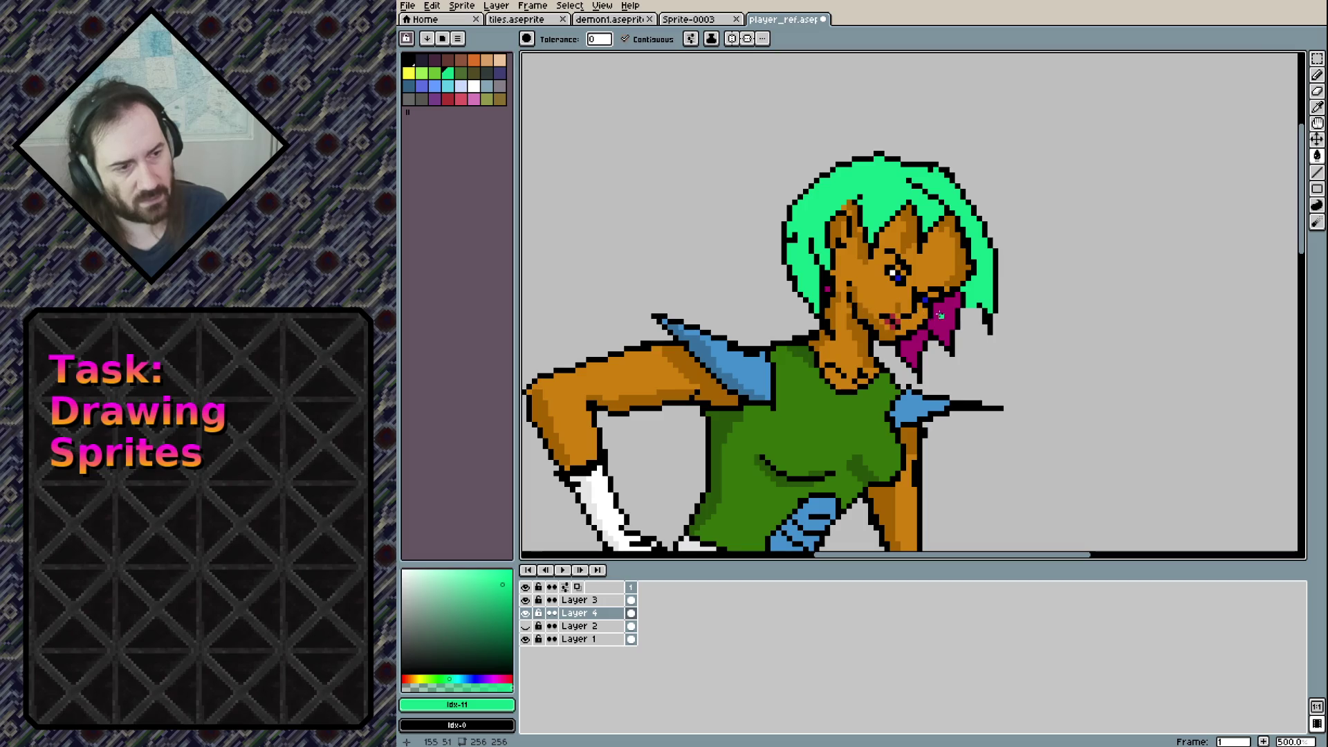
key("ctrl+z")
key("ctrl+z")
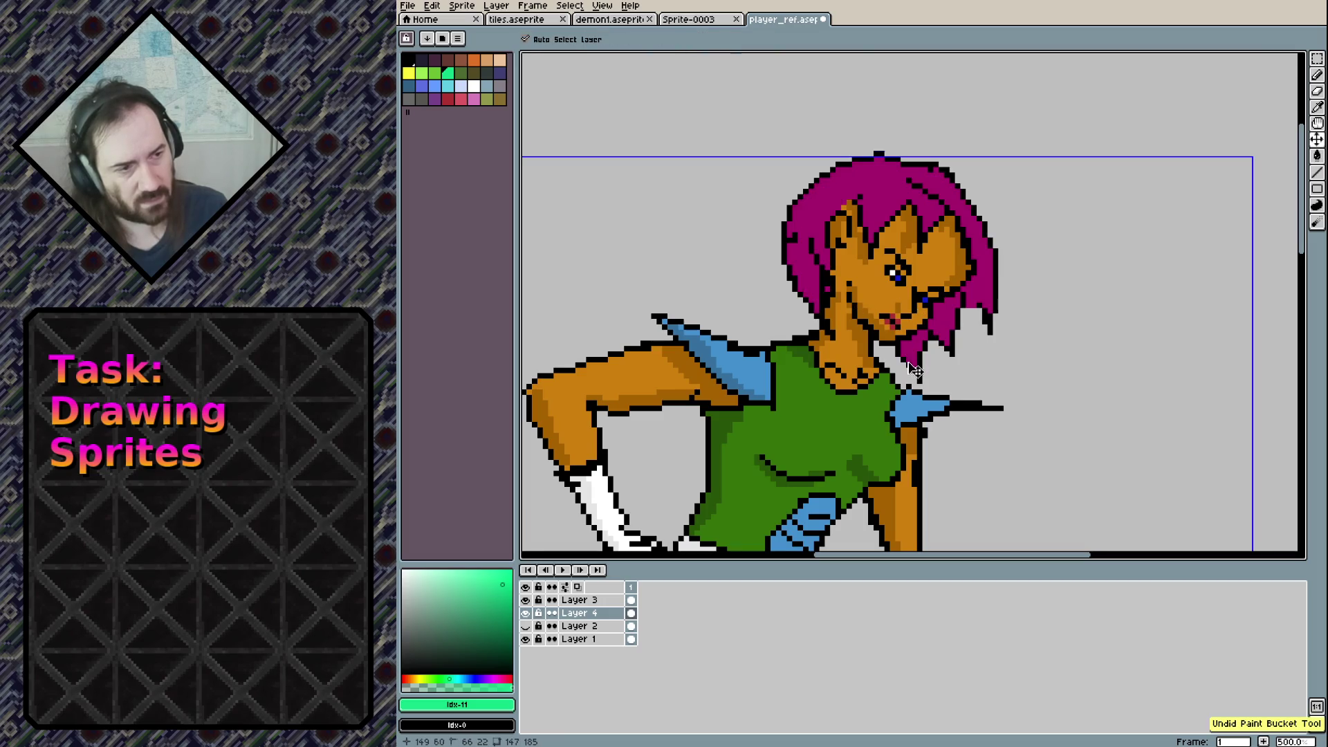
left_click(887, 207)
left_click(912, 359)
left_click(948, 316)
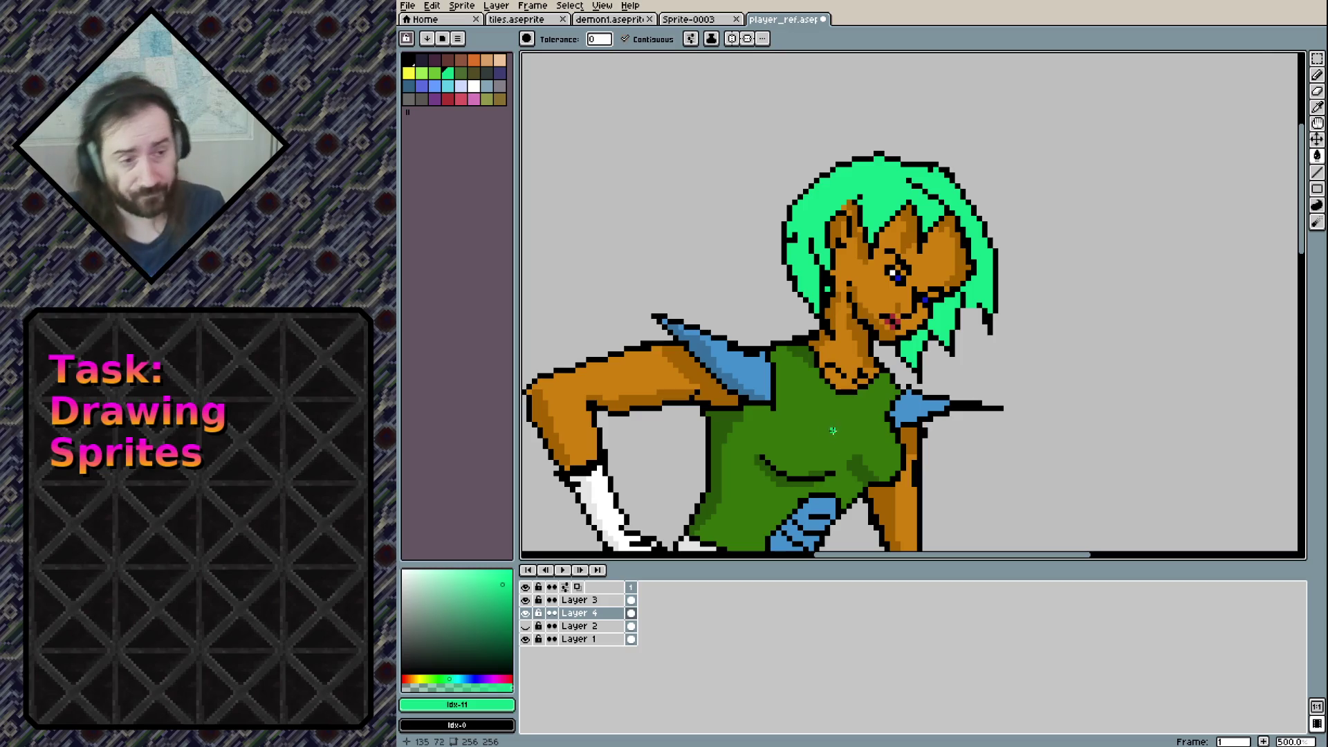
key("ctrl+z")
key("ctrl+z")
key("ctrl+z")
key("ctrl+z")
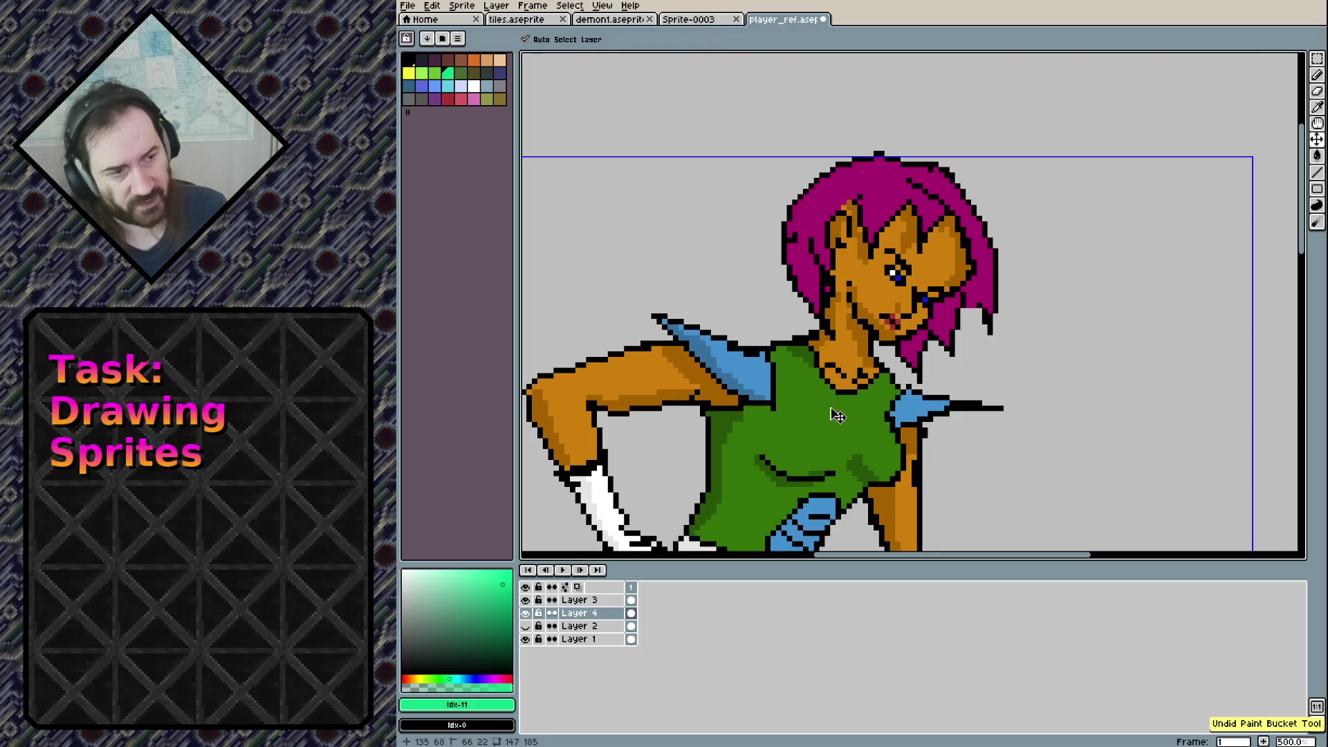
left_click(457, 679)
left_click(817, 217)
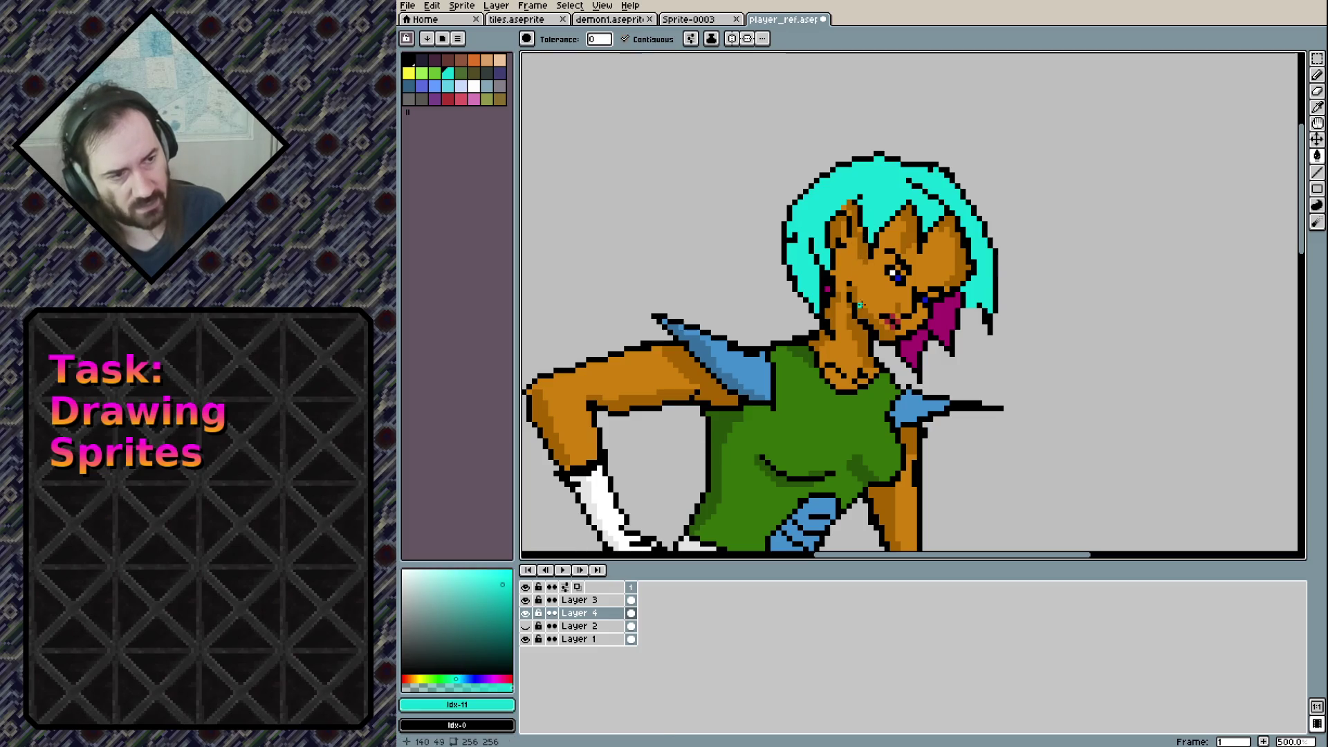
key("ctrl+z")
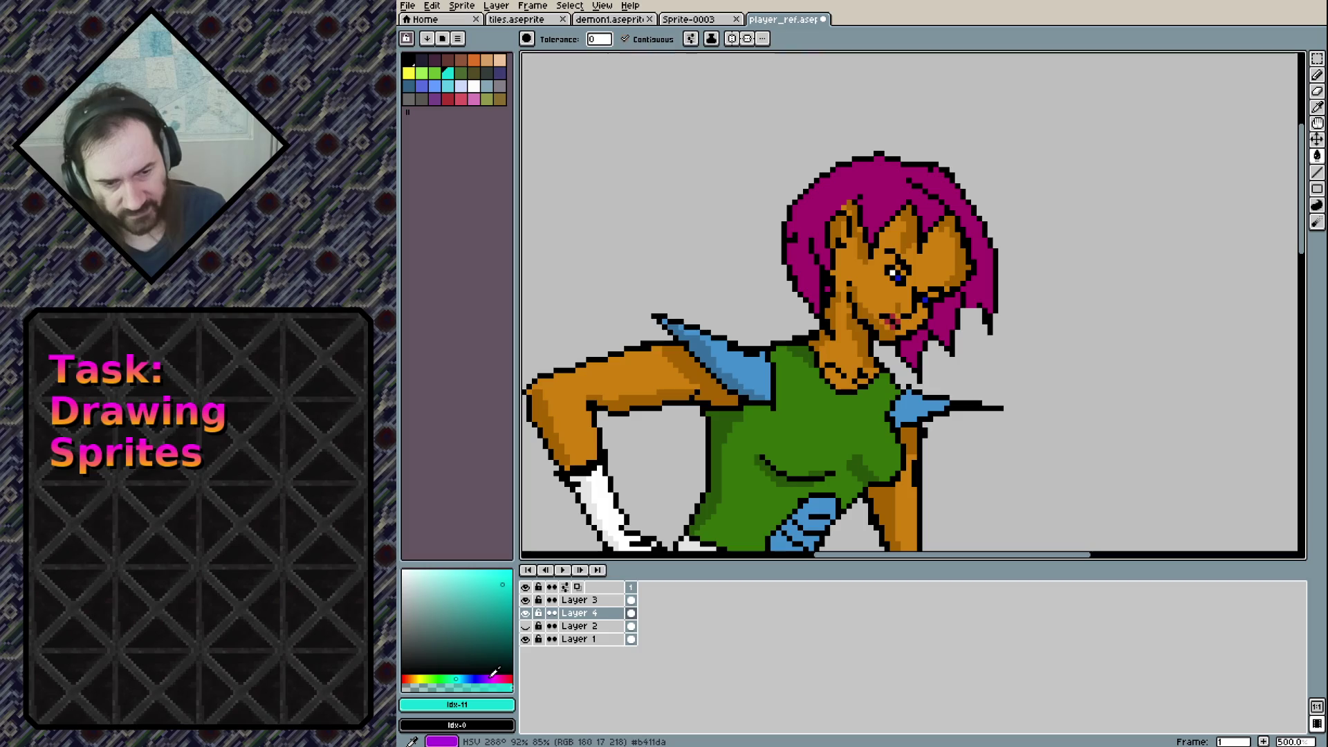
Fill the hair mass and lower strands deep brown, then undo the strand fills
left_click_drag(421, 682, 411, 678)
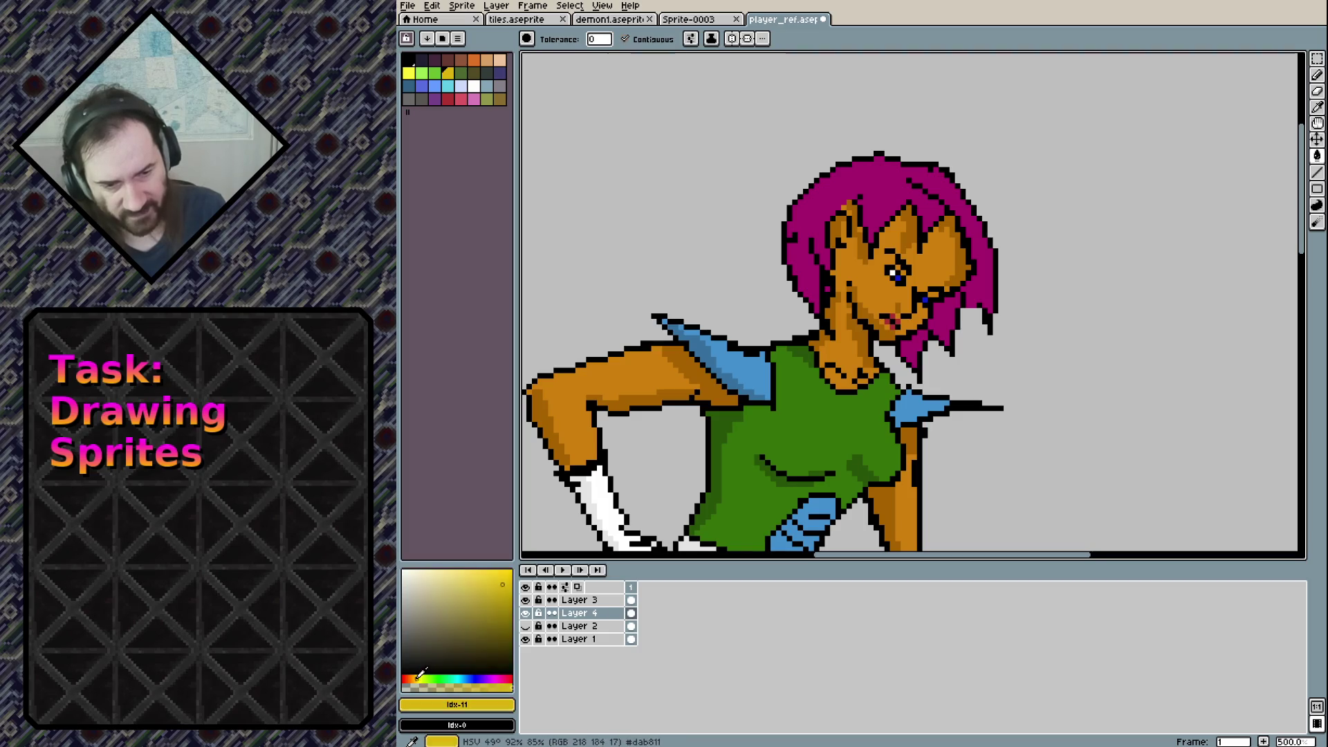
left_click(507, 639)
left_click(801, 257)
left_click(945, 320)
left_click(915, 350)
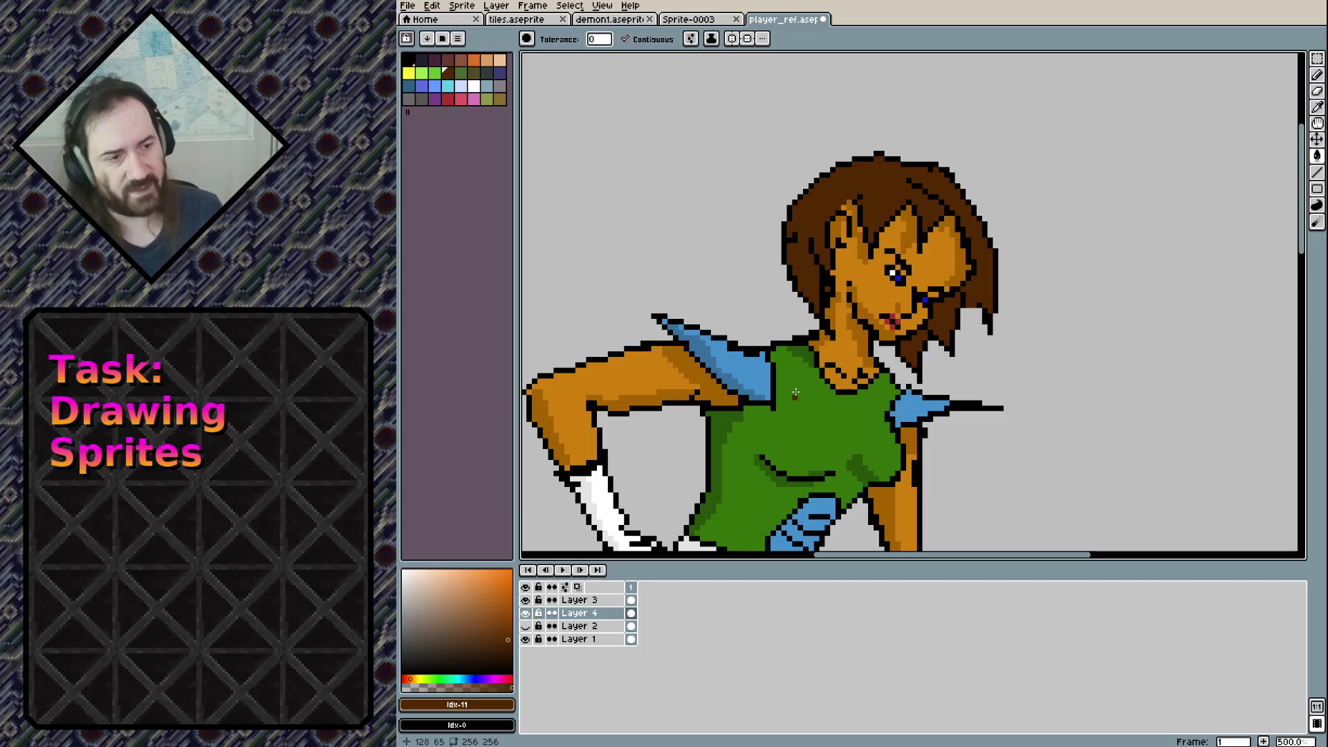
scroll(795, 392, "down", 4)
scroll(784, 406, "up", 3)
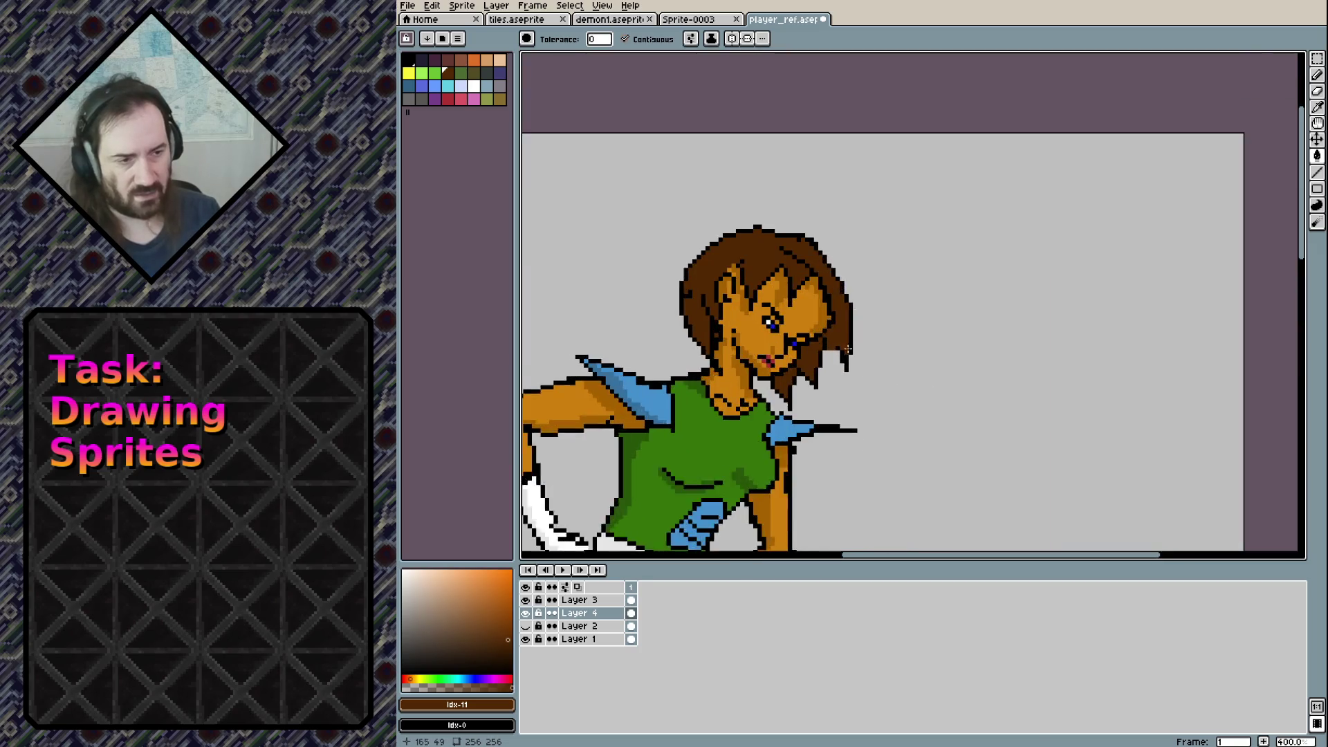
scroll(784, 406, "up", 1)
key("v")
key("ctrl+z")
key("ctrl+z")
key("ctrl+z")
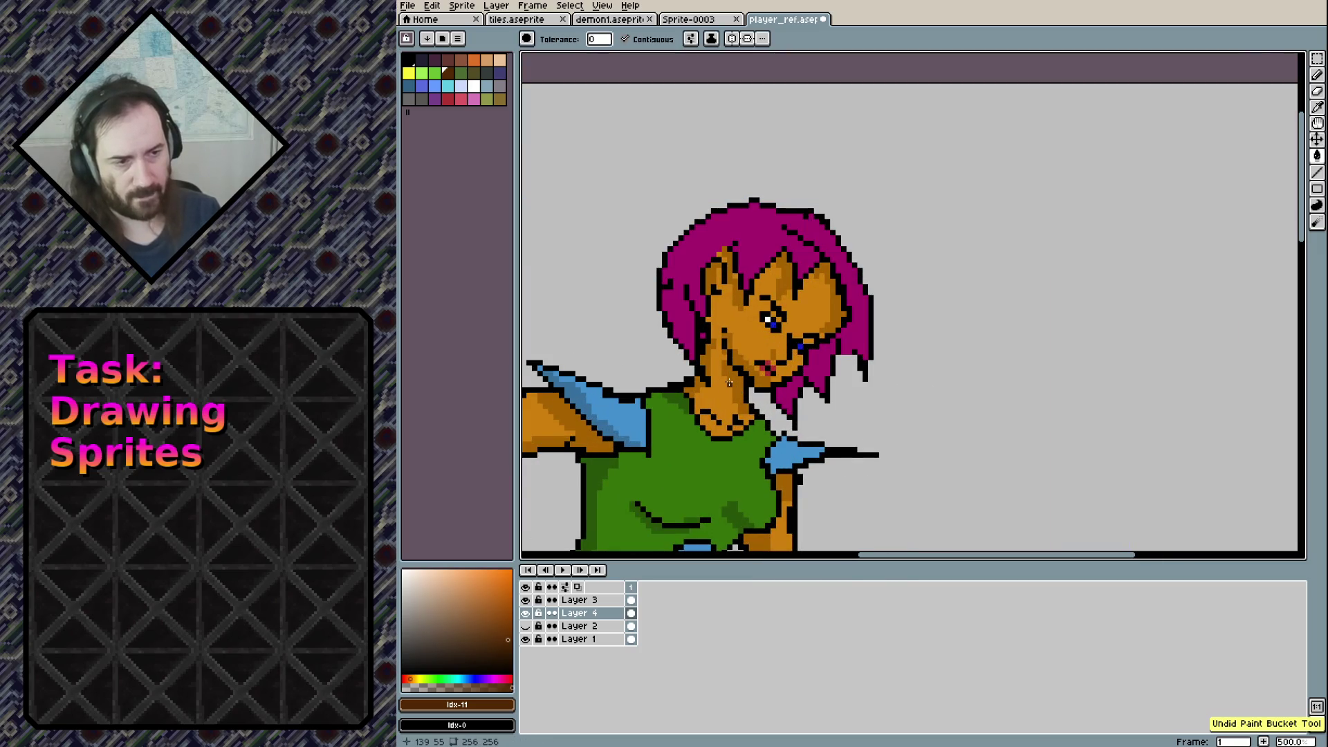
Fill the magenta hair and its remaining strands opaque bright yellow
left_click(415, 685)
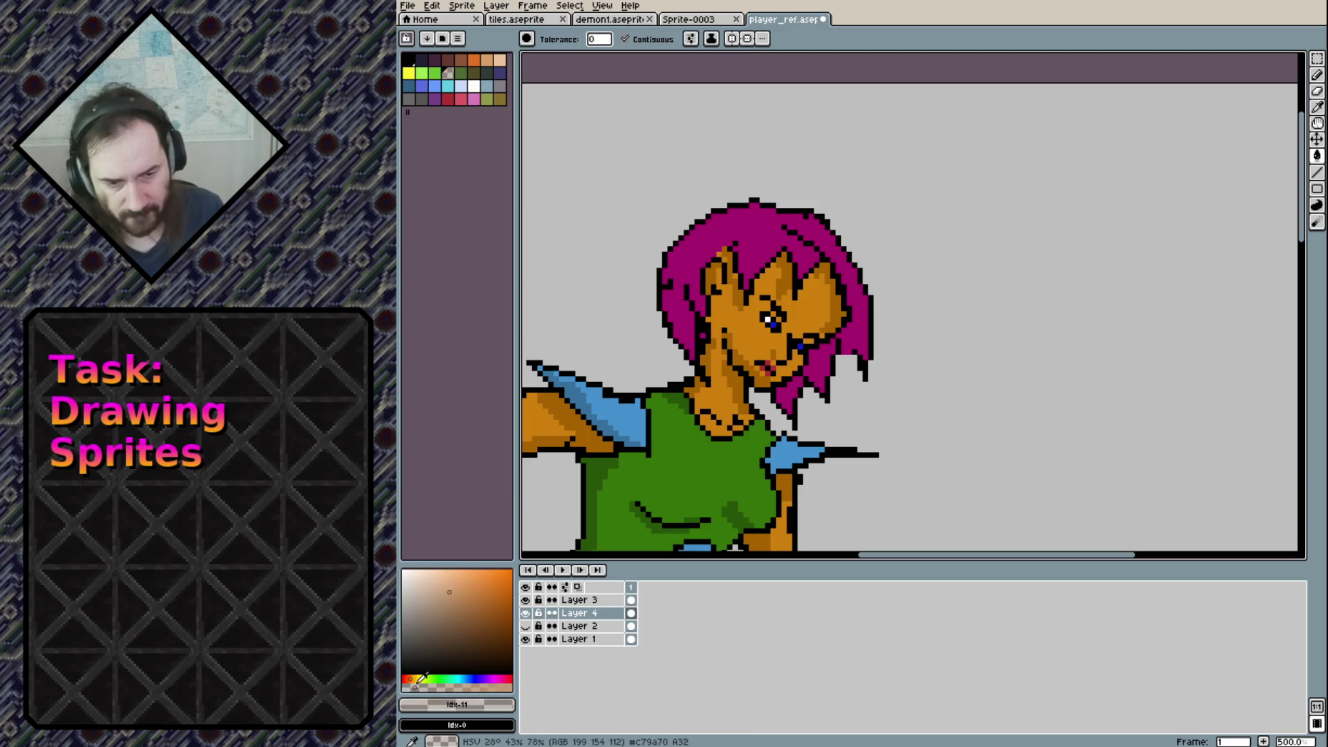
left_click(417, 678)
left_click_drag(420, 686, 512, 687)
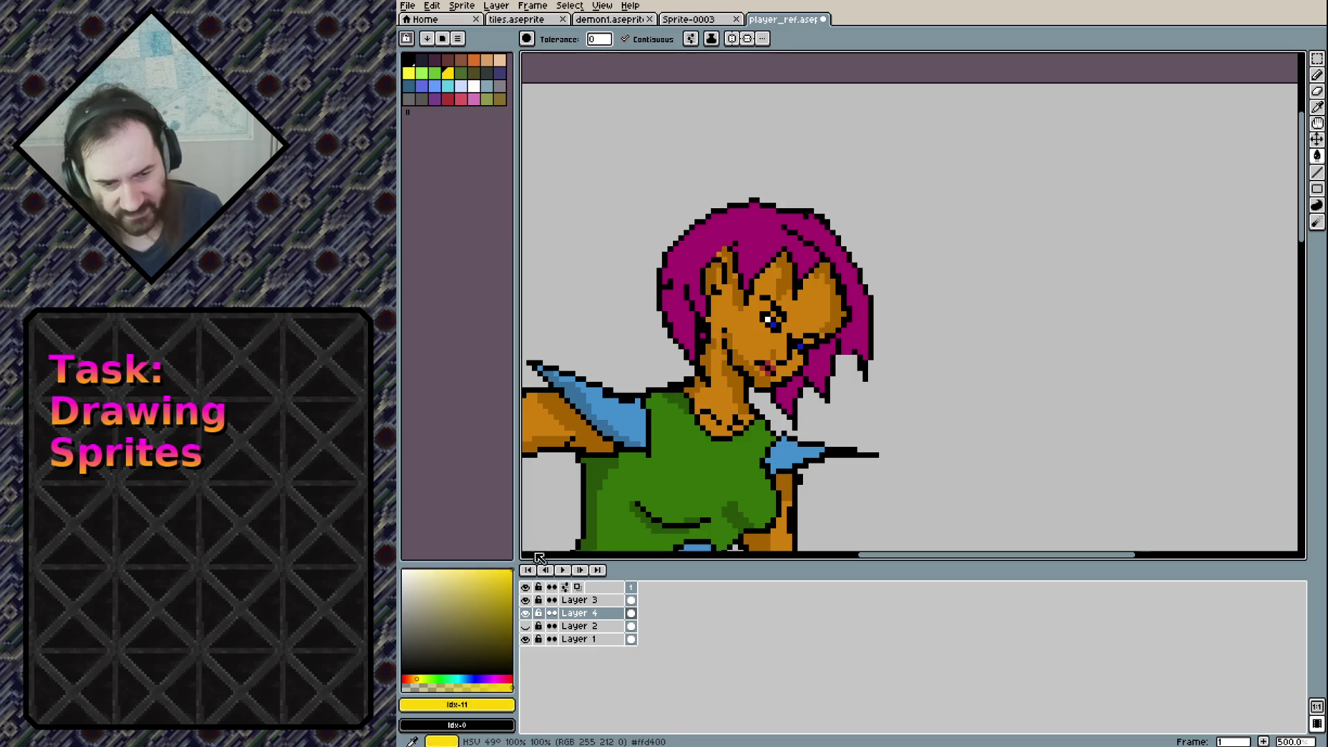
left_click(734, 217)
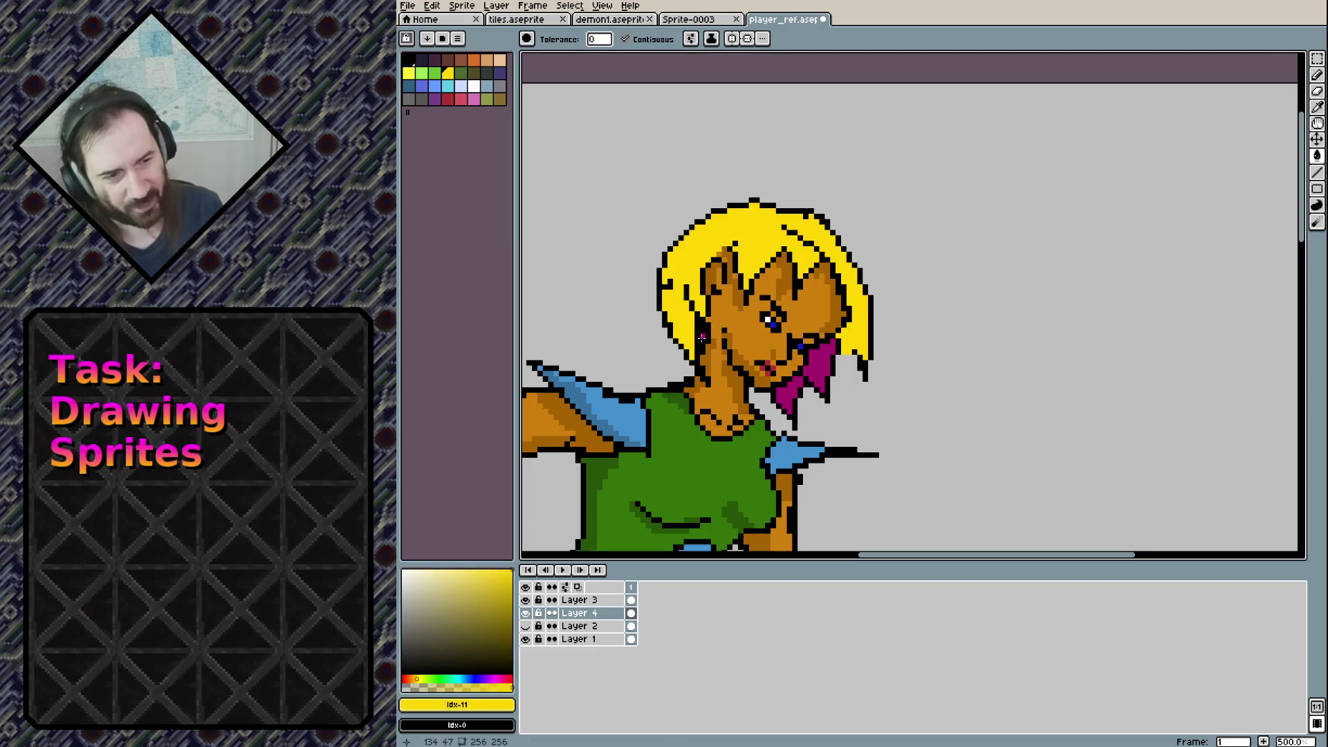
left_click(818, 363)
left_click(792, 394)
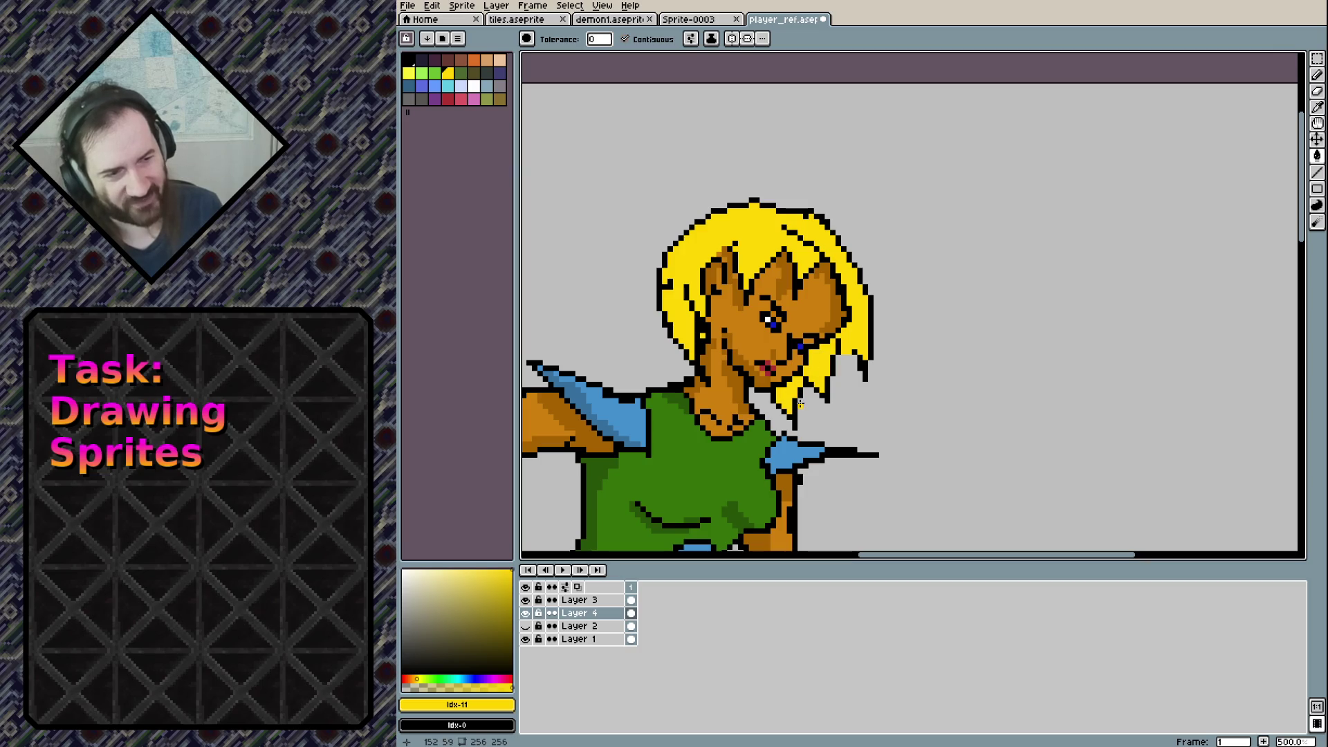
scroll(799, 392, "down", 1)
scroll(800, 392, "down", 4)
scroll(809, 360, "up", 1)
scroll(813, 338, "up", 1)
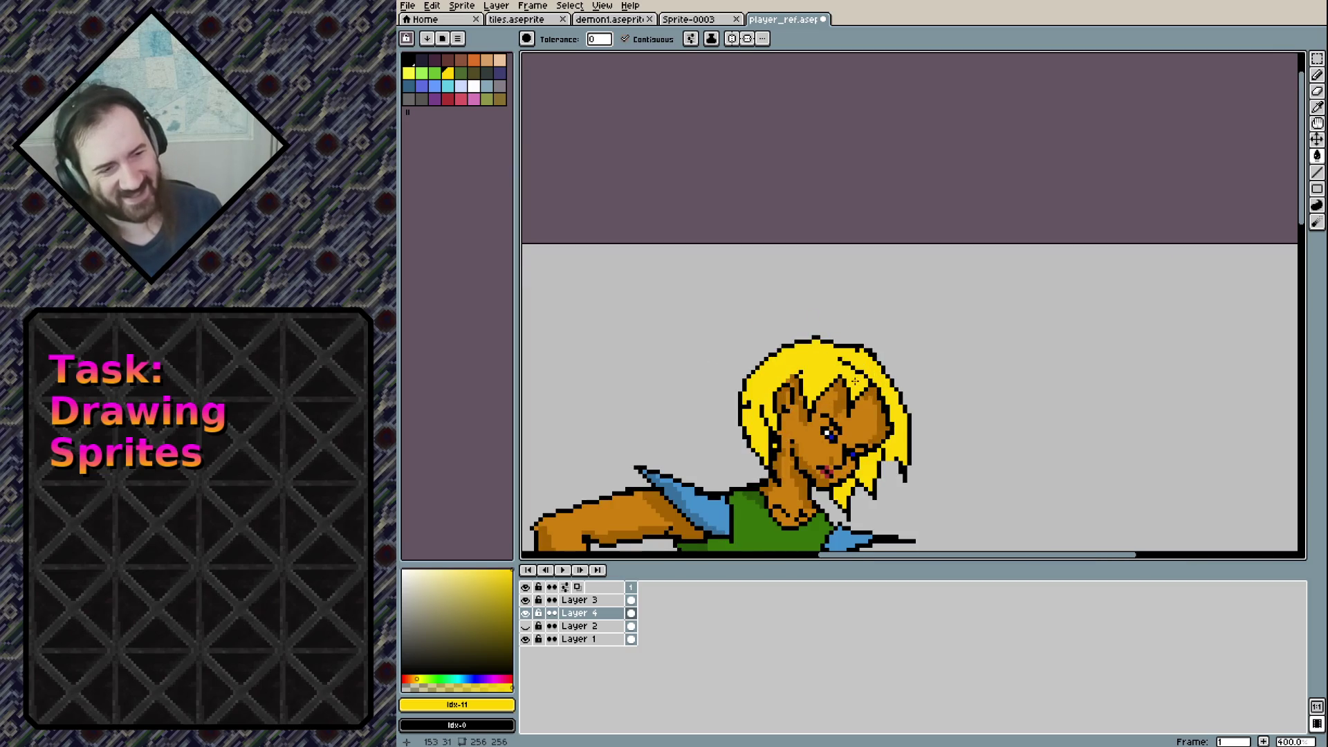
scroll(818, 313, "up", 1)
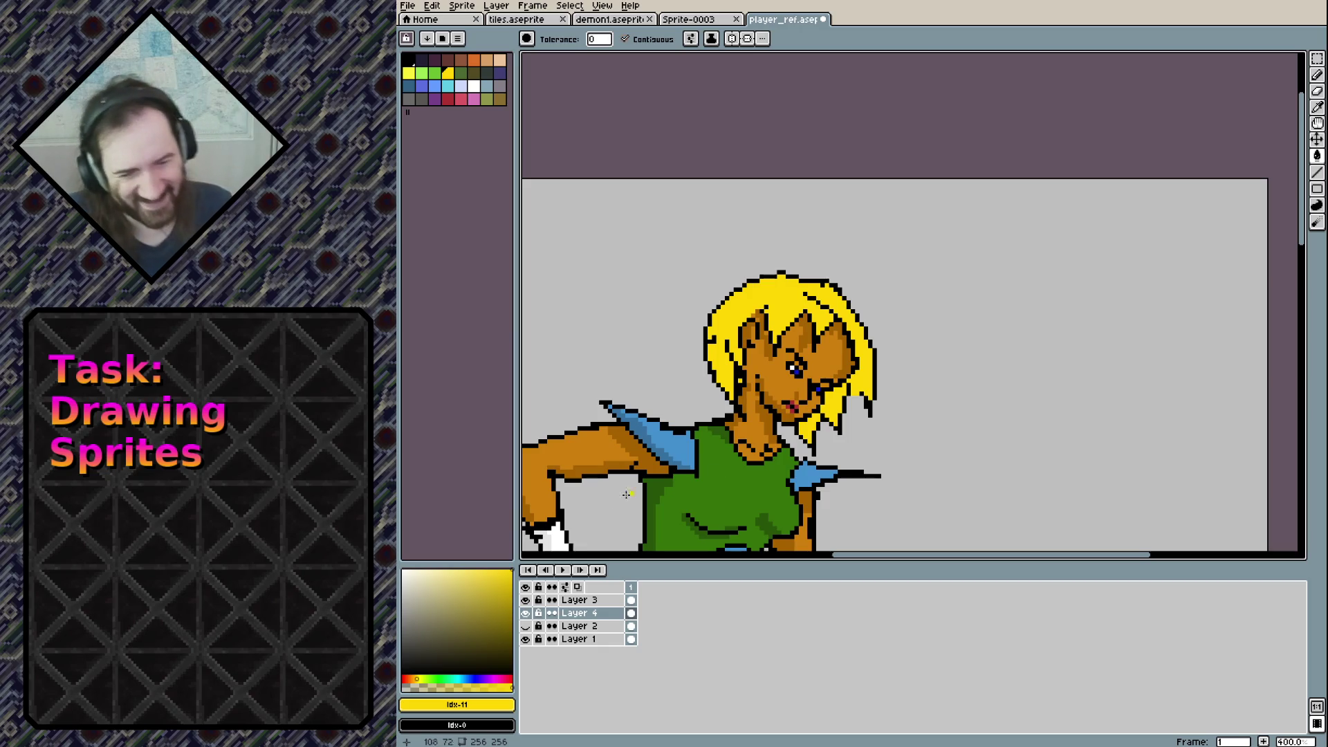
Switch the colour to red and fill the yellow hair and both strands red
left_click(485, 678)
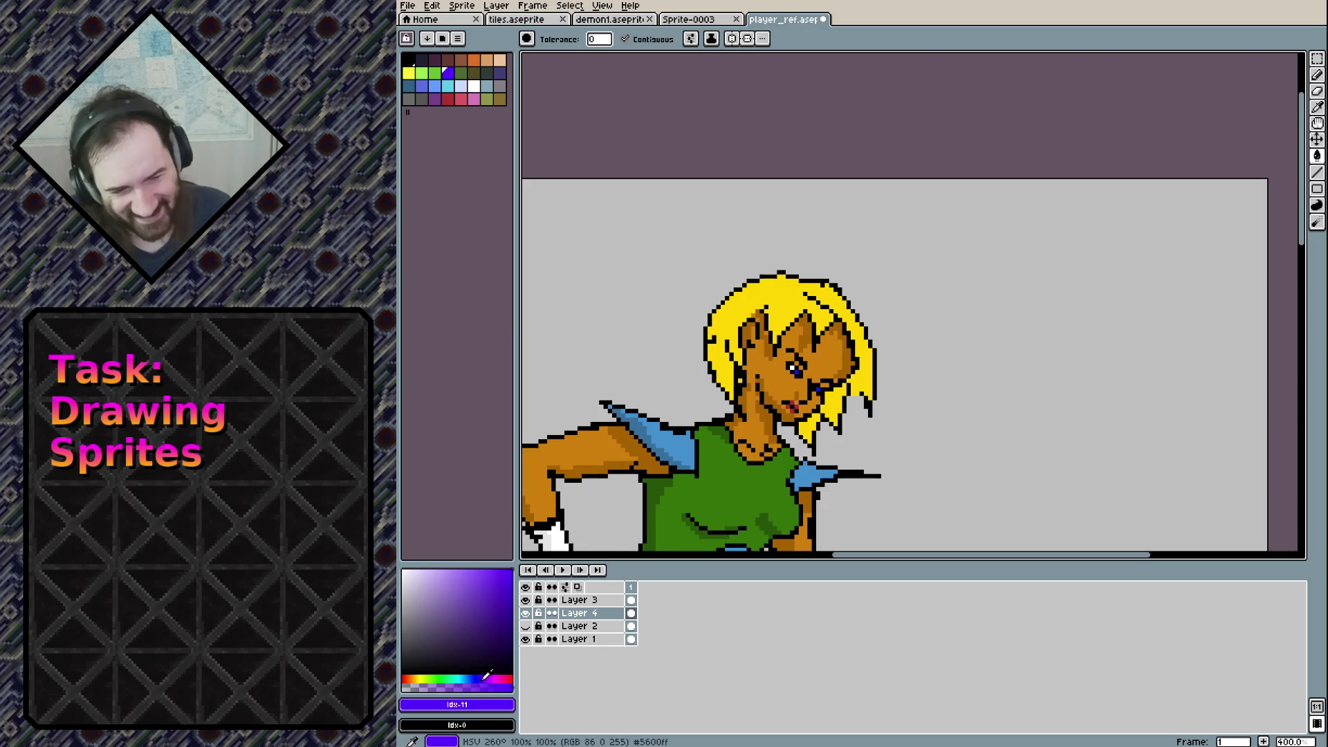
left_click(508, 677)
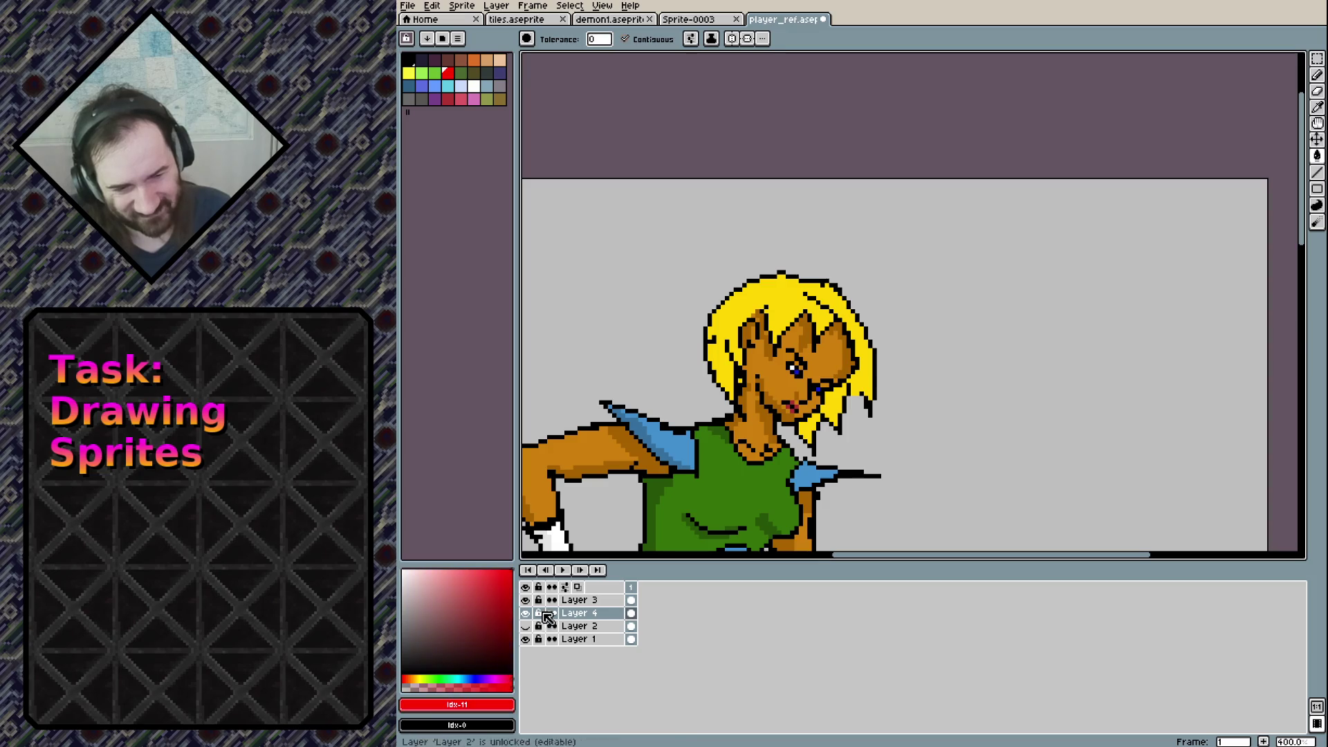
left_click(748, 339)
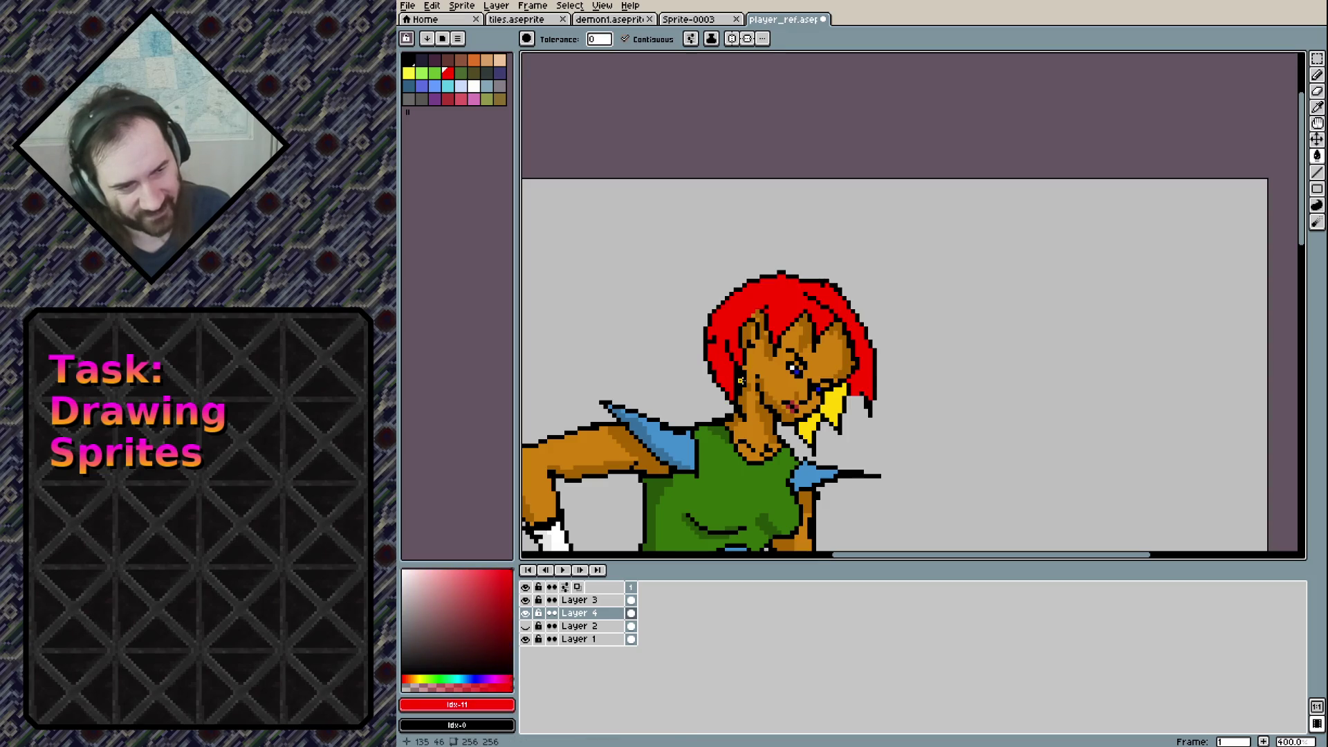
left_click(834, 406)
left_click(810, 429)
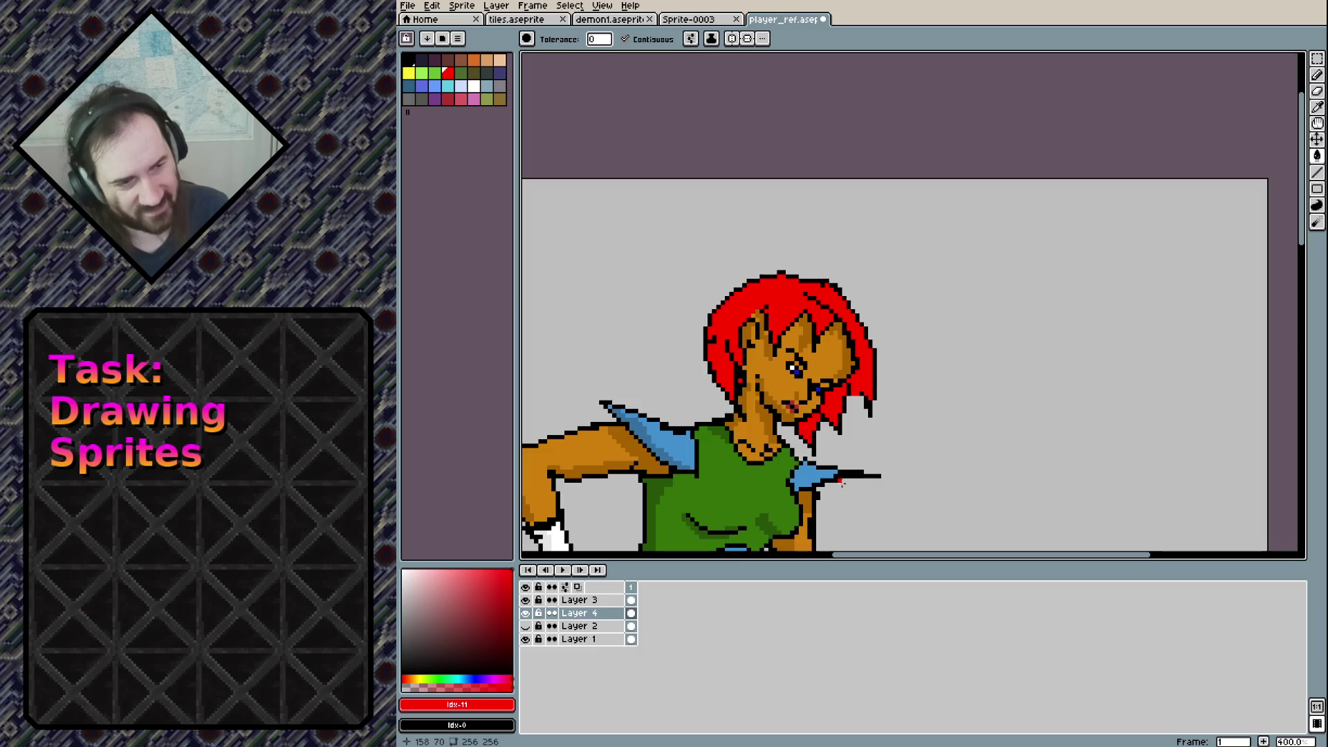
scroll(841, 482, "down", 3)
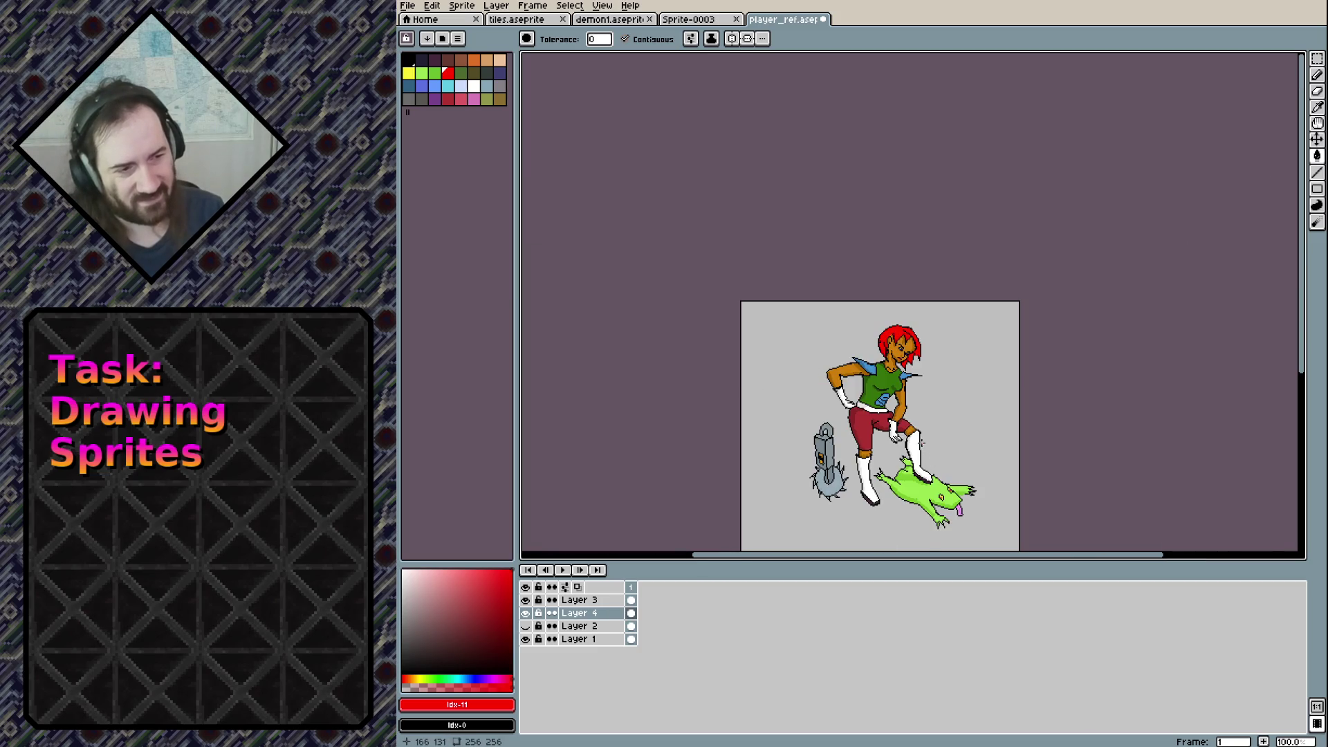
Fill the main hair and both bright red strands a deeper red
scroll(921, 443, "up", 2)
scroll(857, 201, "up", 1)
scroll(857, 202, "up", 1)
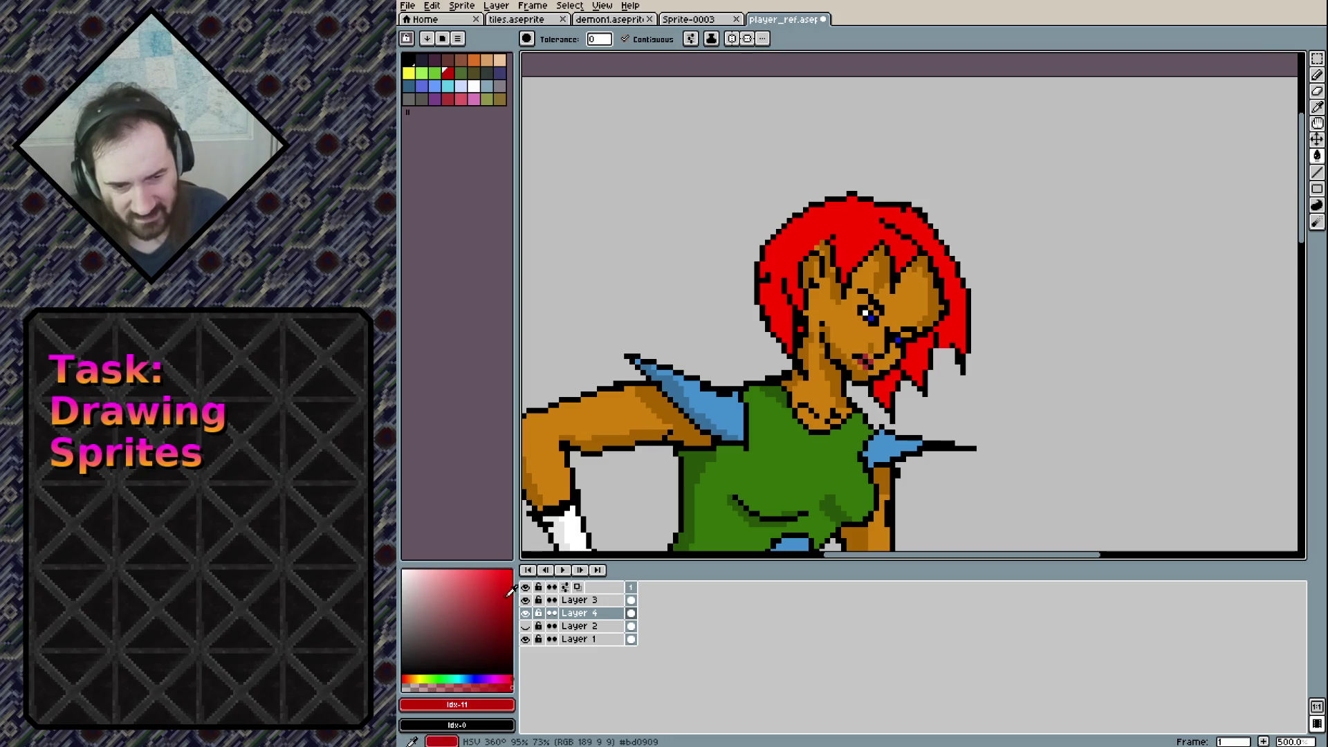
left_click(846, 230)
left_click(917, 361)
left_click(891, 391)
Bring the whole sprite into view and select Layer 3
scroll(930, 415, "down", 2)
scroll(907, 254, "down", 1)
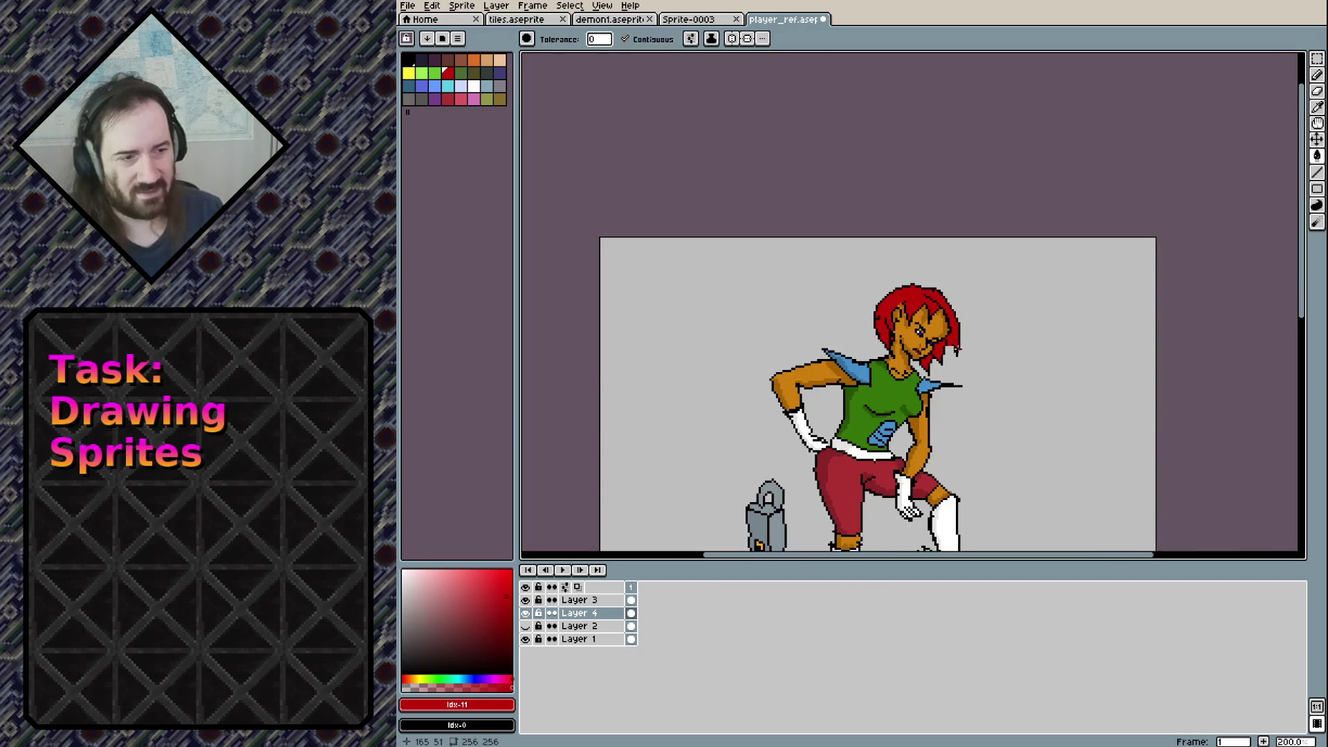
scroll(904, 254, "up", 2)
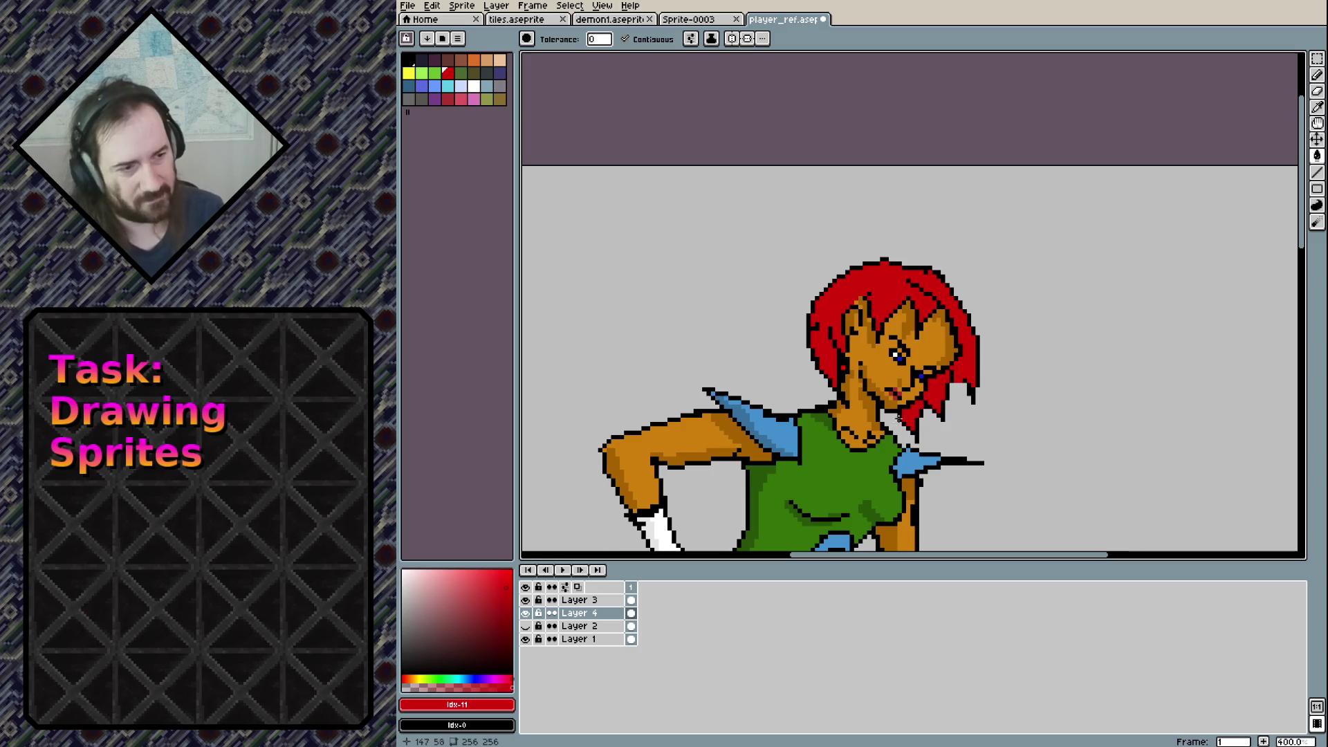
scroll(897, 422, "down", 2)
left_click_drag(897, 467, 835, 235)
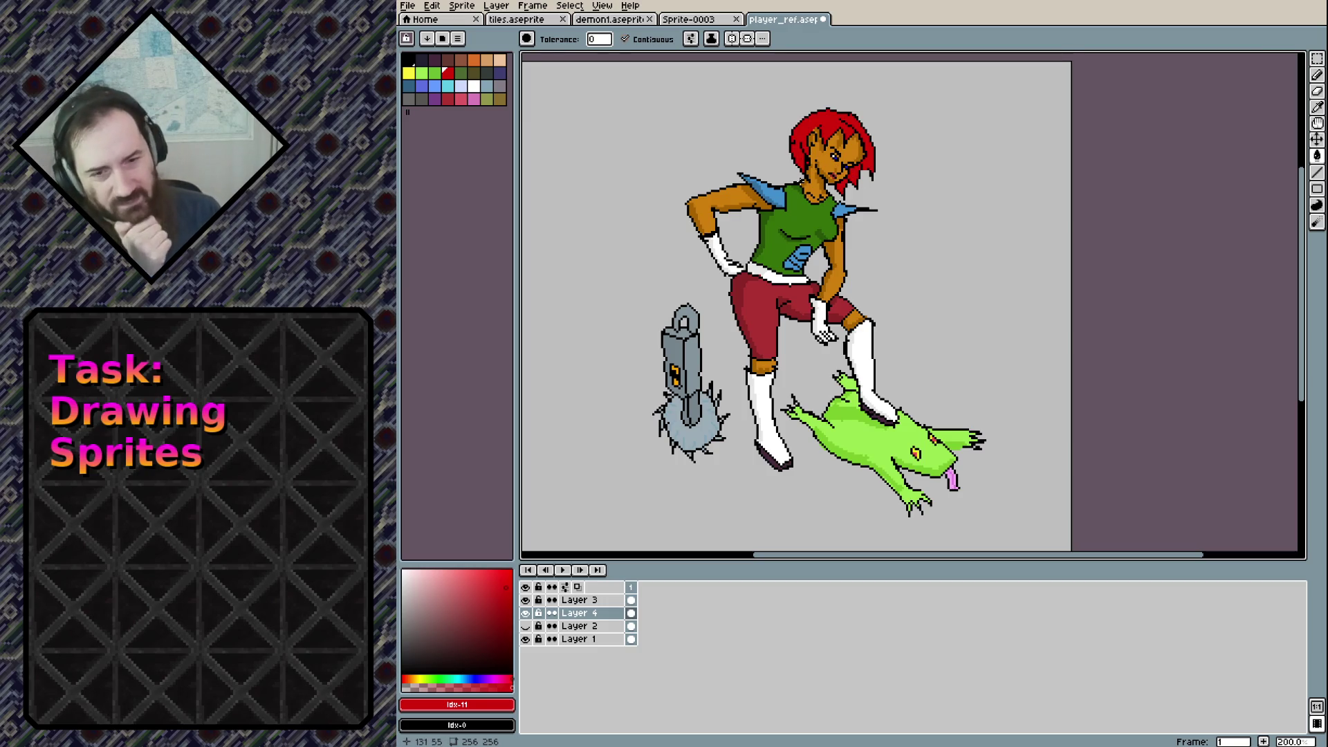
scroll(794, 148, "up", 2)
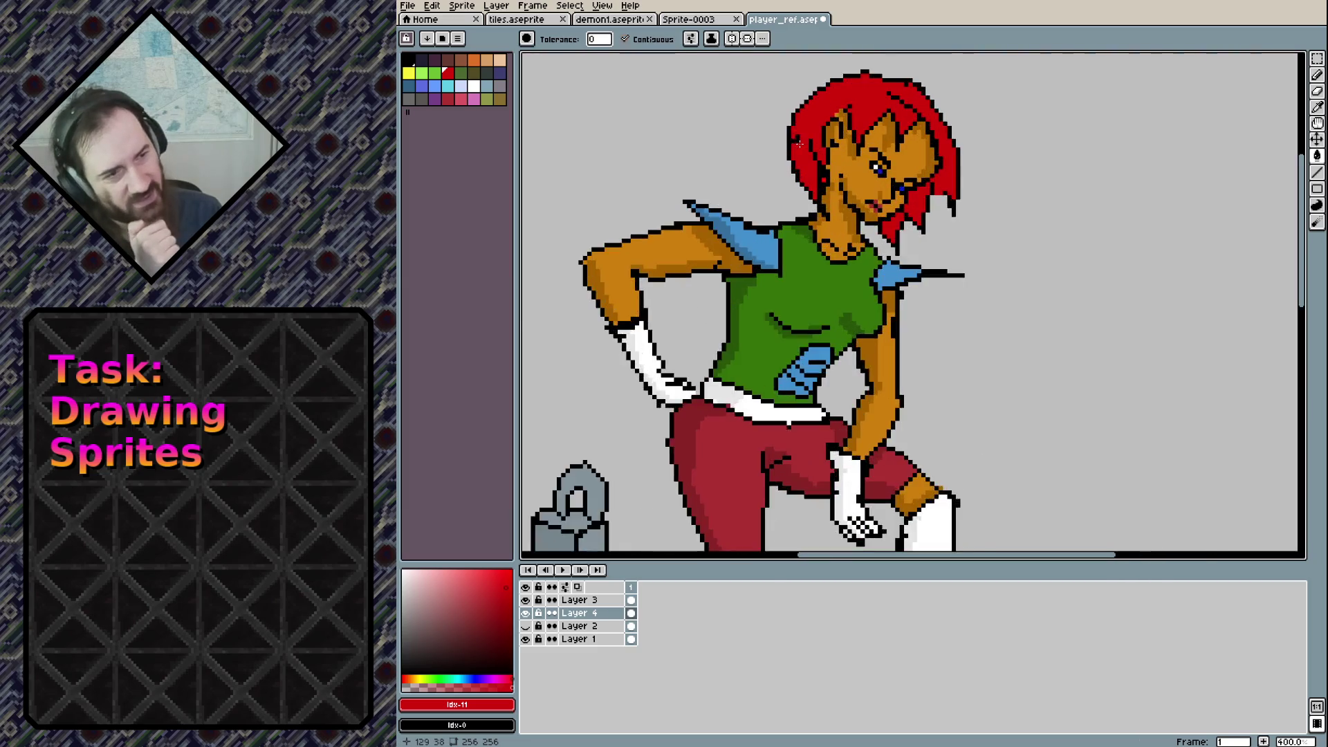
scroll(794, 147, "up", 2)
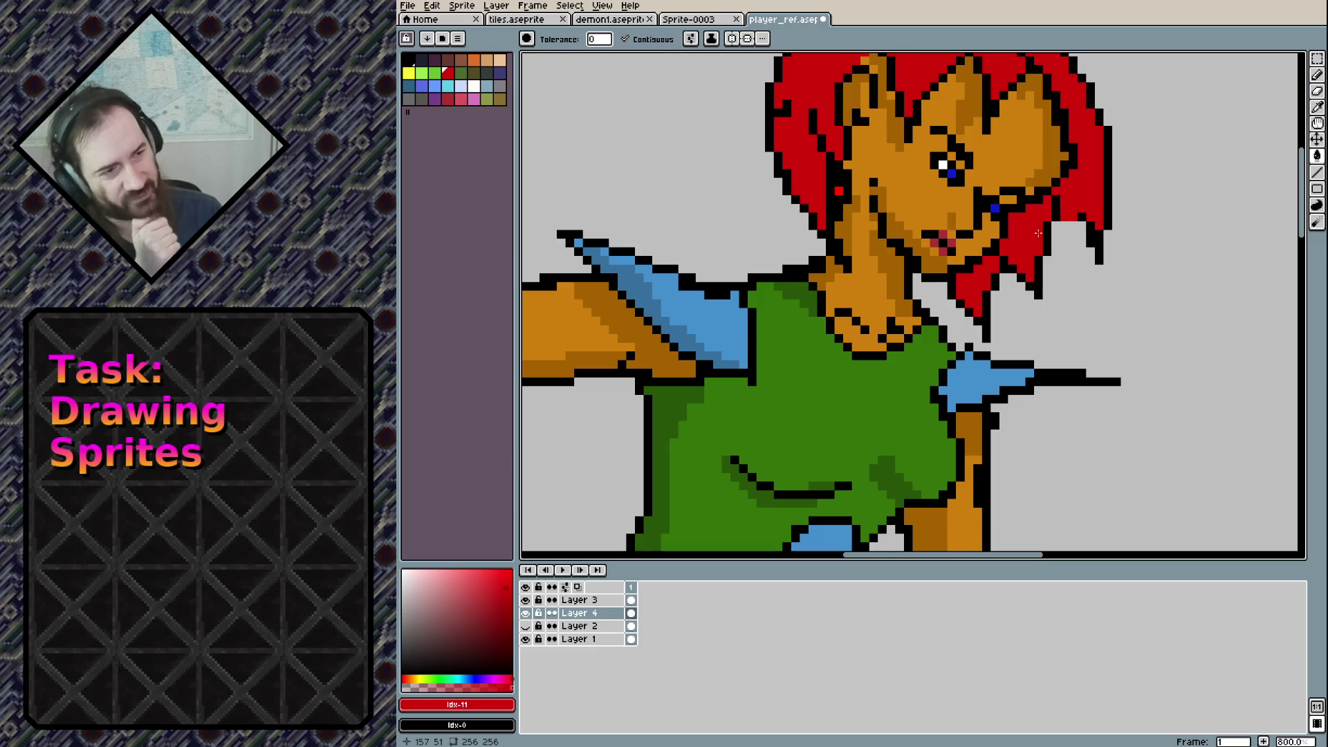
scroll(1038, 234, "down", 3)
scroll(818, 302, "up", 1)
scroll(819, 302, "up", 1)
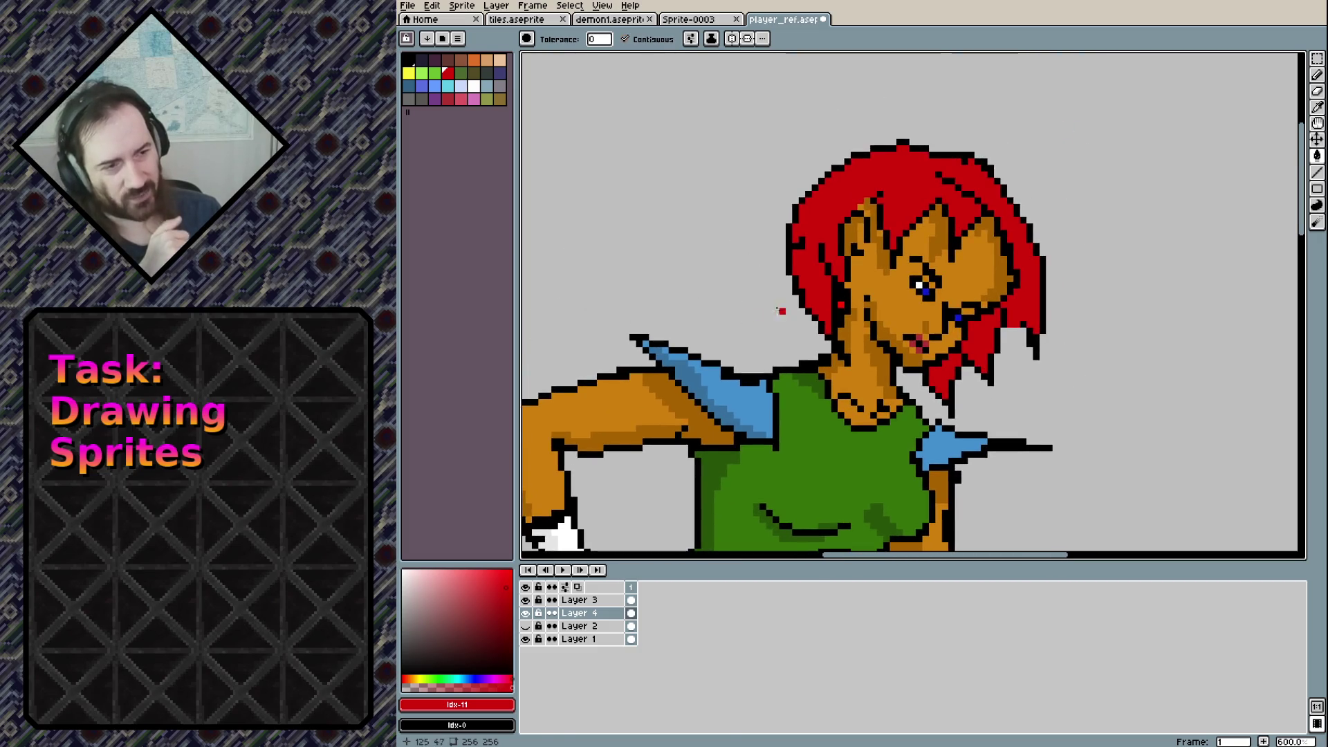
left_click(632, 602)
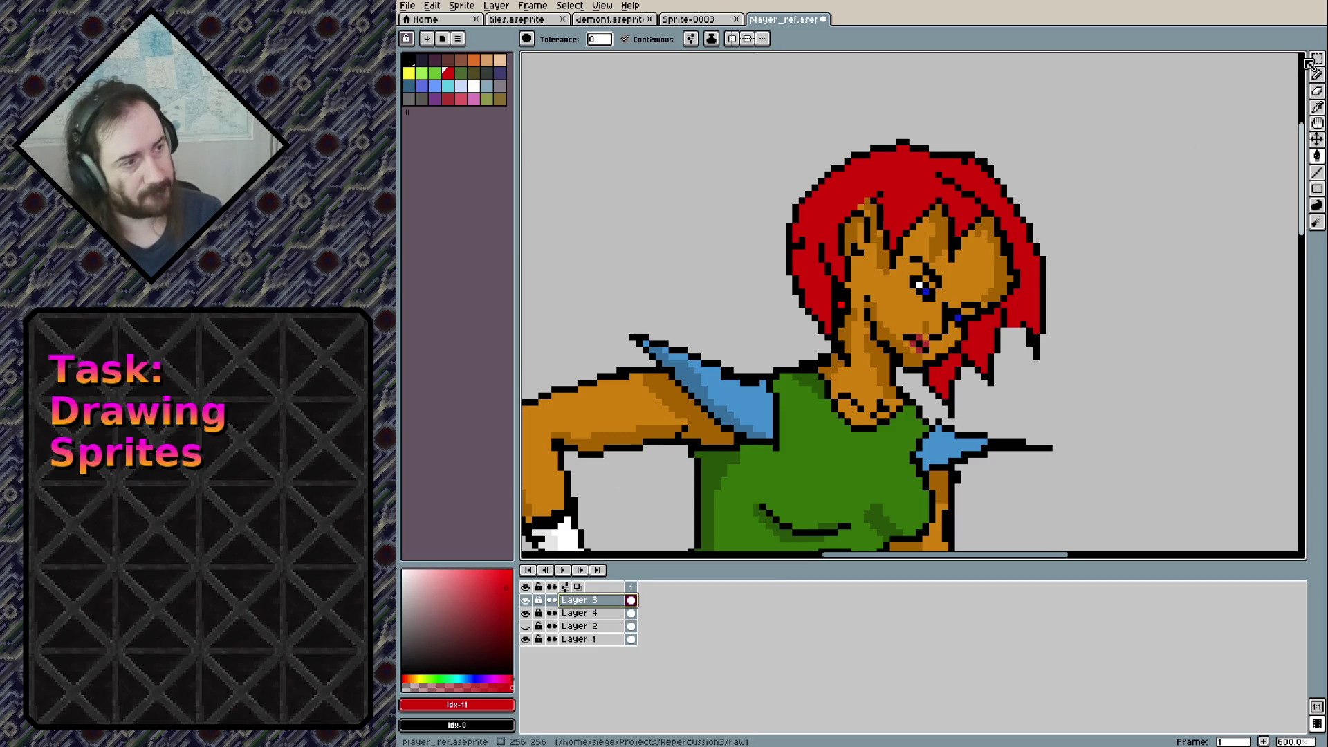
scroll(1293, 65, "down", 1)
Select the head, lower hair strands and mouth, restoring an accidental delete
left_click(1317, 58)
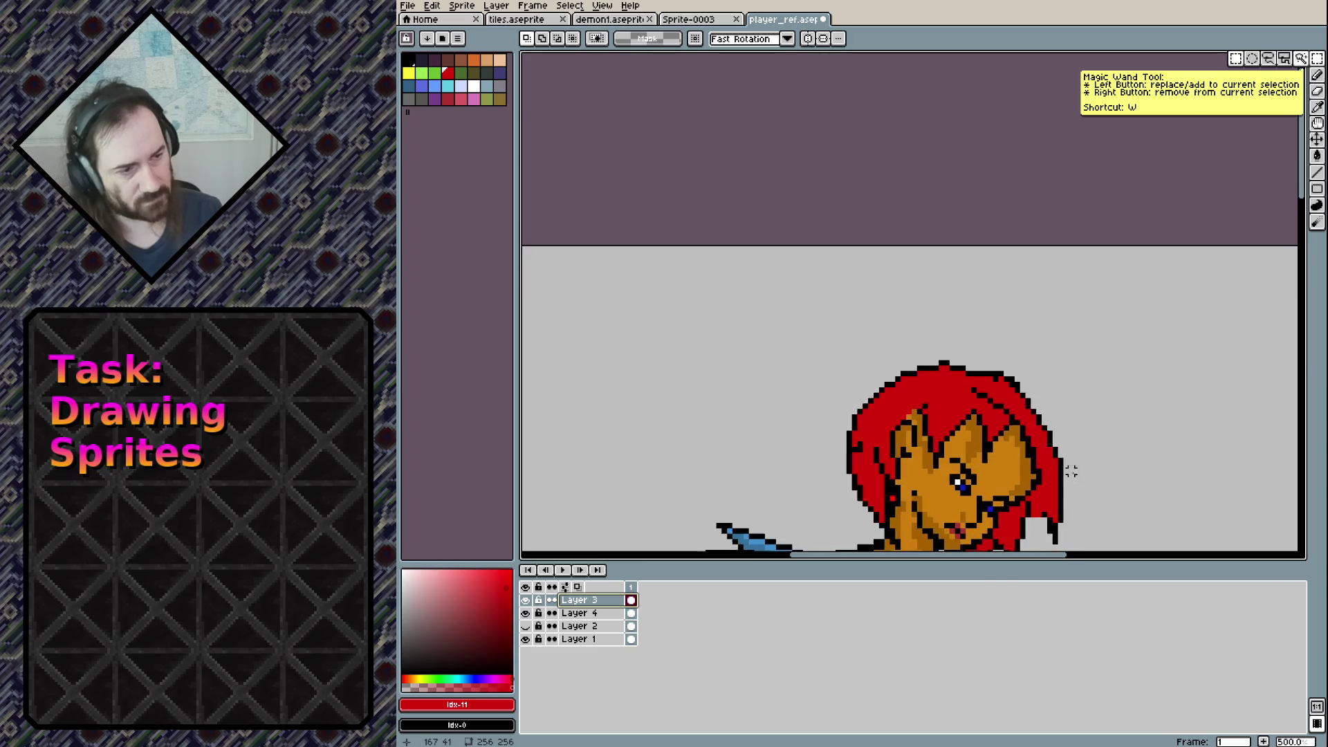
left_click_drag(1071, 471, 1023, 295)
left_click_drag(772, 168, 1044, 370)
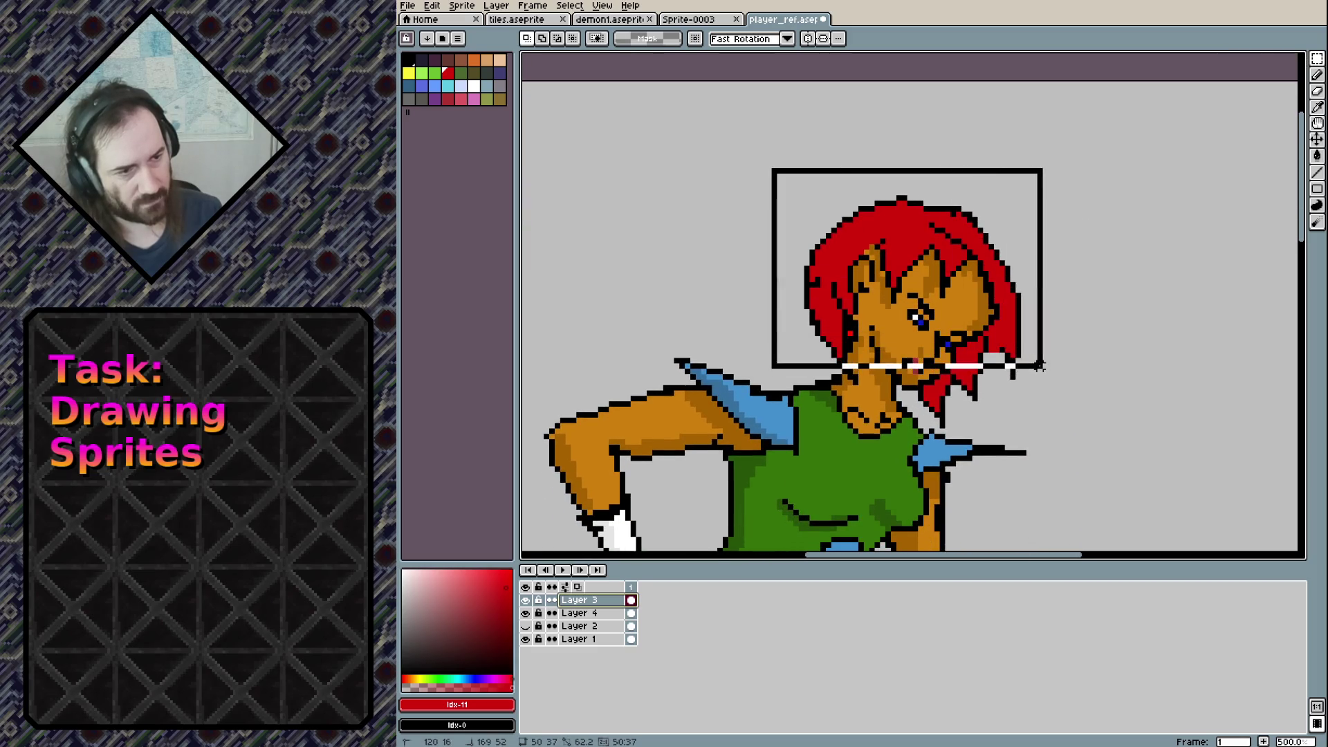
left_click_drag(965, 409, 920, 370)
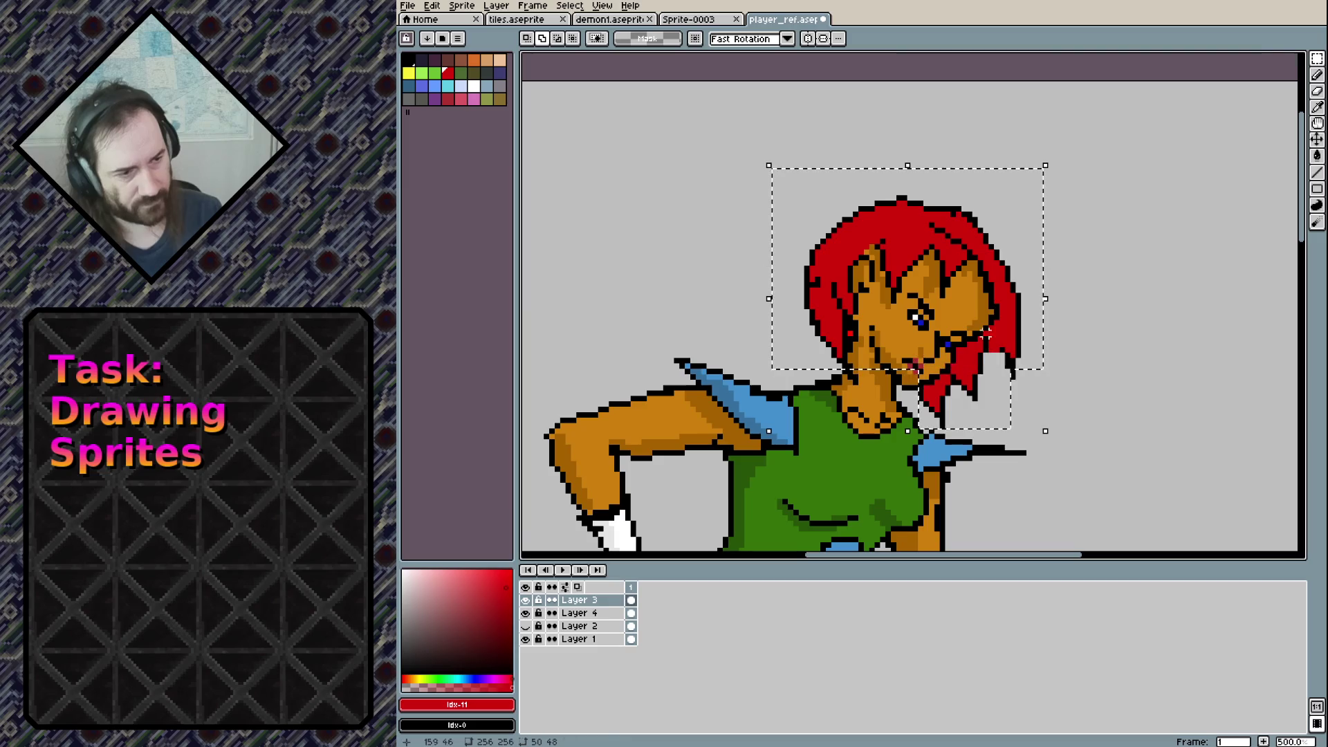
left_click_drag(958, 294, 1072, 396)
left_click_drag(875, 355, 916, 388)
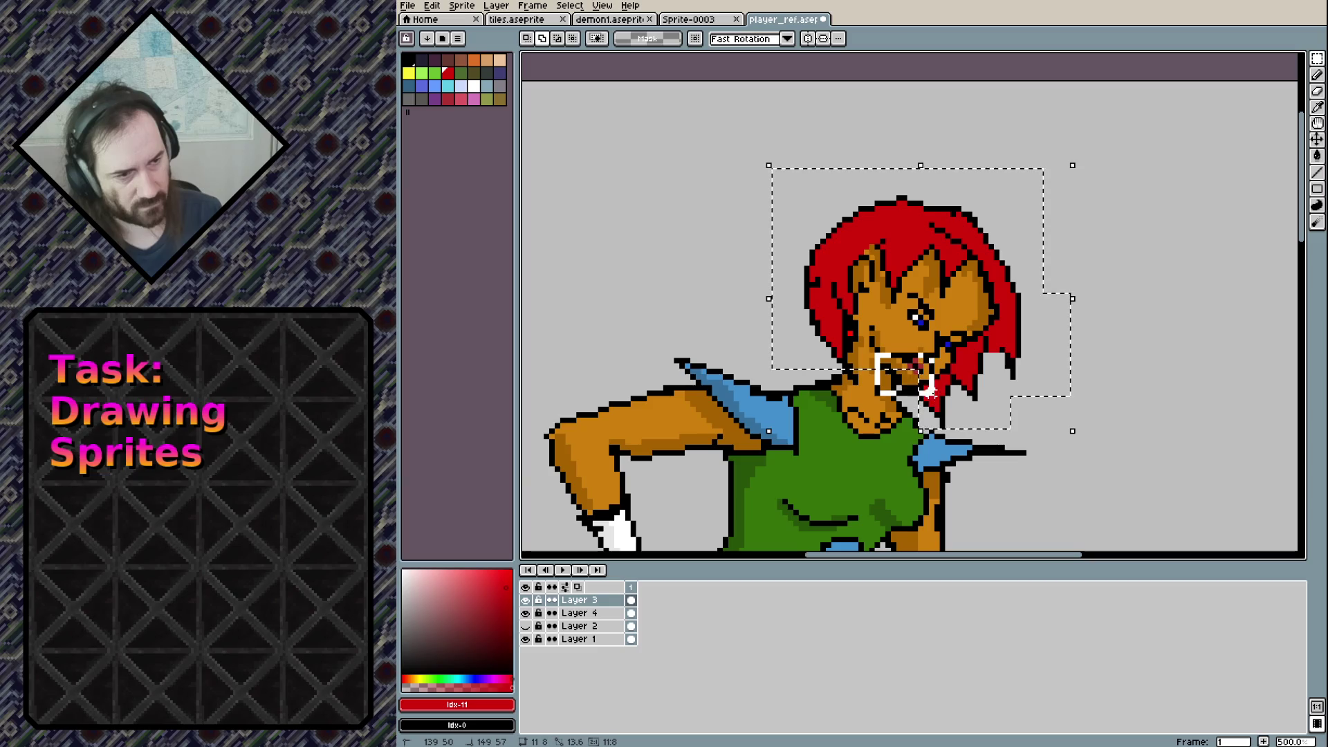
key("Delete")
key("ctrl+z")
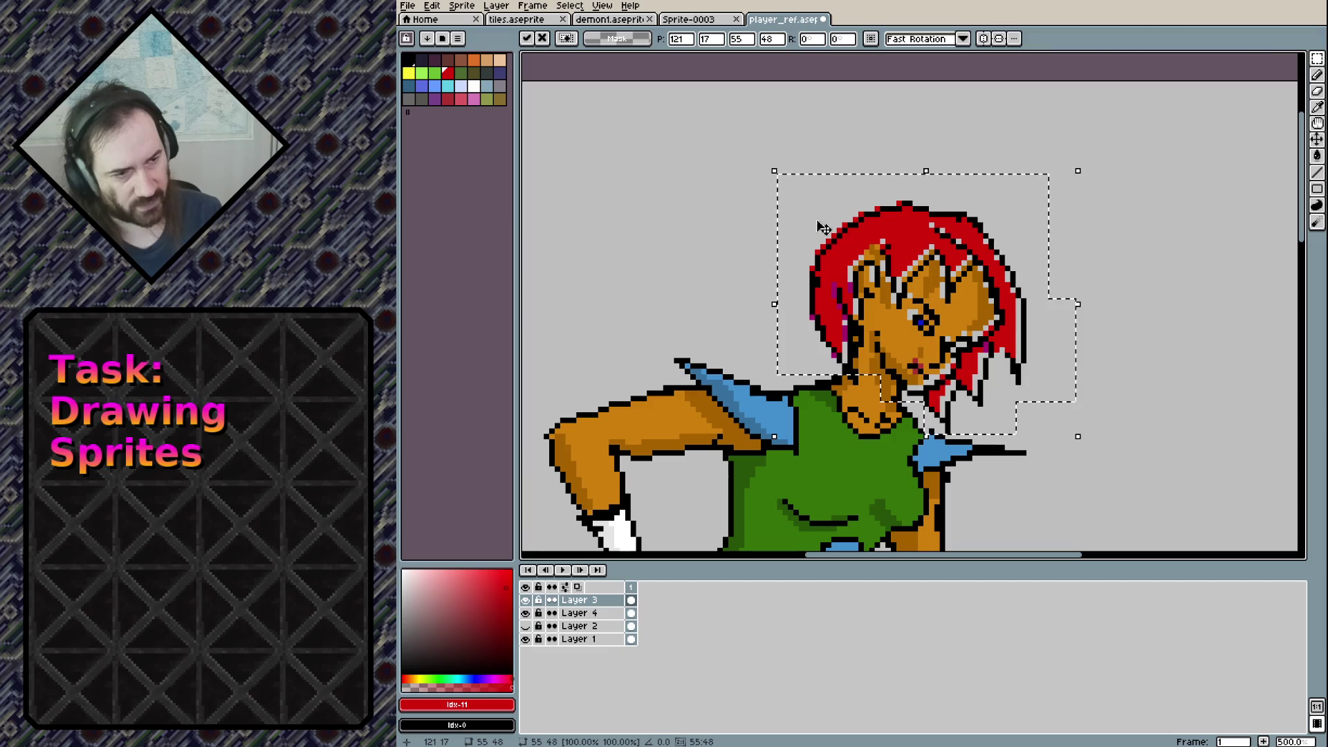
Nudge the head on Layer 4 a few pixels right and down, then commit it
left_click(583, 614)
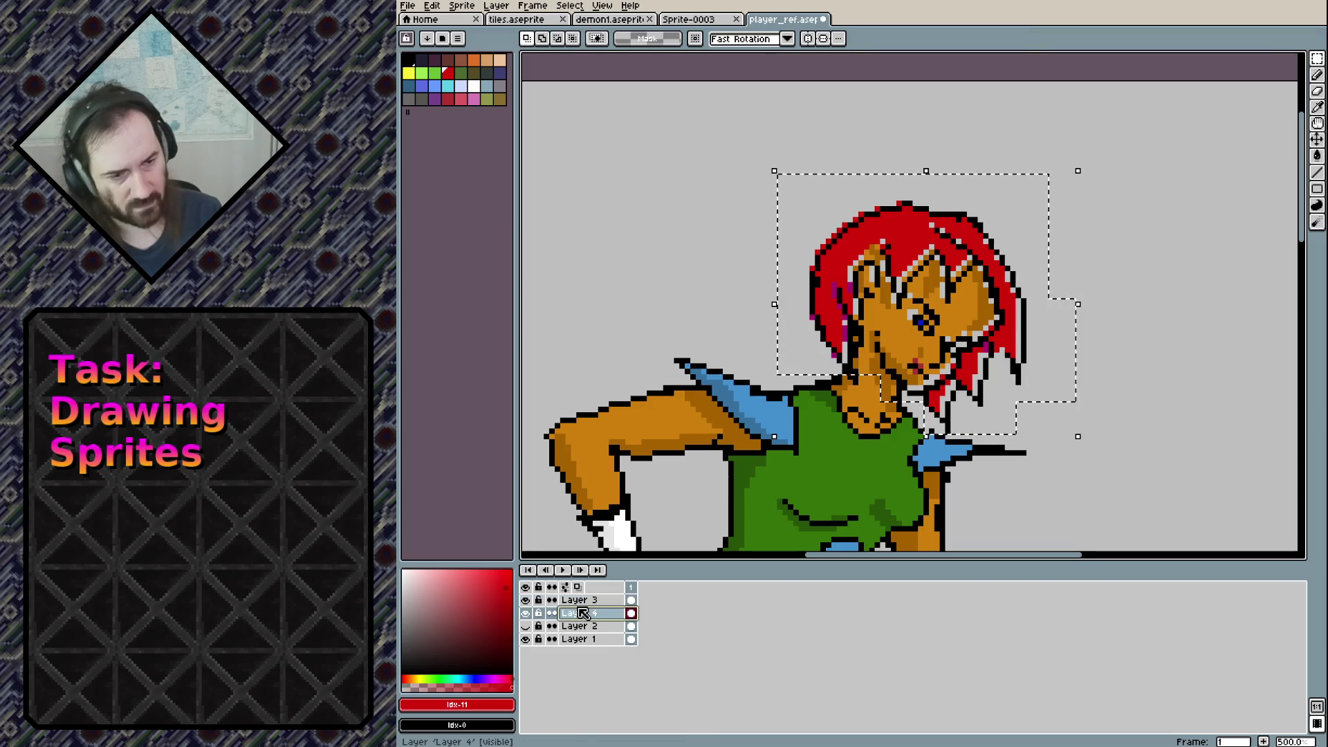
left_click_drag(893, 328, 899, 334)
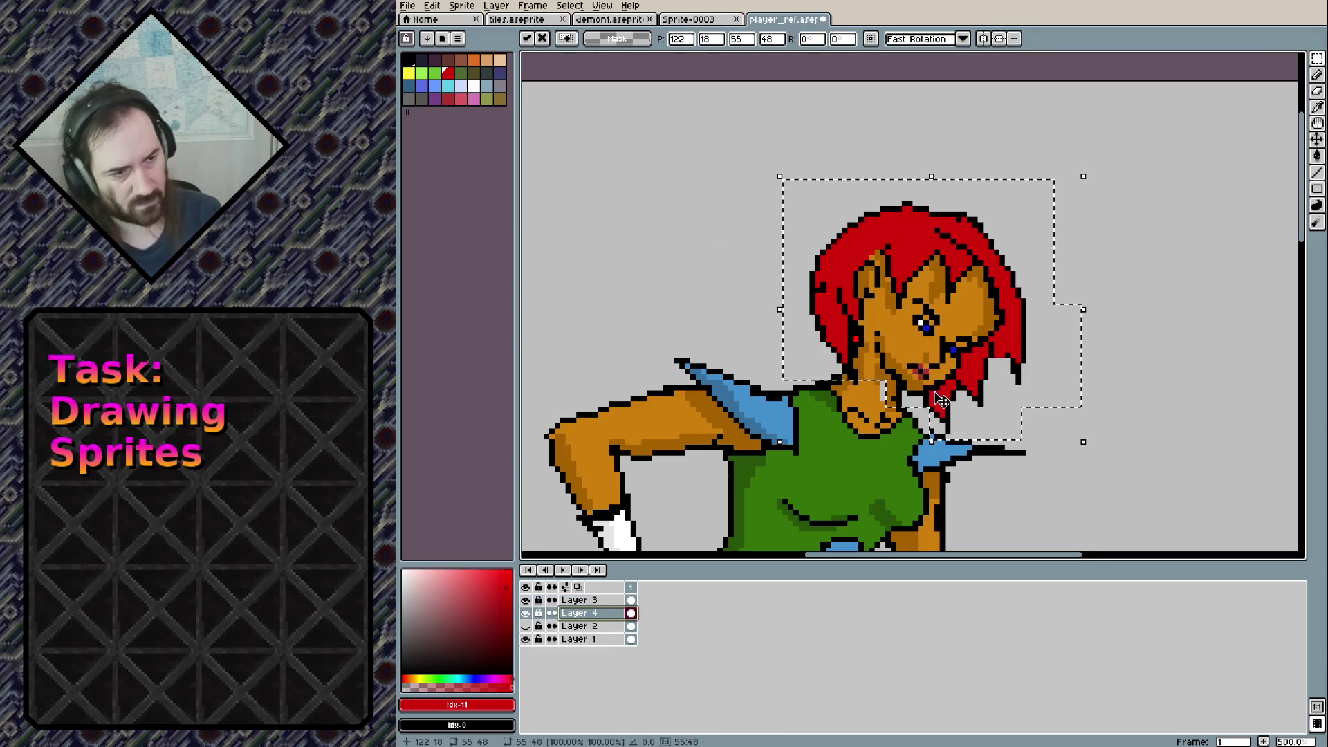
left_click(1132, 382)
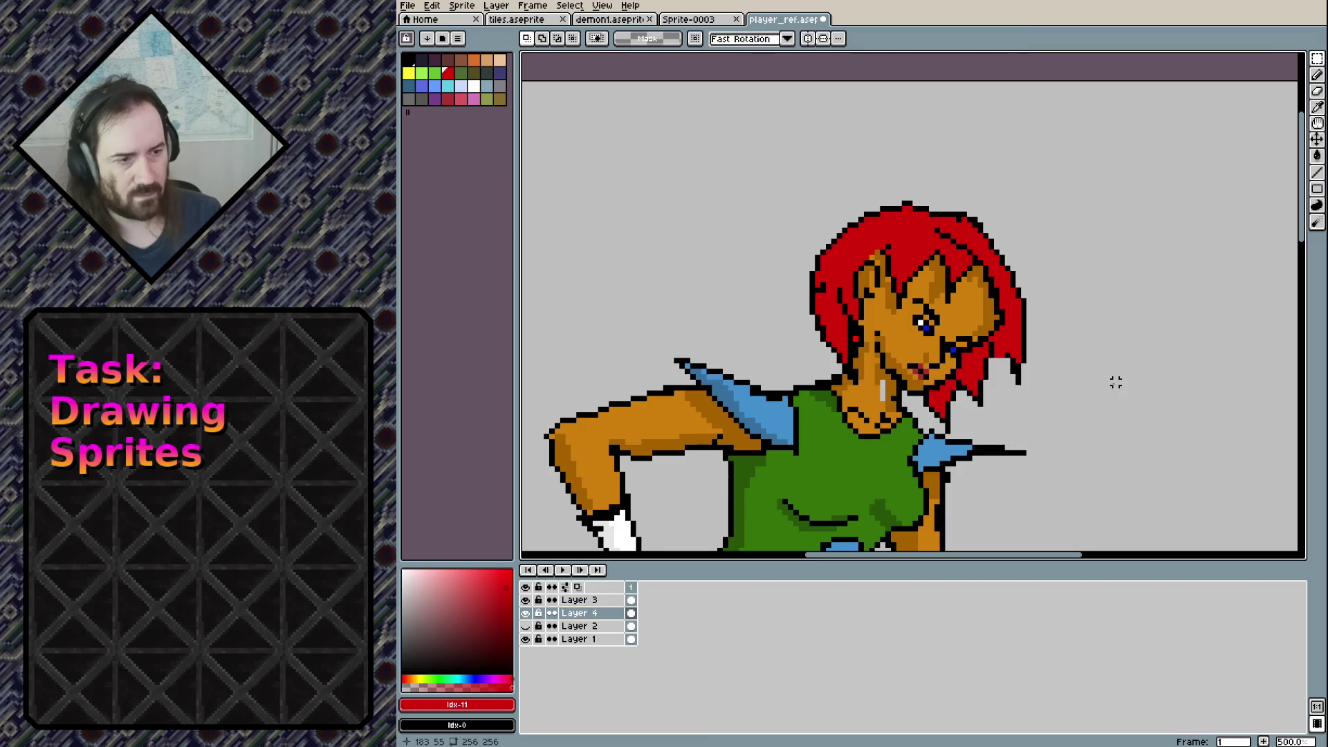
key("ctrl+z")
key("Right")
key("Right")
key("Down")
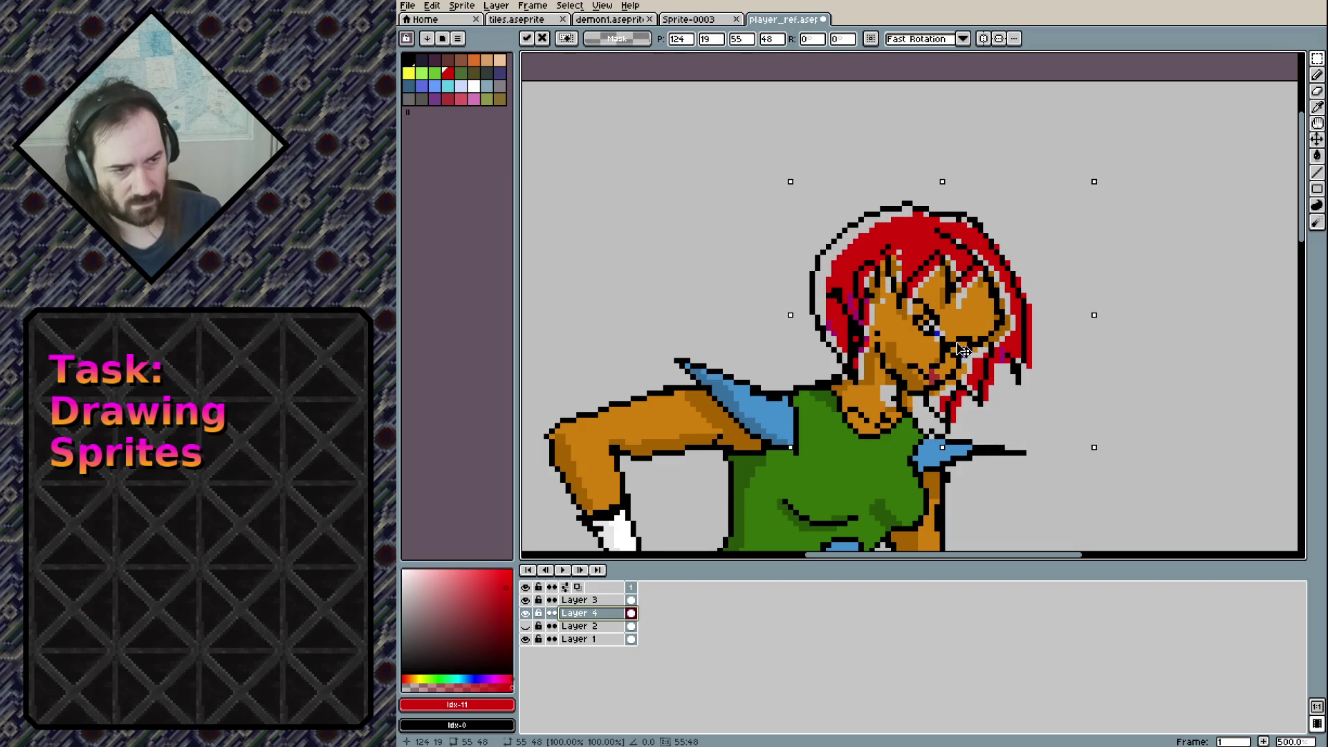
key("Left")
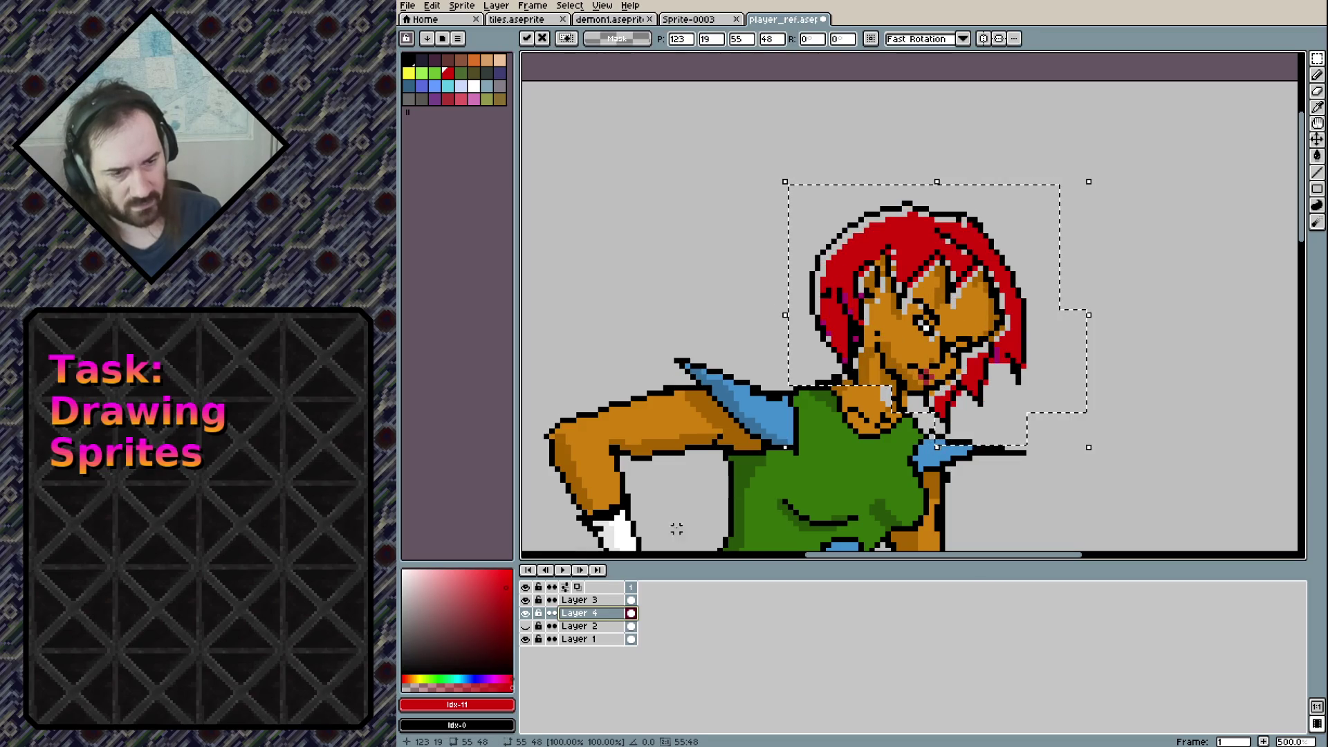
key("alt+Up")
left_click(939, 341)
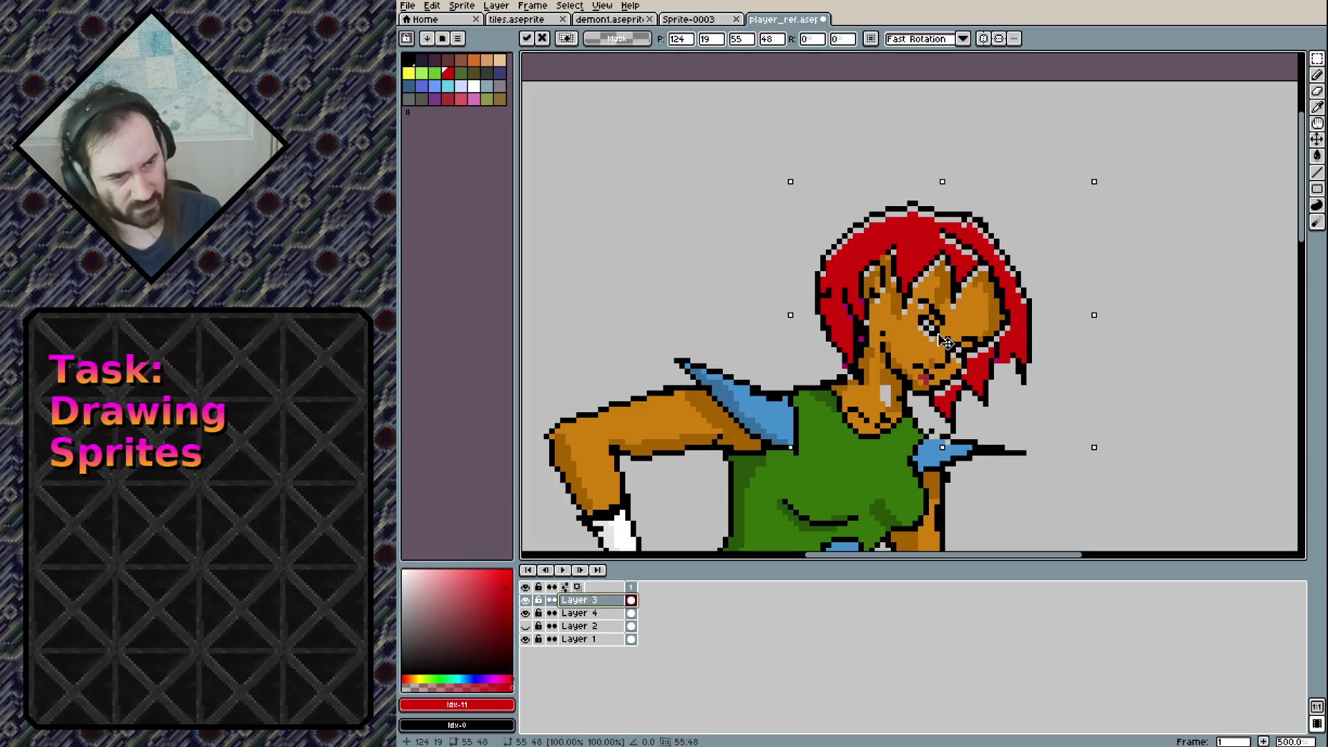
key("ctrl+d")
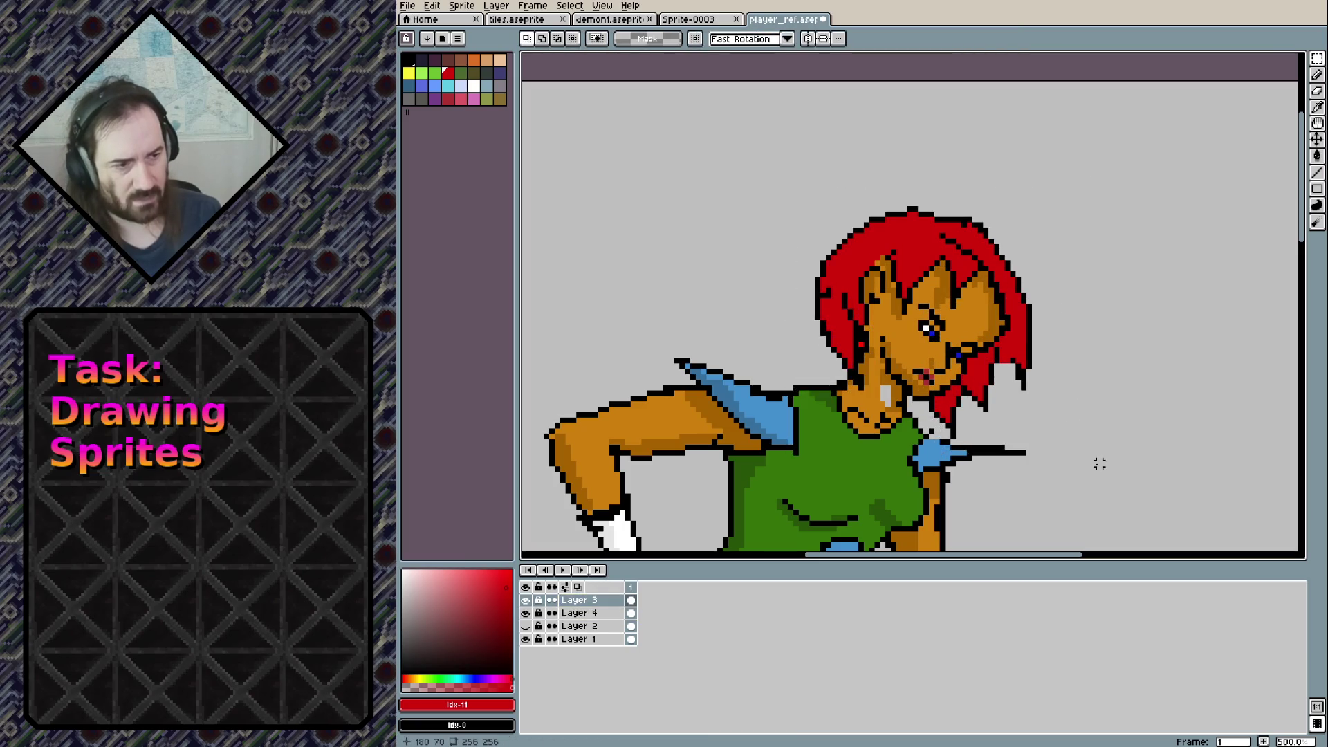
On Layer 4, marquee the grey gap pixels on the woman's neck and delete them
scroll(1033, 453, "down", 3)
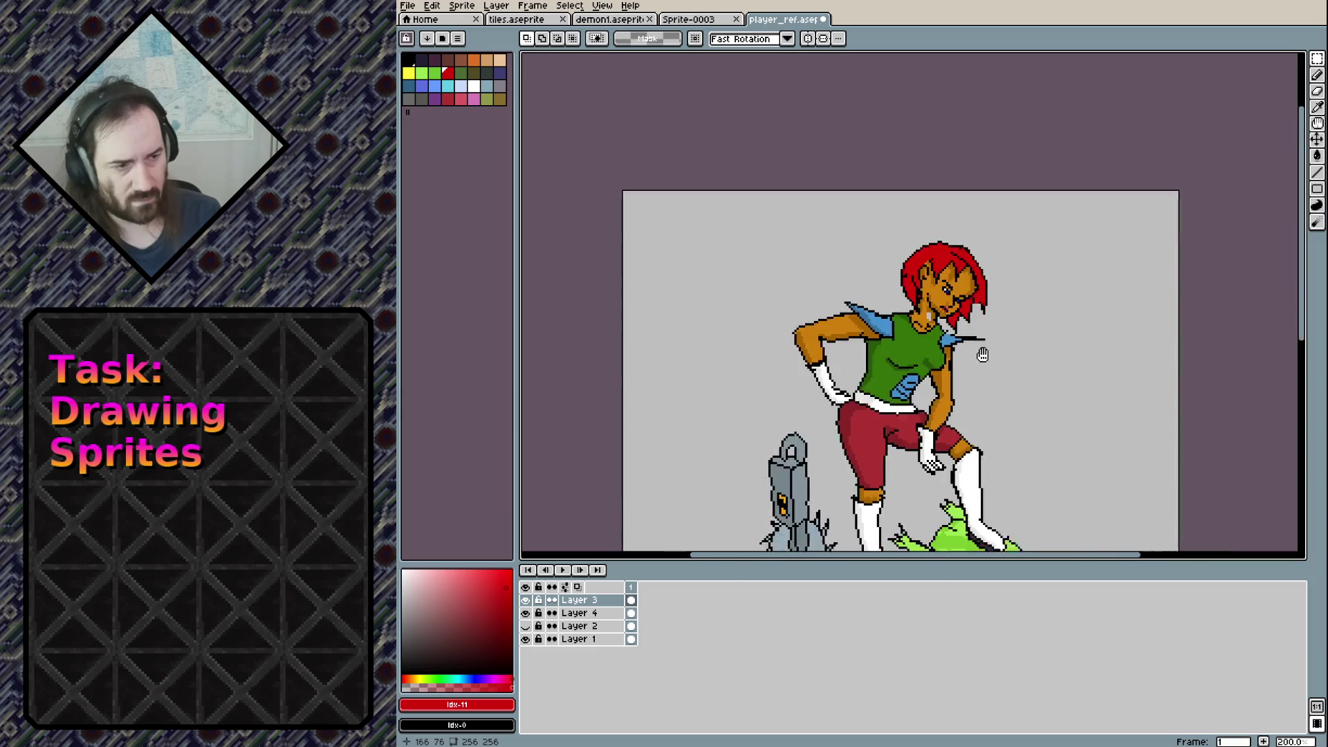
scroll(909, 239, "up", 8)
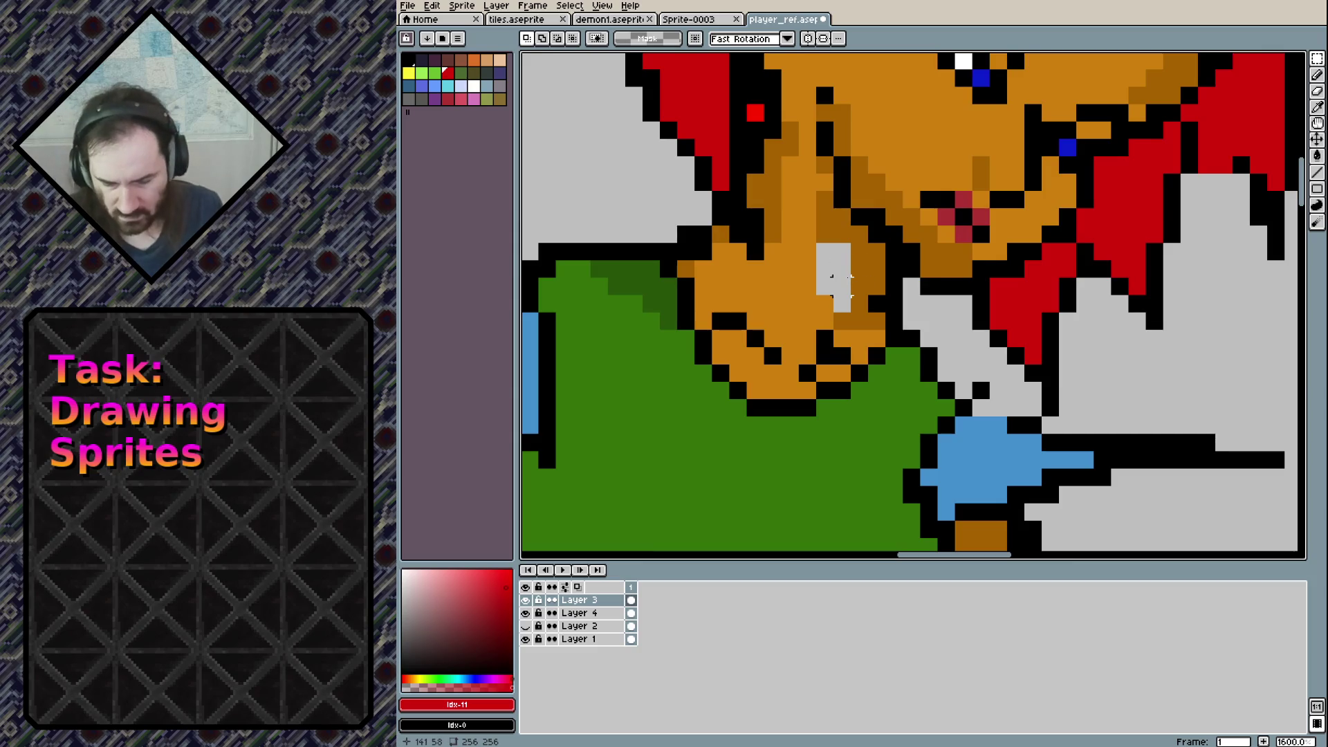
left_click(595, 626)
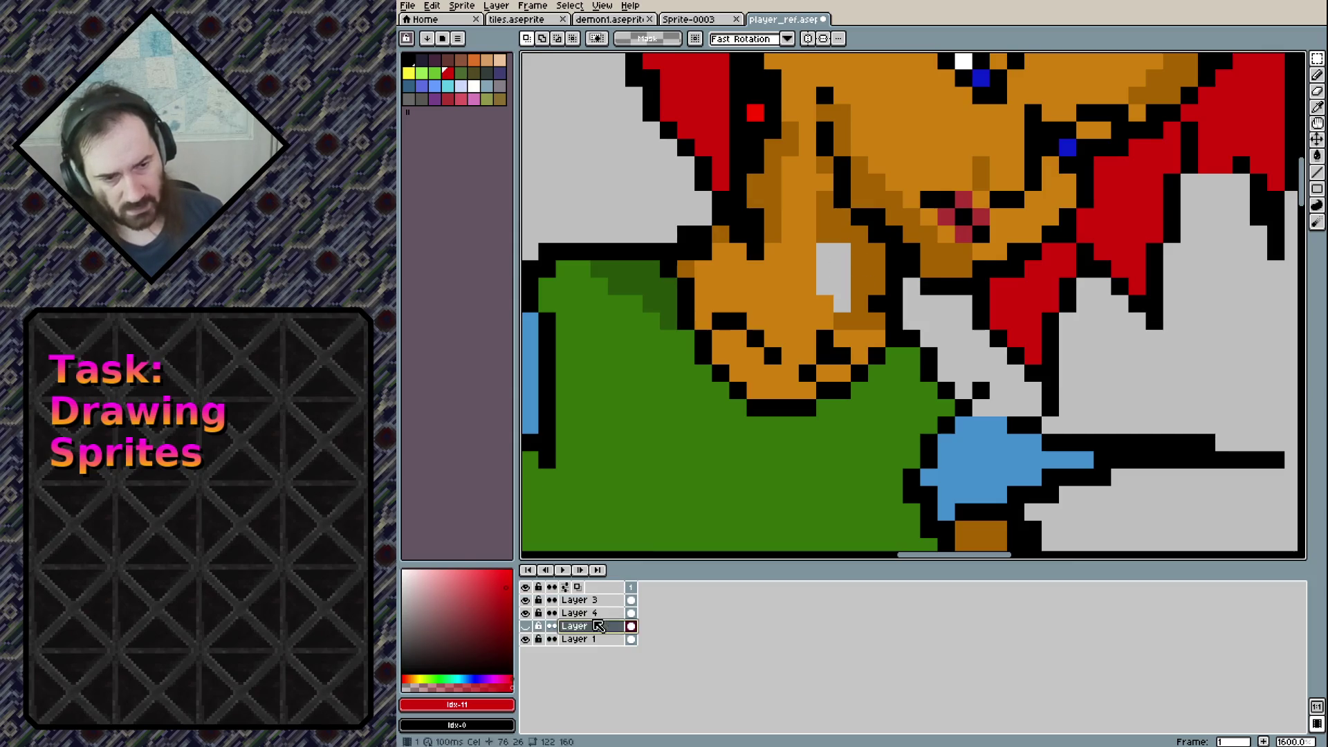
left_click(595, 615)
key("b")
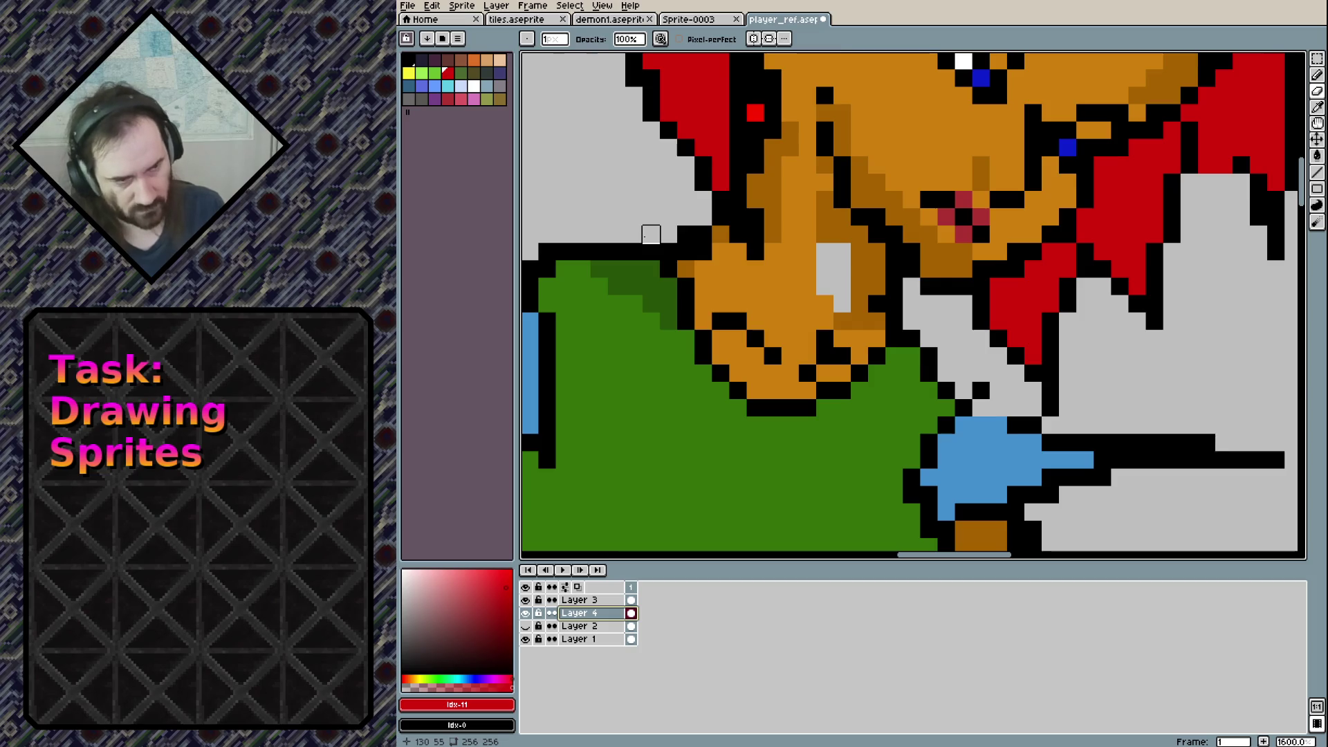
key("m")
left_click_drag(819, 264, 829, 292)
key("Delete")
Fill the neck gap with dark orange skin, undoing a stray pixel
key("b")
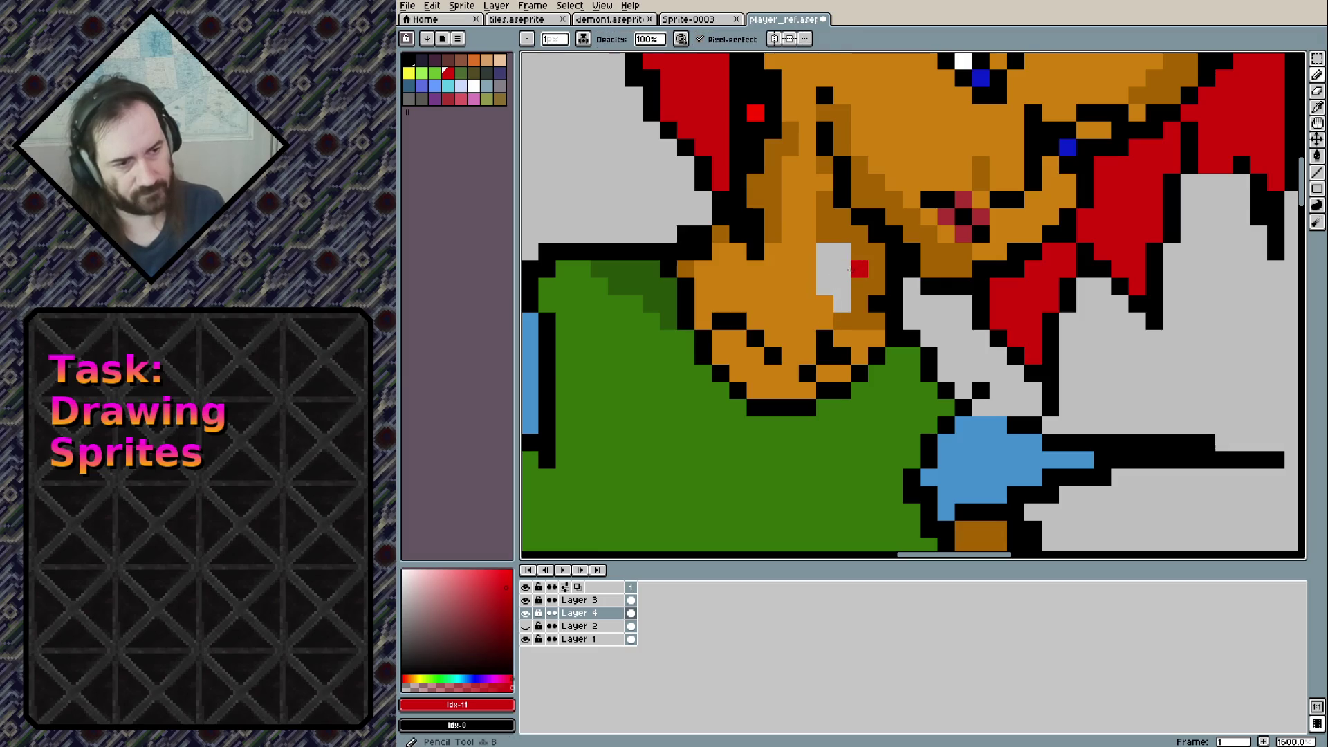
left_click(854, 268, "alt")
left_click_drag(842, 252, 842, 305)
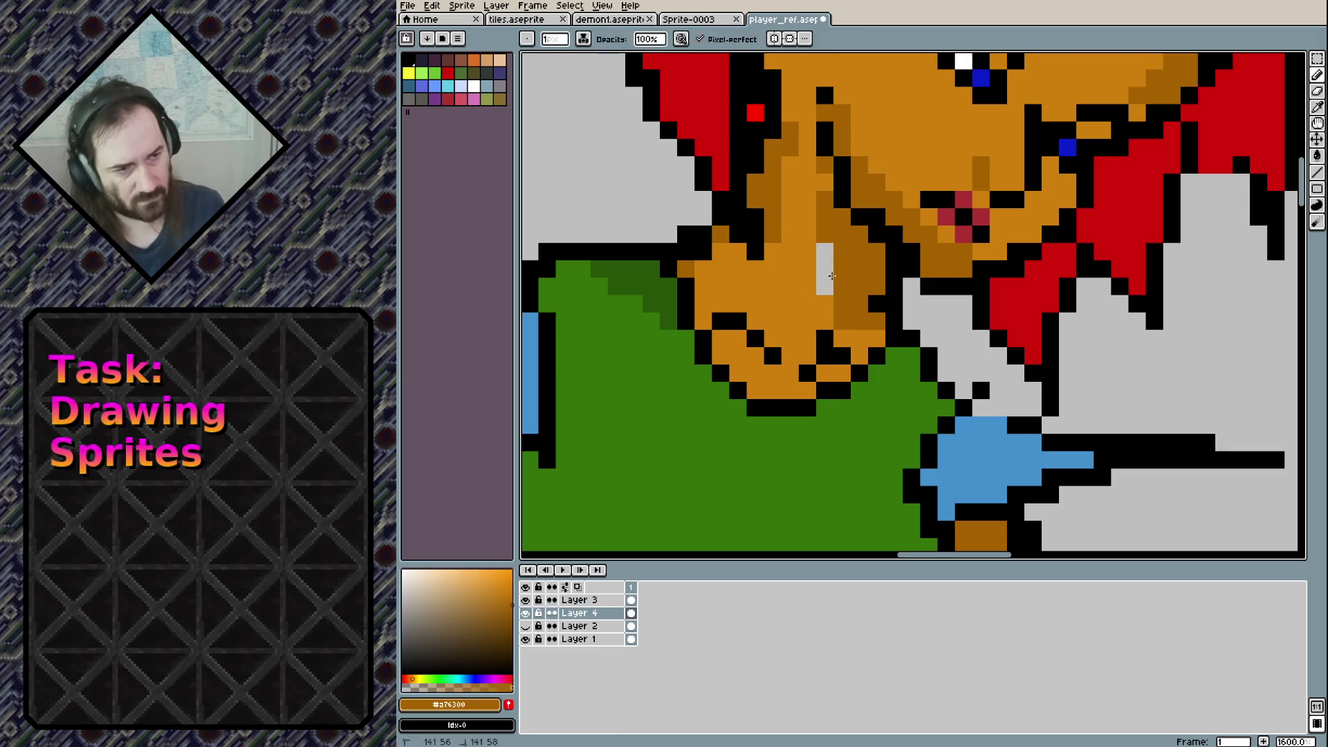
left_click_drag(827, 251, 793, 282)
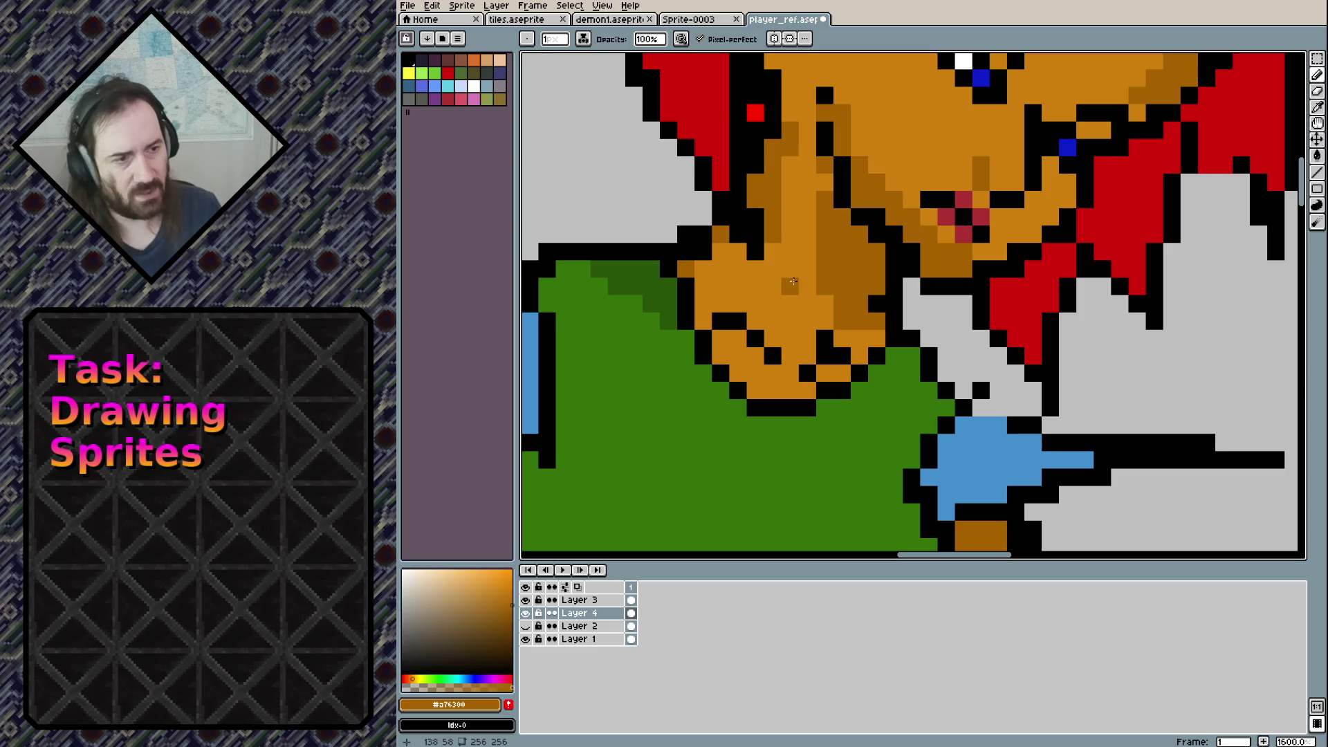
key("ctrl+z")
Repaint the dark neck shading and a few single shading pixels in light orange
left_click(808, 232, "alt")
mouse_move(824, 274)
left_mouse_down()
mouse_move(824, 200)
mouse_move(843, 287)
left_mouse_up()
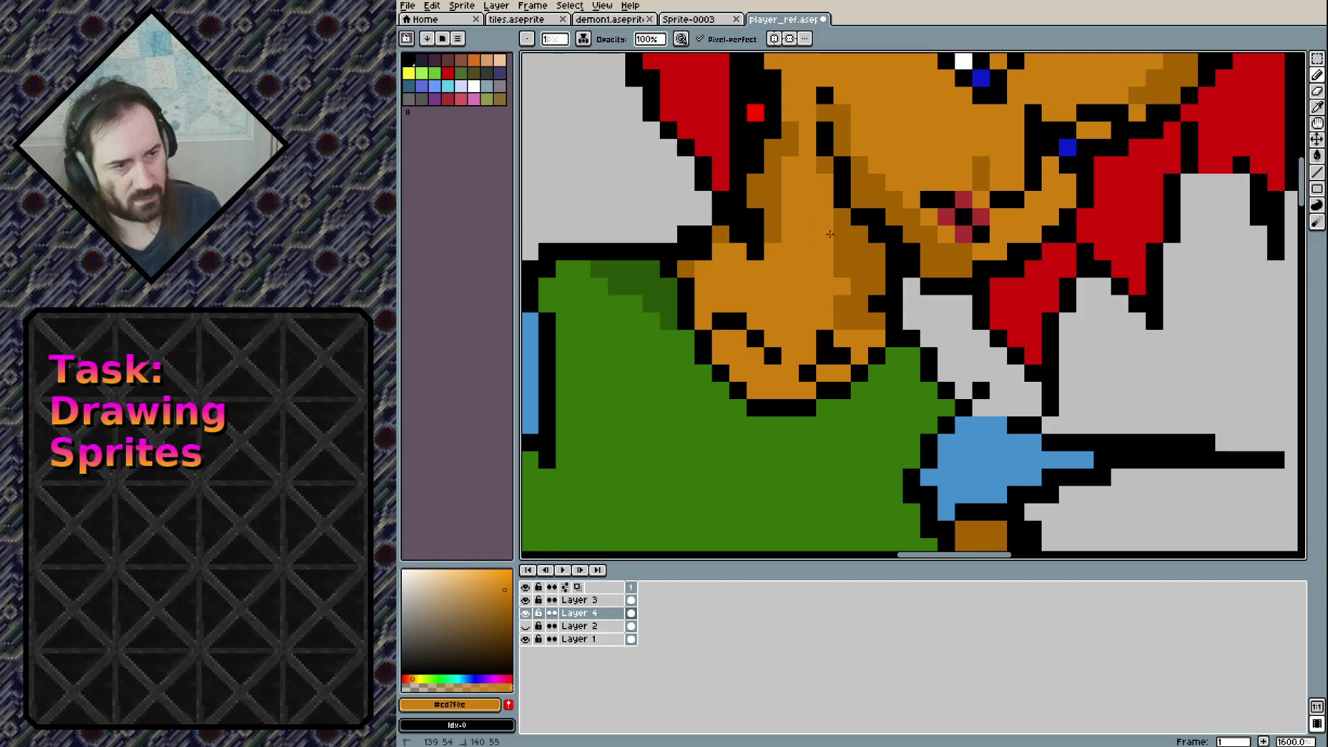
left_click_drag(828, 228, 841, 322)
left_click(825, 164)
left_click(781, 198)
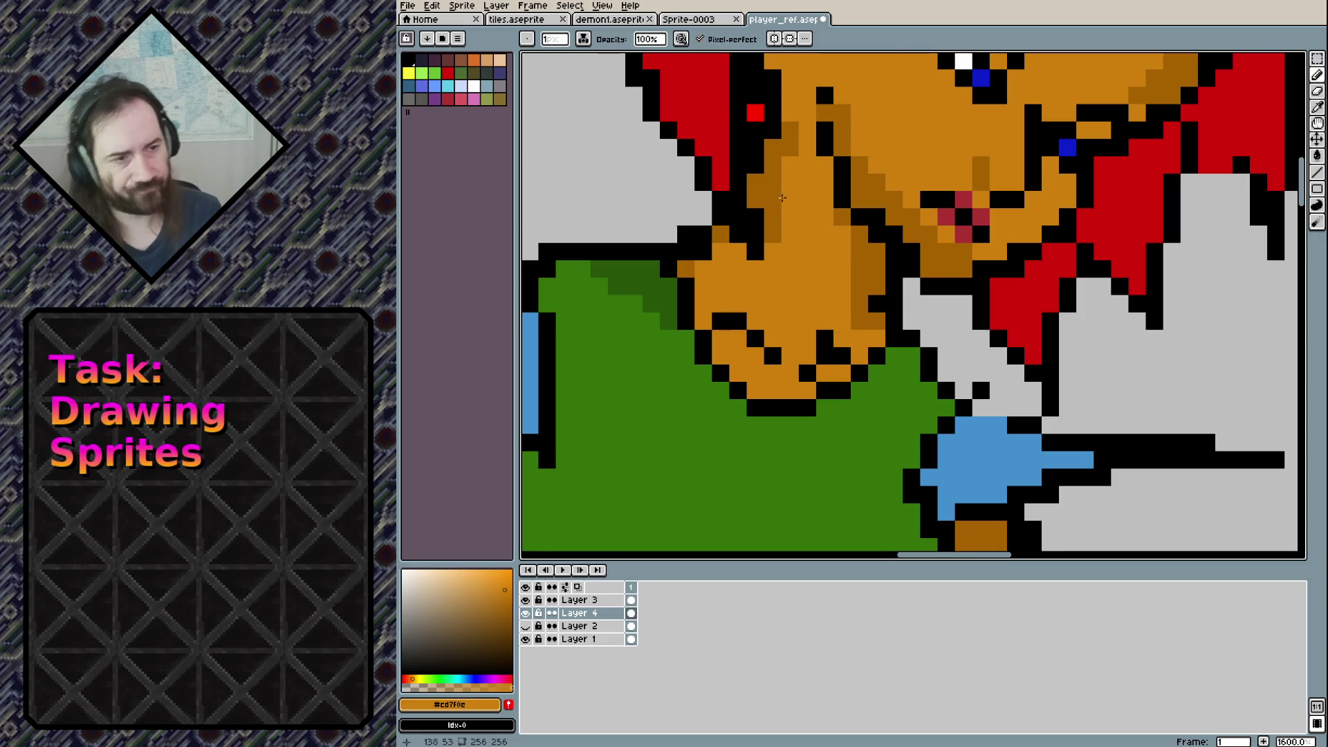
scroll(781, 198, "down", 6)
scroll(996, 266, "down", 1)
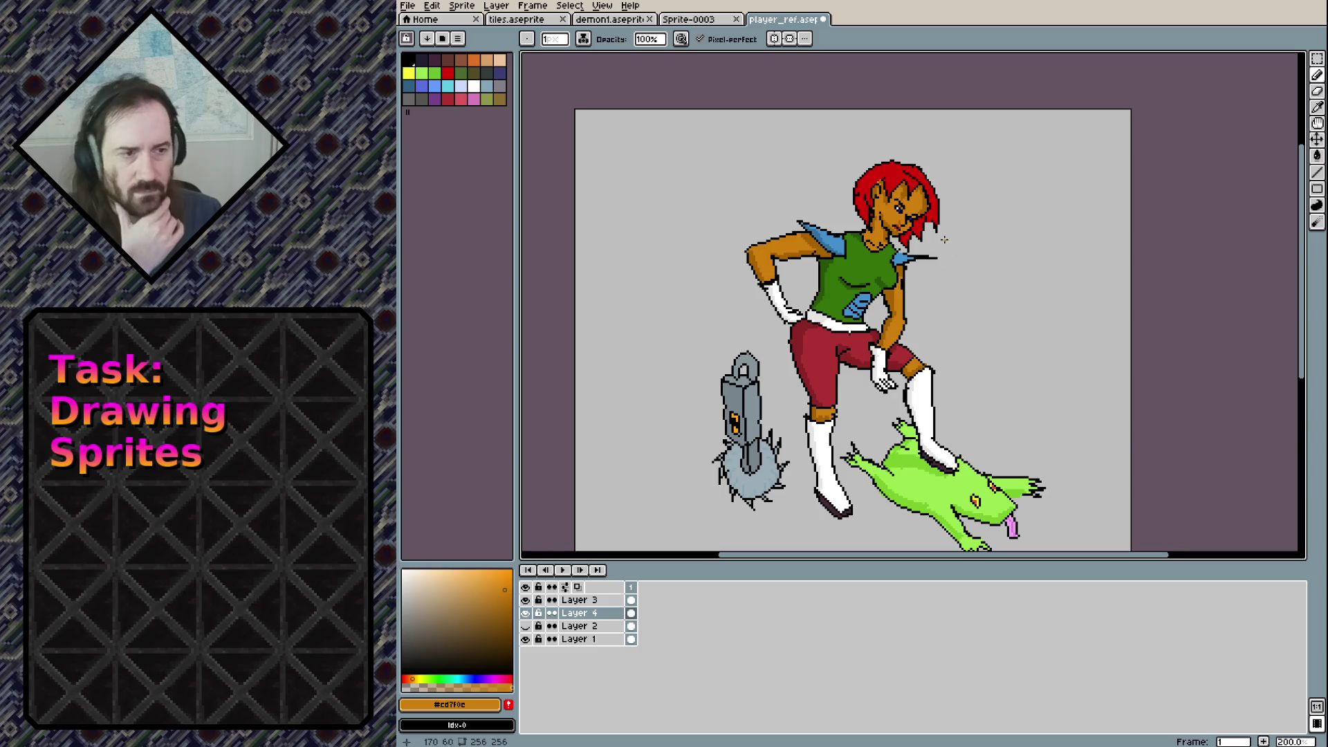
scroll(943, 225, "up", 4)
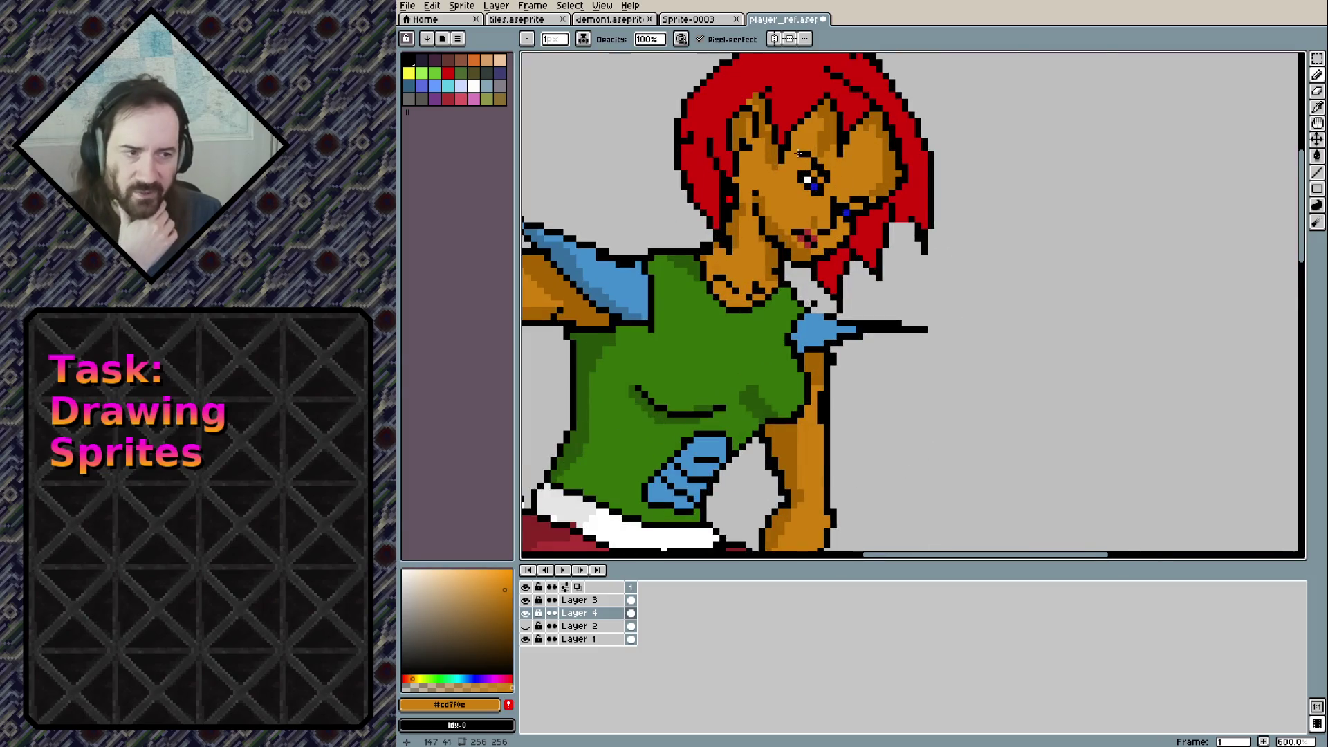
scroll(801, 154, "up", 4)
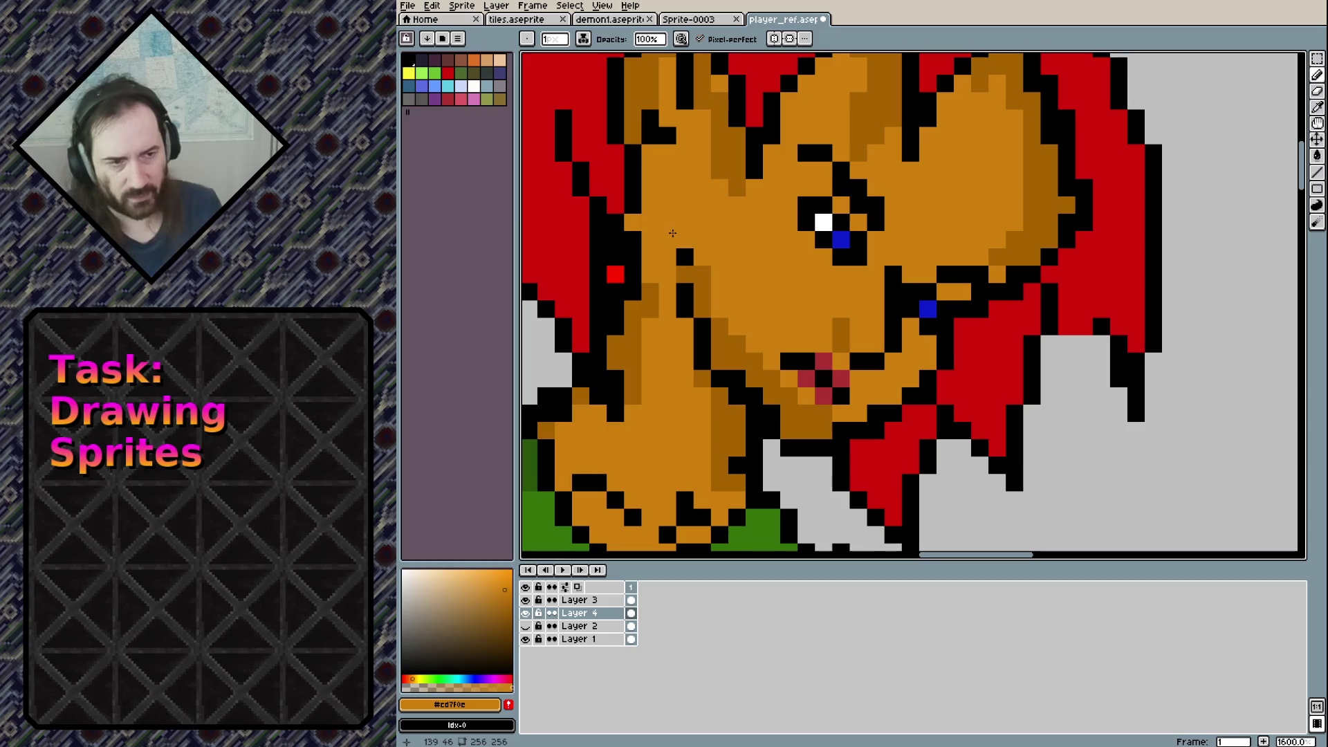
On Layer 3, recolour the black neck outline pixels orange and recentre the sprite
left_click(579, 600)
left_click(689, 253)
left_click(684, 292)
left_click(685, 309)
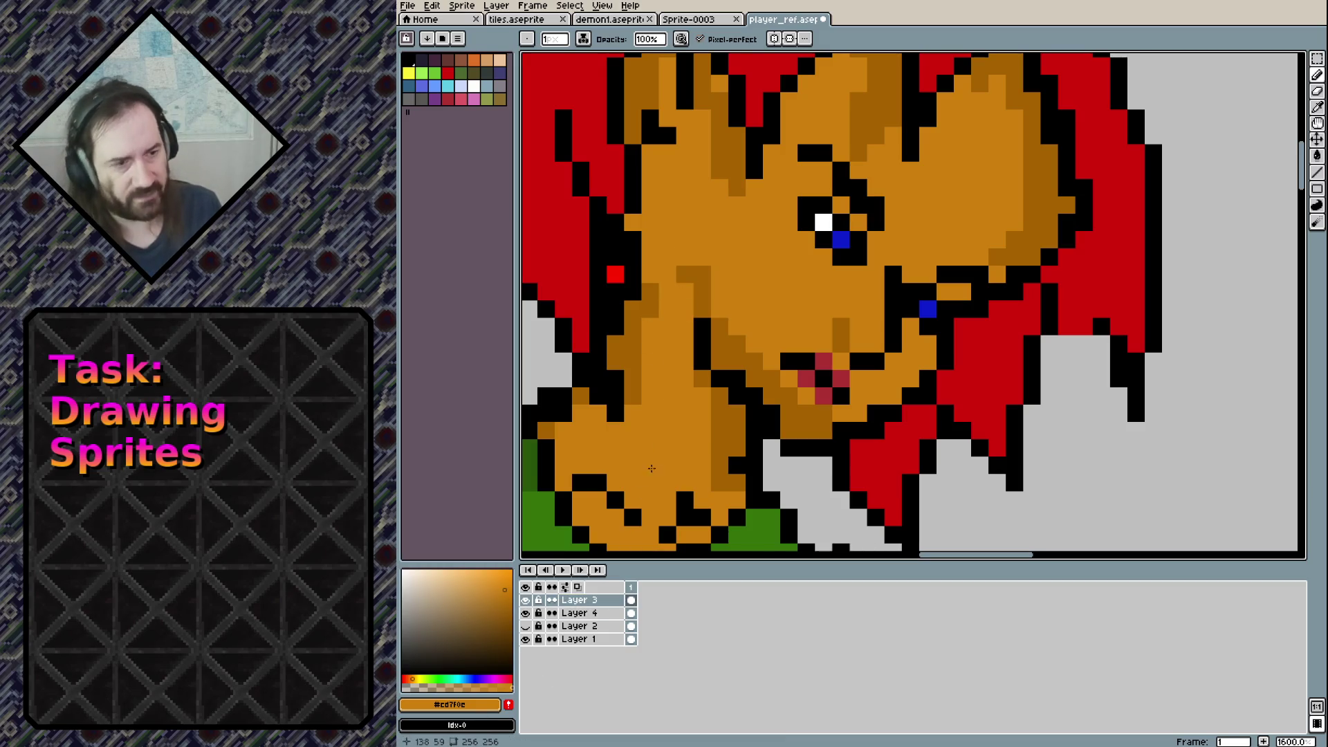
key("ctrl+z")
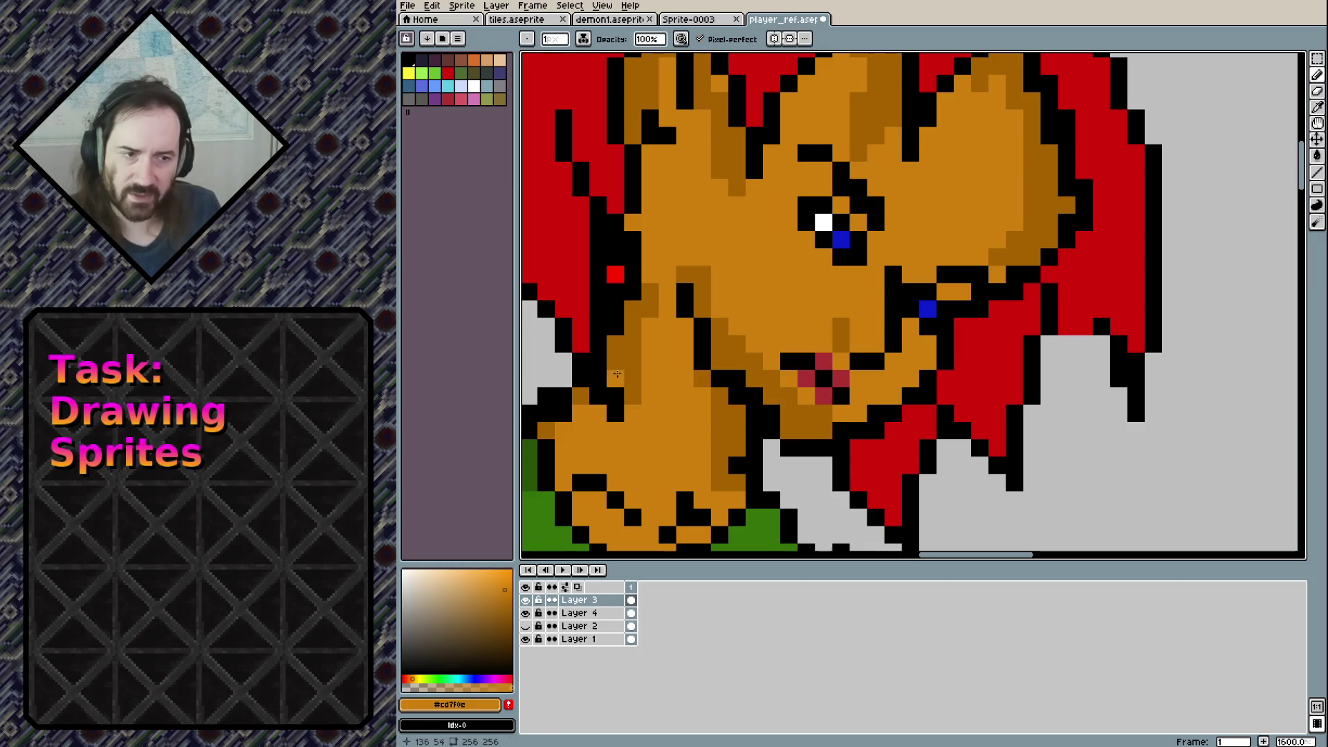
left_click_drag(615, 378, 604, 396)
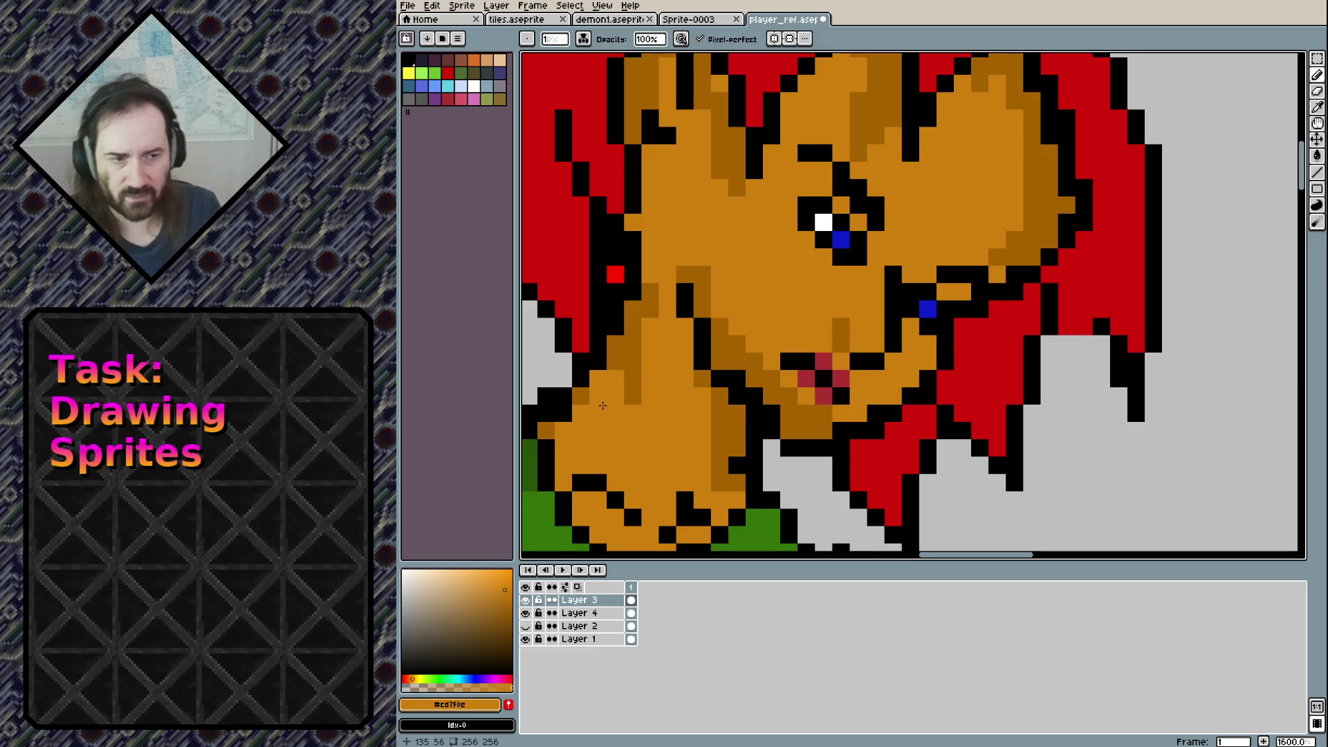
scroll(960, 321, "down", 3)
scroll(1001, 469, "down", 2)
scroll(1001, 430, "up", 1)
scroll(923, 237, "down", 1)
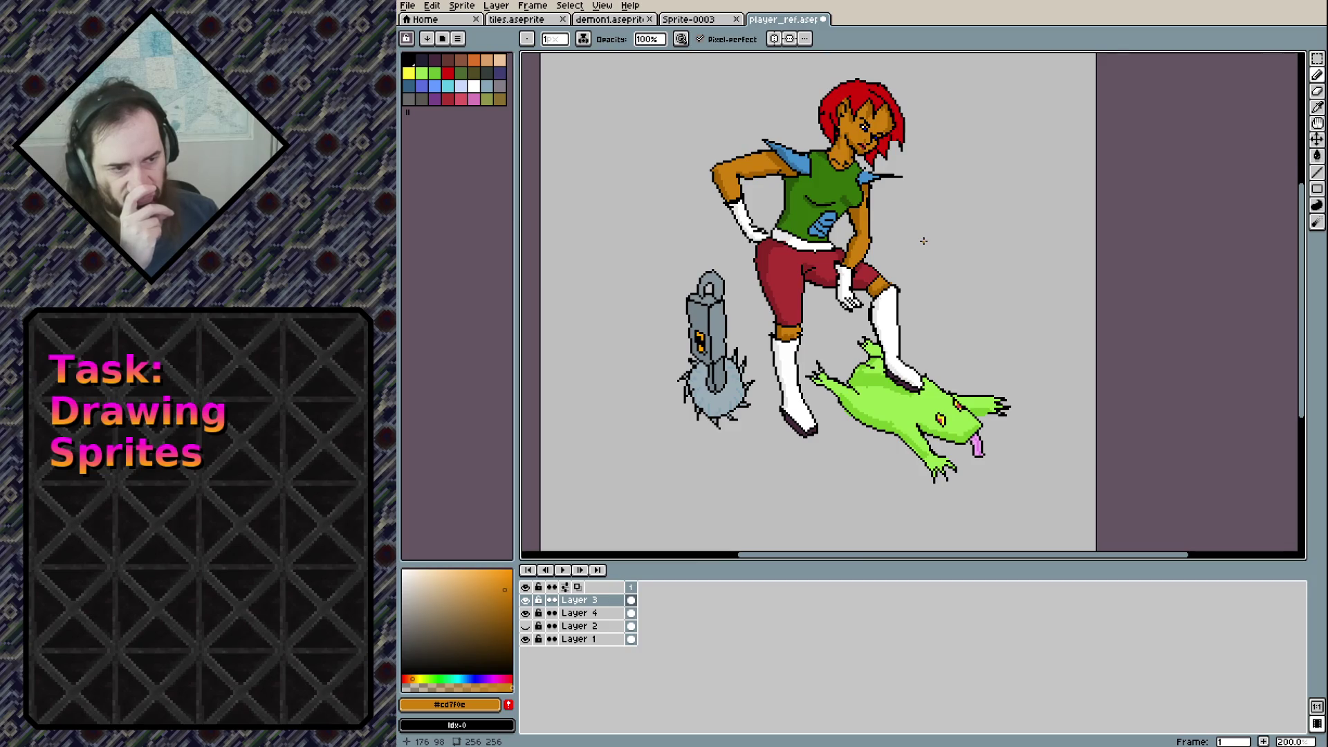
left_click_drag(858, 312, 906, 340)
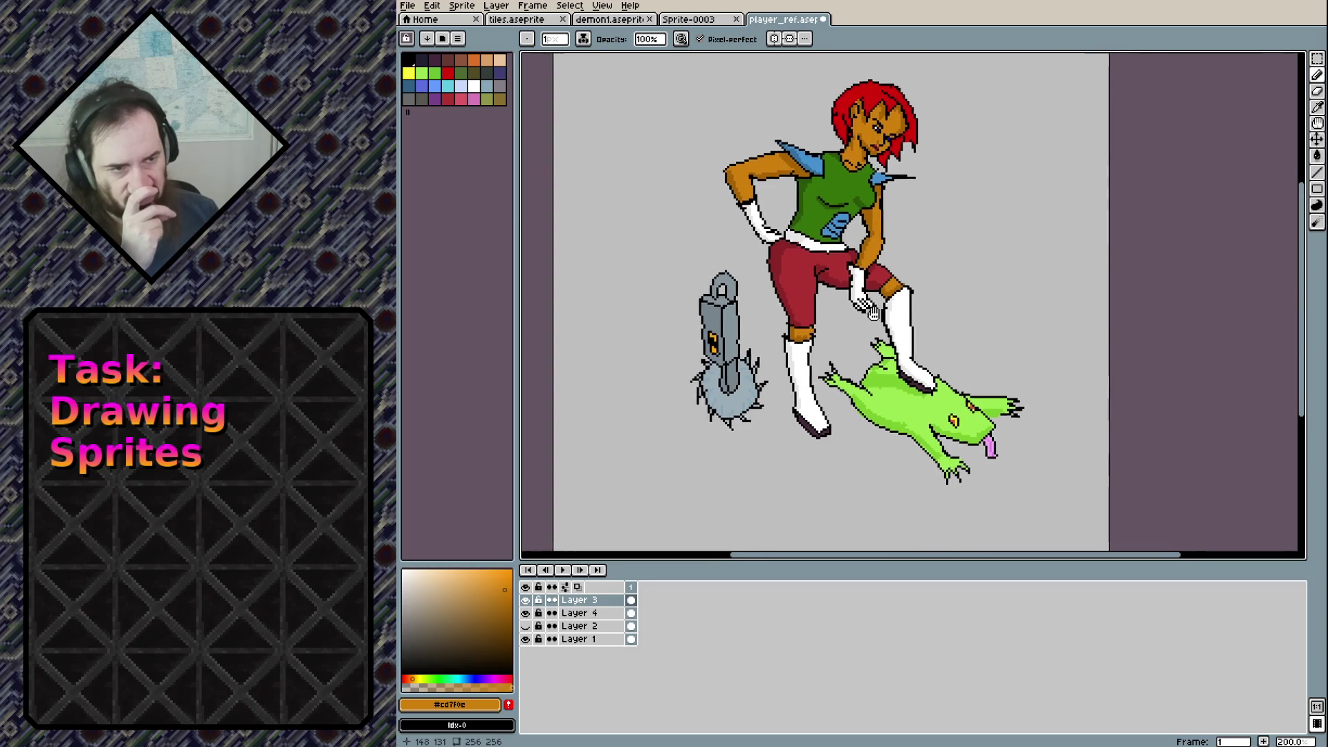
Save player_ref.aseprite with Ctrl+S
key("ctrl+s")
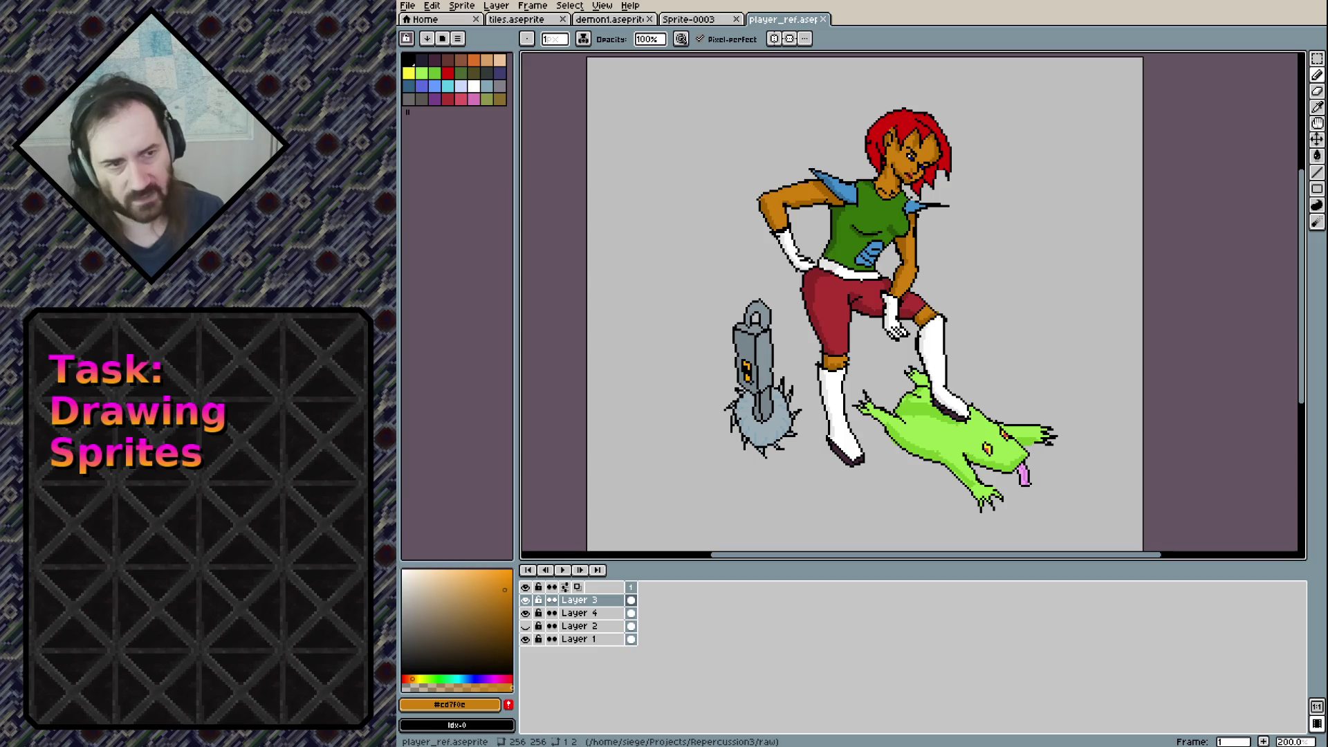
In Sprite-0003, set Tiled Mode to None, zoom in and centre the tile
left_click(687, 19)
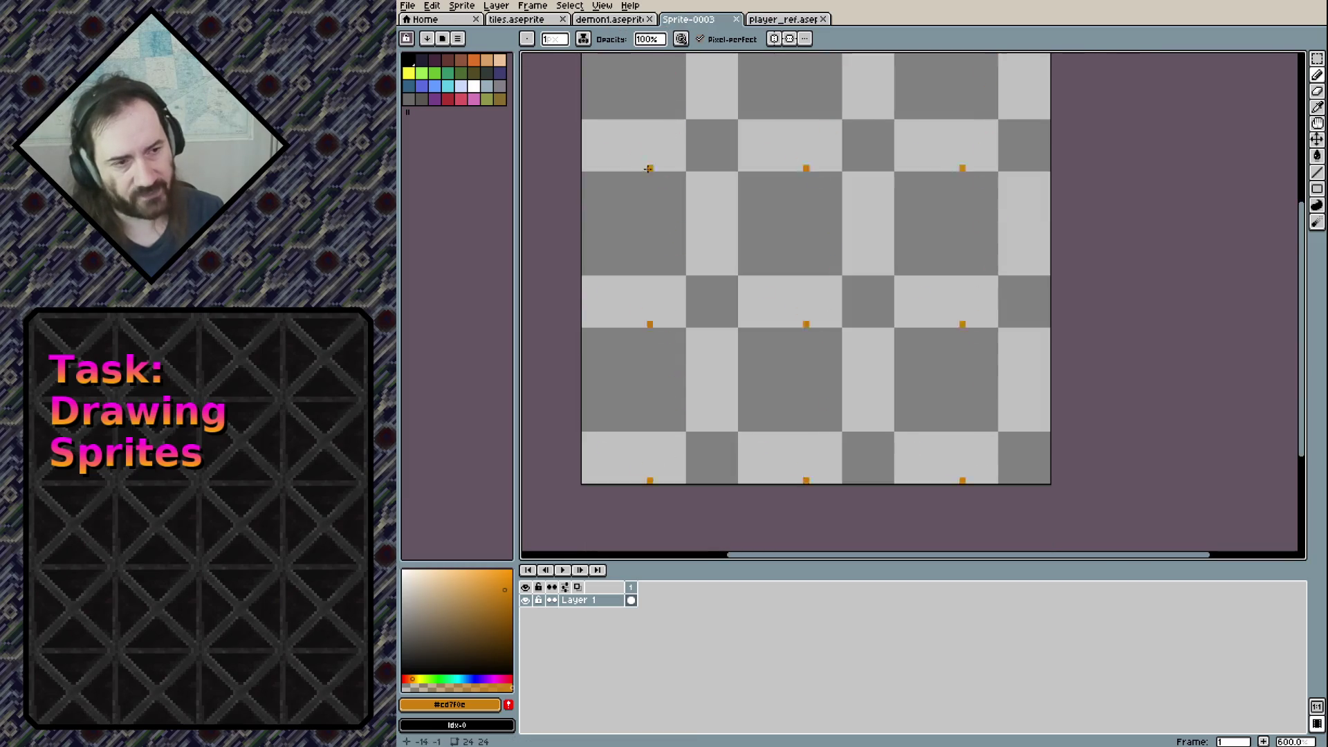
left_click(601, 6)
mouse_move(642, 78)
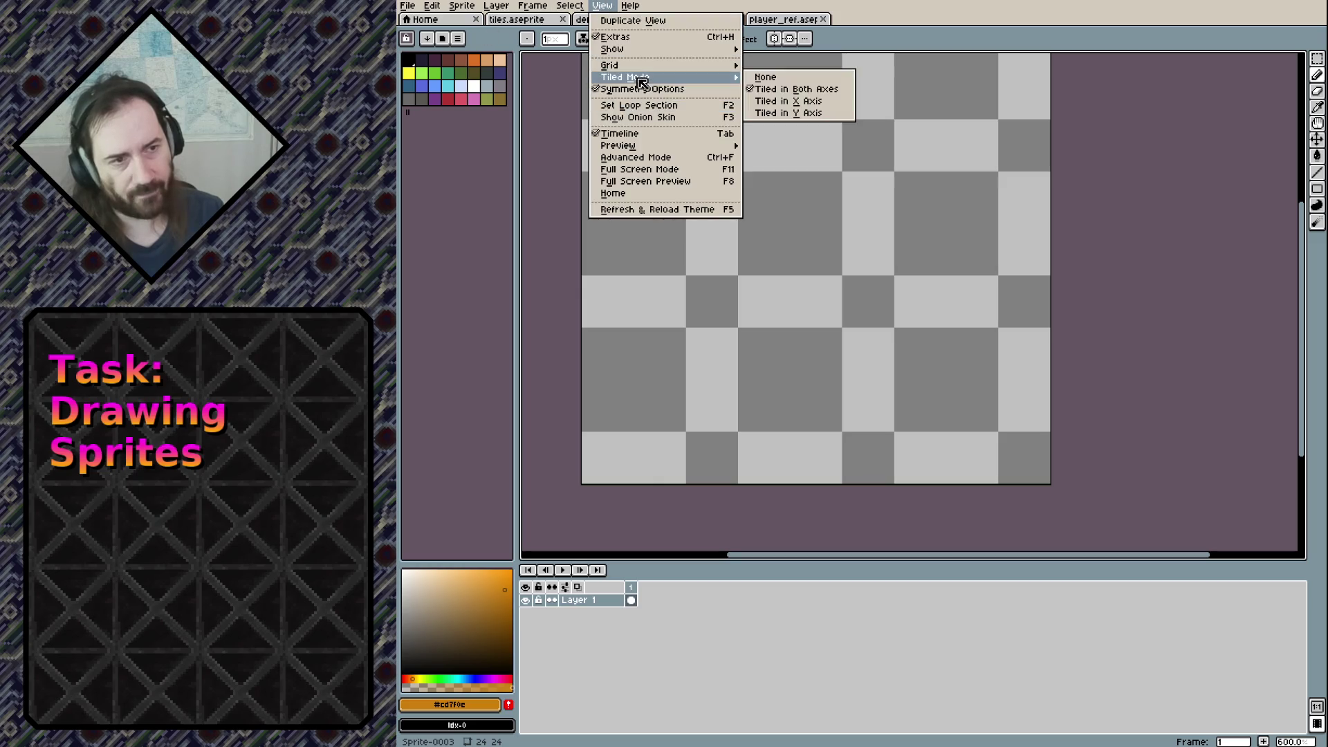
left_click(765, 77)
scroll(788, 249, "up", 1)
scroll(786, 249, "up", 2)
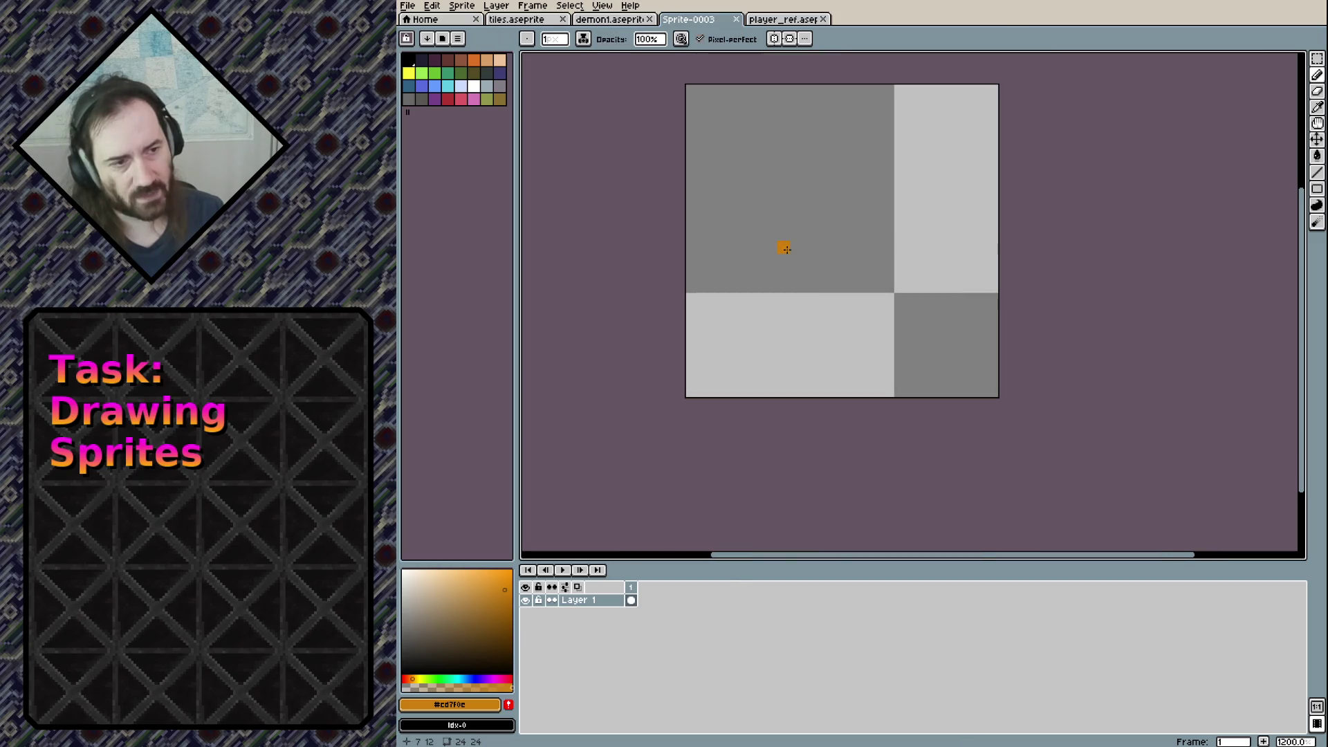
left_click_drag(812, 192, 795, 239)
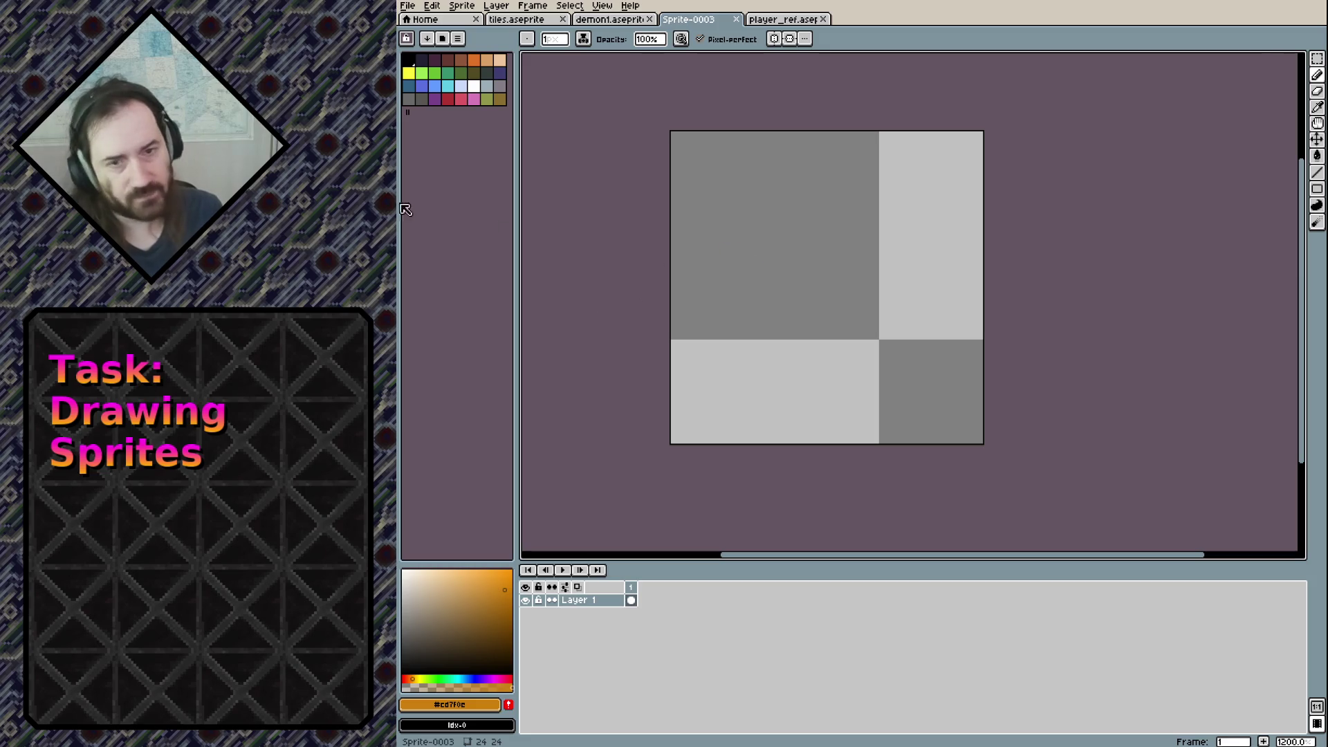
After glancing at the character sprite, draw a short vertical orange stroke on the tile
left_click(773, 20)
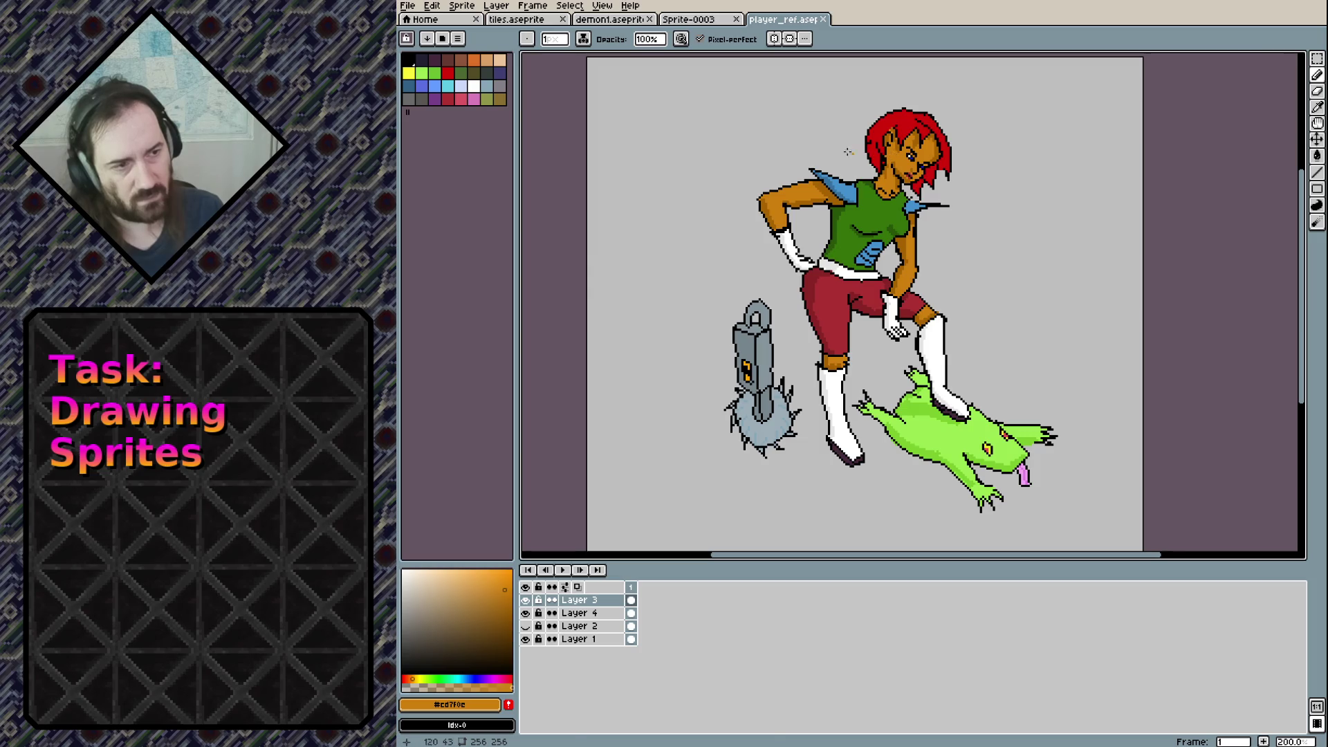
left_click(700, 21)
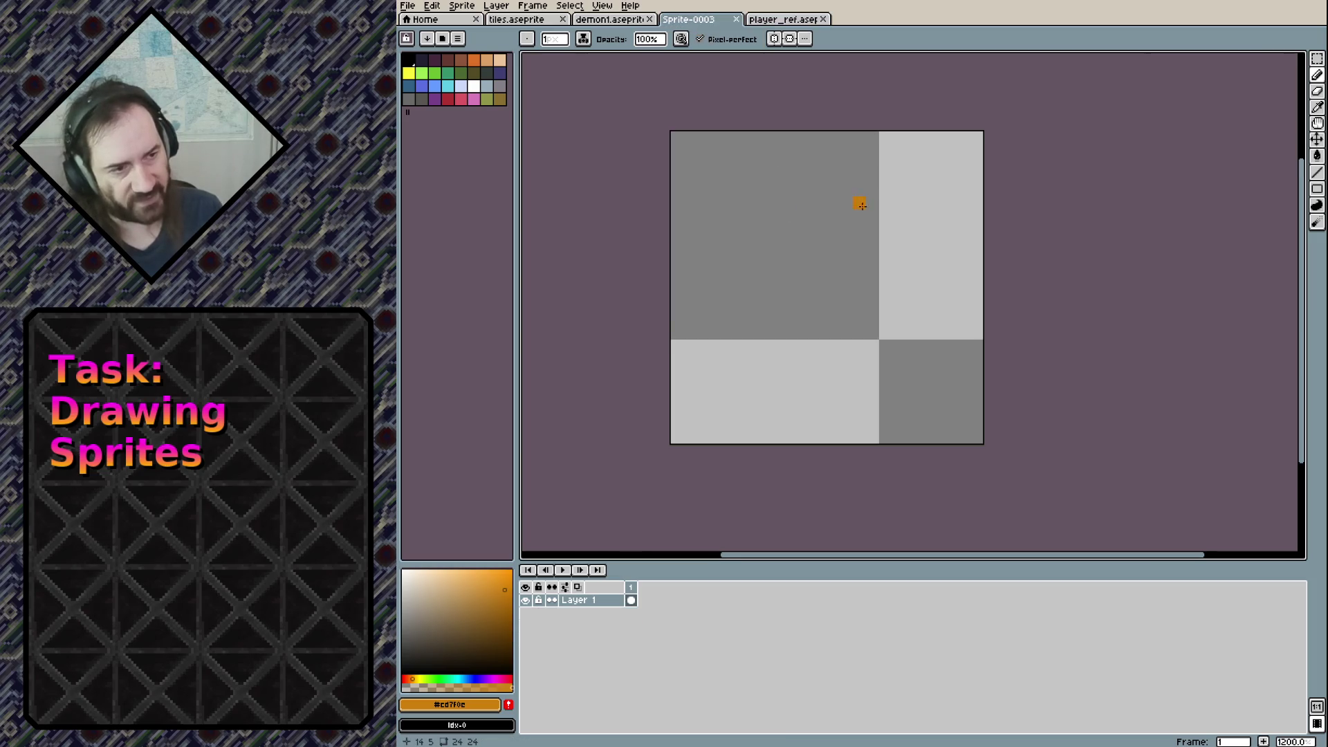
left_click_drag(887, 201, 886, 270)
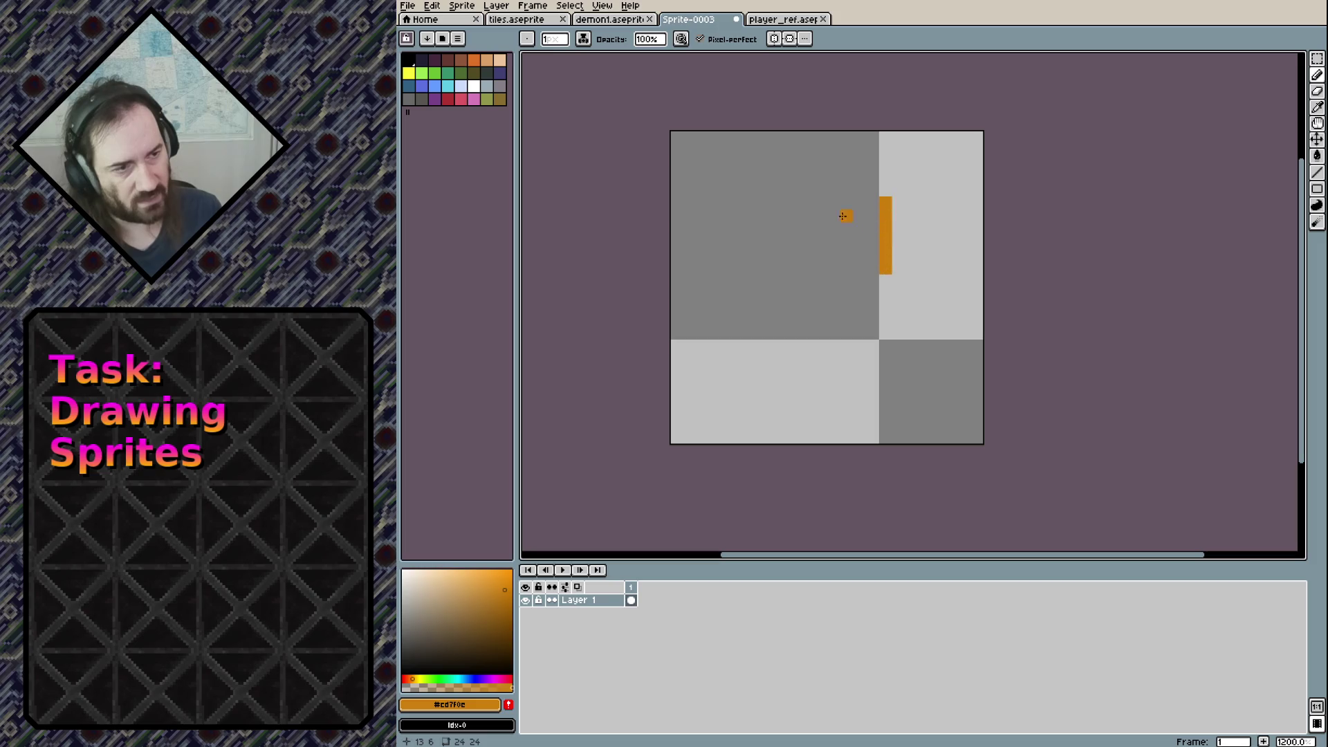